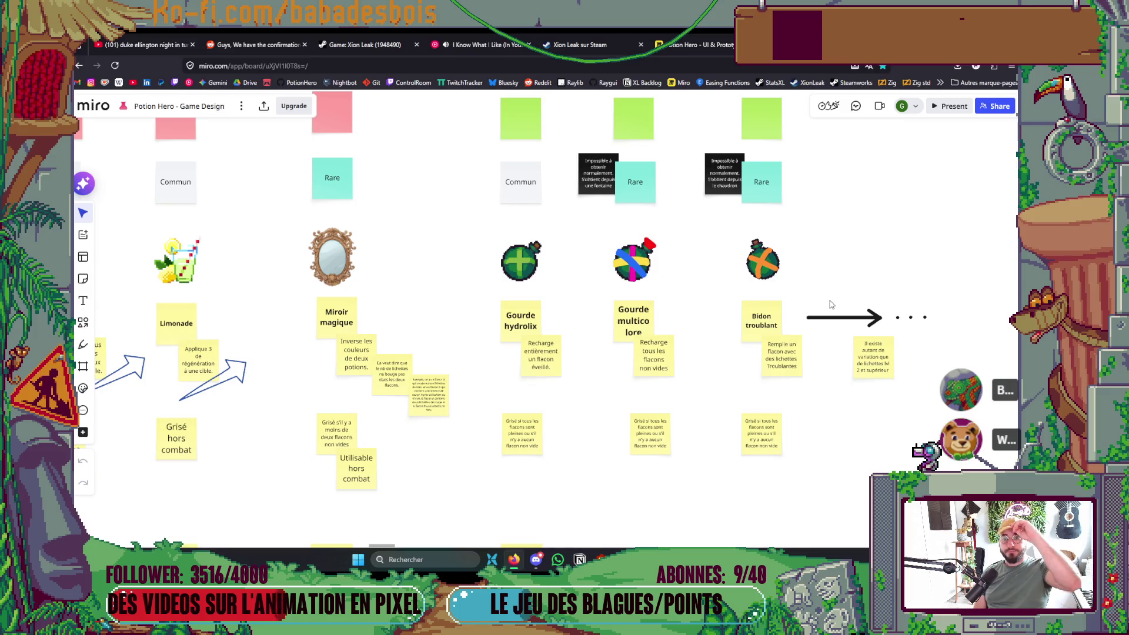
# Scroll through the Game Design board's potion columns.
pyautogui.scroll(-3, 890, 414)
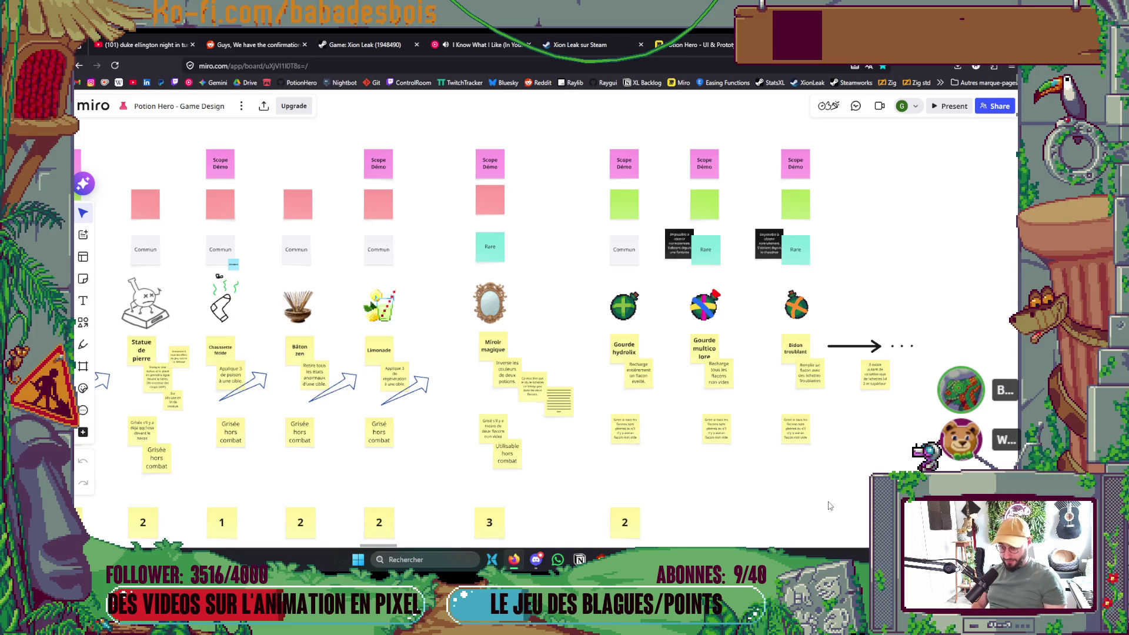
pyautogui.scroll(-6, 829, 506)
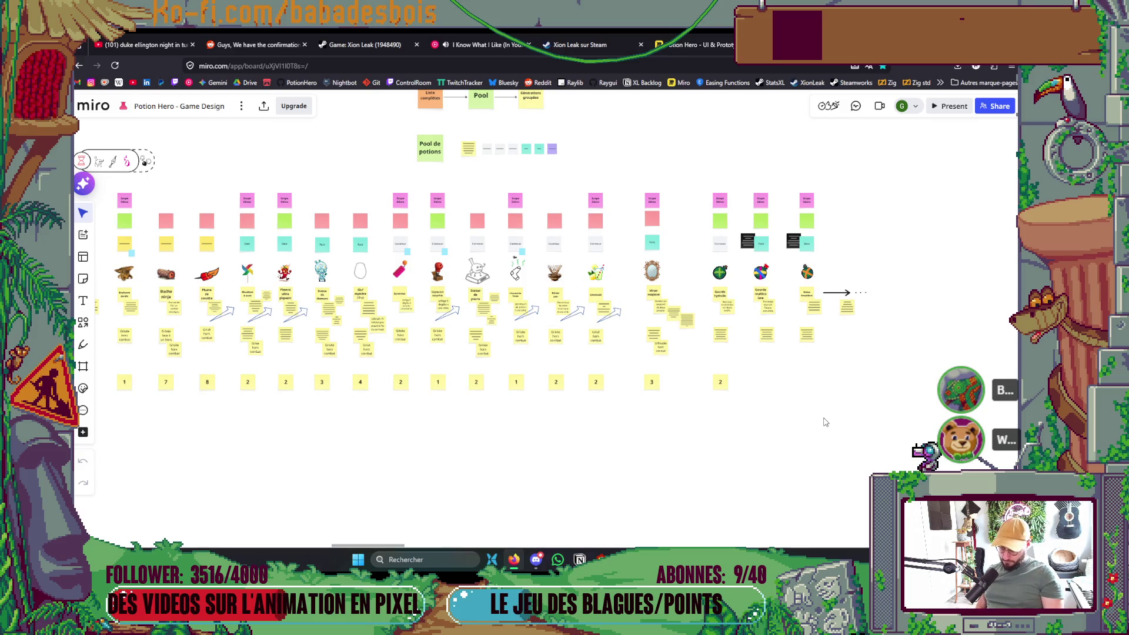
pyautogui.scroll(-3, 825, 422)
pyautogui.scroll(-3, 824, 422)
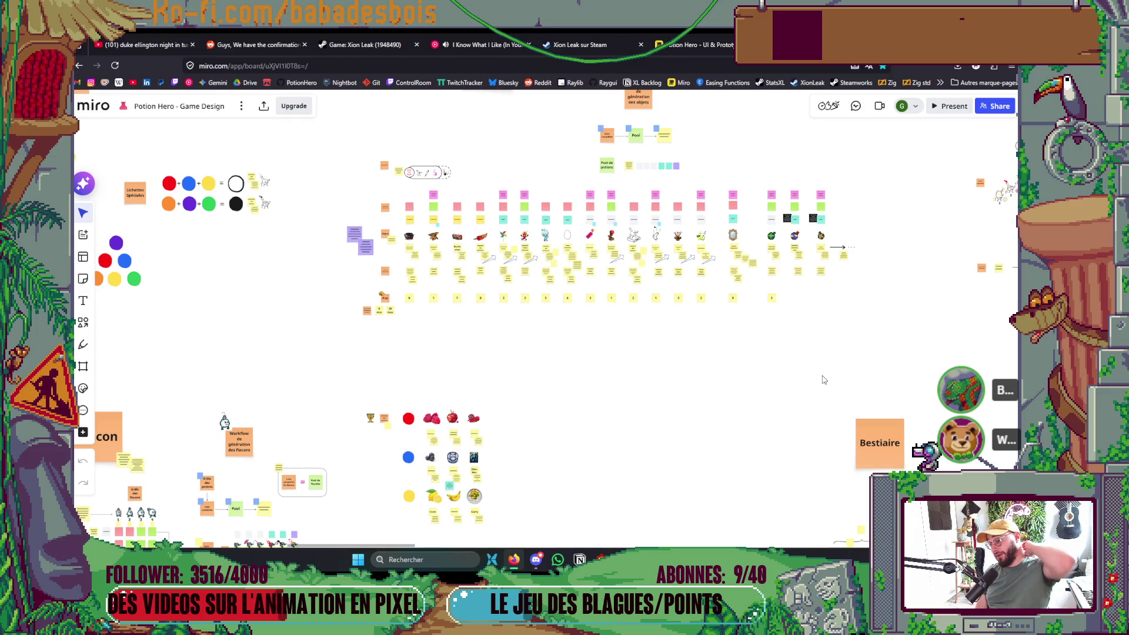
pyautogui.scroll(8, 846, 241)
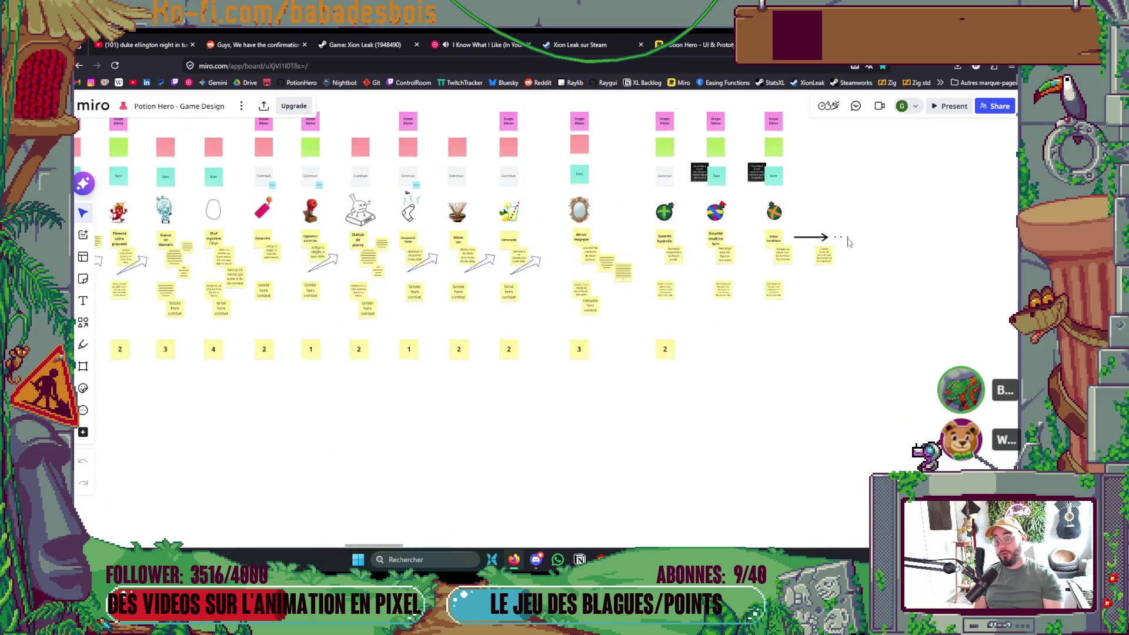
# Select and deselect the Bidon troublant column, then switch to the UI & Prototype board.
pyautogui.moveTo(728, 494); pyautogui.dragTo(697, 214)
pyautogui.click(858, 209)
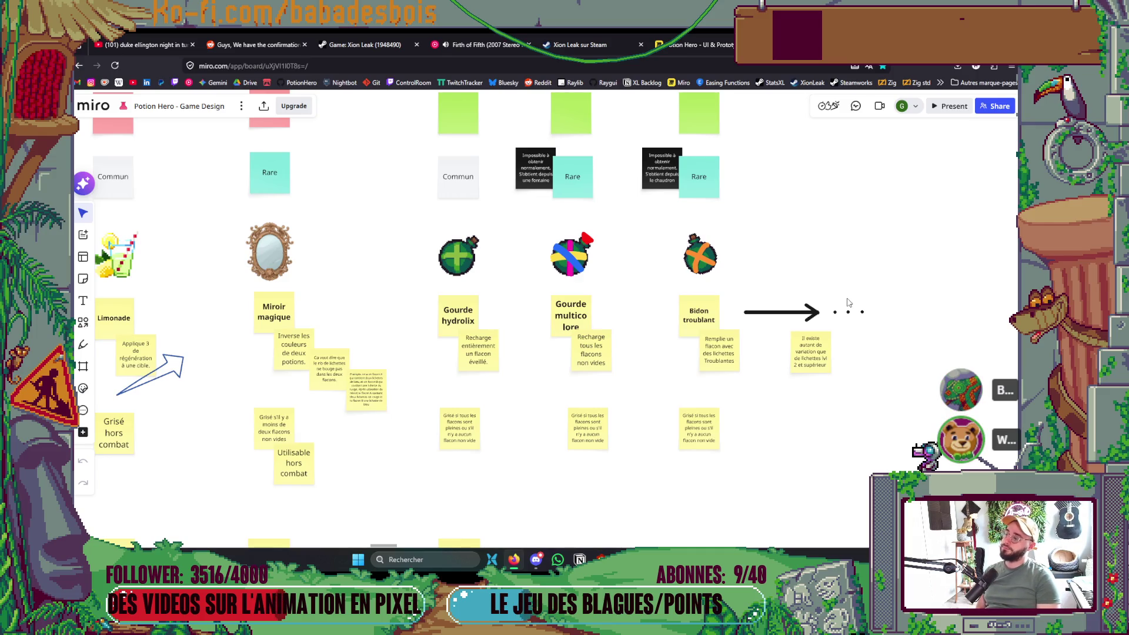
pyautogui.click(700, 44)
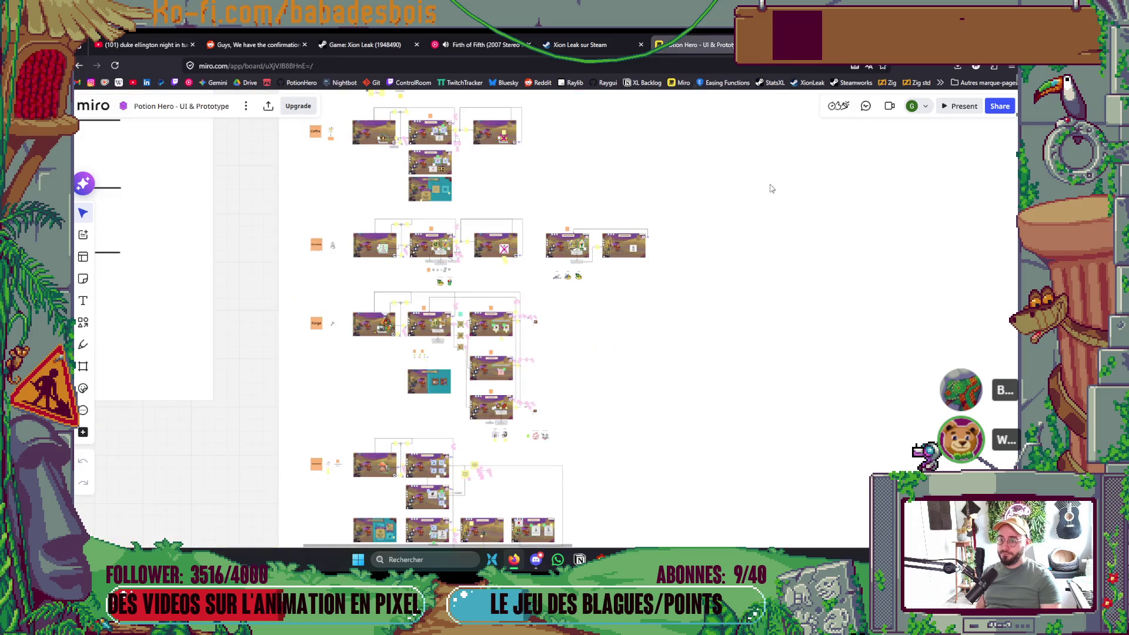
# Pan and zoom the prototype board onto the battle mockup with the Lichettes card and cauldron.
pyautogui.keyDown('ctrl'); pyautogui.scroll(-3, 758, 244); pyautogui.keyUp('ctrl')
pyautogui.scroll(-8, 726, 199)
pyautogui.keyDown('ctrl'); pyautogui.scroll(3, 613, 343); pyautogui.keyUp('ctrl')
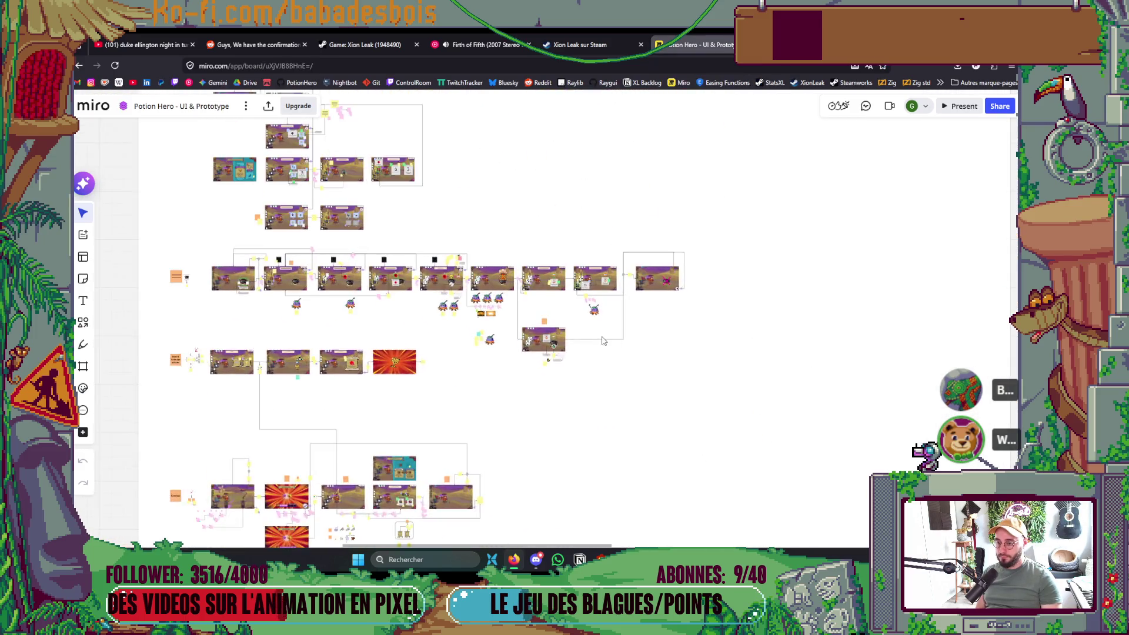
pyautogui.keyDown('ctrl'); pyautogui.scroll(4, 613, 342); pyautogui.keyUp('ctrl')
pyautogui.keyDown('ctrl'); pyautogui.scroll(2, 629, 282); pyautogui.keyUp('ctrl')
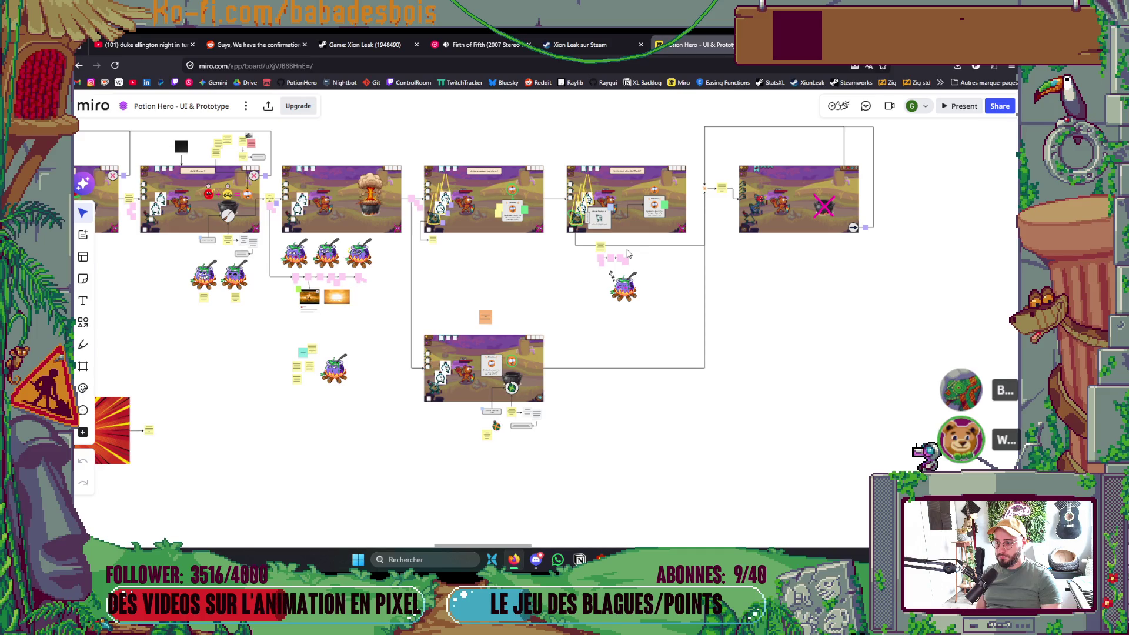
pyautogui.keyDown('ctrl'); pyautogui.scroll(-5, 628, 253); pyautogui.keyUp('ctrl')
pyautogui.scroll(3, 635, 276)
pyautogui.moveTo(634, 286); pyautogui.dragTo(600, 446)
pyautogui.scroll(5, 512, 381)
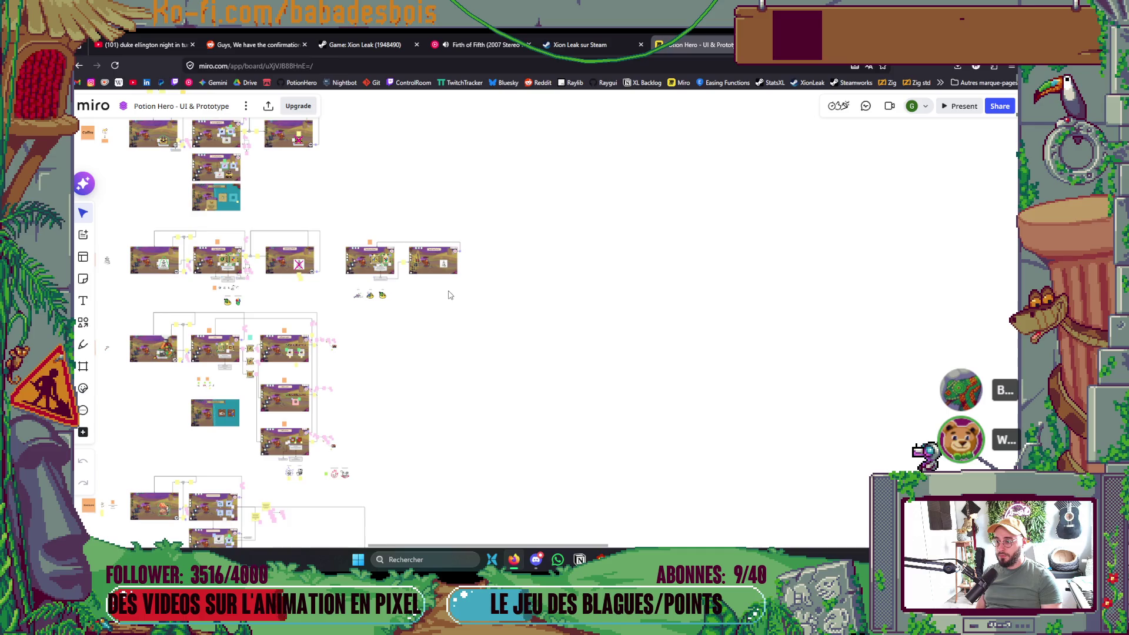
pyautogui.scroll(-2, 450, 295)
pyautogui.scroll(-3, 461, 358)
pyautogui.scroll(-2, 430, 319)
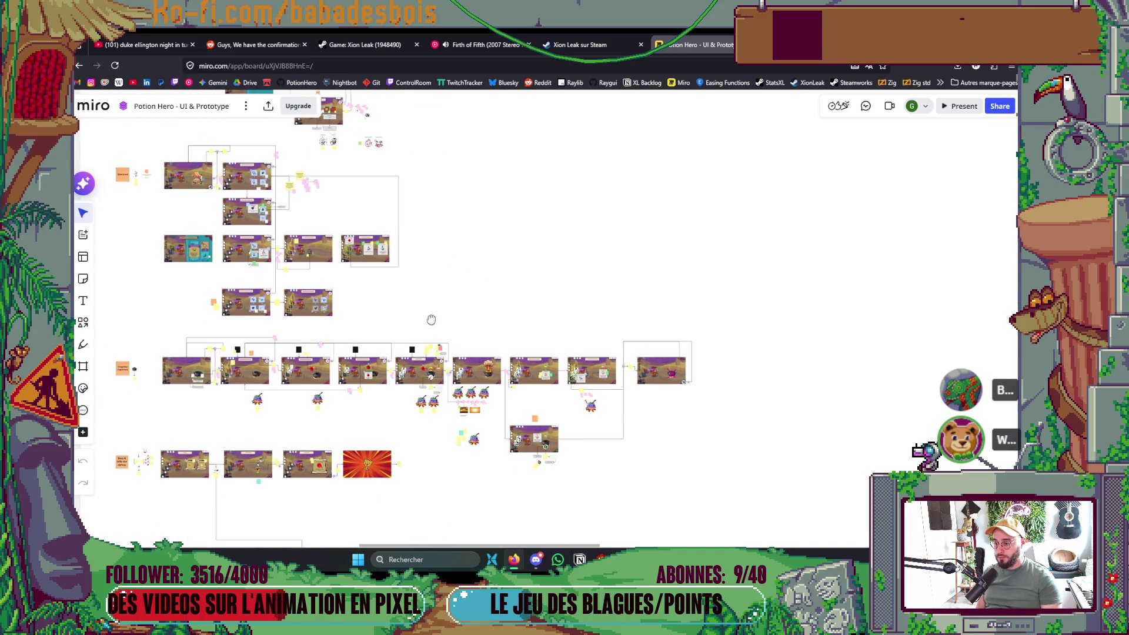
pyautogui.keyDown('ctrl'); pyautogui.scroll(10, 579, 388); pyautogui.keyUp('ctrl')
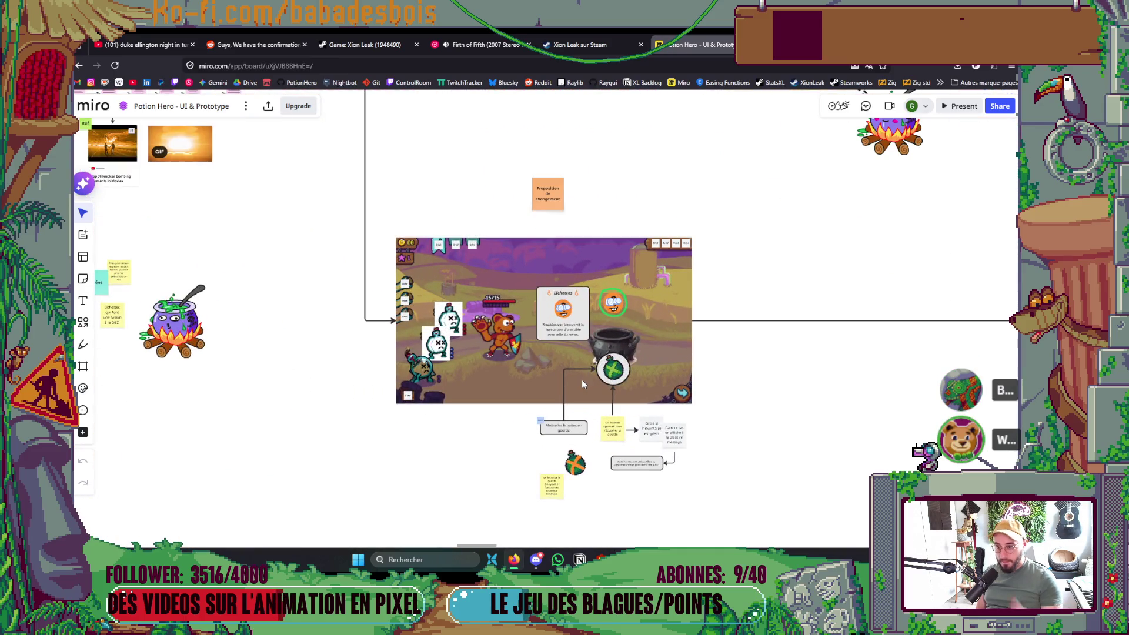
pyautogui.keyDown('ctrl'); pyautogui.scroll(3, 600, 442); pyautogui.keyUp('ctrl')
pyautogui.keyDown('ctrl'); pyautogui.scroll(1, 599, 442); pyautogui.keyUp('ctrl')
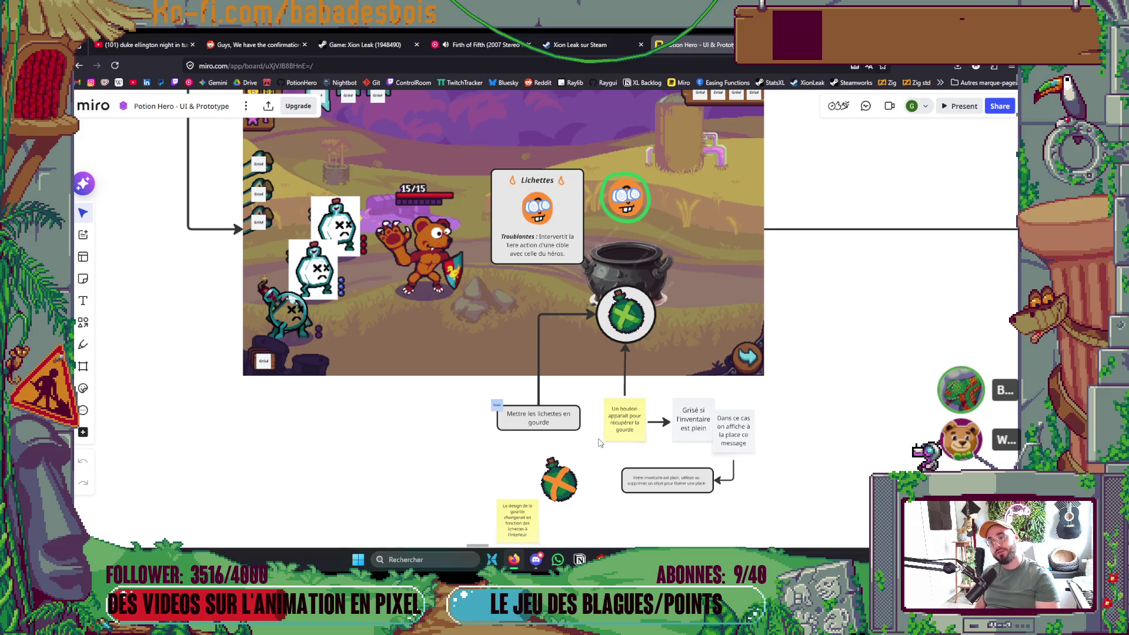
pyautogui.scroll(2, 544, 284)
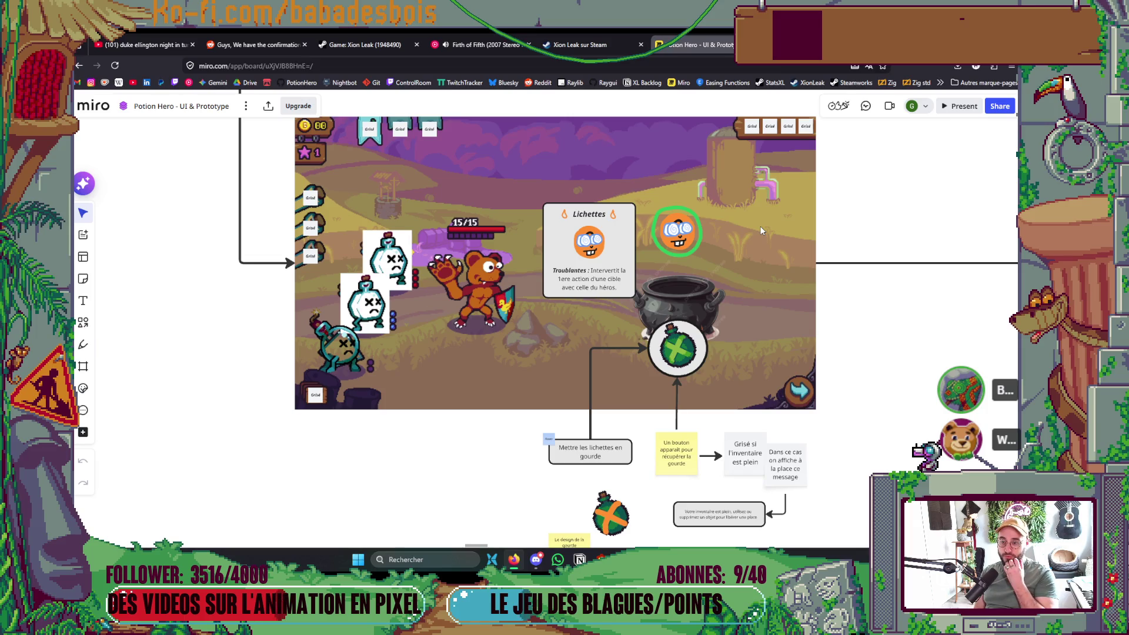
pyautogui.scroll(1, 722, 311)
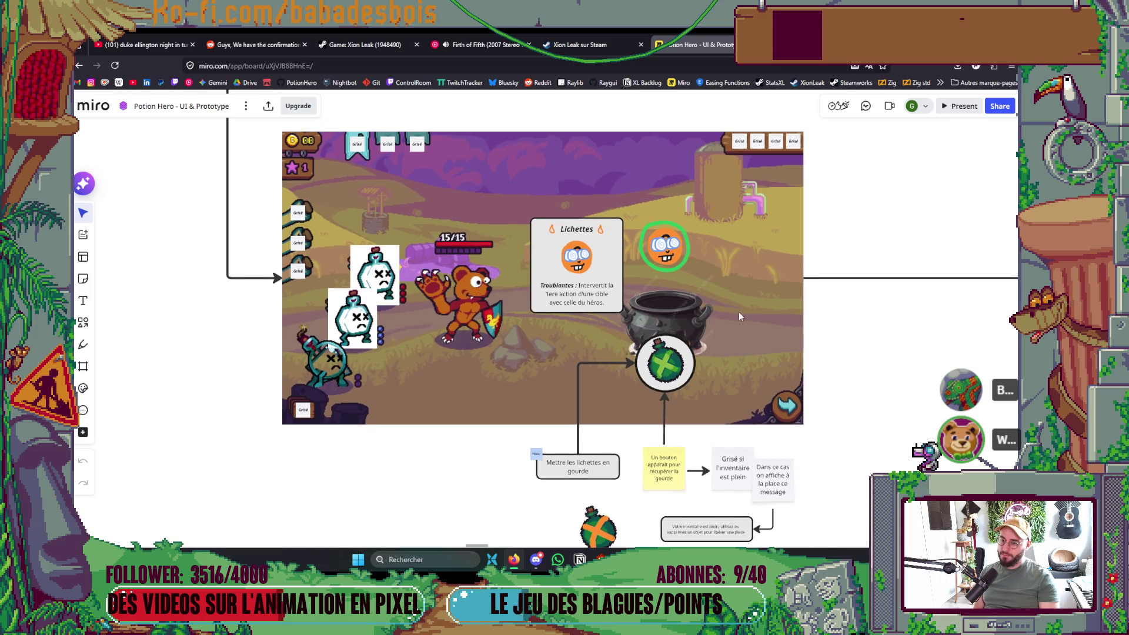
pyautogui.scroll(-3, 755, 315)
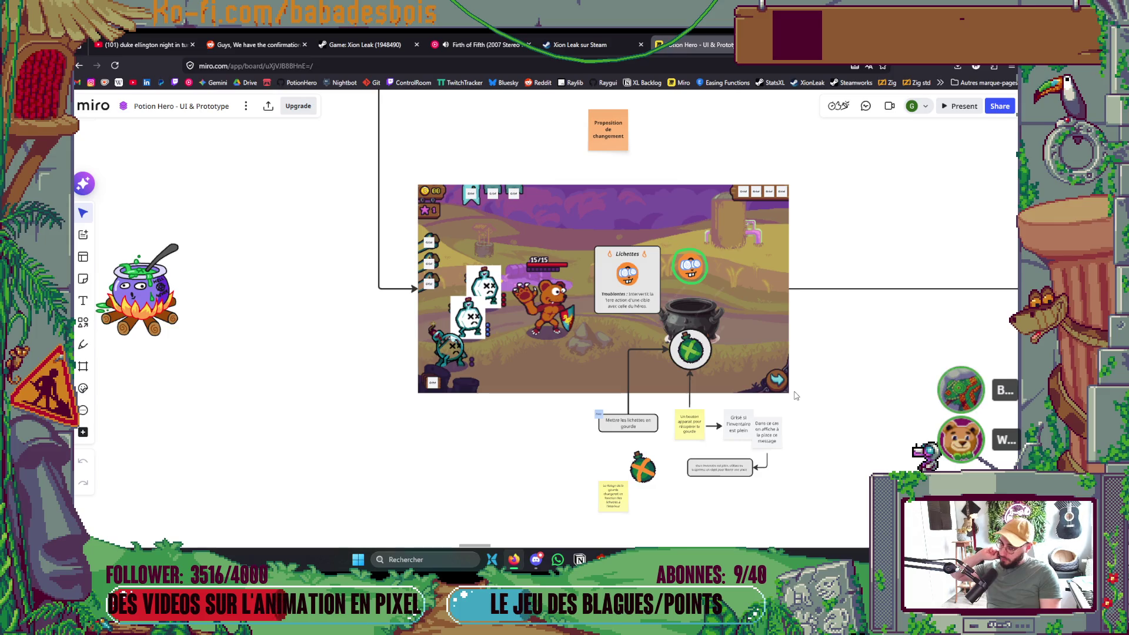
# Zoom out, then zoom in on the Fontaine aux lichettes frames and three duck icons.
pyautogui.scroll(-2, 795, 395)
pyautogui.scroll(-2, 793, 395)
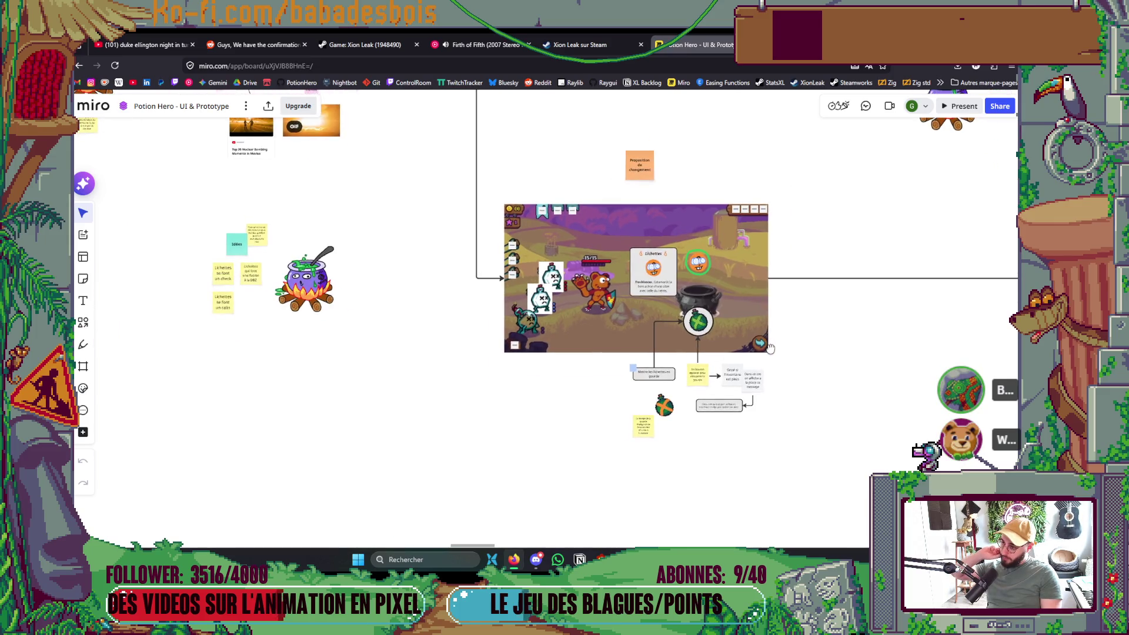
pyautogui.scroll(3, 758, 402)
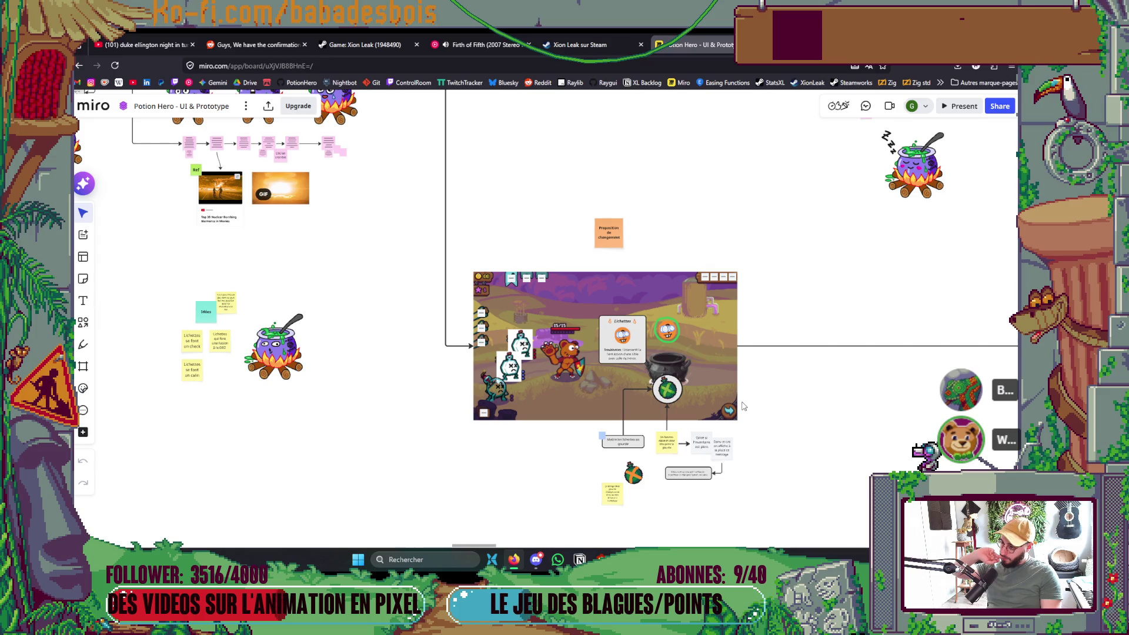
pyautogui.scroll(-2, 742, 405)
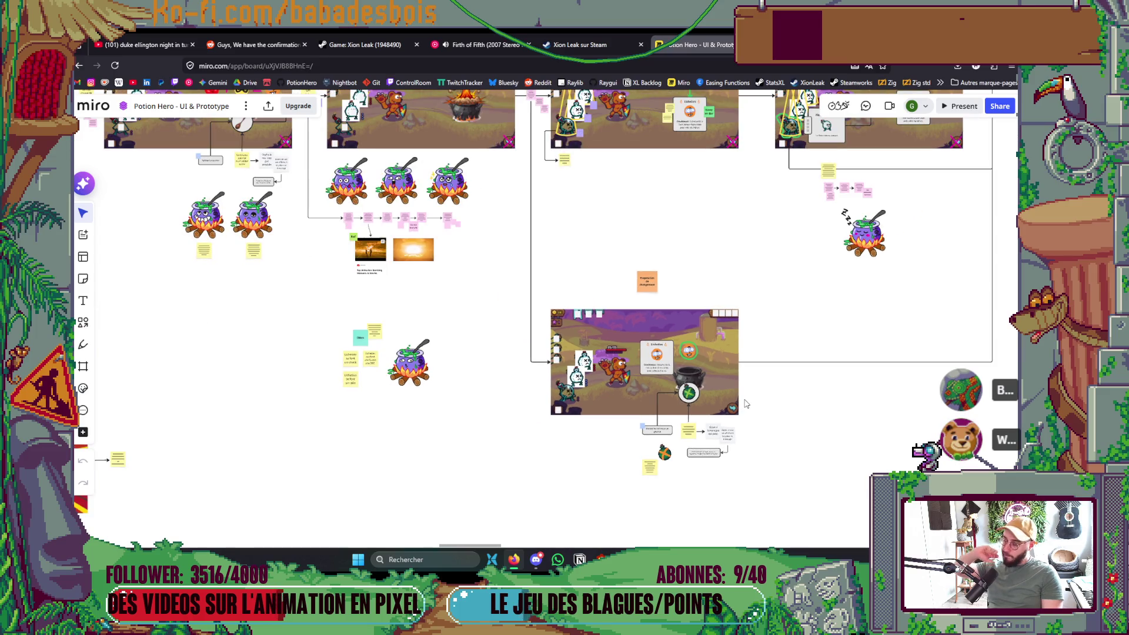
pyautogui.scroll(-1, 745, 404)
pyautogui.scroll(-2, 752, 409)
pyautogui.scroll(-3, 750, 412)
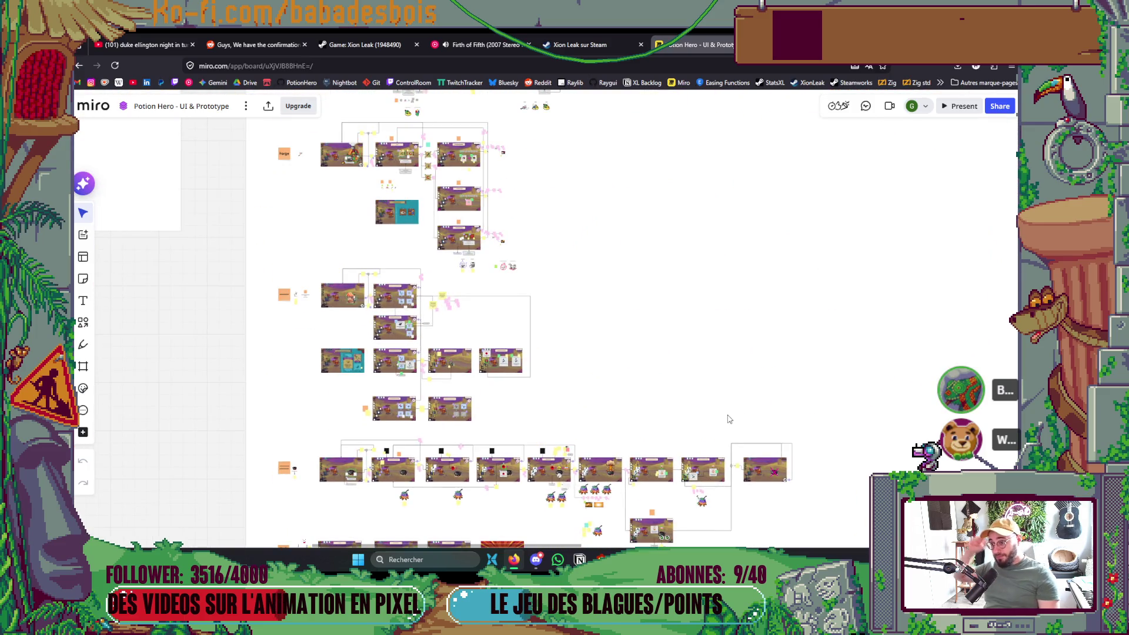
pyautogui.scroll(1, 705, 447)
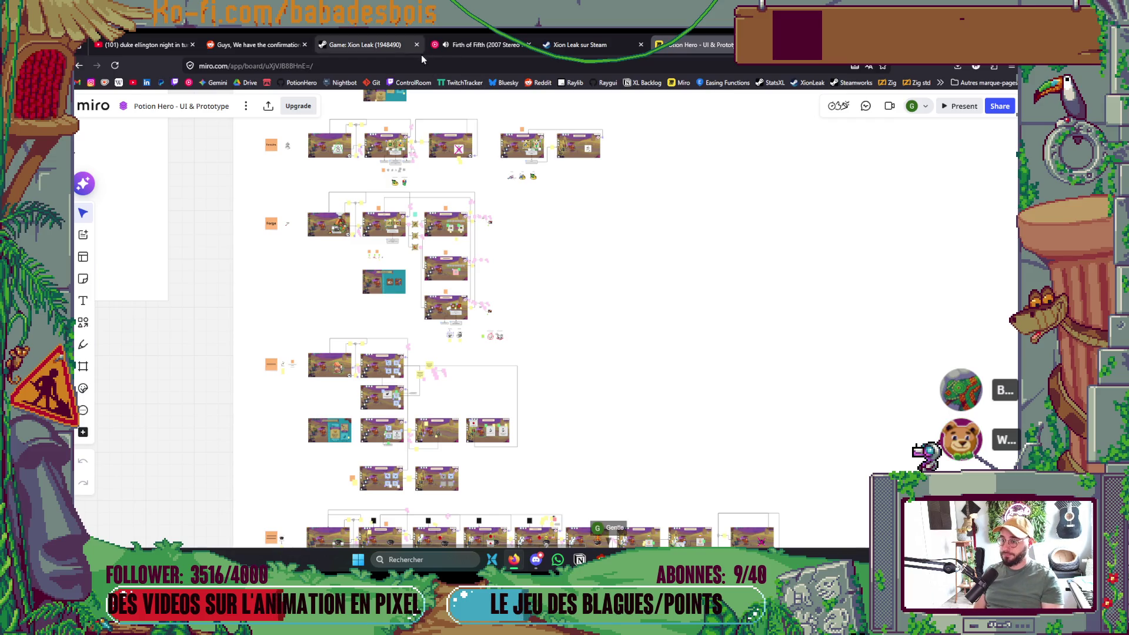
pyautogui.scroll(5, 525, 304)
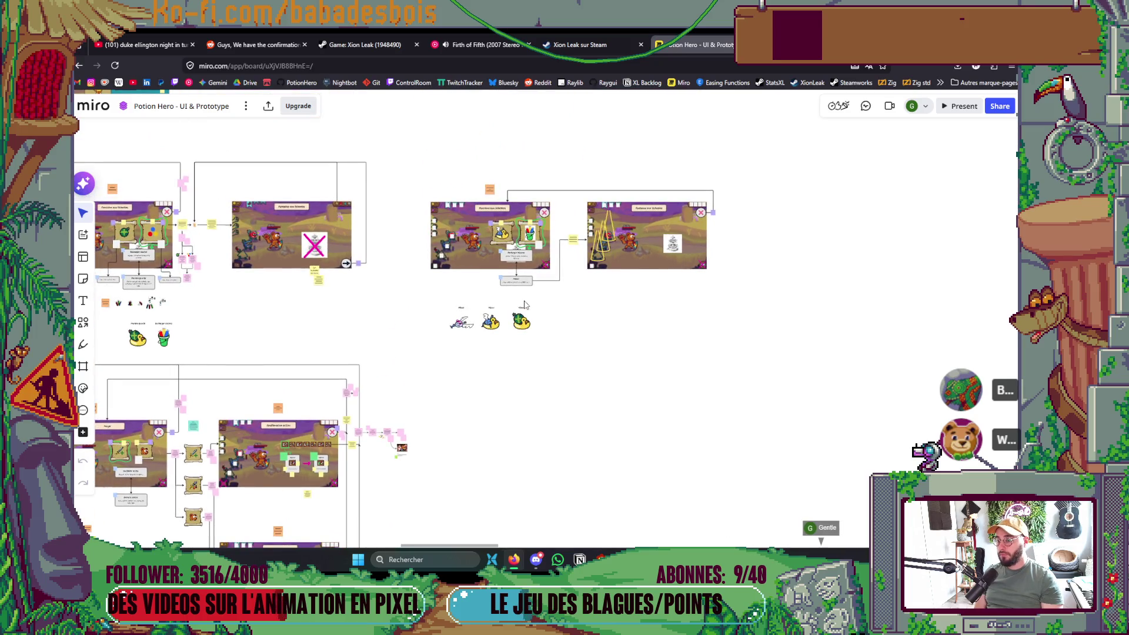
# Centre the fountain mockups, then go back to the Potion Hero - Game Design board.
pyautogui.scroll(5, 525, 305)
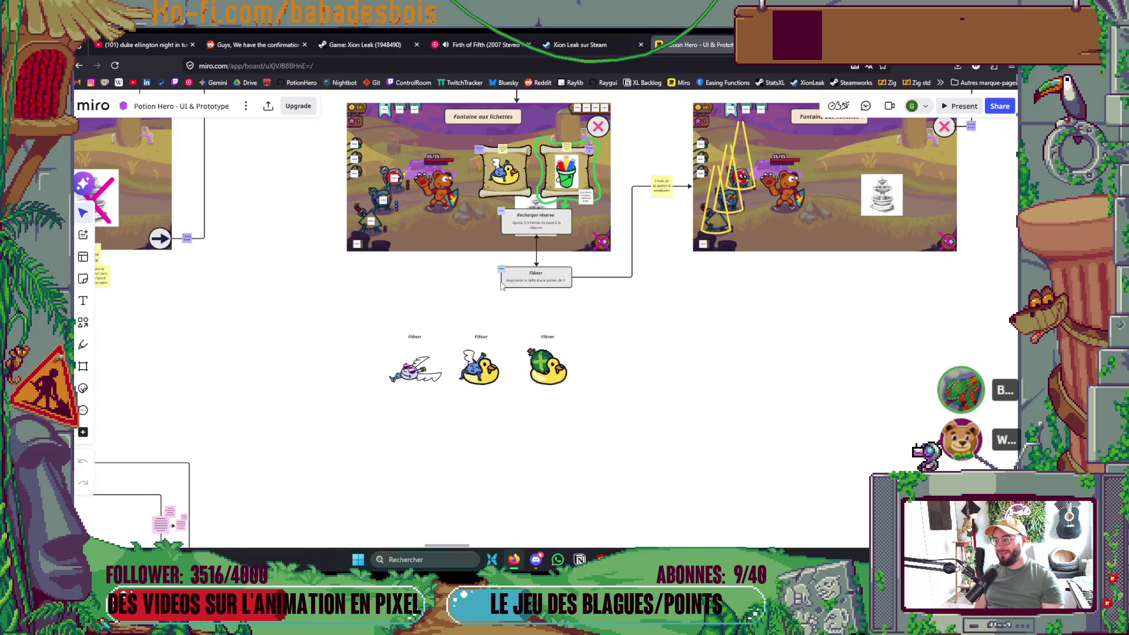
pyautogui.moveTo(480, 257); pyautogui.dragTo(483, 281)
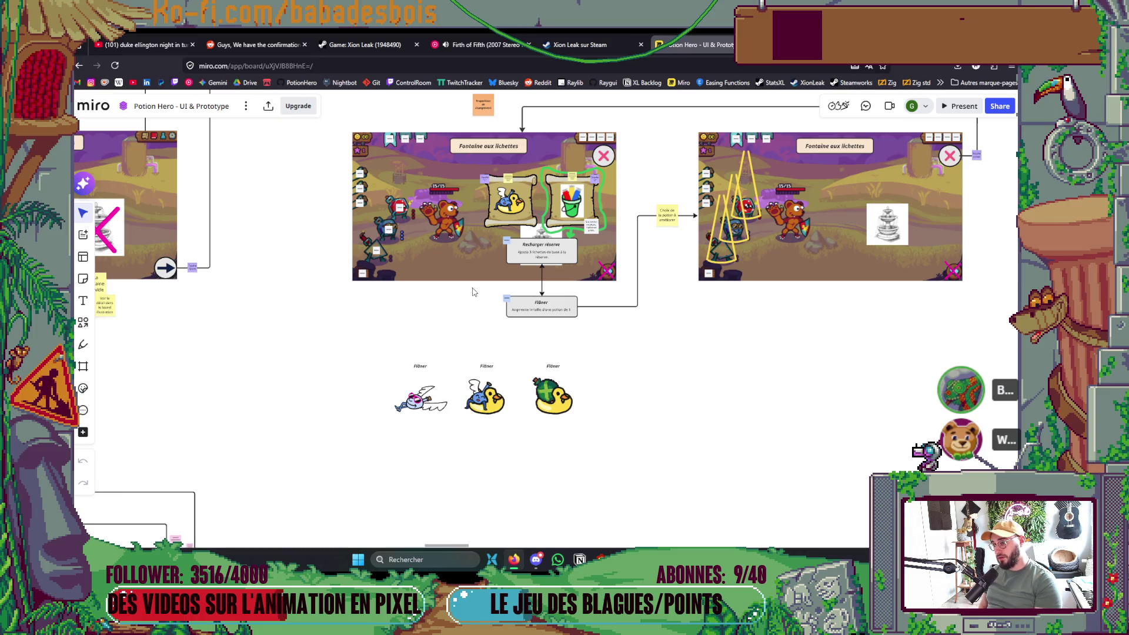
pyautogui.hotkey('ctrl', 'Tab')
pyautogui.scroll(-10, 652, 286)
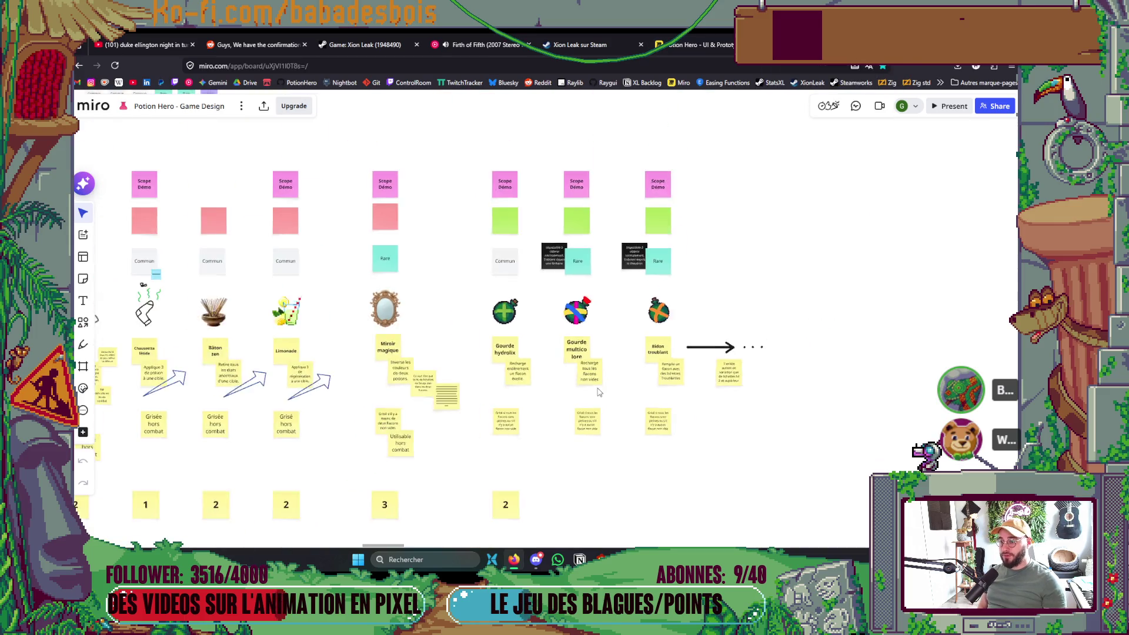
# Pan to the flacon table, then return to the Potion Hero - UI & Prototype board.
pyautogui.moveTo(653, 286); pyautogui.dragTo(773, 168)
pyautogui.scroll(8, 438, 416)
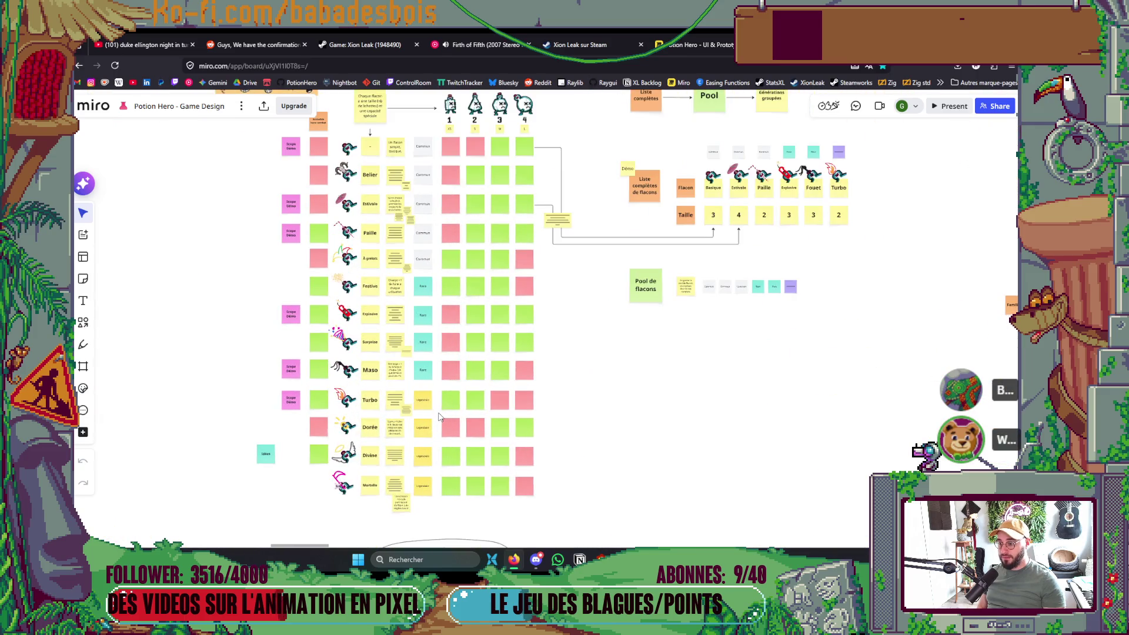
pyautogui.click(696, 45)
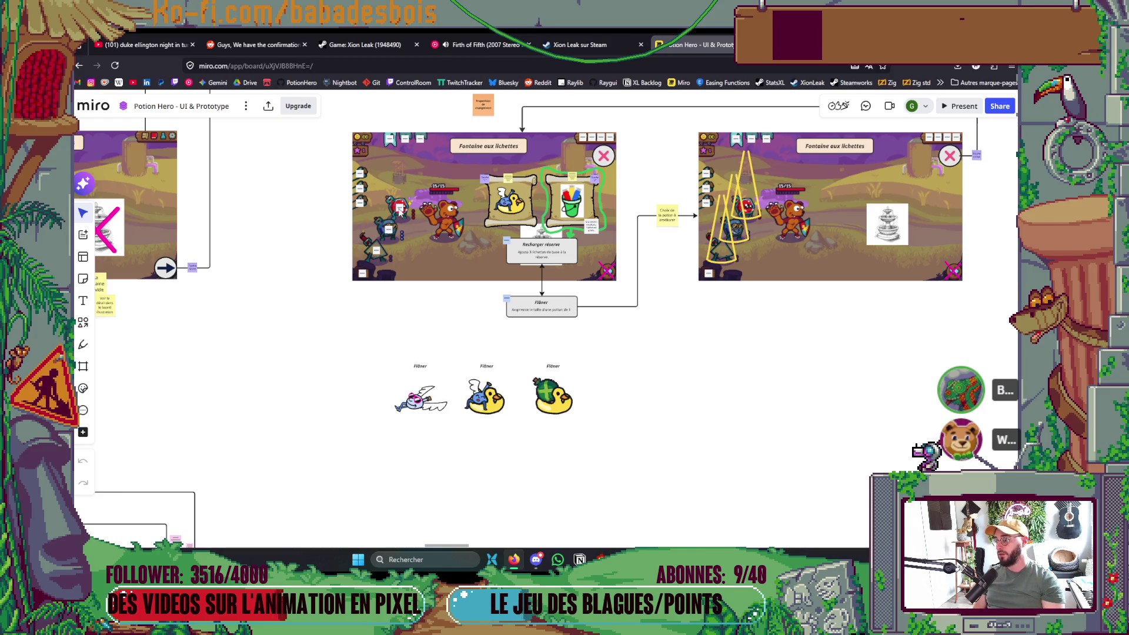
pyautogui.scroll(5, 370, 259)
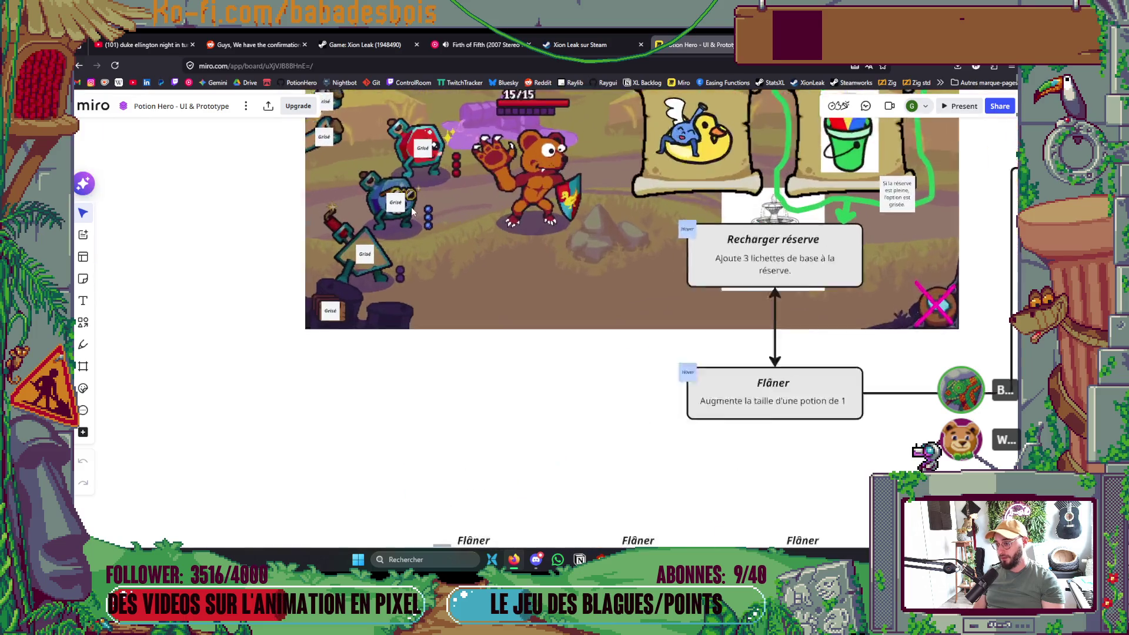
pyautogui.scroll(1, 412, 211)
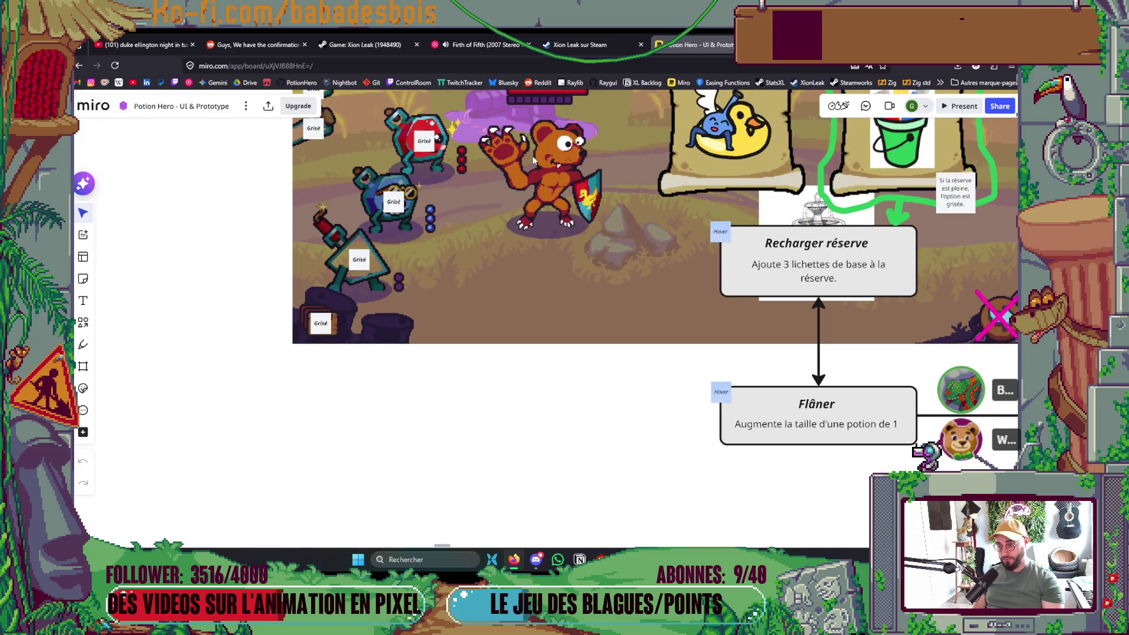
pyautogui.scroll(-5, 576, 208)
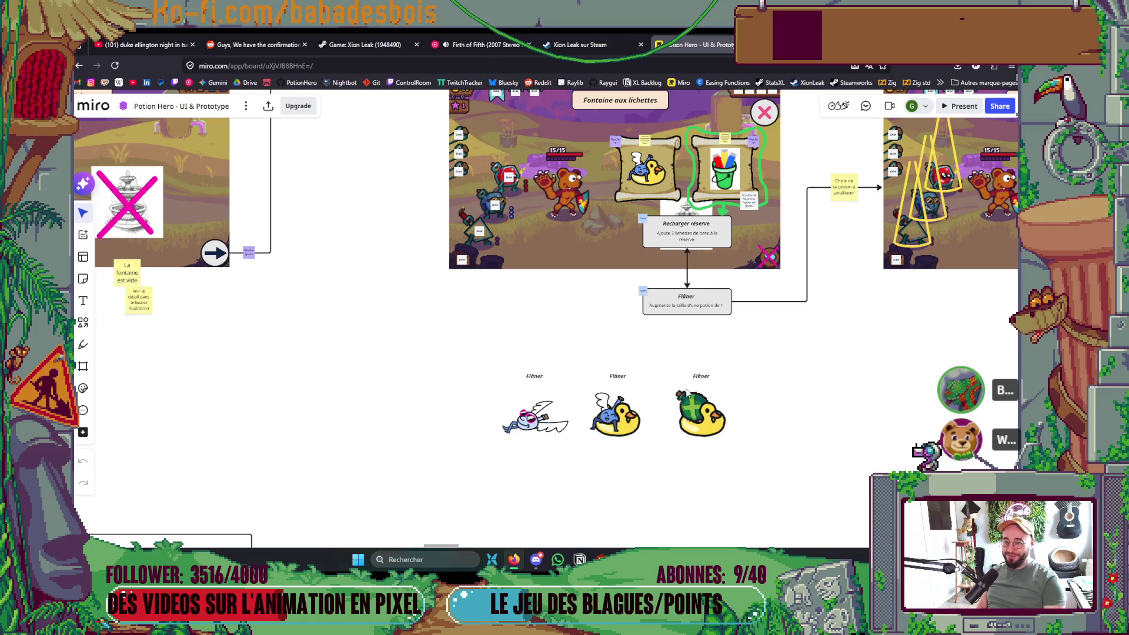
pyautogui.hscroll(5, 674, 411)
pyautogui.scroll(-1, 675, 412)
pyautogui.scroll(-5, 674, 411)
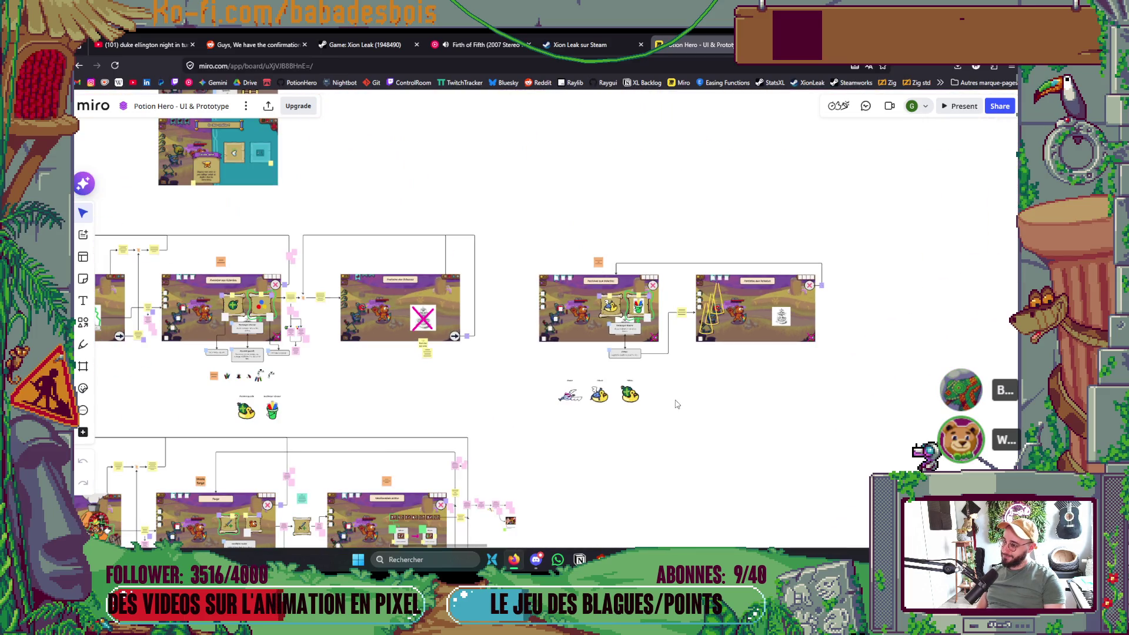
pyautogui.scroll(-3, 674, 403)
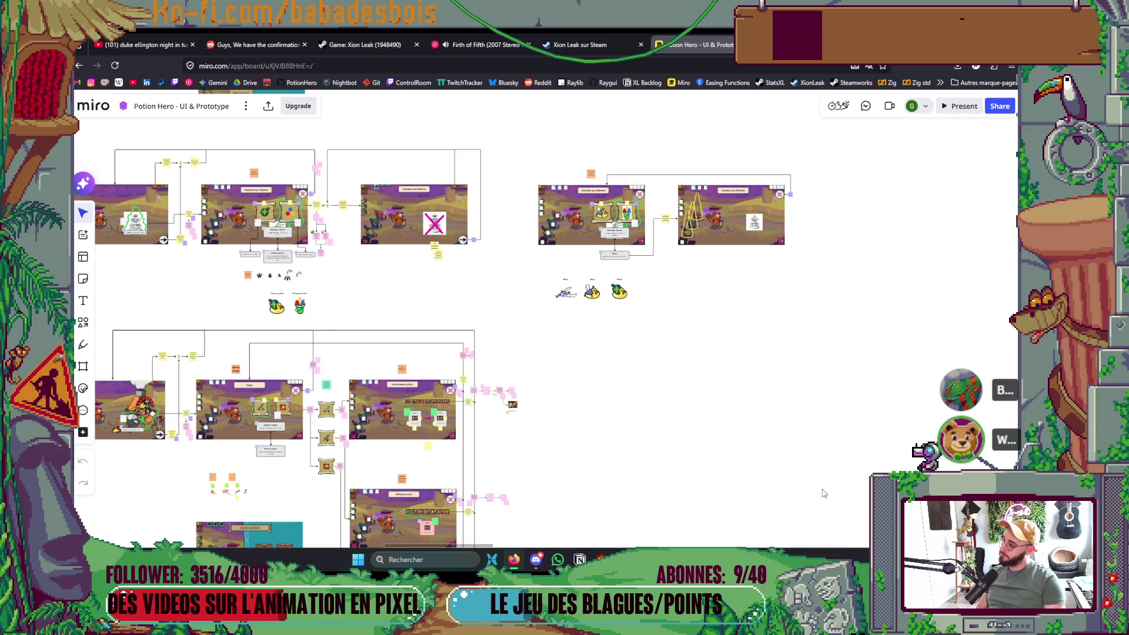
pyautogui.moveTo(819, 492)
pyautogui.mouseDown()
pyautogui.moveTo(776, 327)
pyautogui.moveTo(698, 194)
pyautogui.moveTo(733, 238)
pyautogui.mouseUp()
pyautogui.scroll(-5, 732, 239)
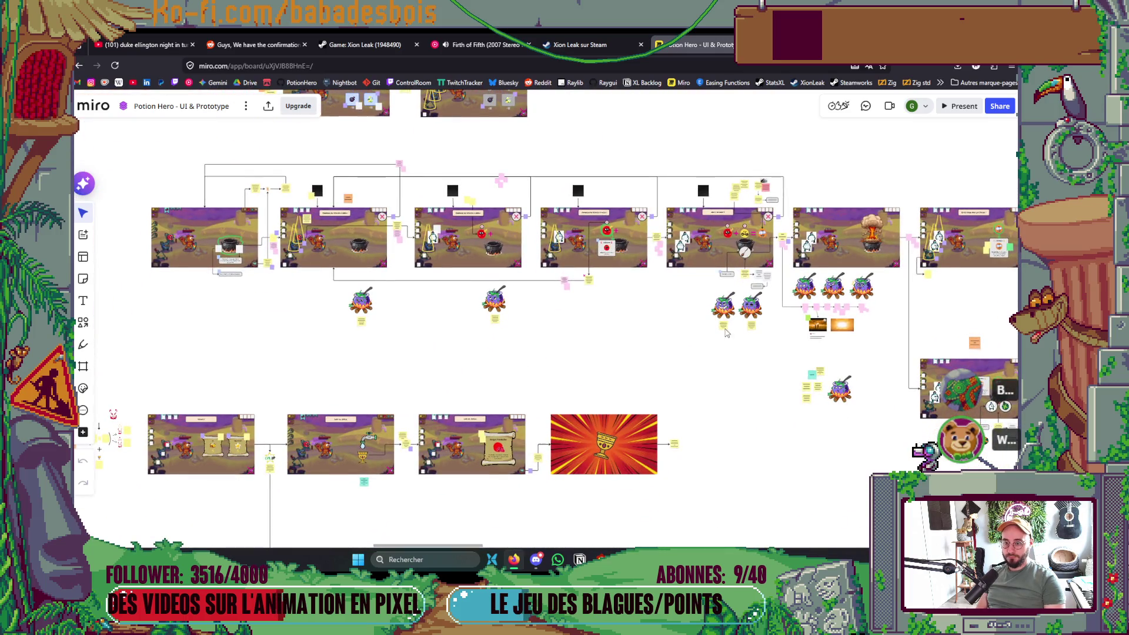
pyautogui.hscroll(5, 743, 389)
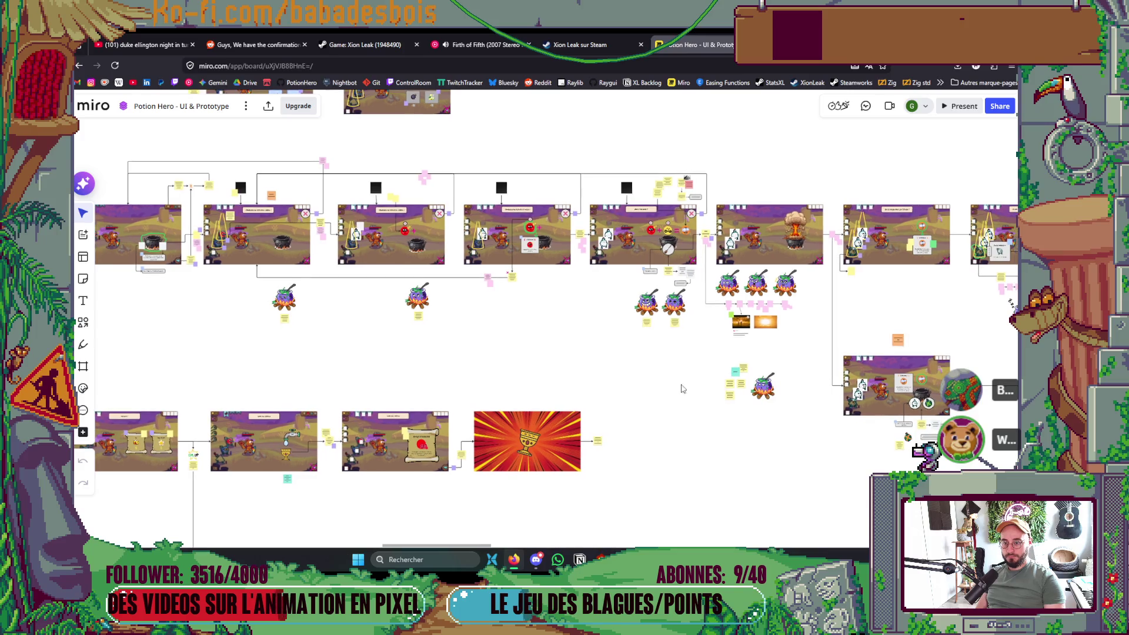
pyautogui.moveTo(649, 425); pyautogui.dragTo(429, 423)
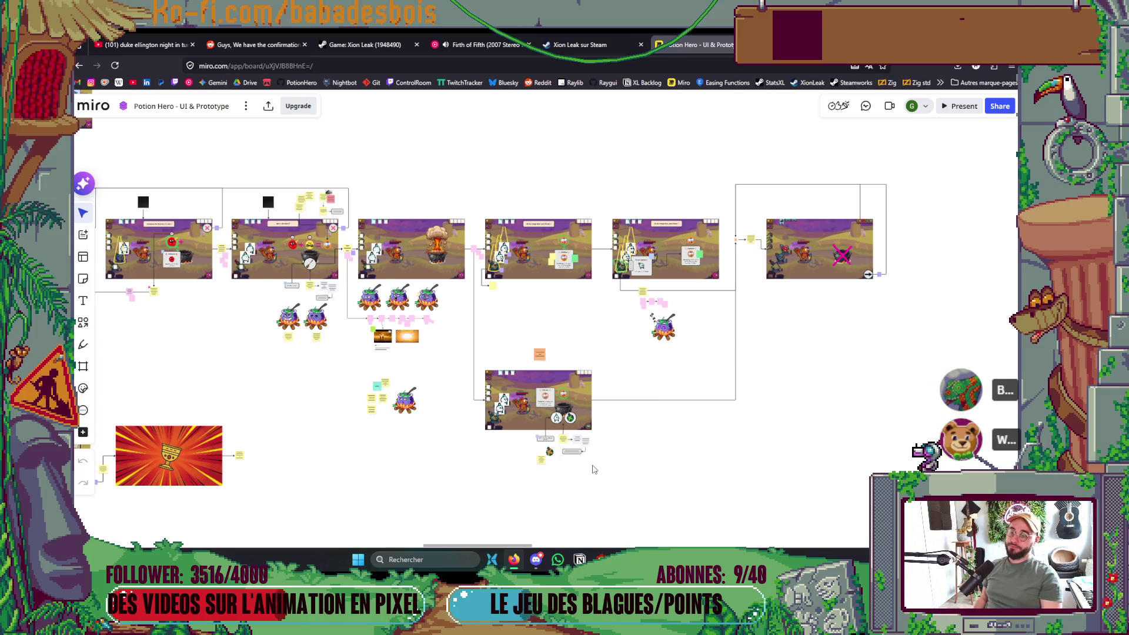
pyautogui.scroll(3, 580, 385)
pyautogui.scroll(2, 580, 385)
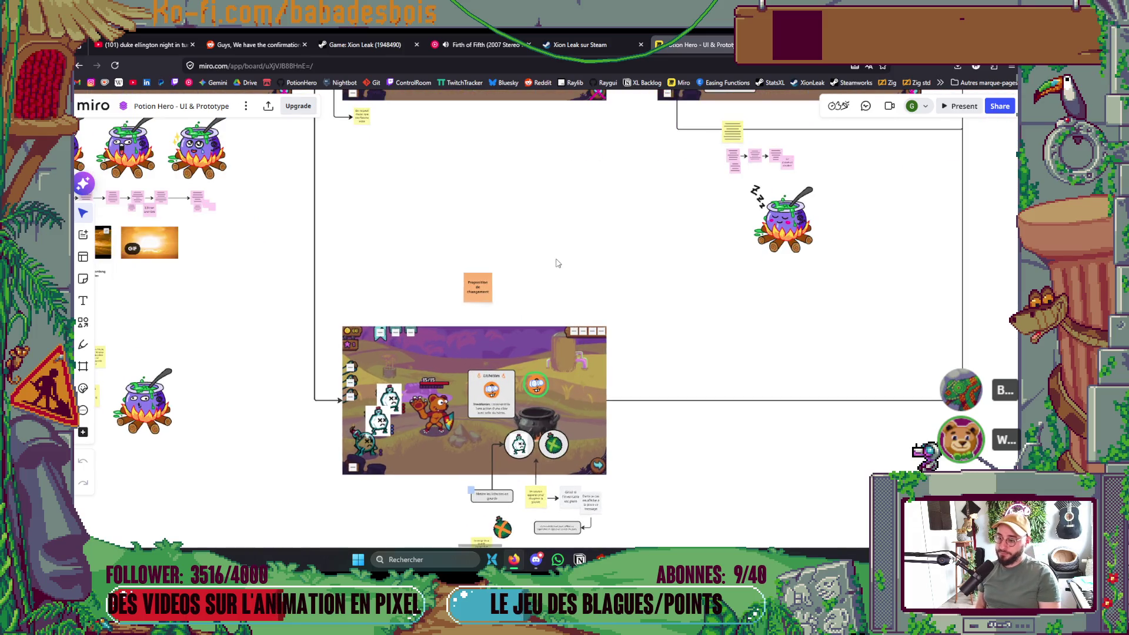
pyautogui.scroll(-4, 559, 261)
pyautogui.scroll(2, 570, 306)
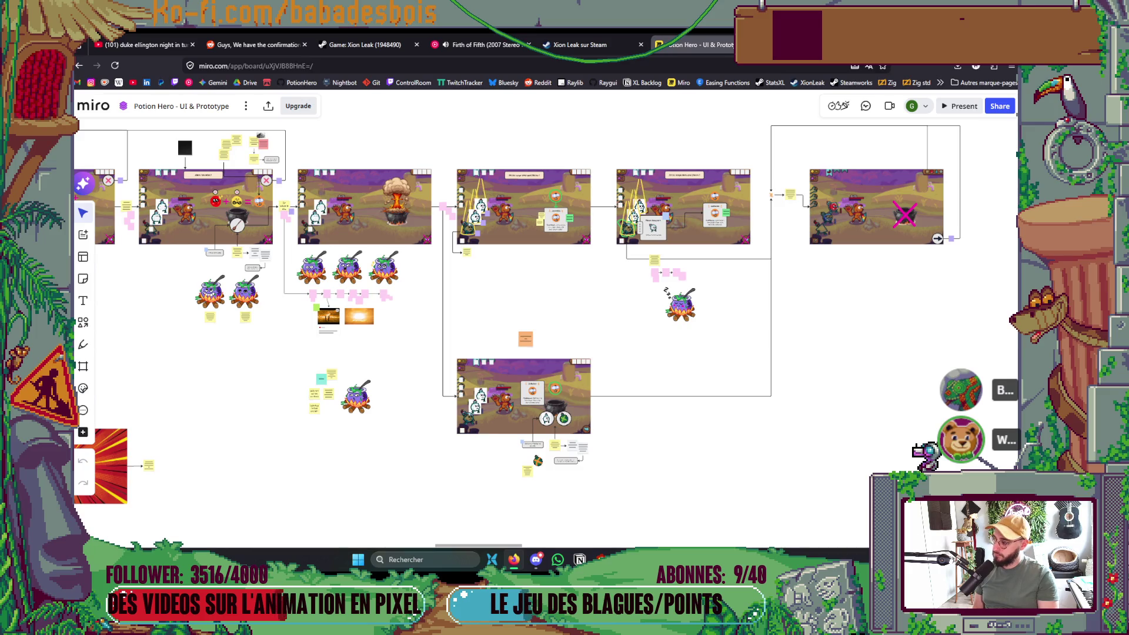
pyautogui.scroll(-5, 444, 365)
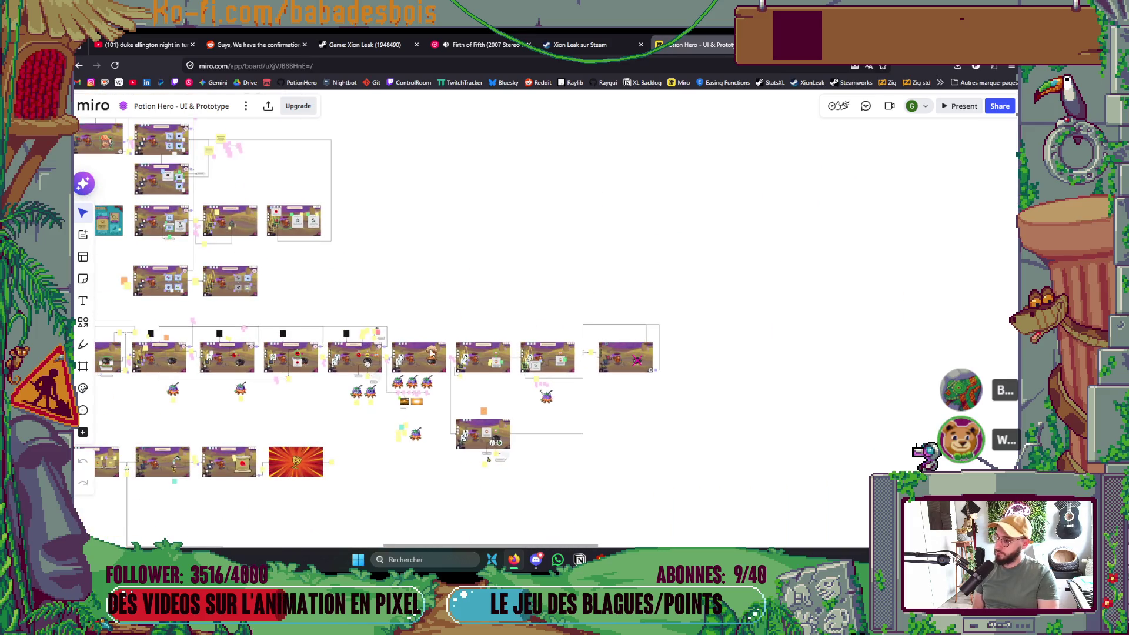
pyautogui.scroll(-10, 444, 364)
pyautogui.scroll(6, 612, 394)
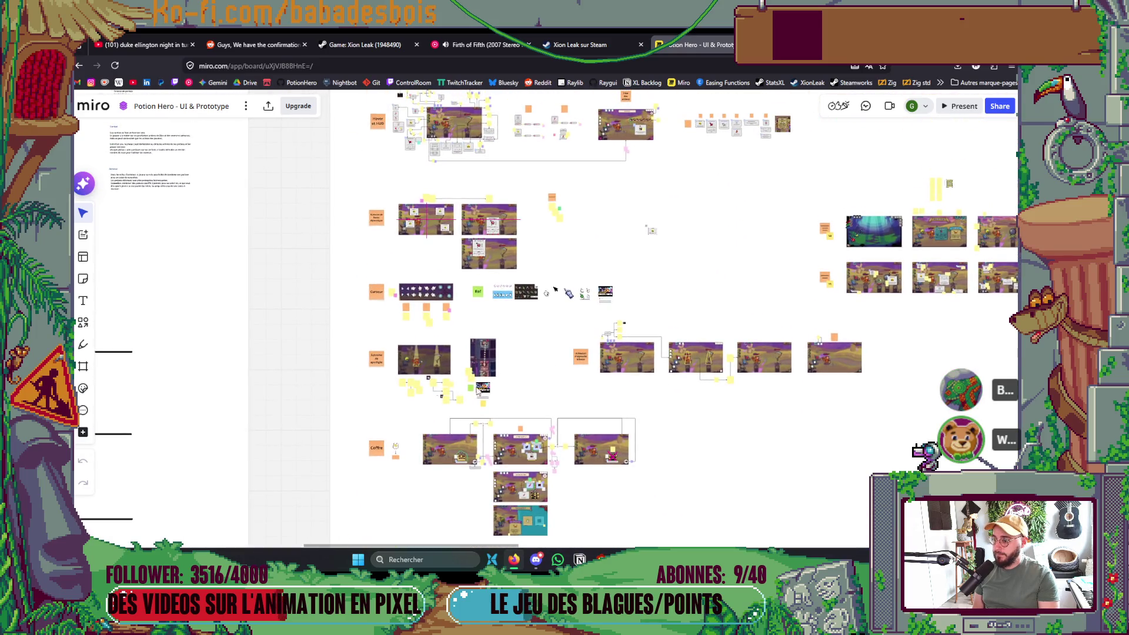
pyautogui.scroll(-3, 555, 289)
pyautogui.scroll(5, 473, 382)
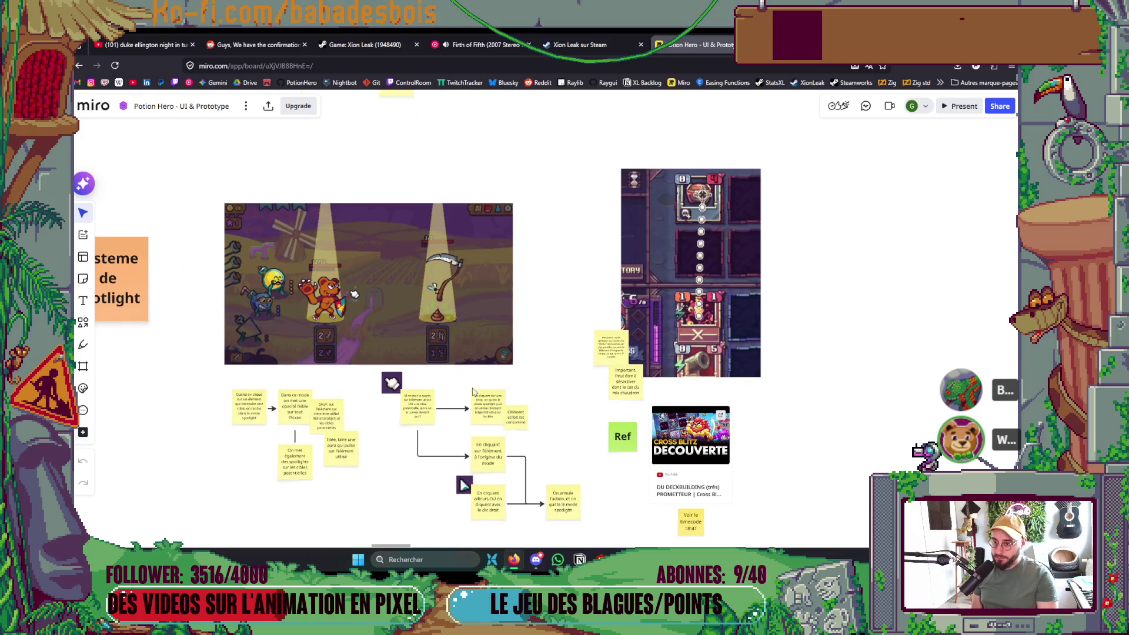
pyautogui.scroll(2, 473, 391)
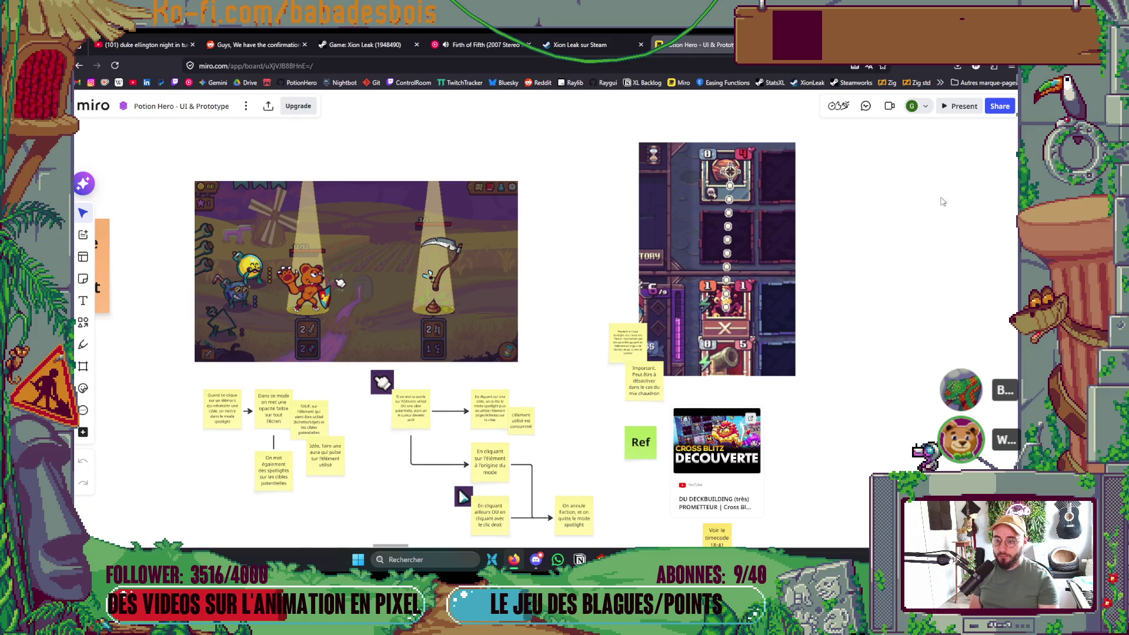
pyautogui.moveTo(901, 231); pyautogui.dragTo(855, 257)
pyautogui.scroll(5, 780, 285)
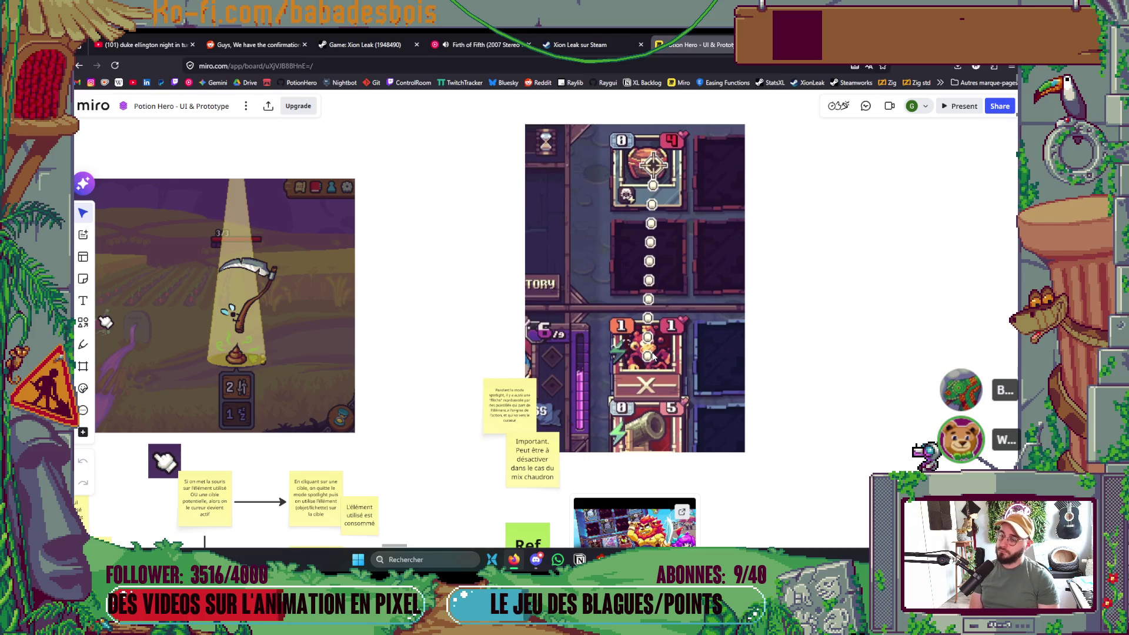
pyautogui.scroll(-3, 653, 356)
pyautogui.scroll(-5, 492, 368)
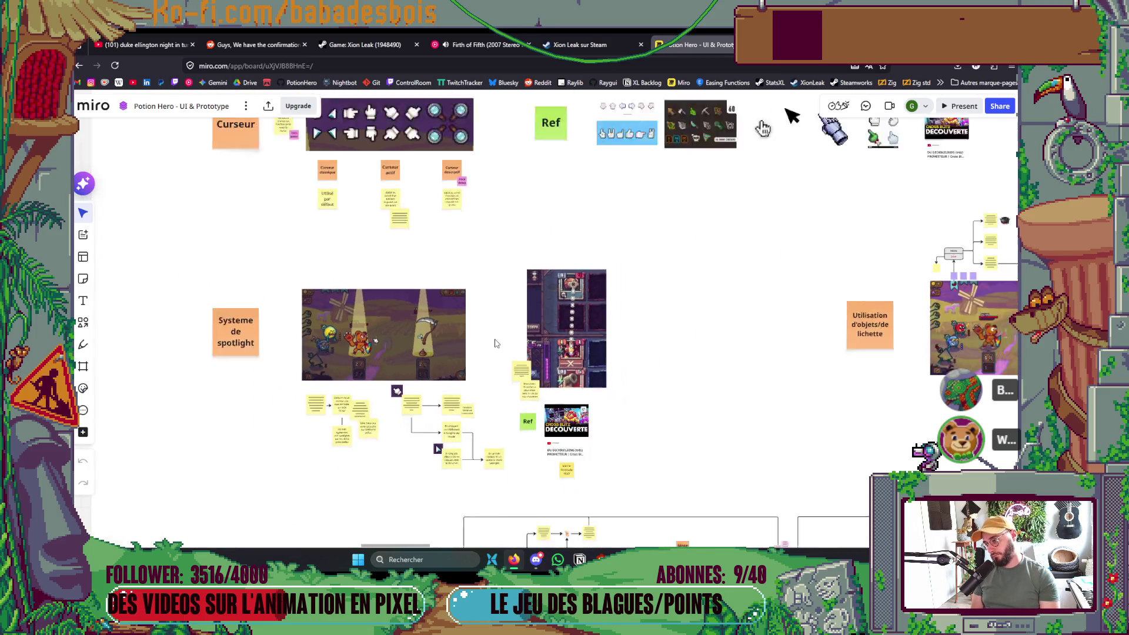
pyautogui.moveTo(660, 443)
pyautogui.mouseDown()
pyautogui.moveTo(658, 224)
pyautogui.moveTo(621, 110)
pyautogui.moveTo(721, 417)
pyautogui.mouseUp()
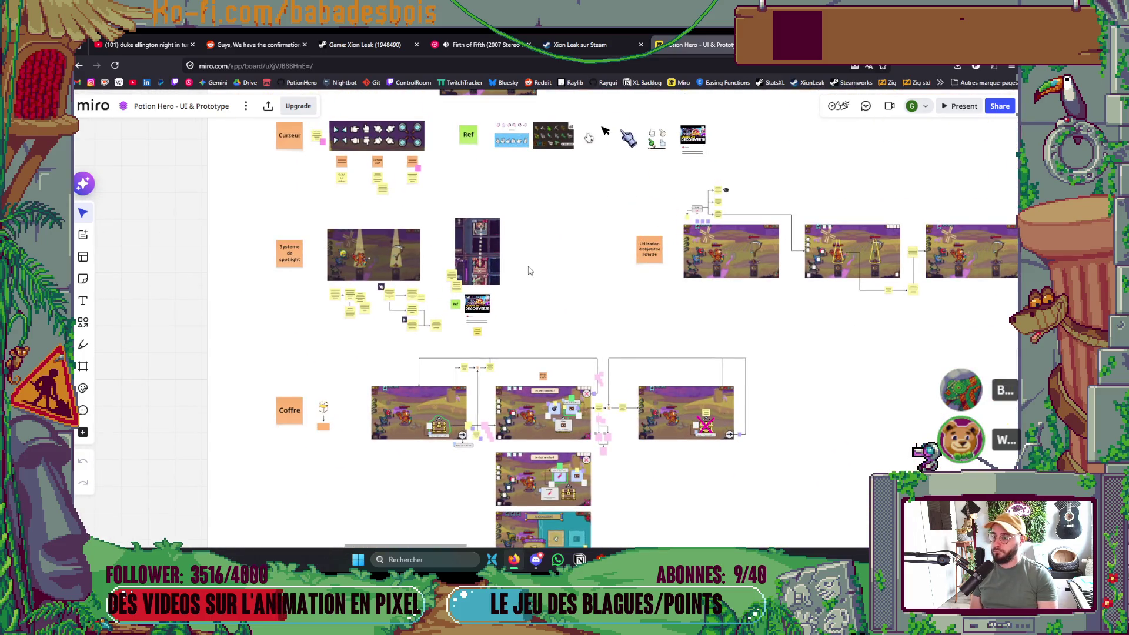
pyautogui.scroll(3, 516, 272)
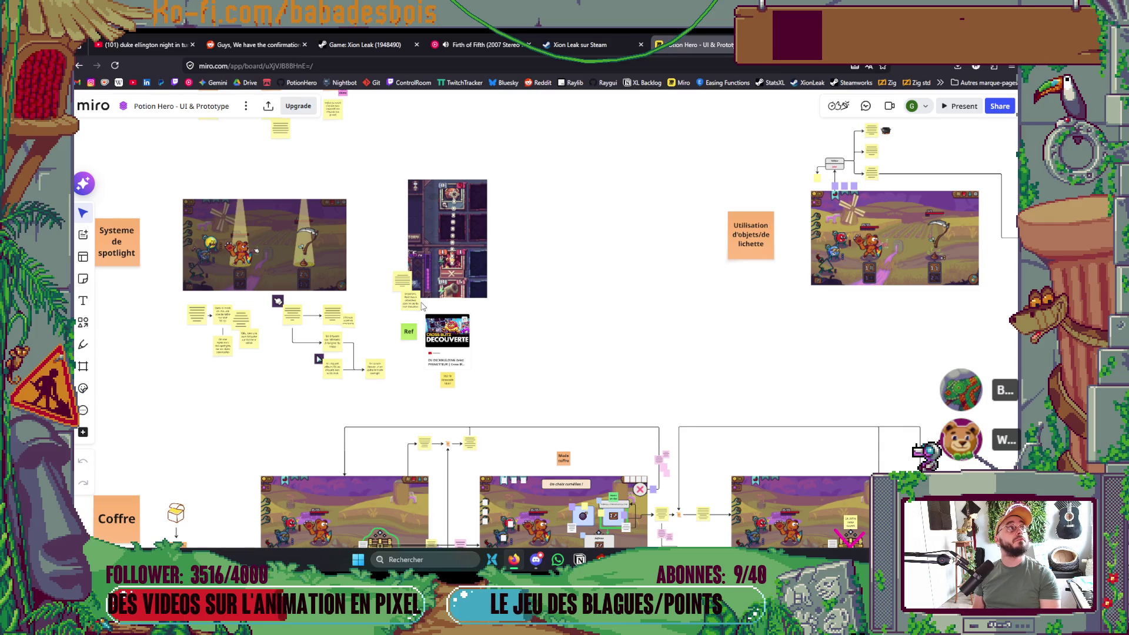
pyautogui.scroll(-10, 569, 357)
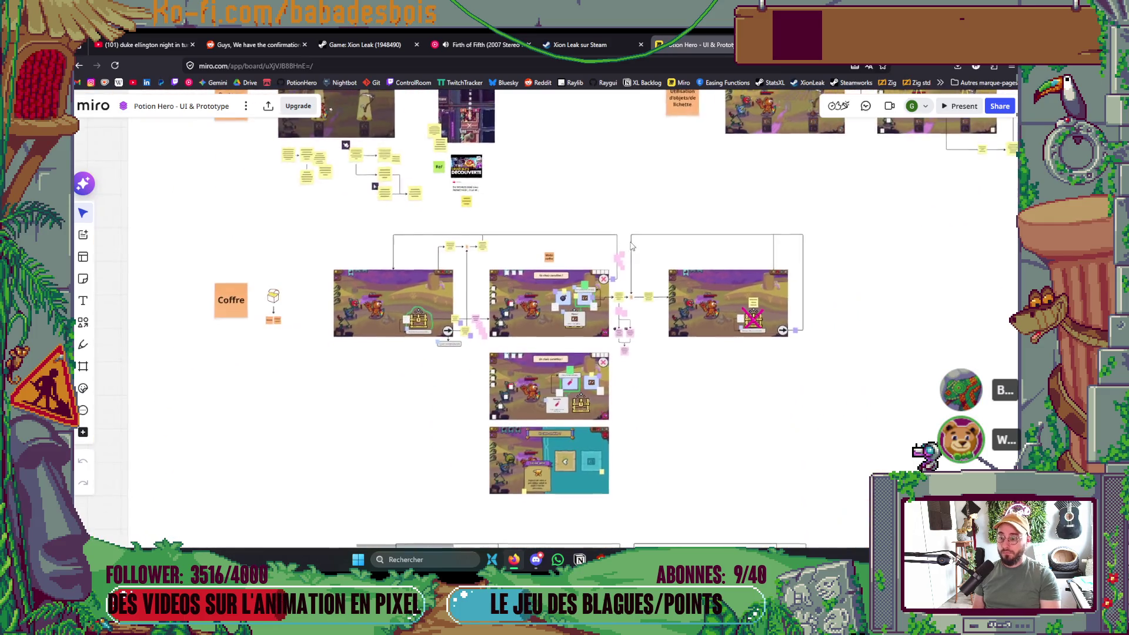
pyautogui.scroll(1, 557, 200)
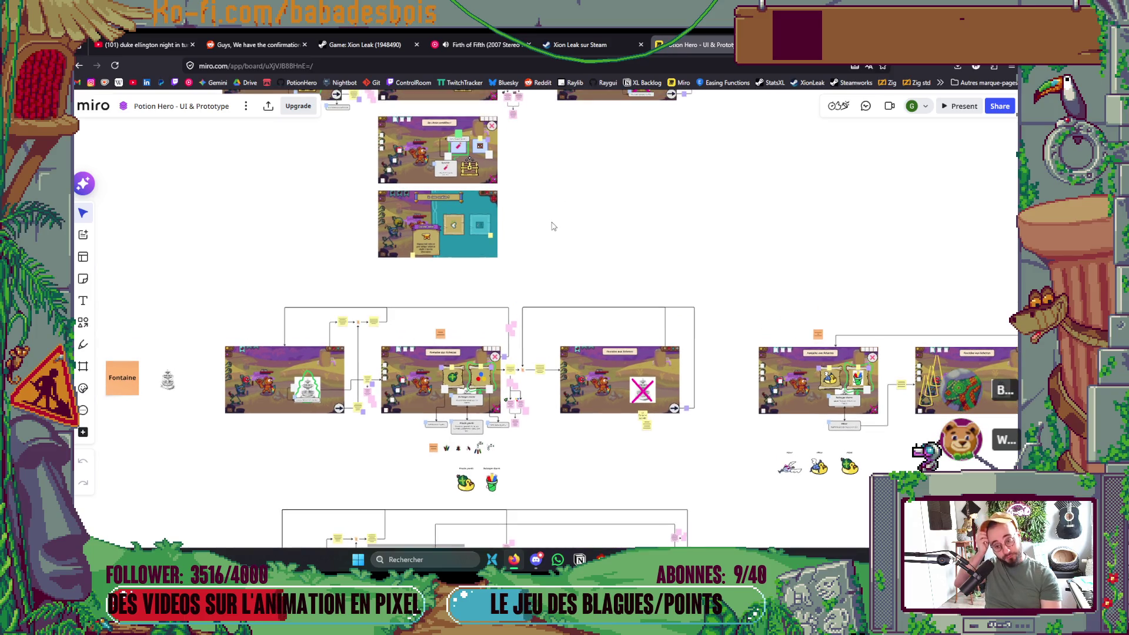
pyautogui.scroll(8, 567, 335)
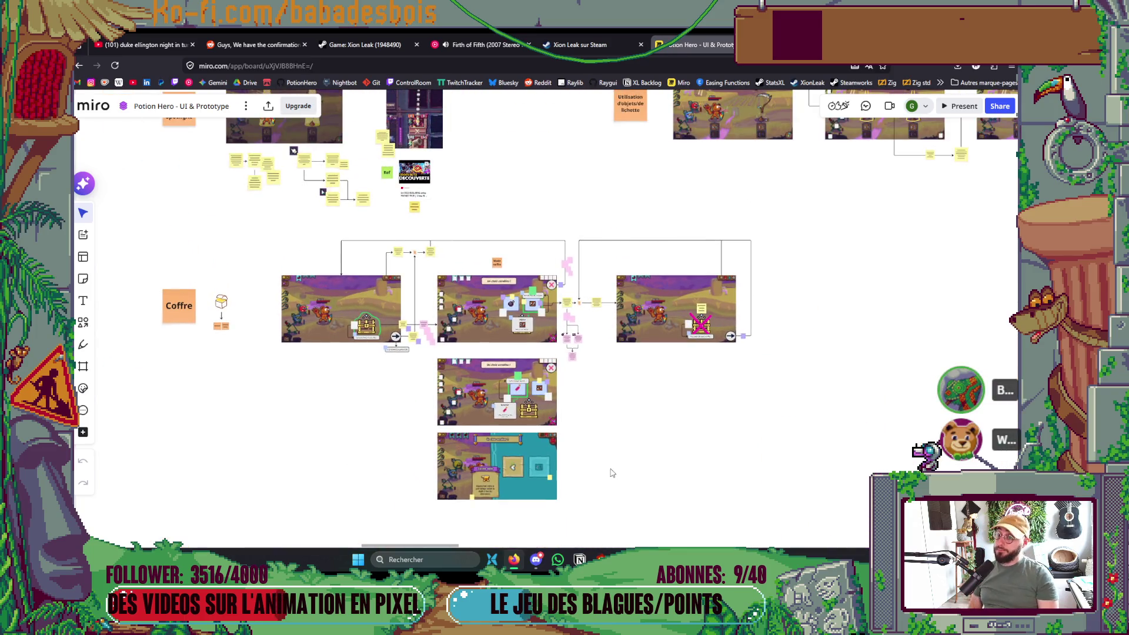
pyautogui.scroll(4, 641, 398)
pyautogui.scroll(8, 496, 234)
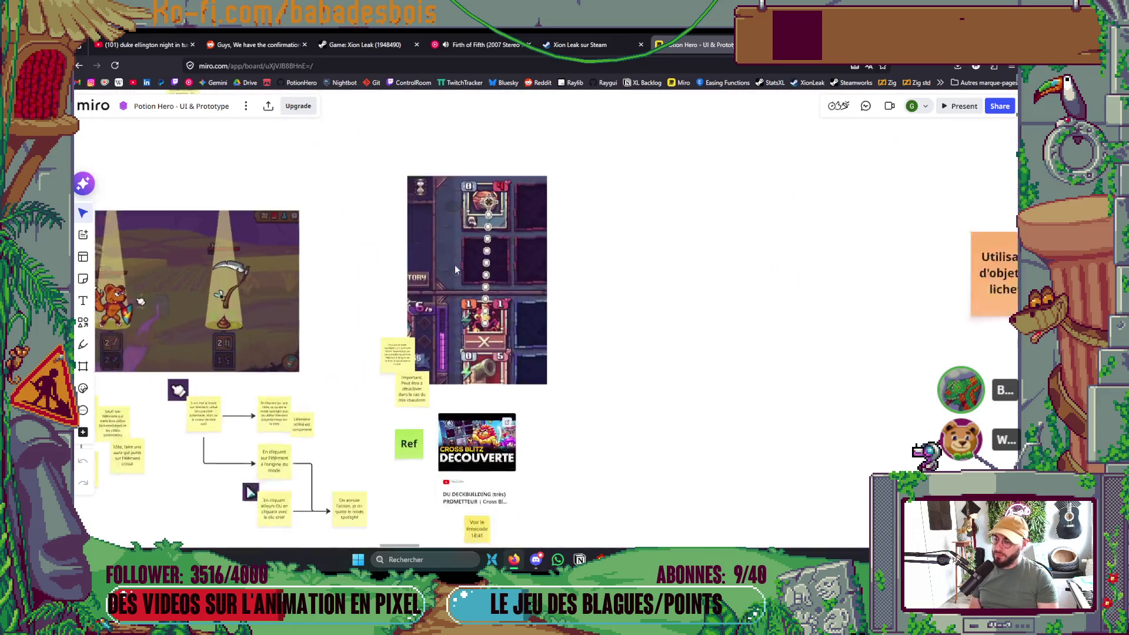
# Zoom in and out on the Cross Blitz reference screenshot, then open a new Firefox tab.
pyautogui.scroll(6, 496, 234)
pyautogui.scroll(-3, 508, 322)
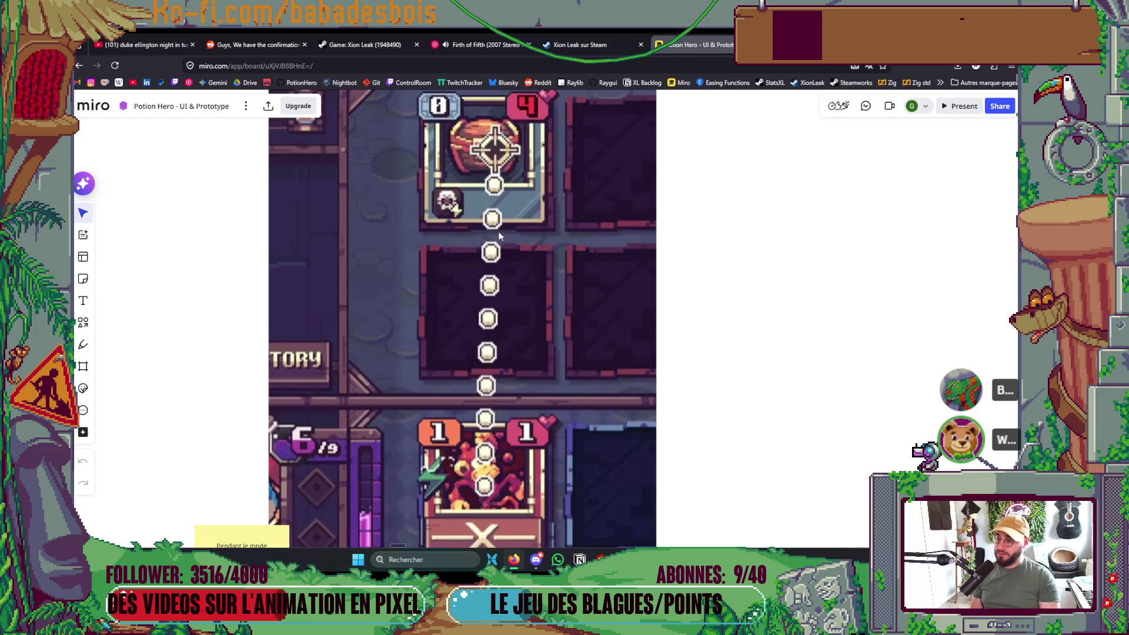
pyautogui.scroll(-5, 611, 305)
pyautogui.scroll(-1, 649, 383)
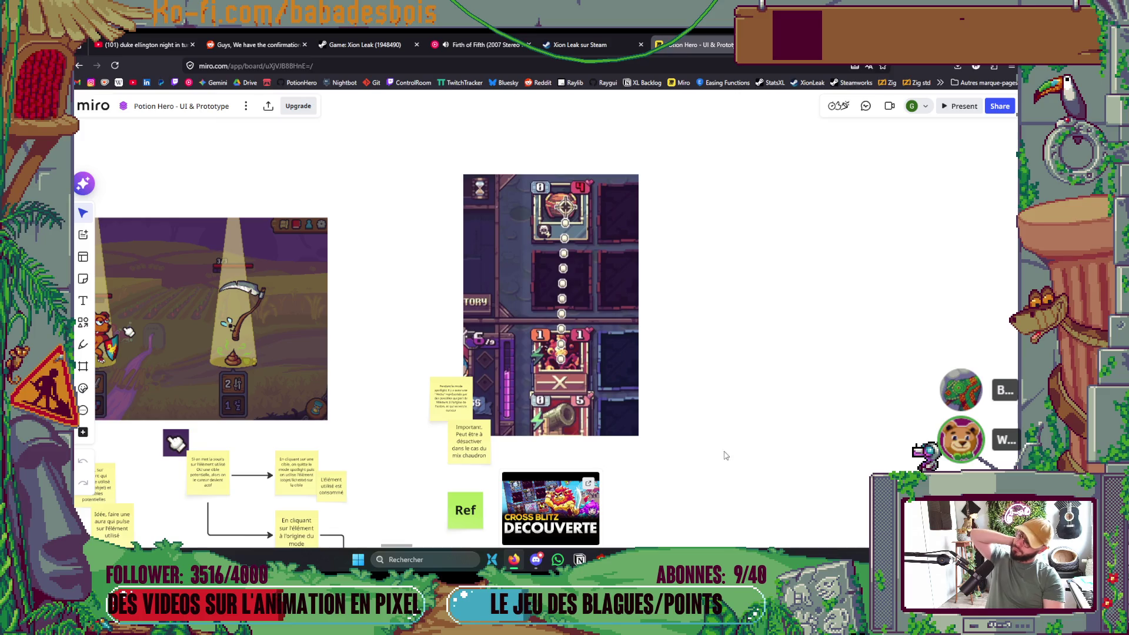
pyautogui.moveTo(536, 559)
pyautogui.scroll(-2, 497, 250)
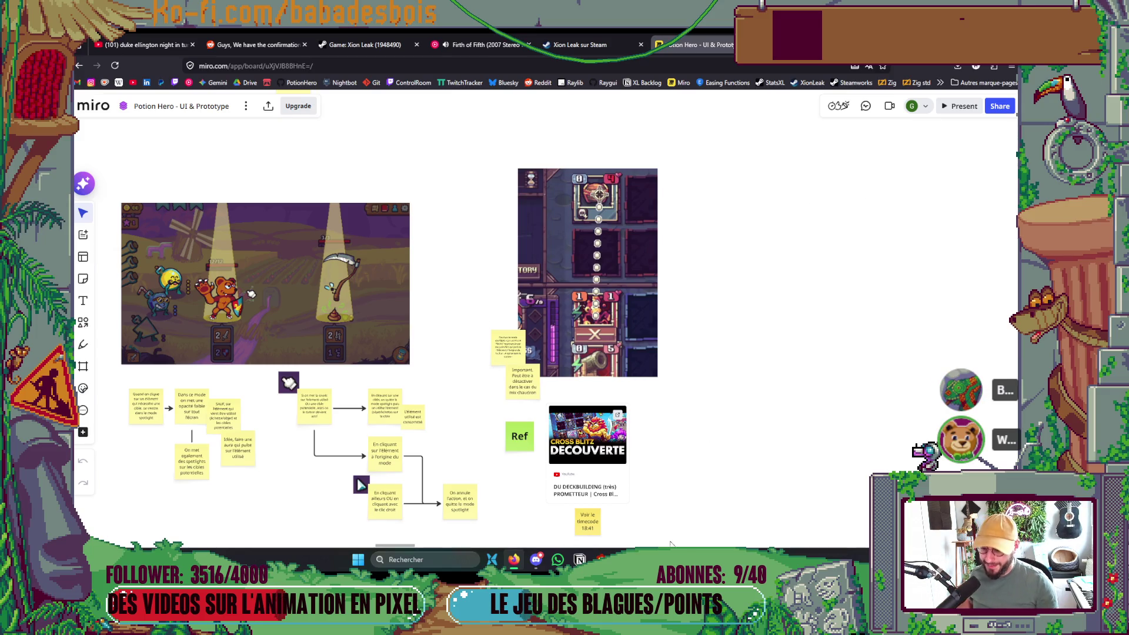
pyautogui.hotkey('alt', 'Tab')
pyautogui.hotkey('alt', 'Tab')
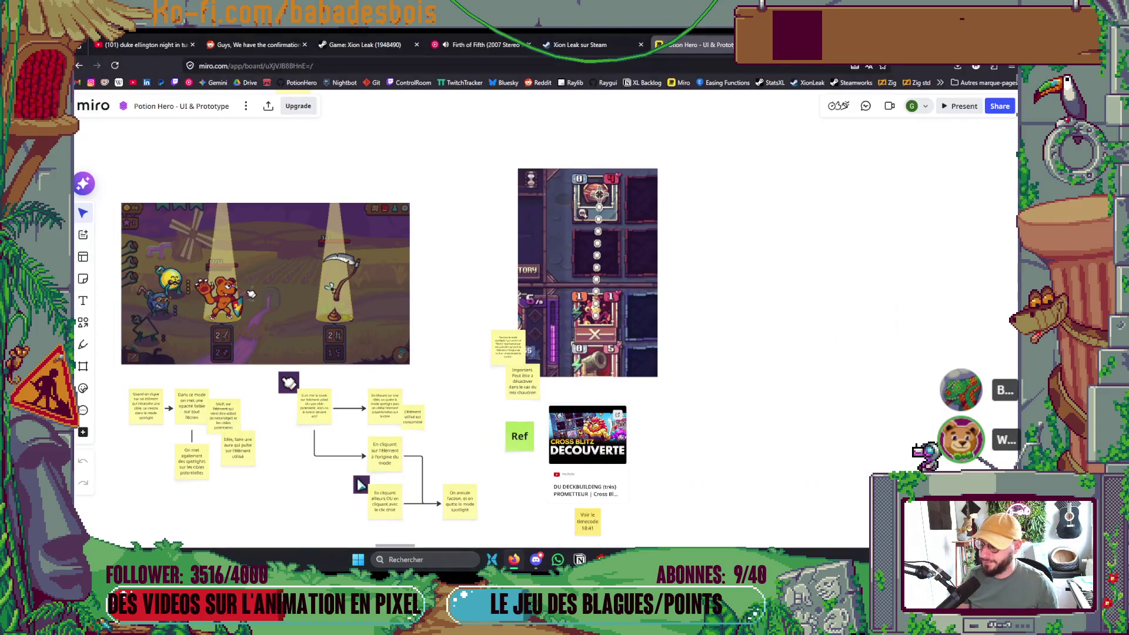
pyautogui.scroll(-3, 699, 344)
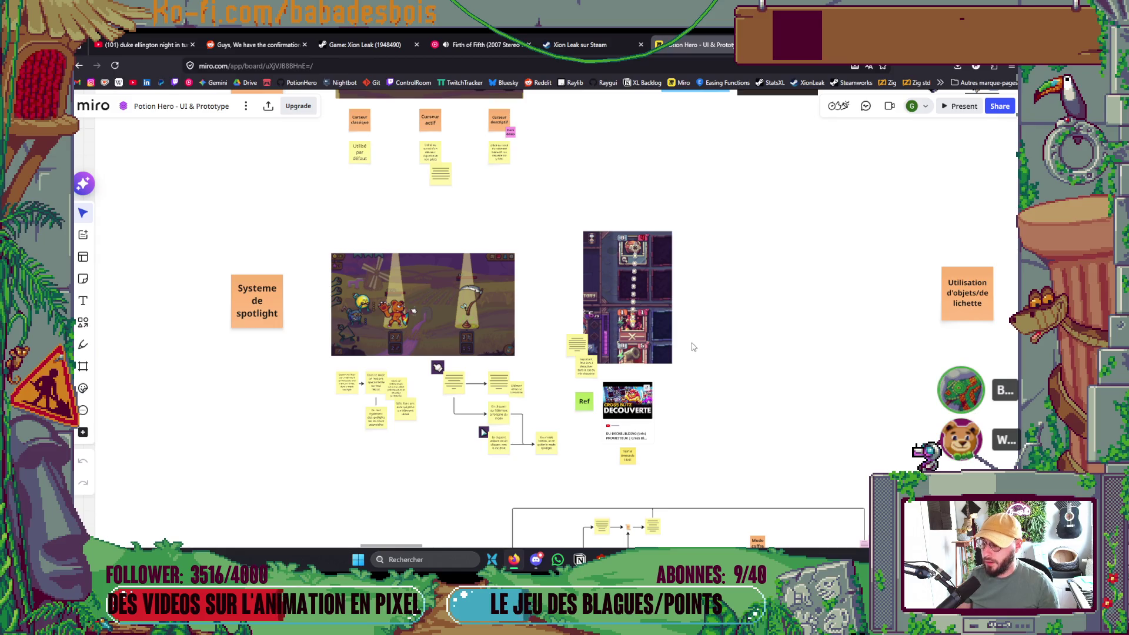
pyautogui.hotkey('ctrl', 't')
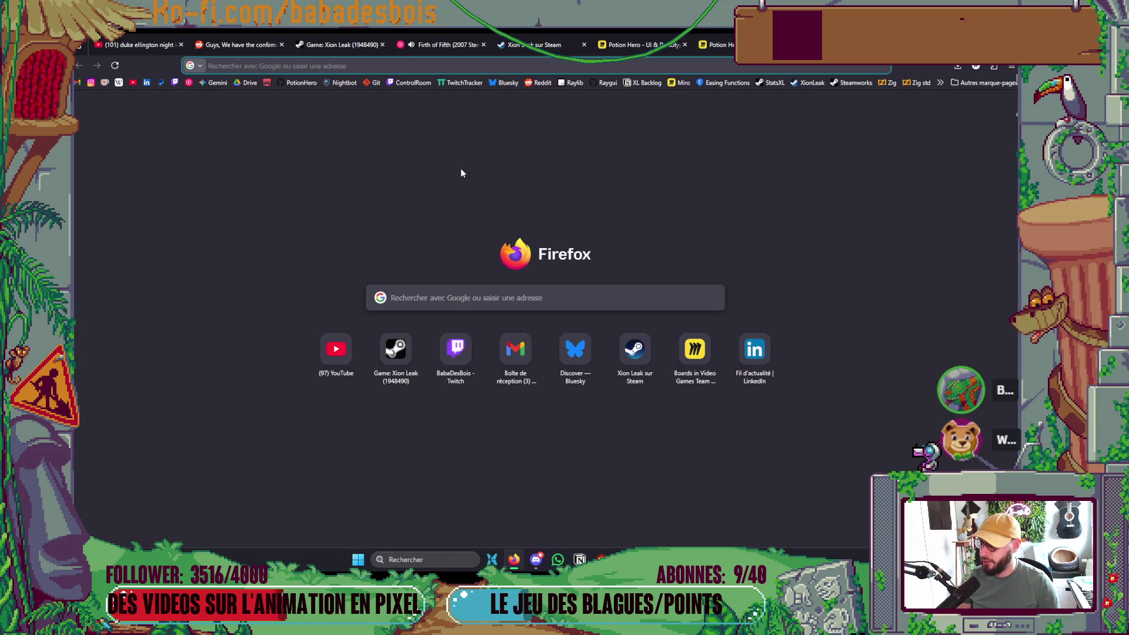
# Switch between the code editor and browser, opening the PotionHero repository page.
pyautogui.hotkey('alt', 'Tab')
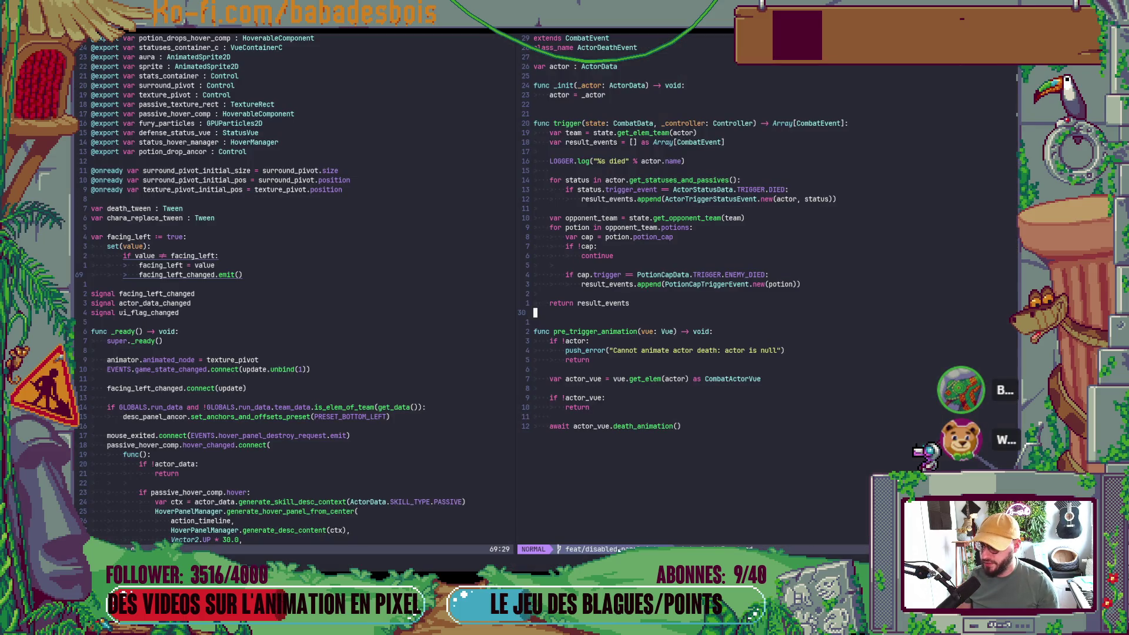
pyautogui.hotkey('alt', 'Tab')
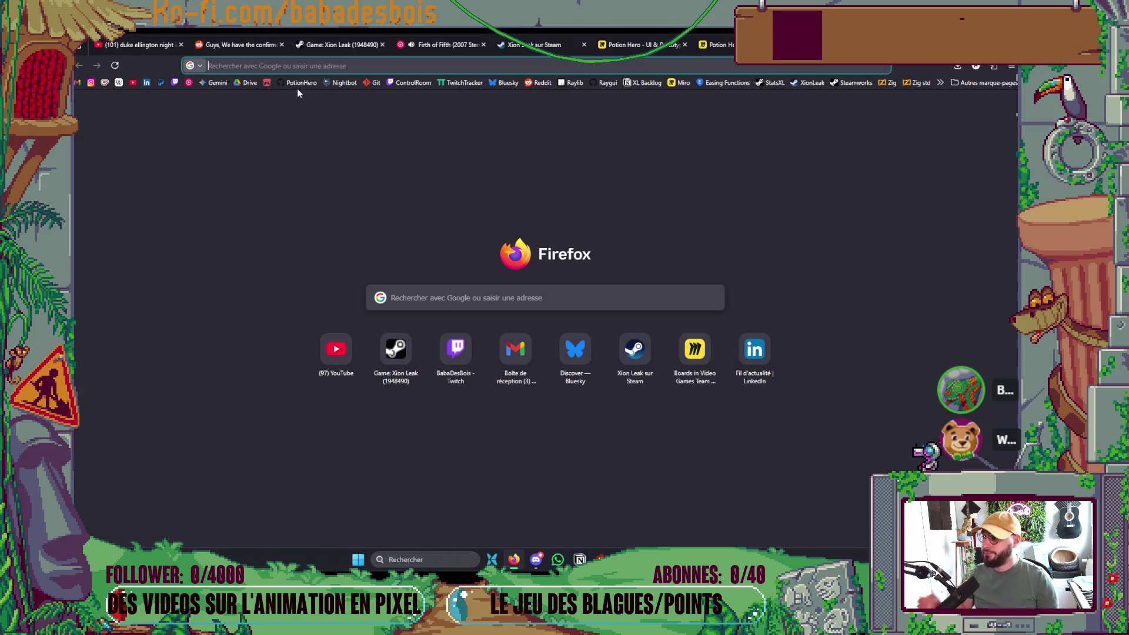
pyautogui.click(298, 85)
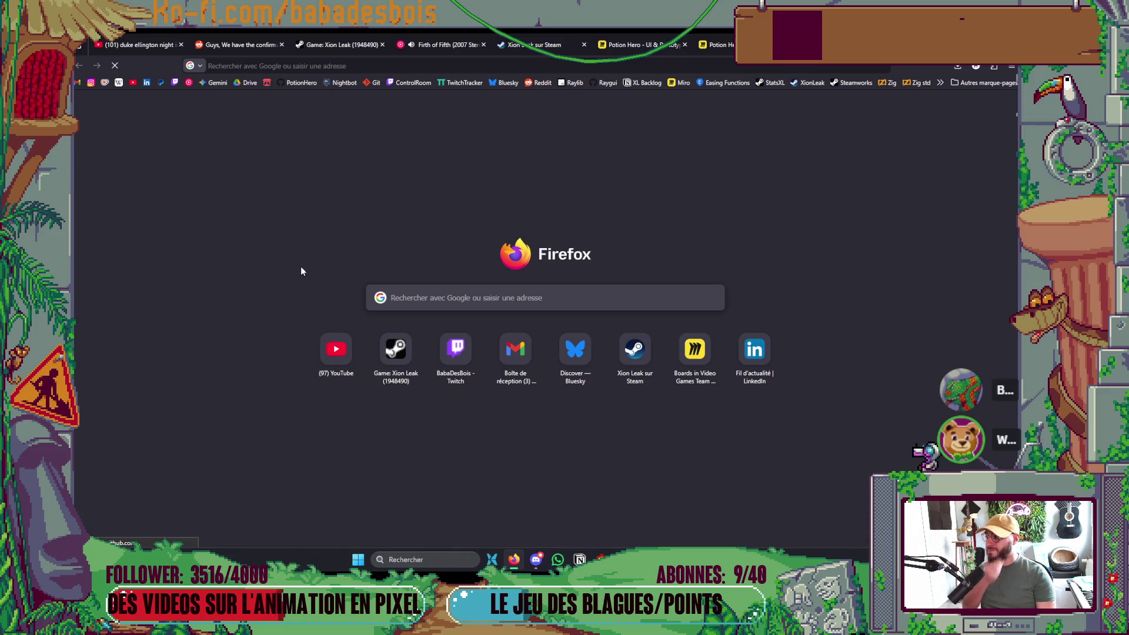
# Bring Firefox back to the front on the Potion Hero - UI & Prototype Miro tab.
pyautogui.hotkey('alt', 'Tab')
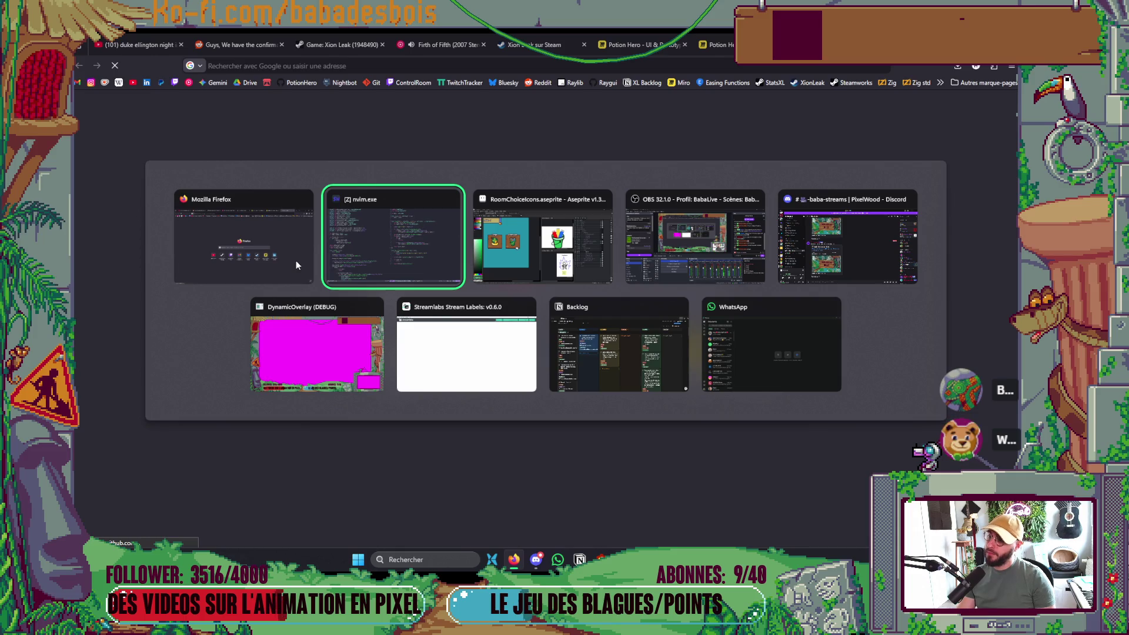
pyautogui.hotkey('alt', 'Tab')
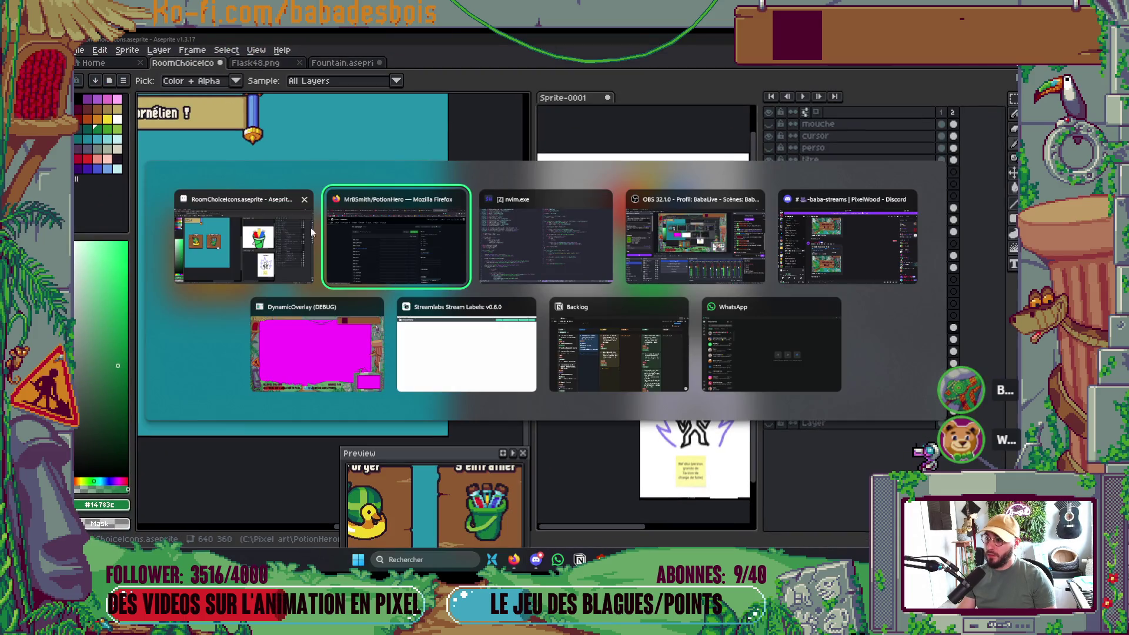
pyautogui.click(448, 241)
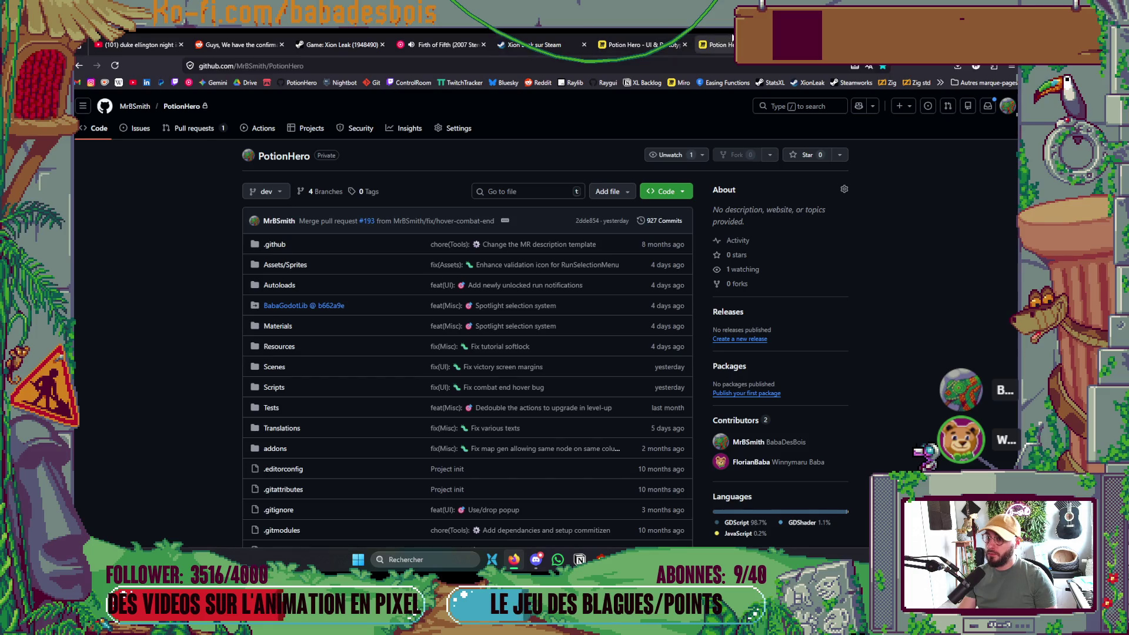
pyautogui.click(647, 45)
pyautogui.click(652, 45)
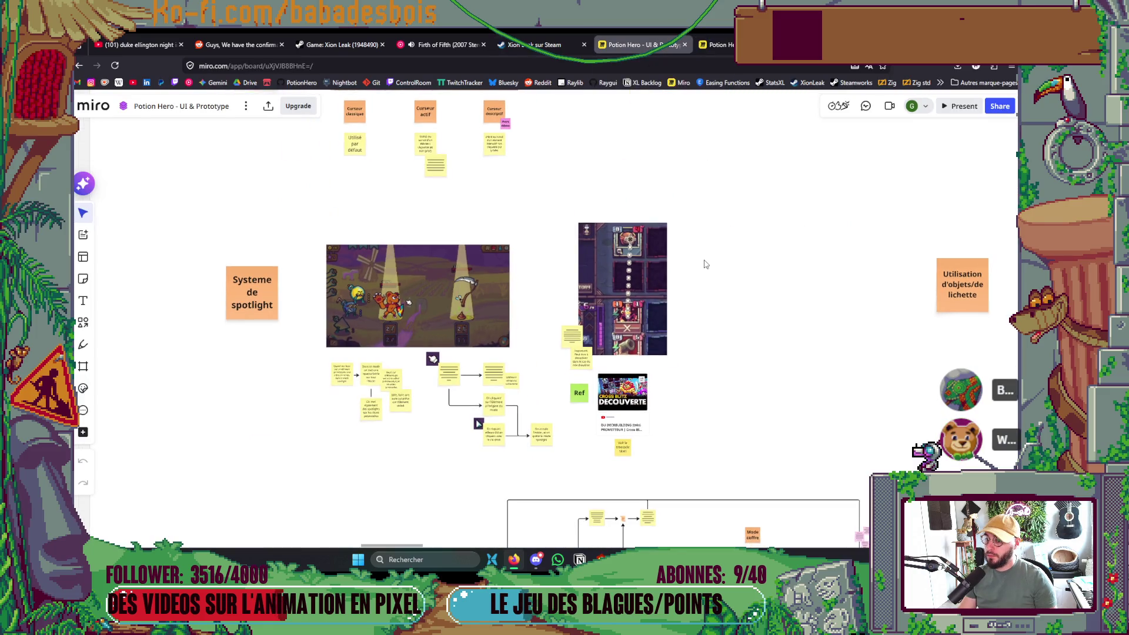
# Survey the Fontaine row and forge-branch mockups, then switch to the GitHub PotionHero tab.
pyautogui.scroll(-6, 653, 167)
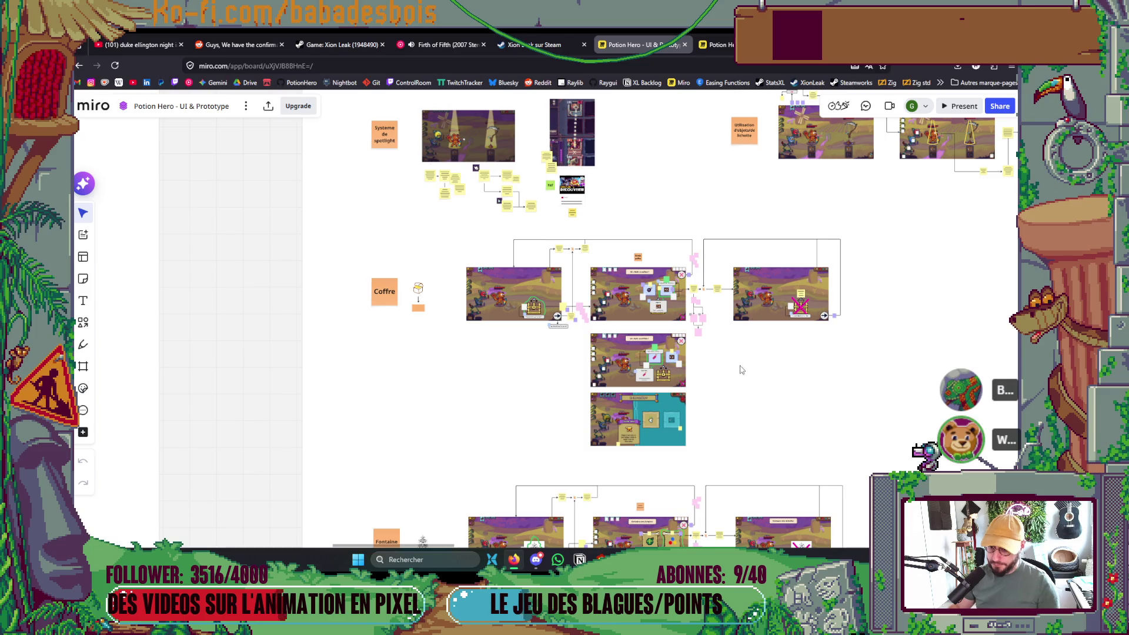
pyautogui.scroll(3, 737, 393)
pyautogui.moveTo(770, 529)
pyautogui.mouseDown()
pyautogui.moveTo(748, 494)
pyautogui.moveTo(739, 434)
pyautogui.mouseUp()
pyautogui.scroll(-5, 739, 434)
pyautogui.scroll(-1, 695, 474)
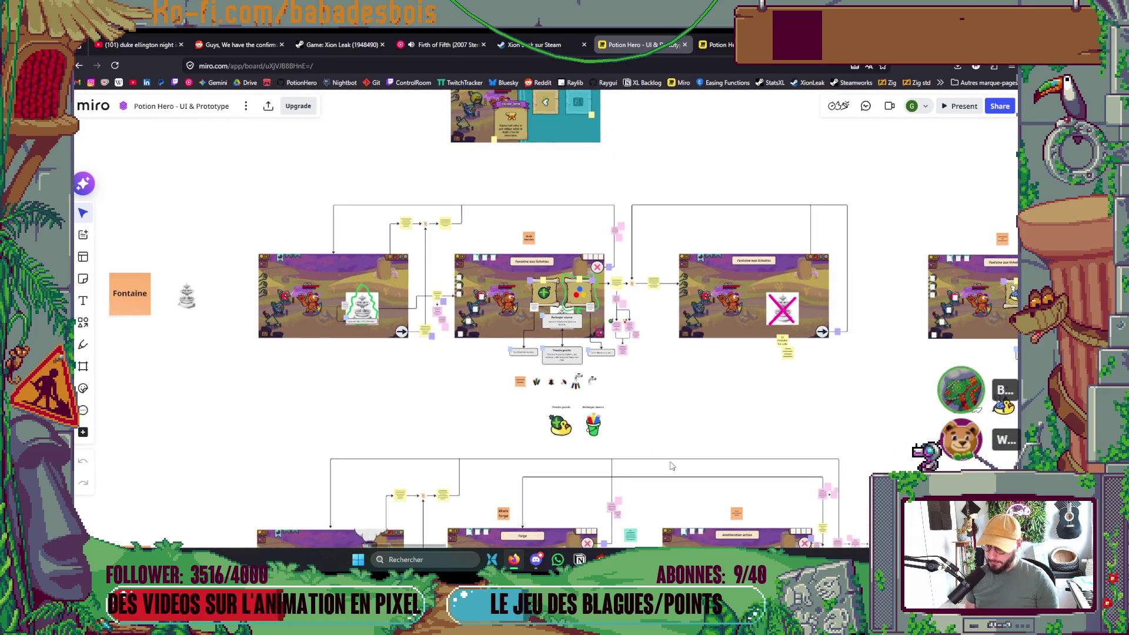
pyautogui.scroll(-6, 718, 370)
pyautogui.hscroll(2, 718, 370)
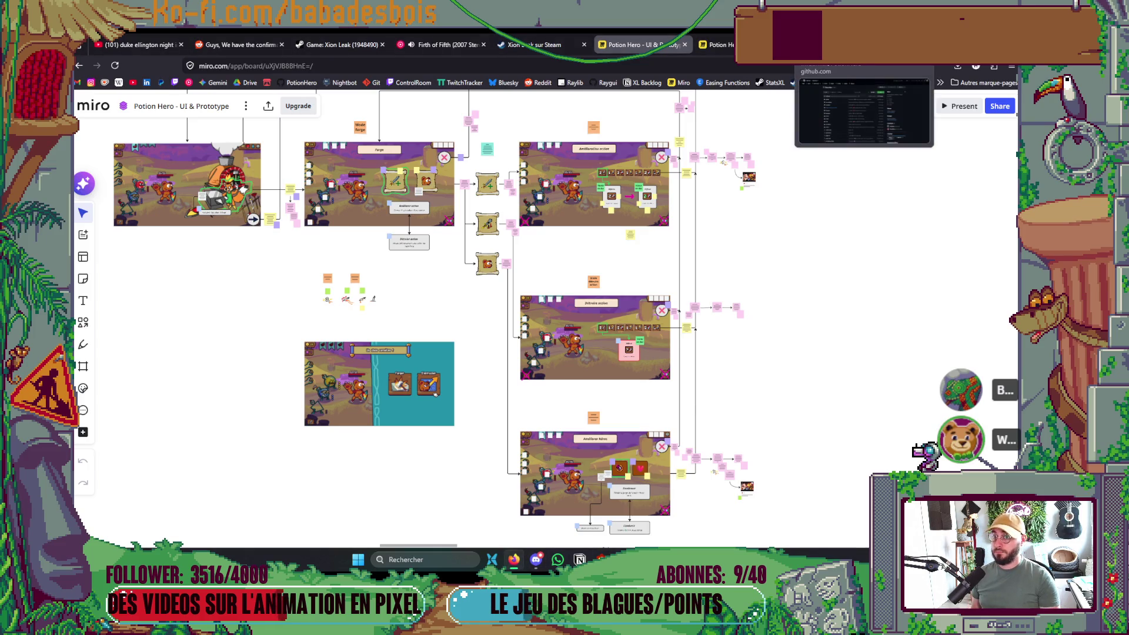
pyautogui.click(817, 44)
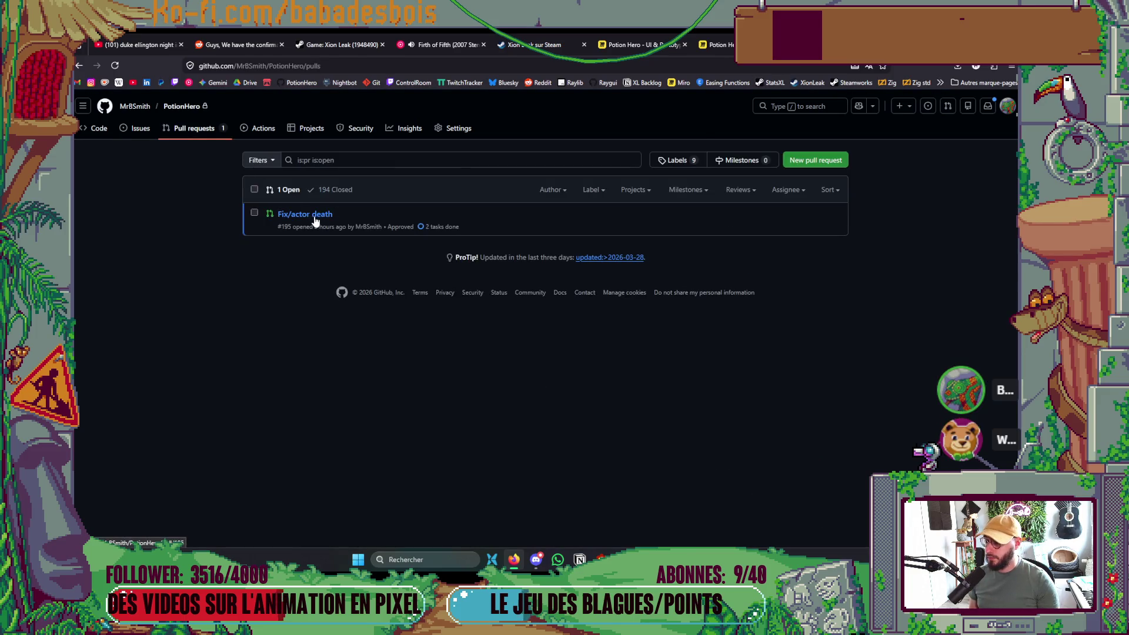
# In the Neovim terminal, run git status and the logo log alias.
pyautogui.hotkey('alt', 'Tab')
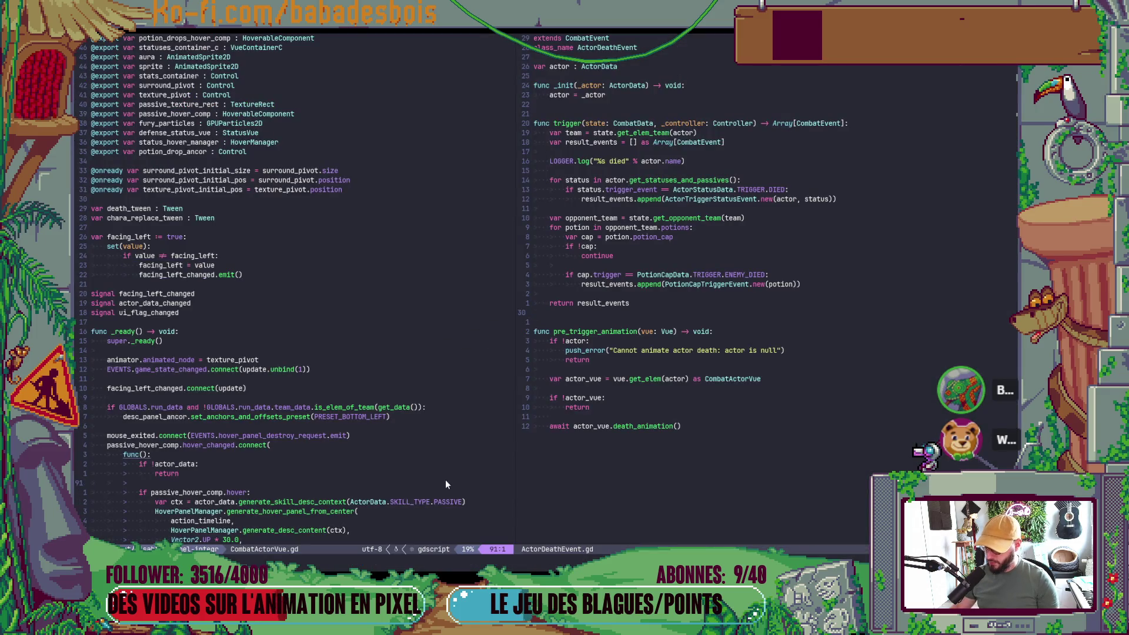
pyautogui.write('git ')
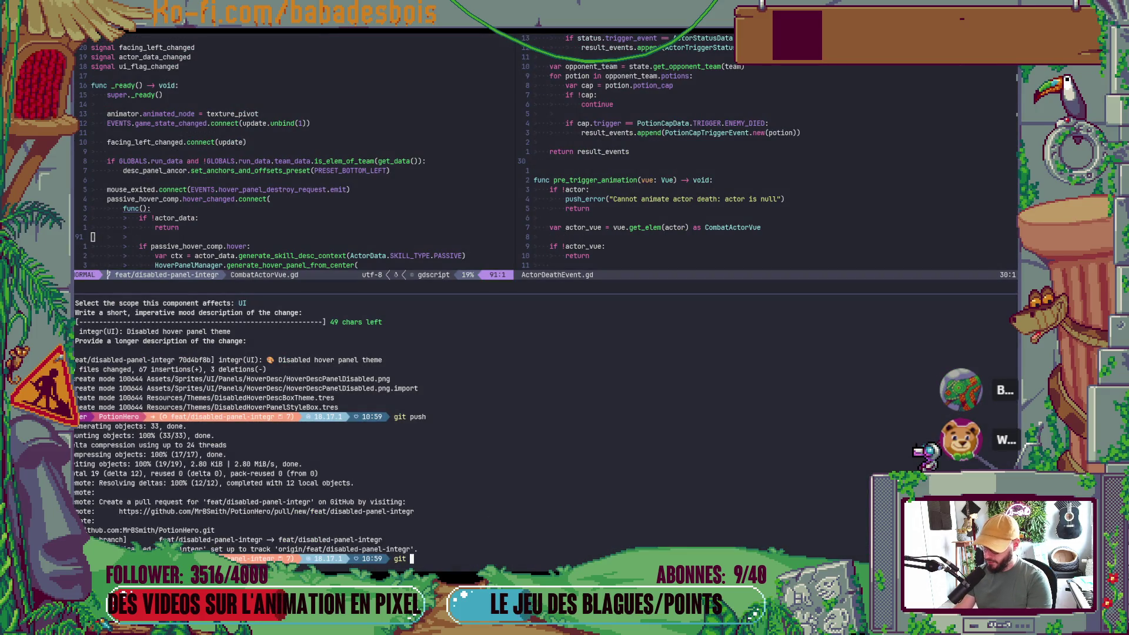
pyautogui.write('s')
pyautogui.press('Return')
pyautogui.write('git')
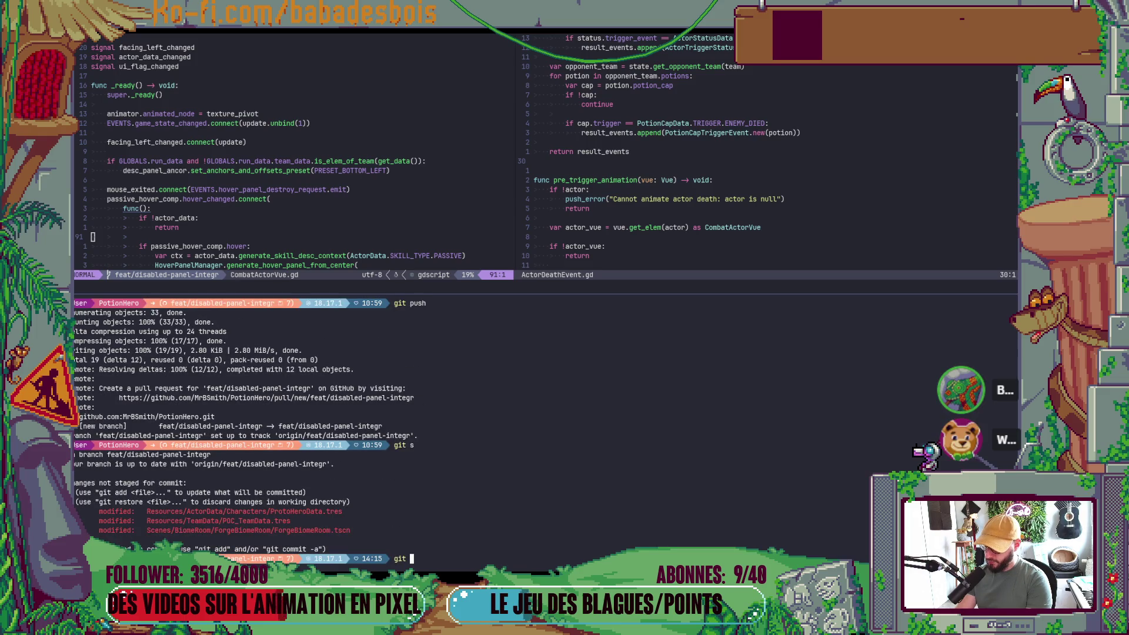
pyautogui.press('BackSpace')
pyautogui.press('BackSpace')
pyautogui.press('BackSpace')
pyautogui.write('logo')
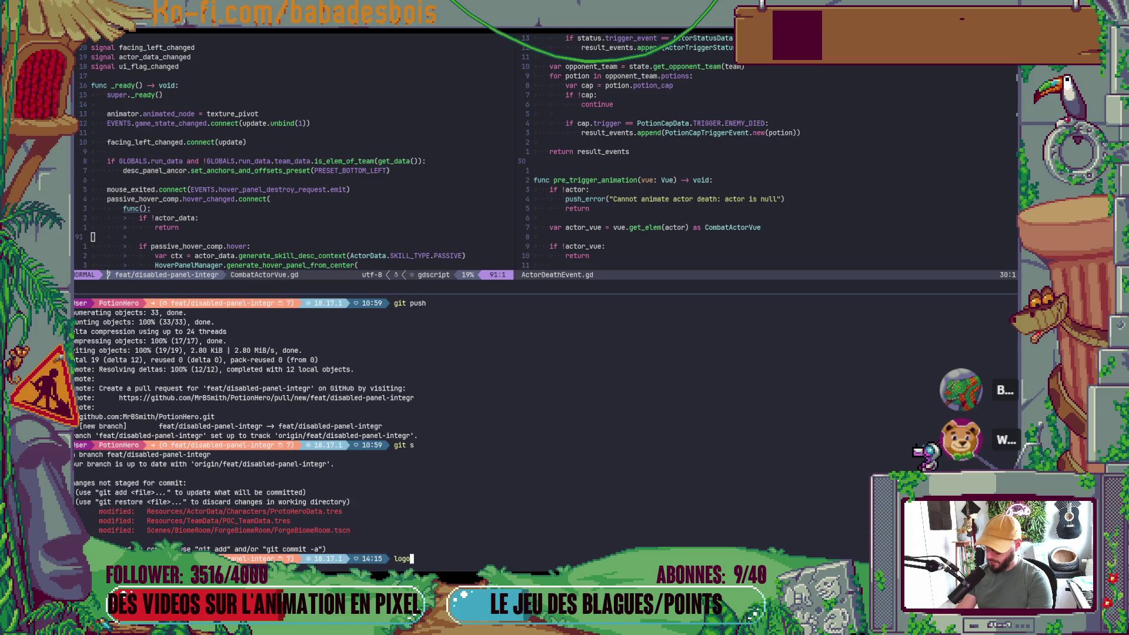
pyautogui.press('Return')
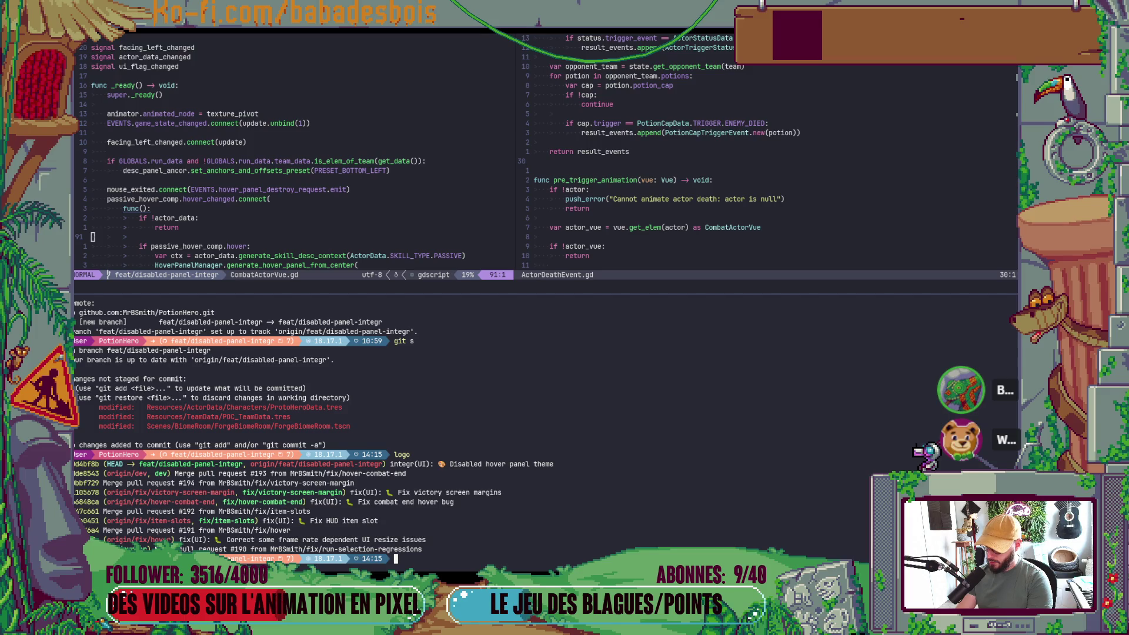
# Push feat/disabled-panel-integr with git push and return to Firefox.
pyautogui.write('git push')
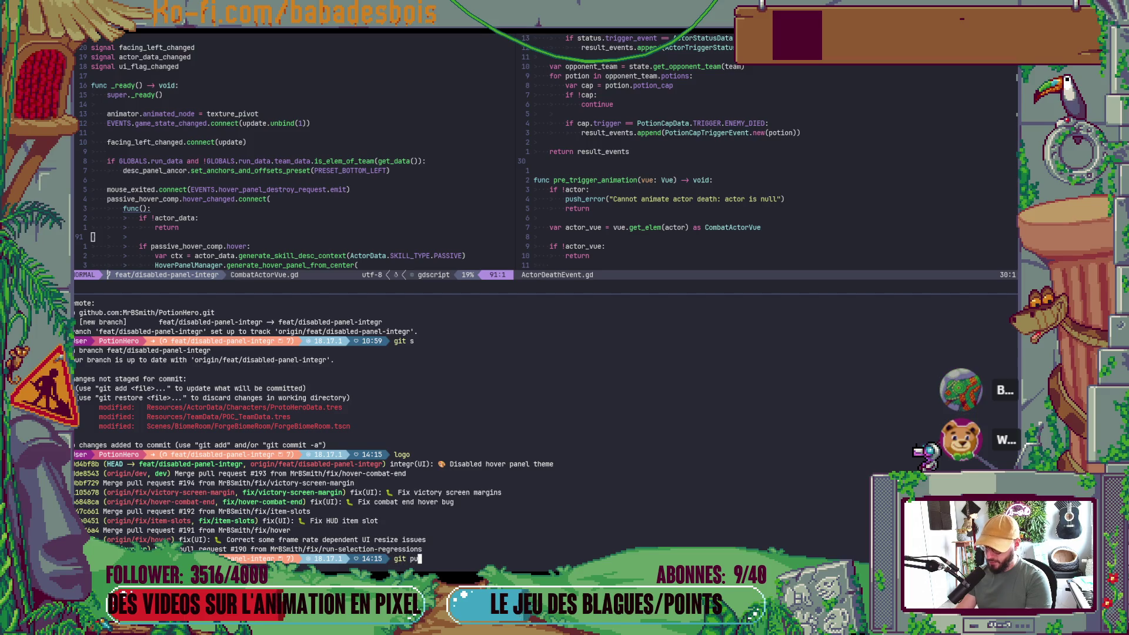
pyautogui.press('Return')
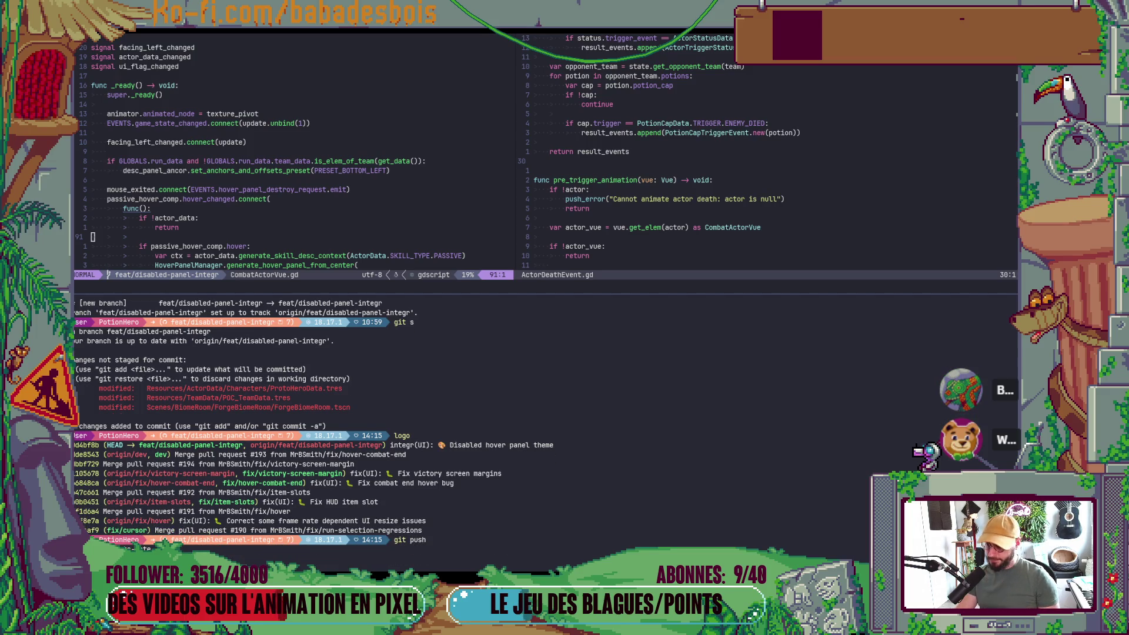
pyautogui.hotkey('alt', 'Tab')
pyautogui.hotkey('alt', 'Tab')
# Reload the pull requests list, then open Code and browse dev's 927 commits.
pyautogui.click(194, 128)
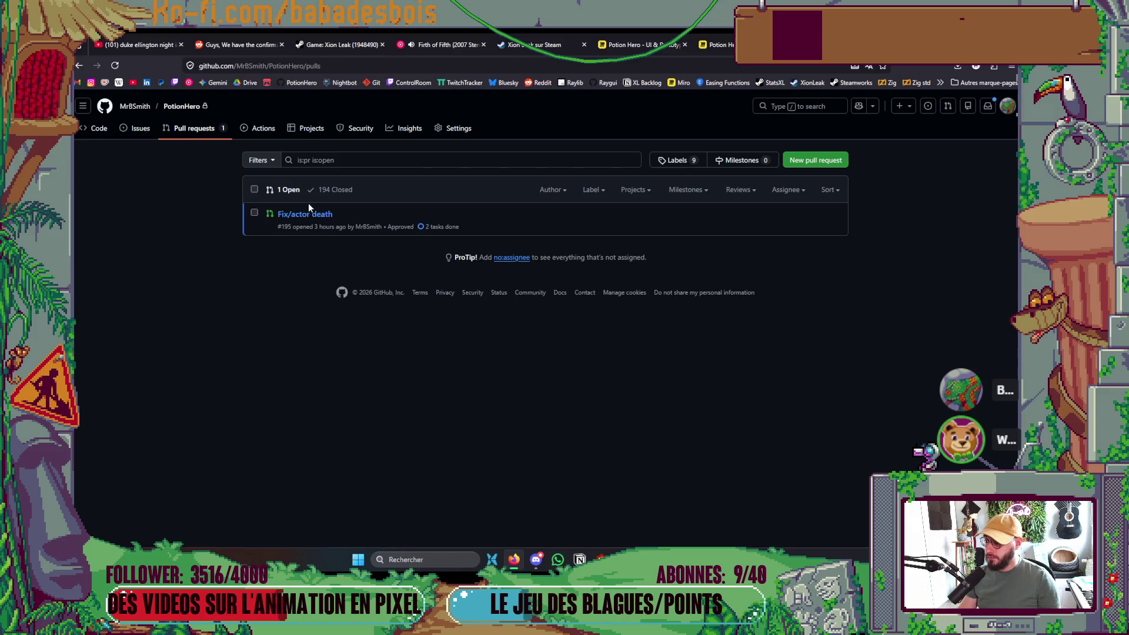
pyautogui.click(191, 109)
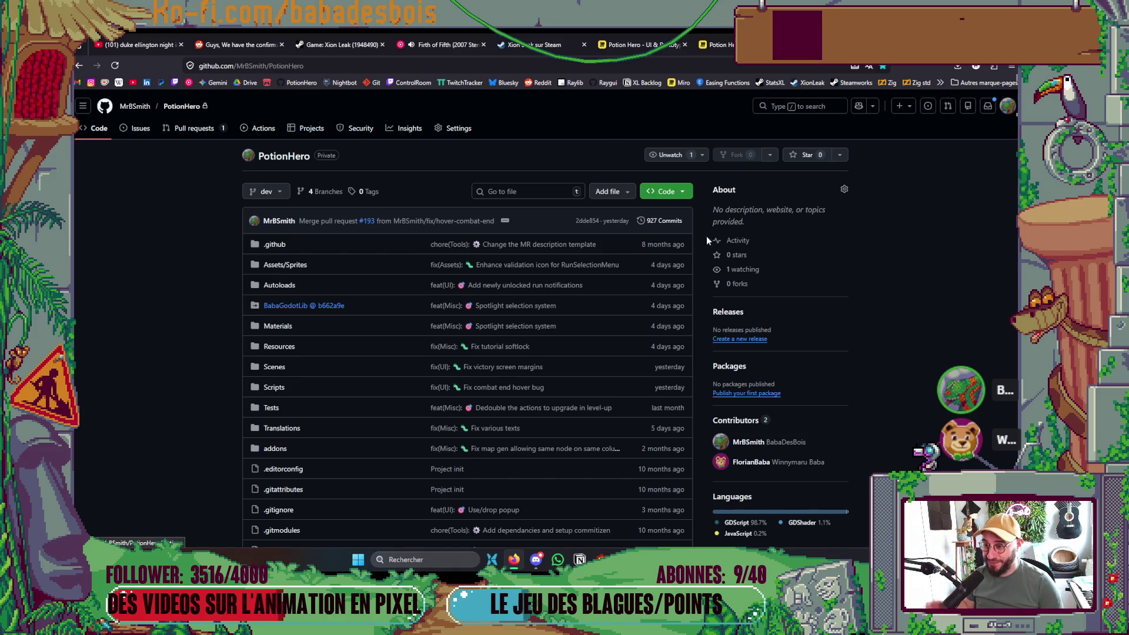
pyautogui.click(649, 229)
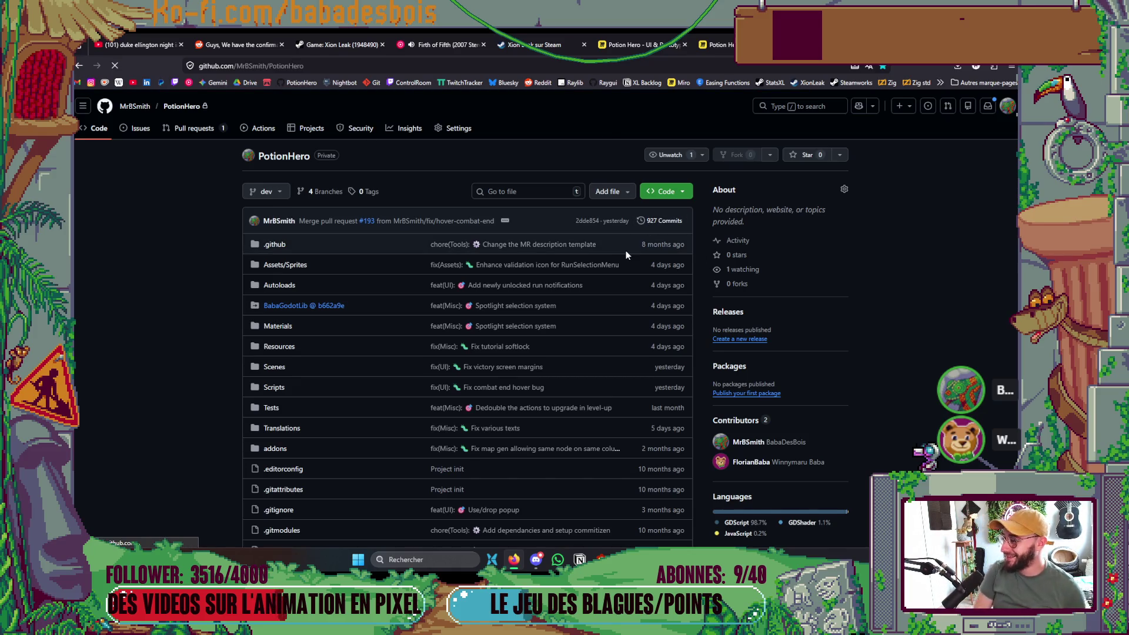
pyautogui.scroll(-4, 446, 174)
pyautogui.scroll(3, 446, 174)
pyautogui.scroll(1, 434, 176)
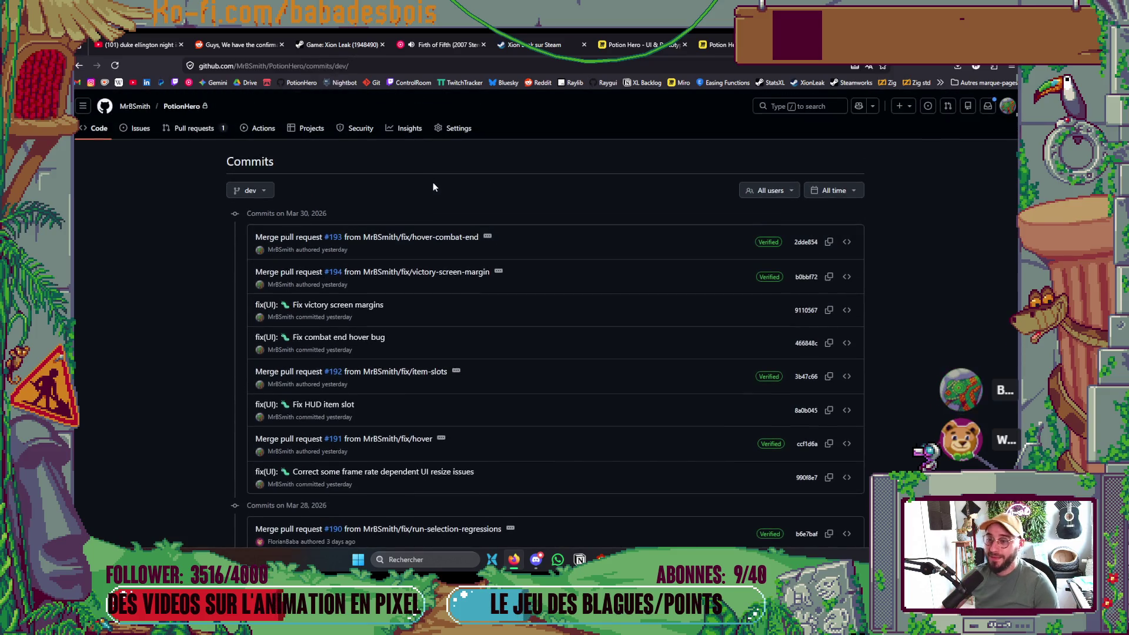
# Return via Pull requests and Code to the 4 branches, opening feat/disabled-panel-integr.
pyautogui.click(196, 128)
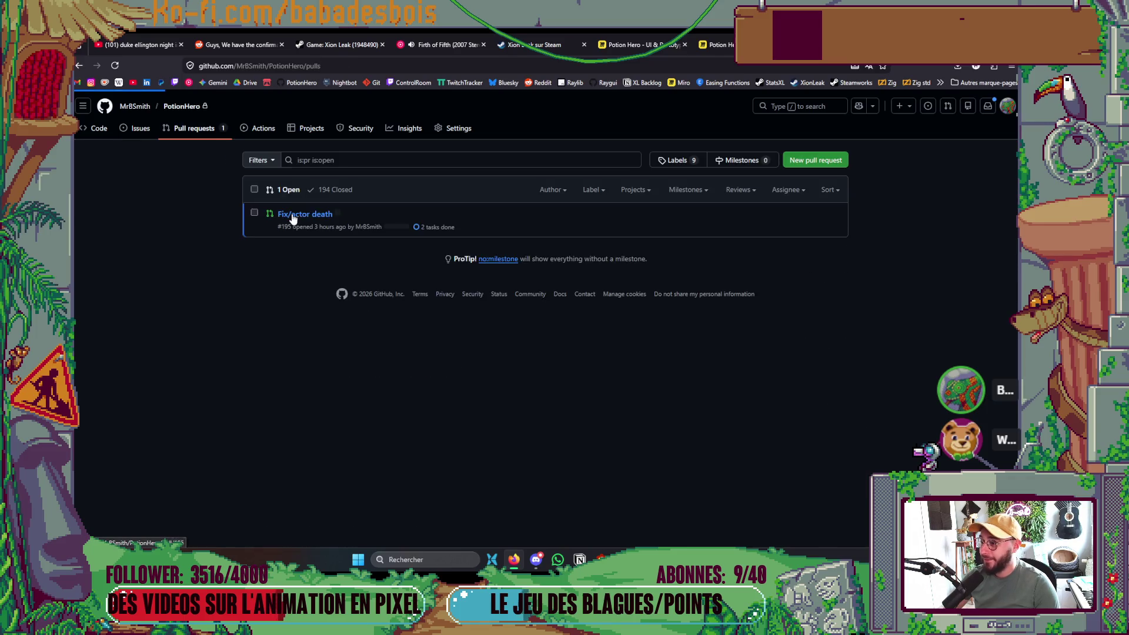
pyautogui.click(182, 106)
pyautogui.click(321, 198)
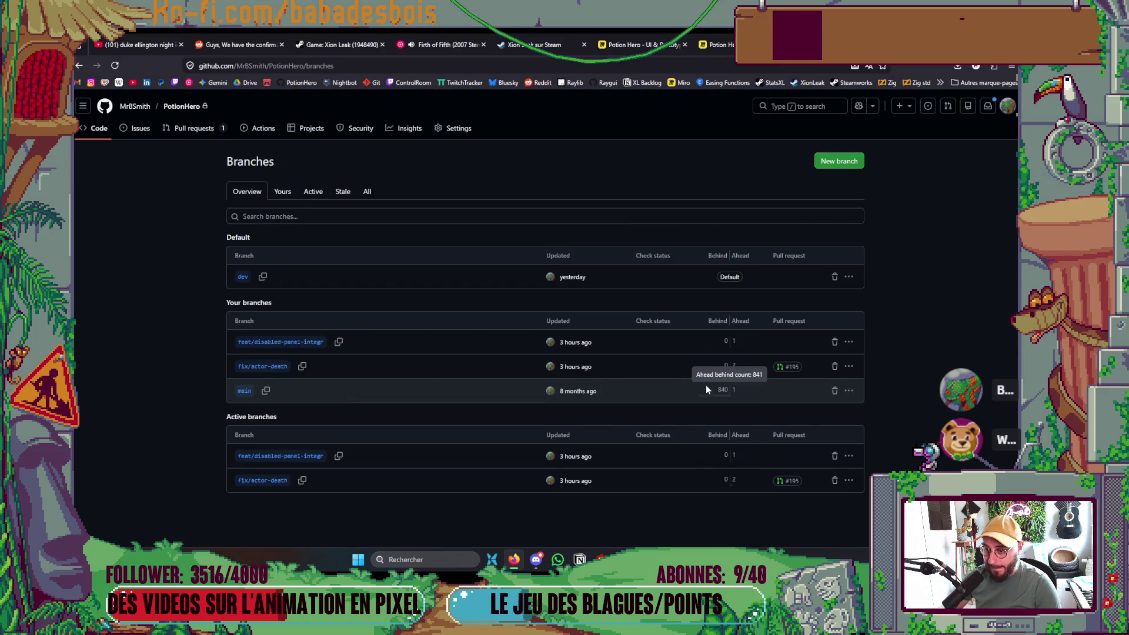
pyautogui.click(282, 343)
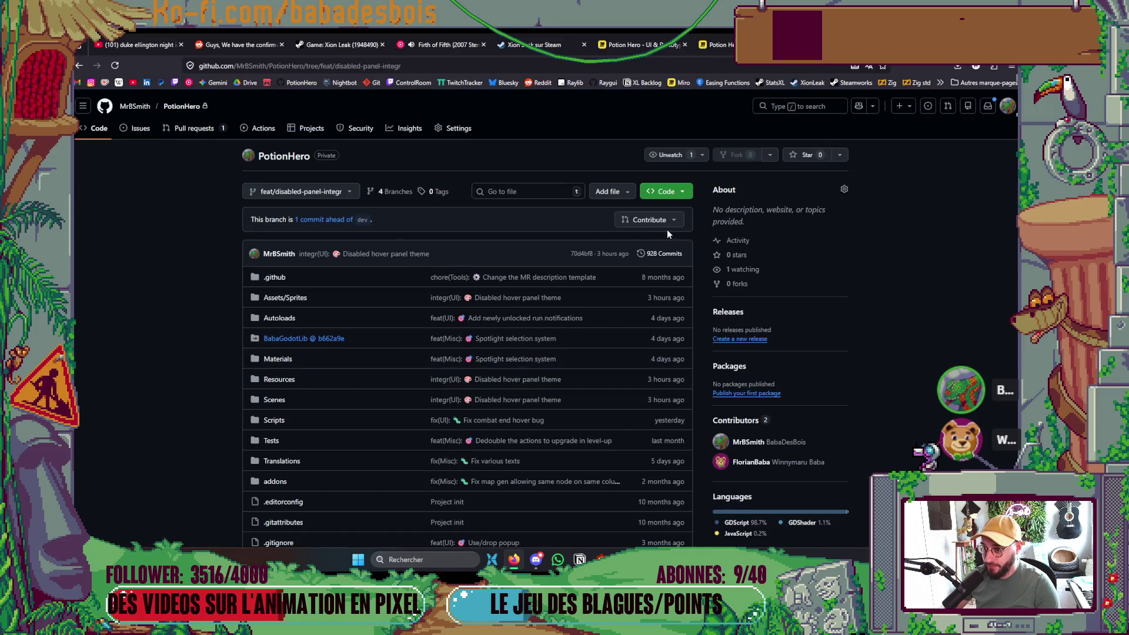
# Start a pull request from feat/disabled-panel-integr with a teammate reviewer and the Classic template.
pyautogui.click(647, 223)
pyautogui.click(624, 295)
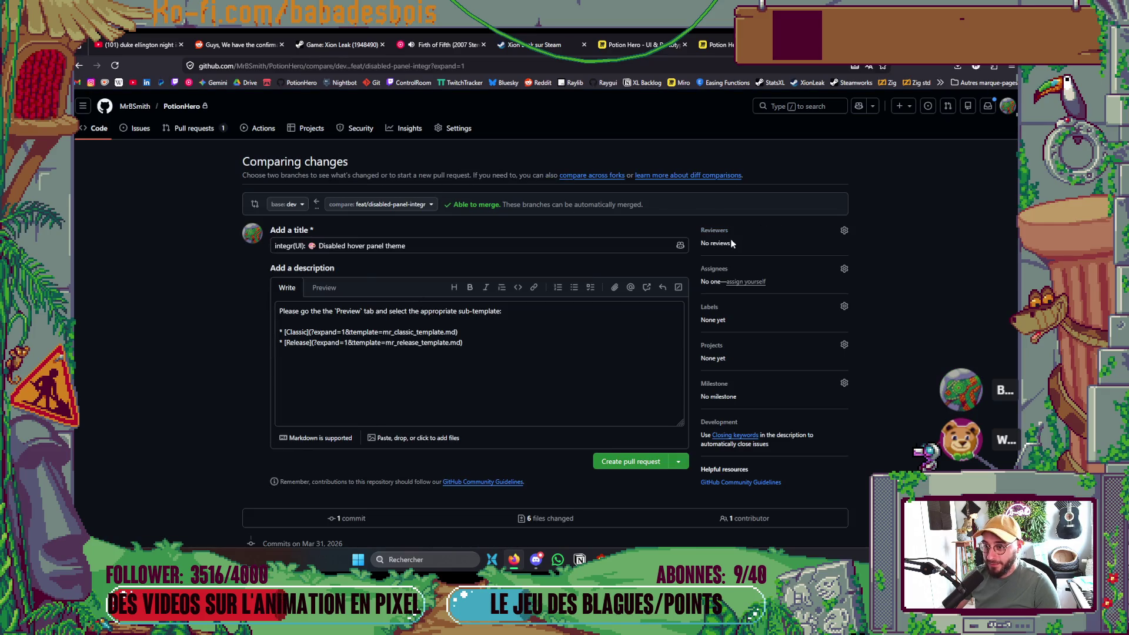
pyautogui.click(735, 235)
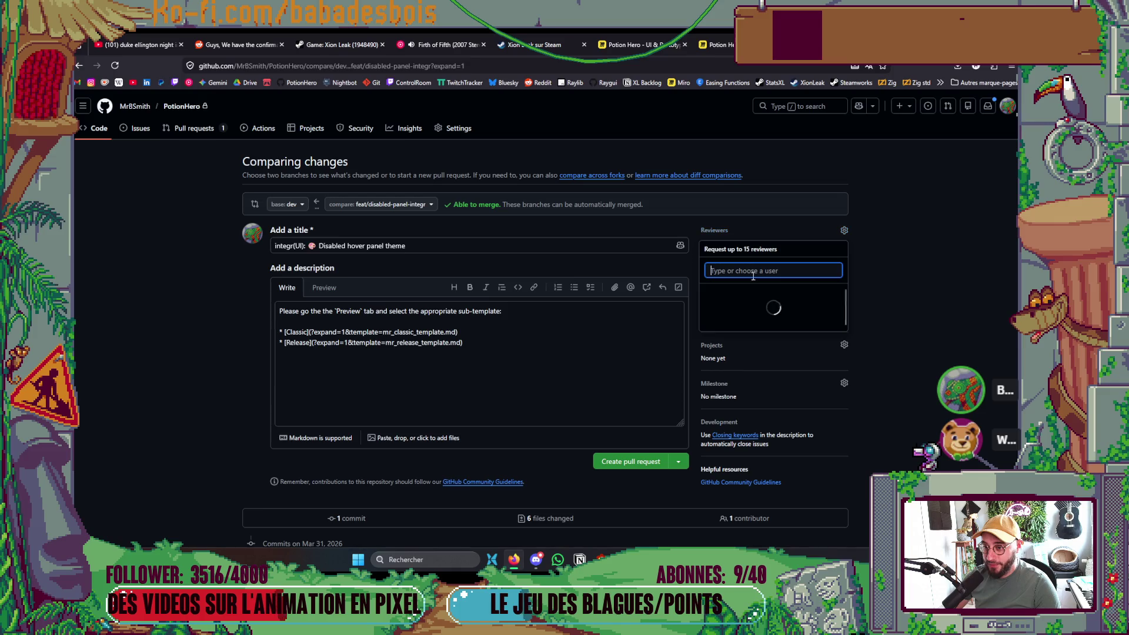
pyautogui.click(279, 370)
pyautogui.click(324, 288)
pyautogui.click(313, 330)
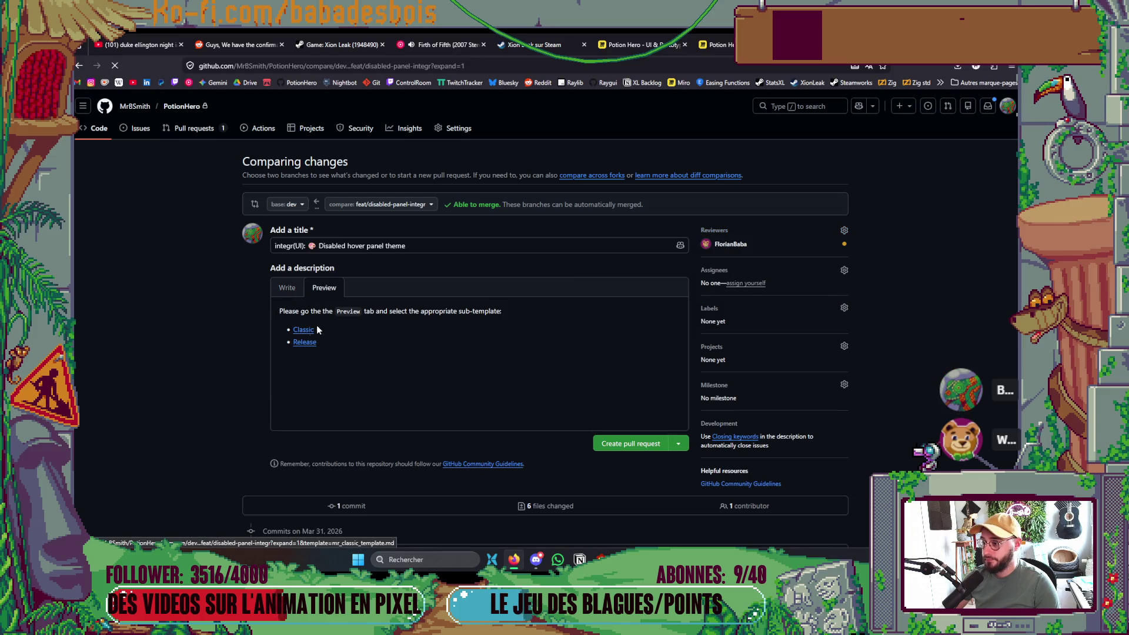
# Put 'Disabled hover panel theme' in place of task 1 and create pull request #196.
pyautogui.moveTo(405, 246); pyautogui.dragTo(329, 253)
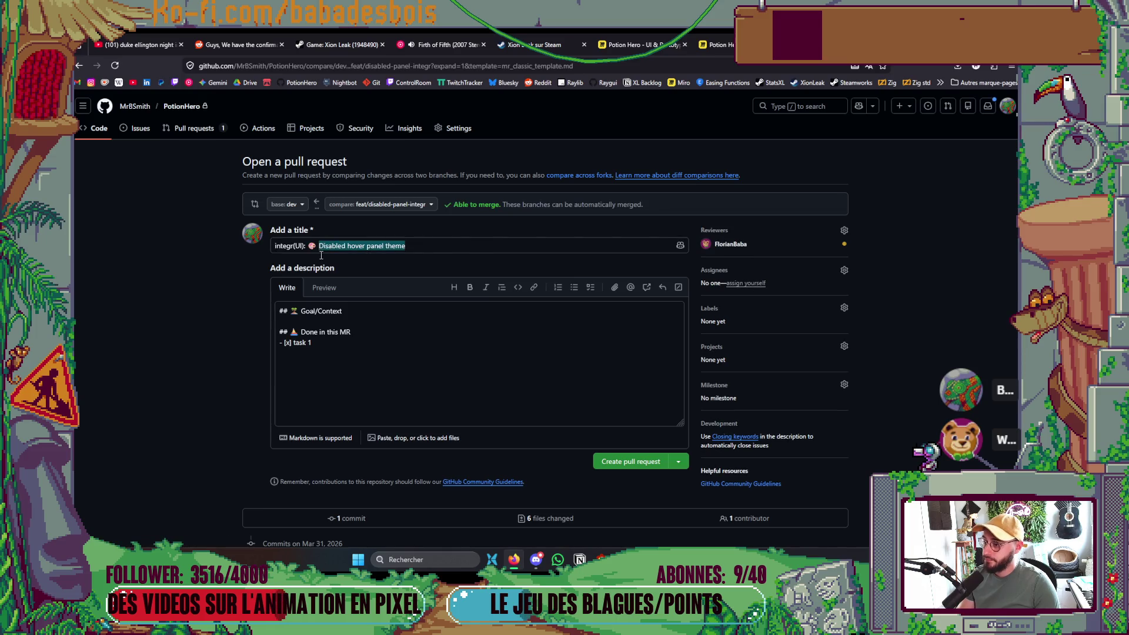
pyautogui.hotkey('ctrl', 'c')
pyautogui.moveTo(311, 343); pyautogui.dragTo(293, 342)
pyautogui.hotkey('ctrl', 'v')
pyautogui.click(623, 462)
pyautogui.click(623, 461)
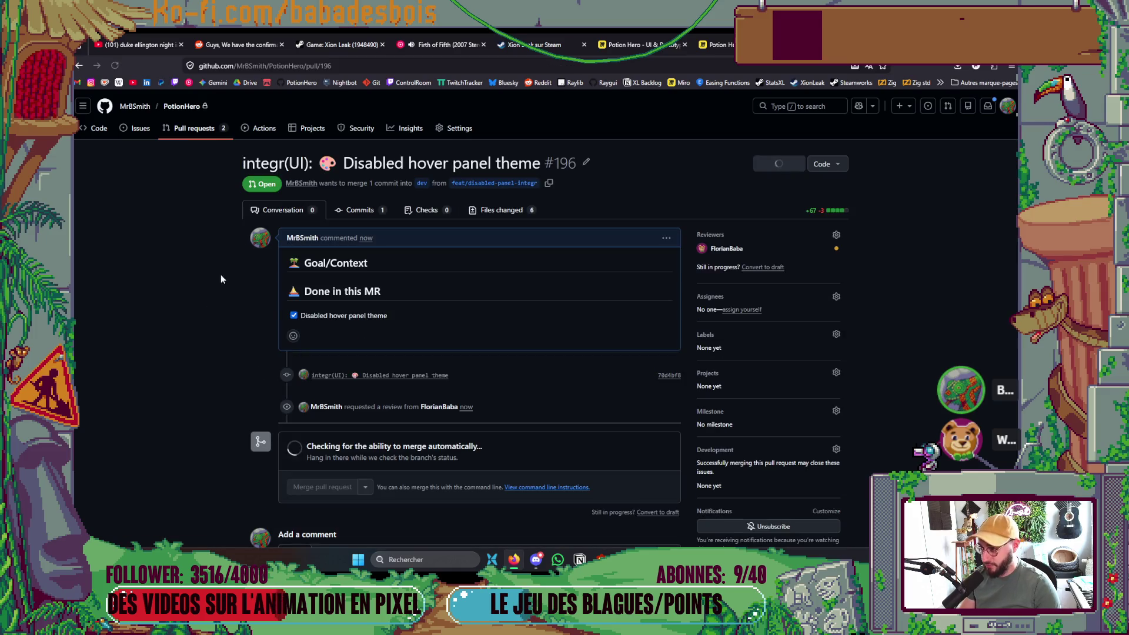
# Copy #196's web address, then open the Fix/actor death pull request and copy its address.
pyautogui.click(358, 66)
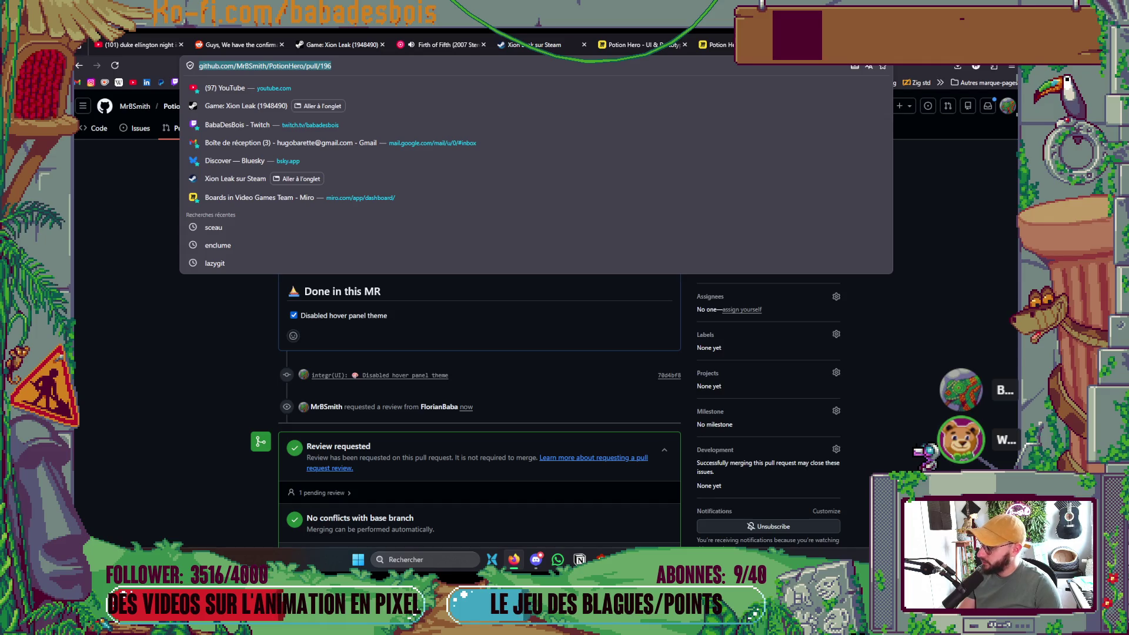
pyautogui.press('Escape')
pyautogui.hotkey('alt', 'Tab')
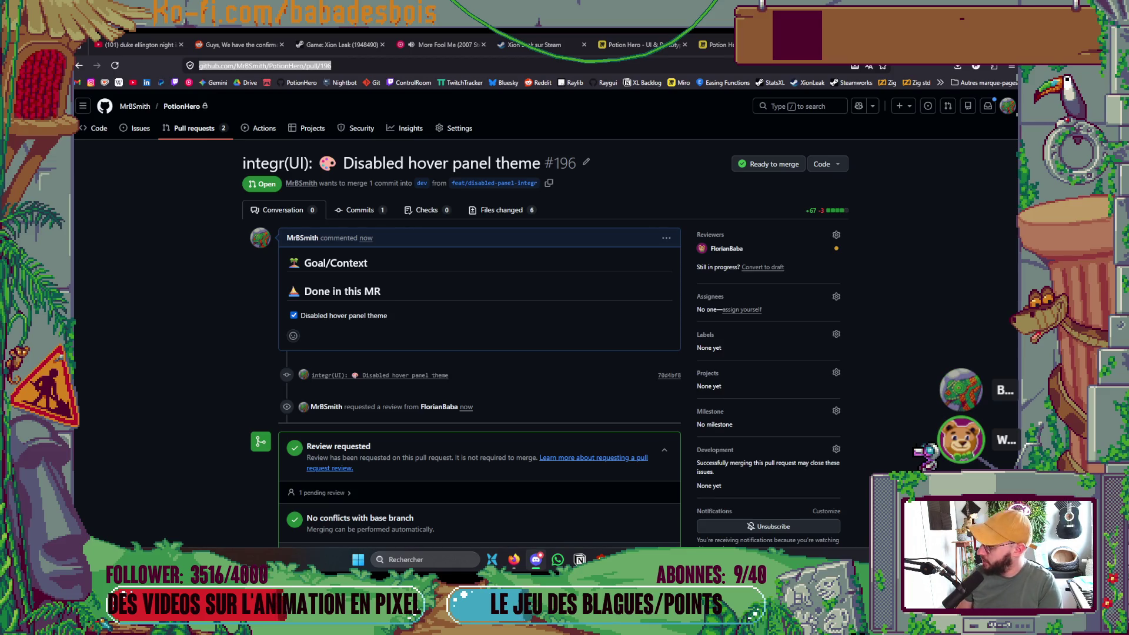
pyautogui.click(194, 129)
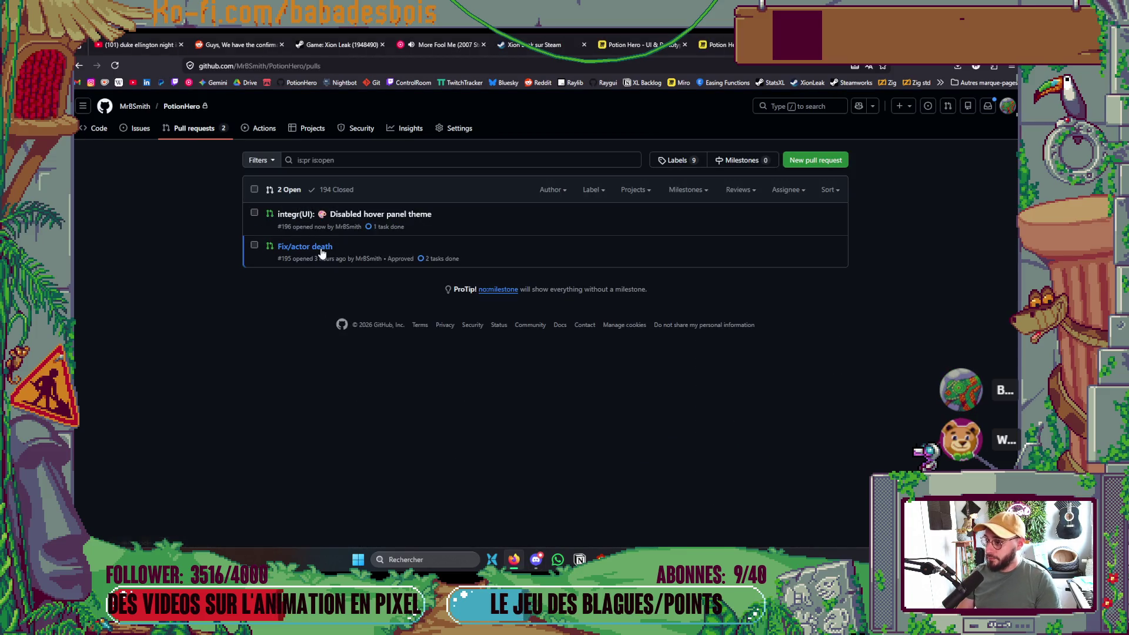
pyautogui.click(322, 247)
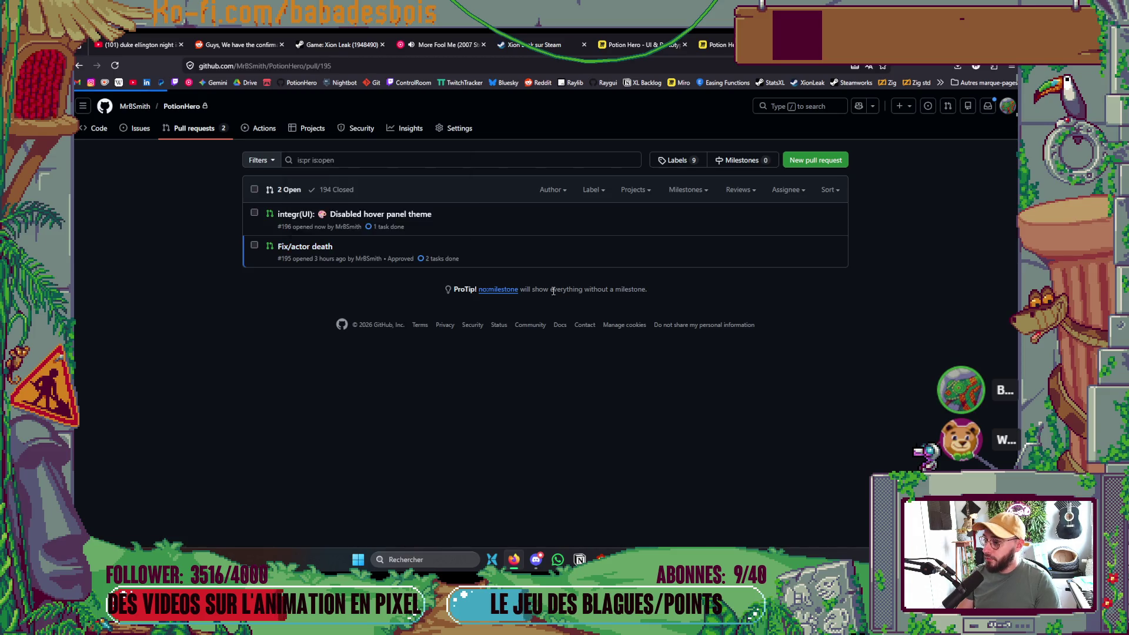
pyautogui.click(371, 67)
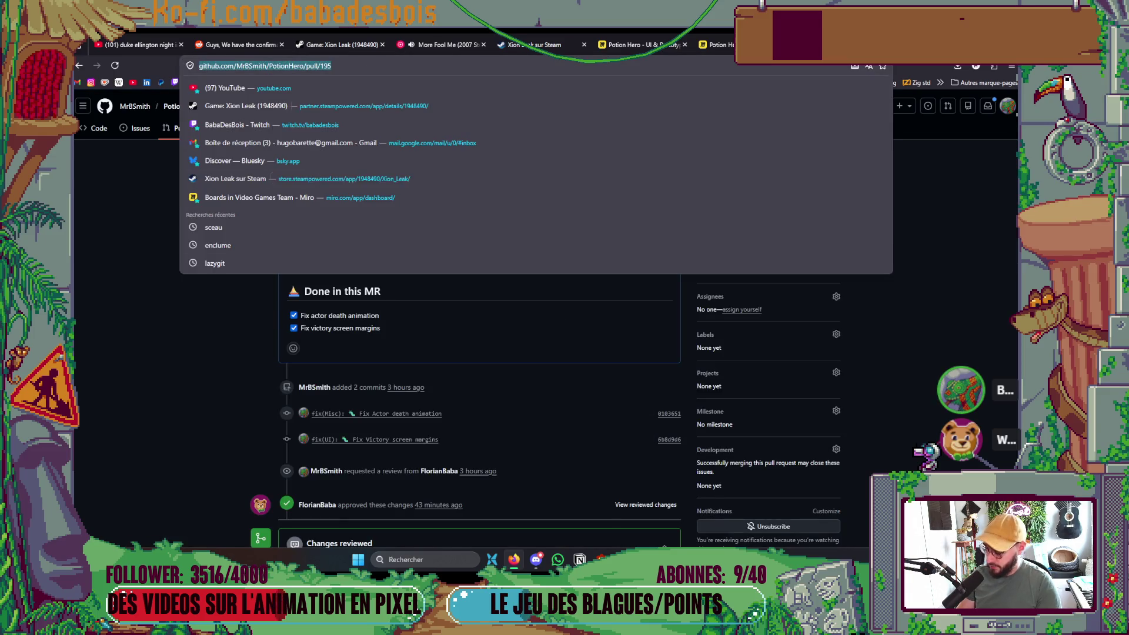
pyautogui.hotkey('alt', 'Tab')
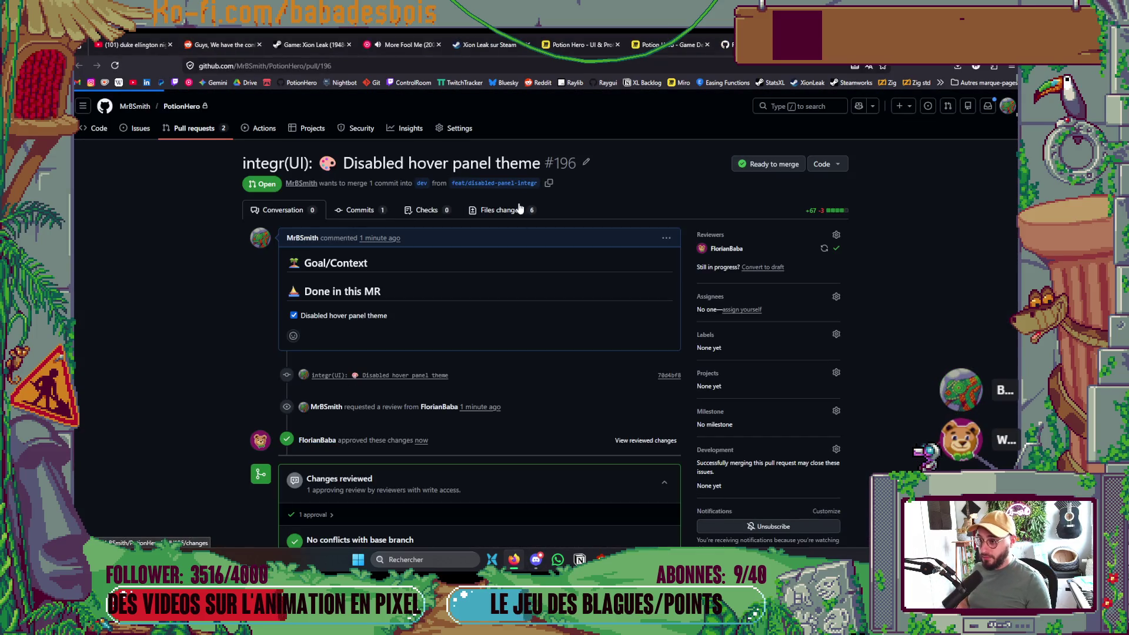
# Review #196's changed files, then merge the Fix/actor death pull request #195.
pyautogui.click(517, 208)
pyautogui.scroll(-3, 539, 229)
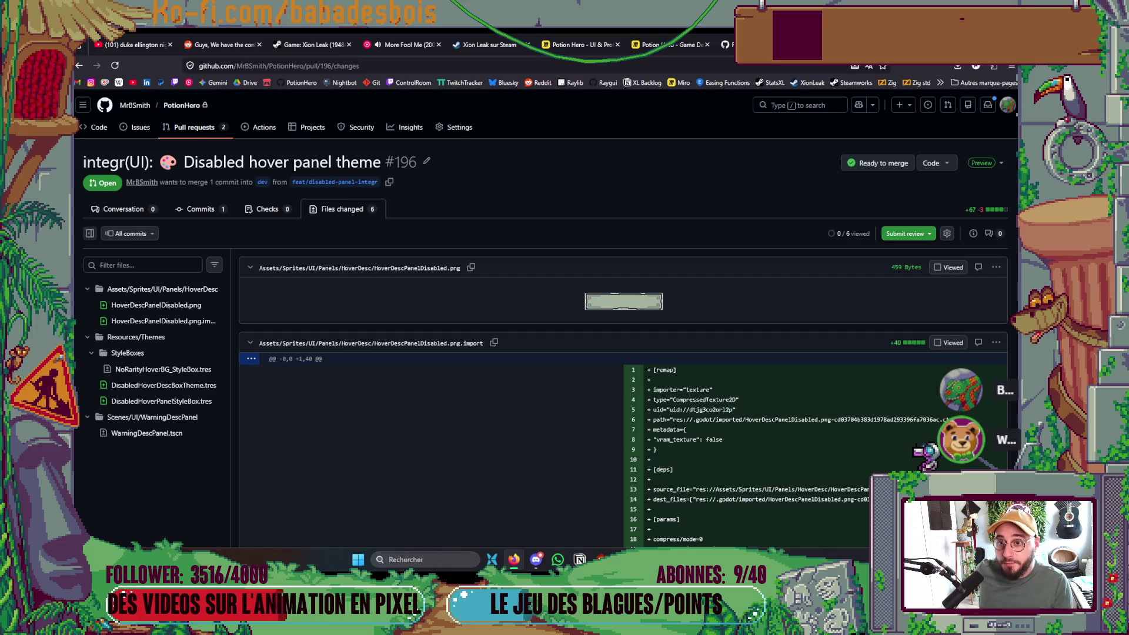
pyautogui.hotkey('alt', 'Left')
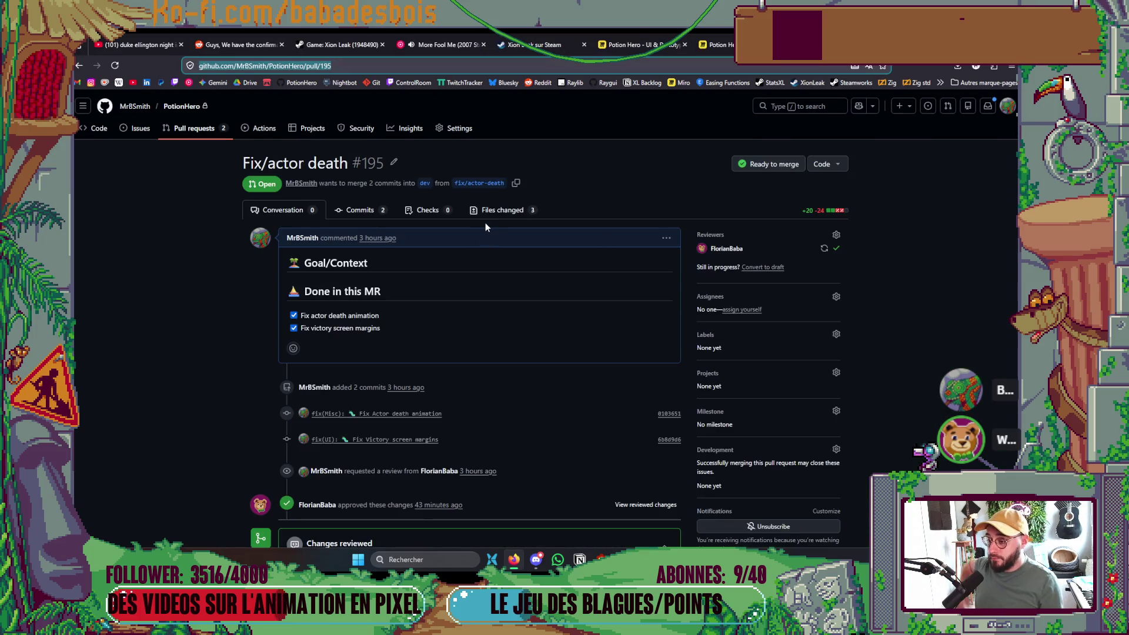
pyautogui.scroll(-3, 481, 238)
pyautogui.click(323, 495)
pyautogui.click(324, 538)
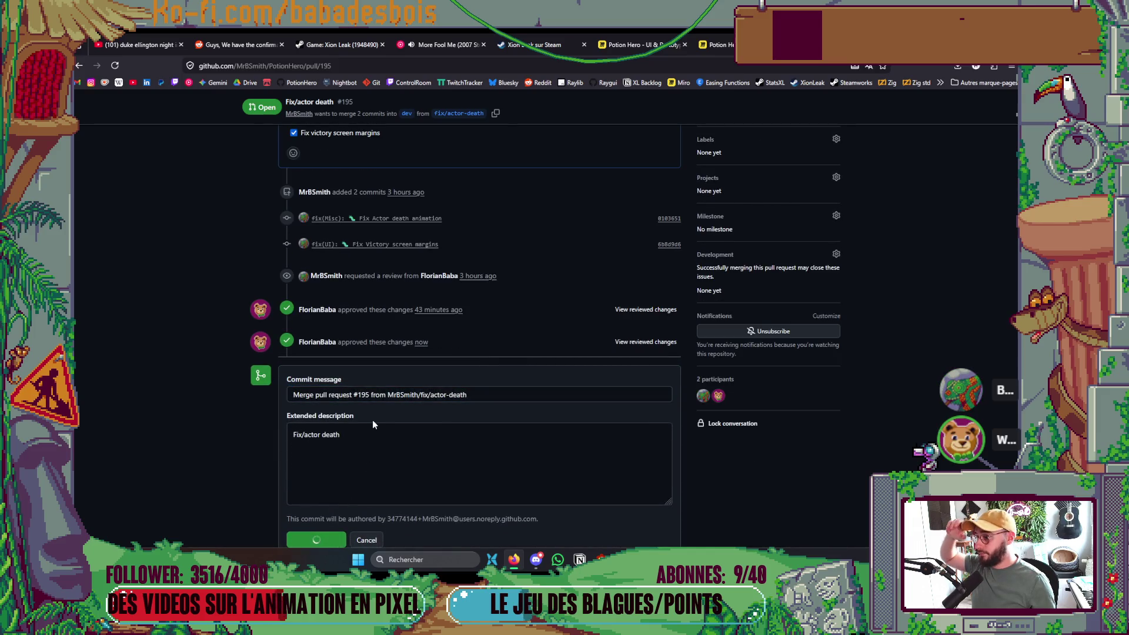
# Merge pull request #196 into dev and bring the Aseprite choice-screen file to the front.
pyautogui.scroll(4, 359, 388)
pyautogui.click(214, 134)
pyautogui.click(346, 231)
pyautogui.scroll(-2, 305, 470)
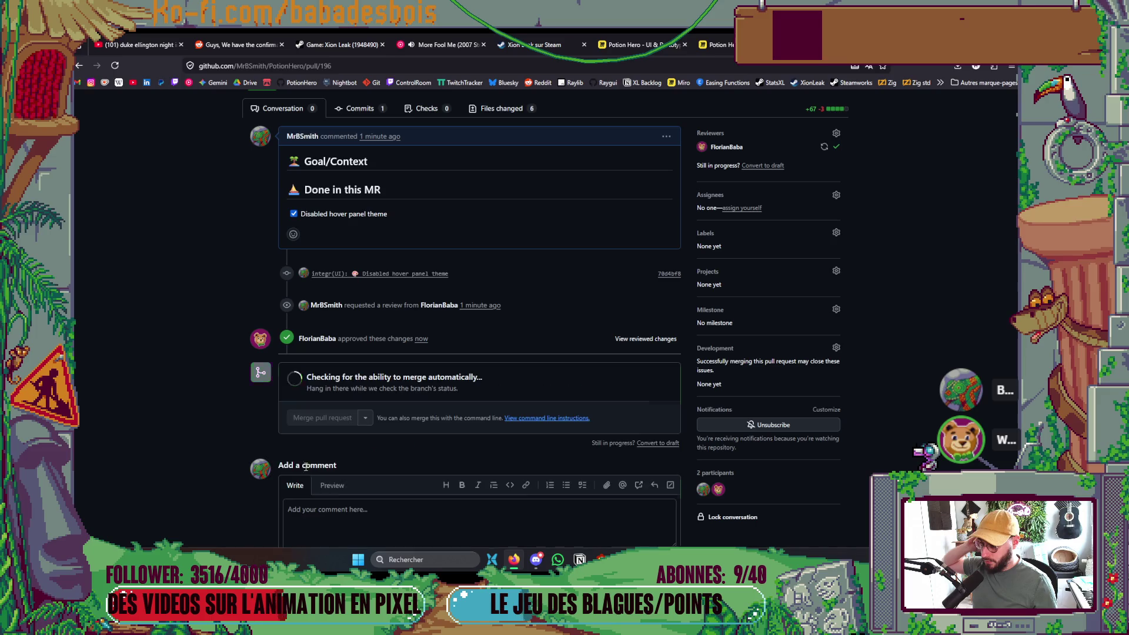
pyautogui.scroll(-3, 305, 470)
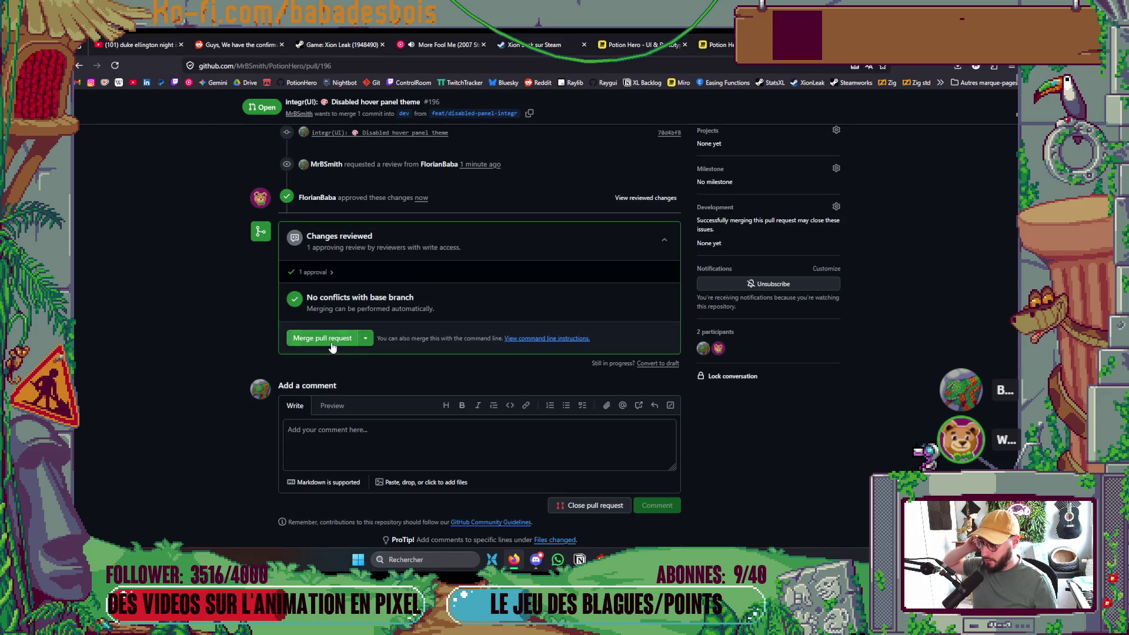
pyautogui.click(332, 338)
pyautogui.click(328, 395)
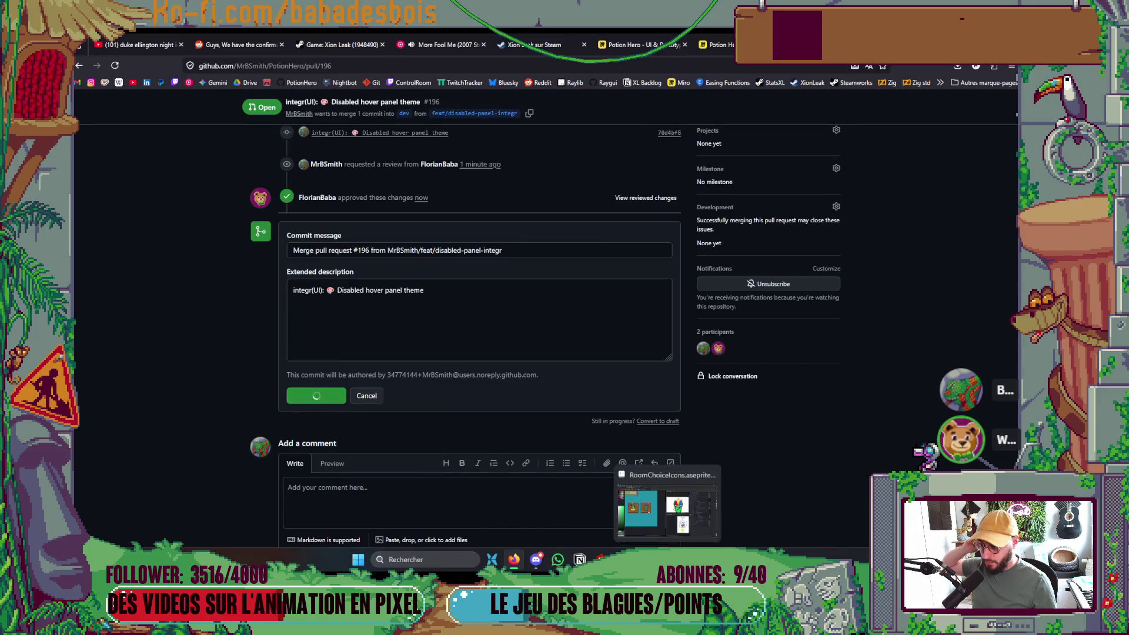
pyautogui.click(667, 509)
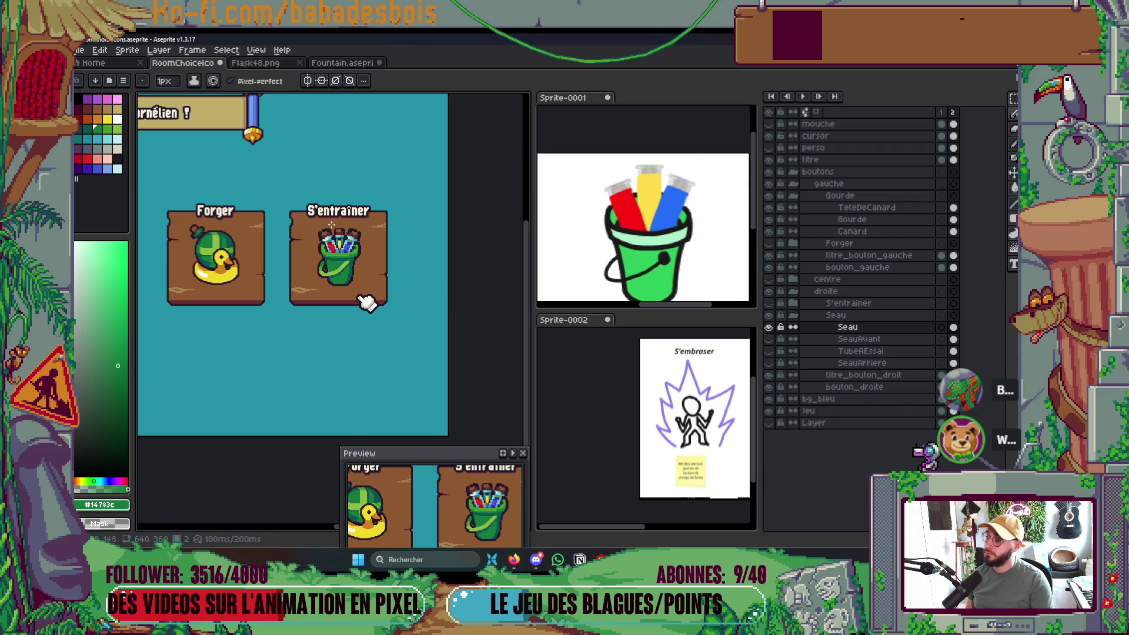
# Select the green bucket with the Rectangular Marquee and stretch it from 71 to 81 pixels wide.
pyautogui.scroll(2, 365, 301)
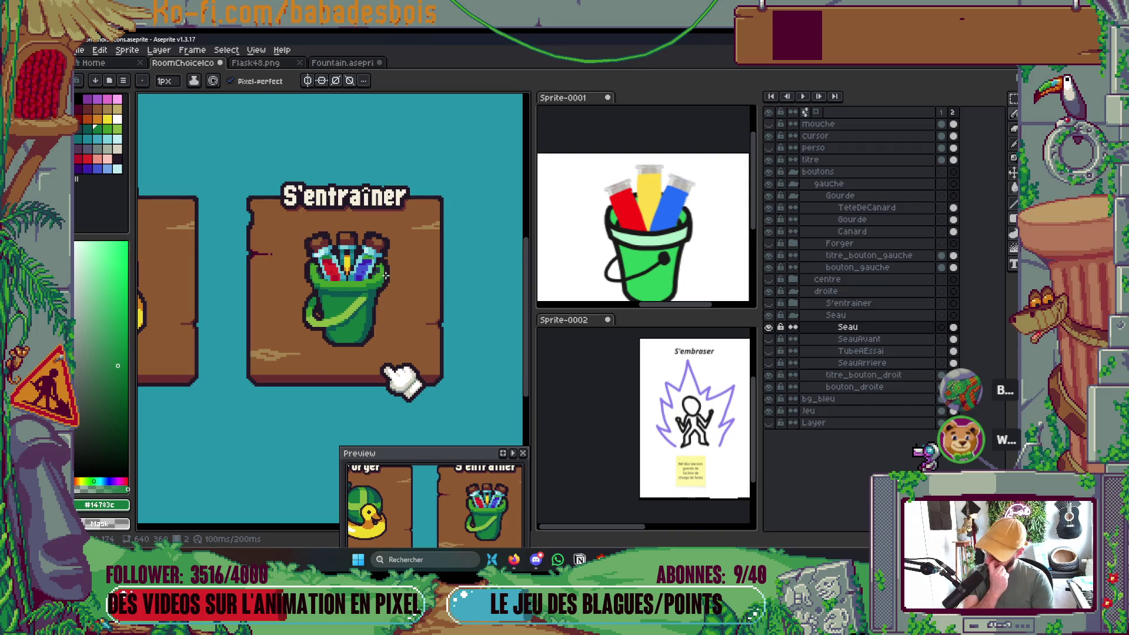
pyautogui.scroll(-3, 385, 275)
pyautogui.scroll(2, 383, 295)
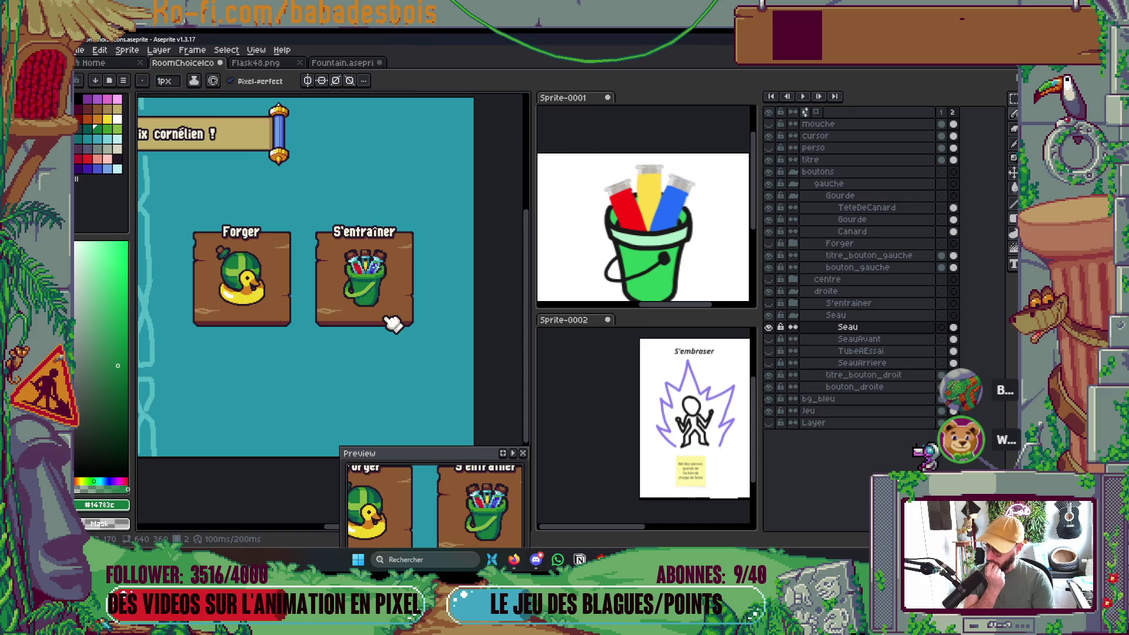
pyautogui.scroll(2, 359, 276)
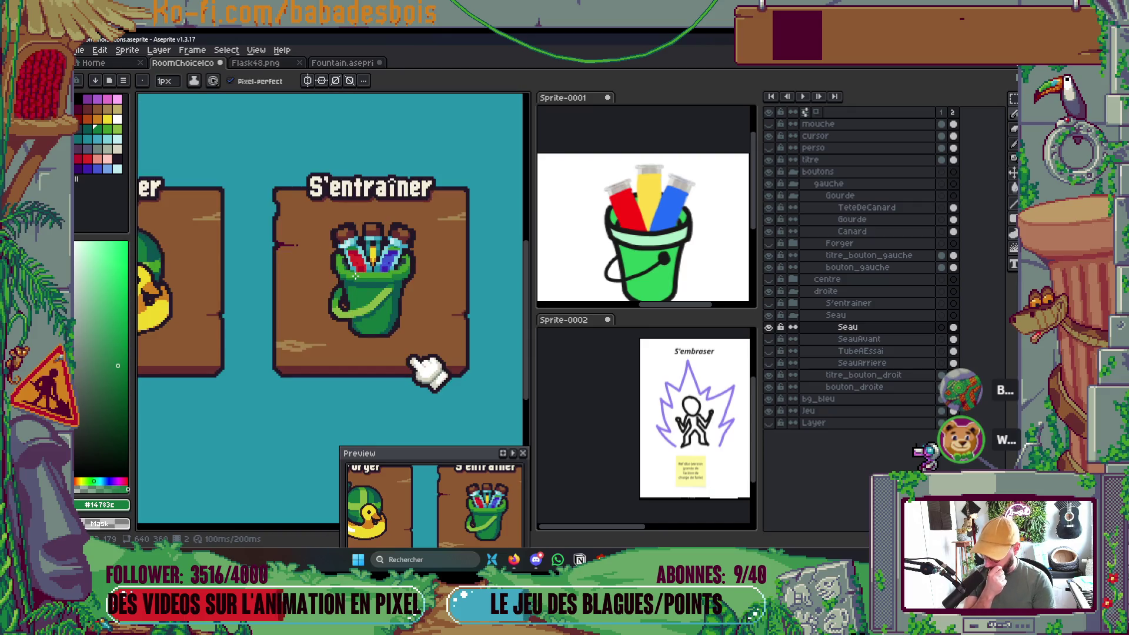
pyautogui.press('m')
pyautogui.moveTo(299, 213); pyautogui.dragTo(429, 345)
pyautogui.moveTo(429, 345); pyautogui.dragTo(446, 352)
pyautogui.click(454, 292)
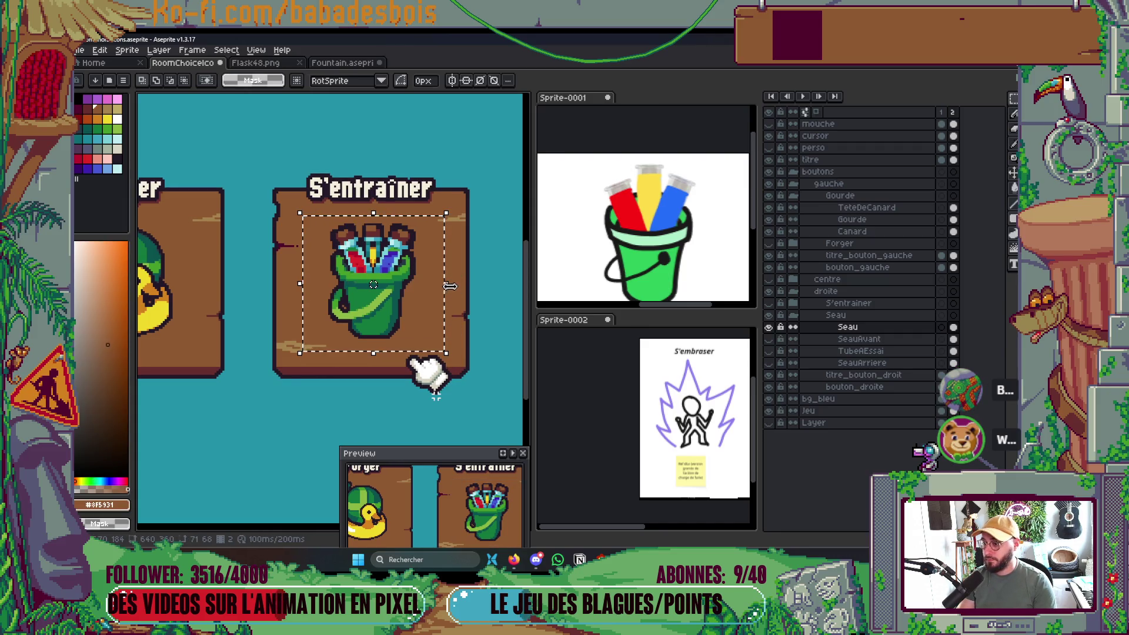
pyautogui.moveTo(457, 294); pyautogui.dragTo(465, 286)
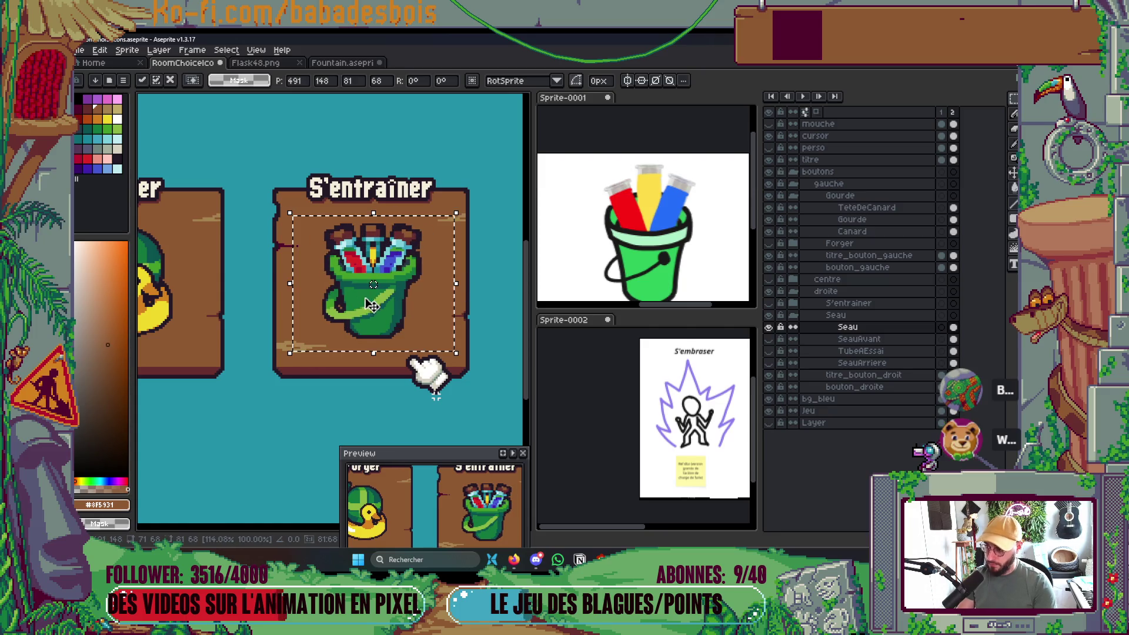
pyautogui.press('Return')
# Scale the whole bucket up to about 115% and apply it.
pyautogui.moveTo(320, 218)
pyautogui.mouseDown()
pyautogui.moveTo(409, 269)
pyautogui.moveTo(461, 277)
pyautogui.moveTo(466, 291)
pyautogui.mouseUp()
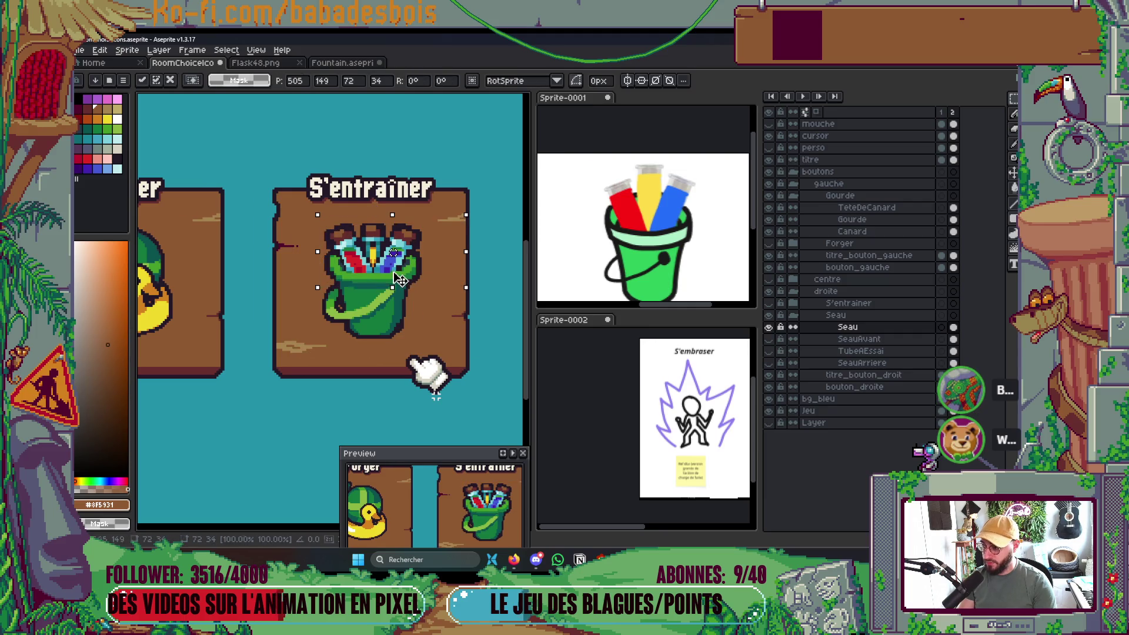
pyautogui.moveTo(287, 203); pyautogui.dragTo(476, 368)
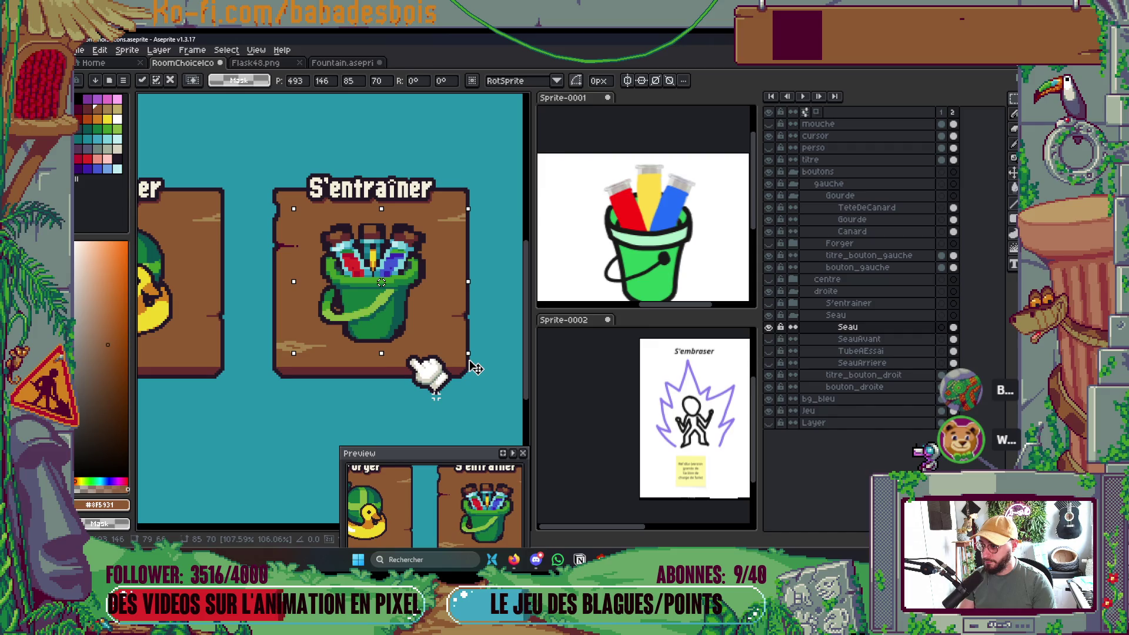
pyautogui.press('Return')
# Pick the middle tube's yellow for pencil drawing.
pyautogui.scroll(-2, 436, 396)
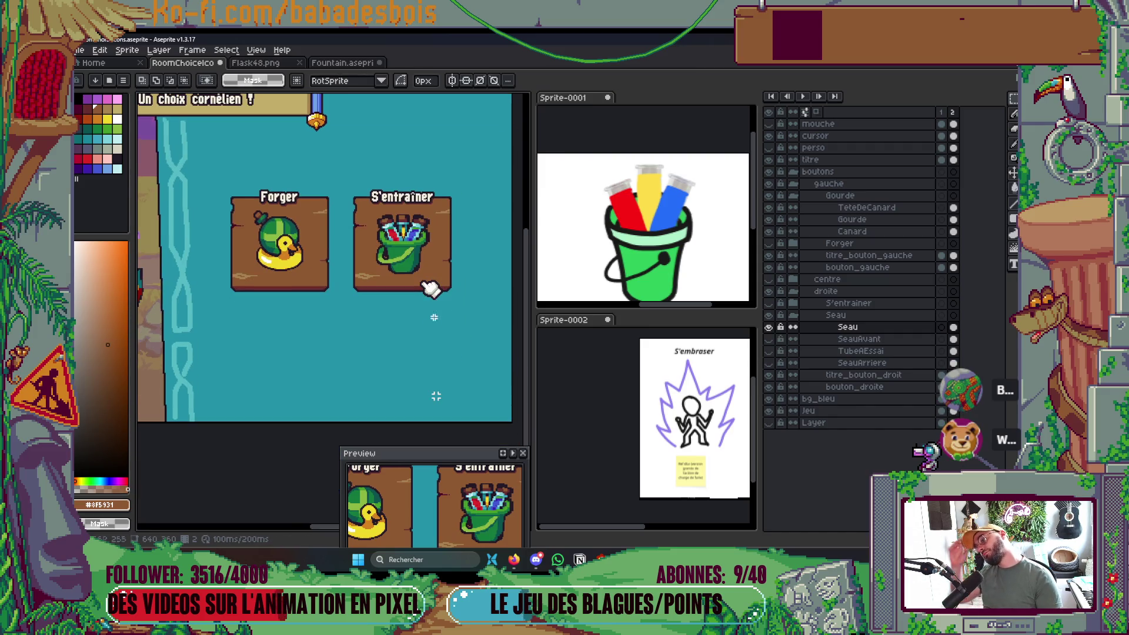
pyautogui.scroll(6, 415, 245)
pyautogui.press('b')
pyautogui.keyDown('alt'); pyautogui.click(391, 272); pyautogui.keyUp('alt')
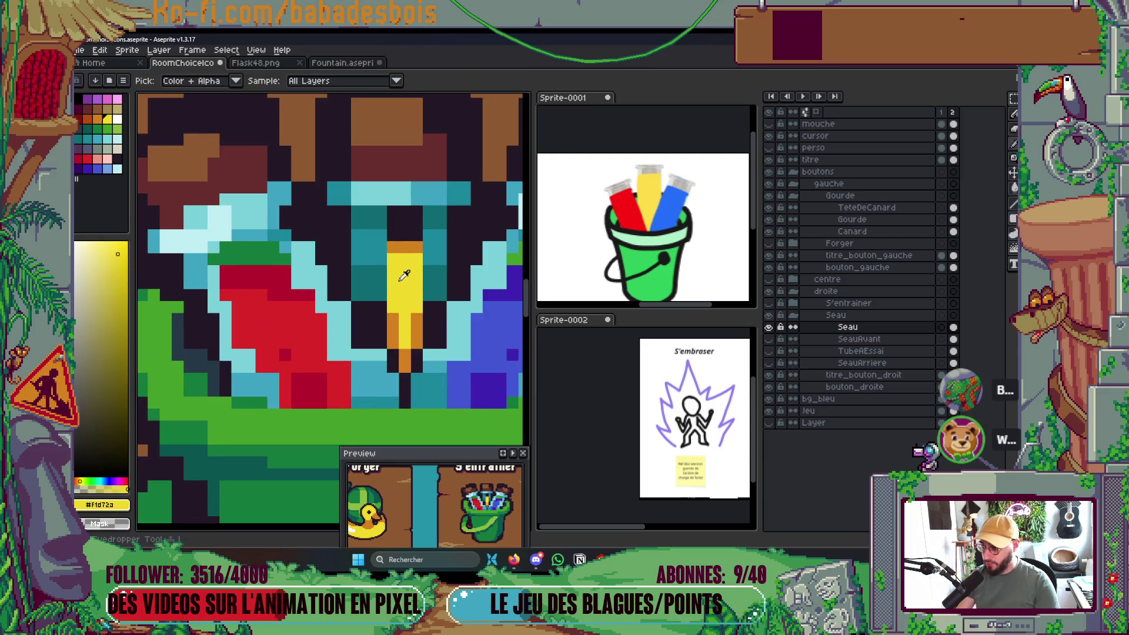
# Widen the yellow tube by one pixel column on each side.
pyautogui.moveTo(381, 258); pyautogui.dragTo(381, 311)
pyautogui.moveTo(428, 254); pyautogui.dragTo(428, 311)
pyautogui.scroll(-4, 426, 271)
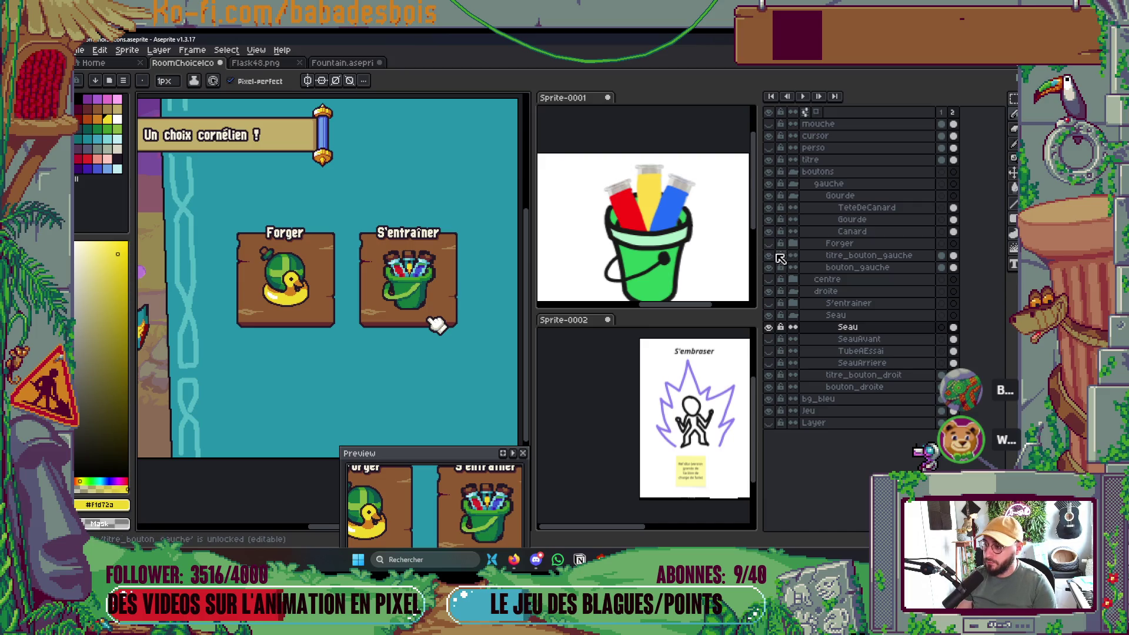
# Hide the Seau and Gourde art, show the Forger anvil and S'entraîner bear, and go to frame 1.
pyautogui.click(771, 317)
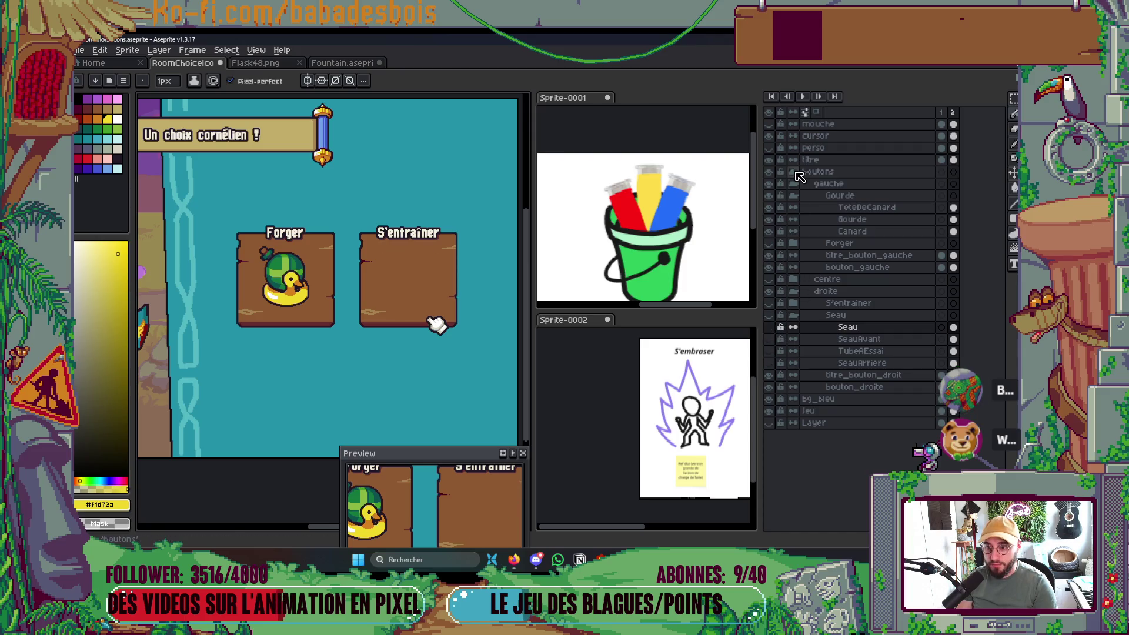
pyautogui.click(769, 195)
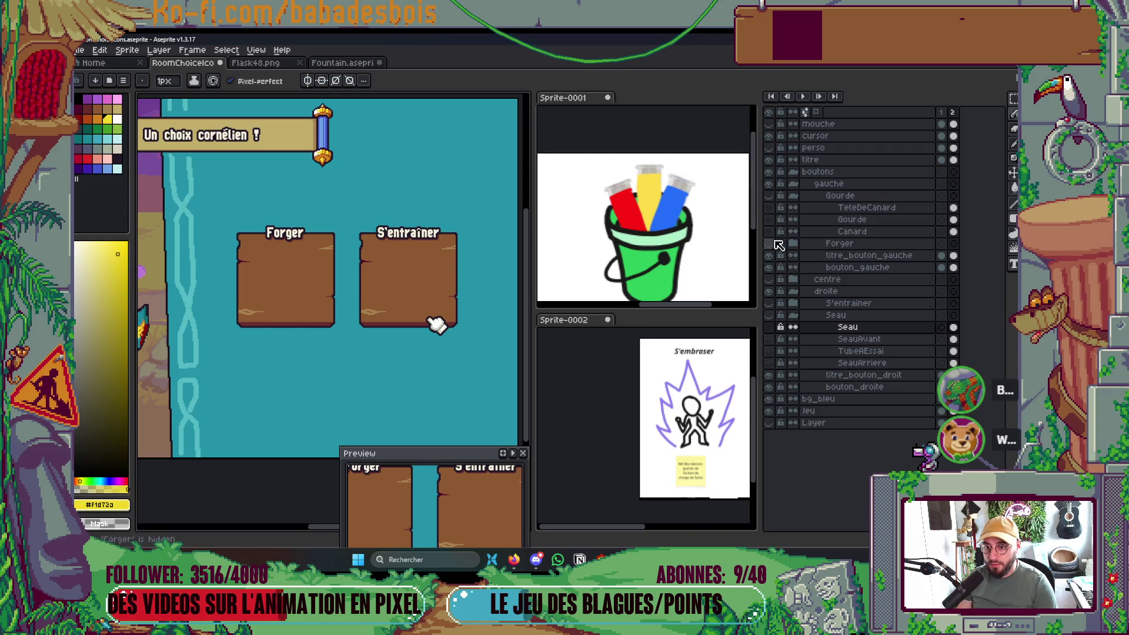
pyautogui.click(769, 243)
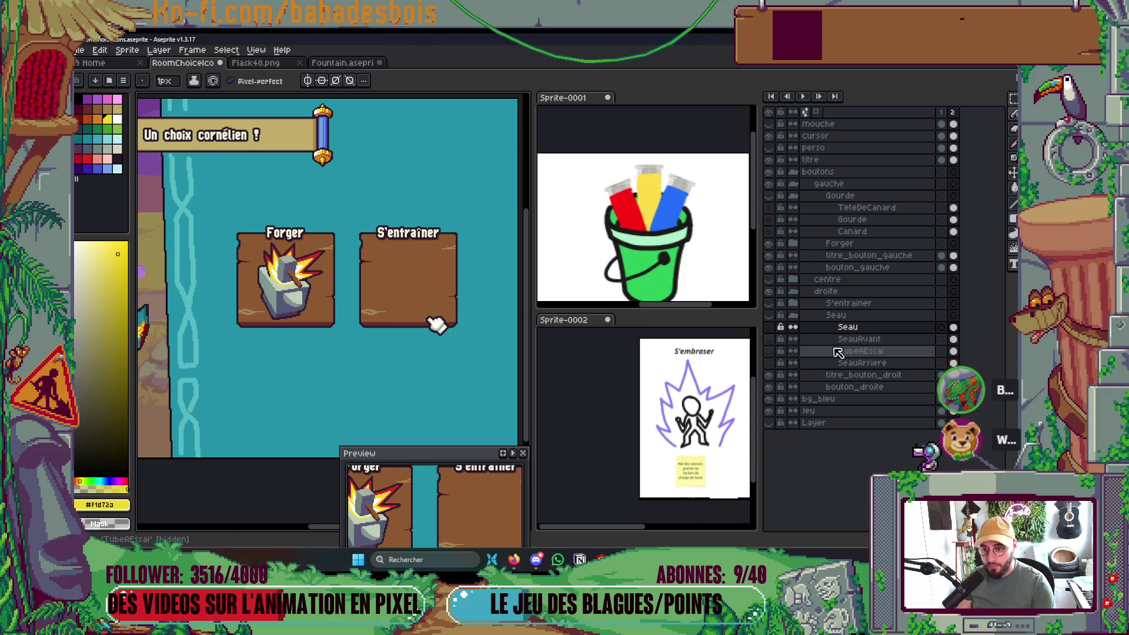
pyautogui.click(768, 303)
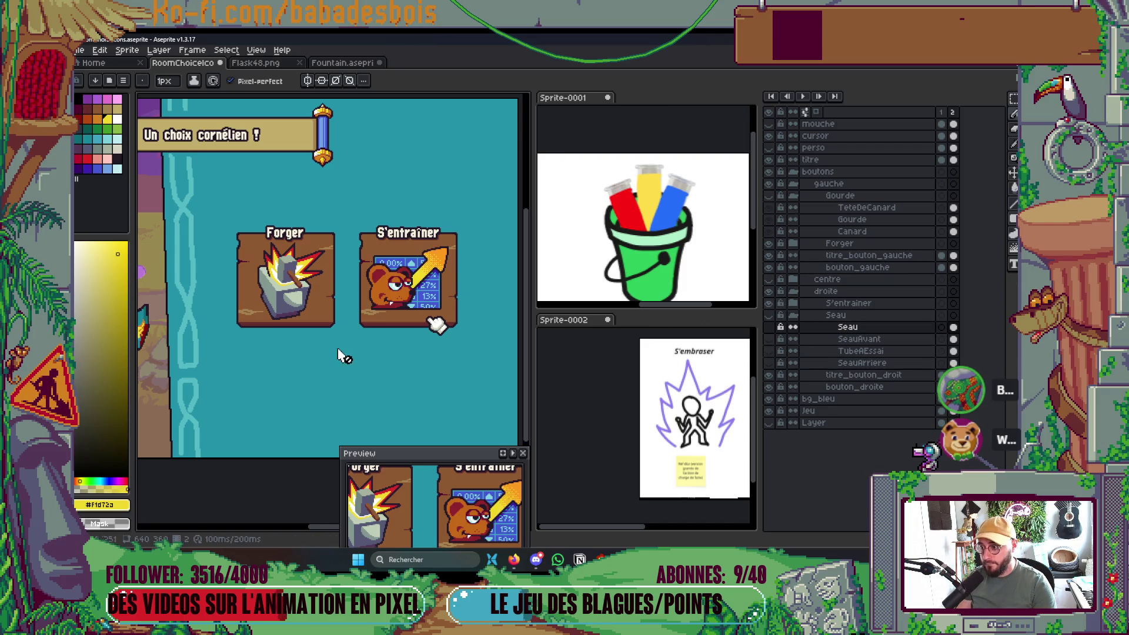
pyautogui.scroll(2, 435, 323)
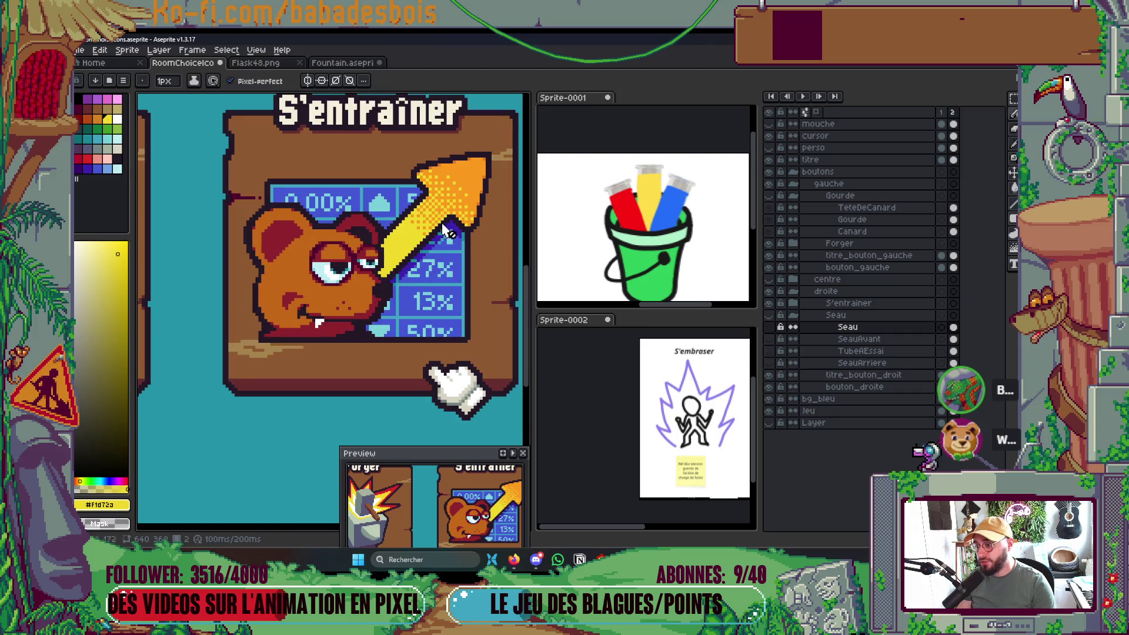
pyautogui.scroll(-1, 483, 250)
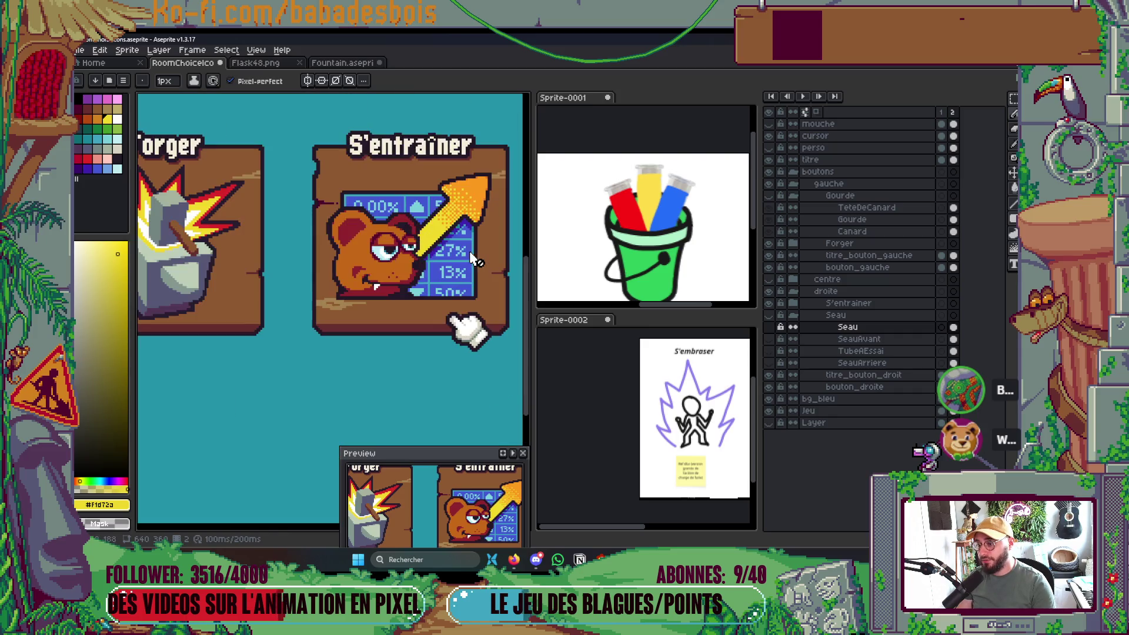
pyautogui.scroll(2, 376, 421)
pyautogui.scroll(-2, 371, 418)
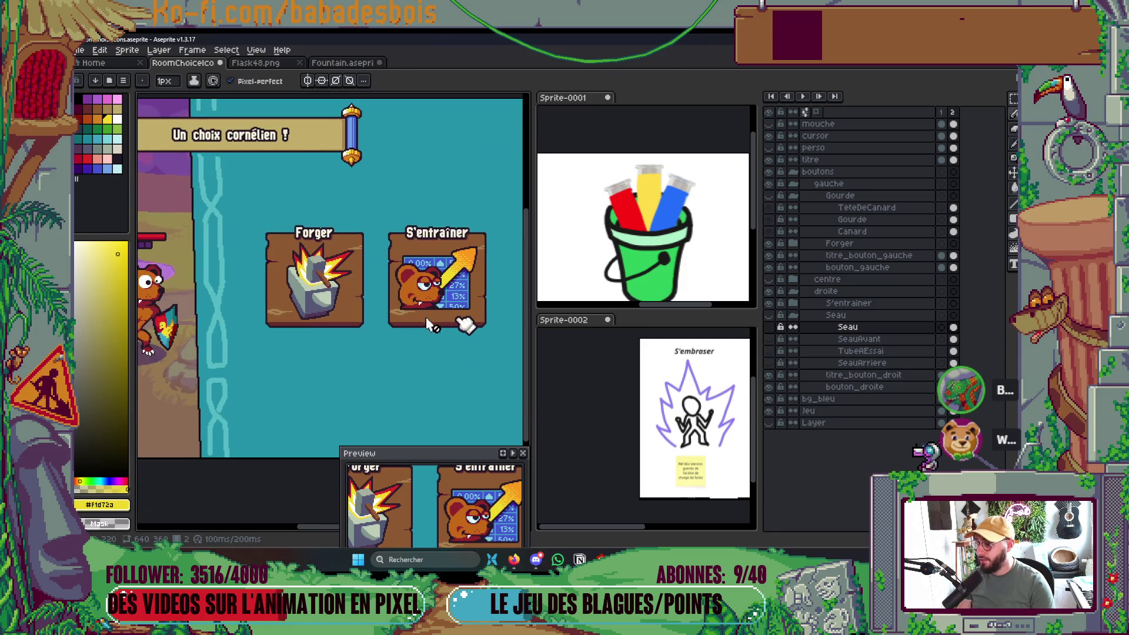
pyautogui.press('Left')
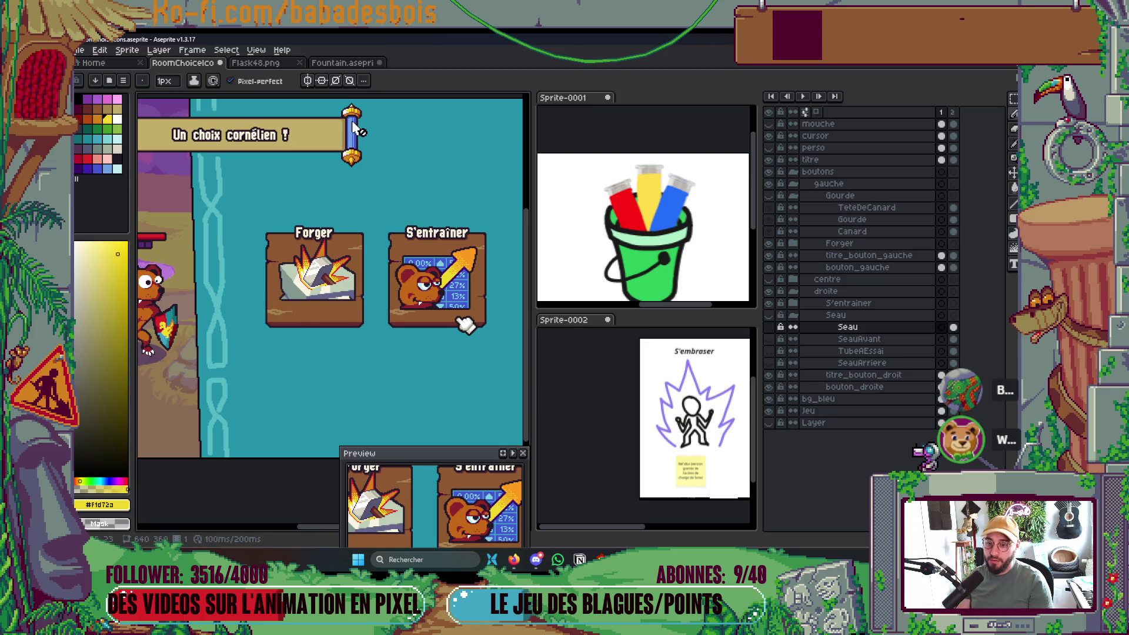
# Return to animation frame 2, where the Forger anvil is in its original pose.
pyautogui.press('Right')
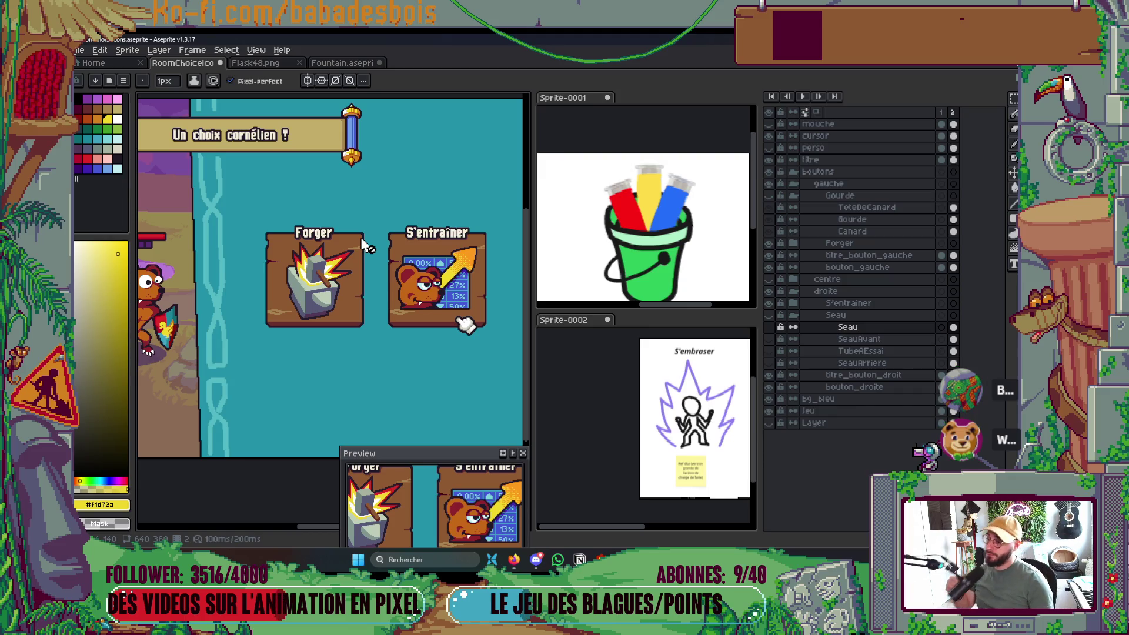
pyautogui.scroll(2, 324, 295)
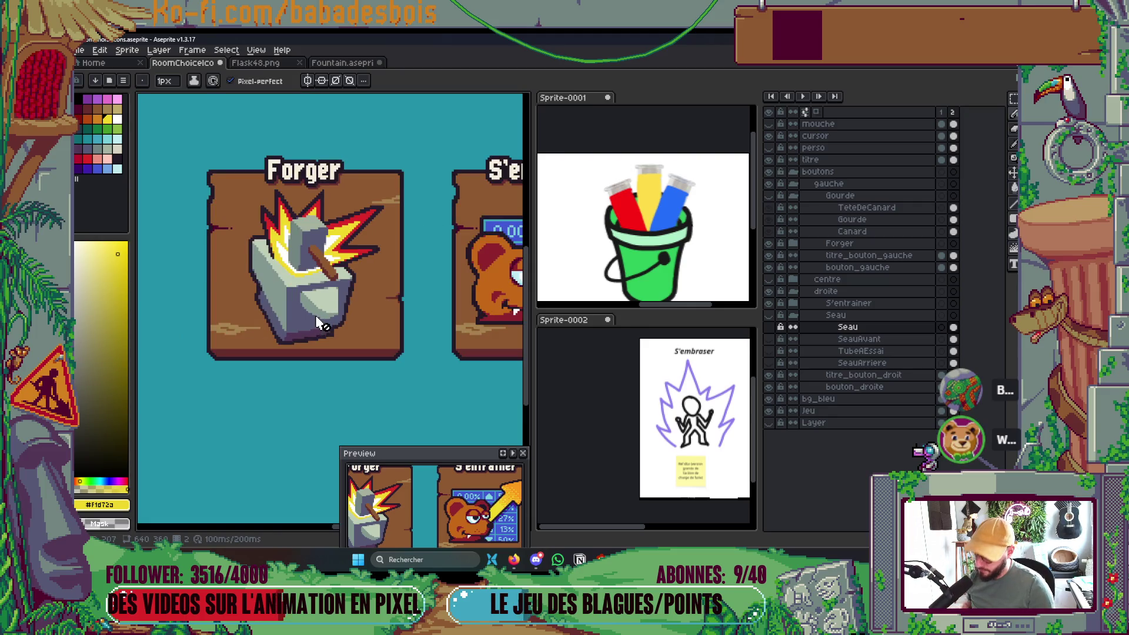
# Select the enclume anvil, discard the old transform, and rotate it about -9.7 degrees.
pyautogui.keyDown('ctrl'); pyautogui.click(299, 324); pyautogui.keyUp('ctrl')
pyautogui.moveTo(363, 342); pyautogui.dragTo(330, 347)
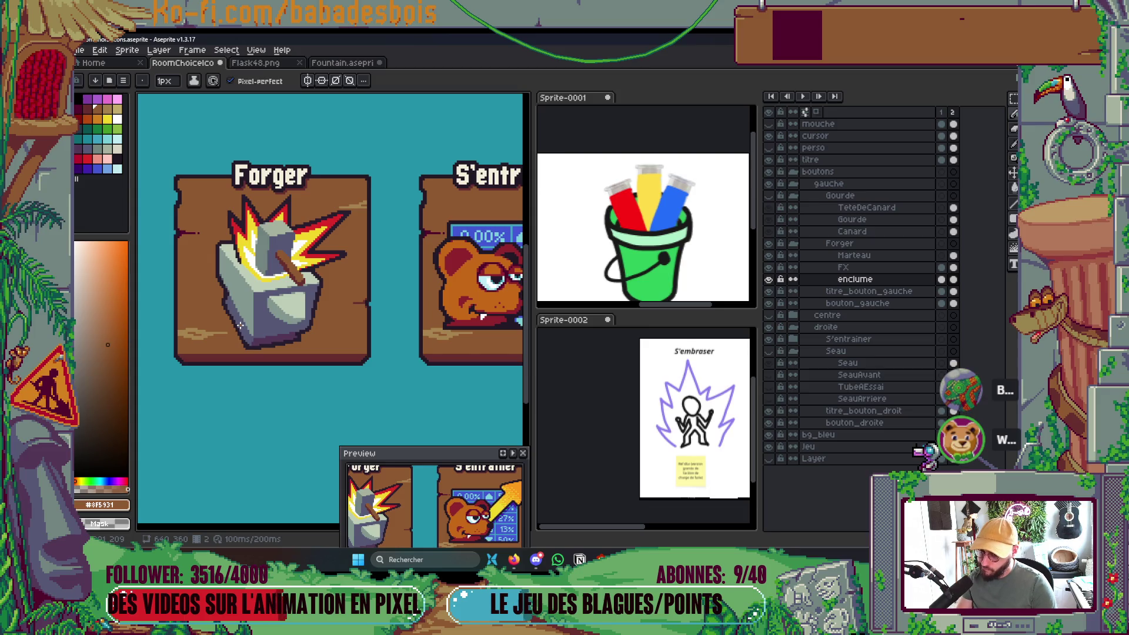
pyautogui.press('m')
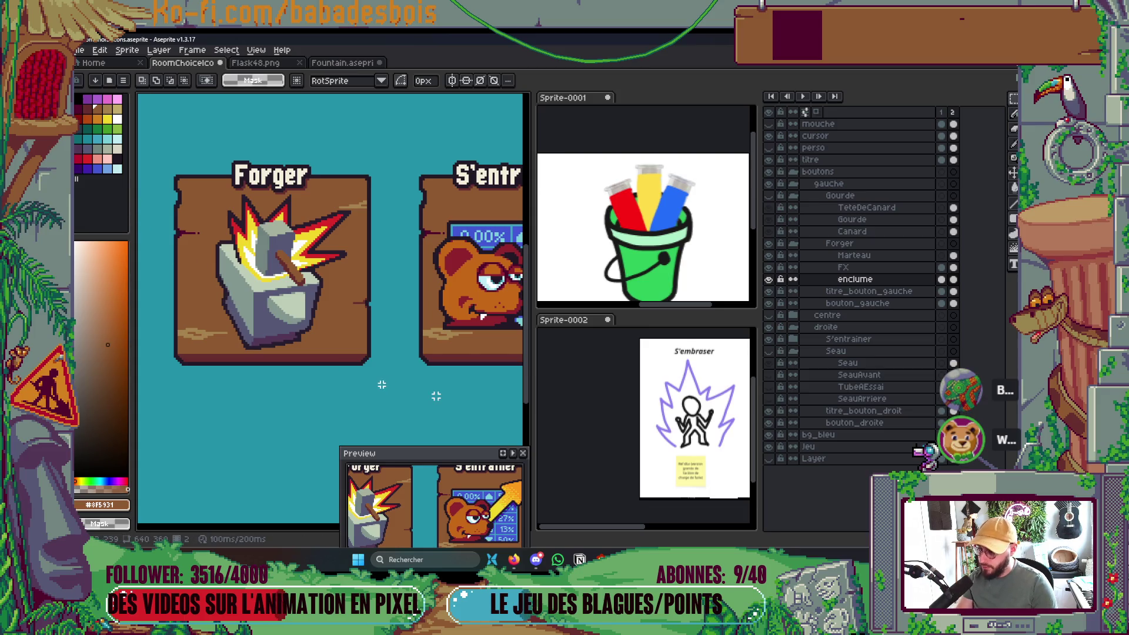
pyautogui.moveTo(188, 219)
pyautogui.mouseDown()
pyautogui.moveTo(356, 378)
pyautogui.moveTo(344, 381)
pyautogui.mouseUp()
pyautogui.press('Return')
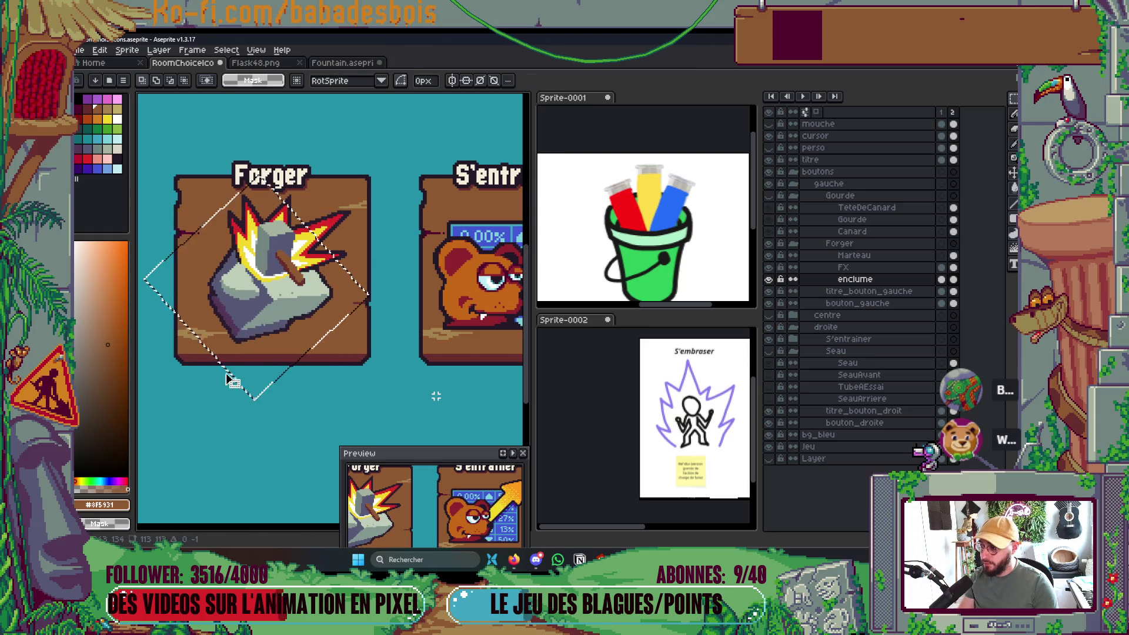
pyautogui.hotkey('ctrl', 'z')
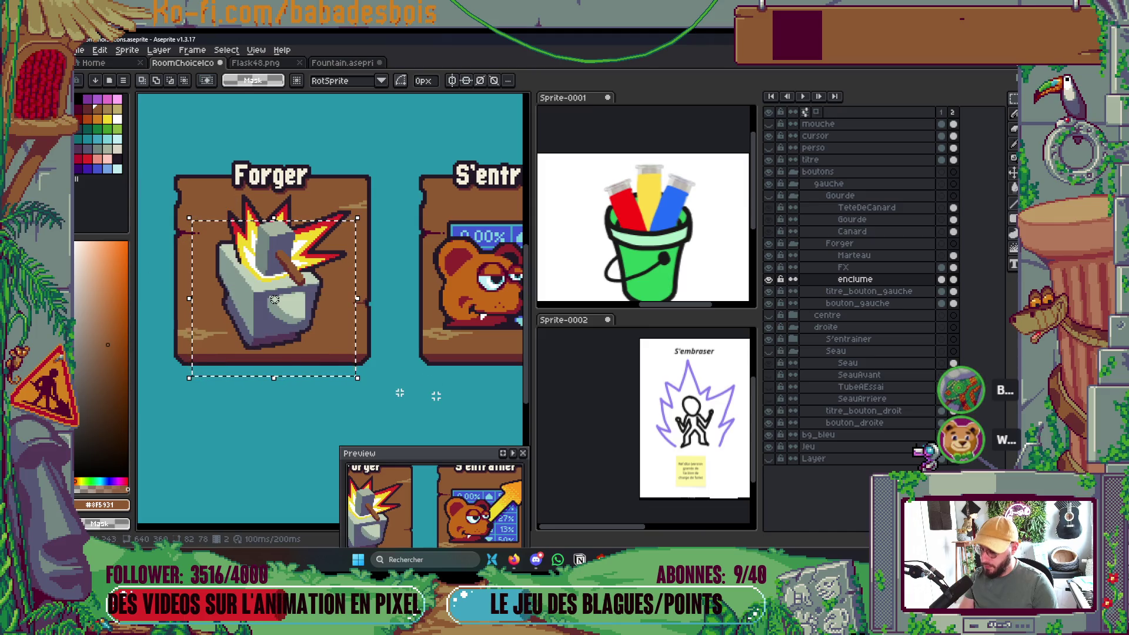
pyautogui.moveTo(402, 388); pyautogui.dragTo(376, 381)
pyautogui.moveTo(359, 271)
pyautogui.mouseDown()
pyautogui.moveTo(382, 323)
pyautogui.moveTo(360, 397)
pyautogui.moveTo(277, 411)
pyautogui.moveTo(312, 388)
pyautogui.moveTo(353, 329)
pyautogui.mouseUp()
pyautogui.press('Return')
pyautogui.scroll(-3, 338, 343)
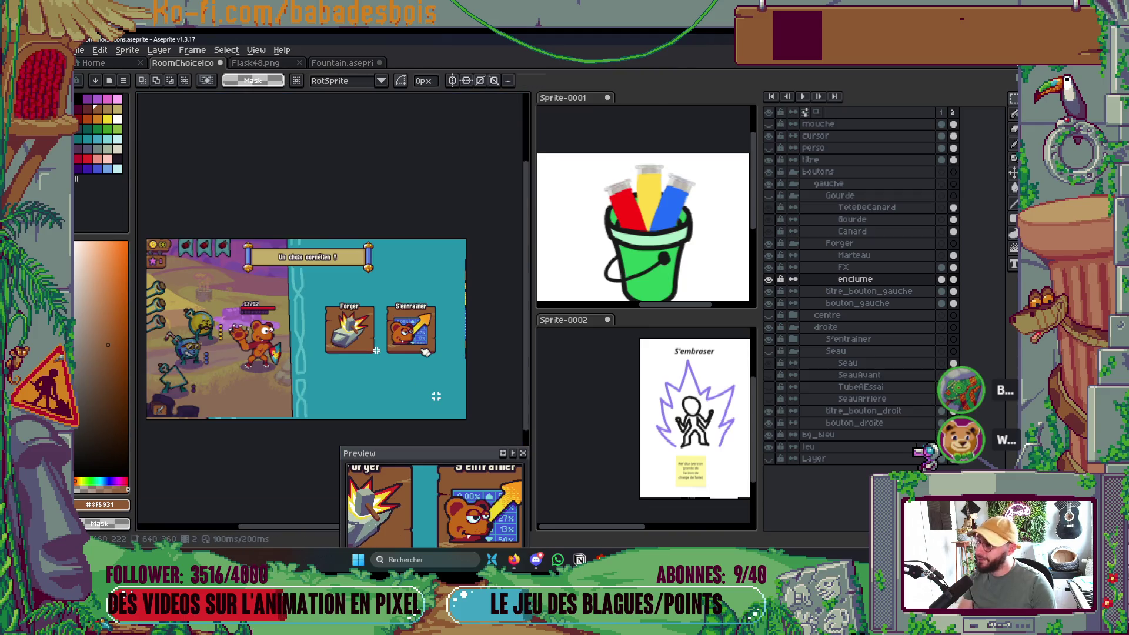
# Paste the upright anvil into the Forger button and confirm its placement.
pyautogui.scroll(1, 376, 350)
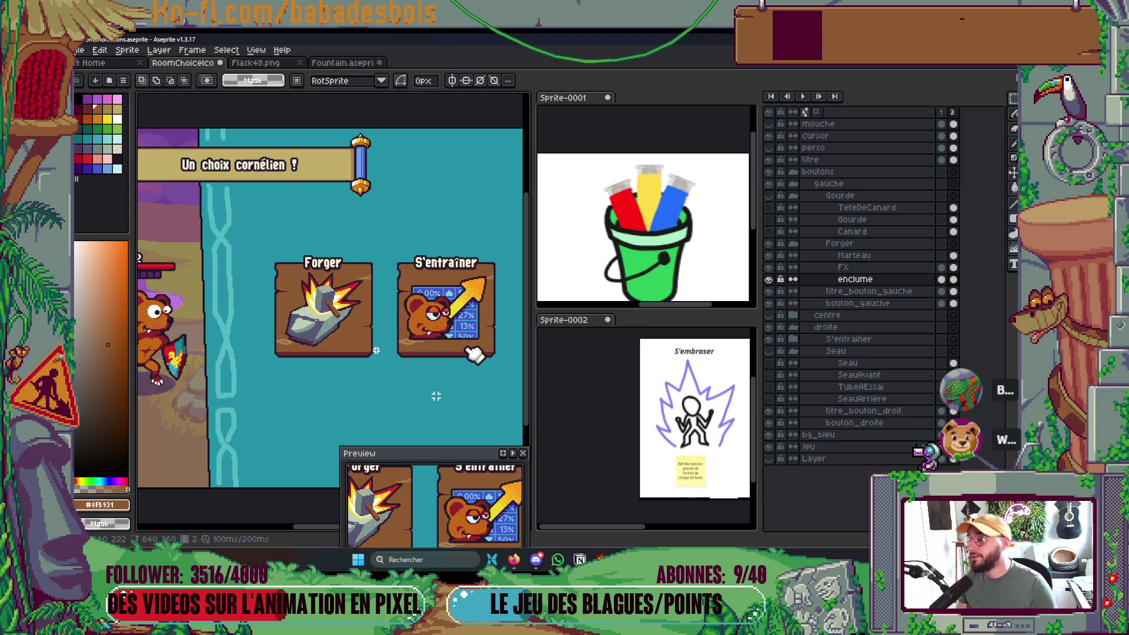
pyautogui.moveTo(379, 358); pyautogui.dragTo(405, 346)
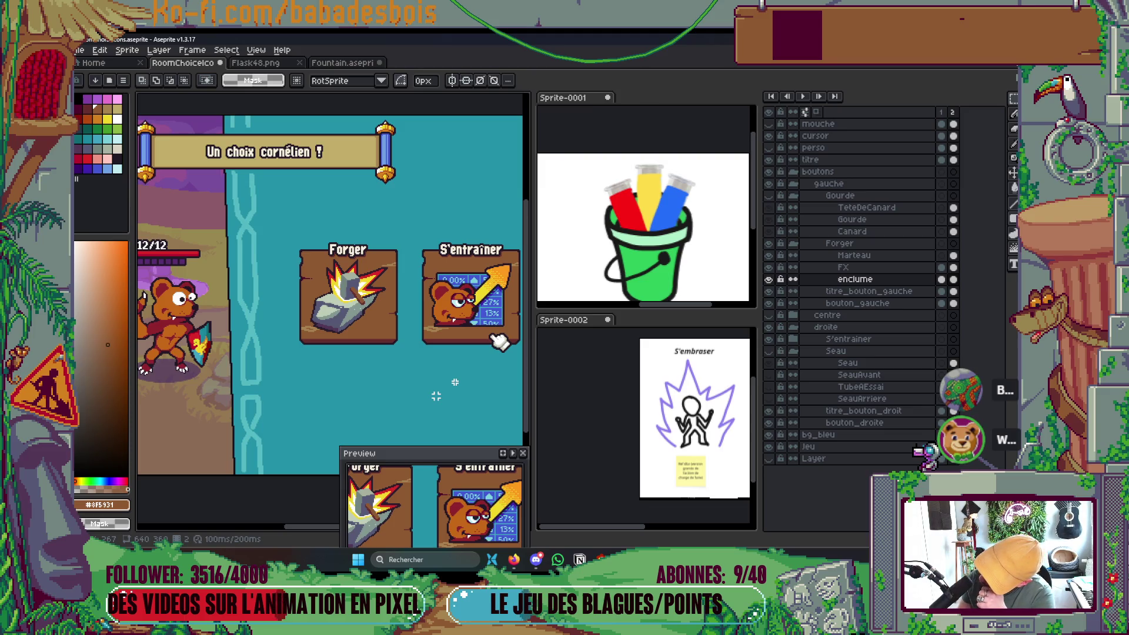
pyautogui.press('m')
pyautogui.hotkey('ctrl', 'v')
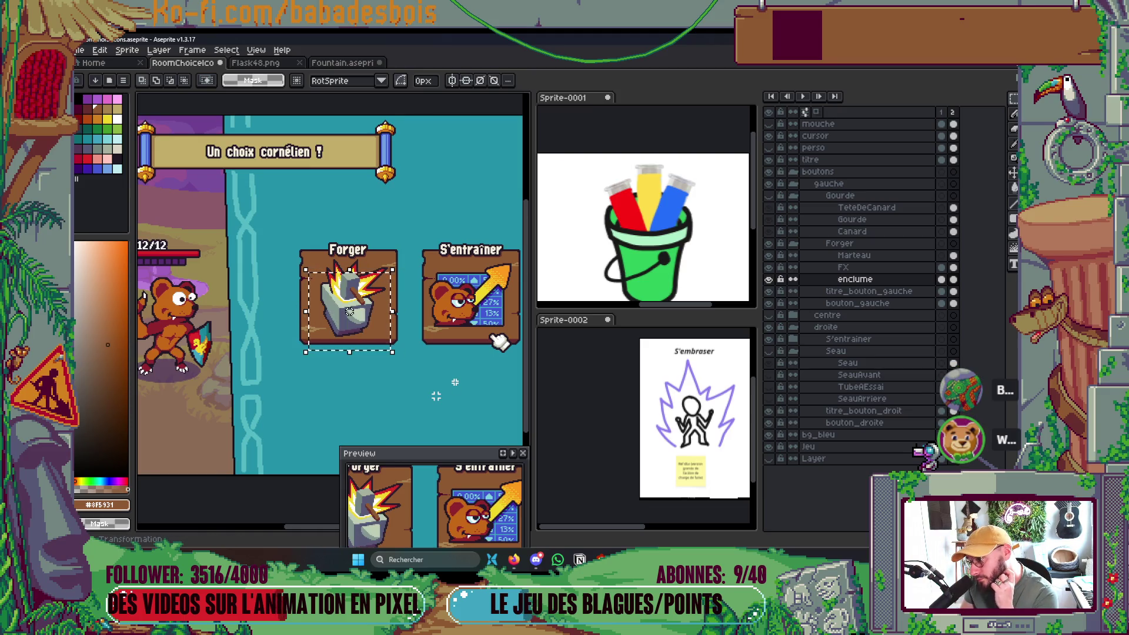
pyautogui.press('Return')
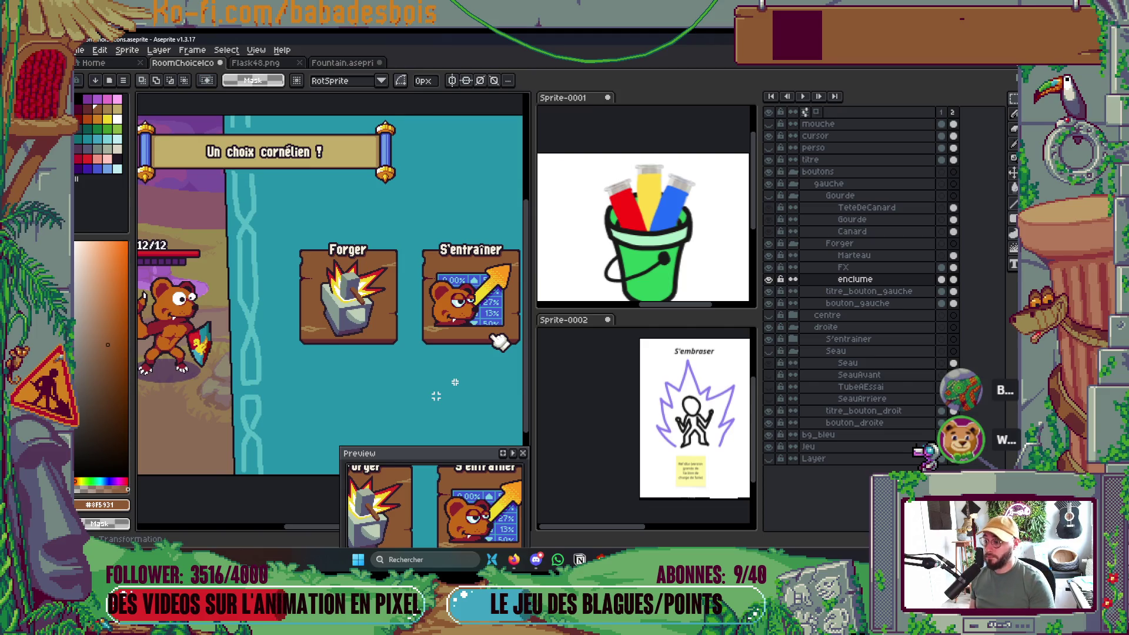
# Flip between frames 1 and 2 to compare the upright and struck anvil, ending on frame 2.
pyautogui.press('Left')
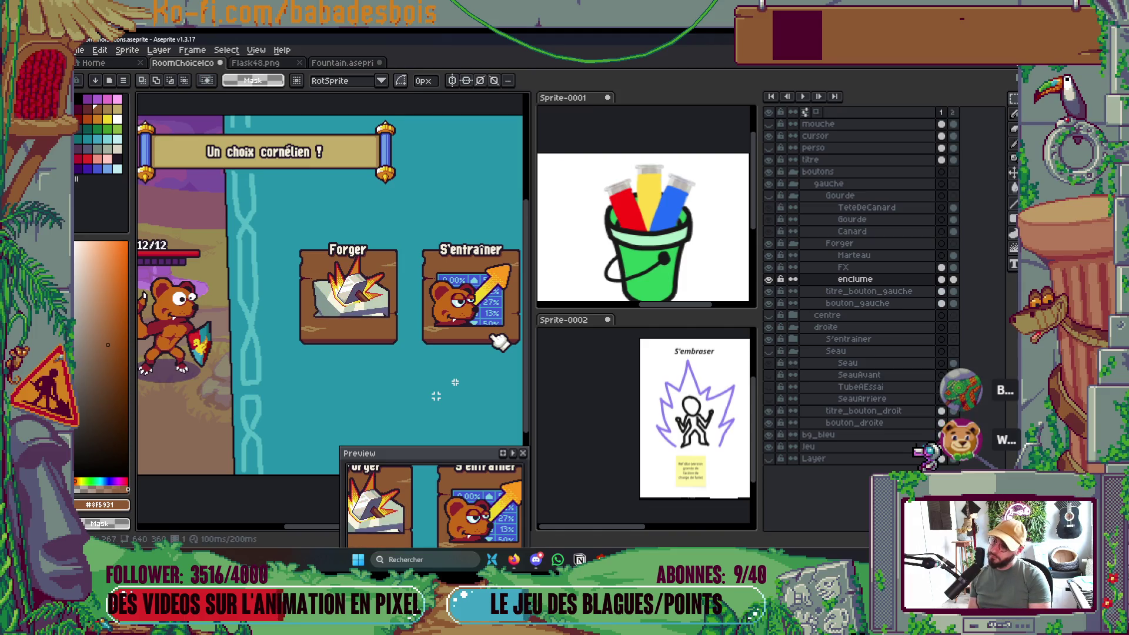
pyautogui.press('Right')
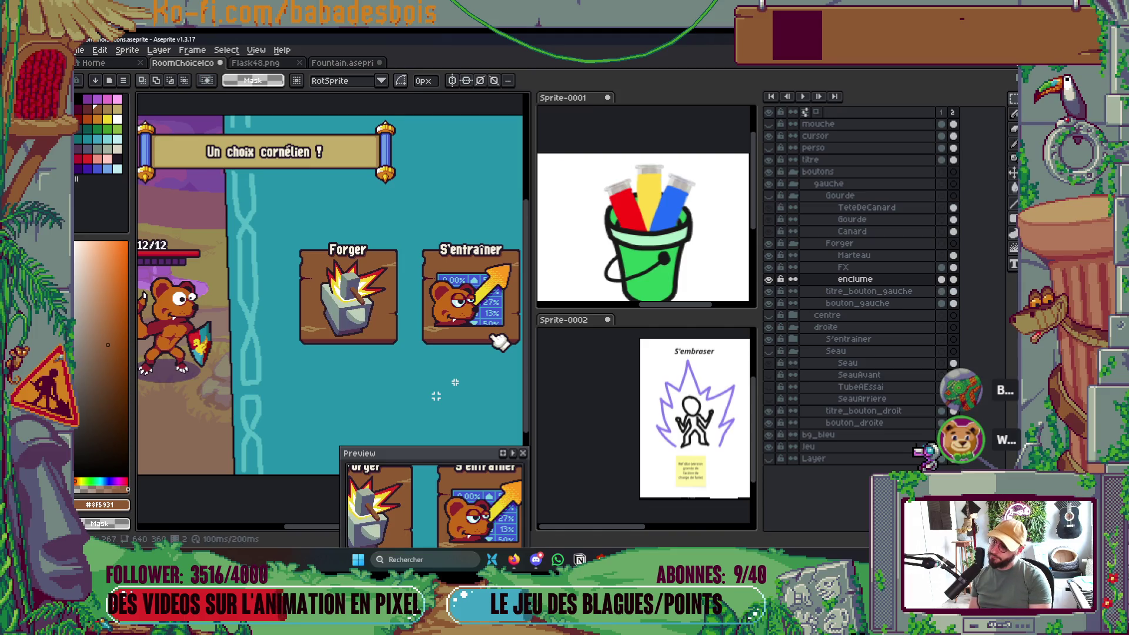
pyautogui.press('Left')
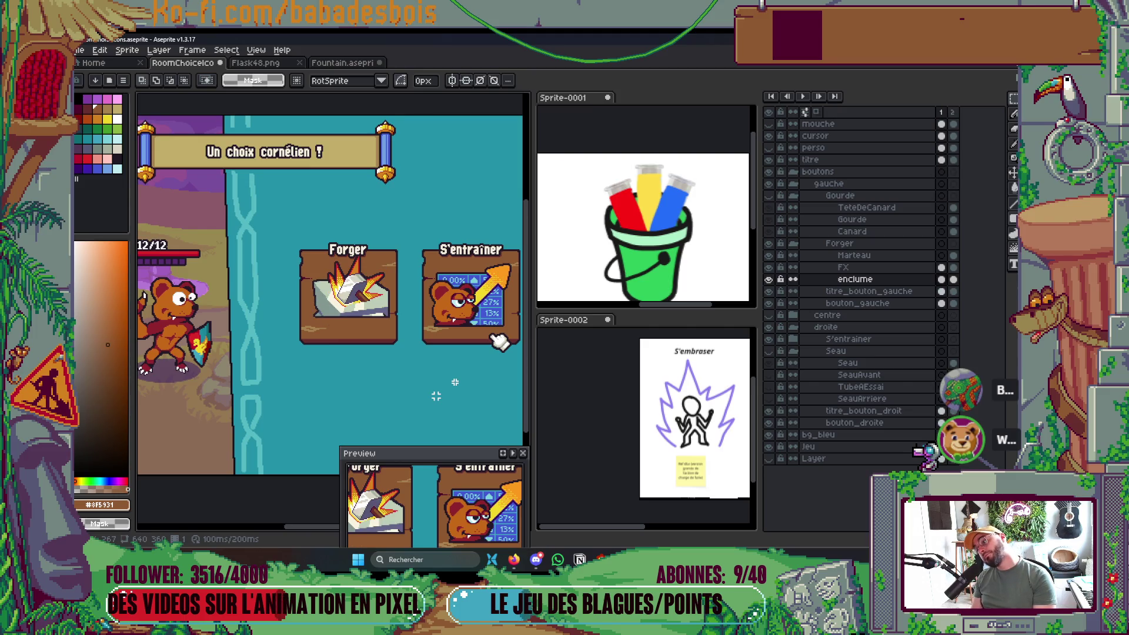
pyautogui.press('Right')
pyautogui.press('Left')
pyautogui.press('Right')
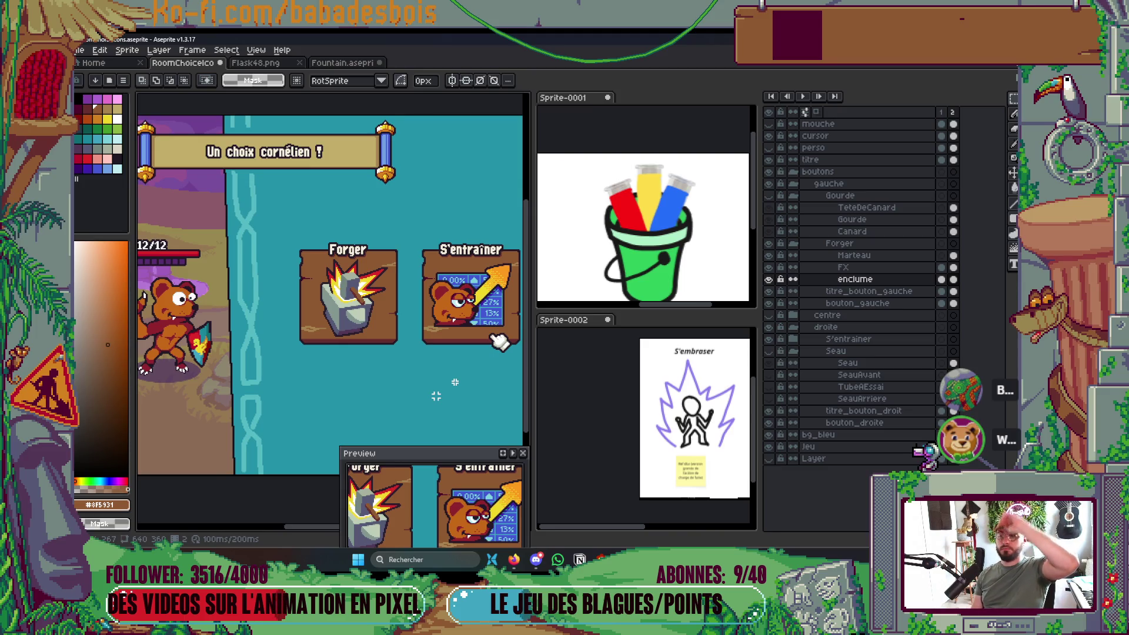
pyautogui.press('Left')
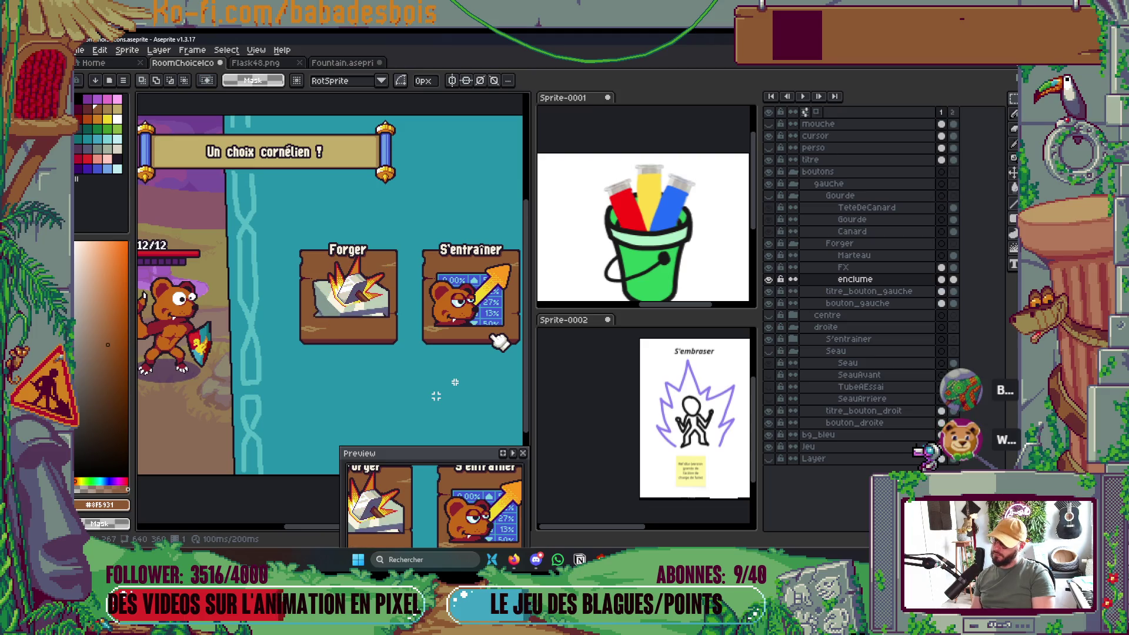
pyautogui.press('Right')
pyautogui.press('Left')
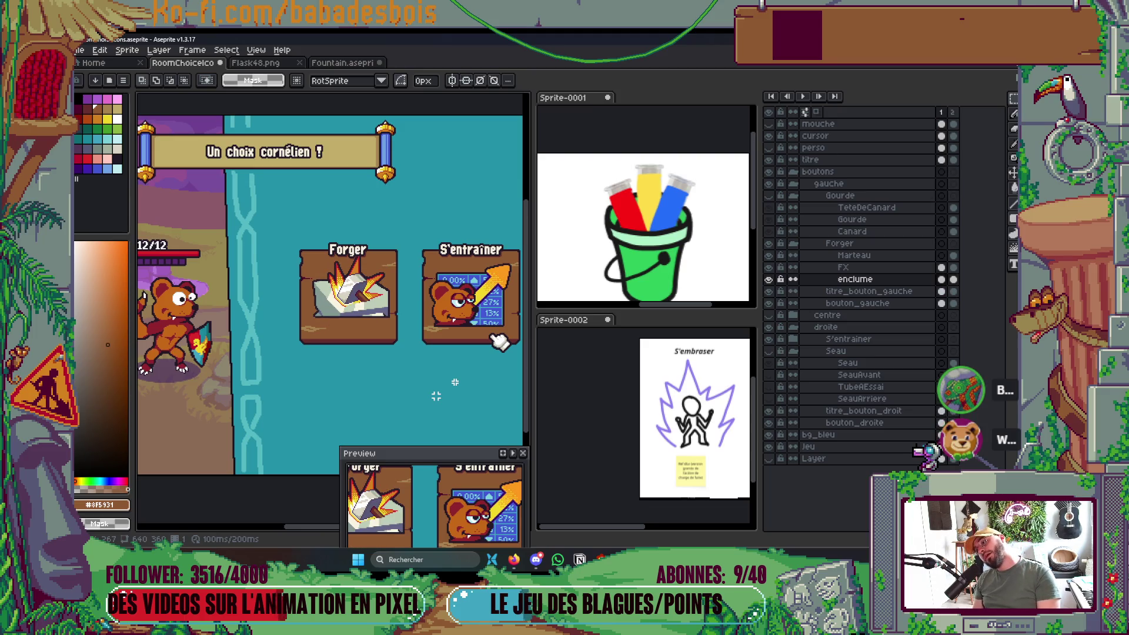
pyautogui.press('Right')
pyautogui.press('Left')
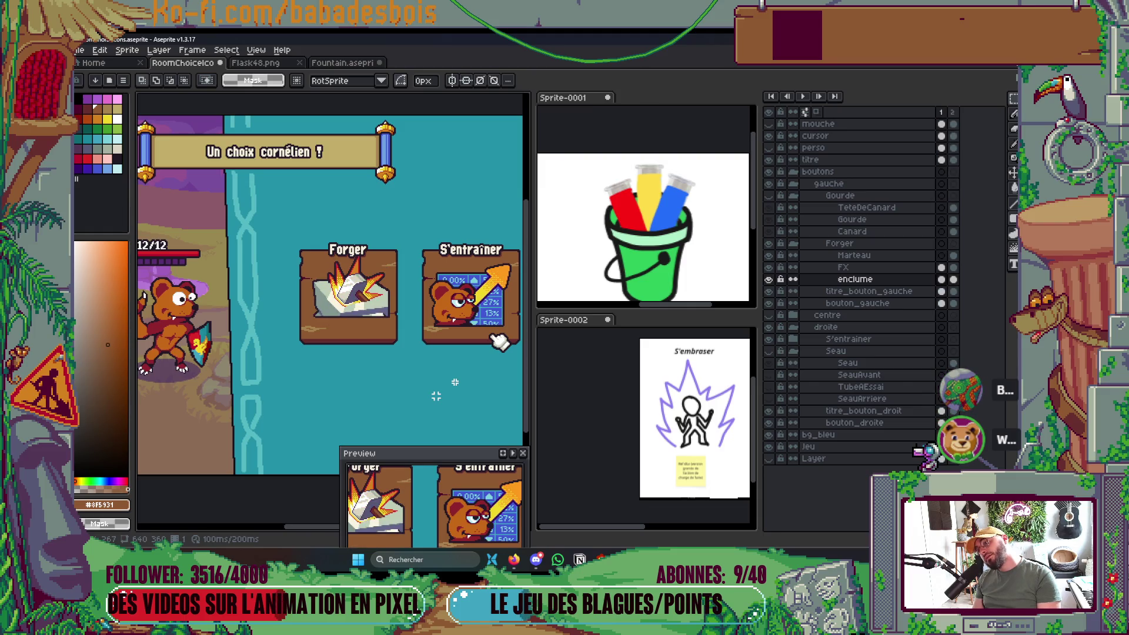
pyautogui.press('Right')
pyautogui.press('Left')
pyautogui.press('Right')
pyautogui.press('Left')
pyautogui.press('Right')
pyautogui.press('Left')
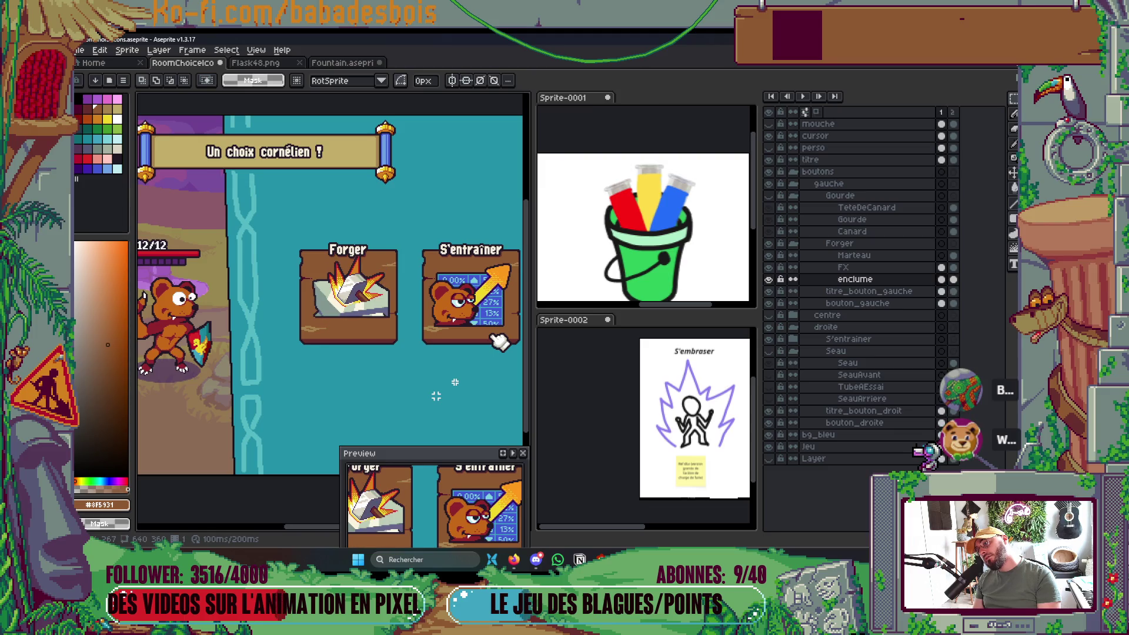
pyautogui.press('Right')
pyautogui.press('Left')
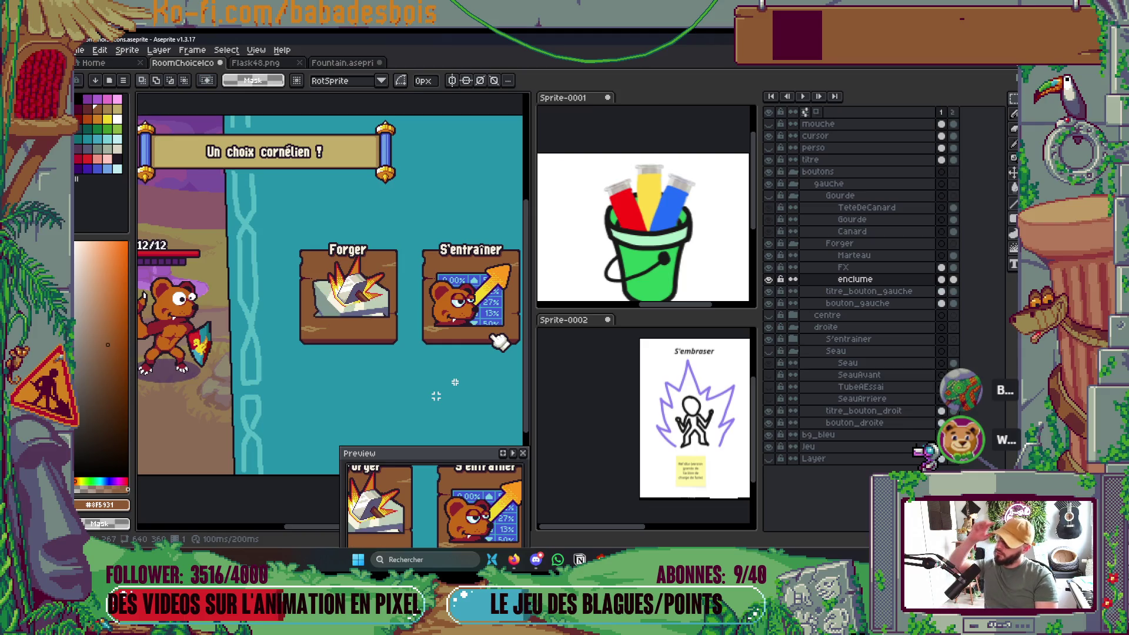
pyautogui.press('Right')
# Alternate between frames 1 and 2 to compare the anvil's upright and struck poses.
pyautogui.scroll(2, 283, 266)
pyautogui.hscroll(2, 435, 396)
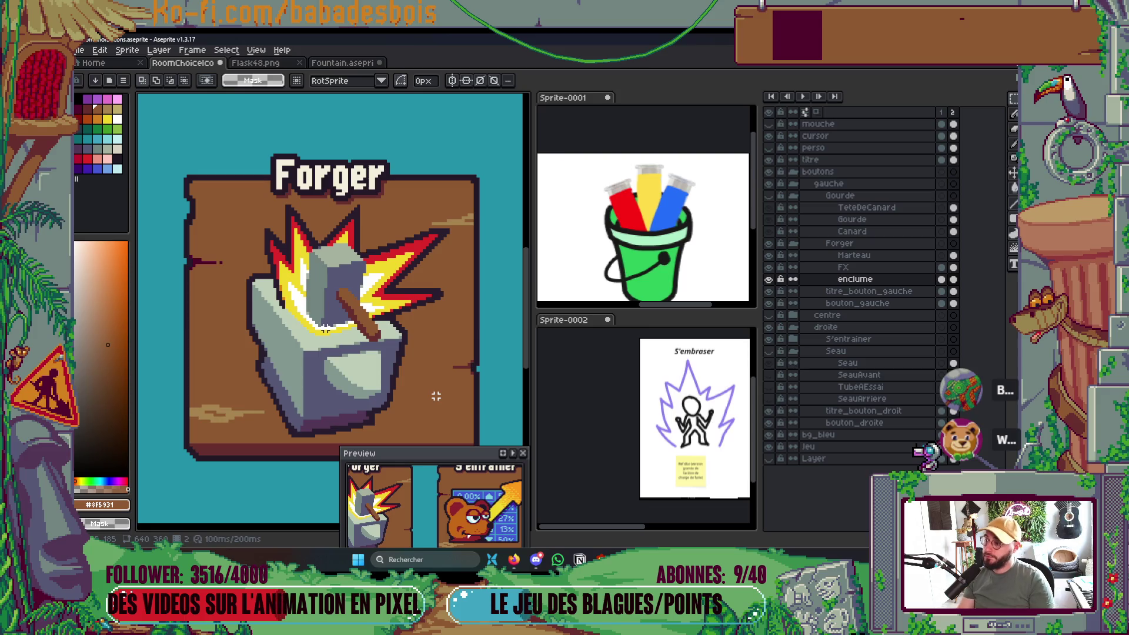
pyautogui.press('Left')
pyautogui.press('Right')
pyautogui.press('Left')
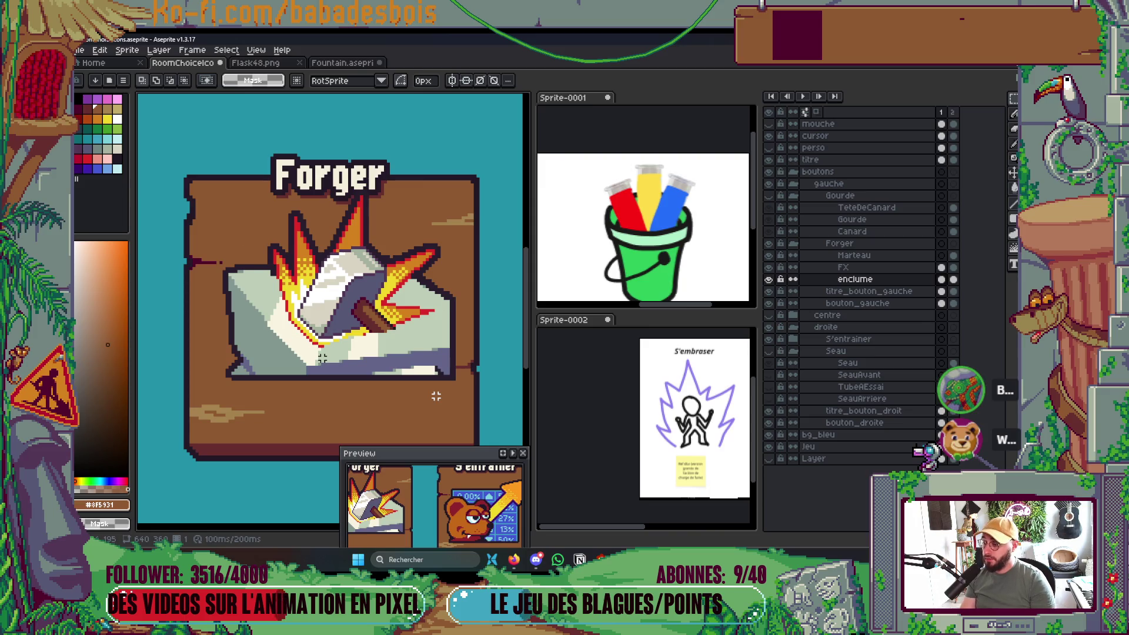
pyautogui.press('Right')
pyautogui.press('Left')
pyautogui.press('Right')
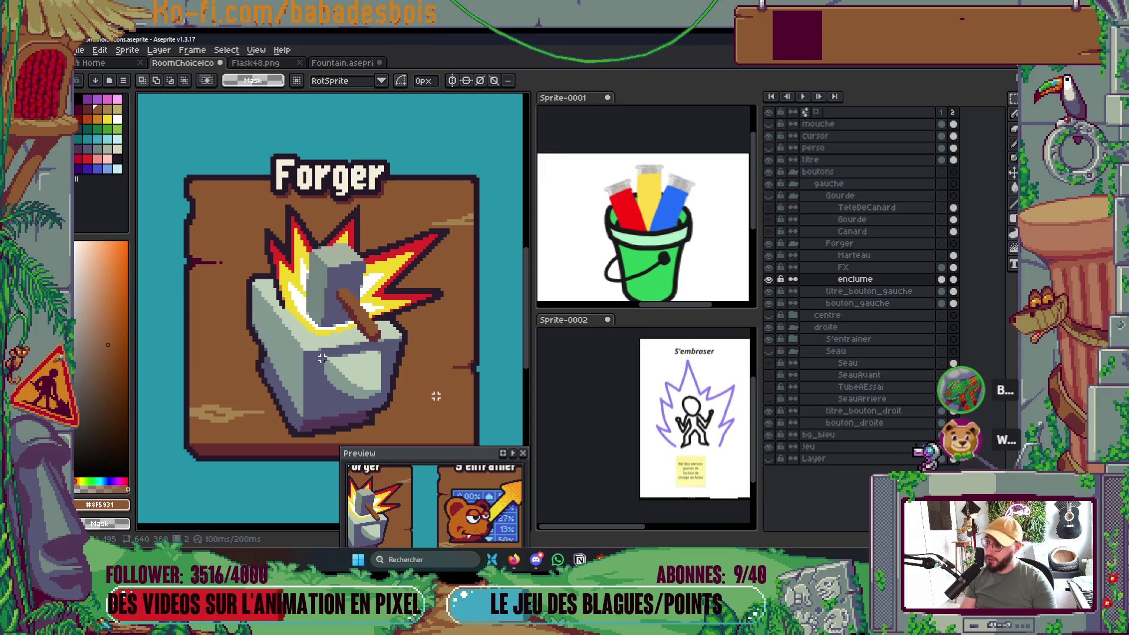
pyautogui.press('Left')
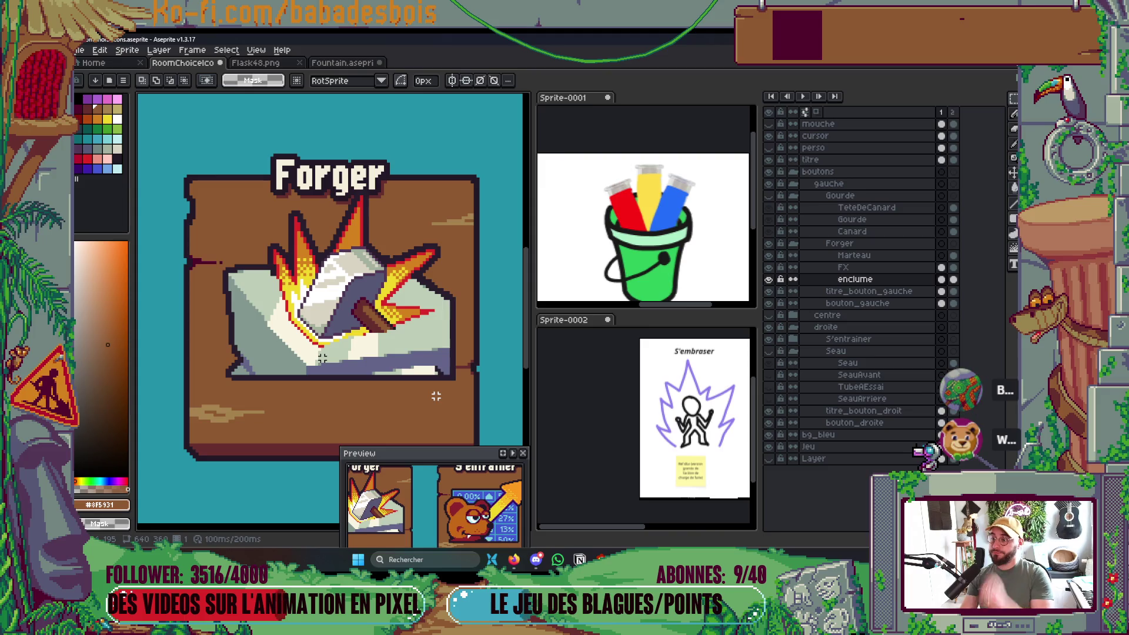
pyautogui.press('Right')
pyautogui.press('Left')
pyautogui.press('Right')
# Keep comparing the two anvil frames, finishing on frame 1.
pyautogui.scroll(-3, 365, 335)
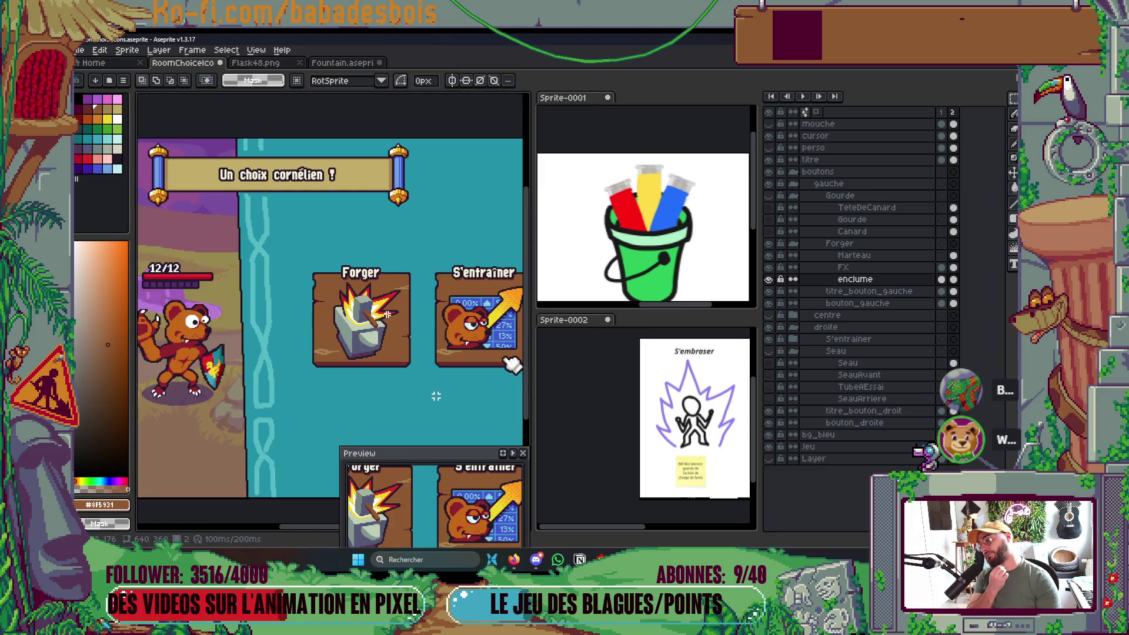
pyautogui.press('Left')
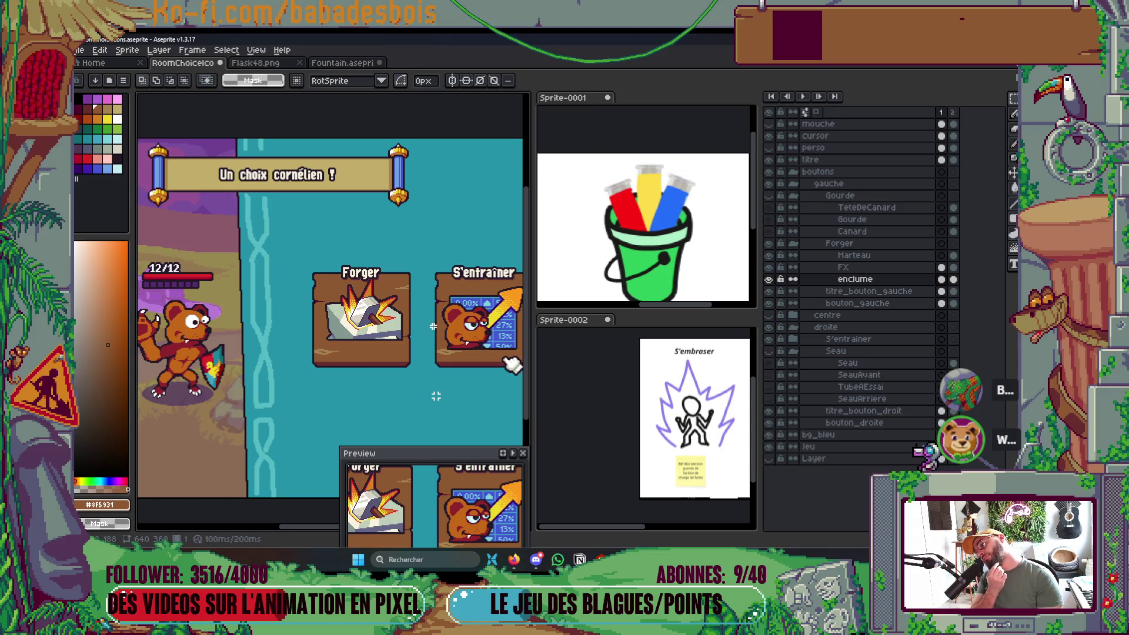
pyautogui.press('Right')
pyautogui.press('Left')
pyautogui.press('Right')
pyautogui.press('Left')
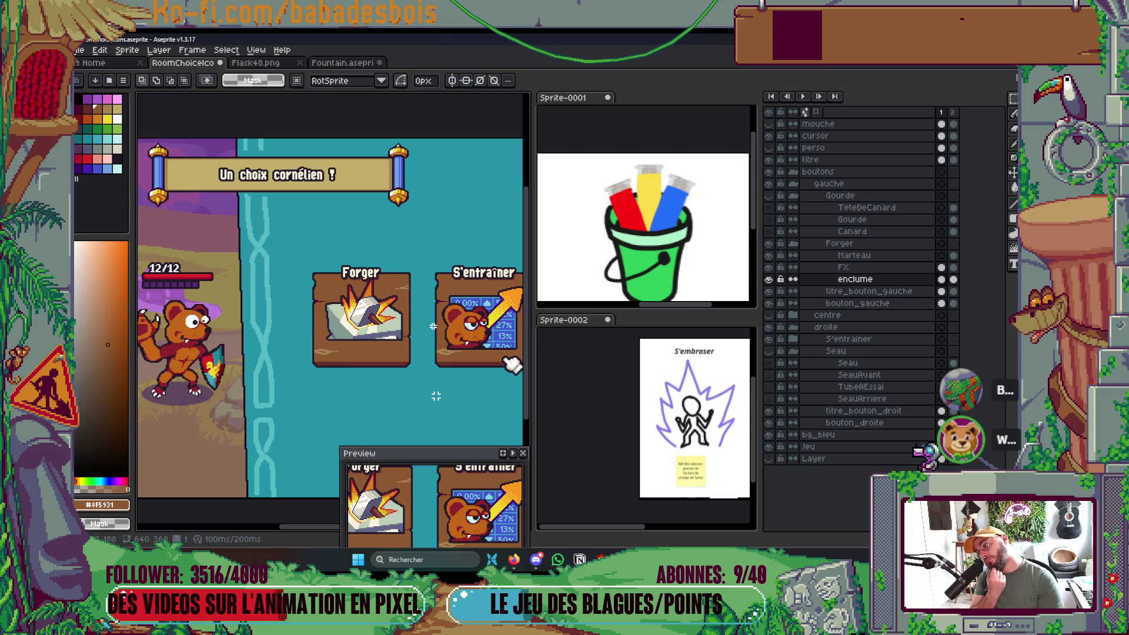
pyautogui.press('Right')
pyautogui.press('Left')
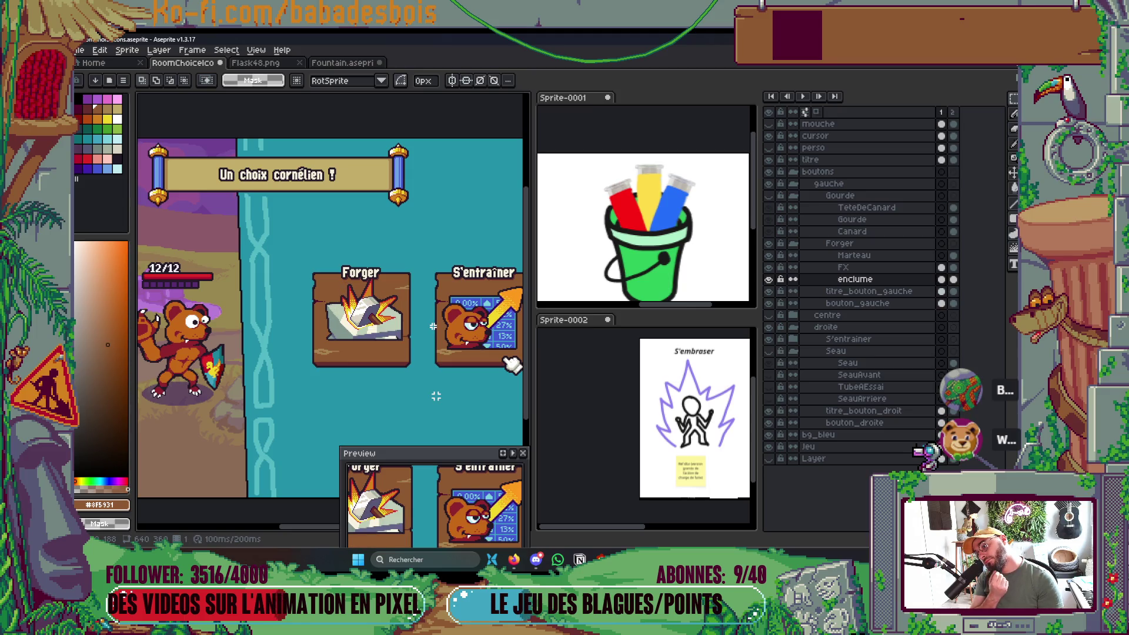
pyautogui.press('Right')
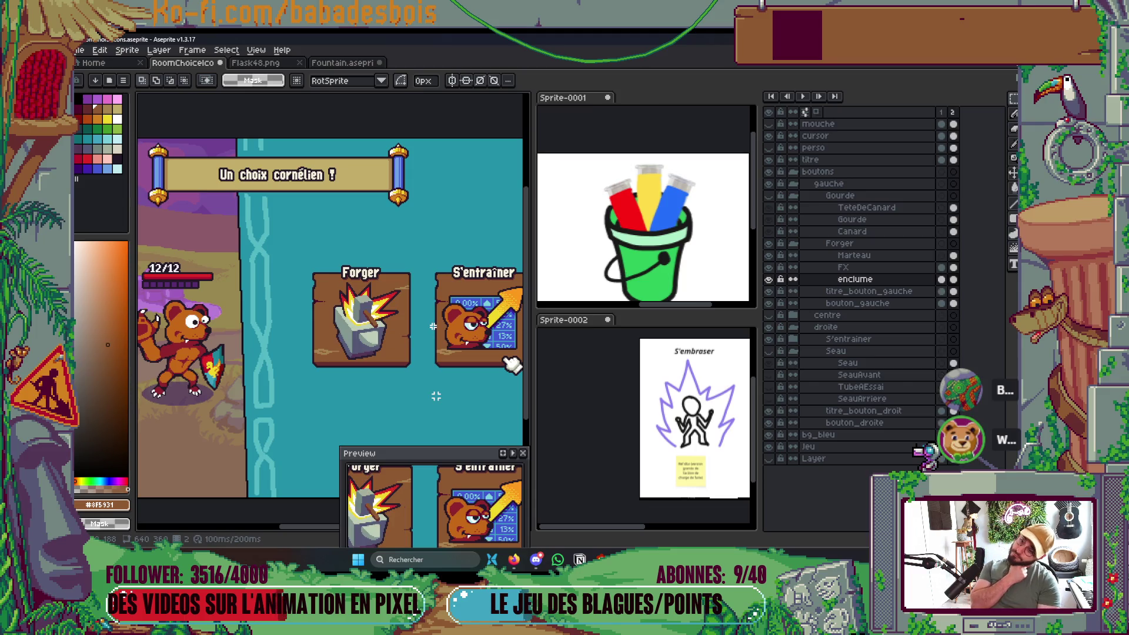
pyautogui.press('Left')
pyautogui.press('Right')
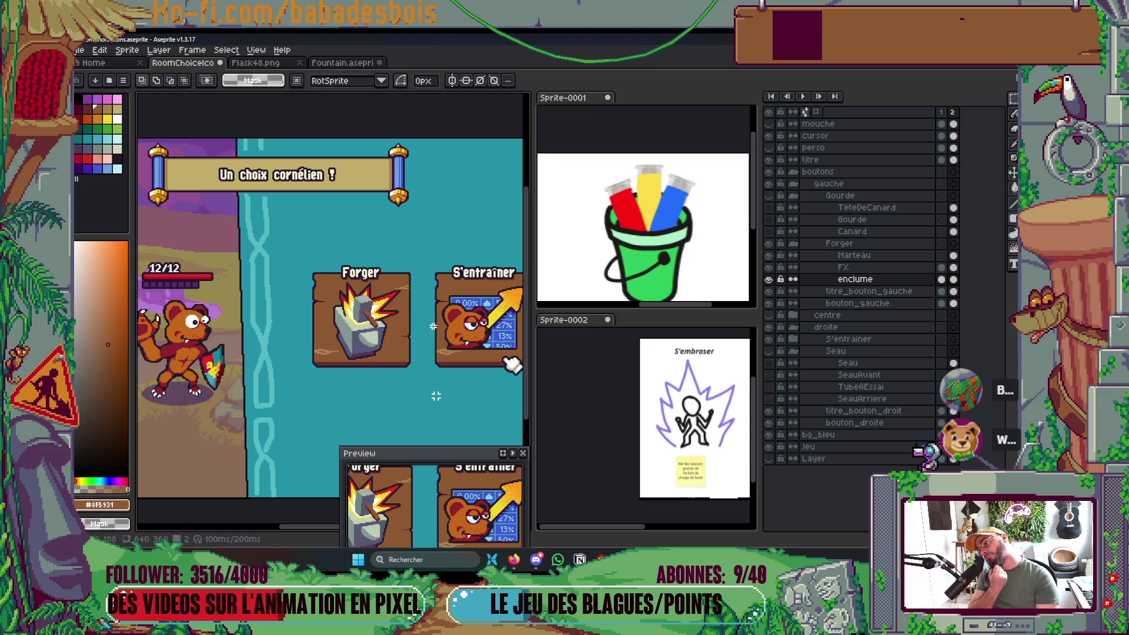
pyautogui.press('Left')
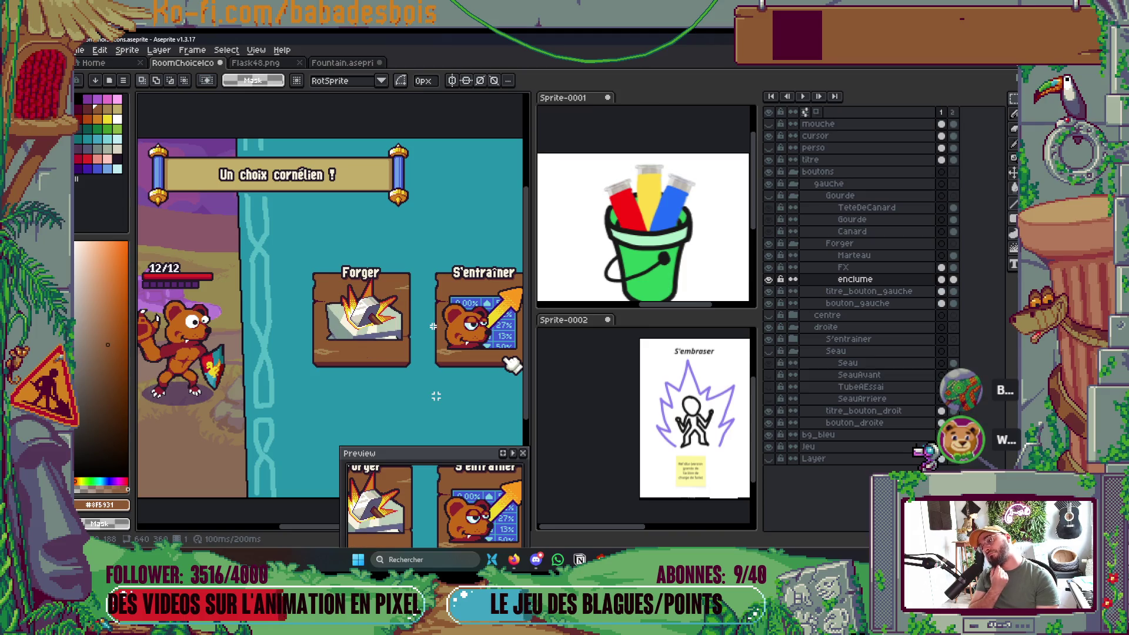
pyautogui.press('Right')
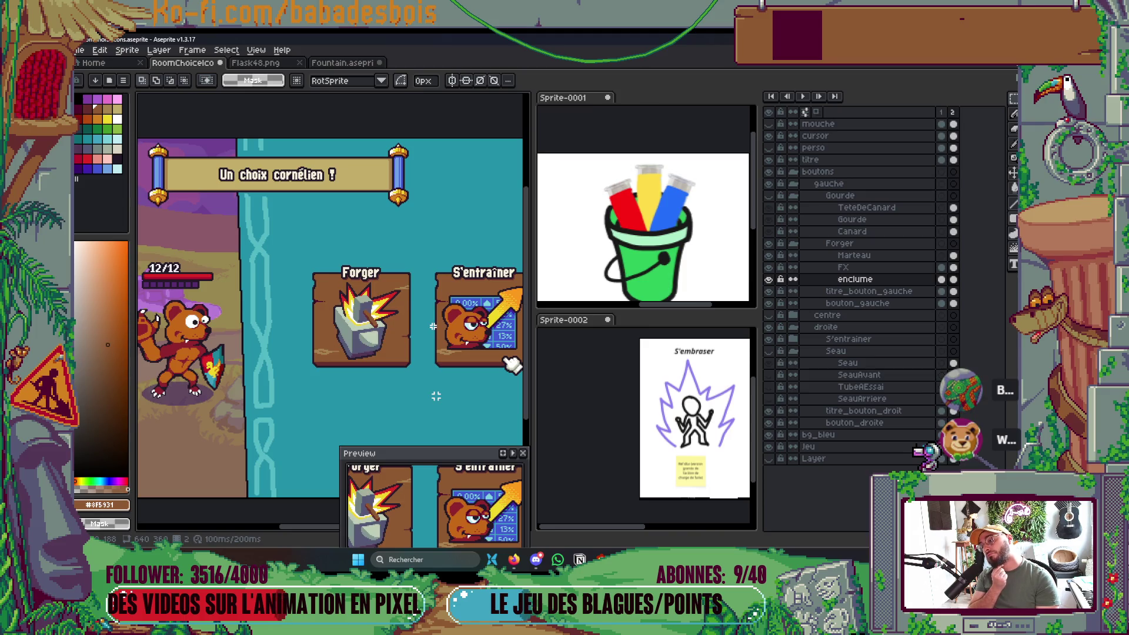
pyautogui.press('Left')
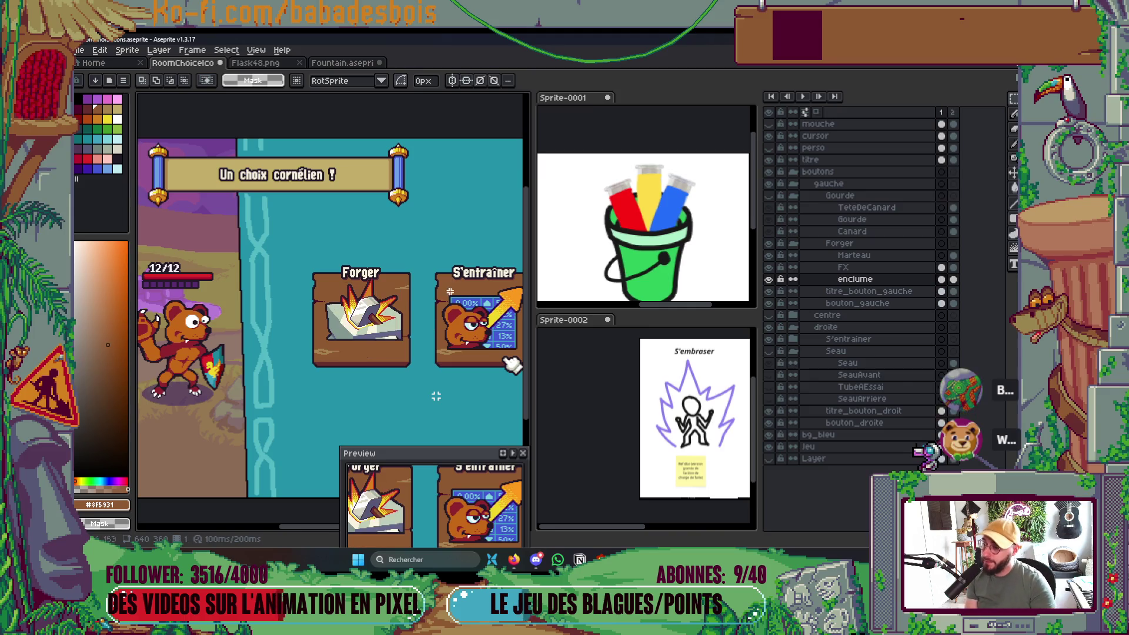
# Switch to the pencil and recheck frame 2 against frame 1.
pyautogui.scroll(3, 400, 348)
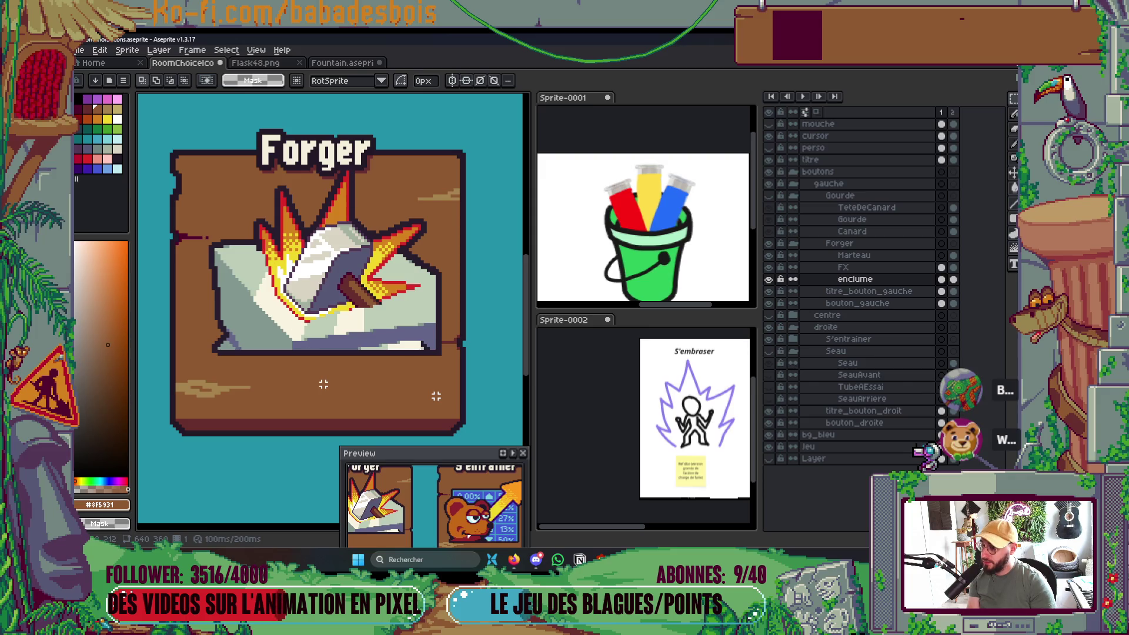
pyautogui.press('b')
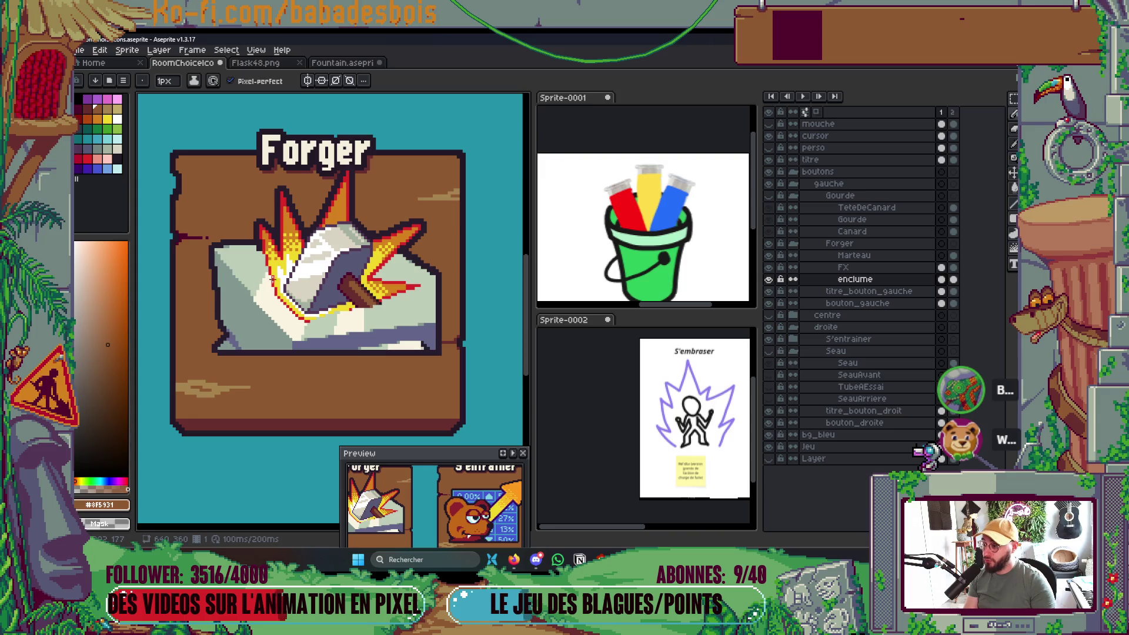
pyautogui.press('Right')
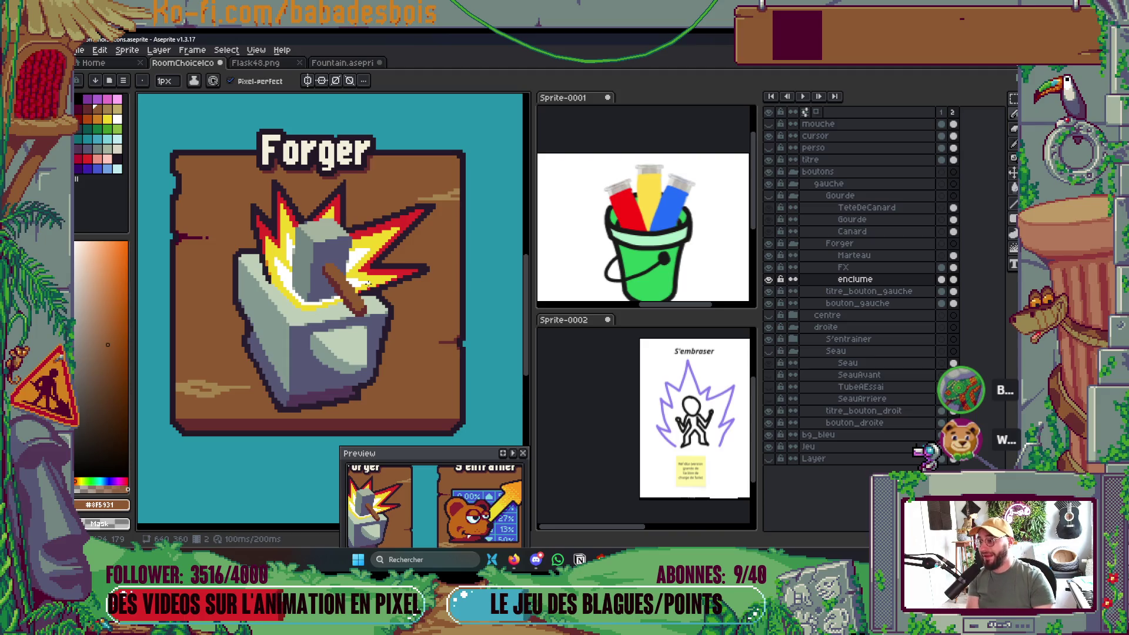
pyautogui.press('Left')
pyautogui.press('Right')
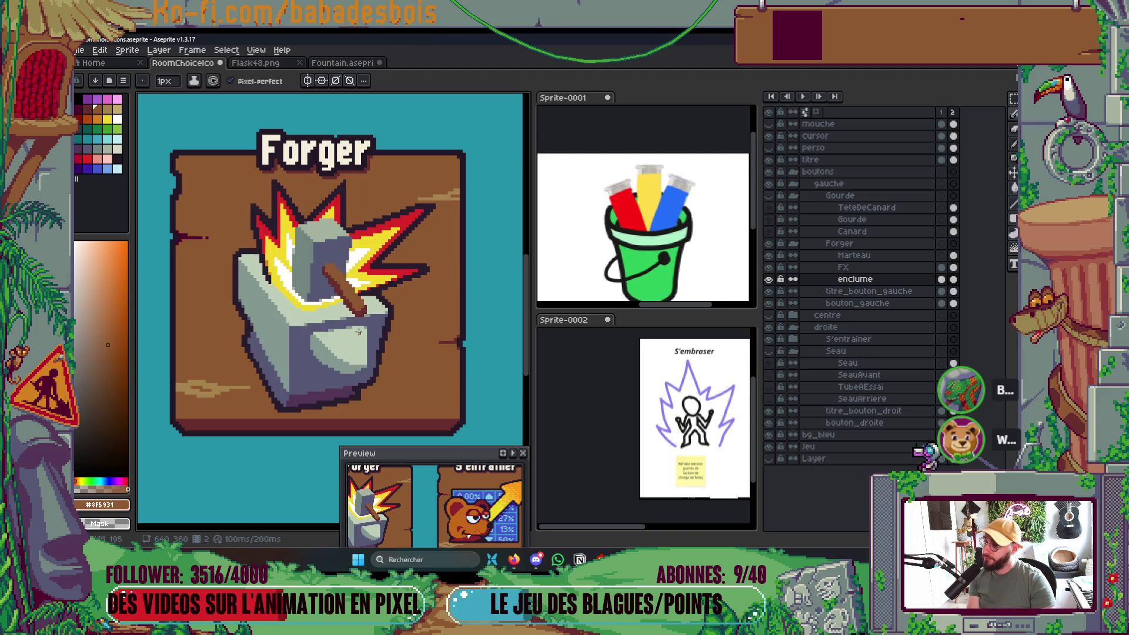
pyautogui.scroll(-3, 350, 334)
pyautogui.scroll(1, 350, 334)
pyautogui.moveTo(493, 357); pyautogui.dragTo(482, 368)
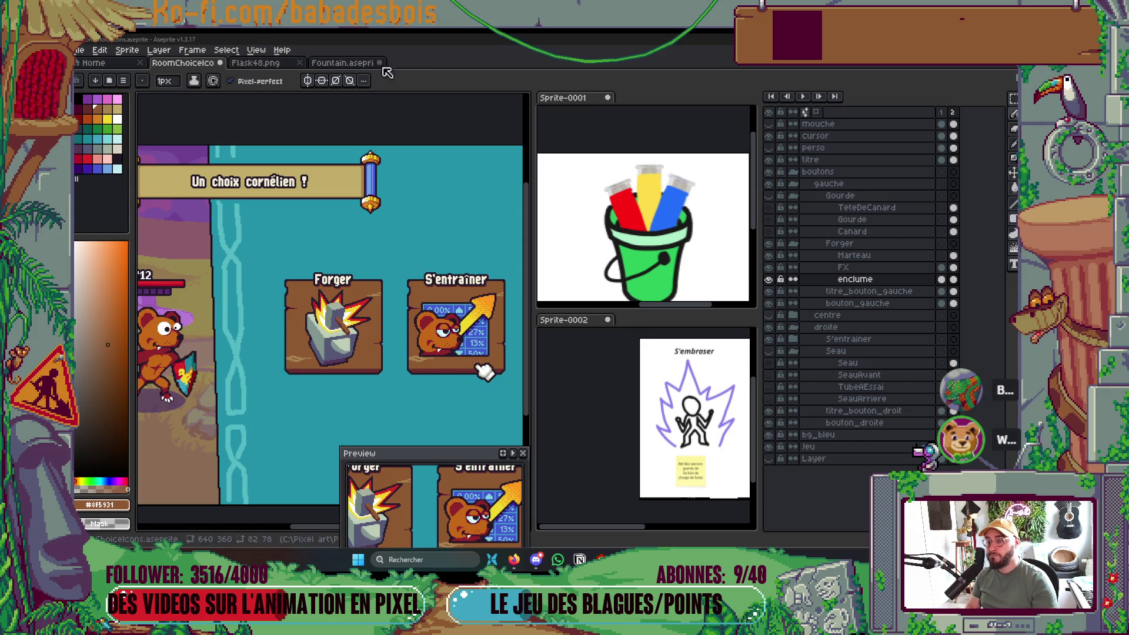
pyautogui.click(940, 112)
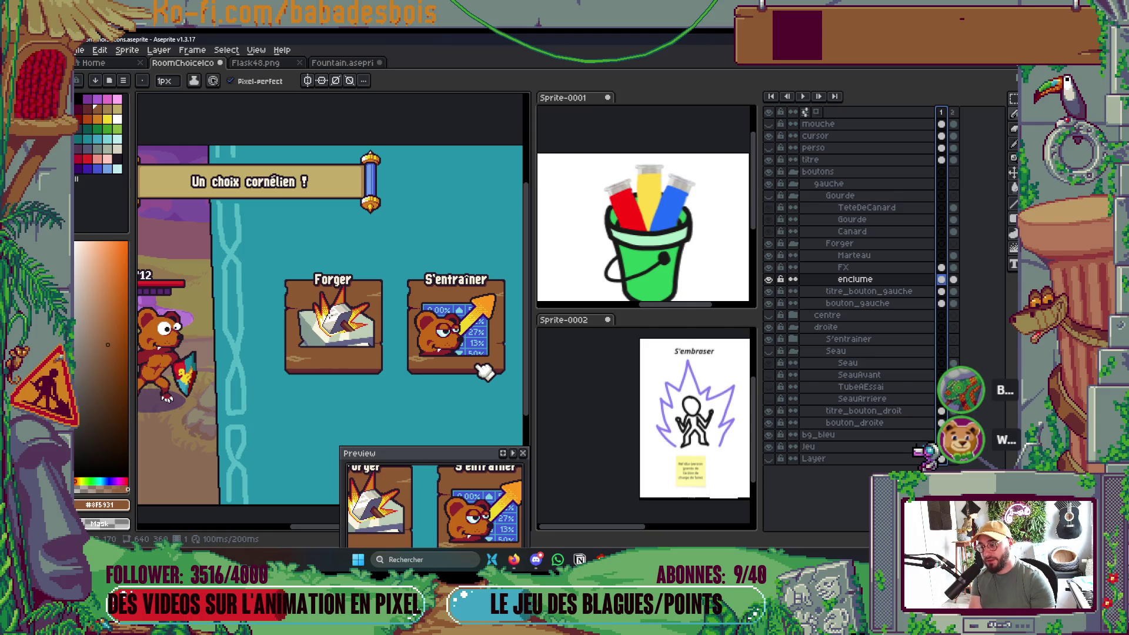
pyautogui.press('Right')
pyautogui.press('Return')
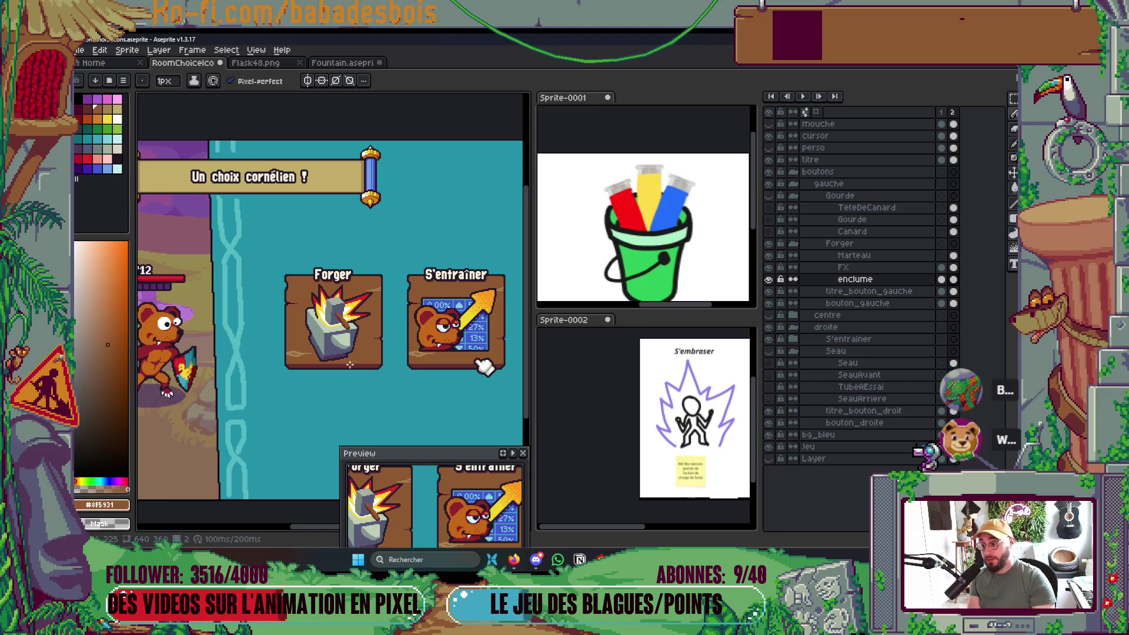
pyautogui.press('Return')
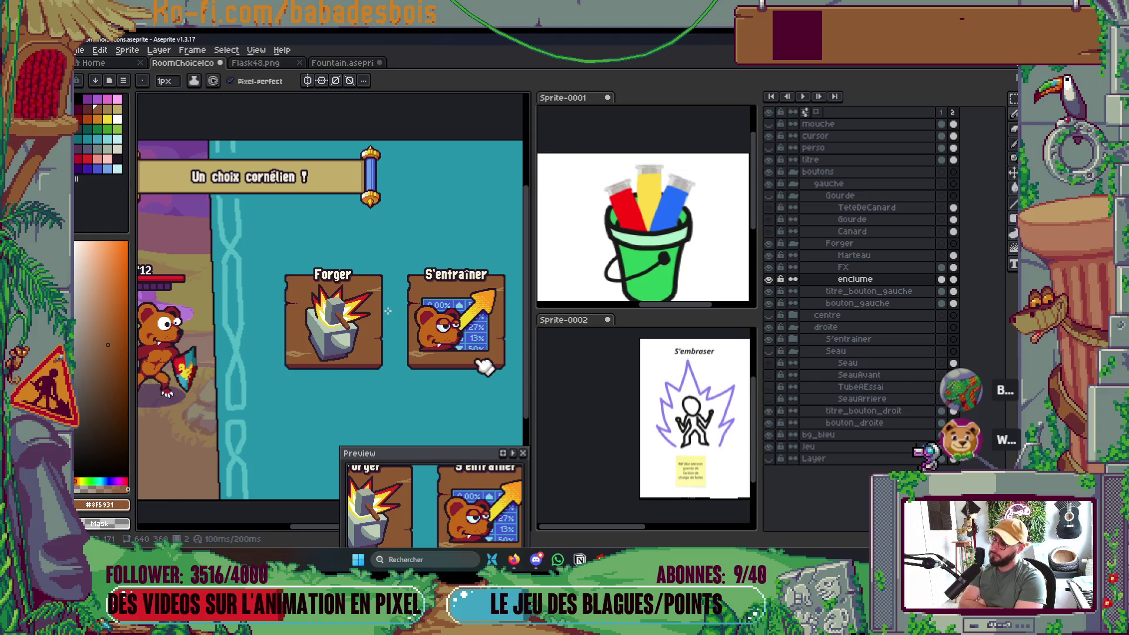
pyautogui.scroll(4, 349, 331)
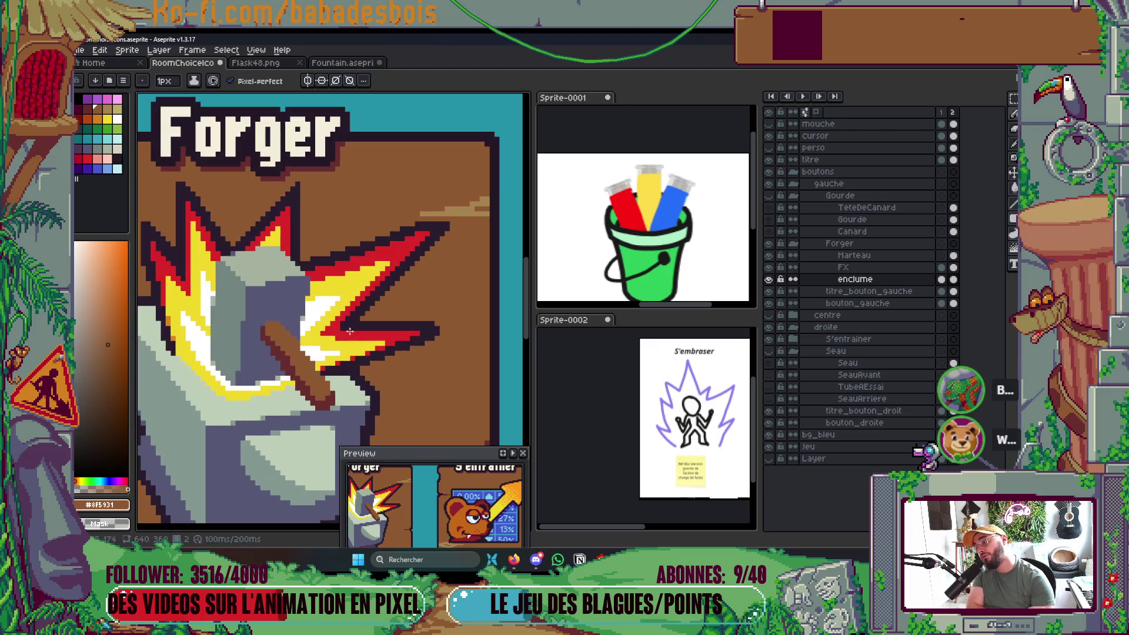
pyautogui.scroll(-5, 331, 397)
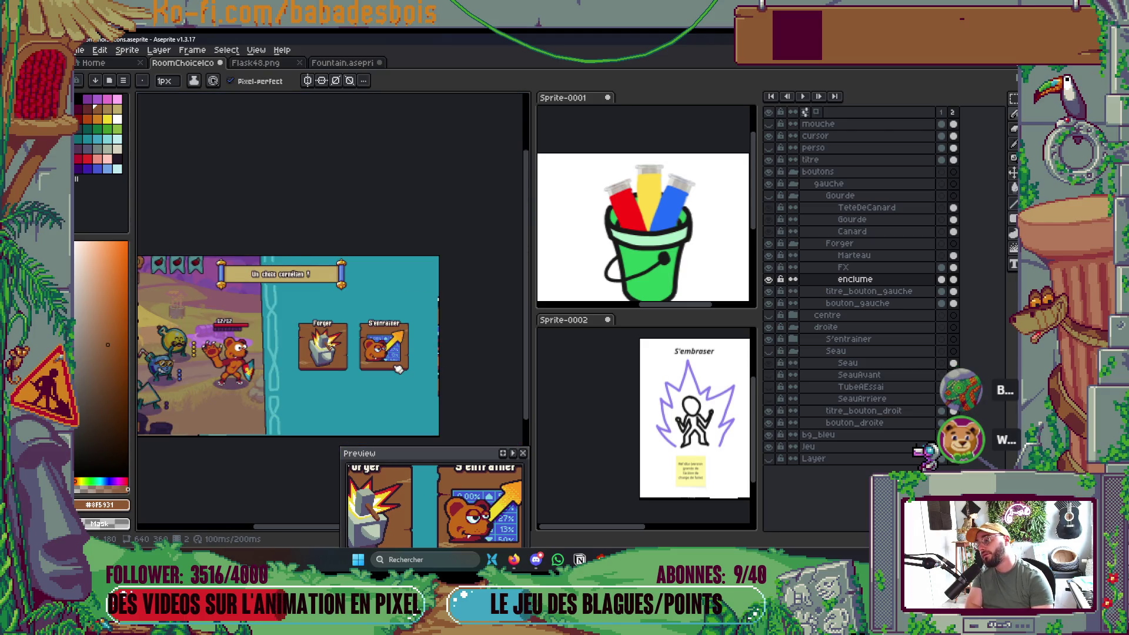
pyautogui.scroll(2, 352, 339)
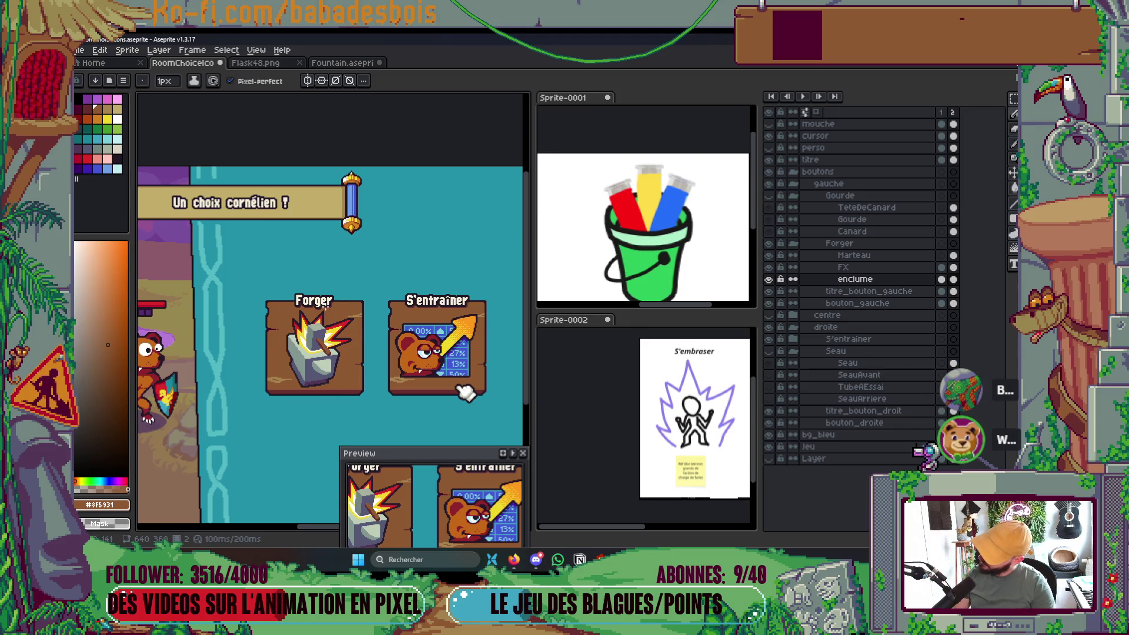
pyautogui.scroll(1, 325, 307)
pyautogui.scroll(-1, 362, 301)
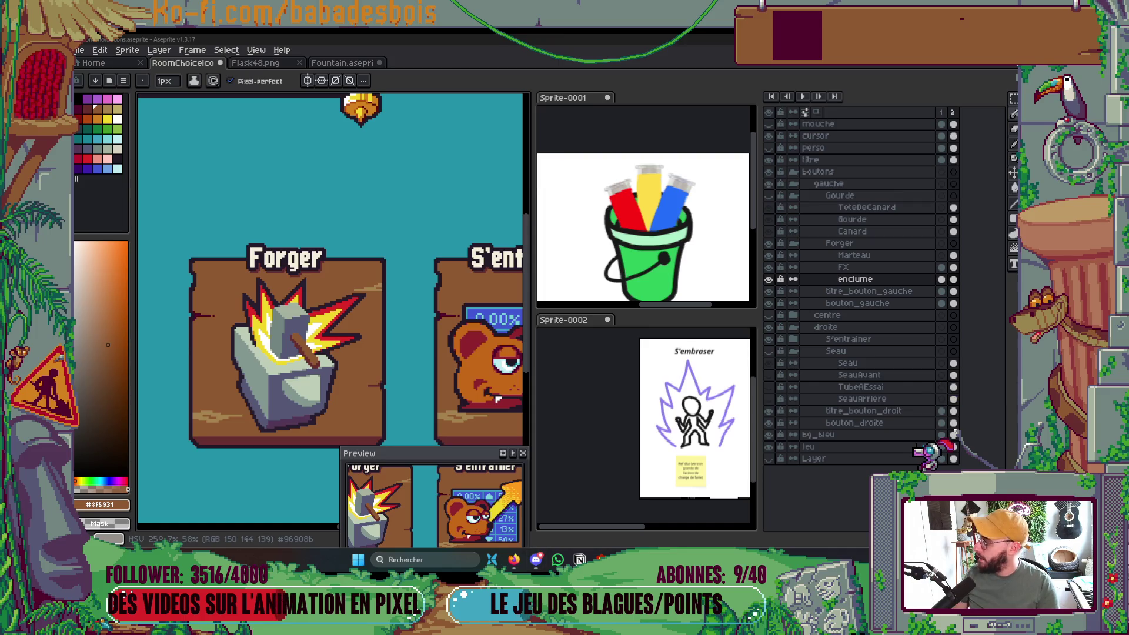
pyautogui.scroll(-2, 409, 322)
# Hide the Forger anvil and flame art, then on frame 2 hide the bear to reveal the bucket.
pyautogui.press('Tab')
pyautogui.moveTo(410, 322); pyautogui.dragTo(505, 339)
pyautogui.press('Tab')
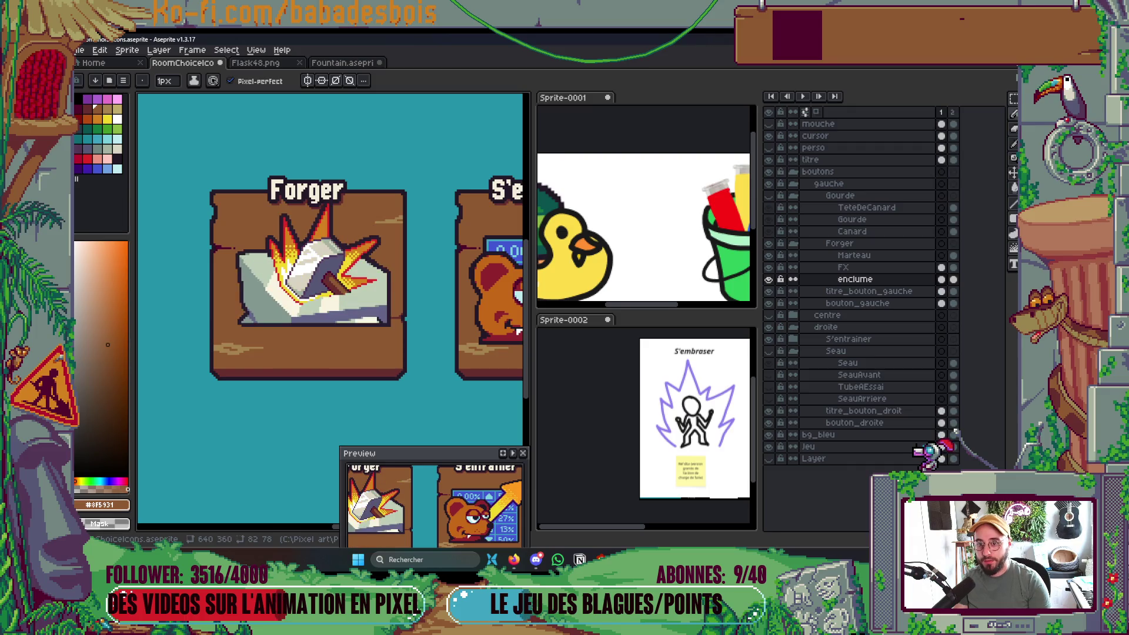
pyautogui.click(768, 243)
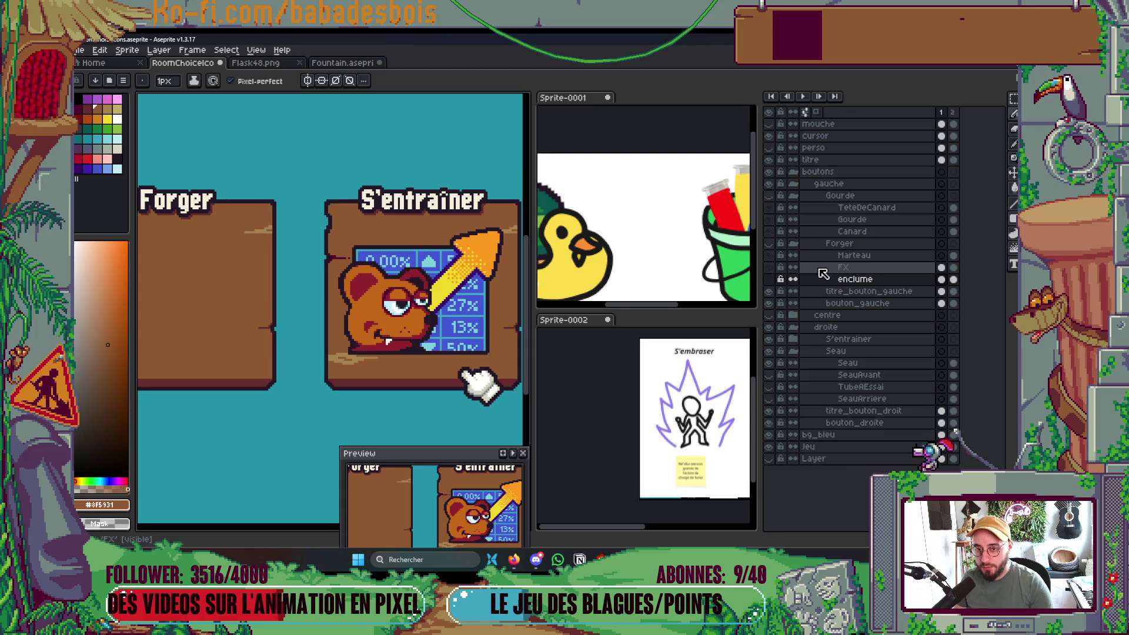
pyautogui.press('Right')
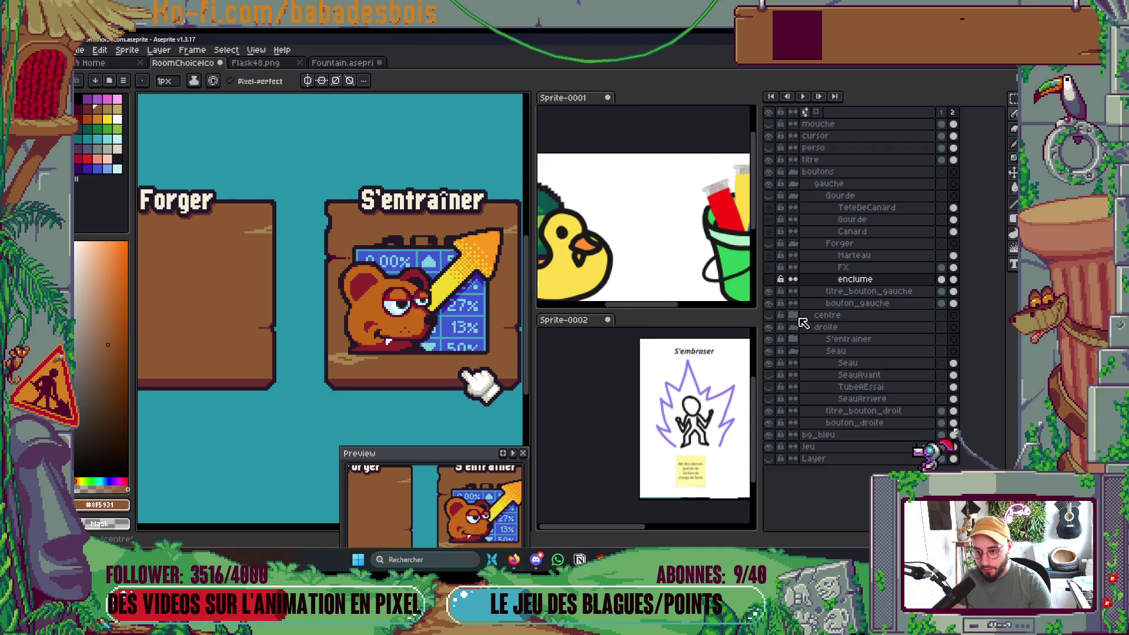
pyautogui.click(769, 339)
# Hide the timeline and paint dark red pixels along the tube tips, refining their top row.
pyautogui.press('Tab')
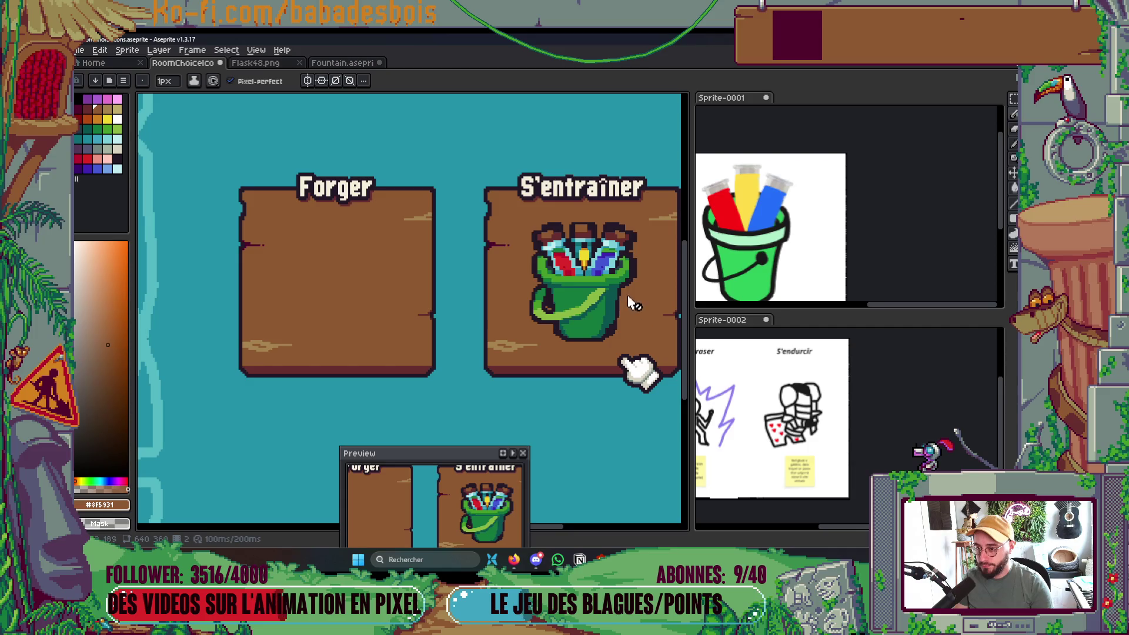
pyautogui.scroll(-2, 630, 279)
pyautogui.scroll(2, 629, 273)
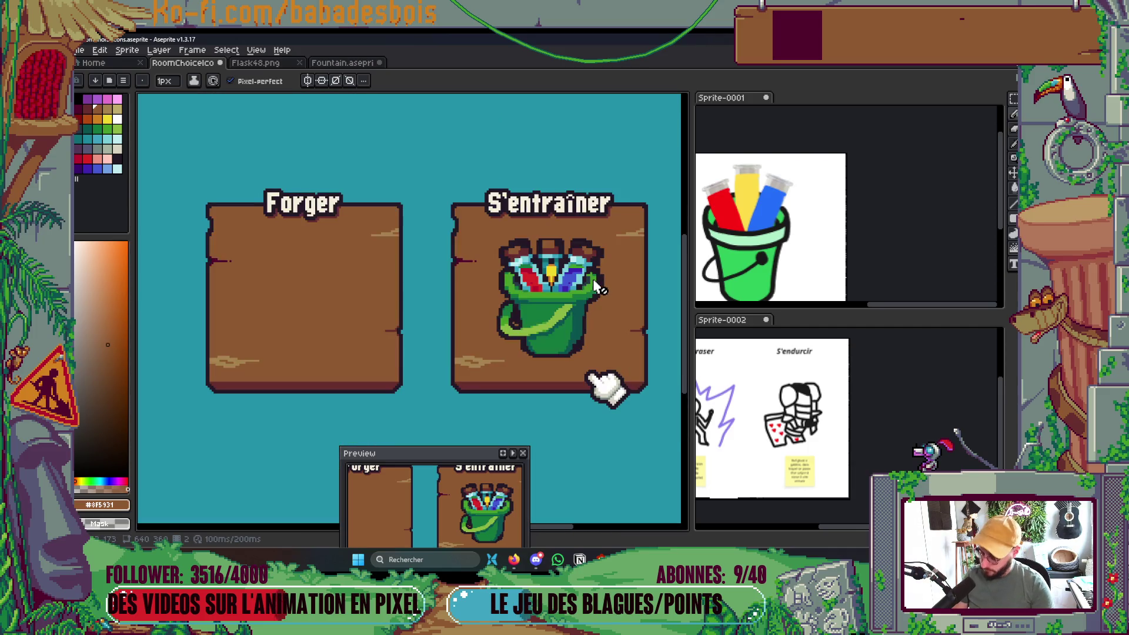
pyautogui.press('ctrl')
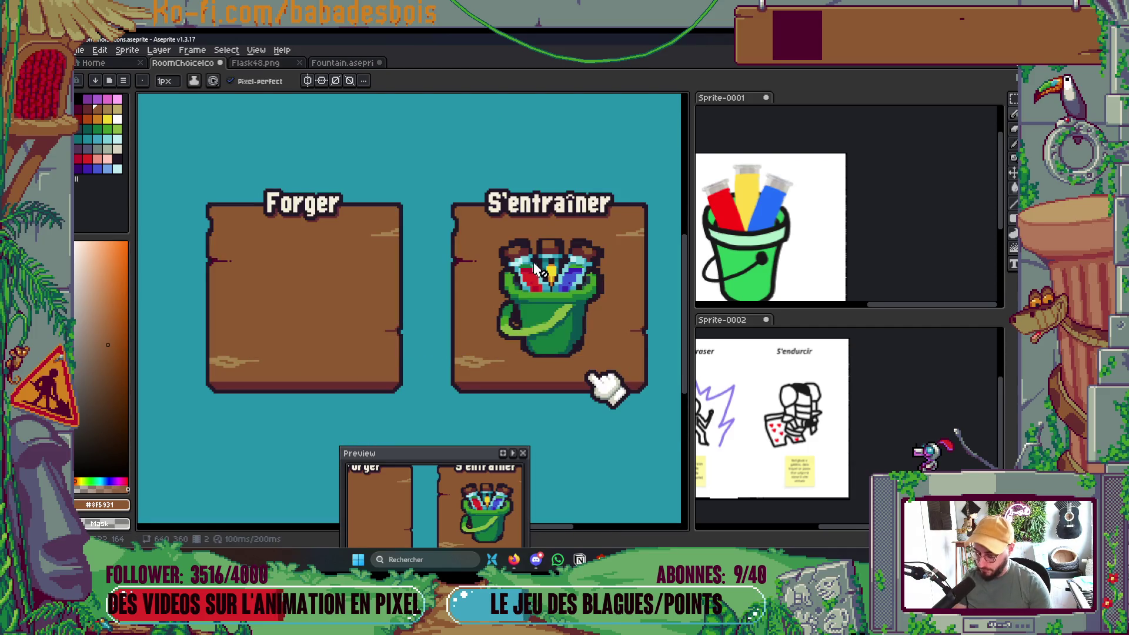
pyautogui.scroll(4, 534, 268)
pyautogui.keyDown('alt'); pyautogui.click(510, 219); pyautogui.keyUp('alt')
pyautogui.moveTo(510, 219)
pyautogui.mouseDown()
pyautogui.moveTo(522, 219)
pyautogui.moveTo(489, 219)
pyautogui.mouseUp()
pyautogui.moveTo(522, 154)
pyautogui.mouseDown()
pyautogui.moveTo(429, 147)
pyautogui.moveTo(539, 171)
pyautogui.mouseUp()
pyautogui.rightClick(553, 186)
# Touch up the dark outline beside the tube tip and darken the column left of the bucket rim.
pyautogui.scroll(1, 390, 206)
pyautogui.keyDown('alt'); pyautogui.click(315, 196); pyautogui.keyUp('alt')
pyautogui.click(380, 205)
pyautogui.scroll(-3, 380, 205)
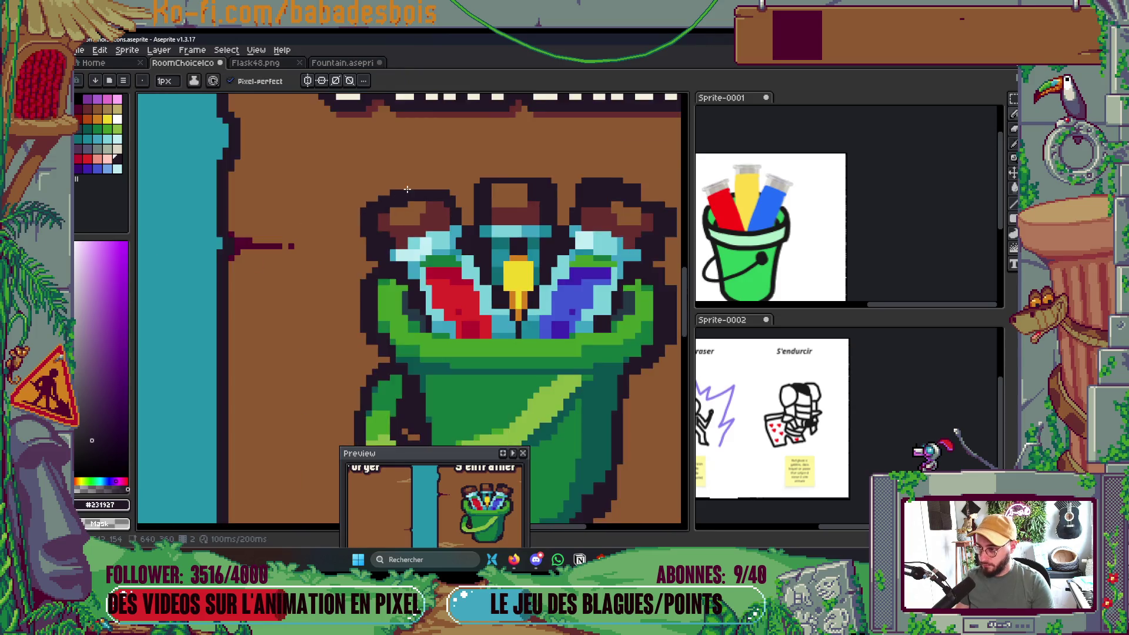
pyautogui.scroll(2, 391, 200)
pyautogui.moveTo(367, 199)
pyautogui.mouseDown()
pyautogui.moveTo(383, 274)
pyautogui.moveTo(408, 272)
pyautogui.mouseUp()
pyautogui.moveTo(415, 180); pyautogui.dragTo(414, 219)
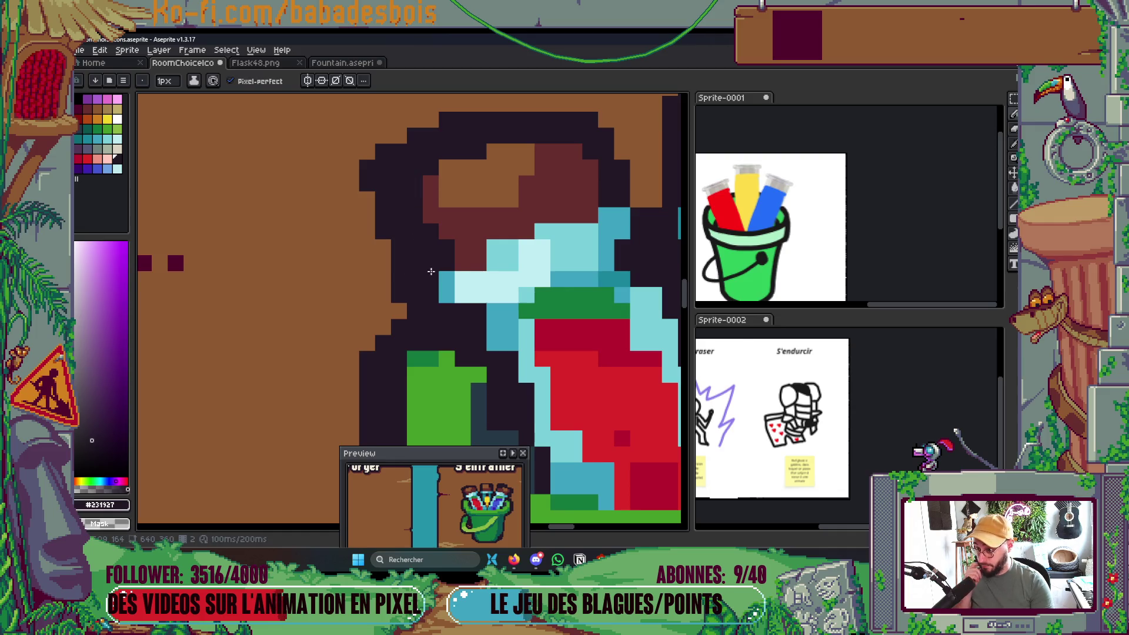
# Sample the light cyan and mid-blue shades from the tubes.
pyautogui.scroll(-1, 452, 261)
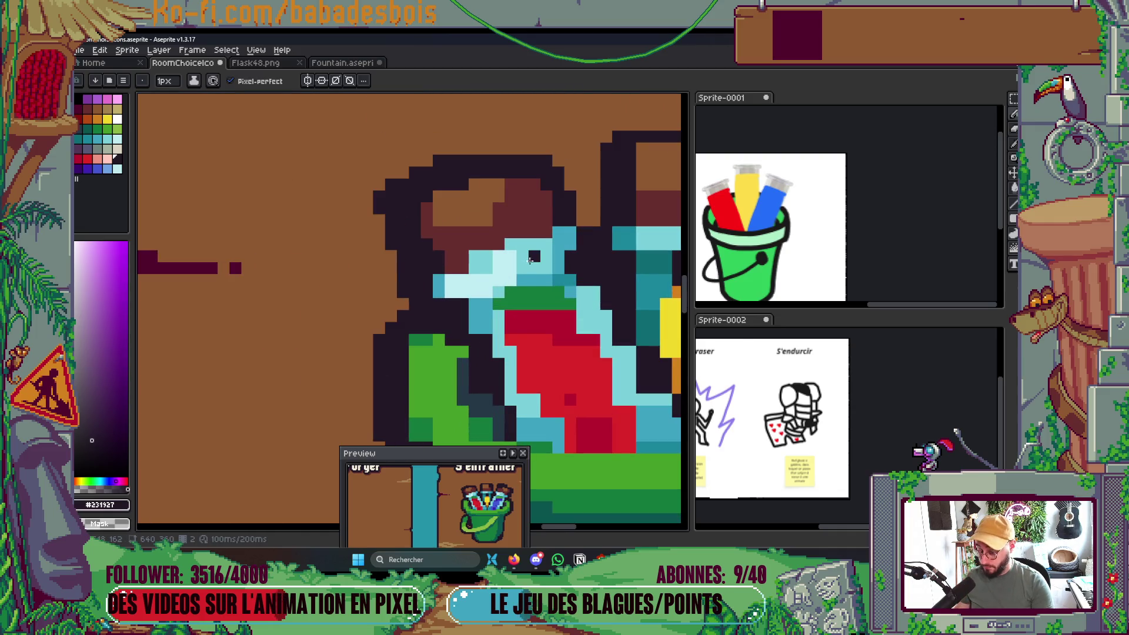
pyautogui.keyDown('alt'); pyautogui.click(475, 266); pyautogui.keyUp('alt')
pyautogui.scroll(-3, 452, 269)
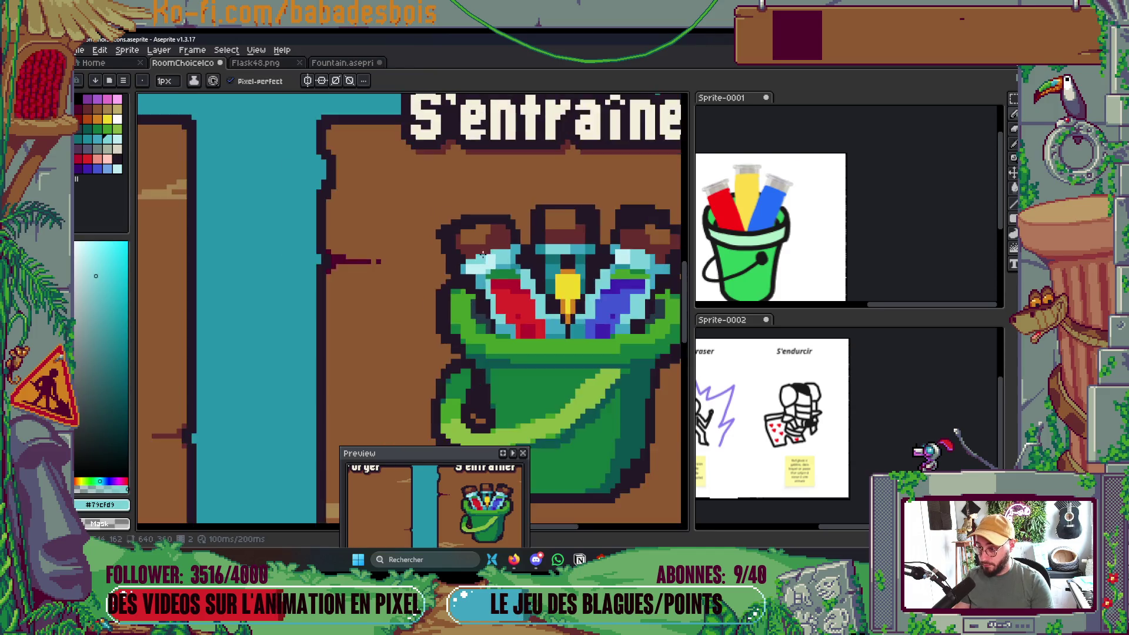
pyautogui.scroll(2, 452, 225)
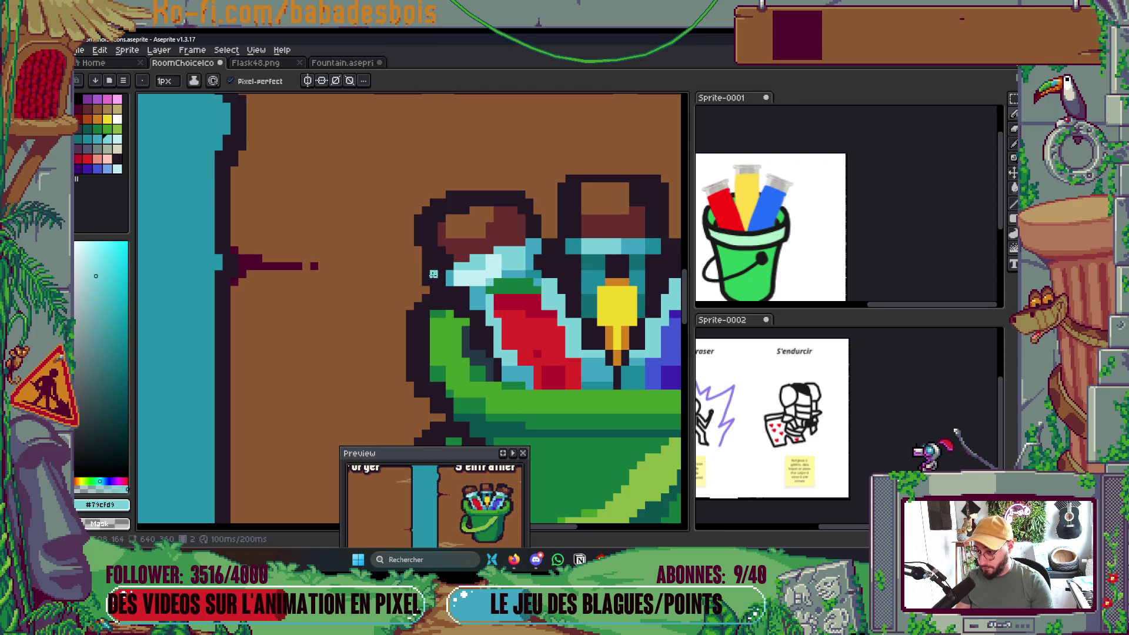
pyautogui.scroll(-3, 479, 295)
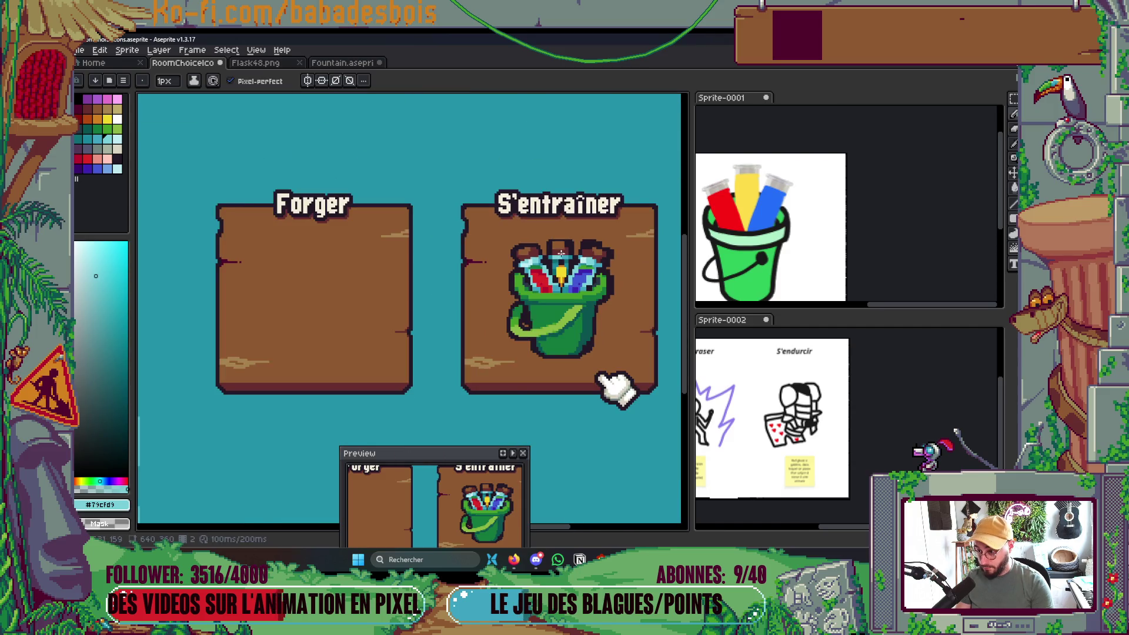
pyautogui.scroll(4, 533, 256)
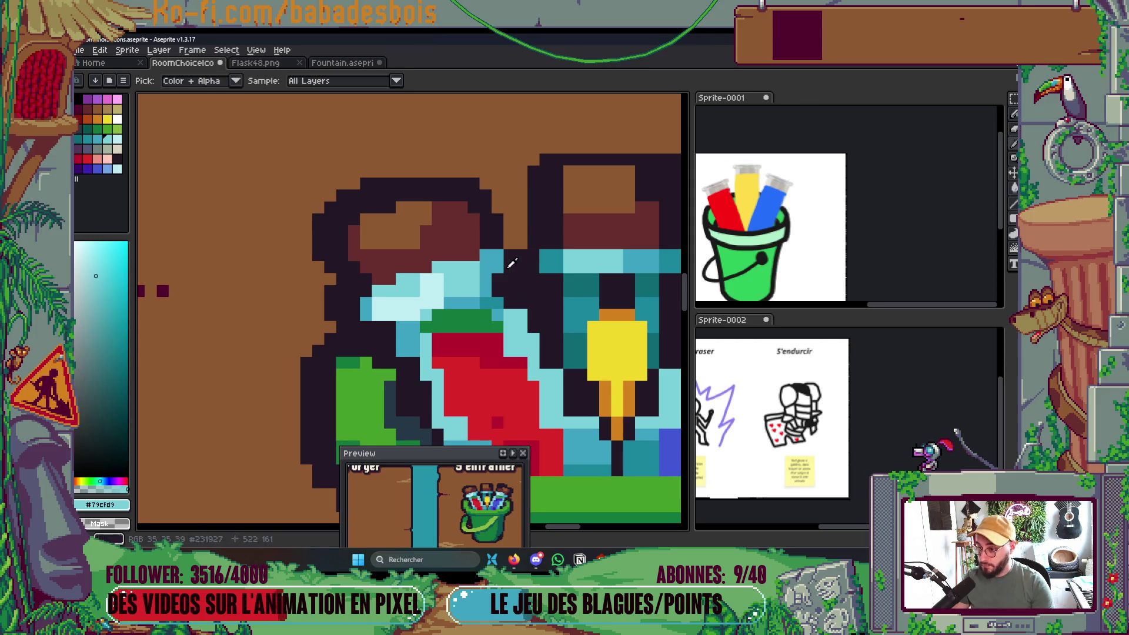
pyautogui.keyDown('alt'); pyautogui.click(497, 262); pyautogui.keyUp('alt')
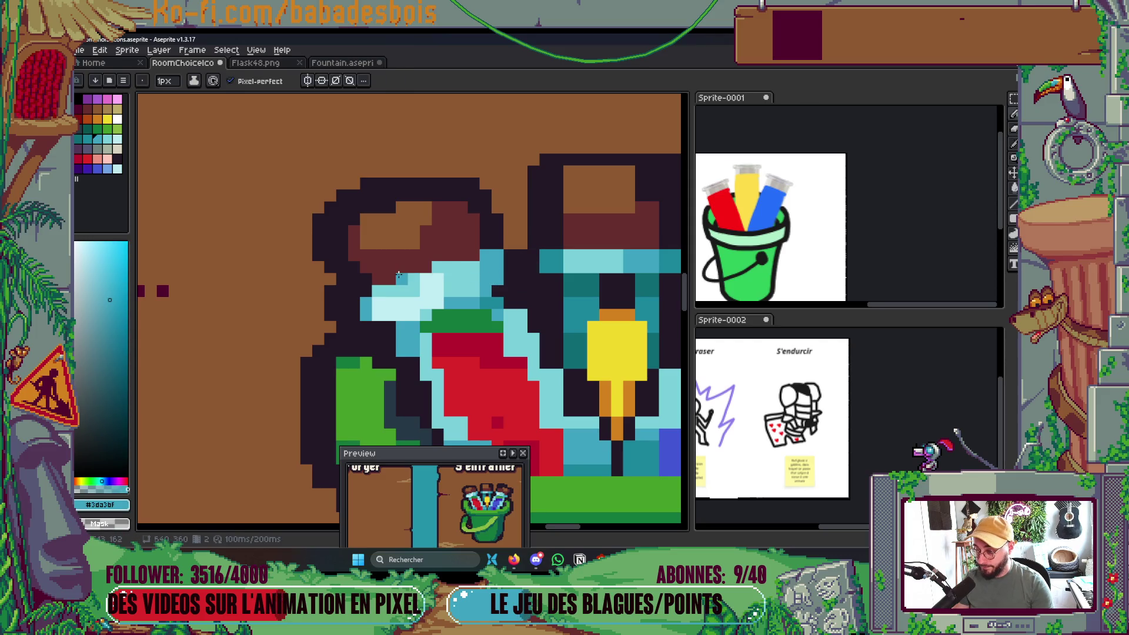
pyautogui.scroll(-4, 399, 275)
pyautogui.scroll(3, 414, 246)
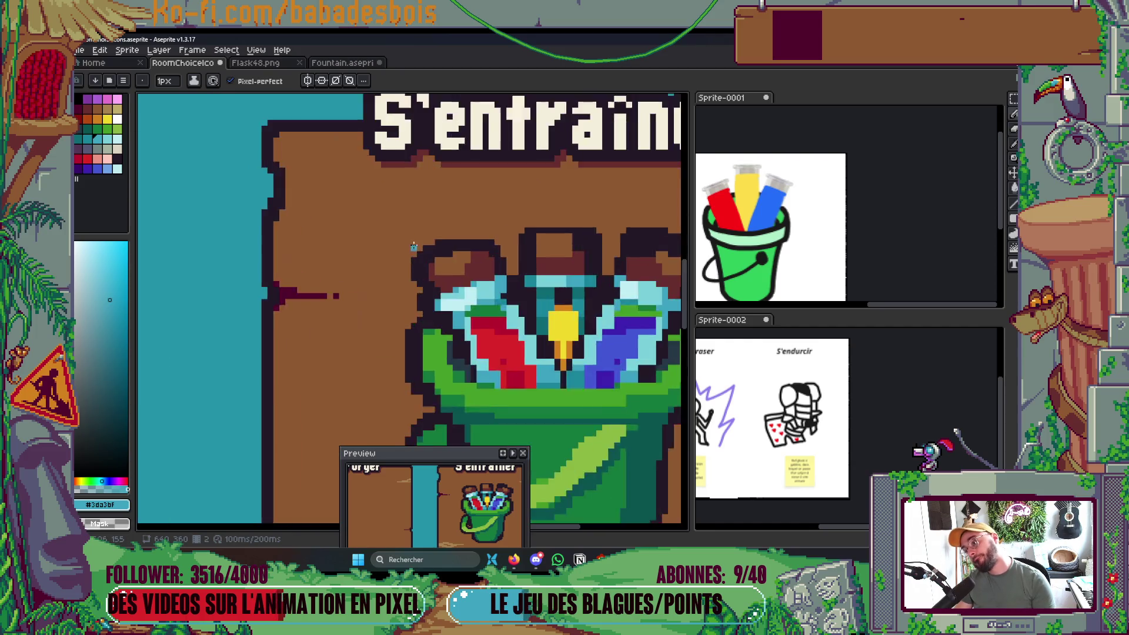
pyautogui.scroll(4, 414, 247)
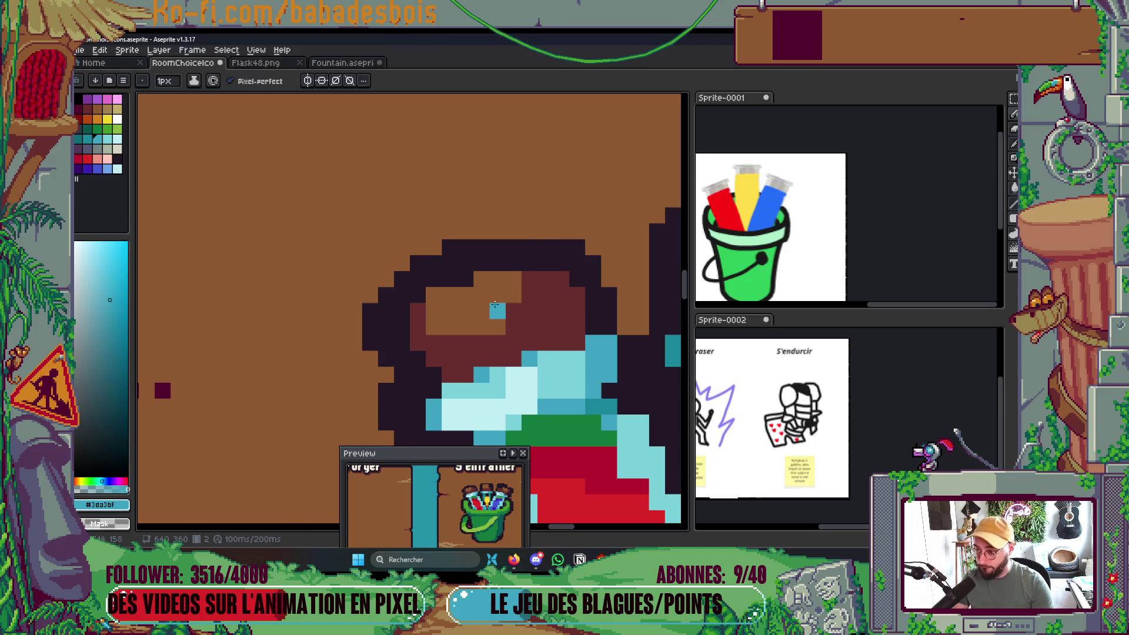
# Repaint several bucket rim pixels dark red, including the cyan pixel beside the green band.
pyautogui.keyDown('alt'); pyautogui.click(536, 310); pyautogui.keyUp('alt')
pyautogui.scroll(-5, 522, 249)
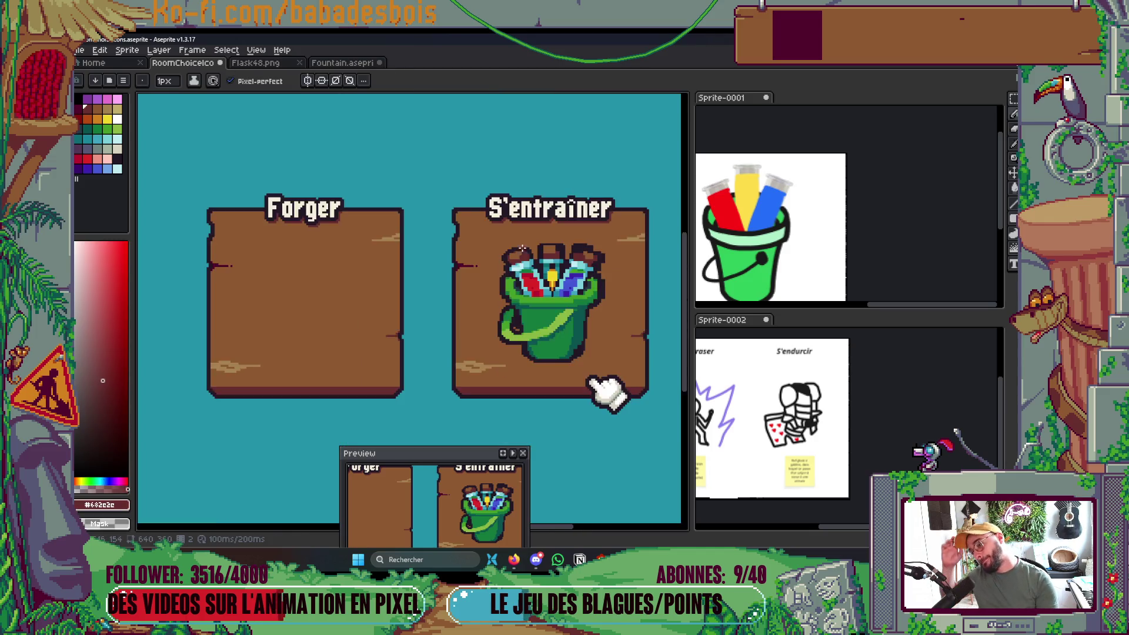
pyautogui.scroll(-2, 522, 249)
pyautogui.scroll(8, 512, 258)
pyautogui.moveTo(500, 271); pyautogui.dragTo(503, 265)
pyautogui.click(485, 263)
pyautogui.click(440, 277)
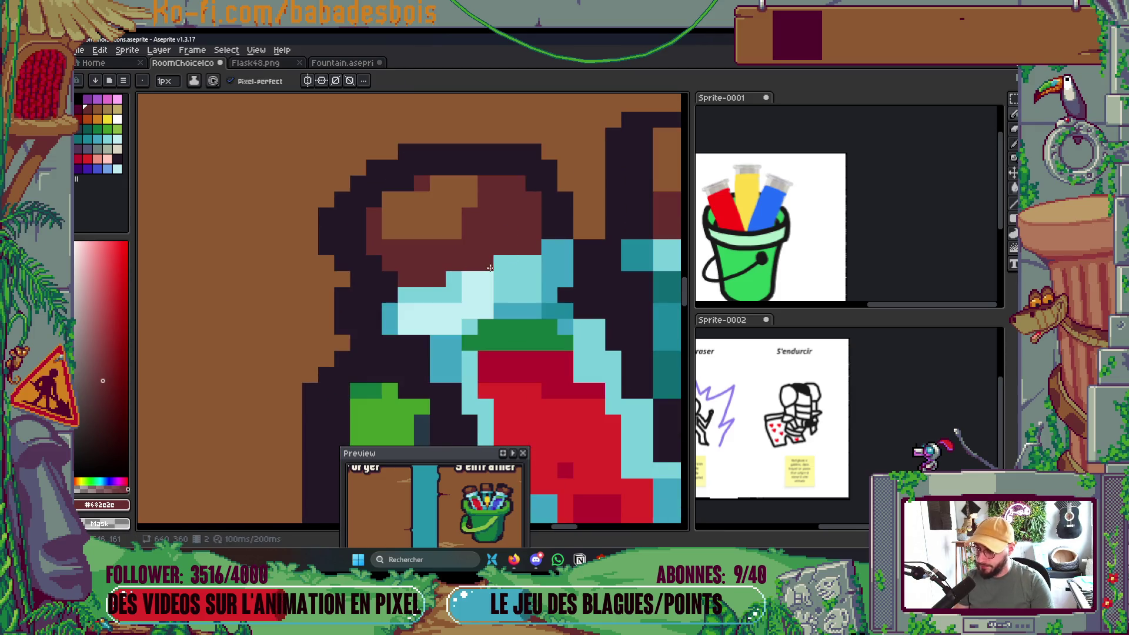
pyautogui.scroll(-5, 490, 268)
pyautogui.scroll(6, 487, 272)
pyautogui.click(493, 278)
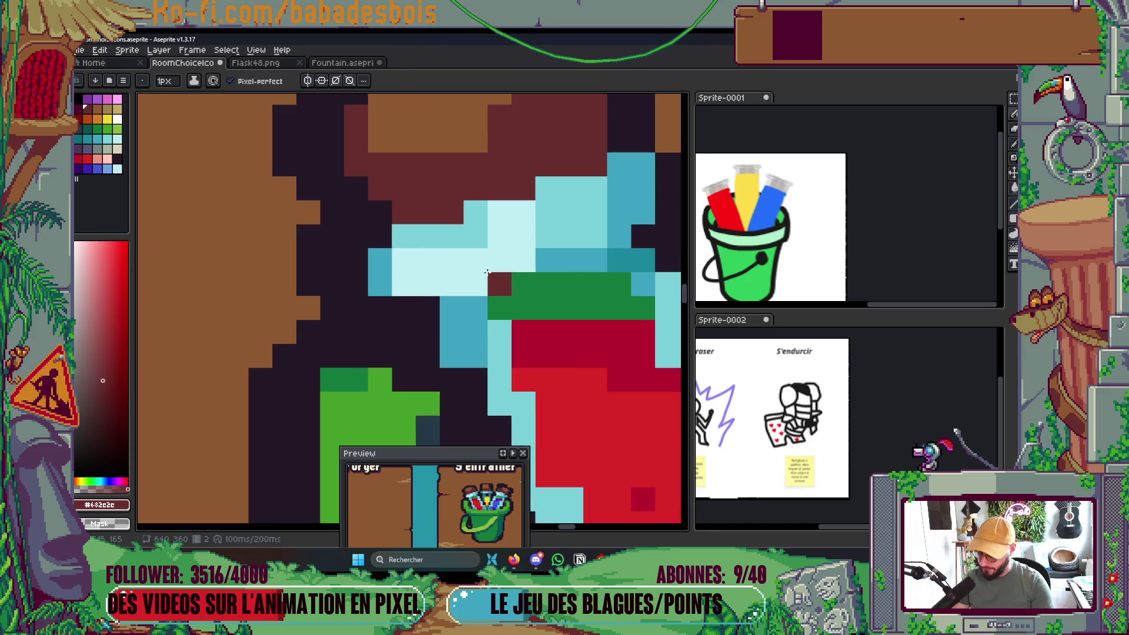
# Paint bucket rim pixels in light cyan #79cfd9 and medium cyan.
pyautogui.keyDown('alt'); pyautogui.click(466, 262); pyautogui.keyUp('alt')
pyautogui.click(427, 237)
pyautogui.click(473, 235)
pyautogui.keyDown('alt'); pyautogui.click(499, 276); pyautogui.keyUp('alt')
pyautogui.moveTo(476, 284); pyautogui.dragTo(515, 271)
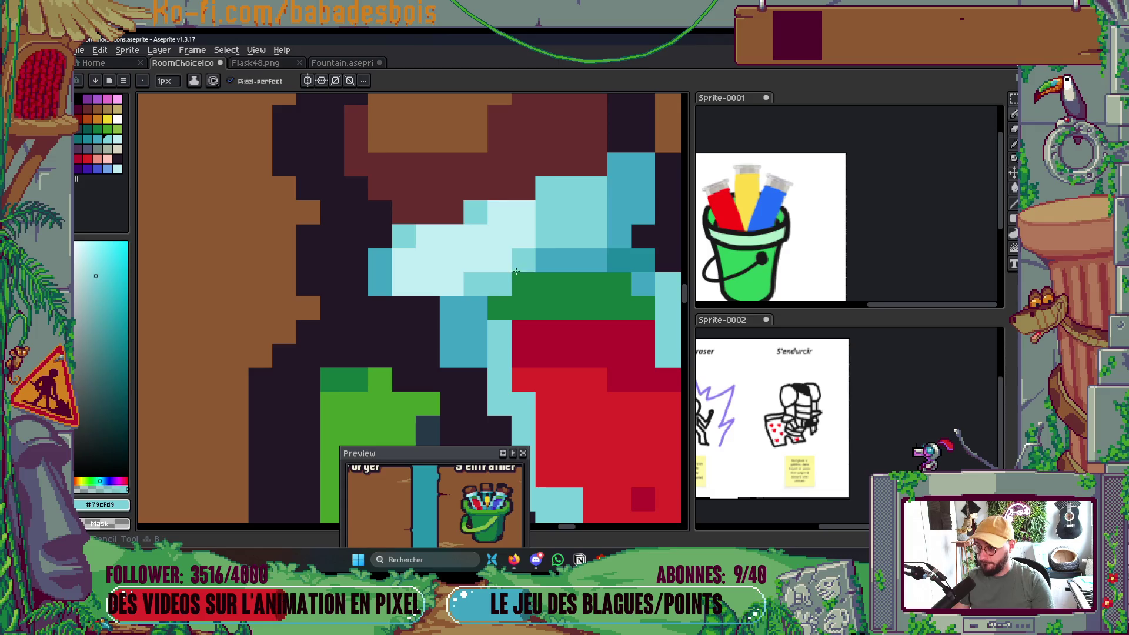
pyautogui.scroll(-5, 515, 271)
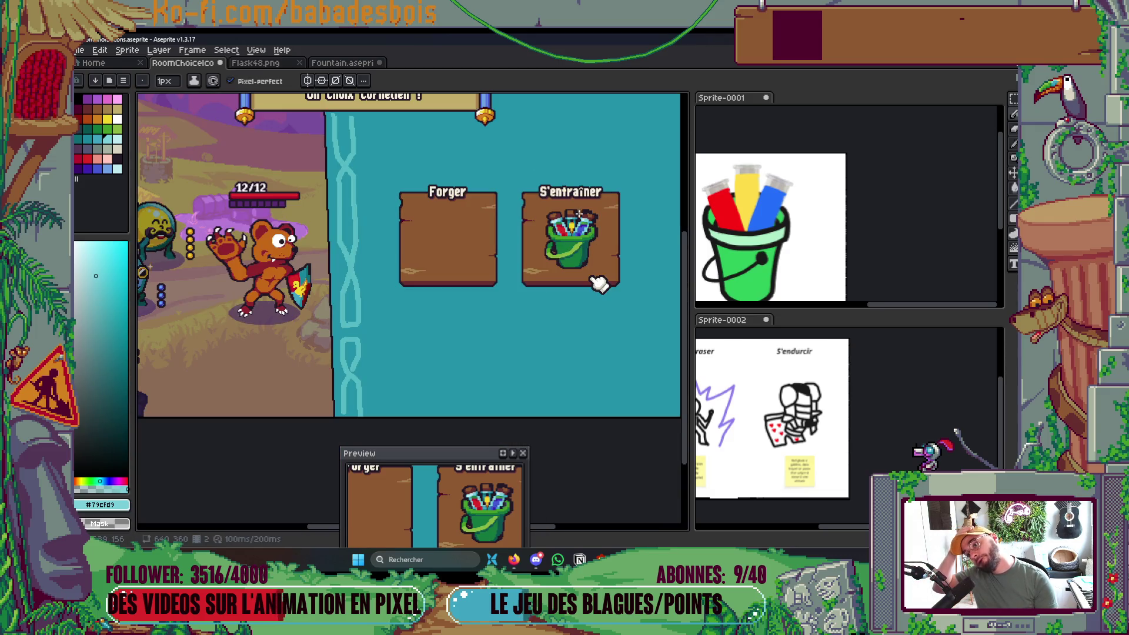
pyautogui.scroll(5, 579, 215)
# With the Pencil active, sample the tube's red, darker red and the dark outline colour.
pyautogui.press('b')
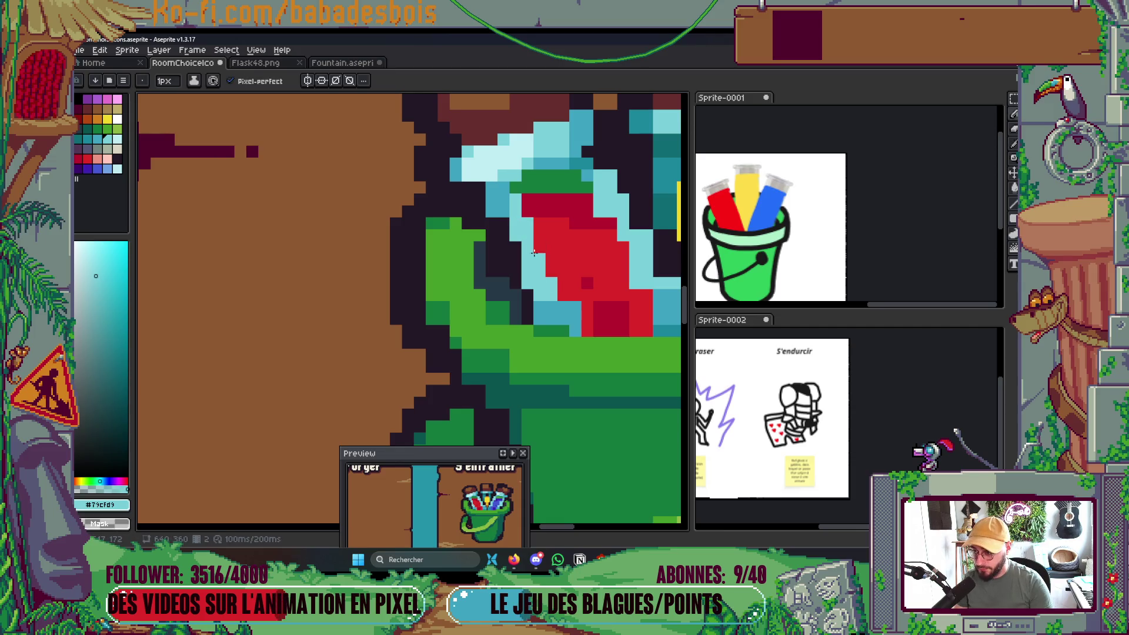
pyautogui.keyDown('alt'); pyautogui.click(575, 282); pyautogui.keyUp('alt')
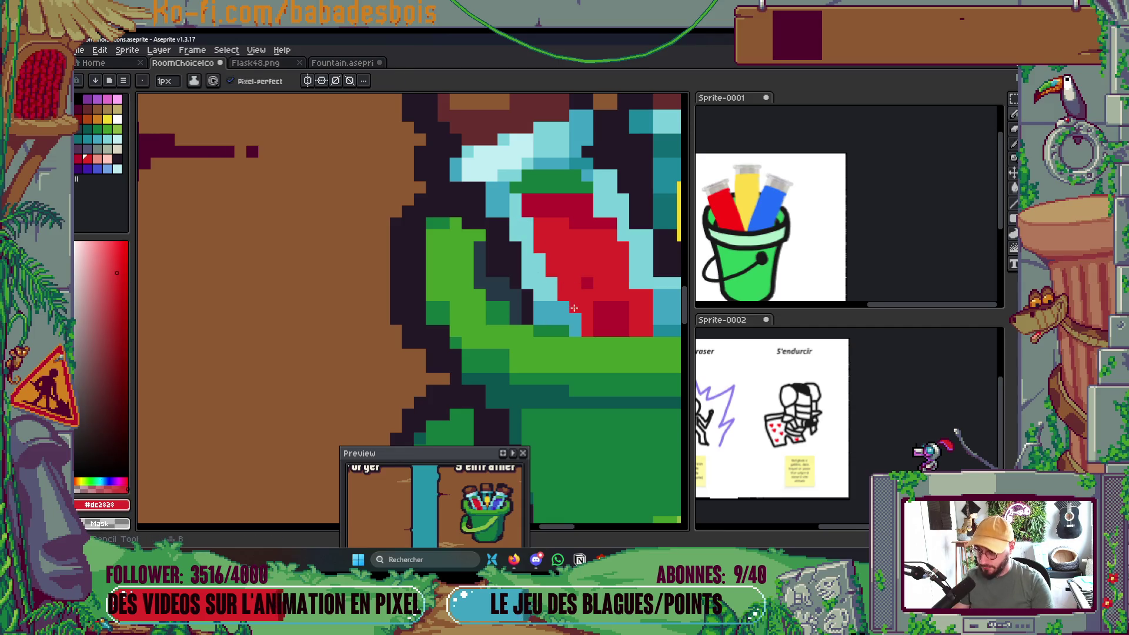
pyautogui.hscroll(3, 559, 300)
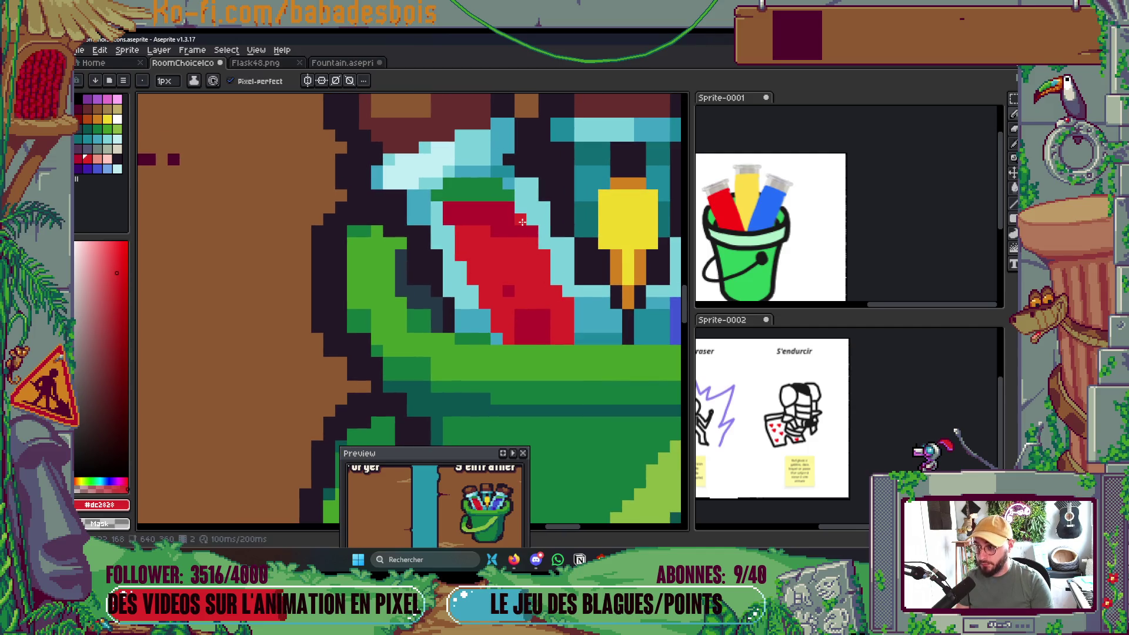
pyautogui.keyDown('alt'); pyautogui.click(522, 220); pyautogui.keyUp('alt')
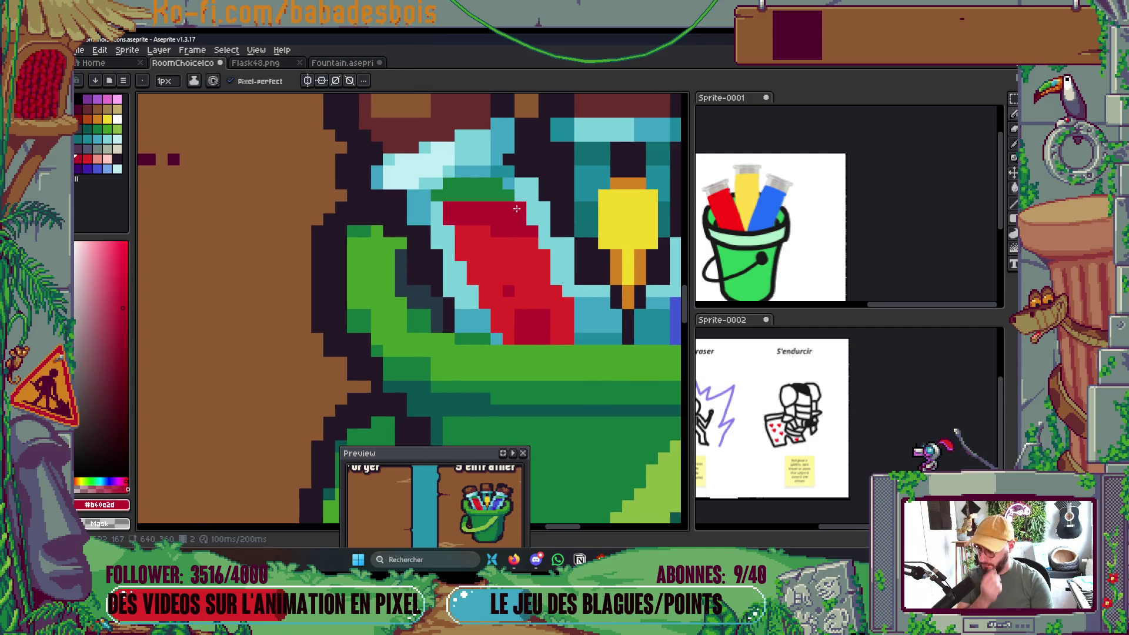
pyautogui.scroll(-3, 523, 235)
pyautogui.scroll(-3, 599, 360)
pyautogui.scroll(4, 635, 479)
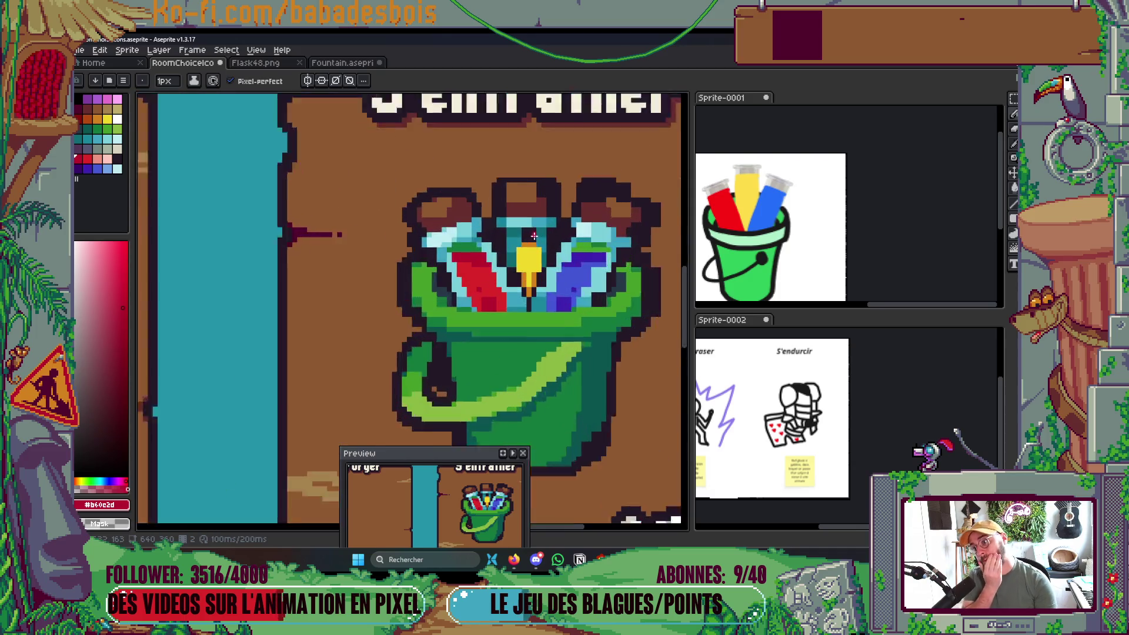
pyautogui.scroll(2, 503, 244)
pyautogui.keyDown('alt'); pyautogui.click(518, 213); pyautogui.keyUp('alt')
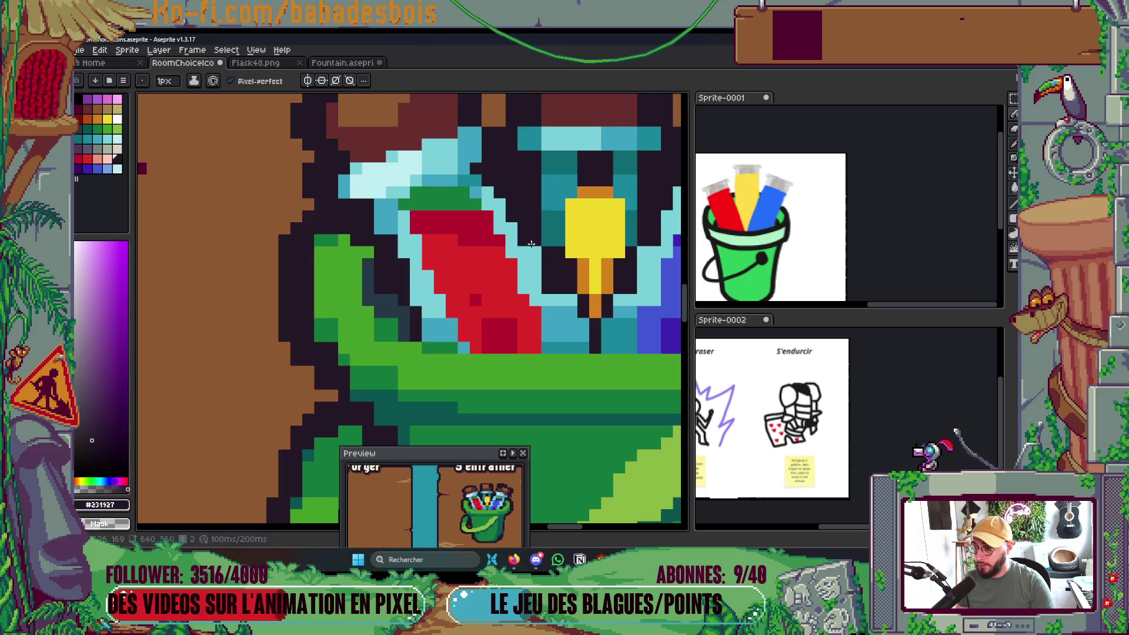
# Sample light cyan #79cfd9 and extend the glass edge along the cyan diagonal down to the green rim.
pyautogui.scroll(-2, 531, 243)
pyautogui.scroll(3, 532, 242)
pyautogui.press('alt')
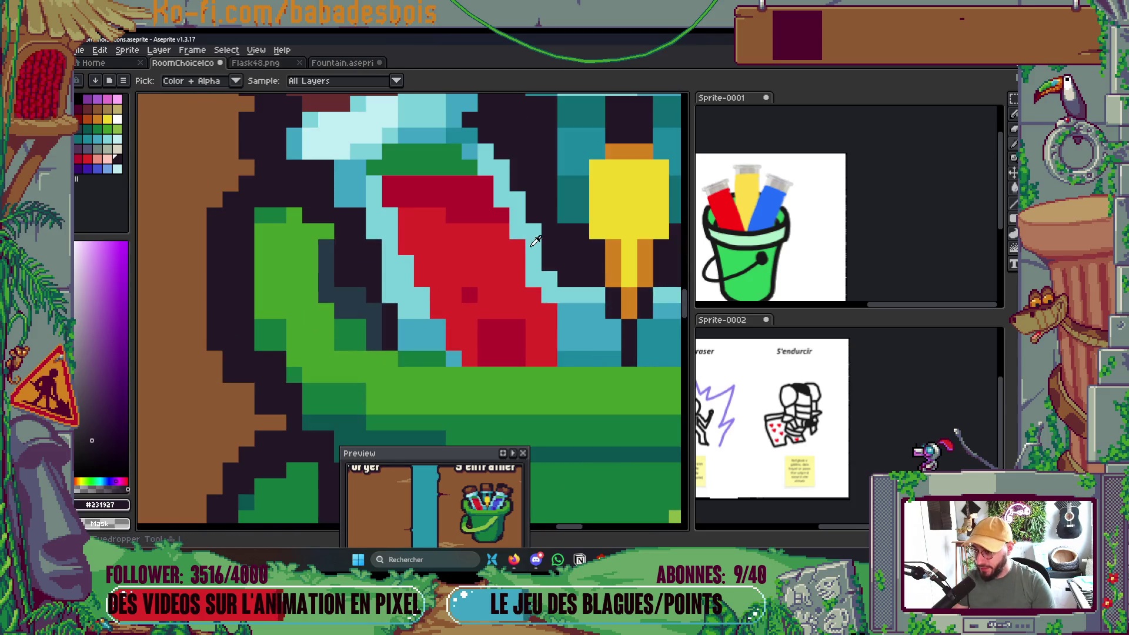
pyautogui.keyDown('alt'); pyautogui.click(535, 241); pyautogui.keyUp('alt')
pyautogui.moveTo(547, 235); pyautogui.dragTo(567, 282)
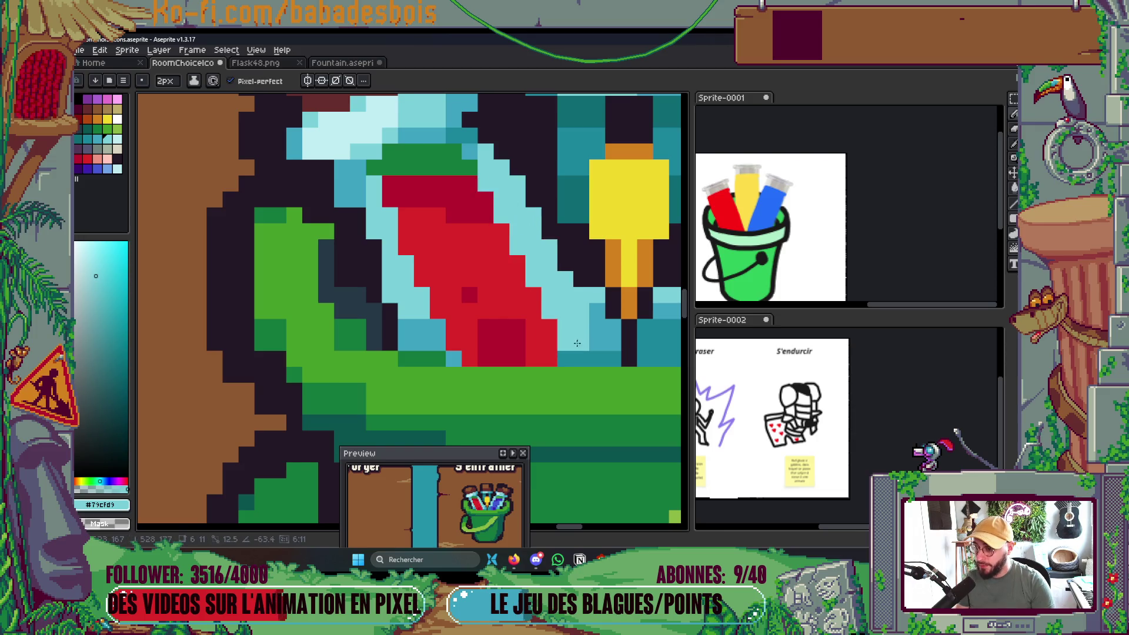
pyautogui.moveTo(576, 343); pyautogui.dragTo(567, 357)
pyautogui.moveTo(359, 182); pyautogui.dragTo(374, 247)
pyautogui.moveTo(410, 284); pyautogui.dragTo(439, 365)
# Shade the left side of the red tube with 1px dark slate #263847.
pyautogui.scroll(-5, 440, 361)
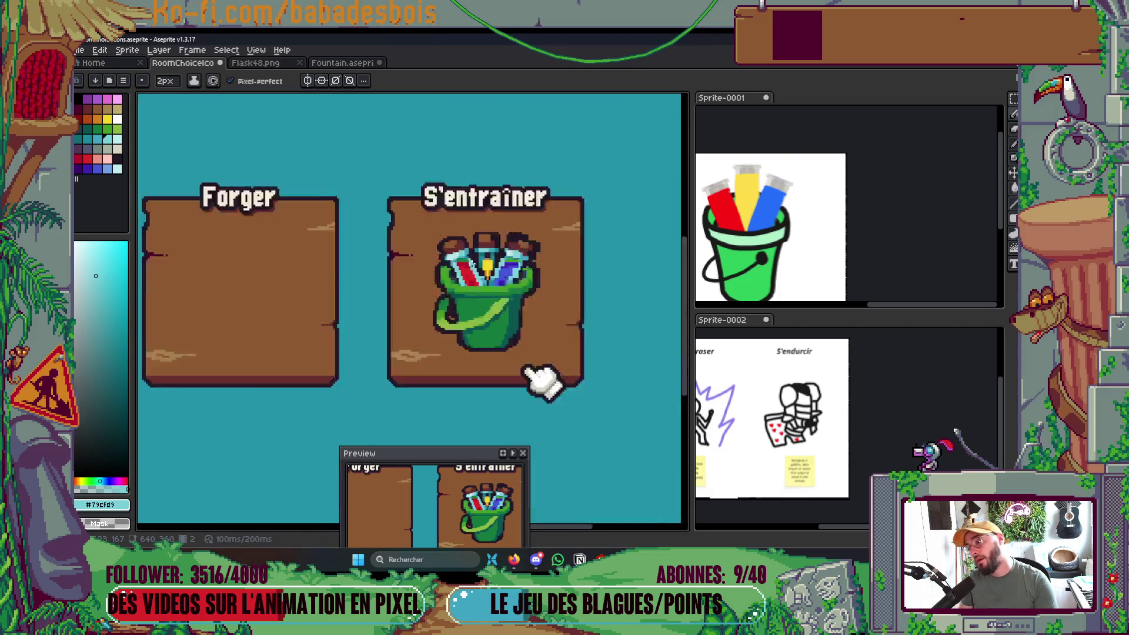
pyautogui.scroll(5, 504, 315)
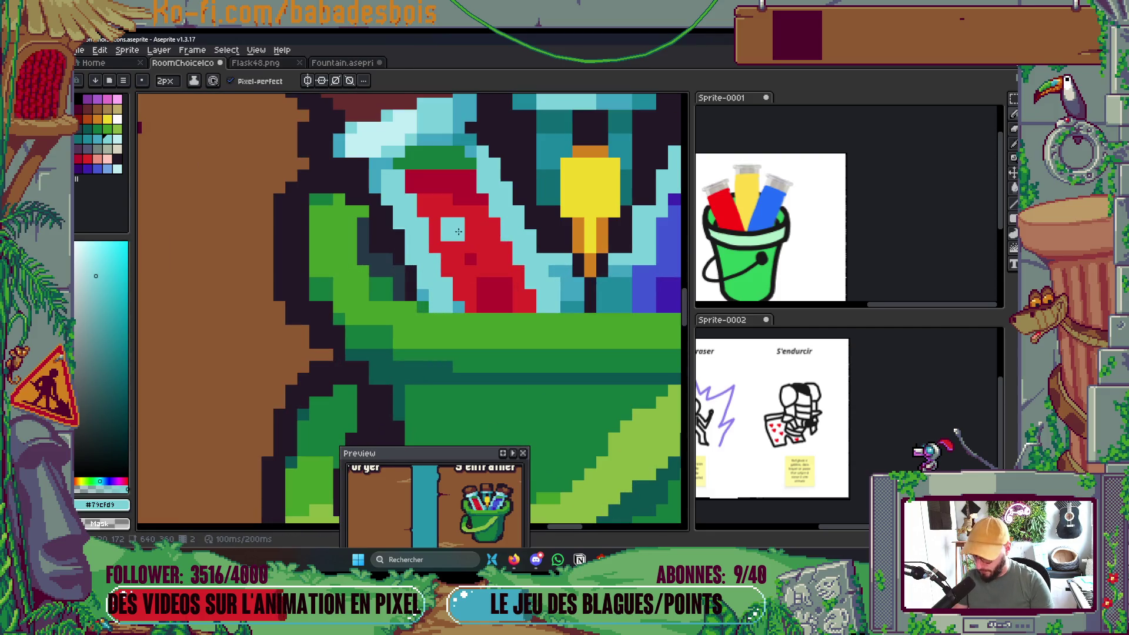
pyautogui.keyDown('alt'); pyautogui.click(459, 226); pyautogui.keyUp('alt')
pyautogui.click(383, 250)
pyautogui.hotkey('ctrl', 'z')
pyautogui.scroll(1, 381, 251)
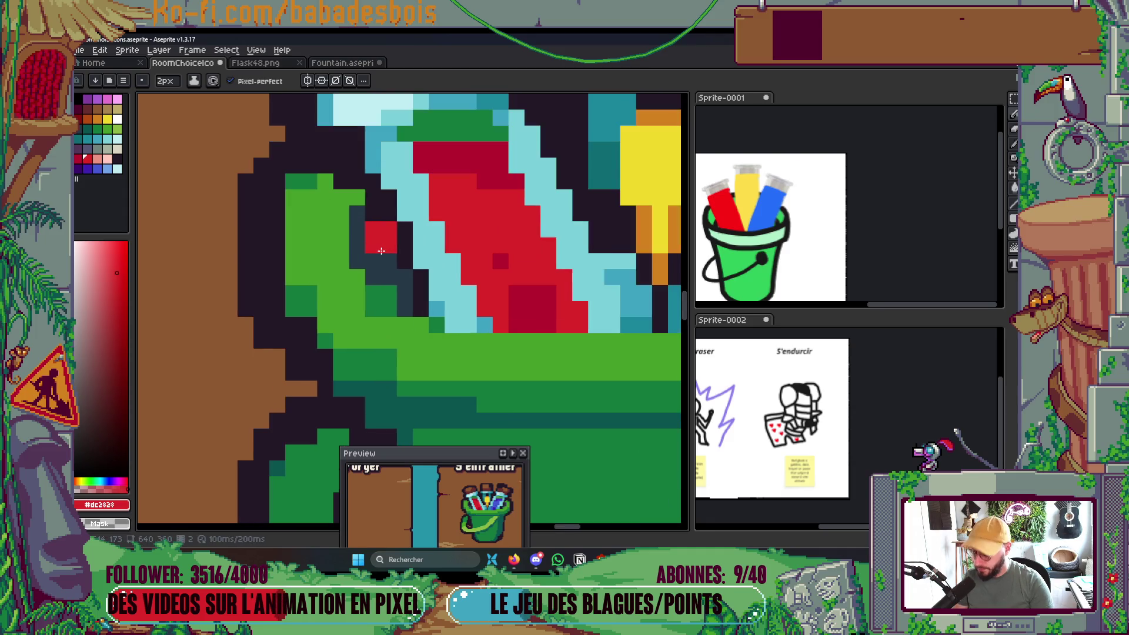
pyautogui.keyDown('alt'); pyautogui.click(374, 267); pyautogui.keyUp('alt')
pyautogui.press('-')
pyautogui.moveTo(375, 247); pyautogui.dragTo(388, 250)
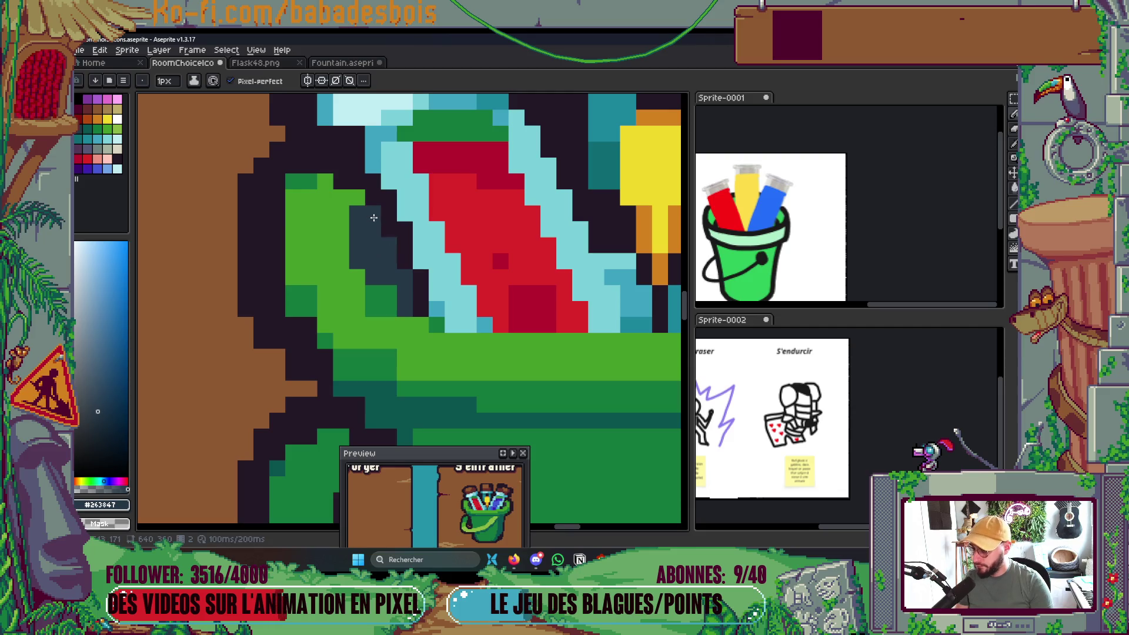
# Preview the choice screen, then add a short light-blue stroke above the green band.
pyautogui.scroll(-2, 374, 218)
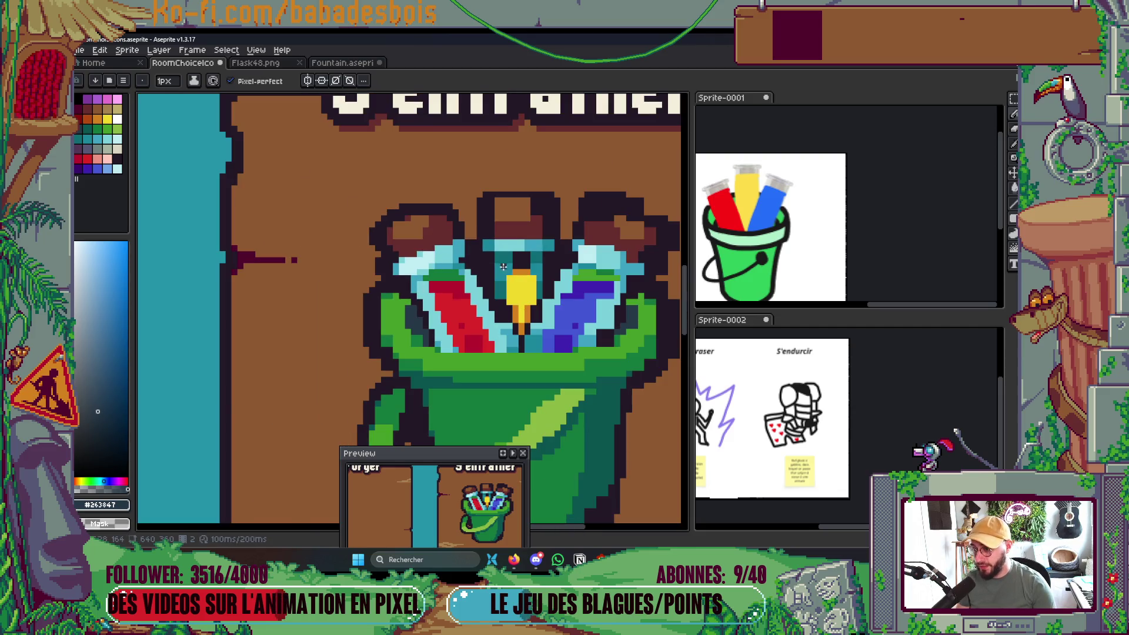
pyautogui.hotkey('alt', 'Tab')
pyautogui.hotkey('alt', 'Tab')
pyautogui.scroll(4, 434, 255)
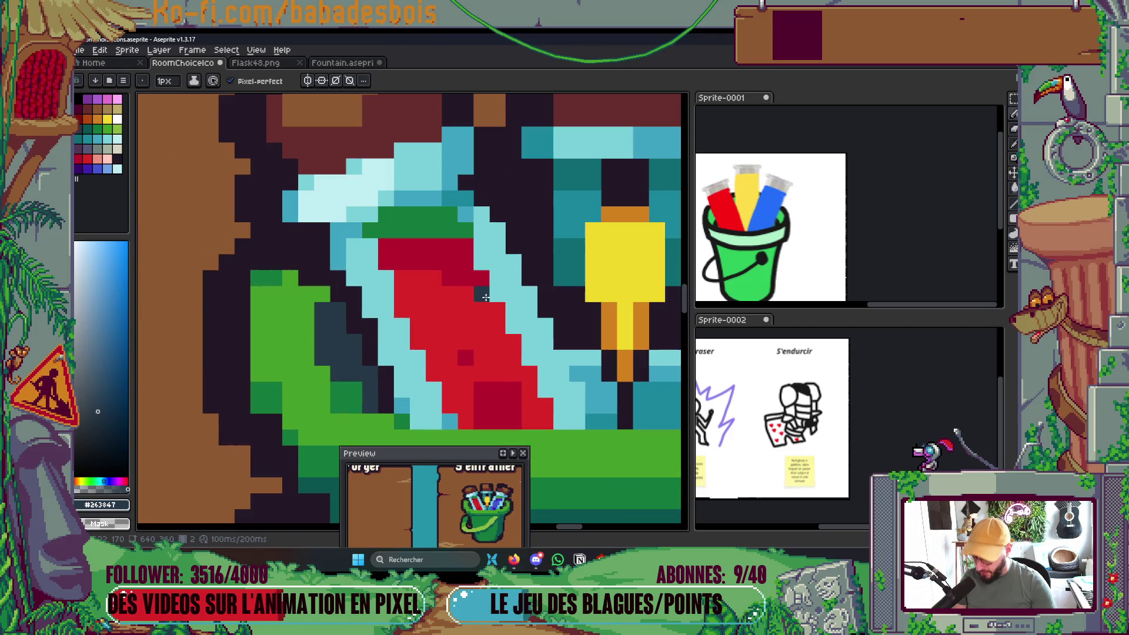
pyautogui.keyDown('alt'); pyautogui.click(433, 255); pyautogui.keyUp('alt')
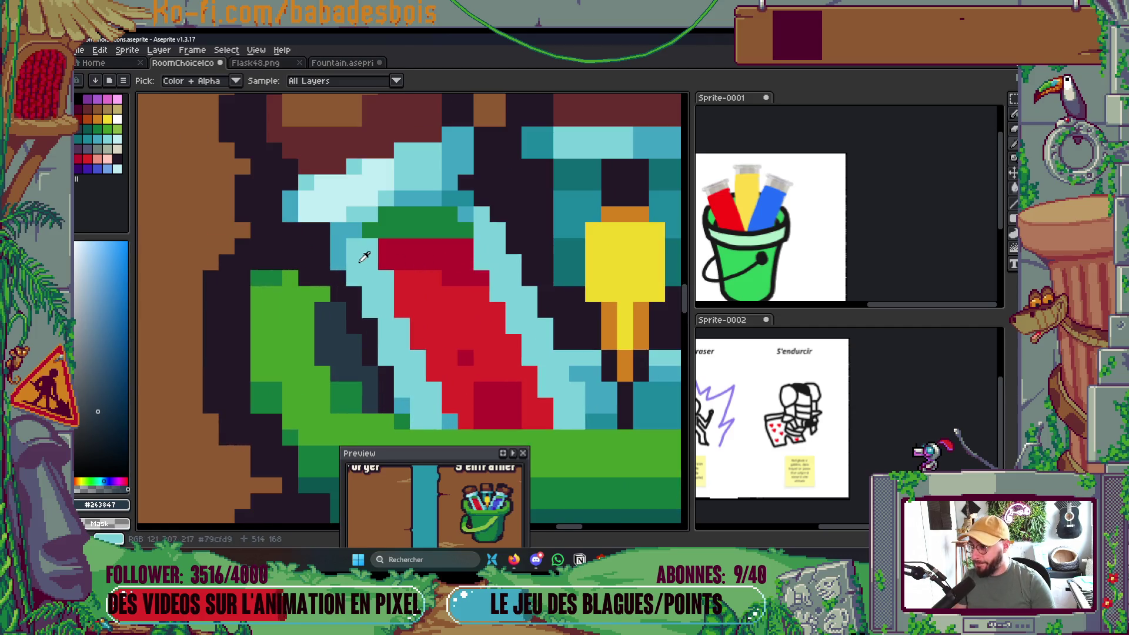
pyautogui.keyDown('alt'); pyautogui.click(344, 231); pyautogui.keyUp('alt')
pyautogui.moveTo(449, 214); pyautogui.dragTo(465, 183)
pyautogui.press('alt')
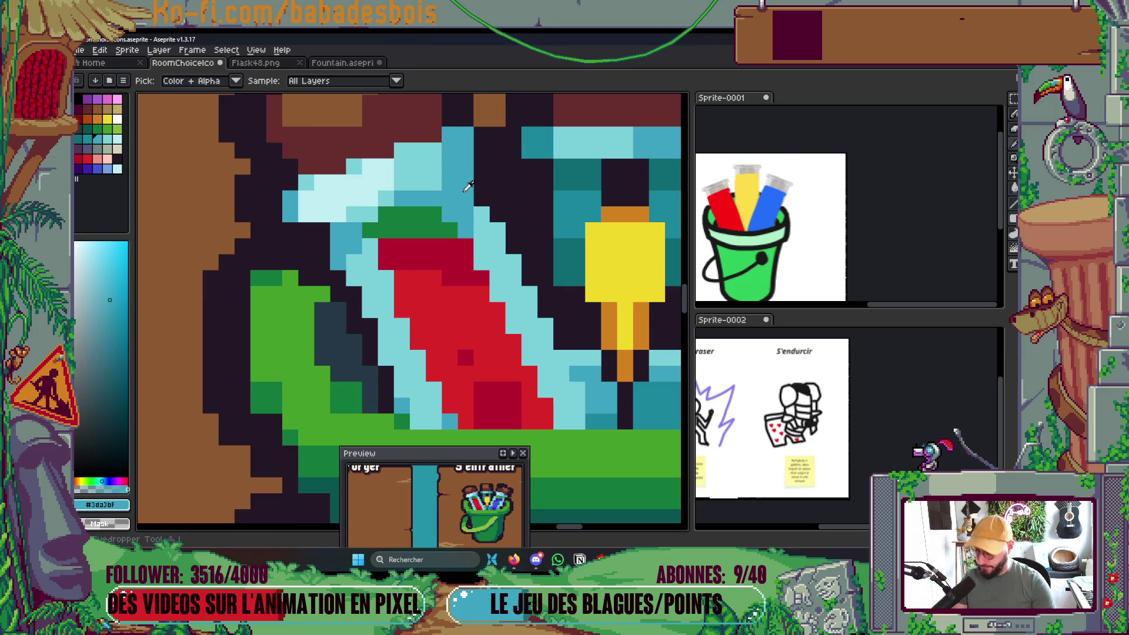
pyautogui.scroll(-3, 468, 186)
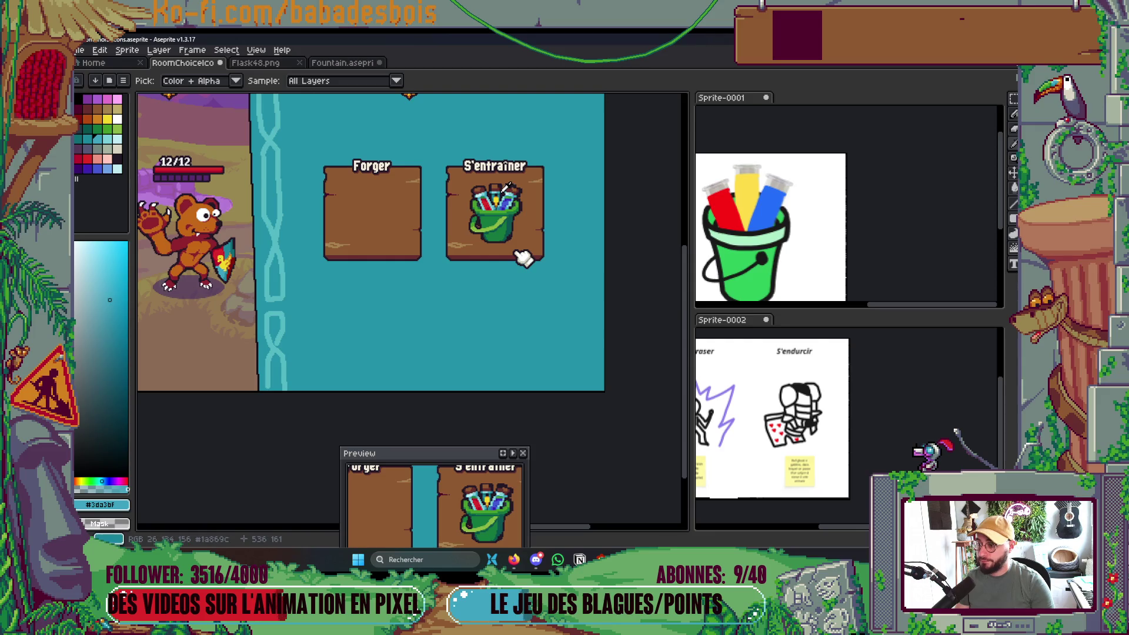
pyautogui.scroll(3, 504, 188)
pyautogui.click(477, 230)
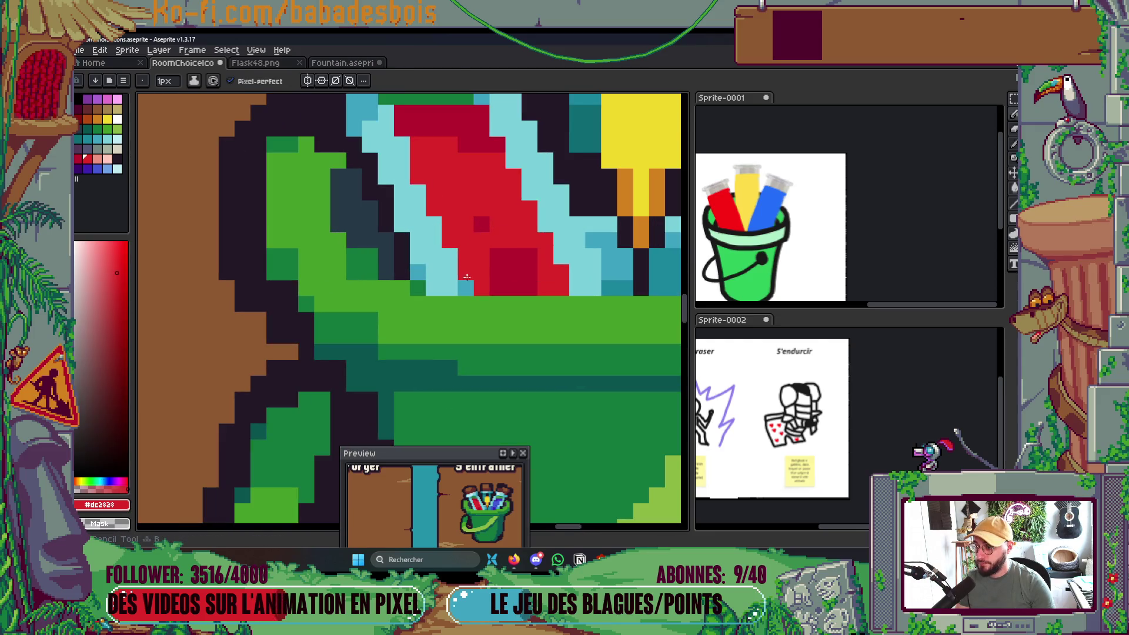
pyautogui.keyDown('alt'); pyautogui.click(453, 288); pyautogui.keyUp('alt')
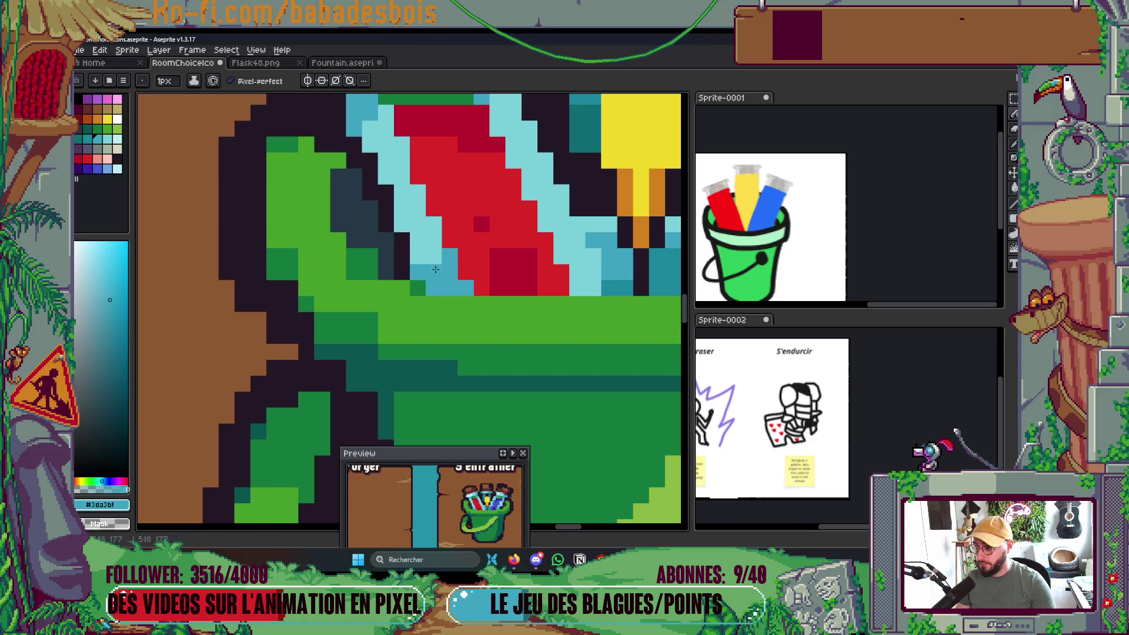
pyautogui.scroll(-3, 393, 274)
# Paint orange pixels beside the yellow tube's stem and down the column to its right.
pyautogui.scroll(2, 393, 275)
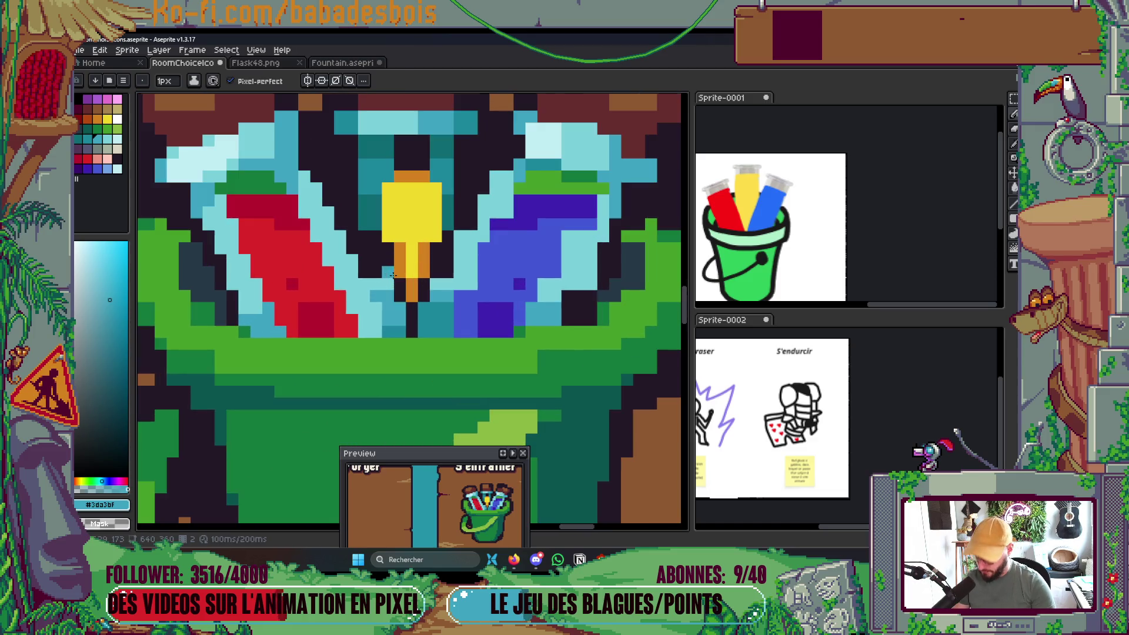
pyautogui.keyDown('alt'); pyautogui.click(376, 242); pyautogui.keyUp('alt')
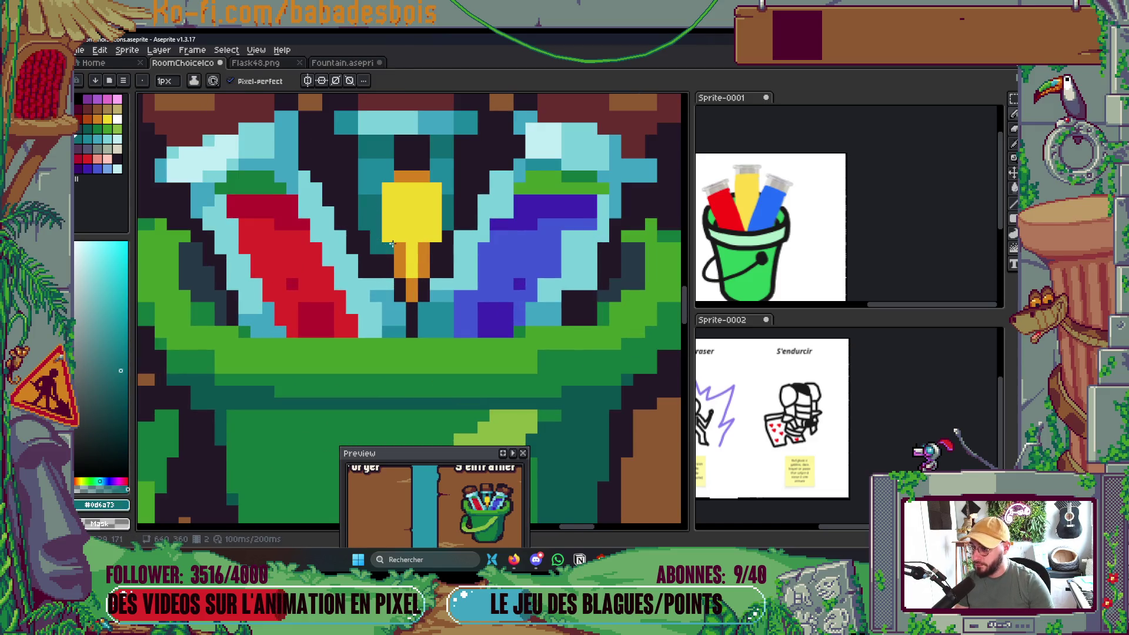
pyautogui.scroll(1, 392, 243)
pyautogui.keyDown('alt'); pyautogui.click(401, 245); pyautogui.keyUp('alt')
pyautogui.moveTo(386, 247); pyautogui.dragTo(386, 281)
pyautogui.click(449, 251)
pyautogui.moveTo(449, 254)
pyautogui.mouseDown()
pyautogui.moveTo(451, 279)
pyautogui.moveTo(469, 260)
pyautogui.mouseUp()
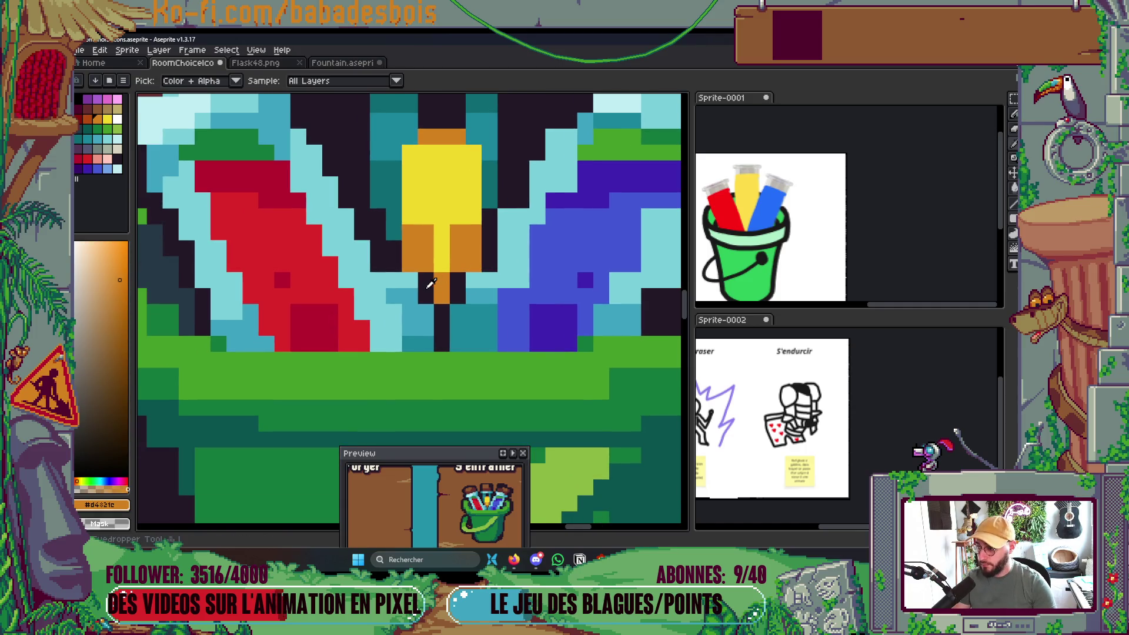
# Darken the pixels left of and below the stem with the dark outline colour.
pyautogui.keyDown('alt'); pyautogui.click(411, 276); pyautogui.keyUp('alt')
pyautogui.moveTo(409, 277); pyautogui.dragTo(425, 347)
pyautogui.click(394, 280)
pyautogui.click(425, 311)
pyautogui.click(414, 313)
pyautogui.click(394, 296)
# Paint teal pixels right of the glass column and darken a brown pixel near the cork.
pyautogui.scroll(-5, 441, 280)
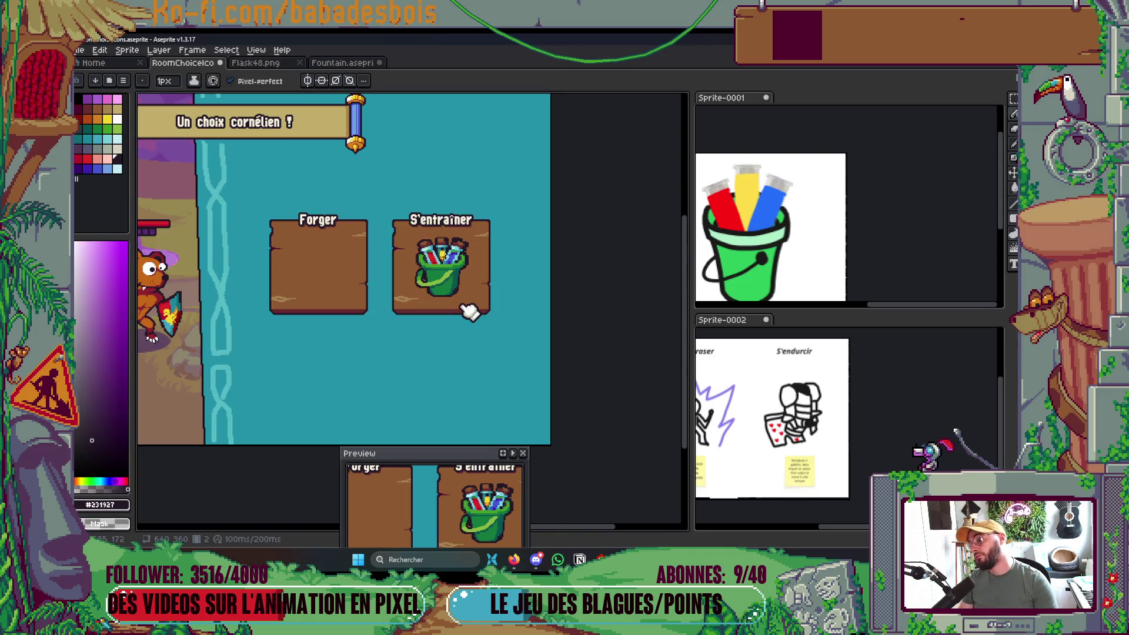
pyautogui.scroll(5, 438, 259)
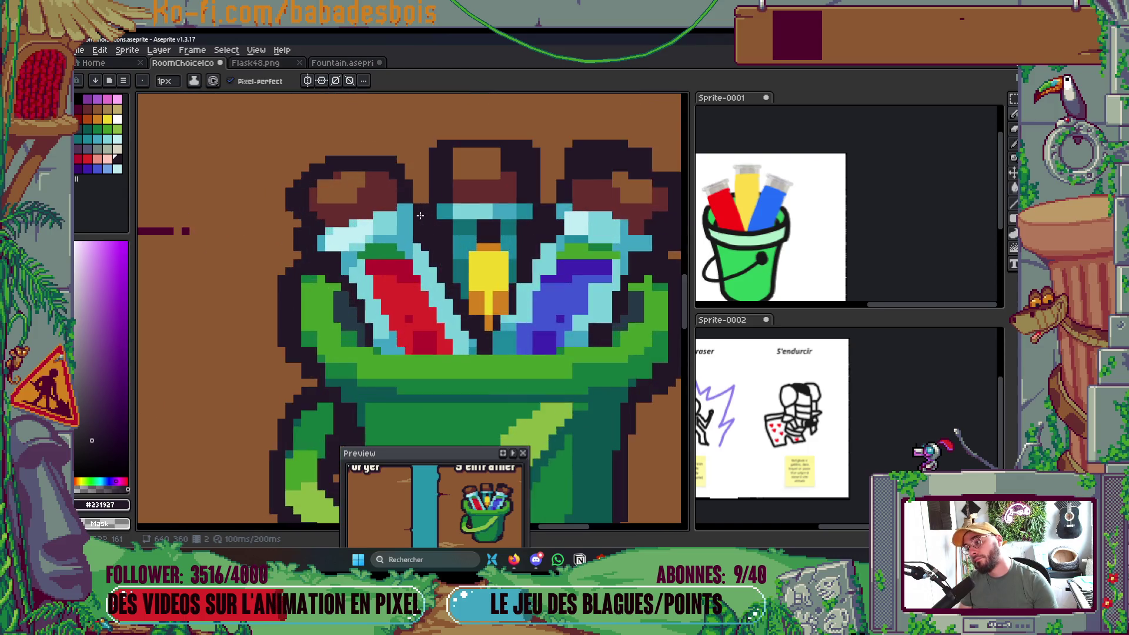
pyautogui.keyDown('alt'); pyautogui.click(394, 235); pyautogui.keyUp('alt')
pyautogui.moveTo(413, 233); pyautogui.dragTo(413, 215)
pyautogui.click(412, 204)
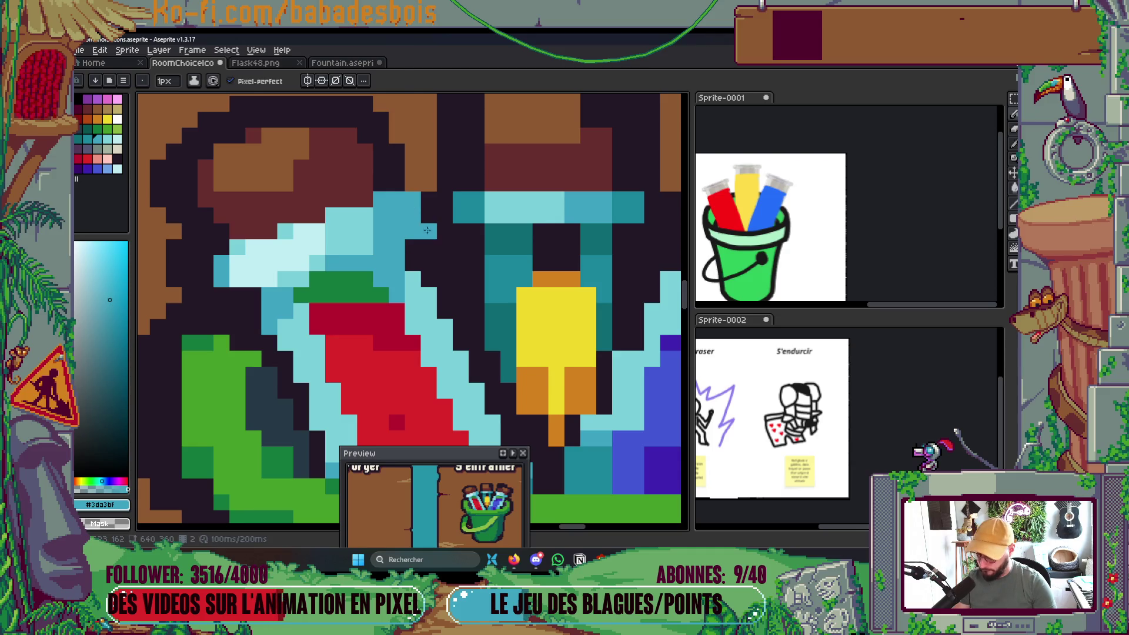
pyautogui.keyDown('alt'); pyautogui.click(433, 199); pyautogui.keyUp('alt')
pyautogui.click(415, 174)
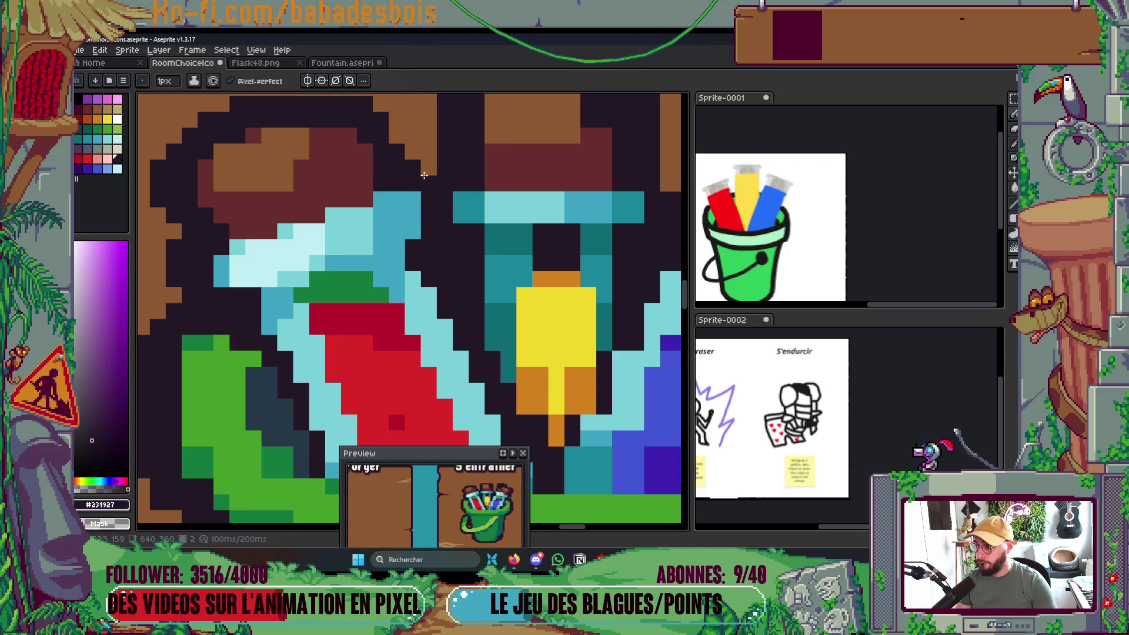
# Save the sprite with Ctrl+S and return to the Pencil tool.
pyautogui.scroll(-2, 424, 171)
pyautogui.scroll(-2, 424, 171)
pyautogui.scroll(2, 466, 259)
pyautogui.press('v')
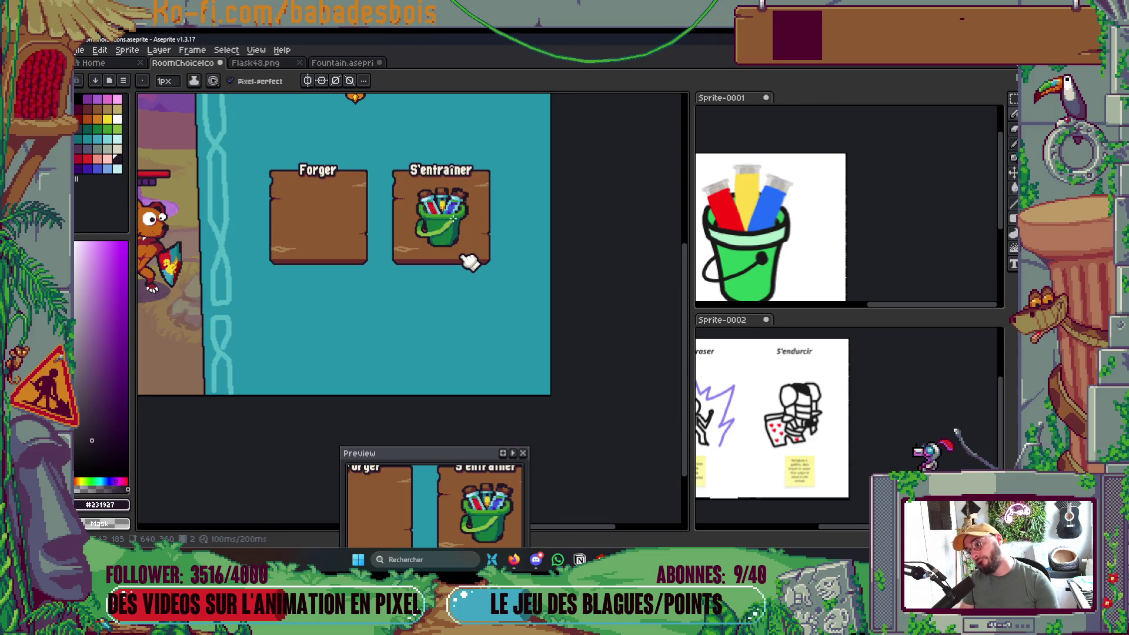
pyautogui.press('b')
pyautogui.hotkey('ctrl', 's')
pyautogui.scroll(-2, 473, 247)
pyautogui.scroll(2, 470, 235)
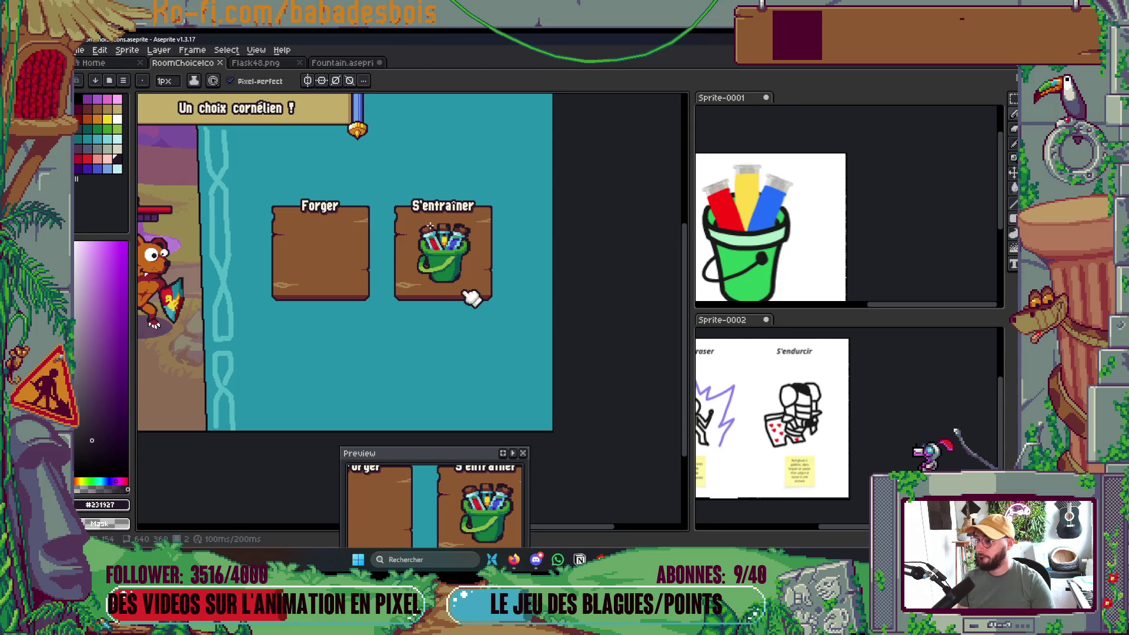
pyautogui.scroll(5, 429, 226)
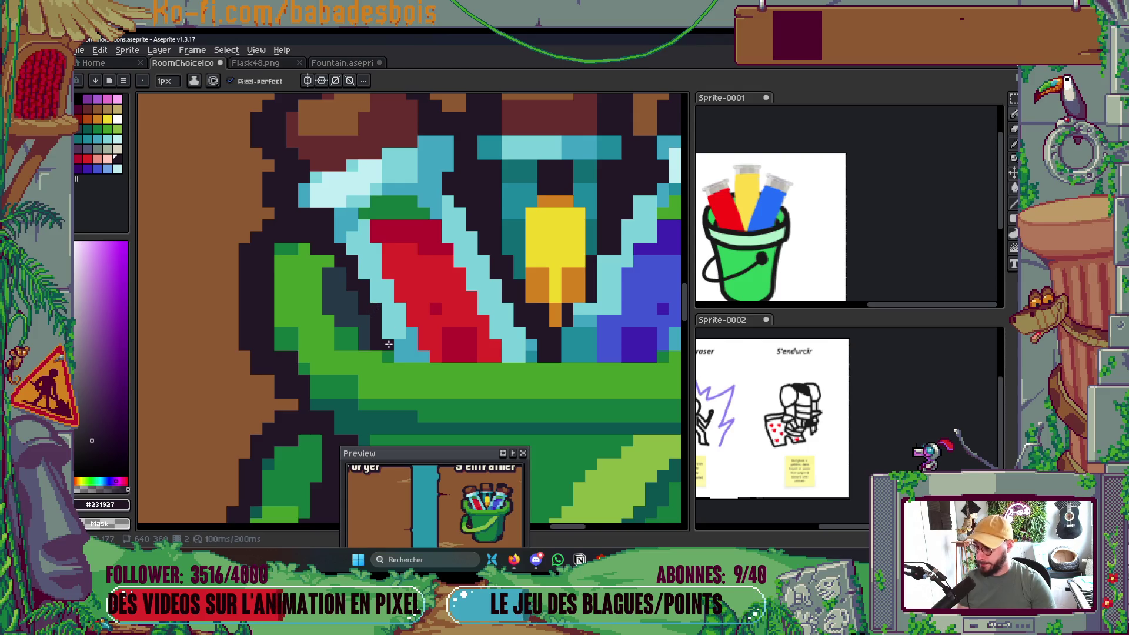
pyautogui.scroll(-5, 387, 186)
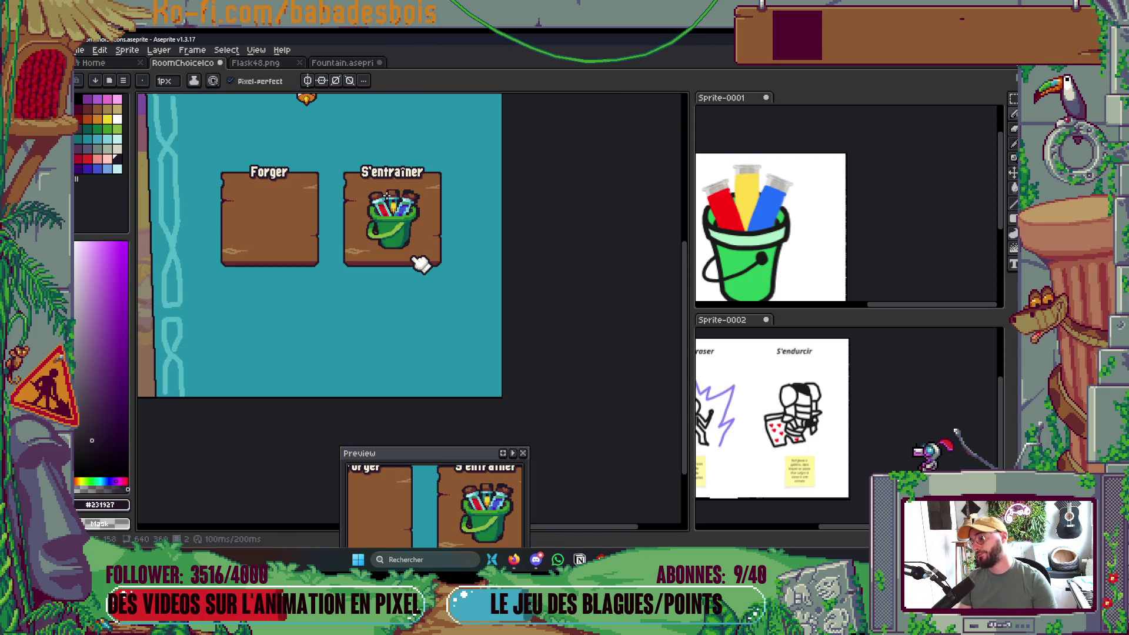
pyautogui.scroll(5, 415, 259)
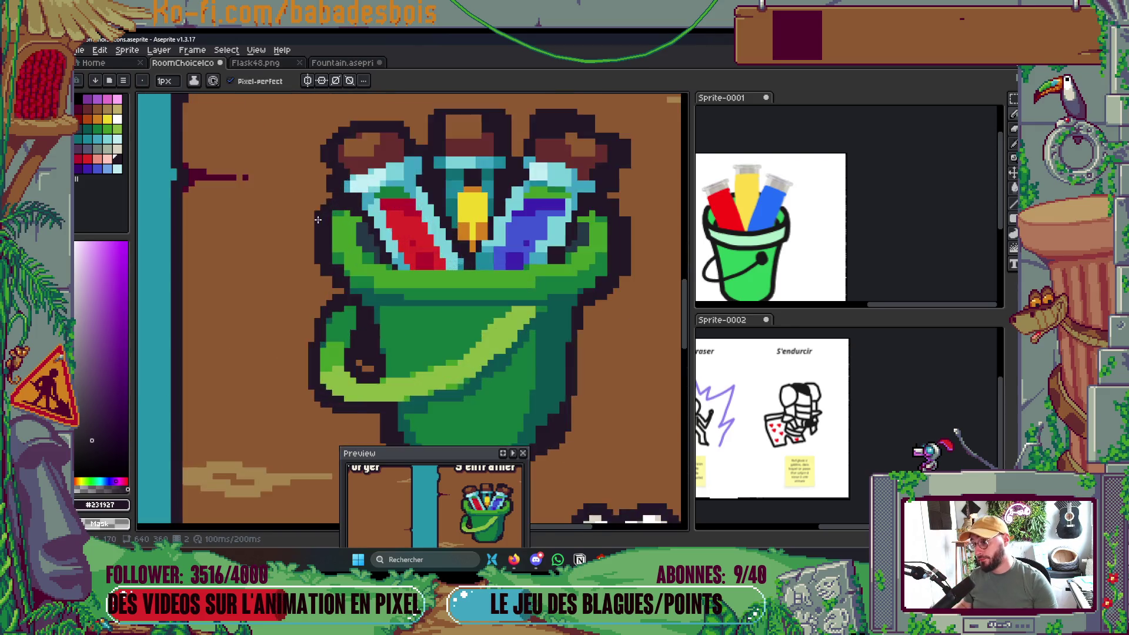
pyautogui.press('i')
pyautogui.press('b')
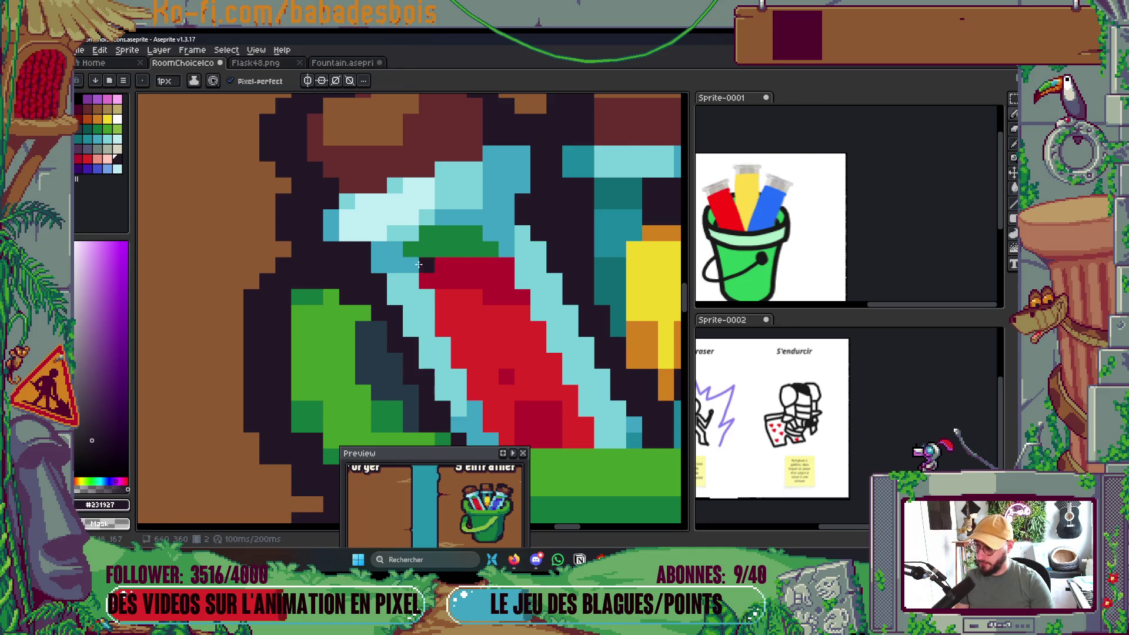
pyautogui.scroll(-5, 528, 192)
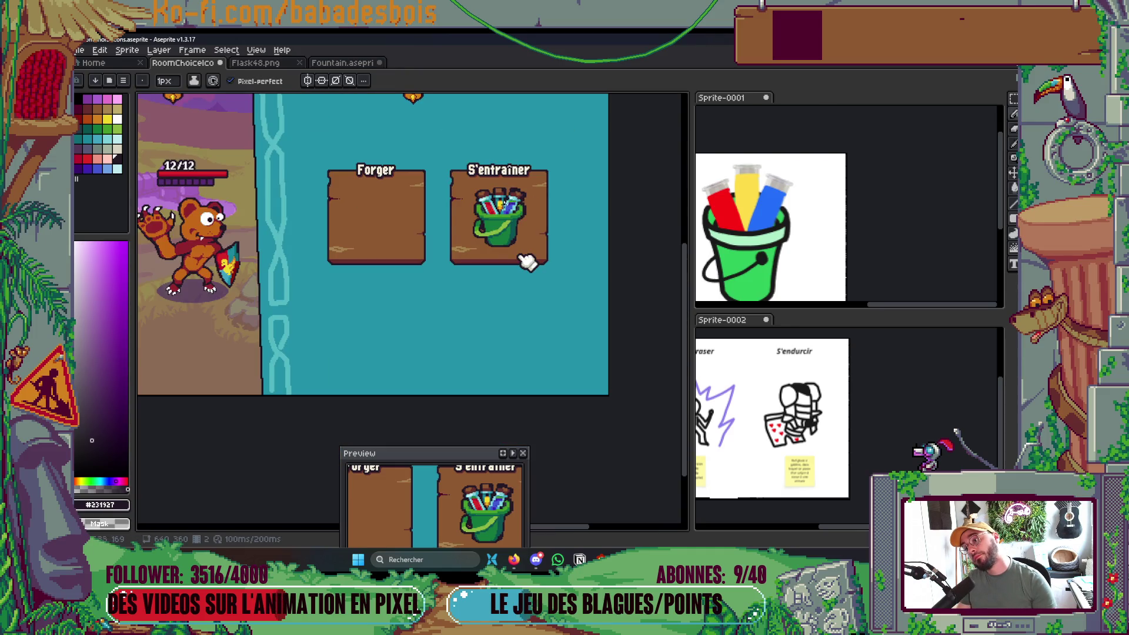
pyautogui.scroll(5, 467, 212)
pyautogui.press('b')
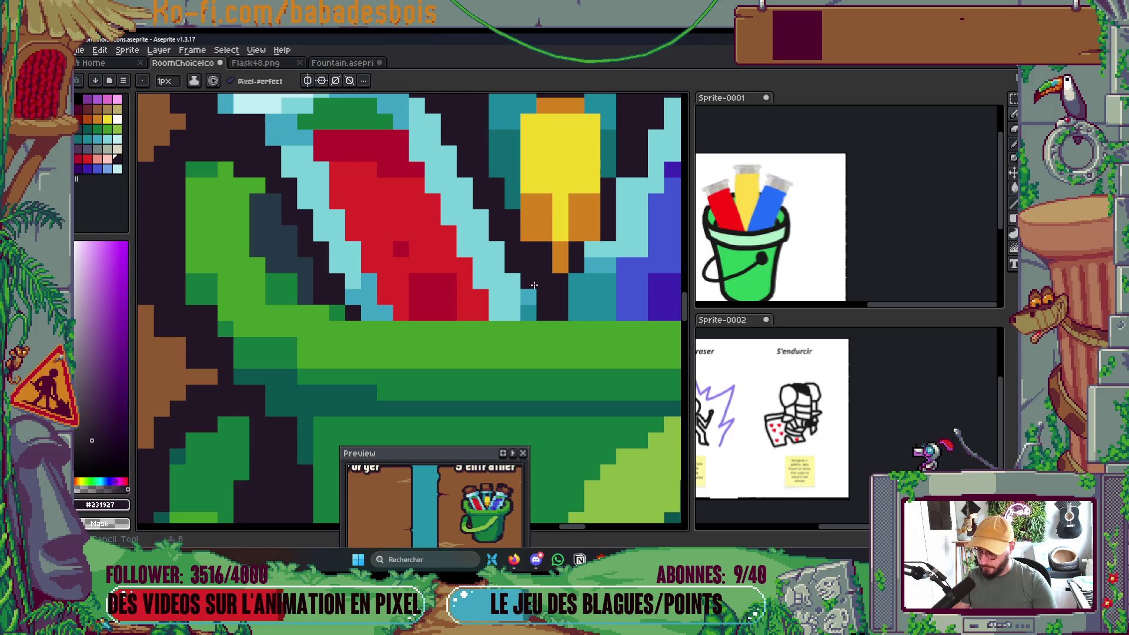
# Paint mid-teal shading pixels over the light-cyan stripe on the tubes.
pyautogui.keyDown('alt'); pyautogui.click(362, 293); pyautogui.keyUp('alt')
pyautogui.click(494, 274)
pyautogui.moveTo(498, 273); pyautogui.dragTo(512, 311)
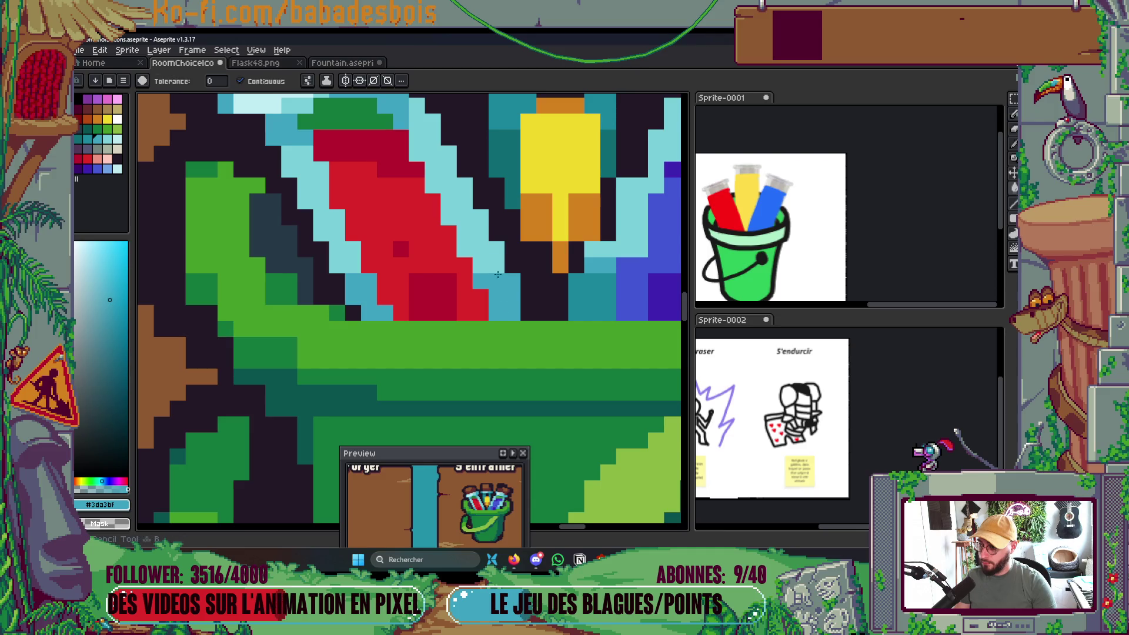
pyautogui.click(497, 254)
pyautogui.scroll(-5, 482, 266)
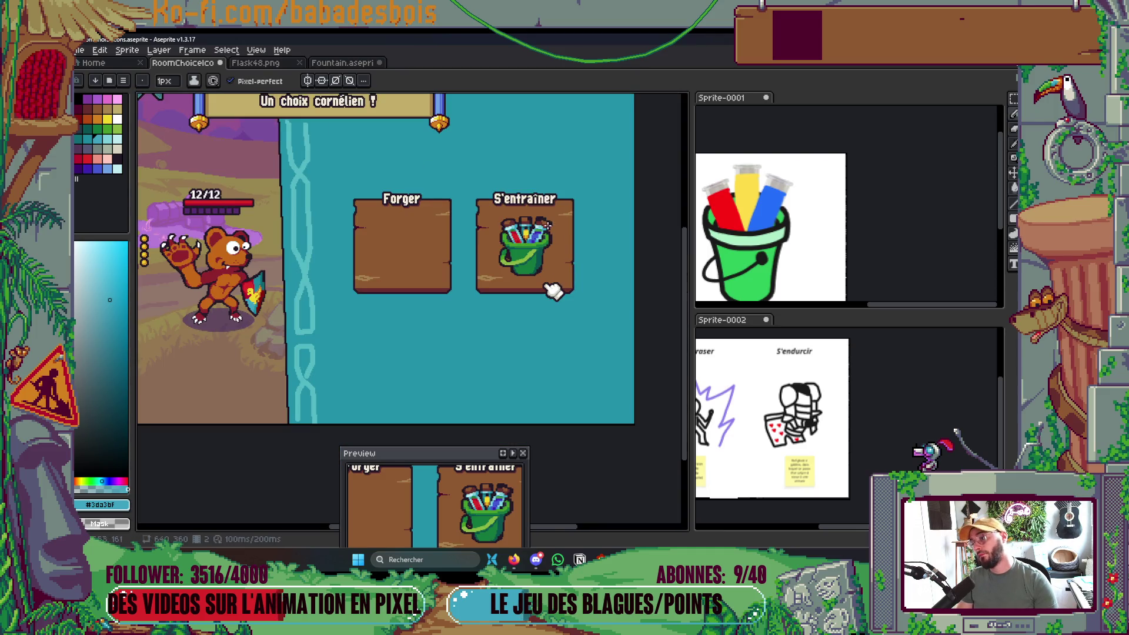
pyautogui.scroll(2, 500, 204)
pyautogui.scroll(6, 499, 204)
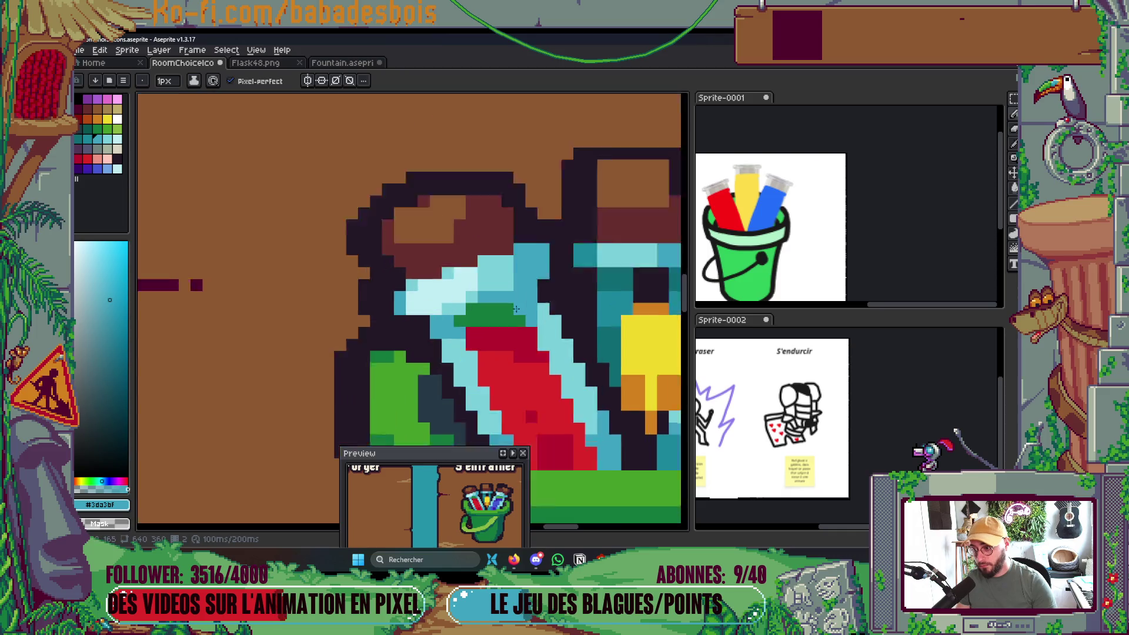
# Repaint a few blue pixels with the darker teal #1a869c.
pyautogui.moveTo(357, 210)
pyautogui.mouseDown()
pyautogui.moveTo(332, 274)
pyautogui.moveTo(350, 294)
pyautogui.mouseUp()
pyautogui.keyDown('alt'); pyautogui.click(504, 288); pyautogui.keyUp('alt')
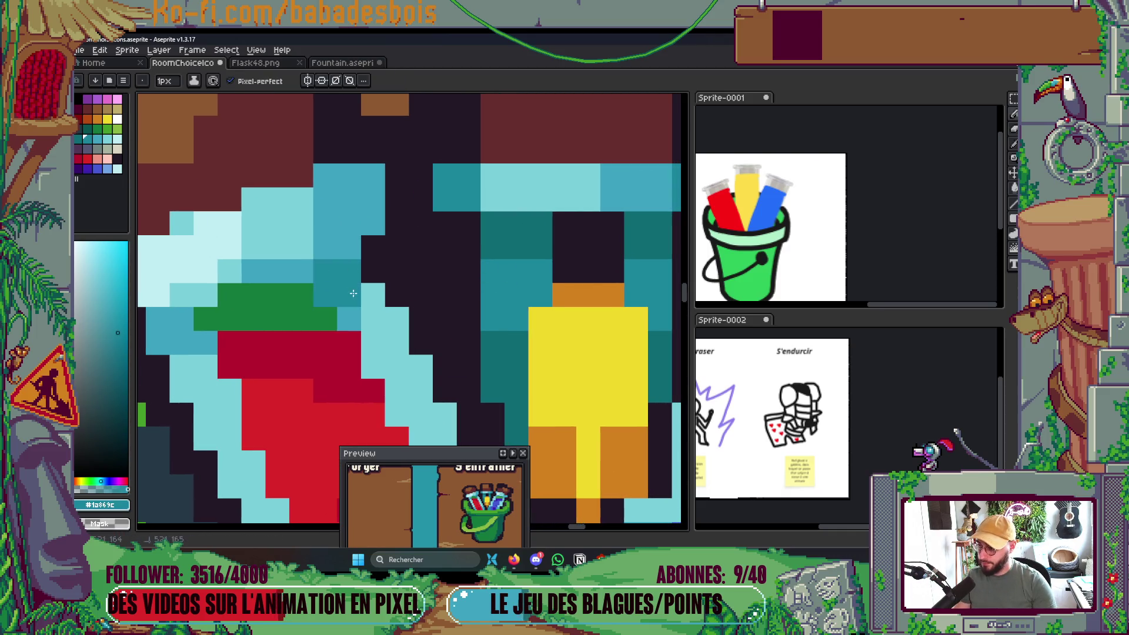
pyautogui.moveTo(181, 311); pyautogui.dragTo(416, 254)
pyautogui.scroll(-7, 404, 258)
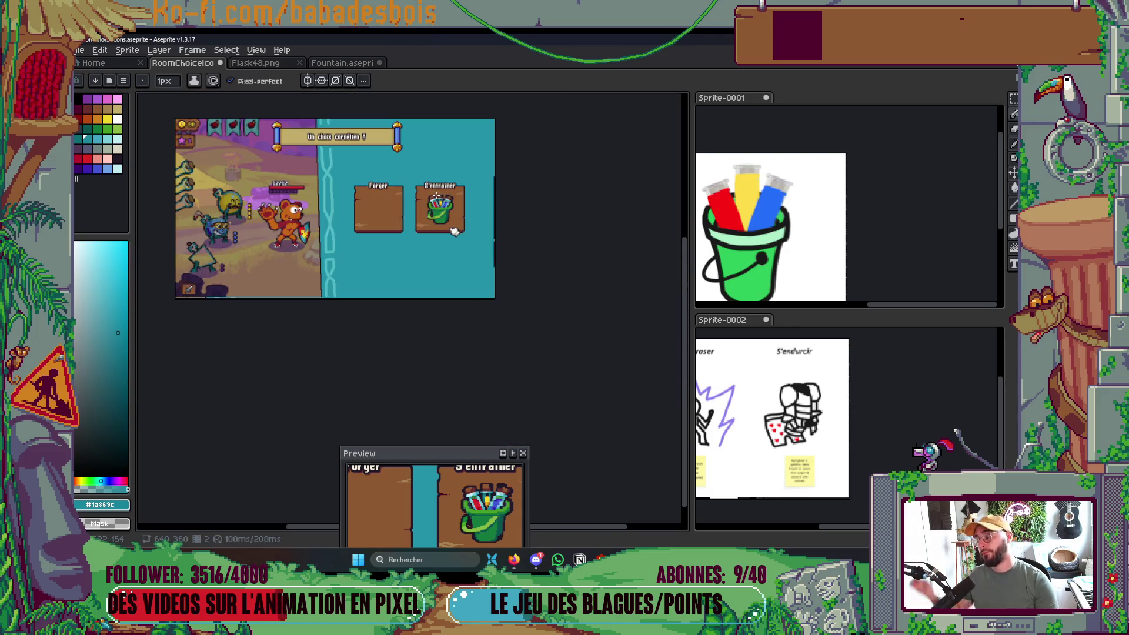
pyautogui.scroll(2, 454, 190)
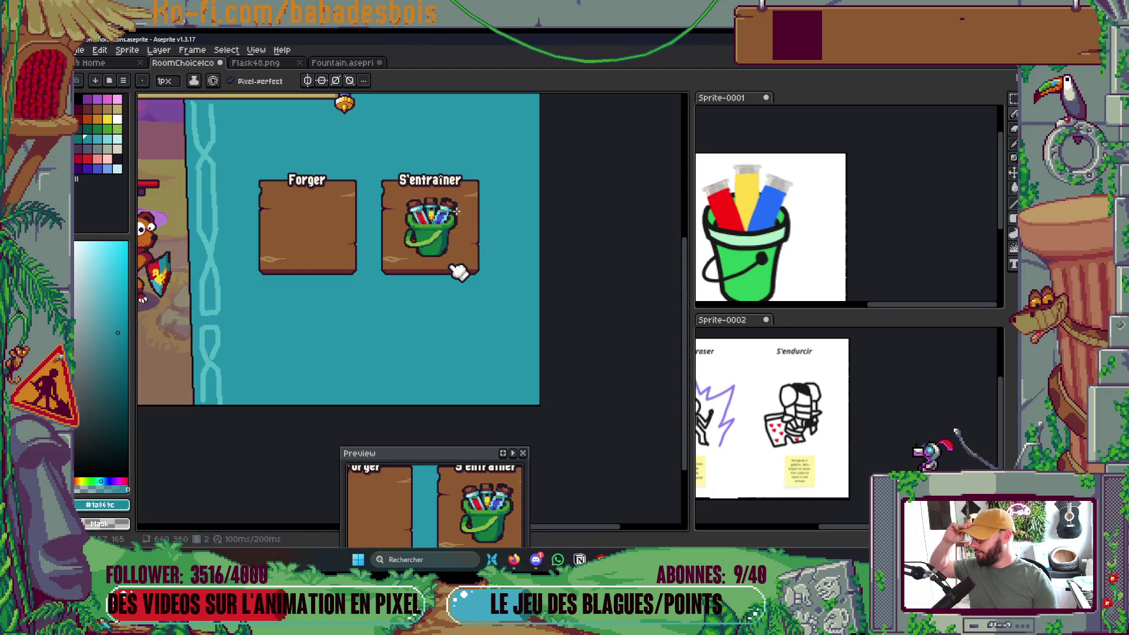
pyautogui.scroll(8, 458, 271)
# Add a #3da3bf teal pixel beside the yellow tube and a #1a869c line across the tube necks.
pyautogui.moveTo(402, 314); pyautogui.dragTo(400, 311)
pyautogui.keyDown('alt'); pyautogui.click(379, 284); pyautogui.keyUp('alt')
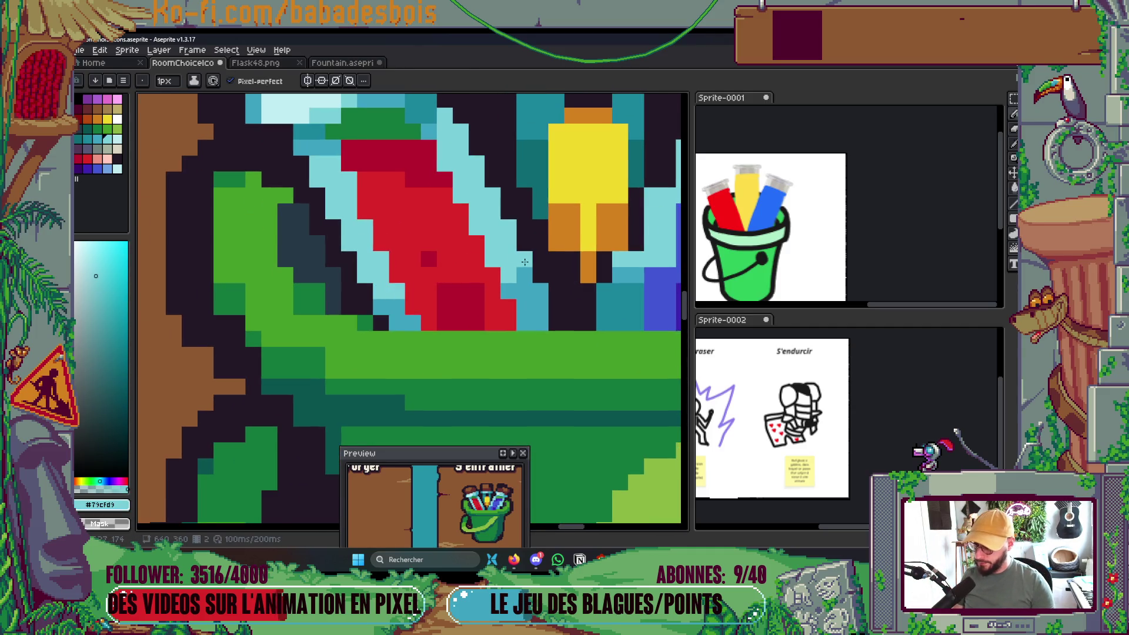
pyautogui.scroll(-7, 521, 260)
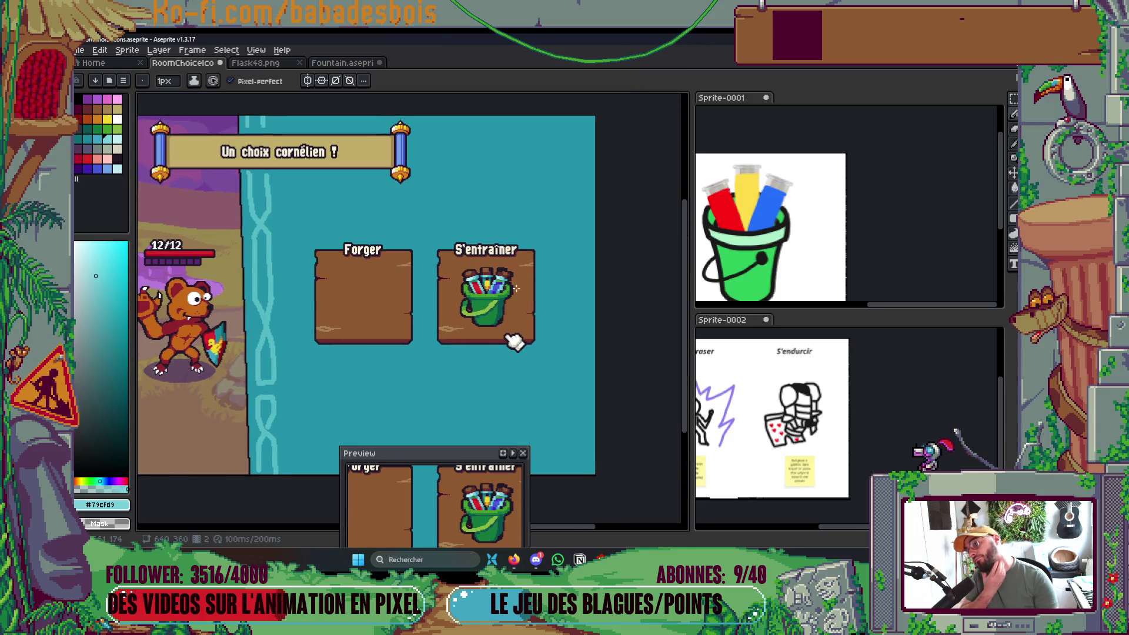
pyautogui.scroll(8, 513, 340)
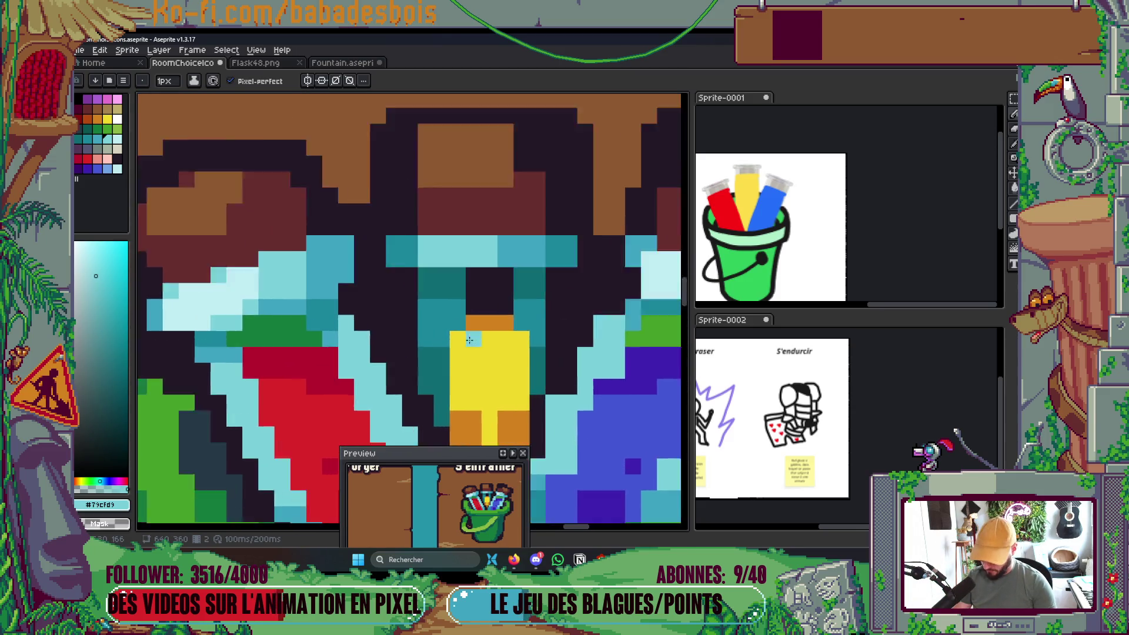
pyautogui.keyDown('alt'); pyautogui.click(546, 220); pyautogui.keyUp('alt')
pyautogui.click(389, 245)
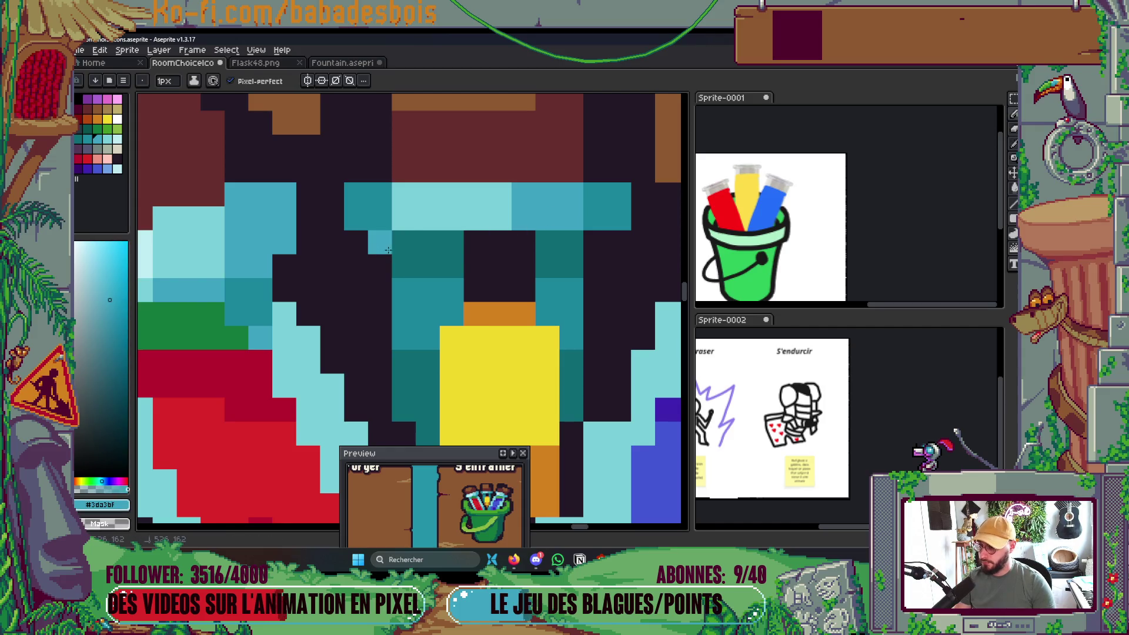
pyautogui.keyDown('alt'); pyautogui.click(382, 215); pyautogui.keyUp('alt')
pyautogui.moveTo(377, 241); pyautogui.dragTo(620, 241)
pyautogui.scroll(-5, 627, 211)
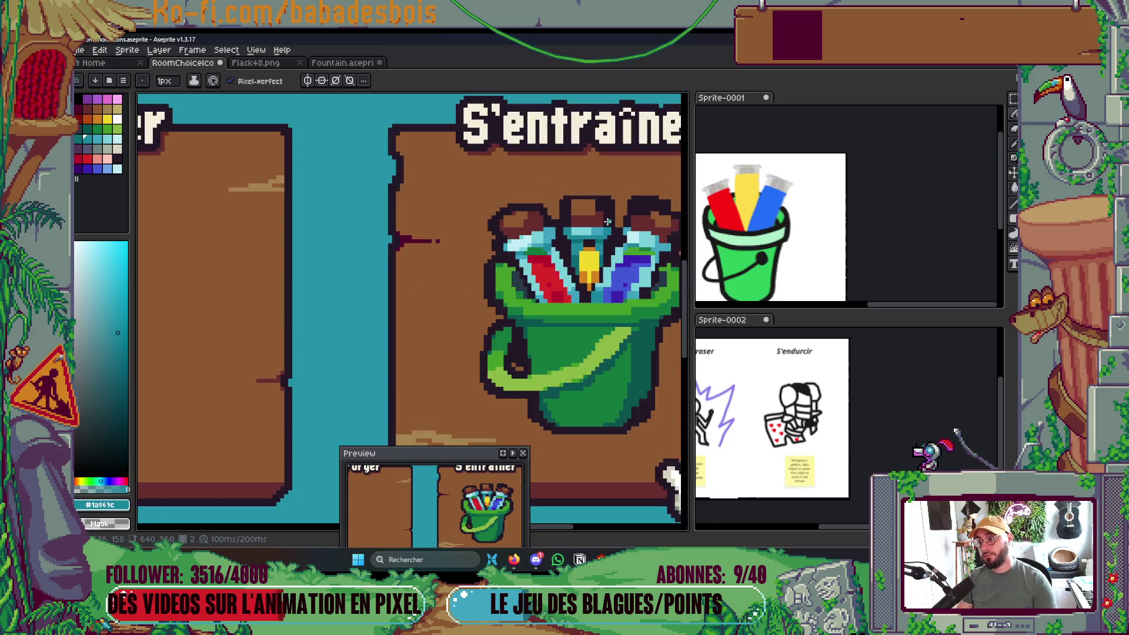
pyautogui.scroll(6, 627, 211)
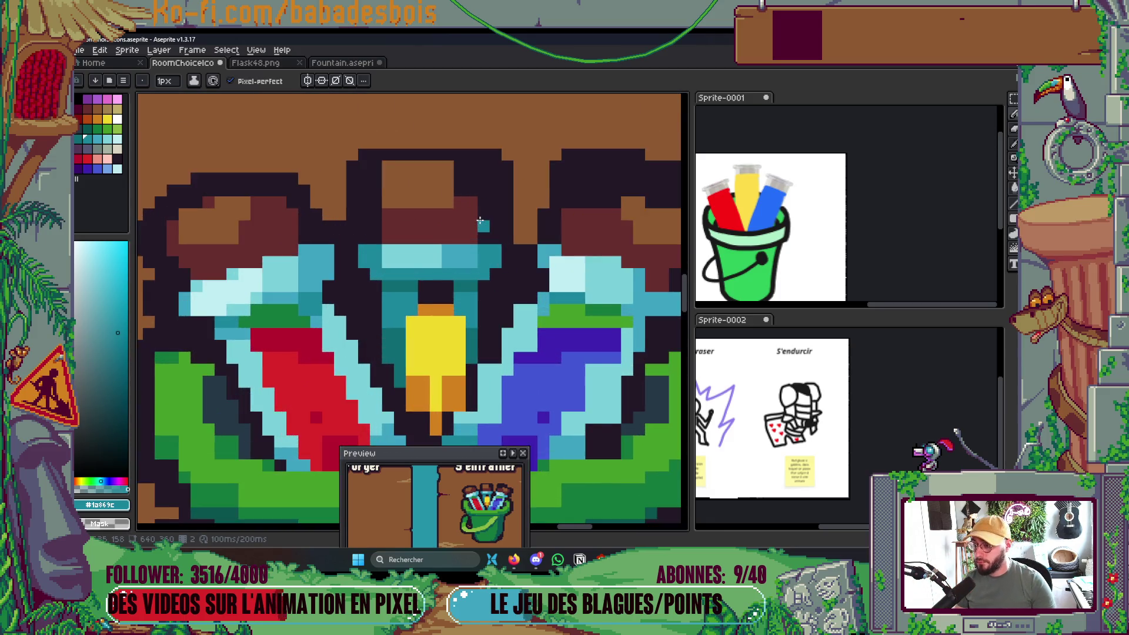
pyautogui.keyDown('alt'); pyautogui.click(424, 207); pyautogui.keyUp('alt')
# Widen the brown cap, add a dark-red pixel beneath it, and darken the middle cap's top row.
pyautogui.moveTo(450, 205)
pyautogui.mouseDown()
pyautogui.moveTo(455, 220)
pyautogui.moveTo(469, 211)
pyautogui.mouseUp()
pyautogui.click(455, 236)
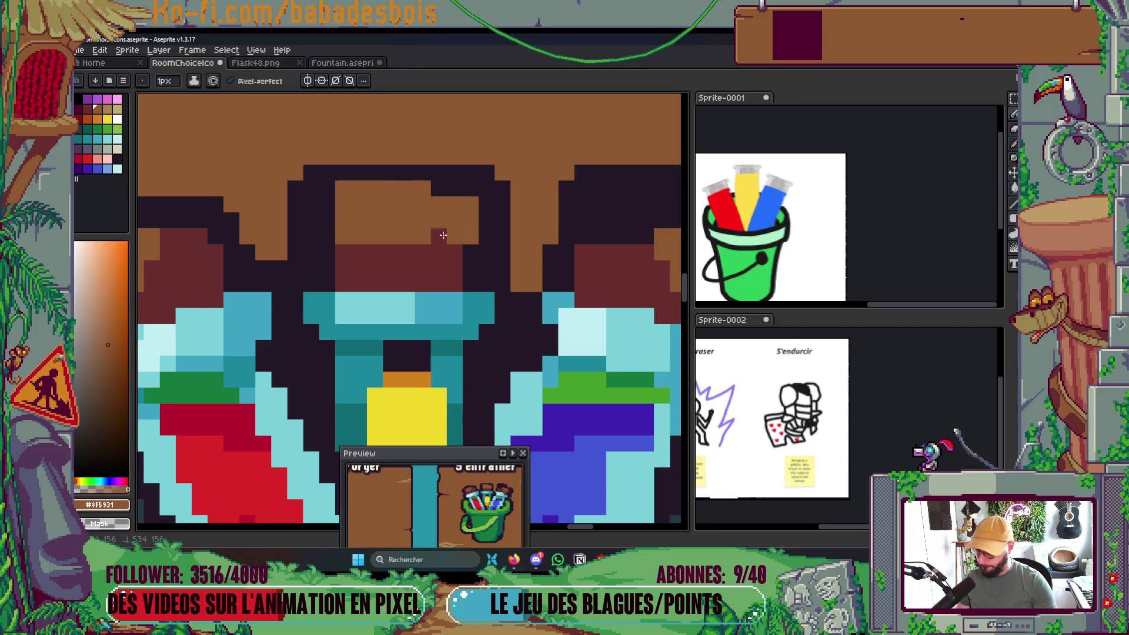
pyautogui.keyDown('alt'); pyautogui.click(444, 259); pyautogui.keyUp('alt')
pyautogui.click(466, 262)
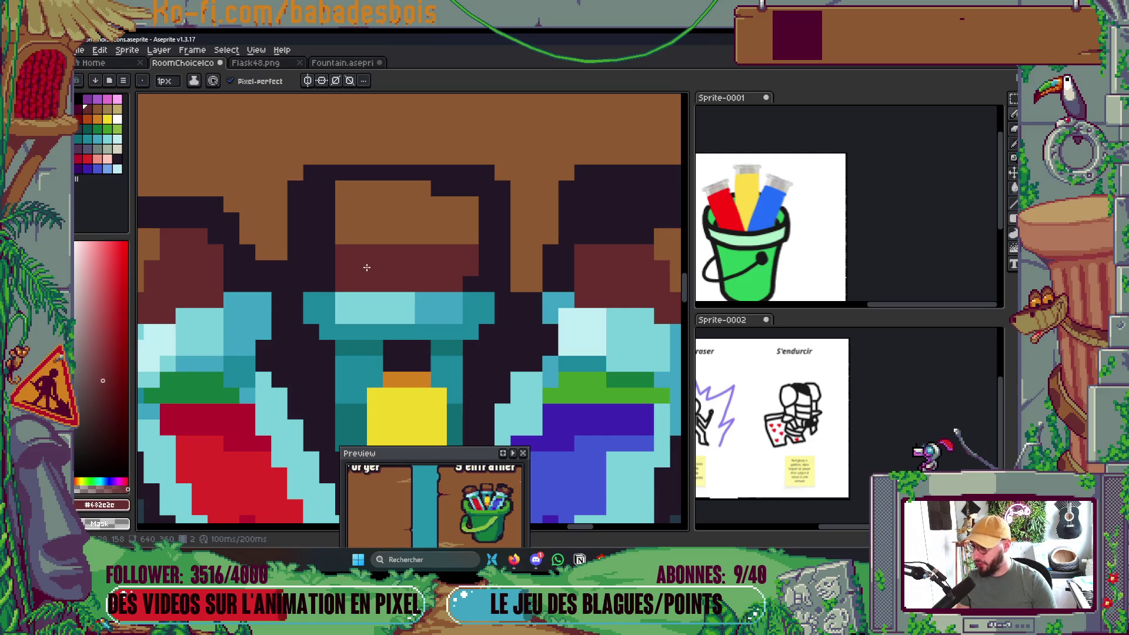
pyautogui.keyDown('alt'); pyautogui.click(359, 230); pyautogui.keyUp('alt')
pyautogui.moveTo(328, 192)
pyautogui.mouseDown()
pyautogui.moveTo(332, 243)
pyautogui.moveTo(427, 239)
pyautogui.mouseUp()
pyautogui.keyDown('alt'); pyautogui.click(317, 297); pyautogui.keyUp('alt')
pyautogui.click(330, 255)
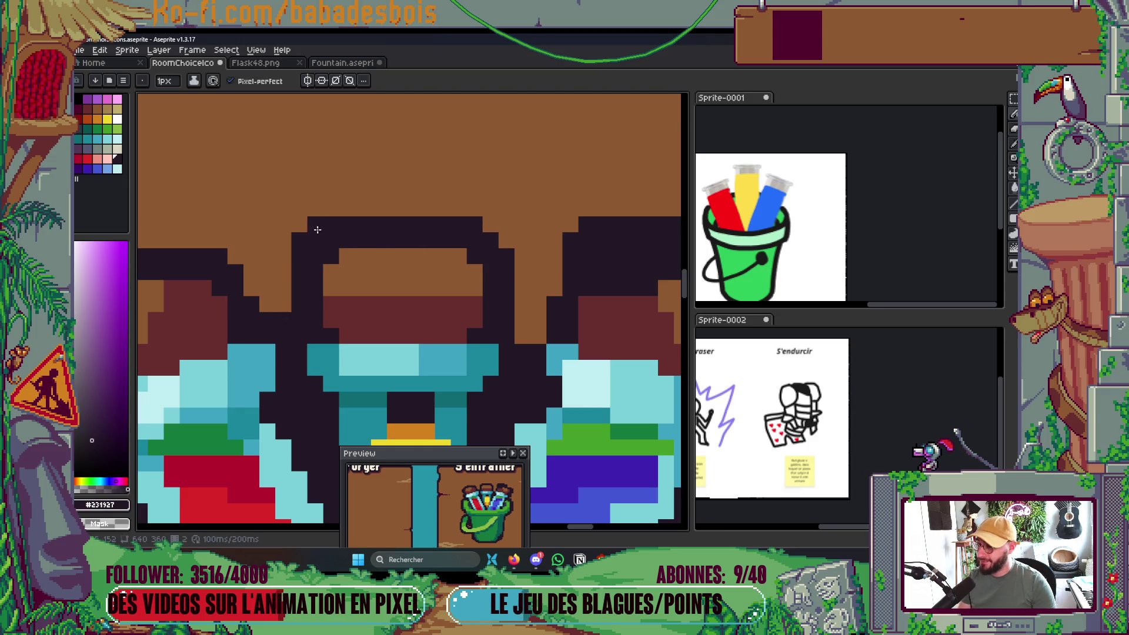
# Save the icon file with Ctrl+S.
pyautogui.scroll(-3, 360, 320)
pyautogui.press('v')
pyautogui.press('b')
pyautogui.hotkey('ctrl', 's')
pyautogui.scroll(3, 384, 280)
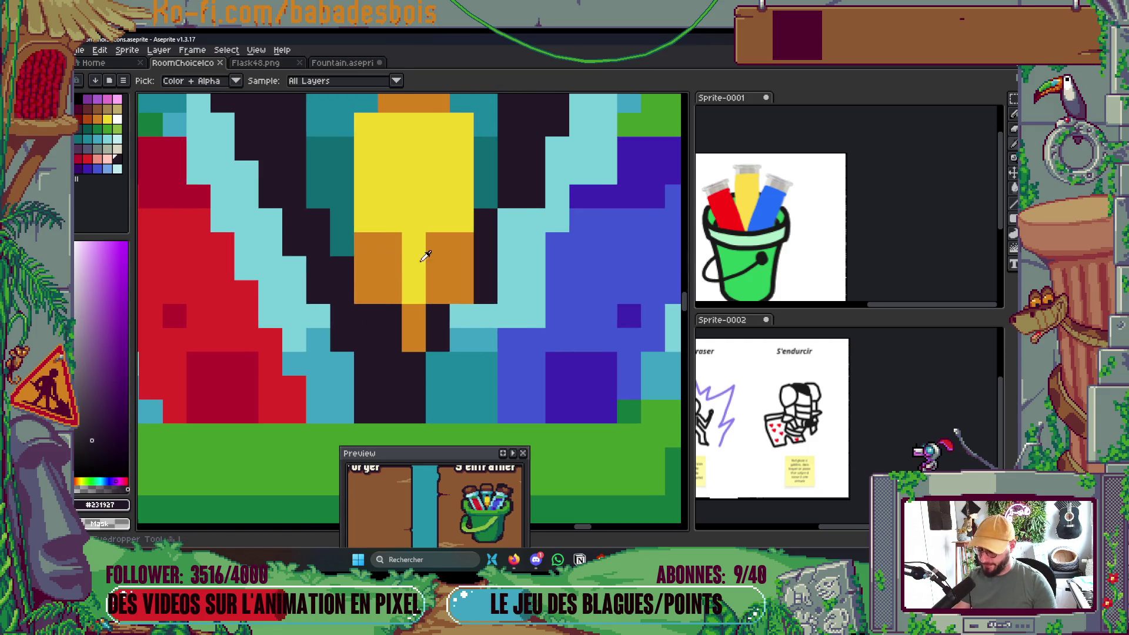
# Repaint the yellow tube's orange and dark flask pixels solid yellow, then save.
pyautogui.keyDown('alt'); pyautogui.click(423, 260); pyautogui.keyUp('alt')
pyautogui.moveTo(389, 268); pyautogui.dragTo(391, 217)
pyautogui.moveTo(438, 294)
pyautogui.mouseDown()
pyautogui.moveTo(437, 259)
pyautogui.moveTo(367, 244)
pyautogui.moveTo(367, 223)
pyautogui.mouseUp()
pyautogui.moveTo(460, 268); pyautogui.dragTo(451, 234)
pyautogui.click(389, 316)
pyautogui.scroll(-5, 449, 311)
pyautogui.scroll(1, 446, 243)
pyautogui.hotkey('ctrl', 's')
# Darken the teal pixels left of the flask cap and undo the brown row above the flask.
pyautogui.scroll(5, 411, 276)
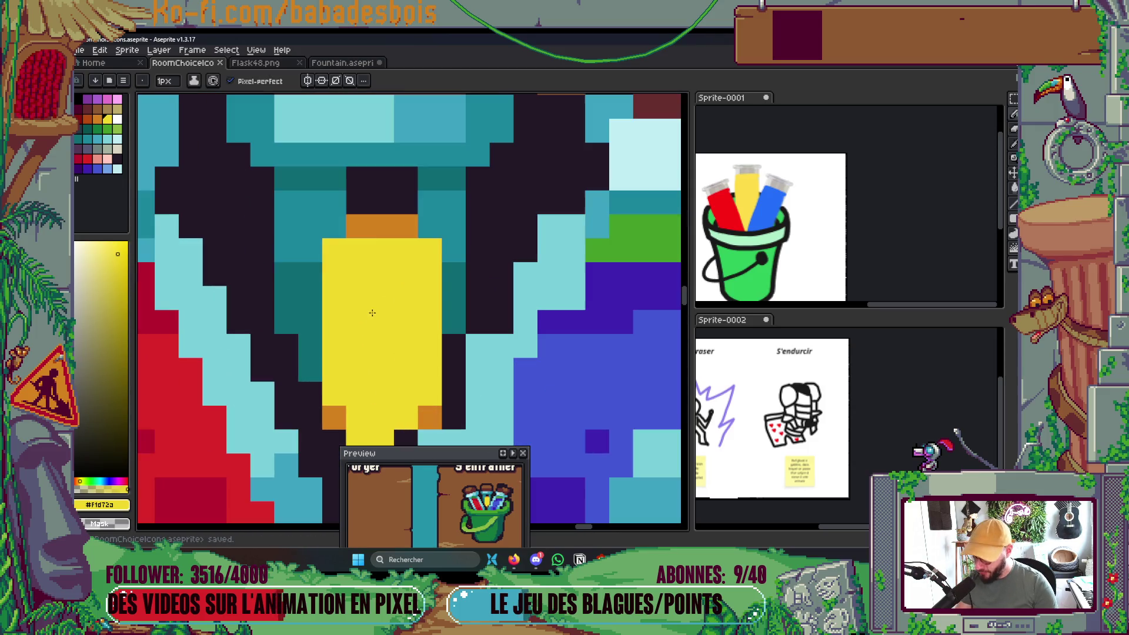
pyautogui.keyDown('alt'); pyautogui.click(376, 194); pyautogui.keyUp('alt')
pyautogui.moveTo(334, 226)
pyautogui.mouseDown()
pyautogui.moveTo(334, 178)
pyautogui.moveTo(341, 202)
pyautogui.moveTo(300, 201)
pyautogui.mouseUp()
pyautogui.scroll(-3, 344, 187)
pyautogui.scroll(-2, 344, 187)
pyautogui.scroll(3, 344, 187)
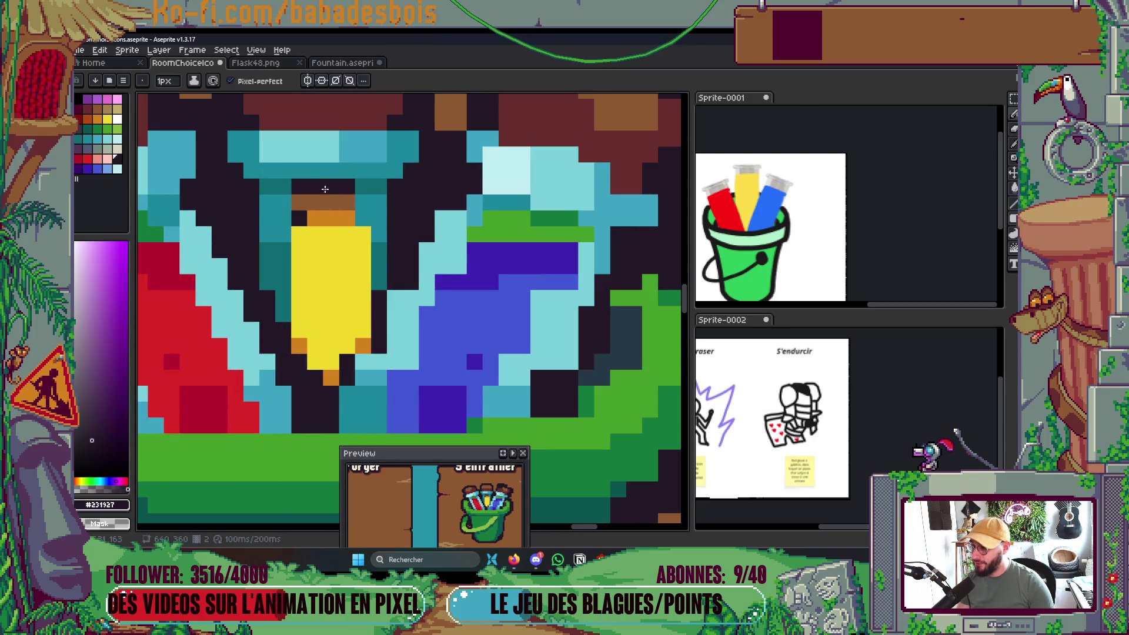
pyautogui.hotkey('ctrl', 'z')
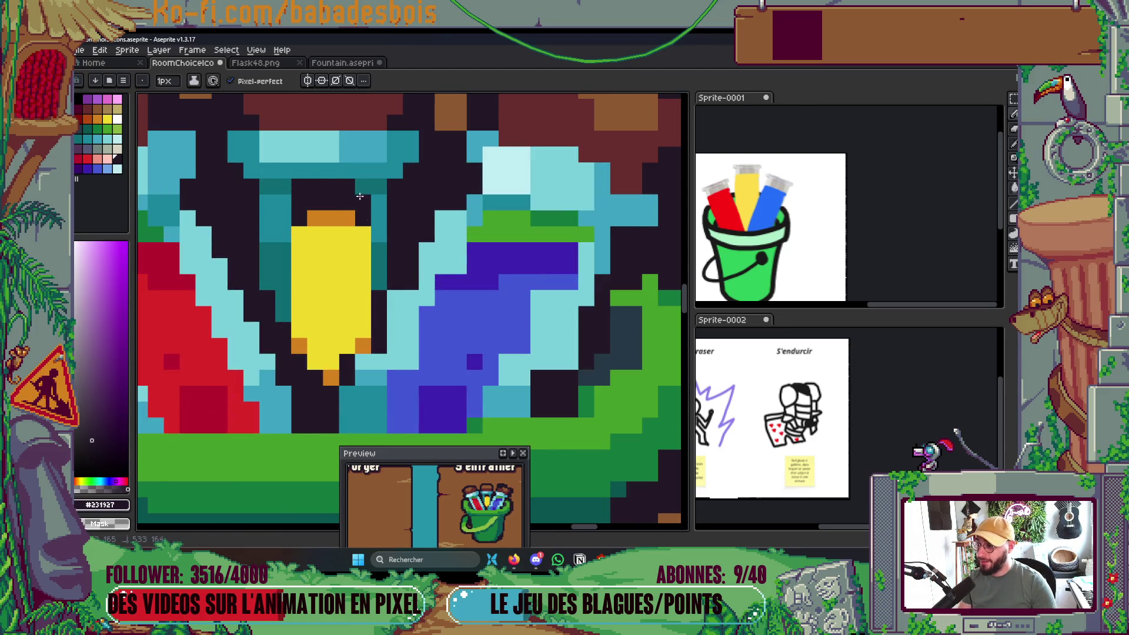
pyautogui.scroll(-3, 358, 203)
pyautogui.scroll(4, 354, 215)
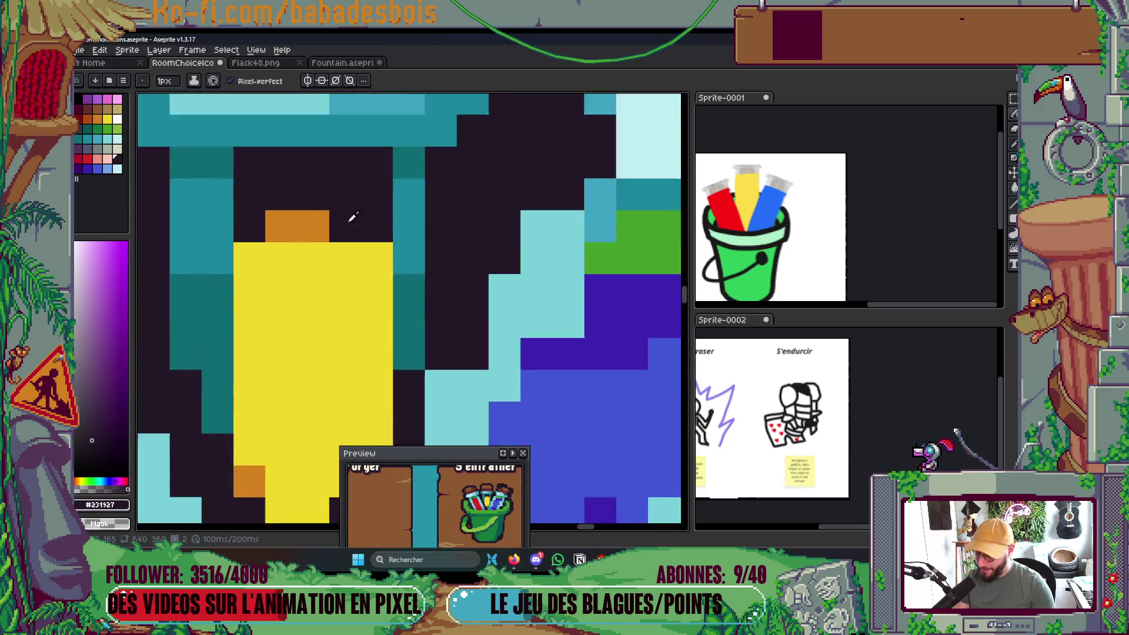
pyautogui.scroll(1, 353, 218)
# Paint an orange band across the top rows of the yellow flask.
pyautogui.keyDown('alt'); pyautogui.click(353, 217); pyautogui.keyUp('alt')
pyautogui.moveTo(247, 276)
pyautogui.mouseDown()
pyautogui.moveTo(182, 277)
pyautogui.moveTo(353, 276)
pyautogui.mouseUp()
pyautogui.click(377, 262)
pyautogui.moveTo(247, 324); pyautogui.dragTo(352, 324)
pyautogui.scroll(-3, 377, 264)
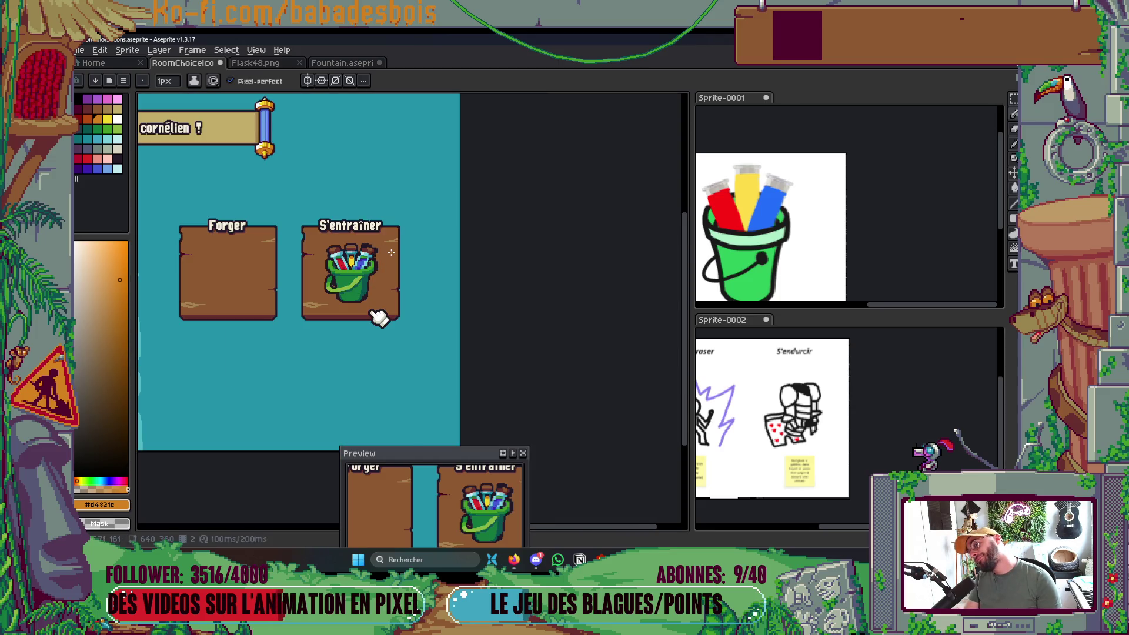
pyautogui.scroll(3, 354, 259)
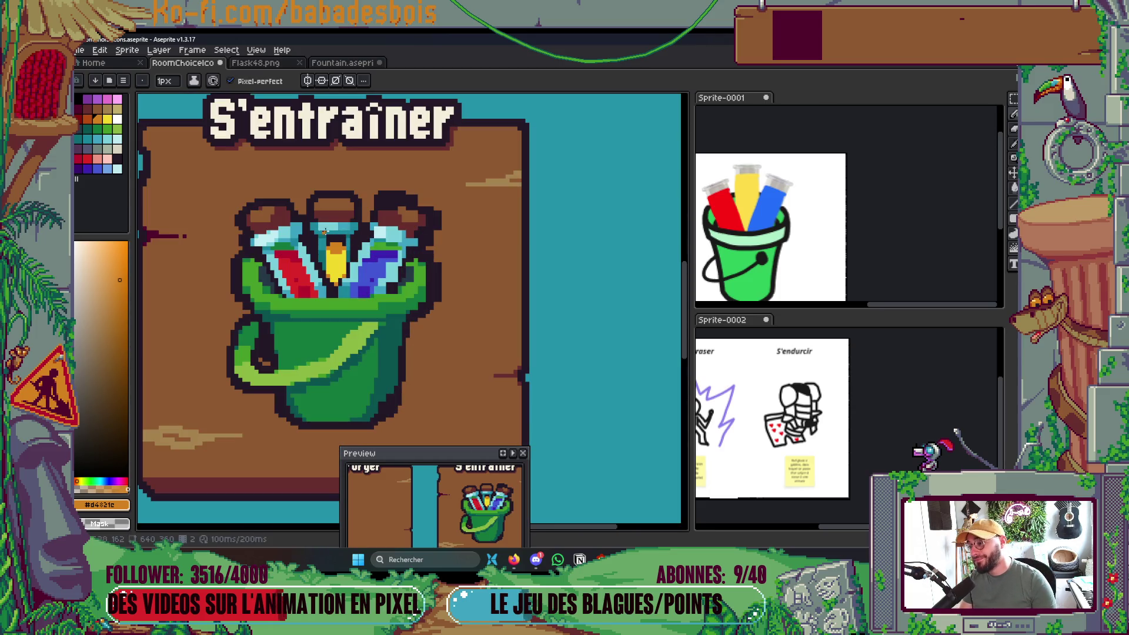
pyautogui.scroll(4, 324, 231)
pyautogui.keyDown('alt'); pyautogui.click(304, 285); pyautogui.keyUp('alt')
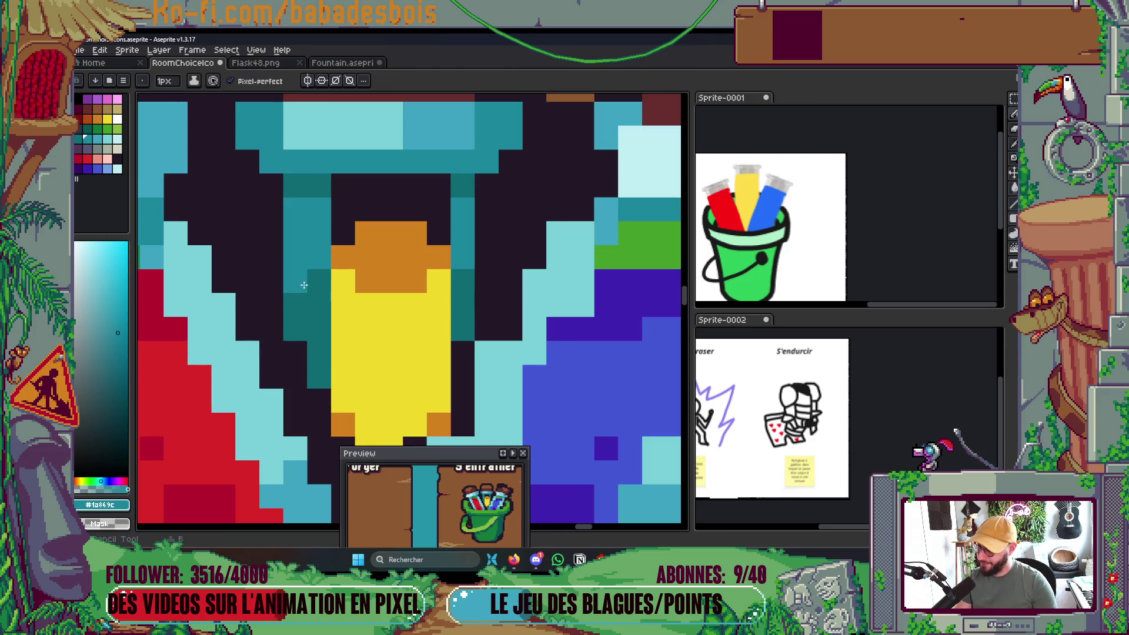
# Add dark-teal and light-teal pixels and a teal column beside the flask, then save.
pyautogui.moveTo(304, 285); pyautogui.dragTo(318, 300)
pyautogui.hotkey('ctrl', 'z')
pyautogui.scroll(-5, 475, 285)
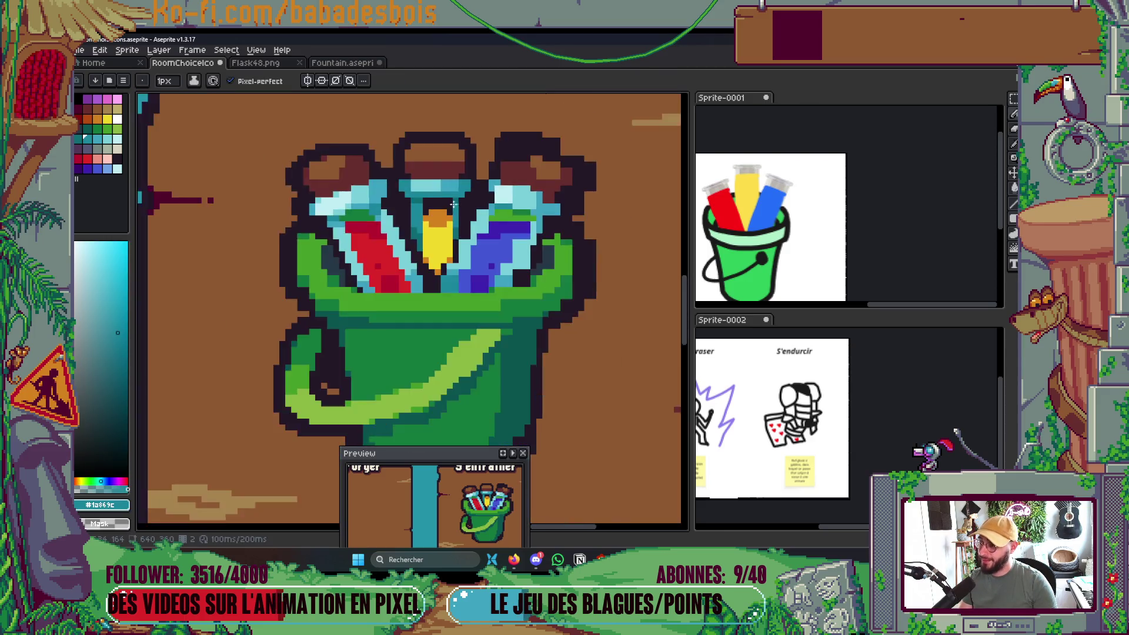
pyautogui.scroll(4, 451, 196)
pyautogui.click(448, 203)
pyautogui.moveTo(421, 240); pyautogui.dragTo(419, 288)
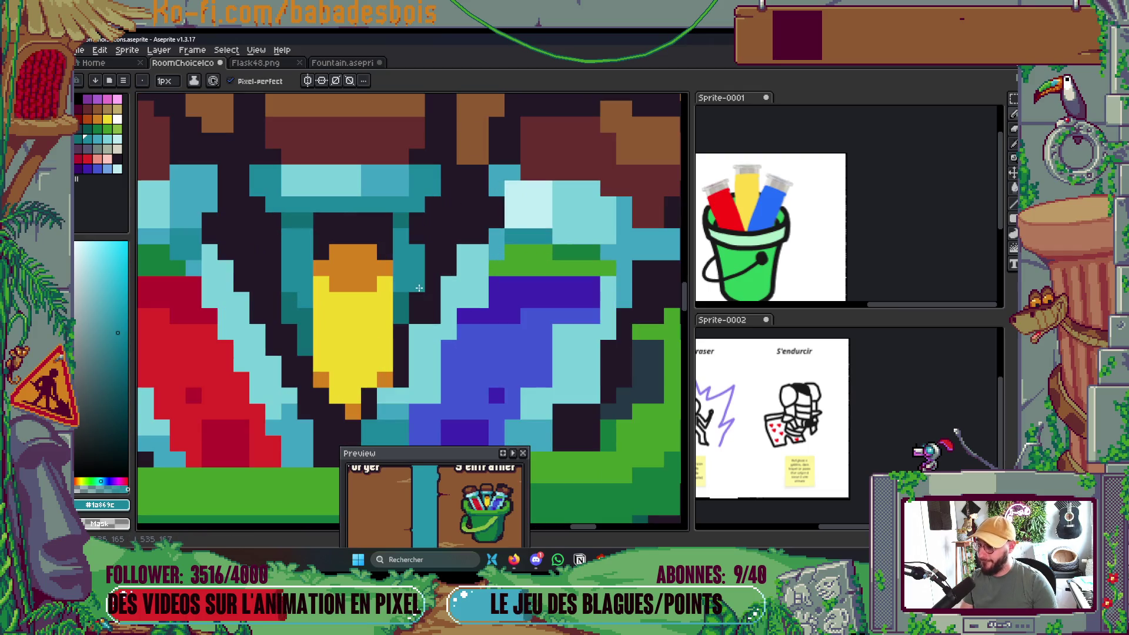
pyautogui.keyDown('alt'); pyautogui.click(408, 311); pyautogui.keyUp('alt')
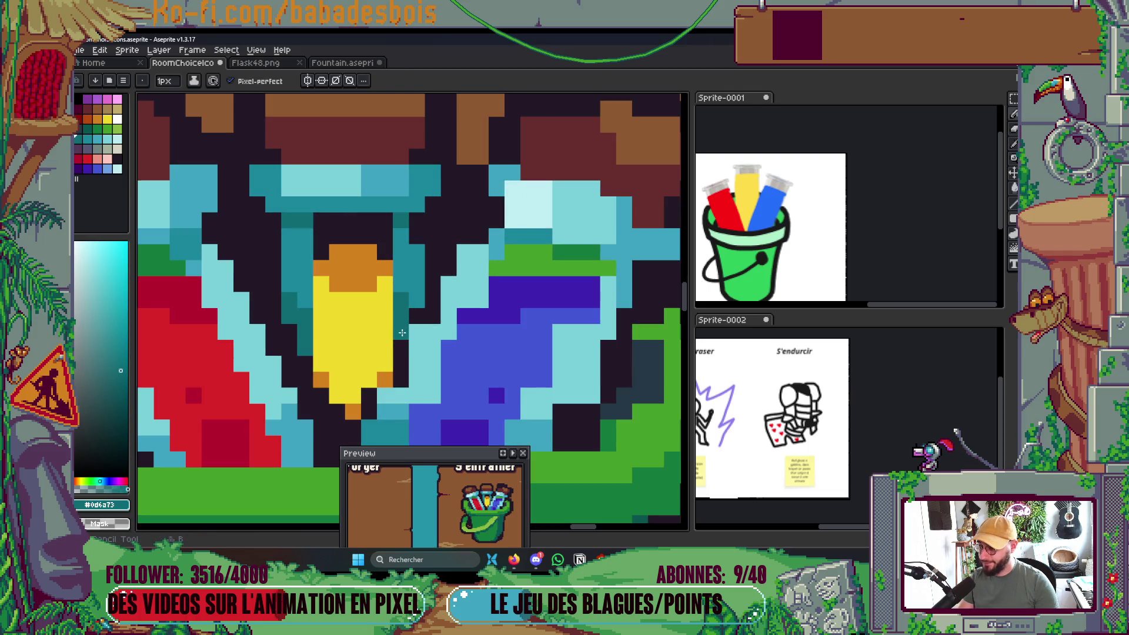
pyautogui.scroll(-5, 420, 237)
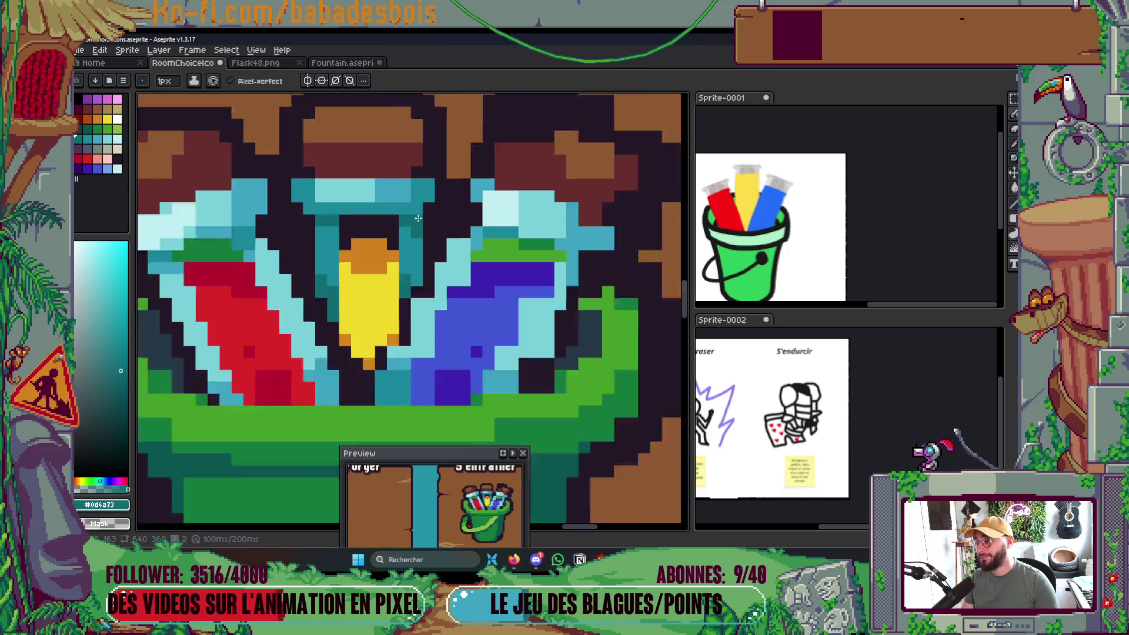
pyautogui.hotkey('ctrl', 's')
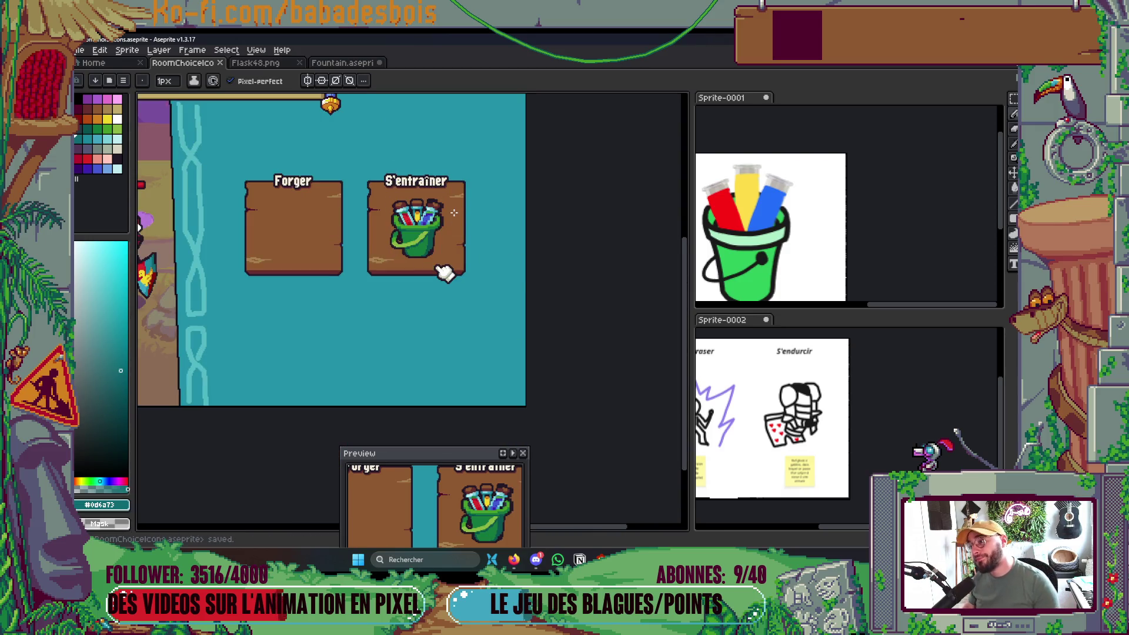
pyautogui.scroll(5, 454, 212)
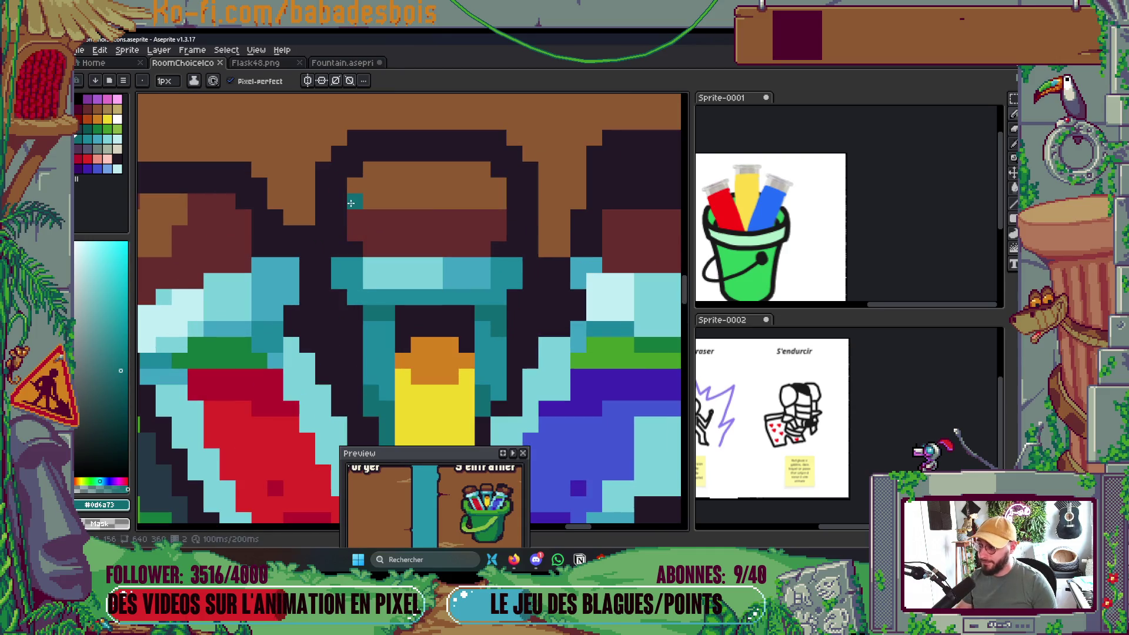
# Paint both tube-top corners dark red and save the icon.
pyautogui.keyDown('alt'); pyautogui.click(366, 217); pyautogui.keyUp('alt')
pyautogui.click(354, 201)
pyautogui.click(500, 203)
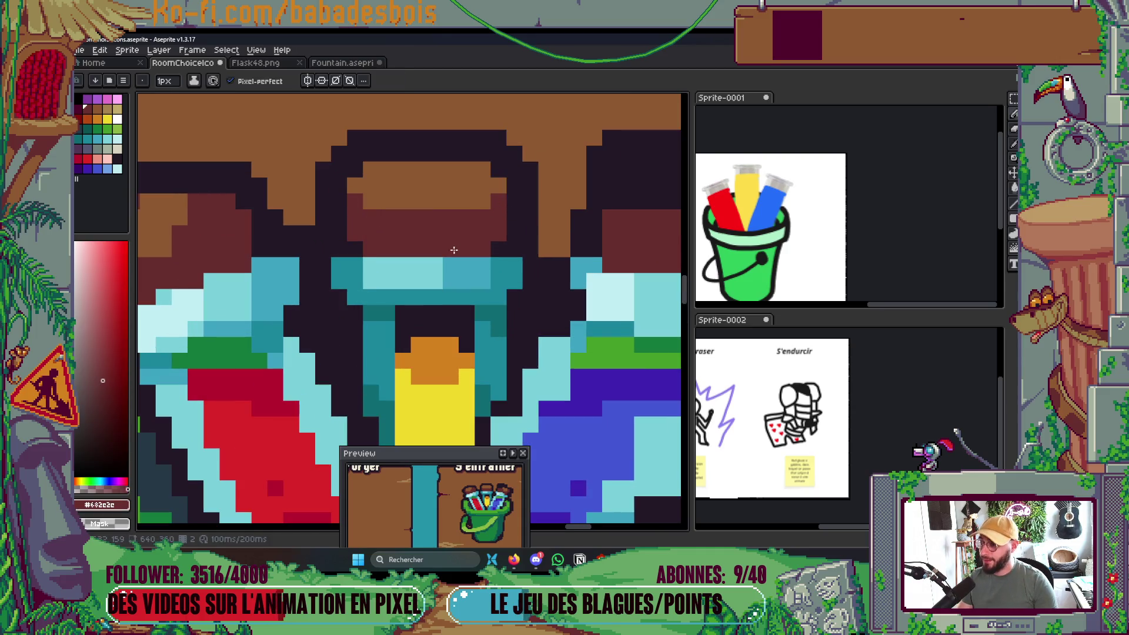
pyautogui.scroll(-5, 454, 249)
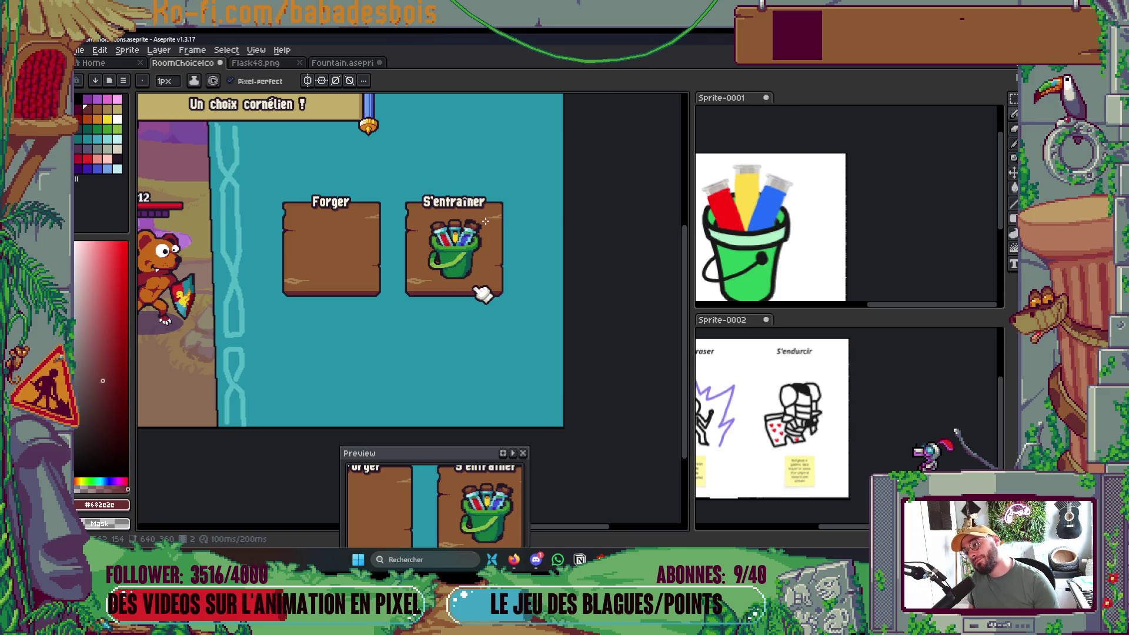
pyautogui.scroll(5, 482, 292)
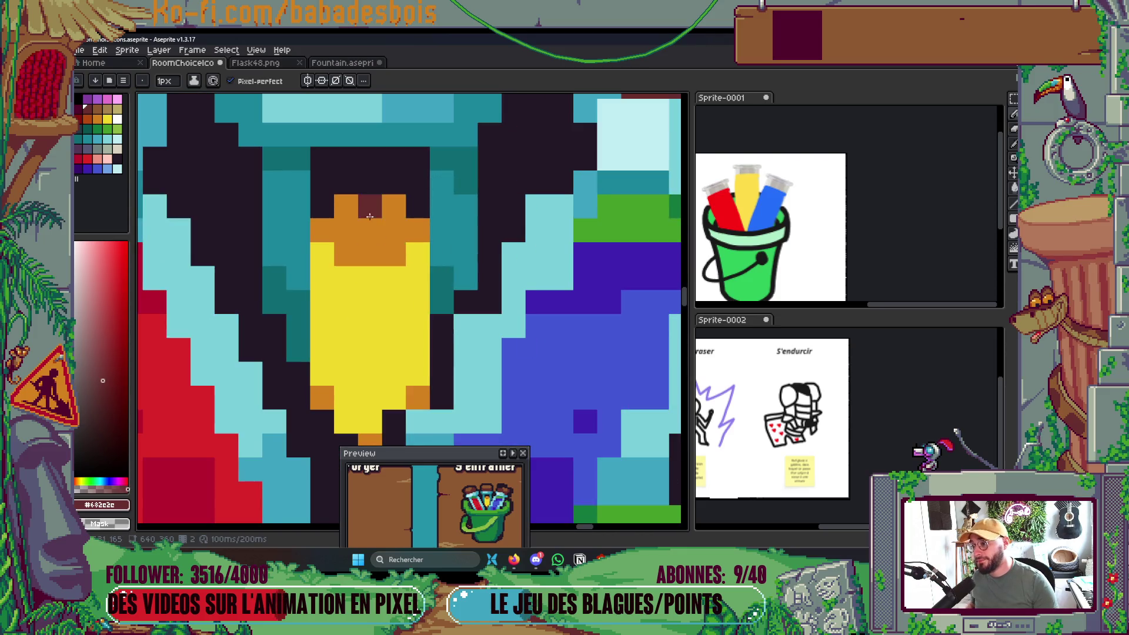
pyautogui.keyDown('alt'); pyautogui.click(332, 221); pyautogui.keyUp('alt')
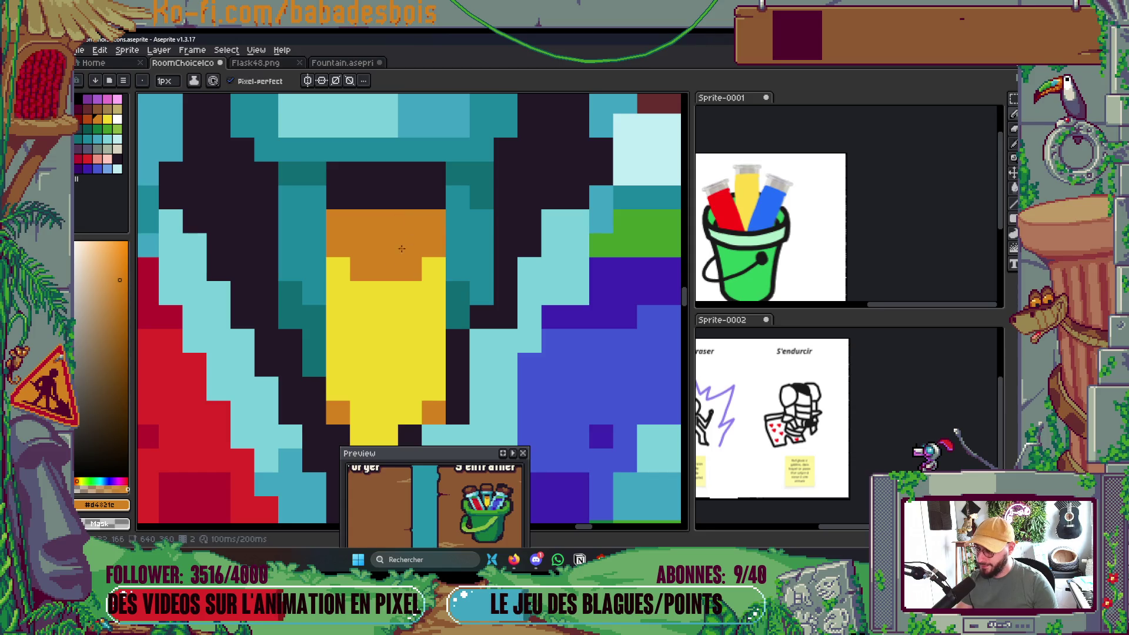
pyautogui.scroll(-5, 401, 248)
pyautogui.hotkey('ctrl', 's')
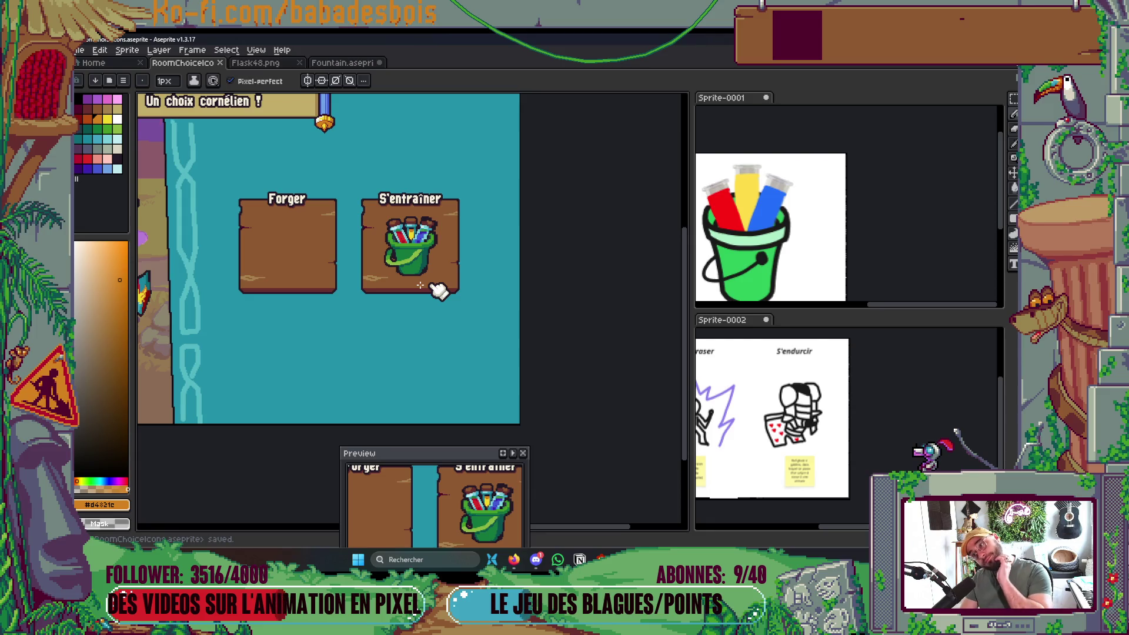
pyautogui.scroll(6, 410, 208)
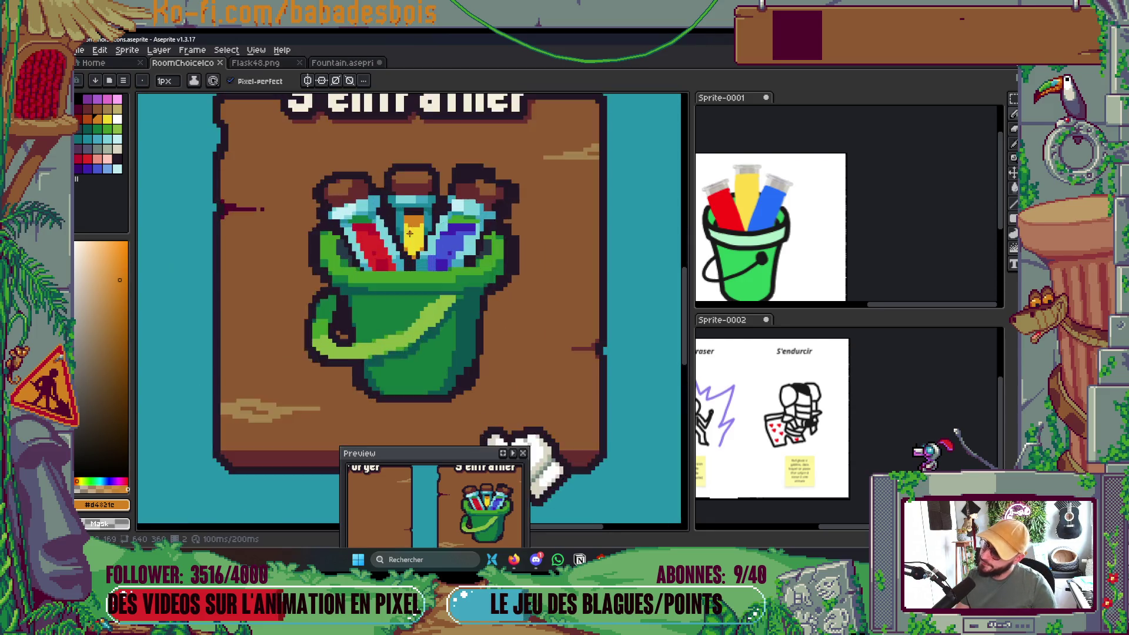
pyautogui.scroll(-3, 364, 219)
pyautogui.scroll(1, 364, 219)
pyautogui.hotkey('ctrl', 's')
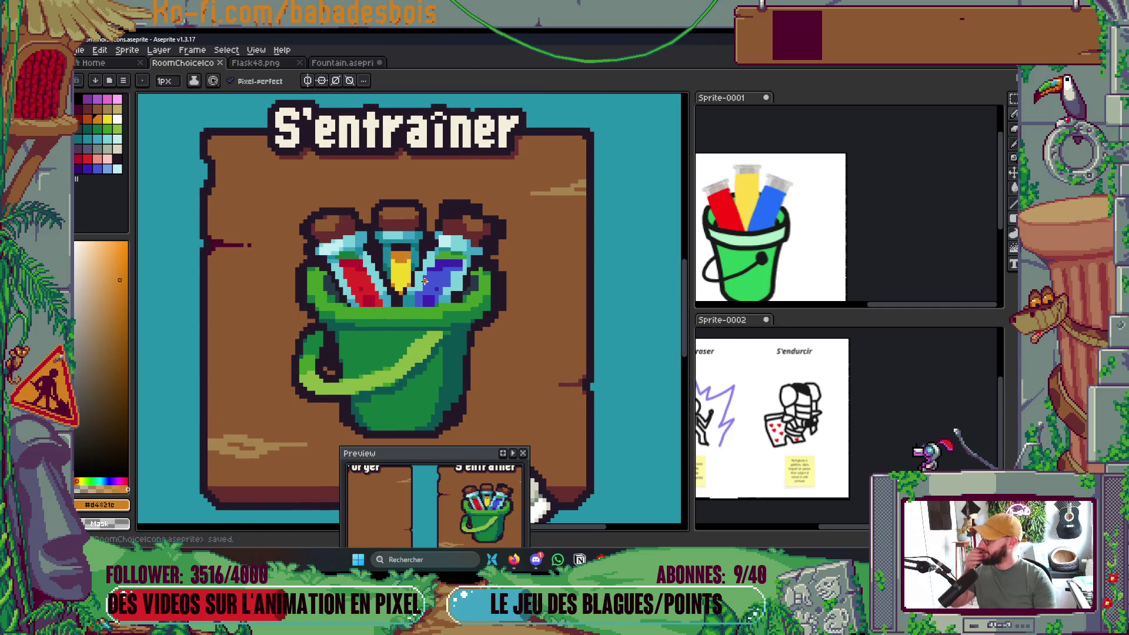
pyautogui.scroll(3, 389, 250)
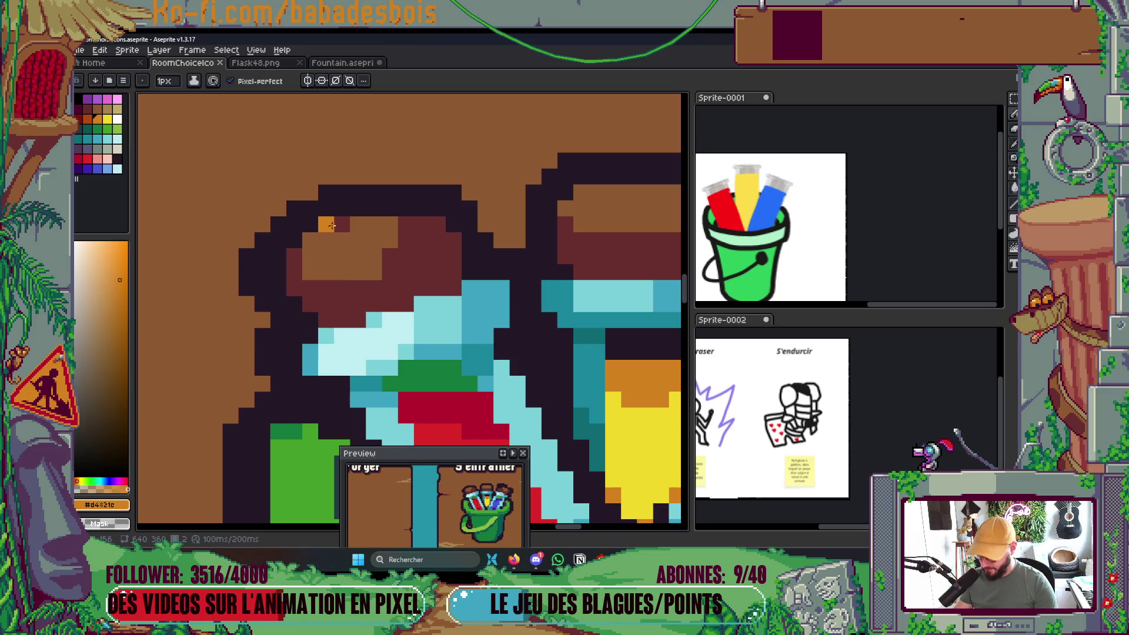
# Extend the cap's dark outline over a maroon pixel and repaint two left outline pixels brown.
pyautogui.keyDown('alt'); pyautogui.click(327, 230); pyautogui.keyUp('alt')
pyautogui.click(342, 224)
pyautogui.hotkey('ctrl', 'z')
pyautogui.moveTo(457, 250); pyautogui.dragTo(458, 261)
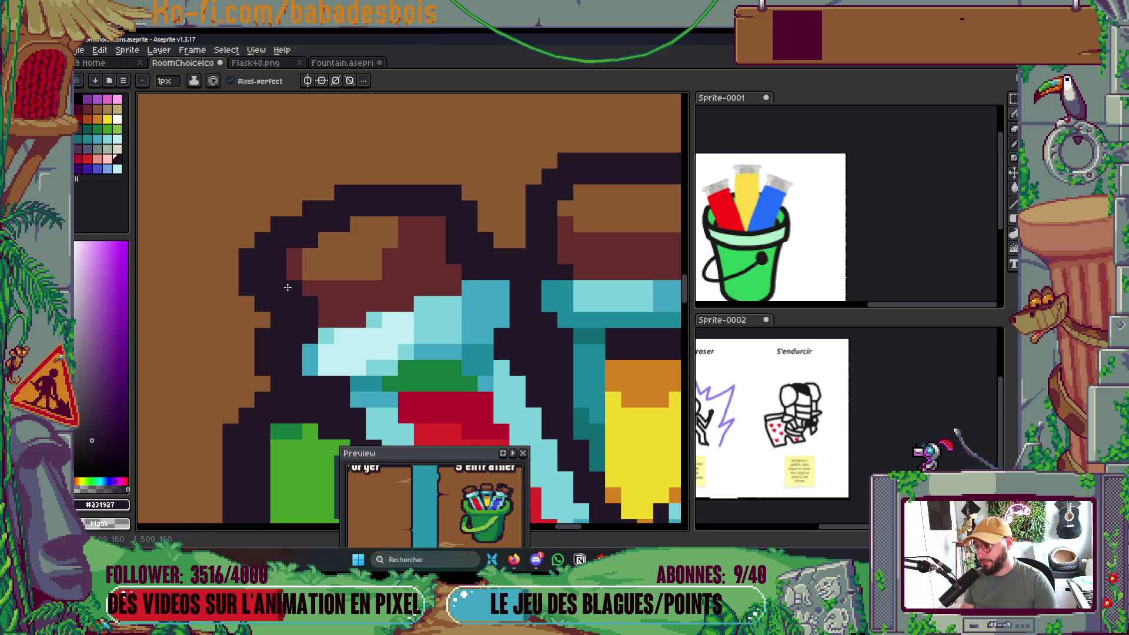
pyautogui.moveTo(262, 297); pyautogui.dragTo(251, 286)
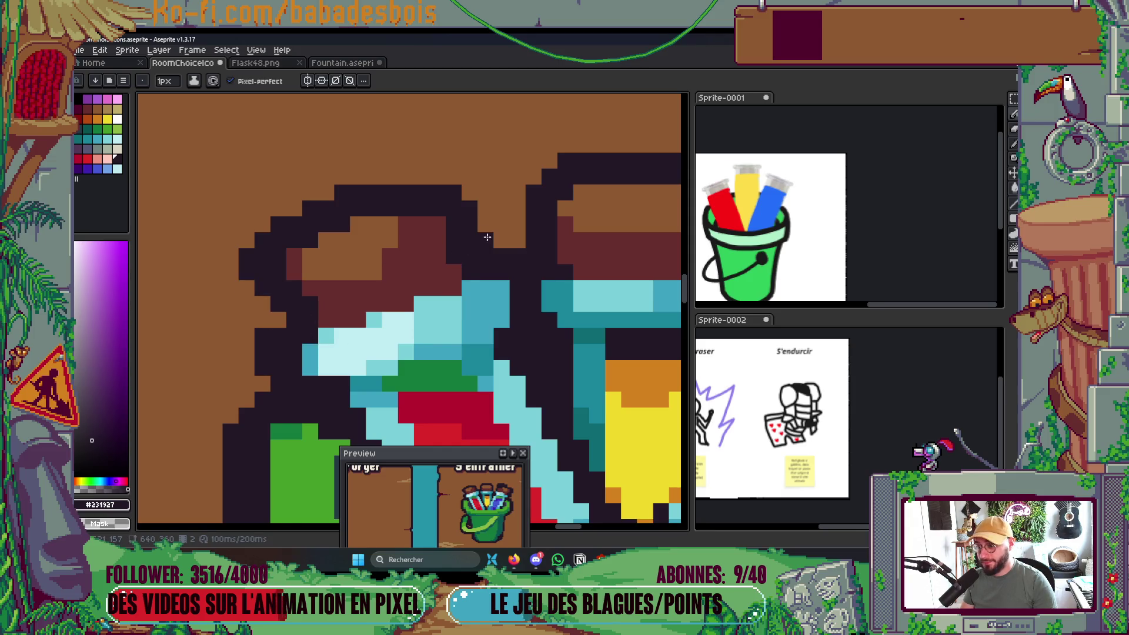
pyautogui.scroll(-8, 528, 236)
pyautogui.scroll(8, 411, 246)
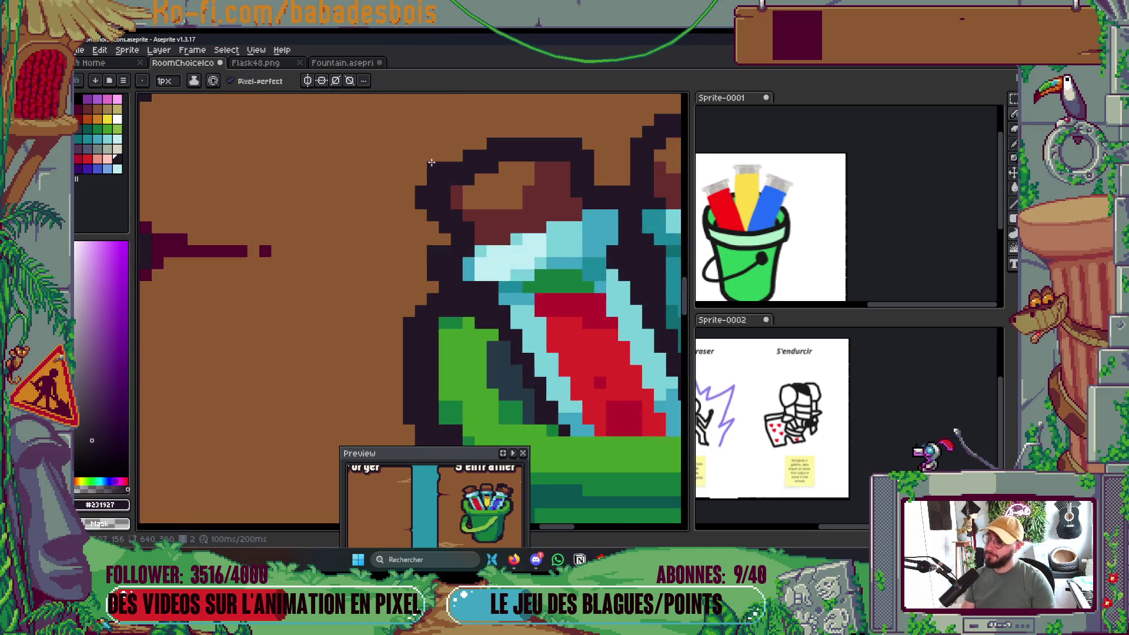
# Clean up the bucket rim, turning its stray dark pixels dark red.
pyautogui.moveTo(480, 203); pyautogui.dragTo(480, 278)
pyautogui.scroll(-8, 480, 279)
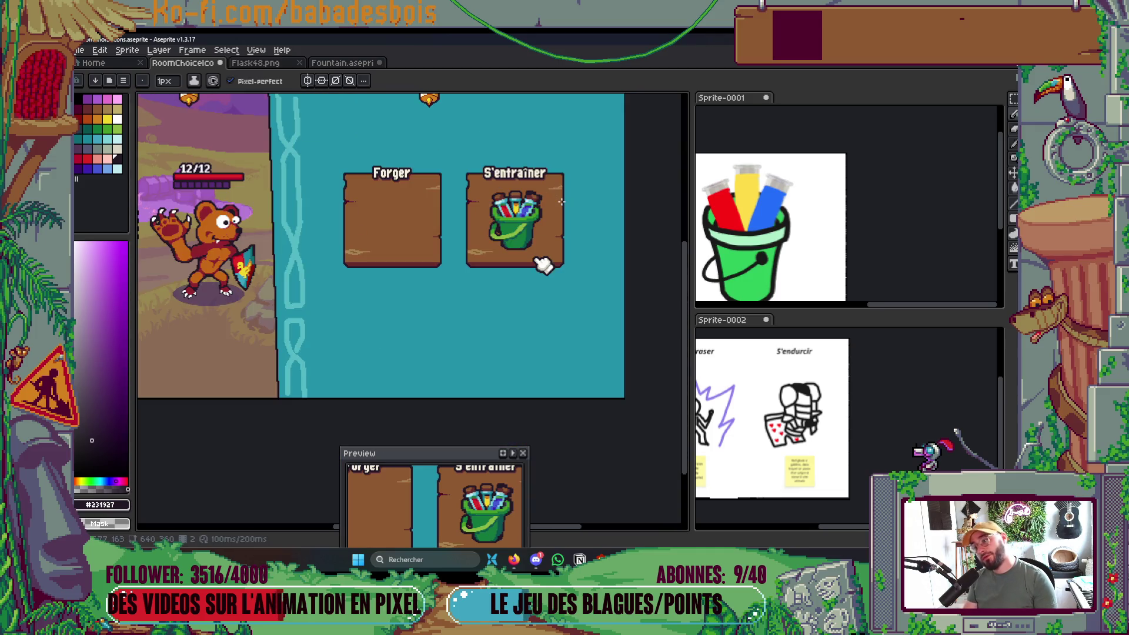
pyautogui.scroll(8, 539, 264)
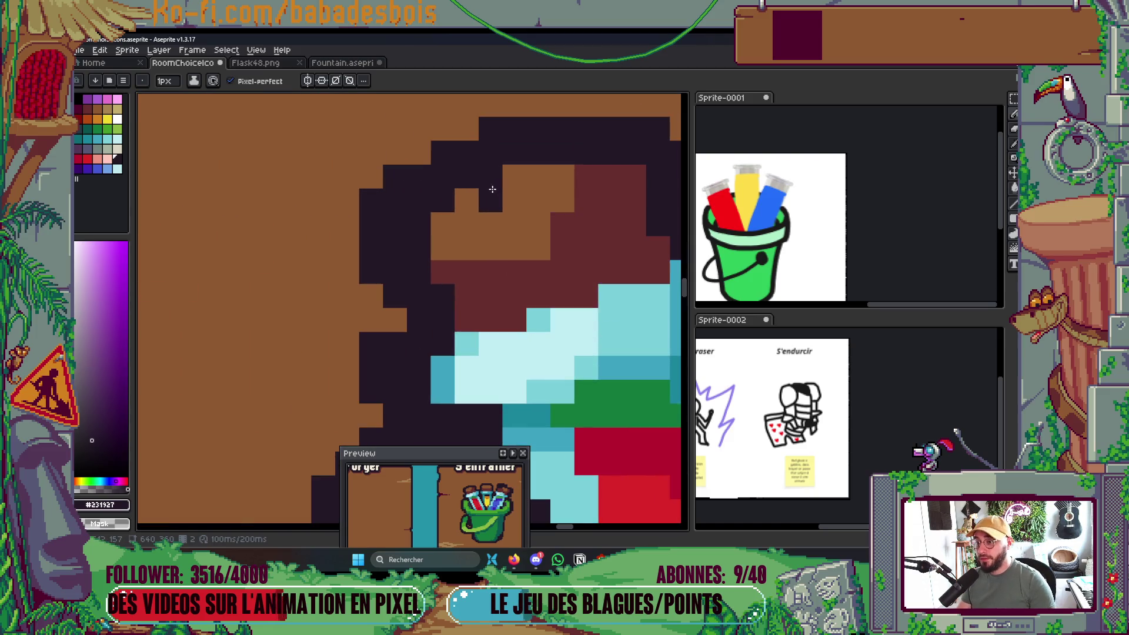
pyautogui.click(566, 250)
pyautogui.keyDown('alt'); pyautogui.click(588, 253); pyautogui.keyUp('alt')
pyautogui.click(566, 250)
pyautogui.moveTo(470, 249); pyautogui.dragTo(496, 250)
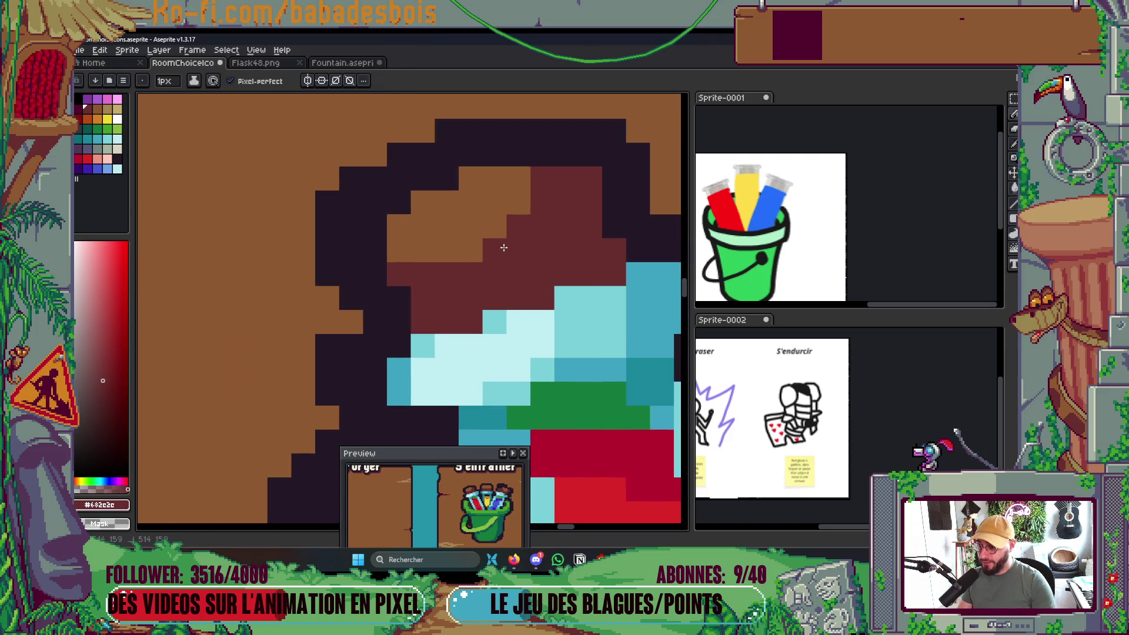
# Turn another stray rim pixel dark red and save RoomChoiceIcons.aseprite.
pyautogui.click(447, 178)
pyautogui.scroll(-5, 541, 234)
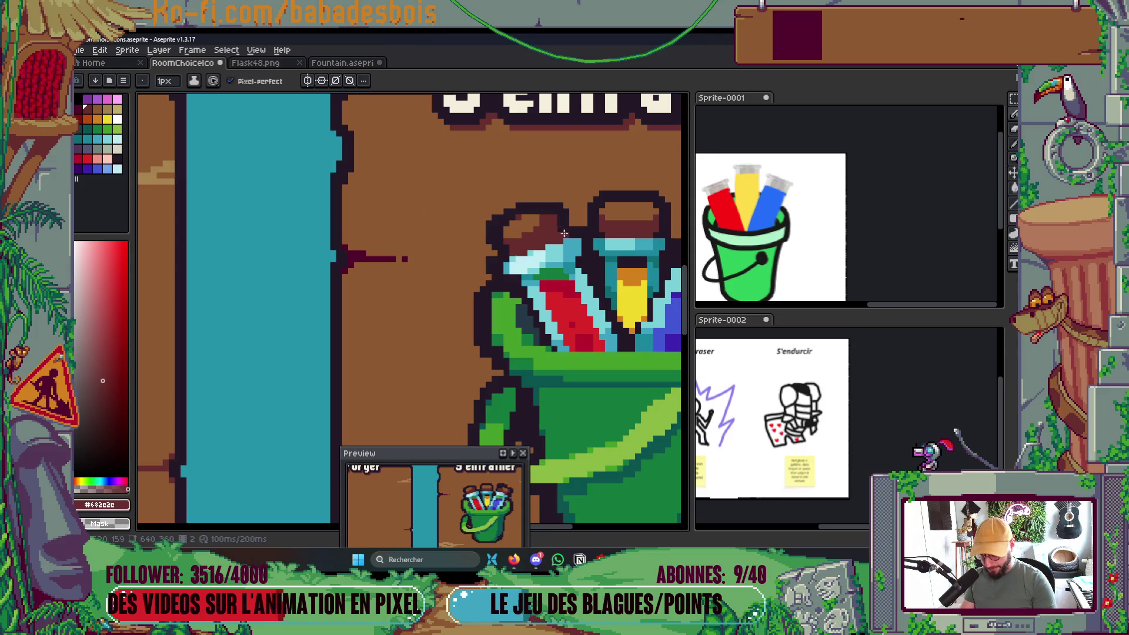
pyautogui.press('v')
pyautogui.press('b')
pyautogui.hotkey('ctrl', 's')
pyautogui.scroll(-3, 646, 216)
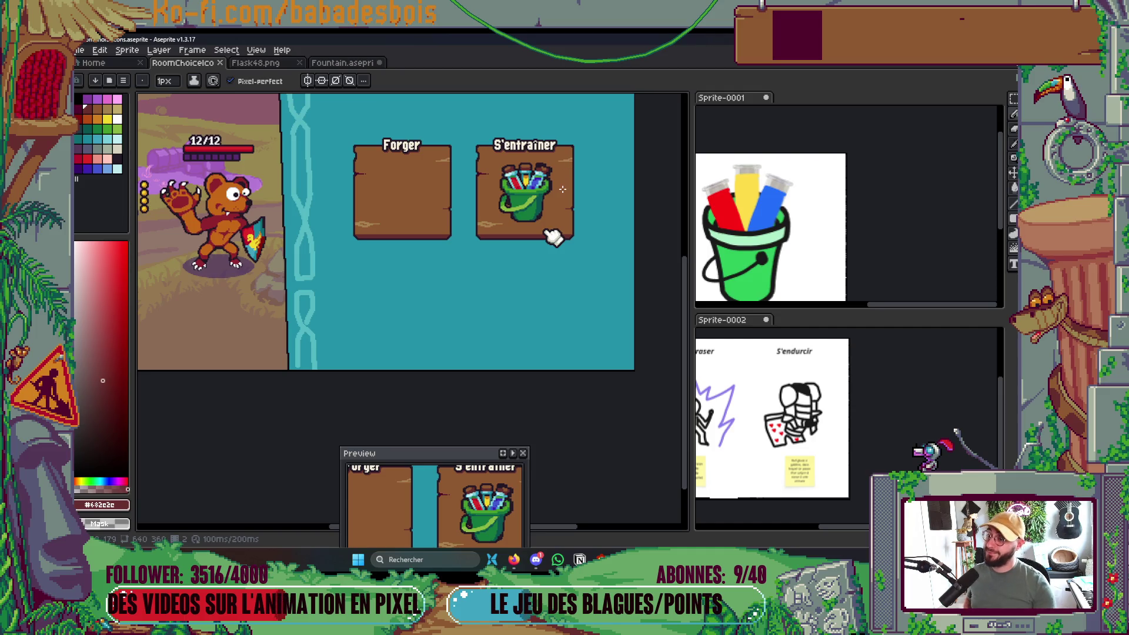
pyautogui.scroll(6, 571, 181)
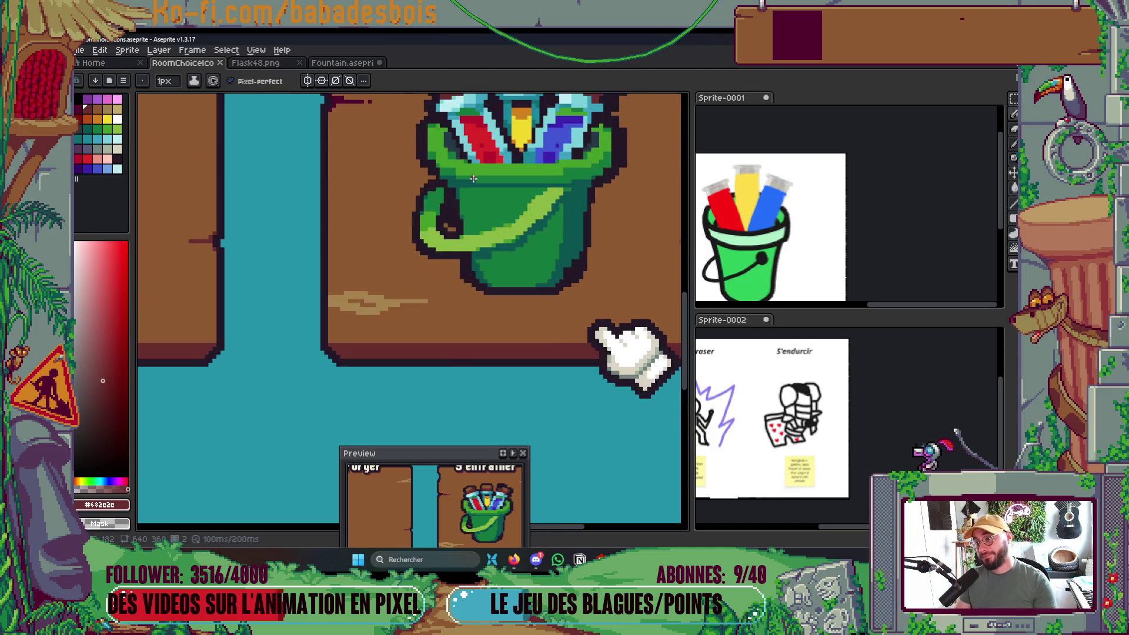
# Sample the bucket's dark green and the dark outline colour, then save the file again.
pyautogui.press('i')
pyautogui.click(403, 341)
pyautogui.press('b')
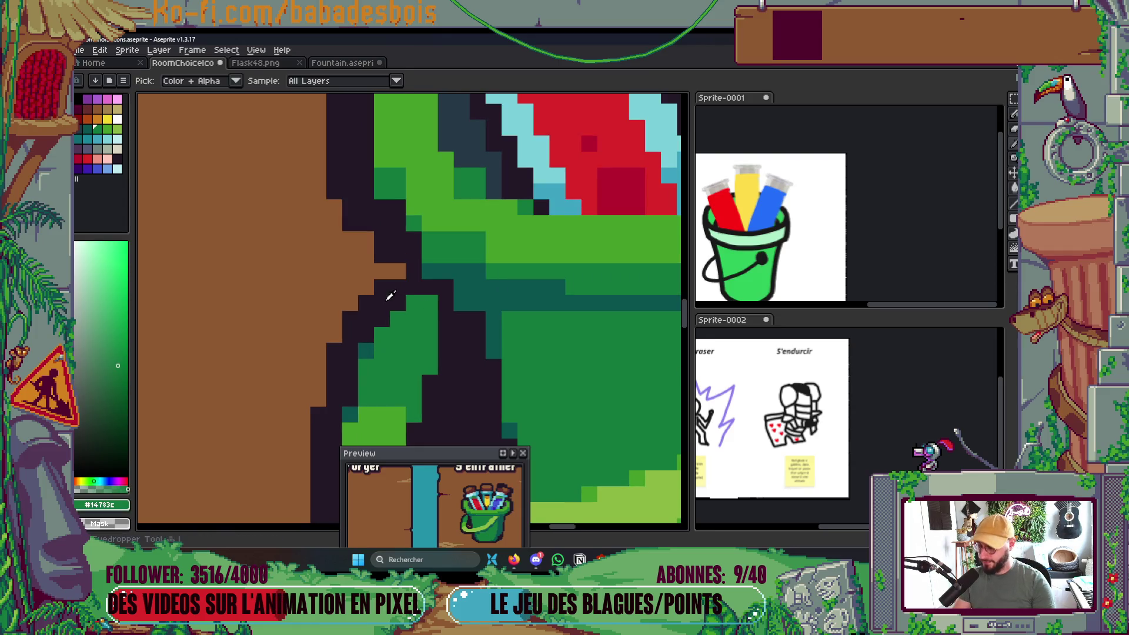
pyautogui.keyDown('alt'); pyautogui.click(390, 296); pyautogui.keyUp('alt')
pyautogui.scroll(-3, 408, 270)
pyautogui.scroll(-3, 408, 270)
pyautogui.hotkey('ctrl', 's')
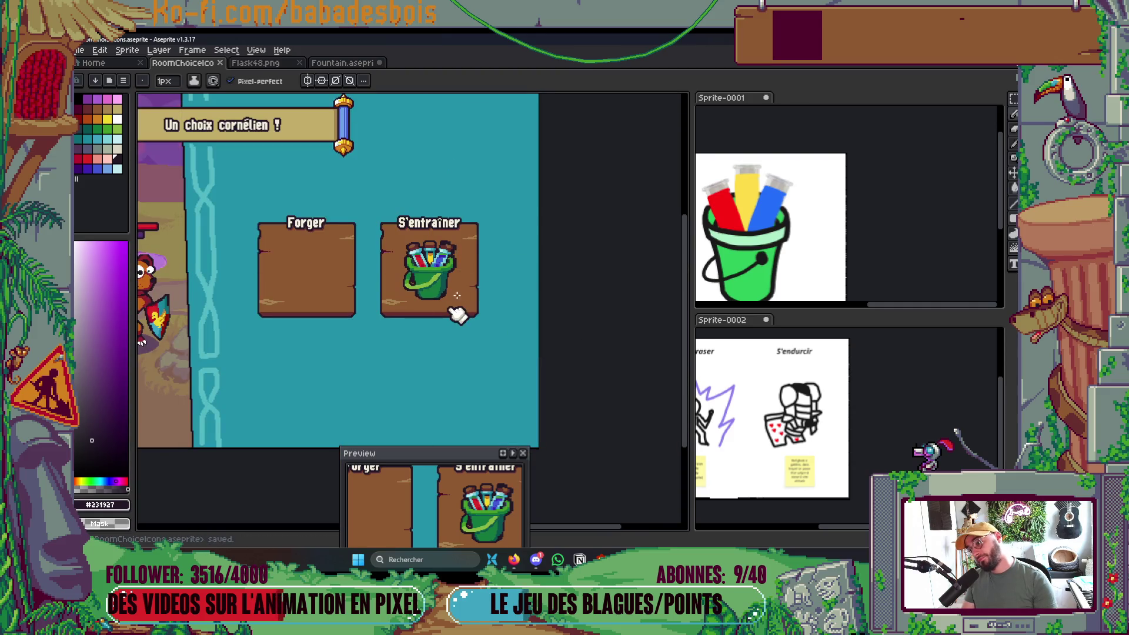
pyautogui.scroll(5, 346, 281)
pyautogui.scroll(2, 346, 281)
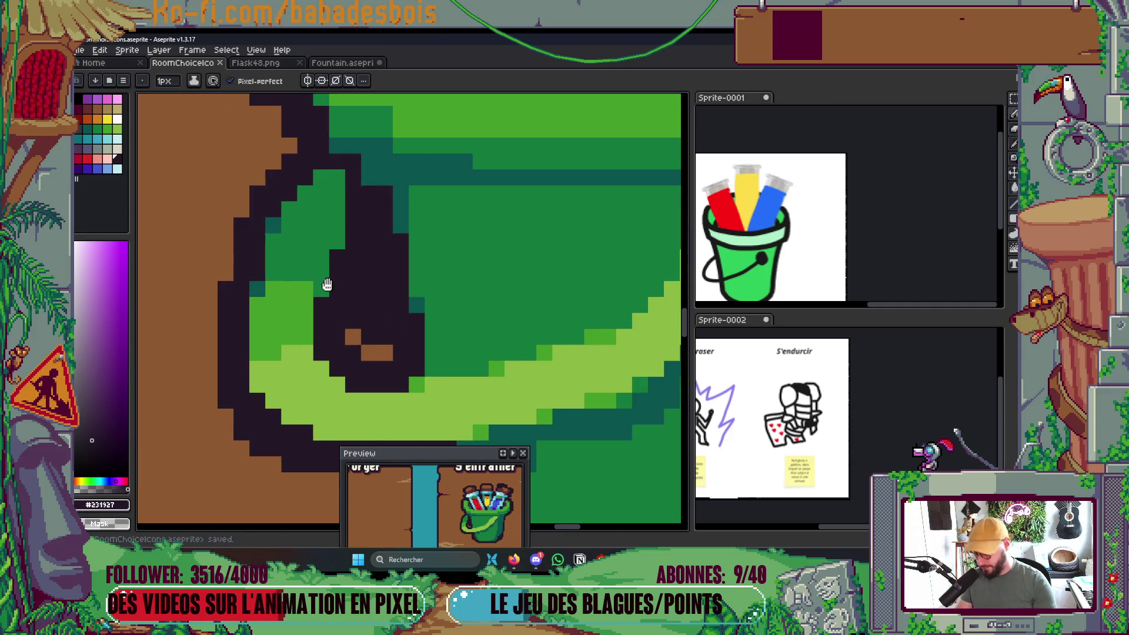
# Add dark teal shading pixels down the bucket's left handle loop.
pyautogui.keyDown('alt'); pyautogui.click(283, 227); pyautogui.keyUp('alt')
pyautogui.click(332, 265)
pyautogui.click(332, 183)
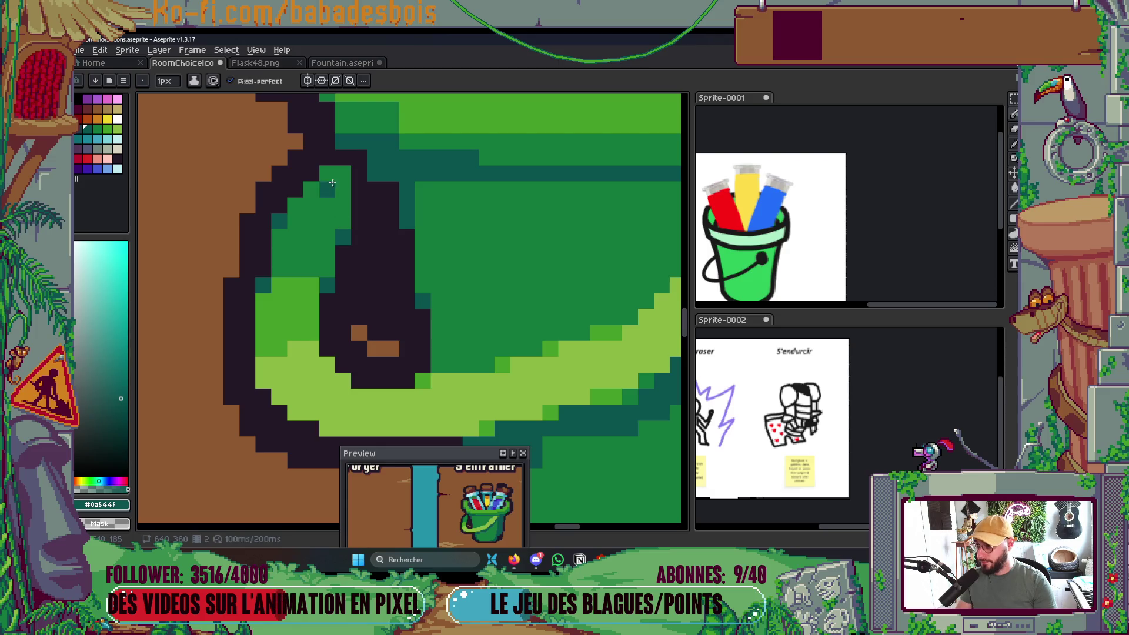
pyautogui.click(336, 206)
pyautogui.click(337, 221)
pyautogui.click(327, 175)
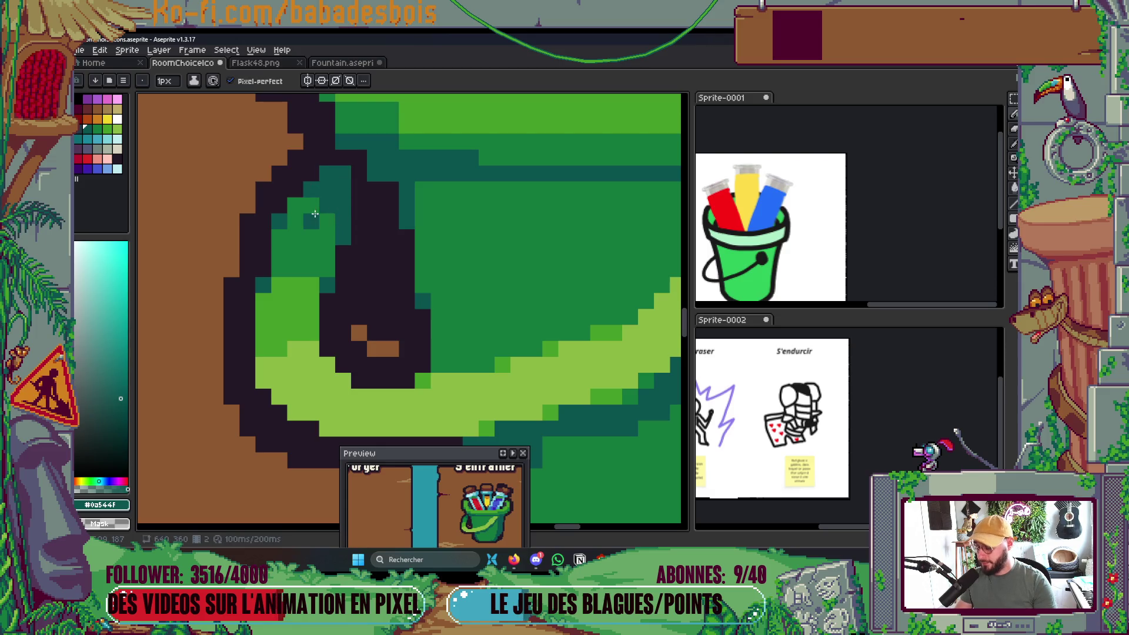
pyautogui.scroll(-4, 315, 214)
pyautogui.scroll(5, 354, 233)
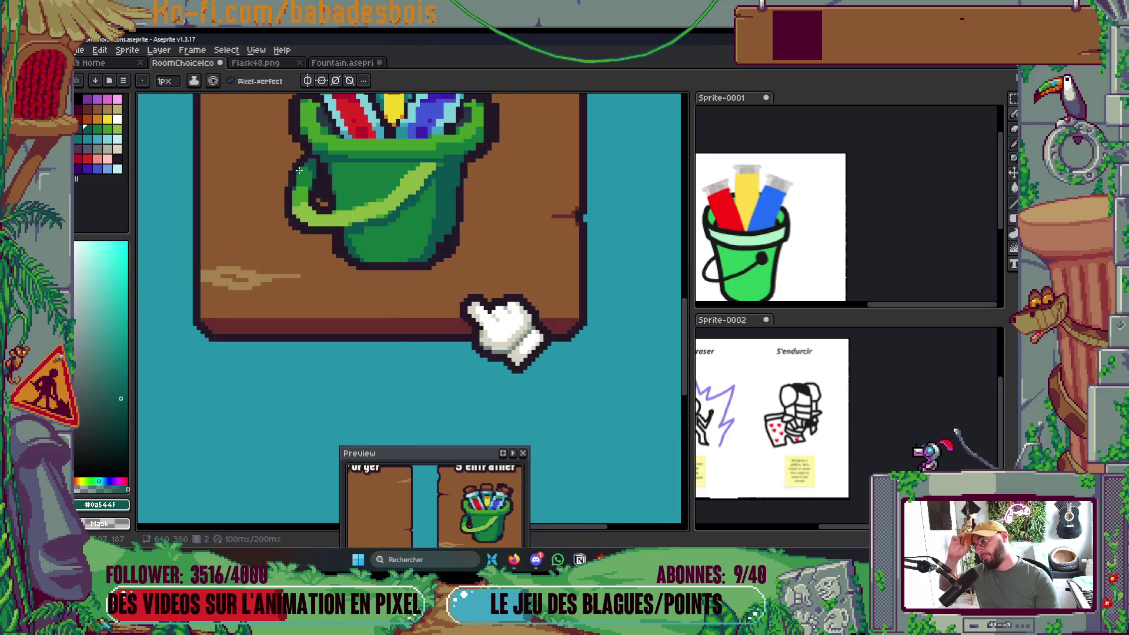
# Paint two light green highlight pixels on the handle.
pyautogui.keyDown('alt'); pyautogui.click(350, 231); pyautogui.keyUp('alt')
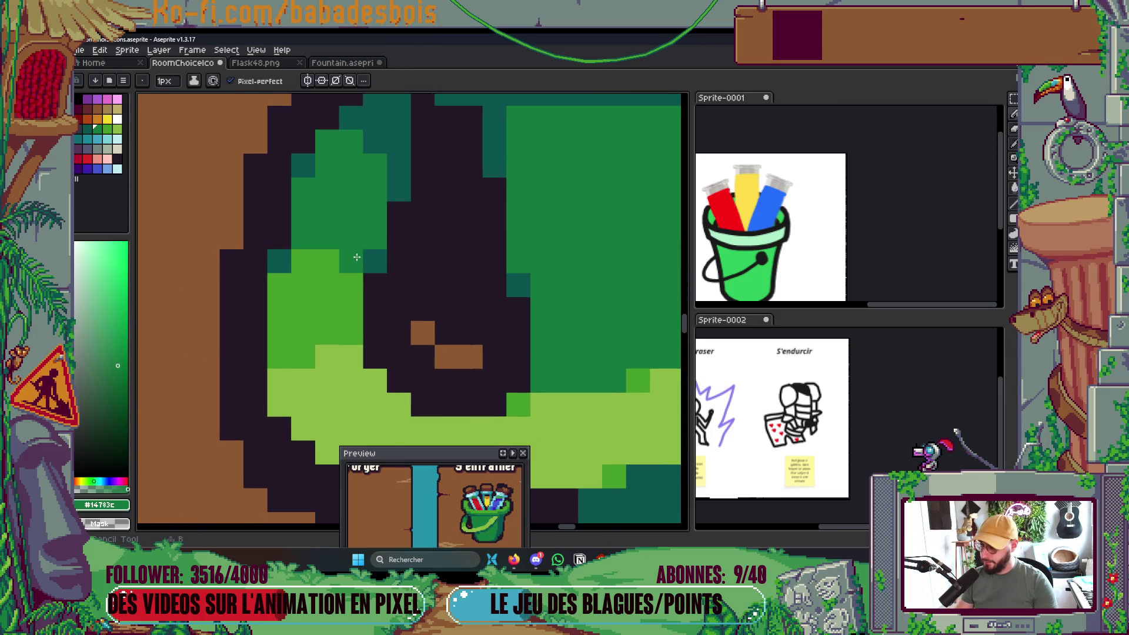
pyautogui.scroll(-4, 365, 241)
pyautogui.scroll(3, 392, 240)
pyautogui.scroll(2, 392, 240)
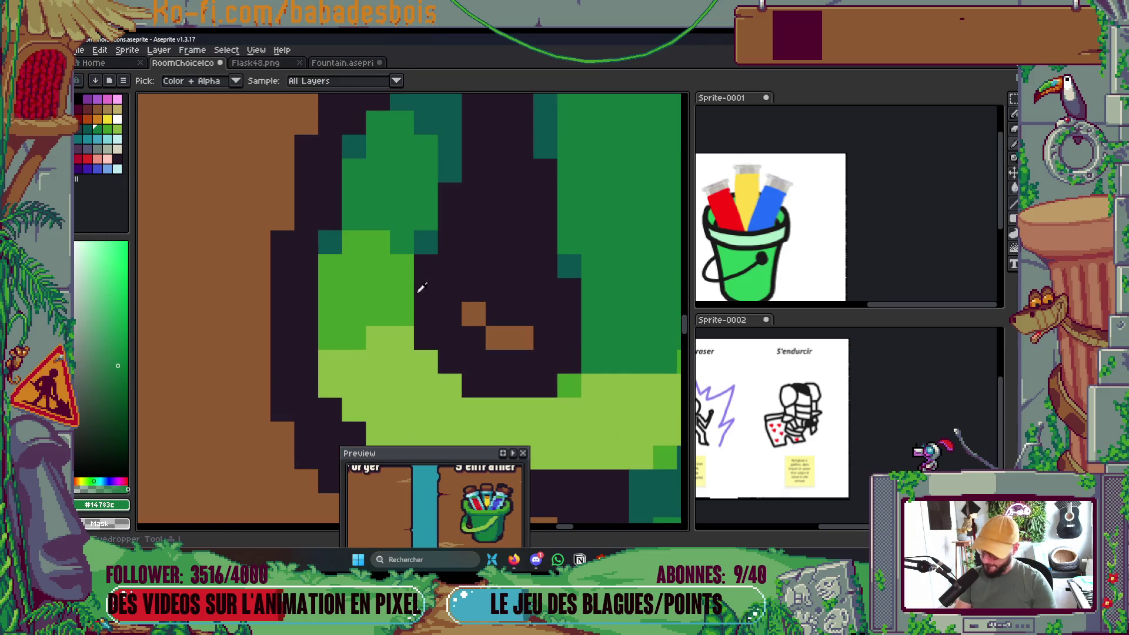
pyautogui.keyDown('alt'); pyautogui.click(383, 347); pyautogui.keyUp('alt')
pyautogui.click(377, 314)
pyautogui.click(330, 338)
pyautogui.scroll(-4, 388, 258)
pyautogui.scroll(3, 398, 265)
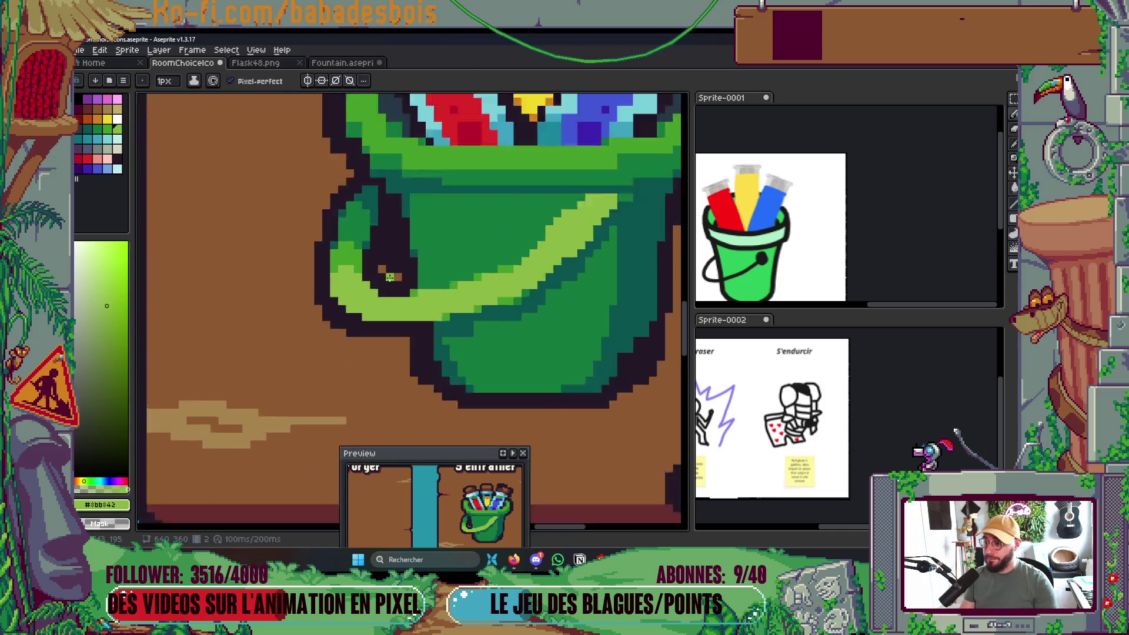
# Sample the handle's mid-green, try the Filled Rectangle tool, and save the sprite file.
pyautogui.keyDown('alt'); pyautogui.click(440, 299); pyautogui.keyUp('alt')
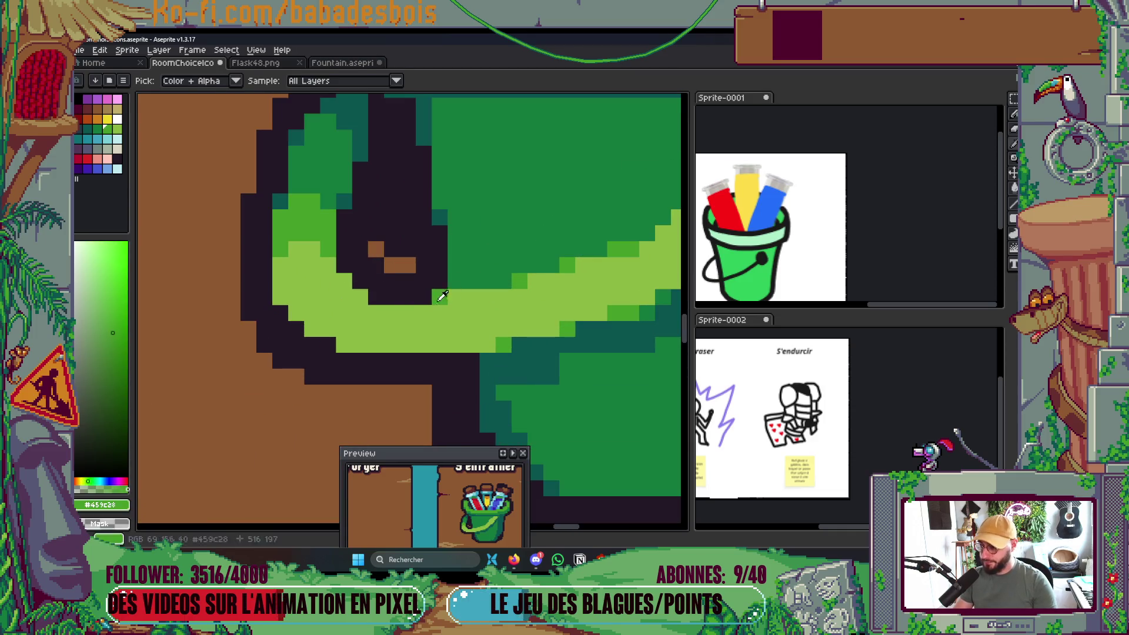
pyautogui.scroll(-3, 470, 319)
pyautogui.scroll(-2, 470, 319)
pyautogui.scroll(2, 470, 319)
pyautogui.scroll(3, 427, 285)
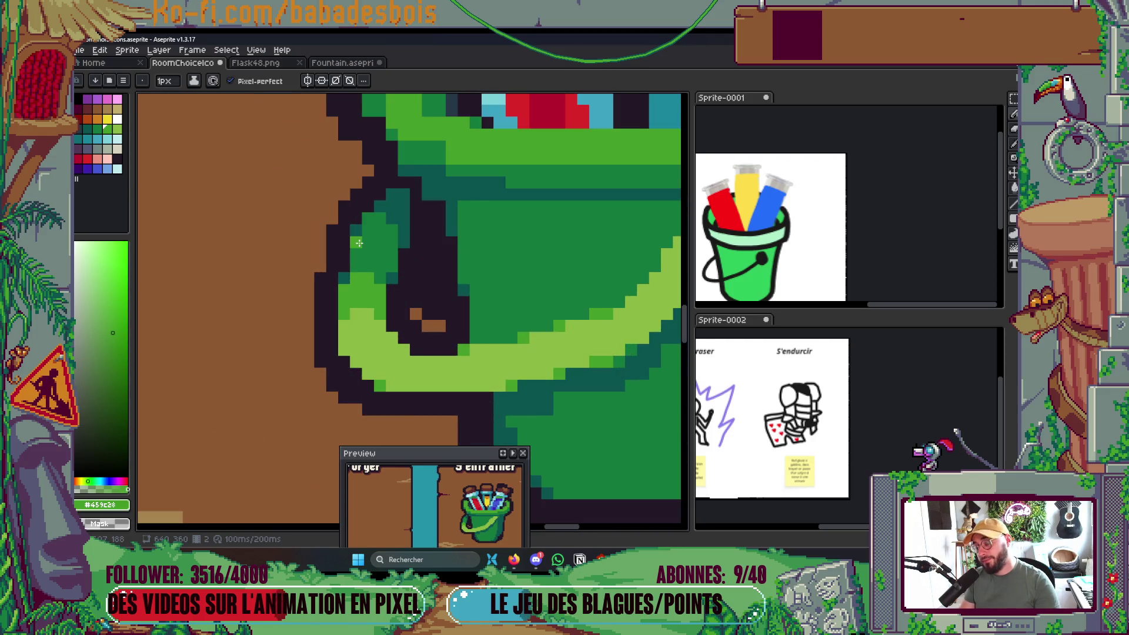
pyautogui.scroll(2, 359, 243)
pyautogui.press('u')
pyautogui.scroll(-1, 365, 252)
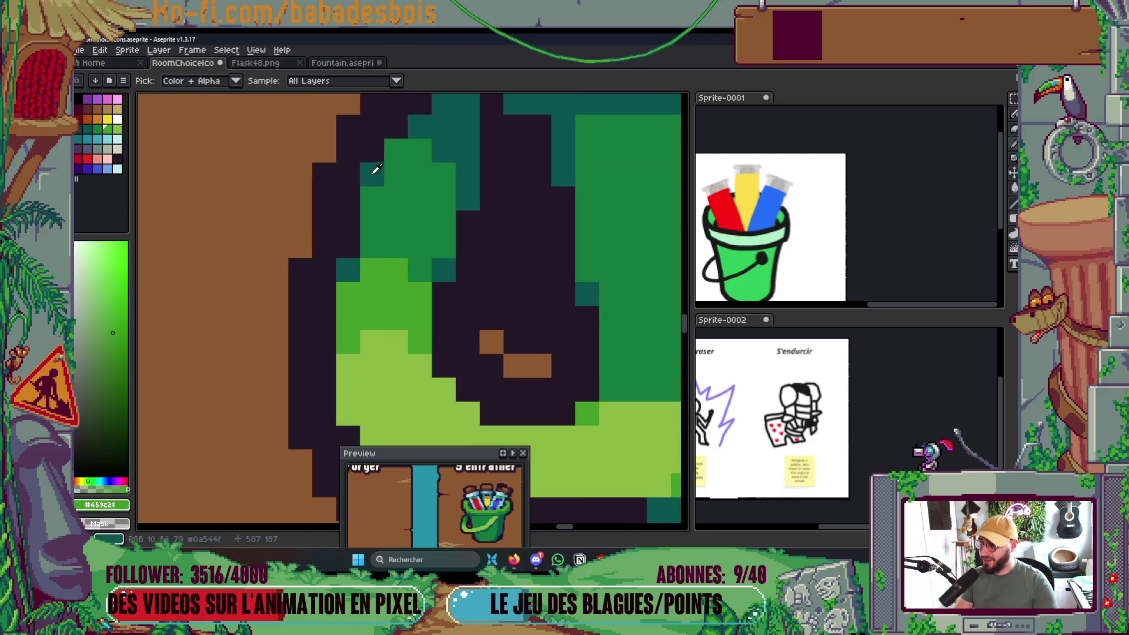
pyautogui.press('b')
pyautogui.scroll(-1, 367, 241)
pyautogui.scroll(-4, 366, 240)
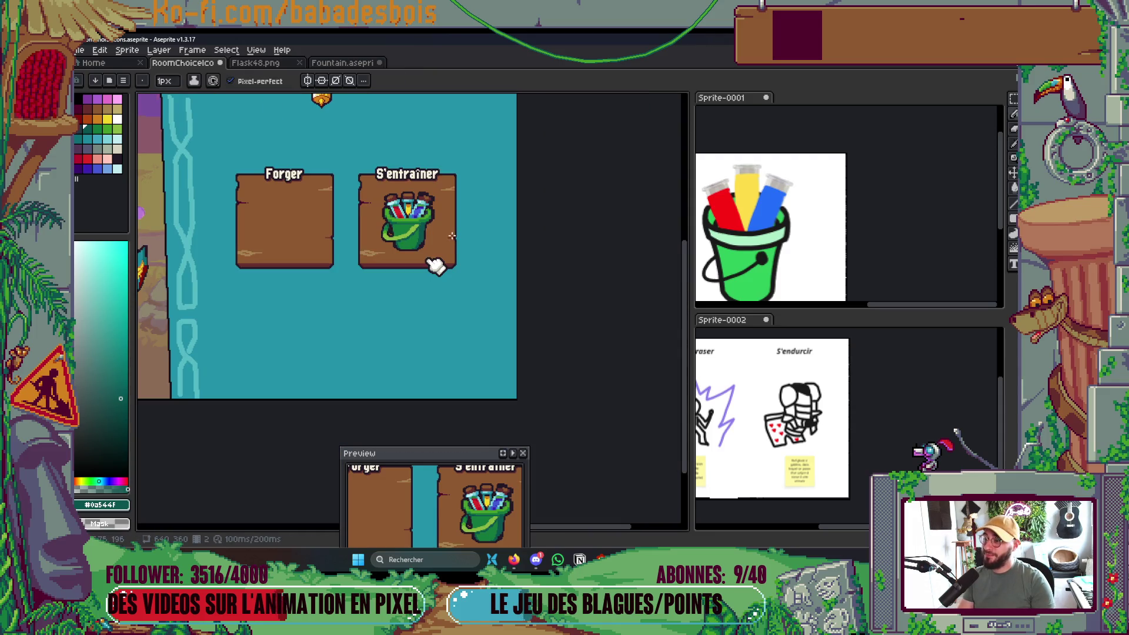
pyautogui.hotkey('ctrl', 's')
pyautogui.scroll(3, 389, 240)
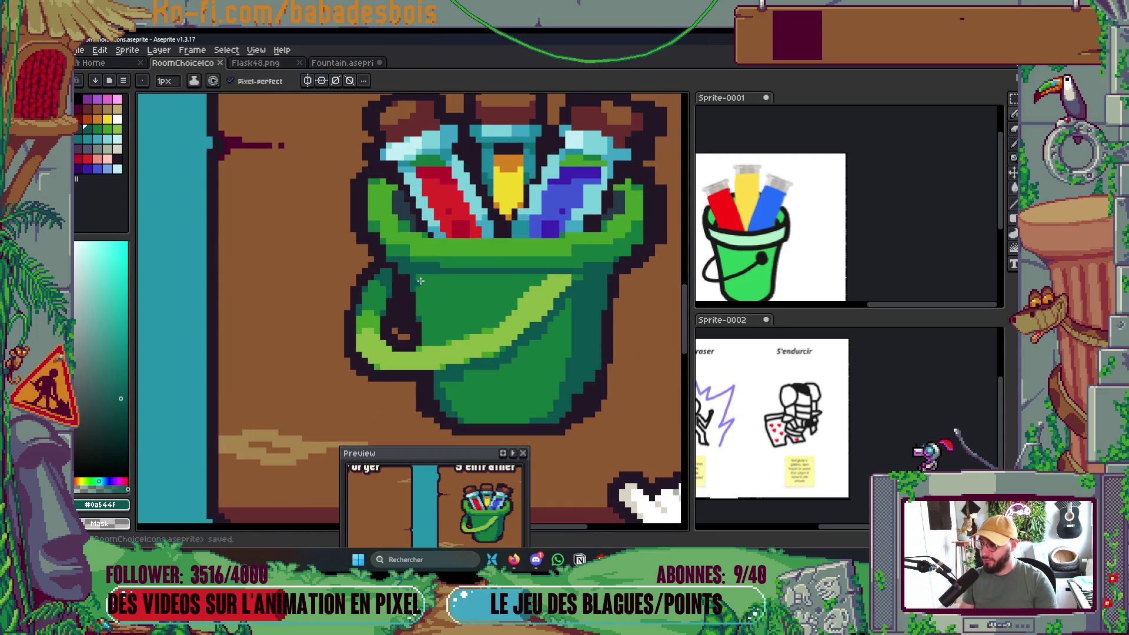
# Paint dark #231927 outline pixels along the bucket's left edge.
pyautogui.scroll(3, 382, 256)
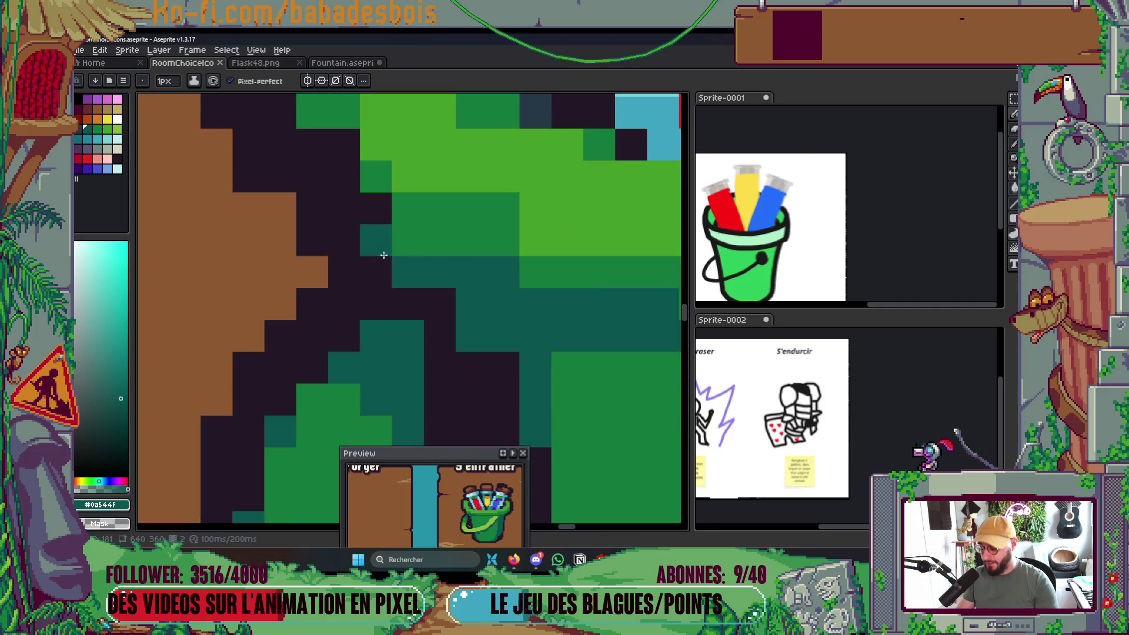
pyautogui.keyDown('alt'); pyautogui.click(329, 247); pyautogui.keyUp('alt')
pyautogui.moveTo(370, 215); pyautogui.dragTo(376, 245)
pyautogui.click(402, 251)
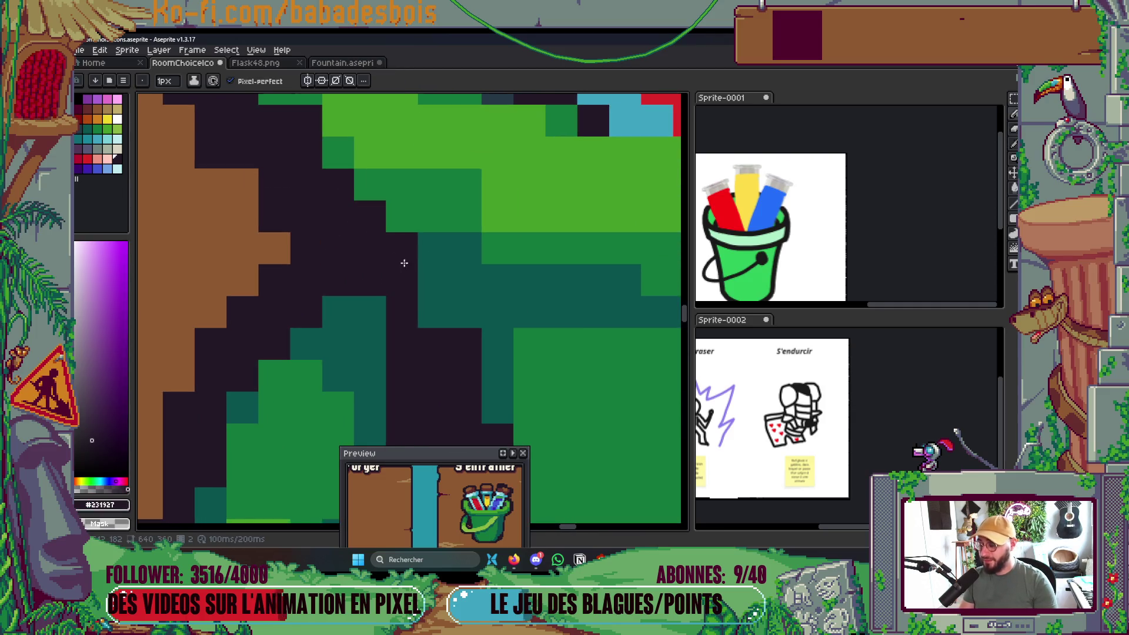
pyautogui.scroll(-4, 402, 257)
pyautogui.scroll(5, 393, 247)
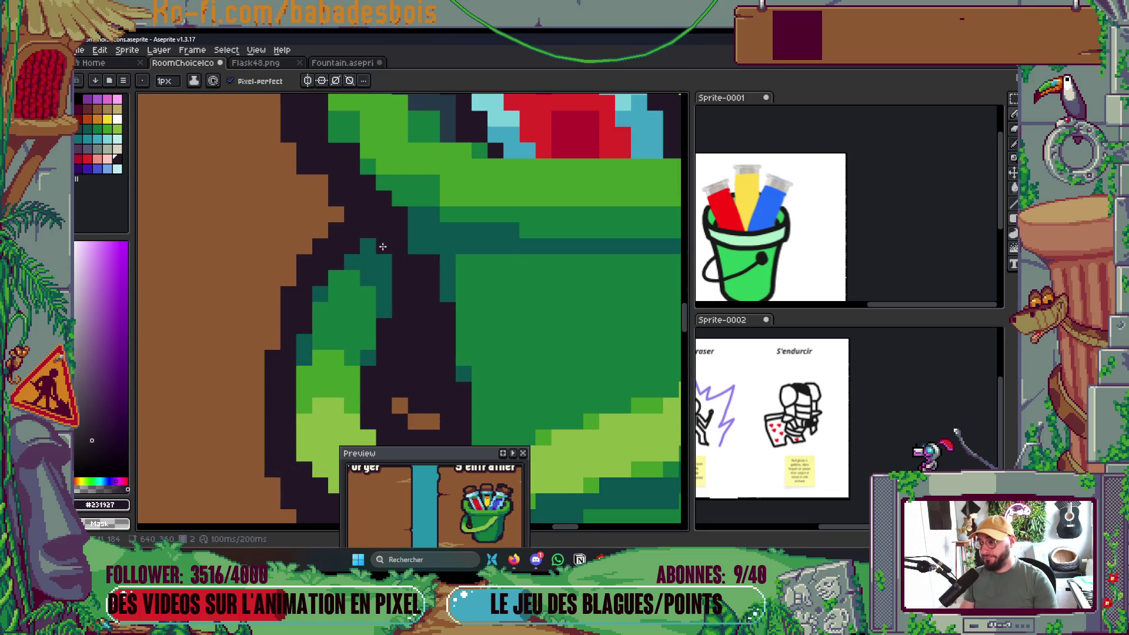
pyautogui.scroll(-4, 382, 247)
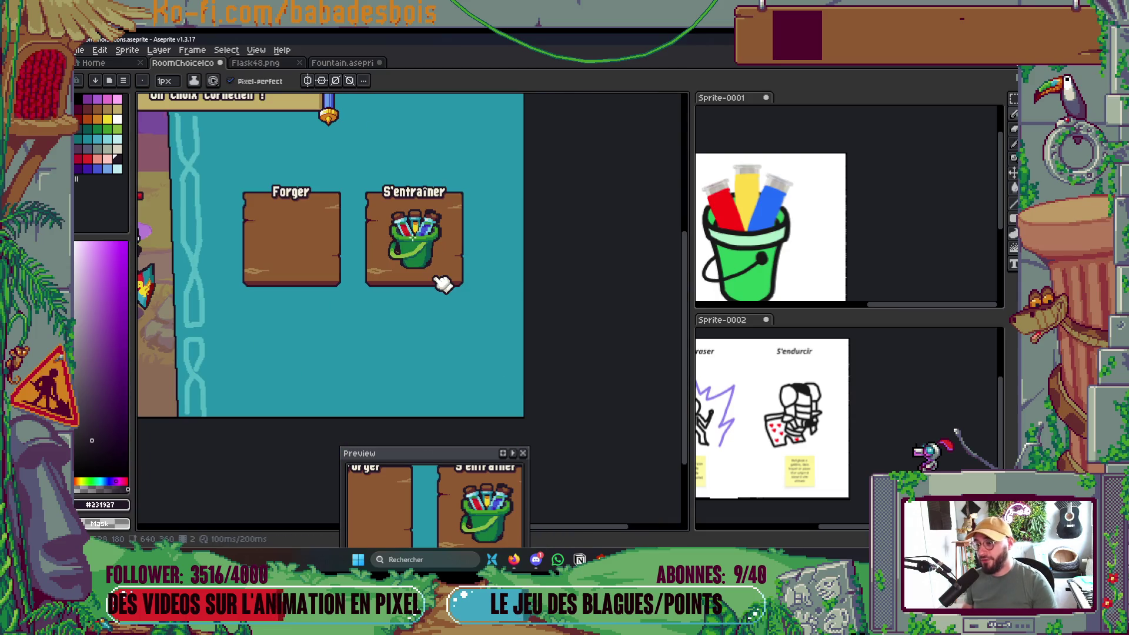
pyautogui.scroll(5, 442, 285)
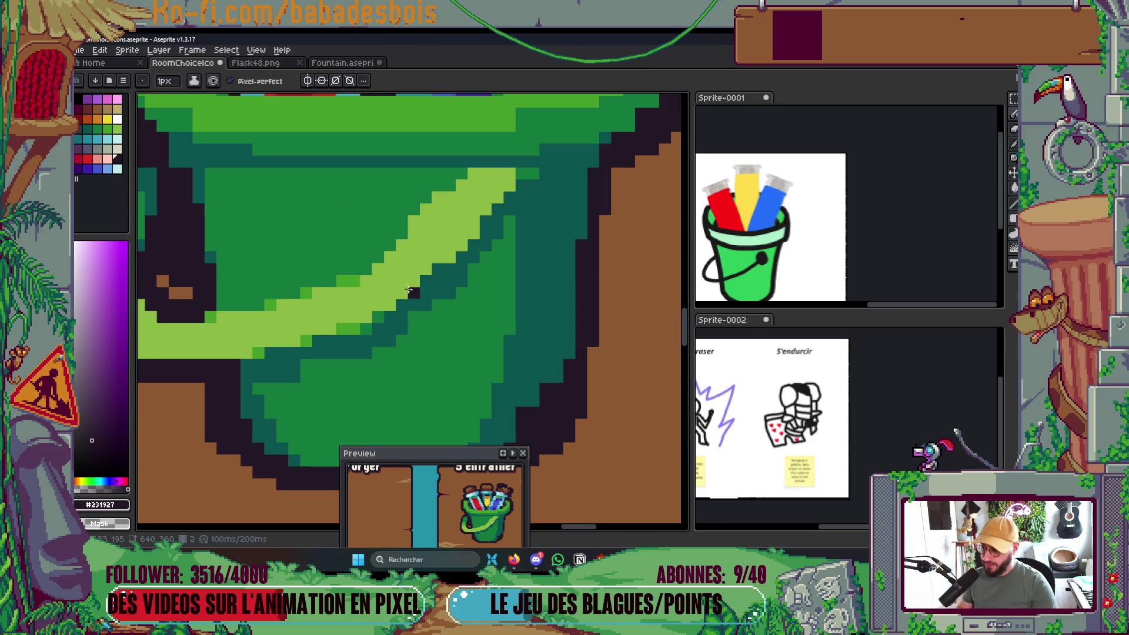
# Eyedrop dark teal #0a544f and draw a diagonal shadow line under the handle's highlight.
pyautogui.keyDown('alt'); pyautogui.click(406, 201); pyautogui.keyUp('alt')
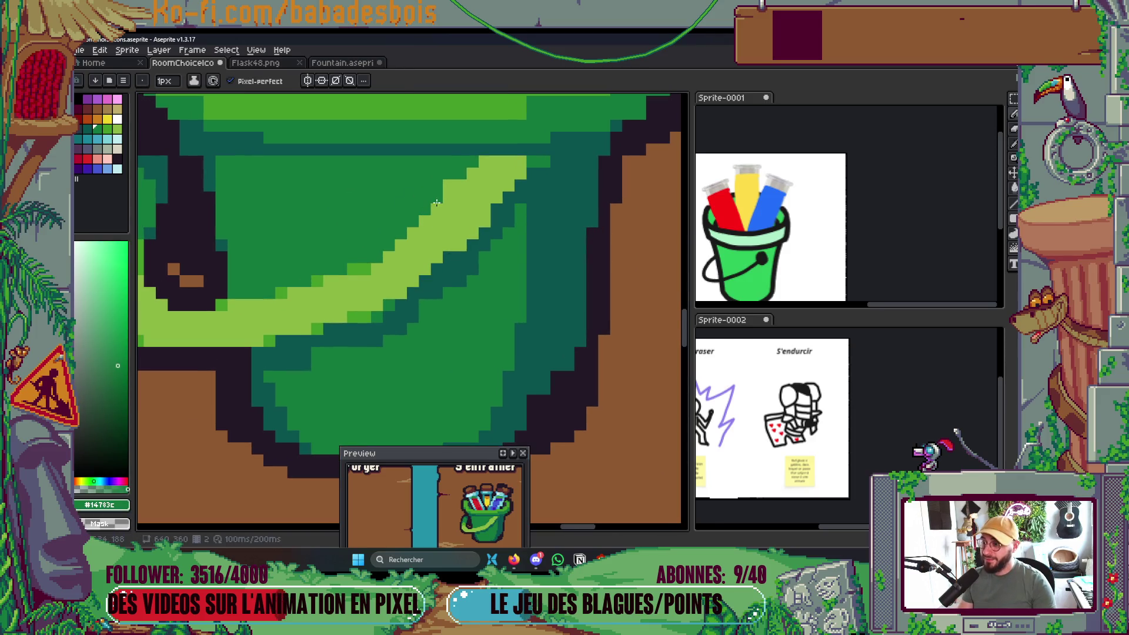
pyautogui.scroll(1, 449, 220)
pyautogui.keyDown('alt'); pyautogui.click(461, 261); pyautogui.keyUp('alt')
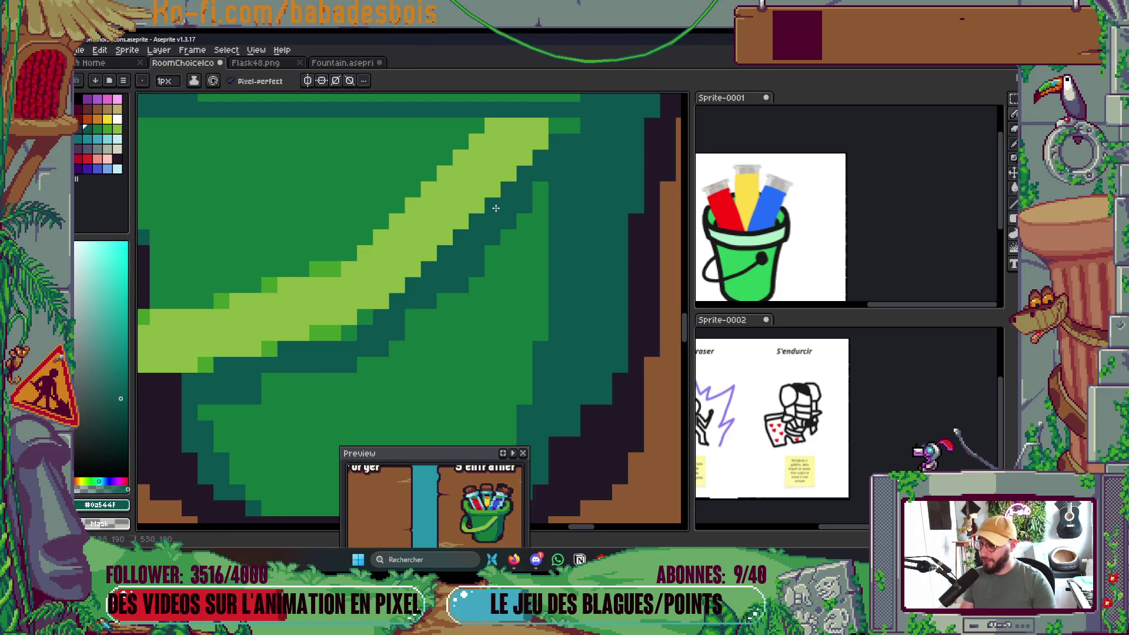
pyautogui.scroll(-3, 495, 208)
pyautogui.scroll(4, 499, 212)
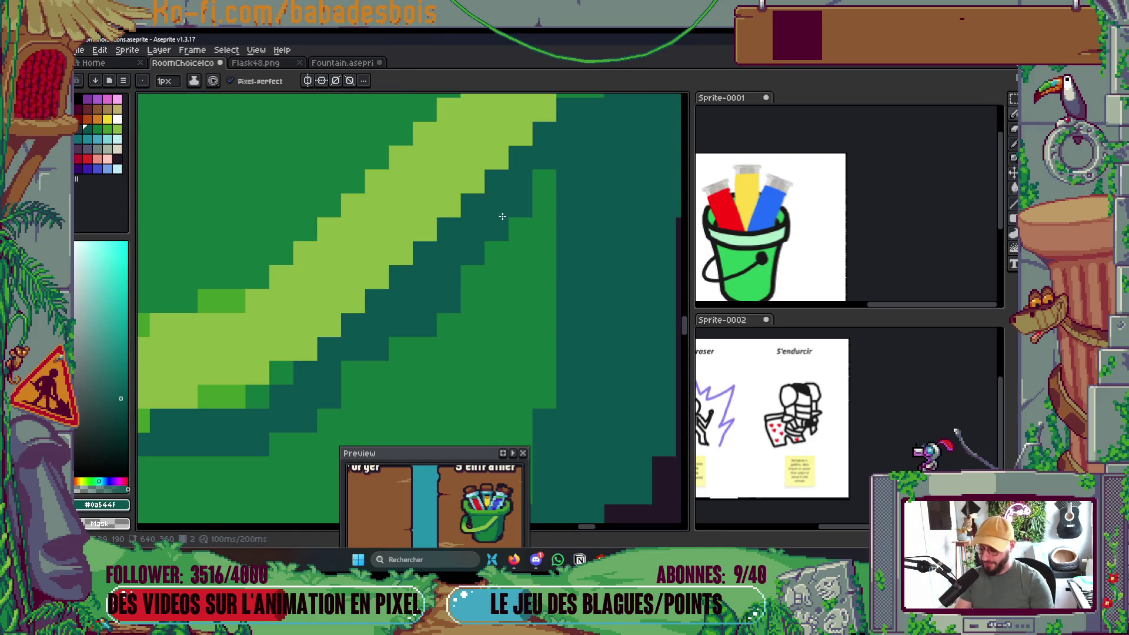
pyautogui.moveTo(474, 267); pyautogui.dragTo(537, 189)
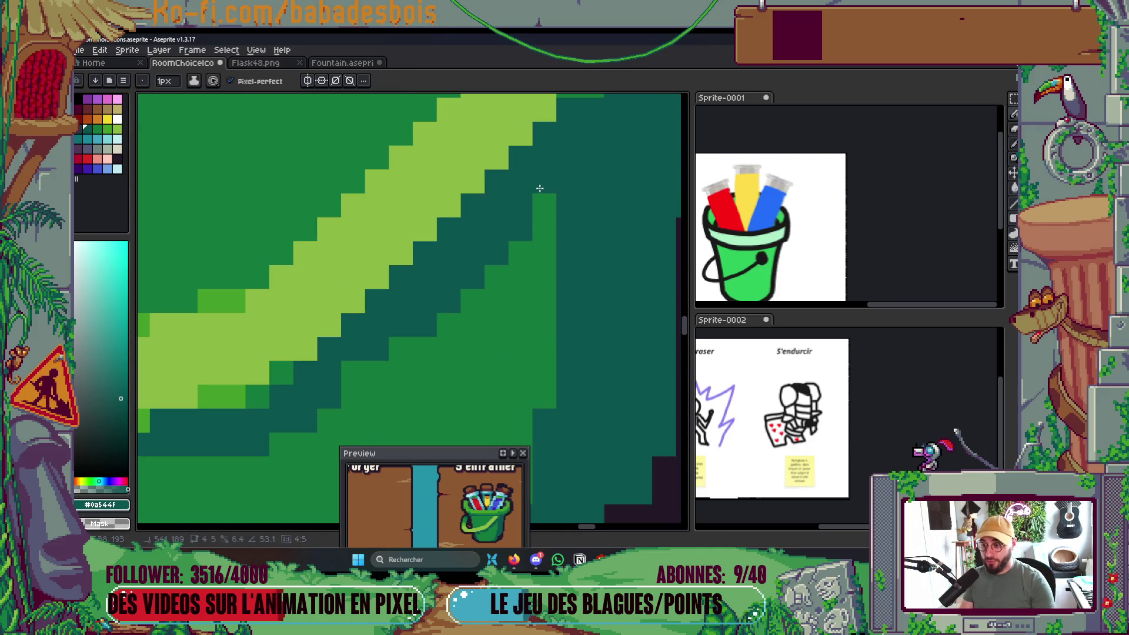
pyautogui.scroll(-3, 538, 191)
pyautogui.scroll(2, 511, 235)
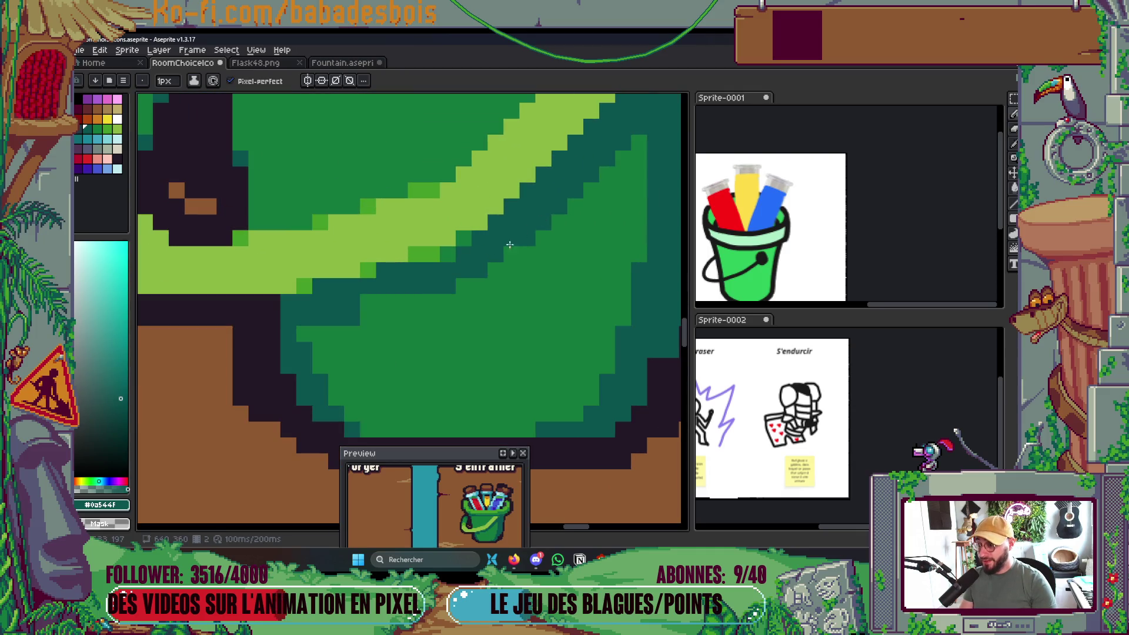
pyautogui.scroll(-3, 506, 246)
pyautogui.scroll(2, 484, 237)
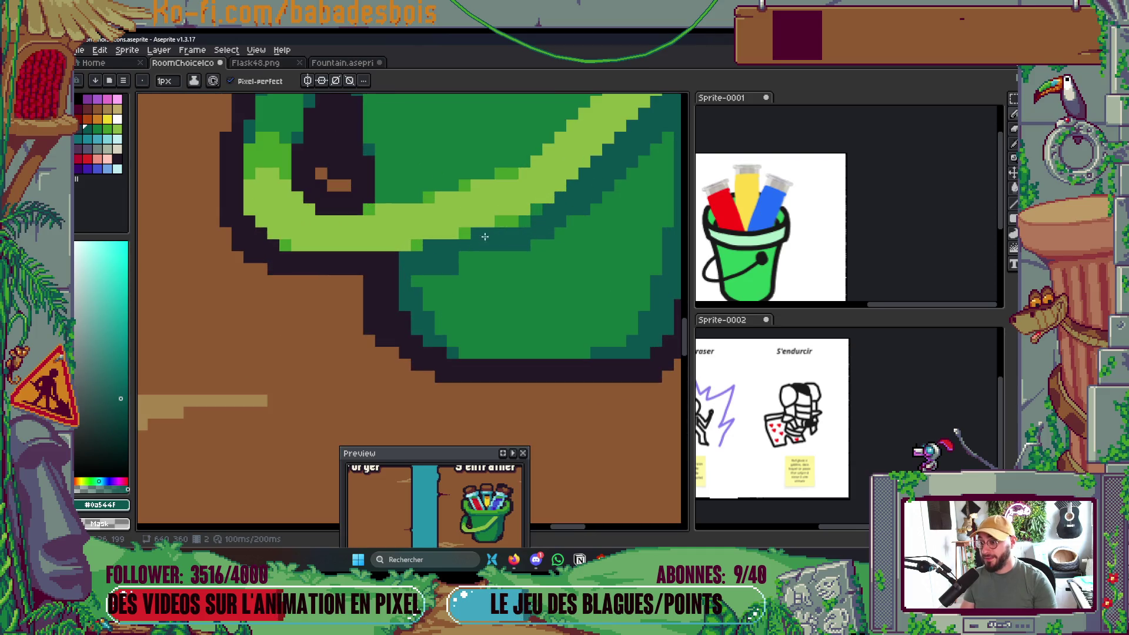
pyautogui.scroll(-5, 482, 248)
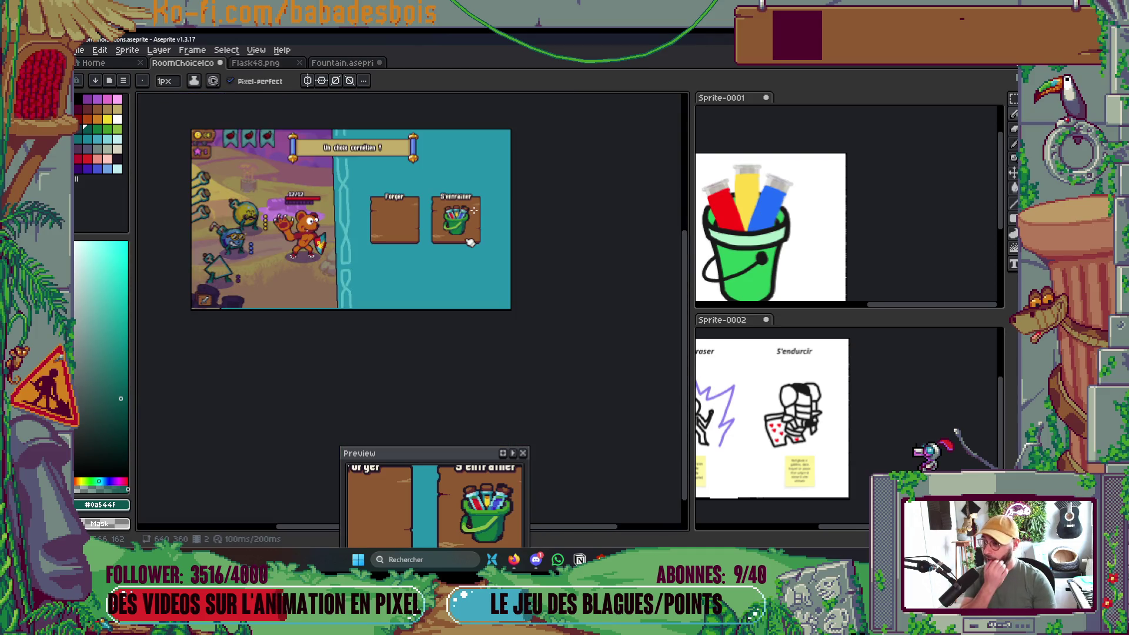
# Paint dark-teal shading pixels near the top of the bucket handle.
pyautogui.scroll(4, 471, 213)
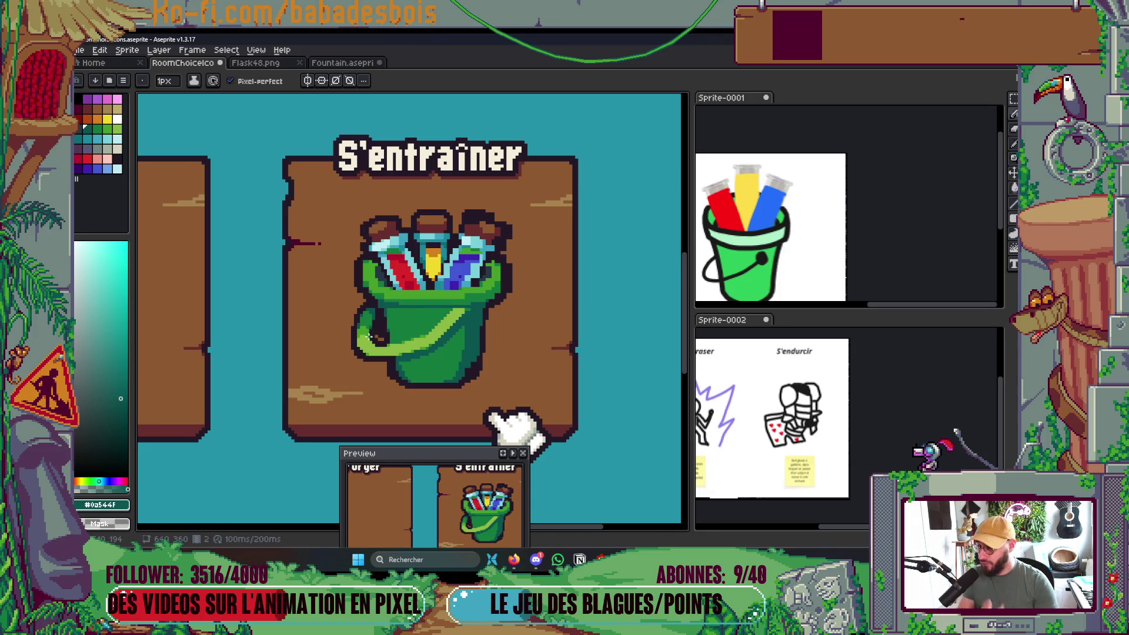
pyautogui.scroll(5, 369, 336)
pyautogui.moveTo(384, 134)
pyautogui.mouseDown()
pyautogui.moveTo(447, 147)
pyautogui.moveTo(433, 168)
pyautogui.mouseUp()
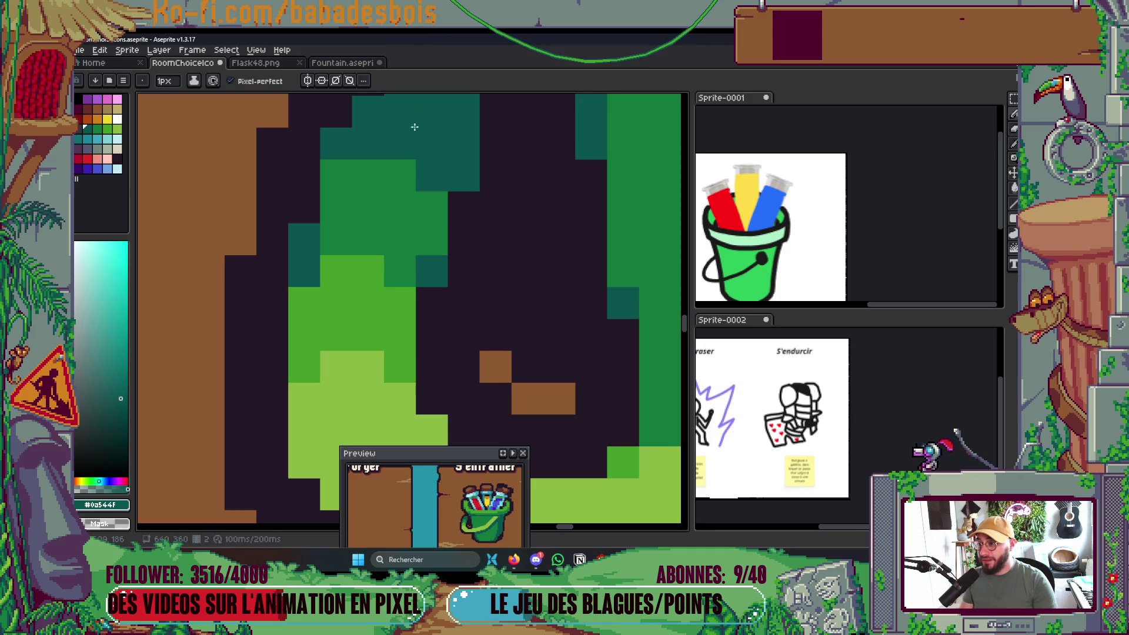
pyautogui.scroll(-3, 436, 278)
pyautogui.scroll(-3, 436, 278)
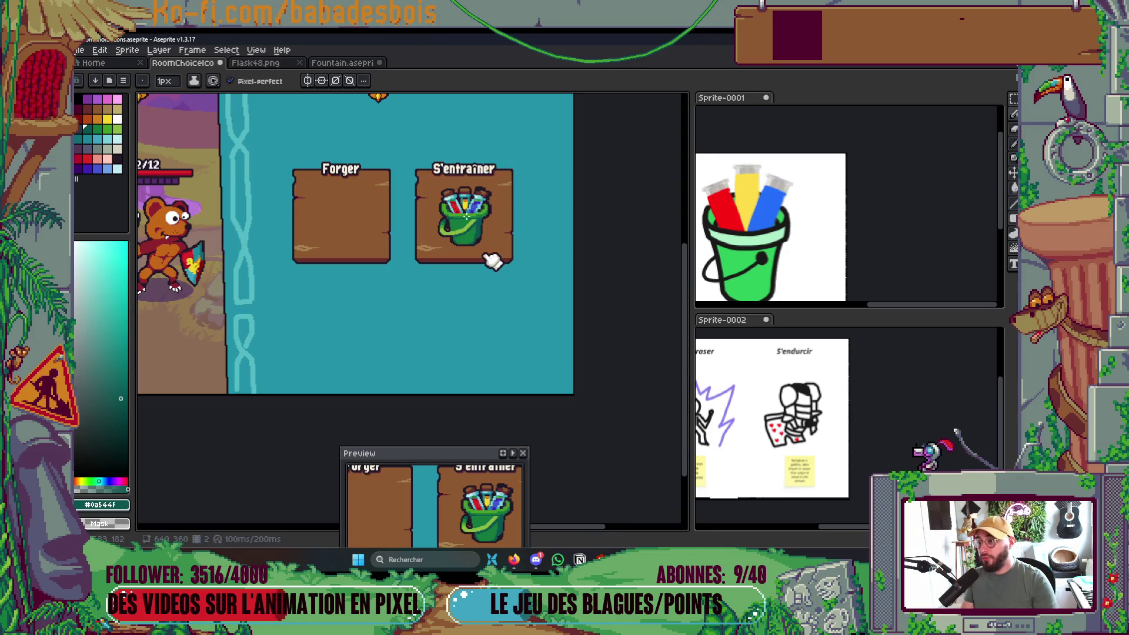
# Minimize and restore Aseprite, then pan the canvas to show the choice cards.
pyautogui.press('super+d')
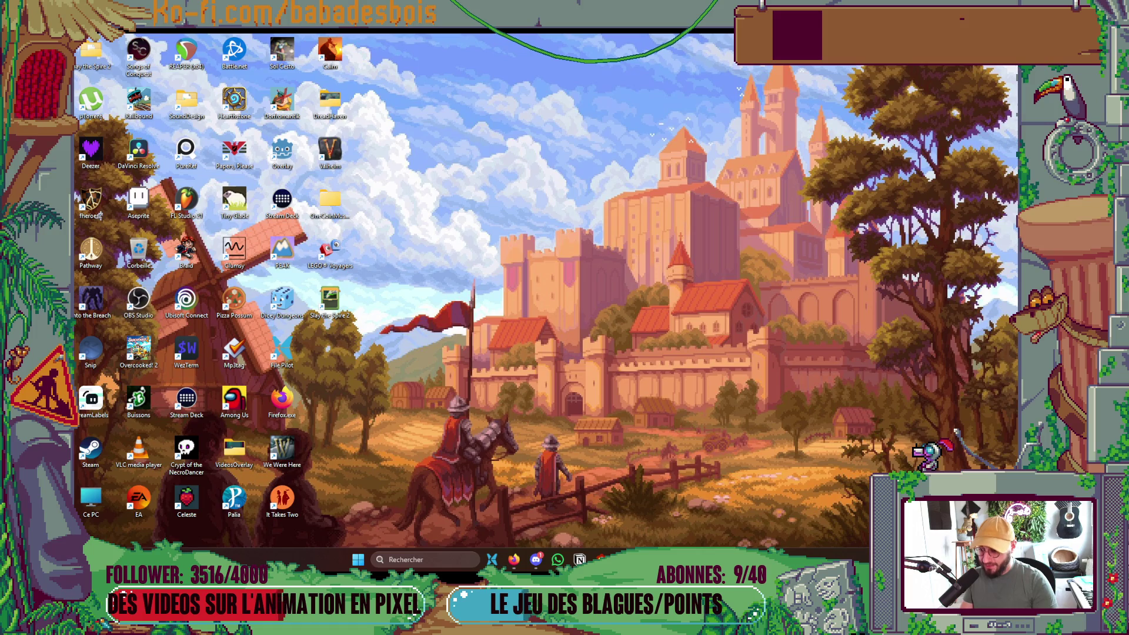
pyautogui.press('super+d')
pyautogui.moveTo(492, 251); pyautogui.dragTo(513, 235)
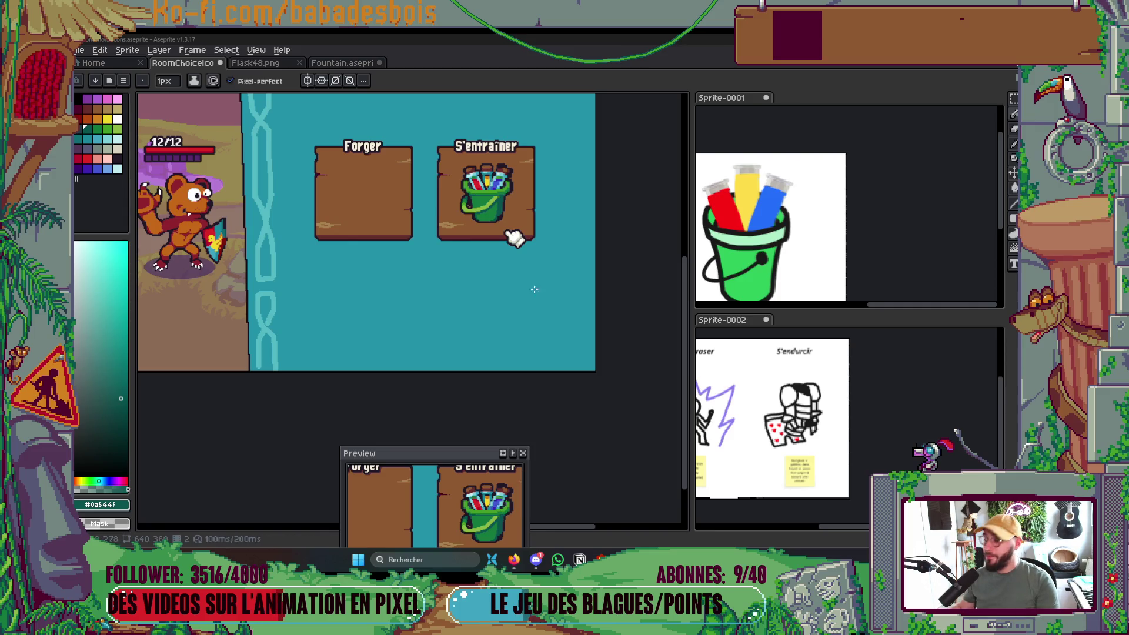
# Color one blue-tube pixel with the tube's dark purple.
pyautogui.scroll(5, 526, 297)
pyautogui.scroll(3, 517, 305)
pyautogui.keyDown('alt'); pyautogui.click(495, 233); pyautogui.keyUp('alt')
pyautogui.click(504, 232)
# With a 2px brush, paint light cyan #79cfd9 over the tube's purple inner edge.
pyautogui.press('+')
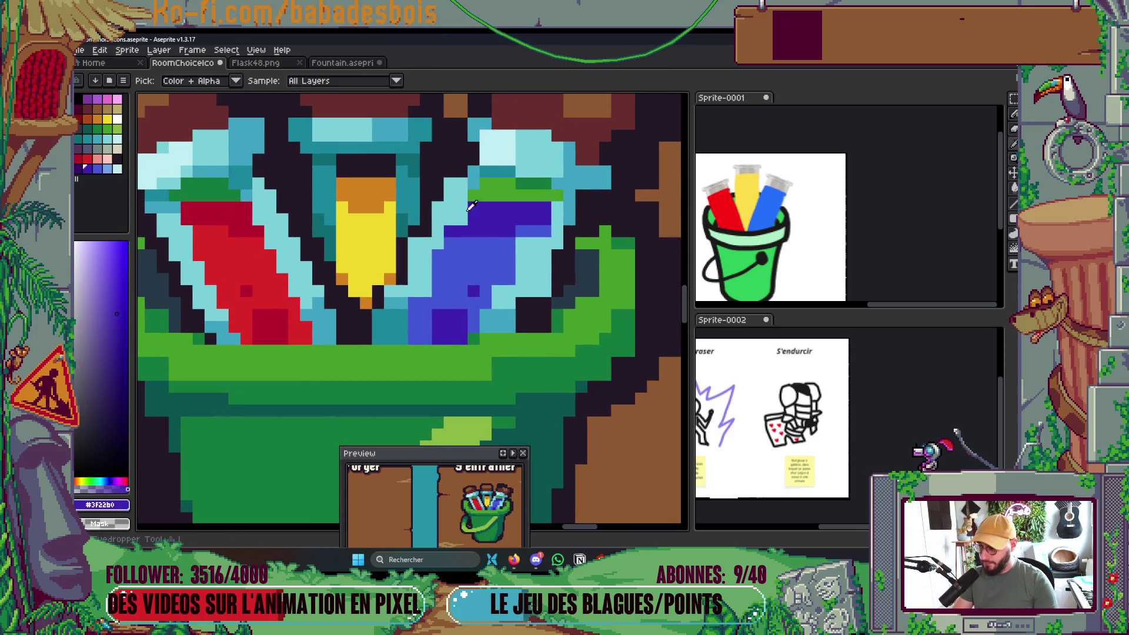
pyautogui.keyDown('alt'); pyautogui.click(441, 238); pyautogui.keyUp('alt')
pyautogui.moveTo(440, 238); pyautogui.dragTo(448, 240)
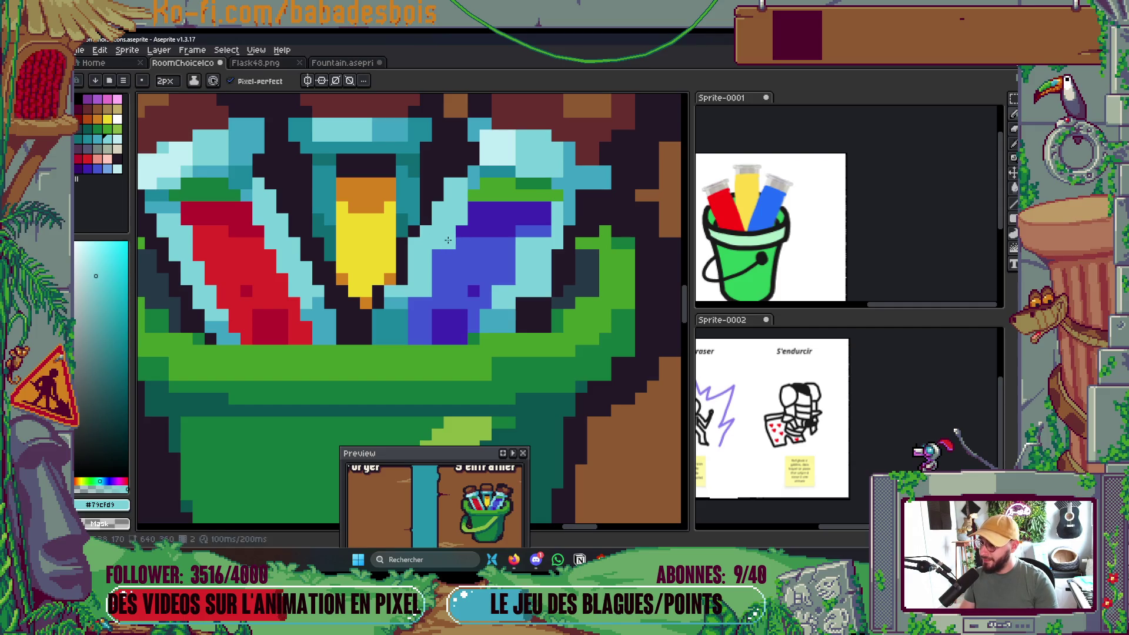
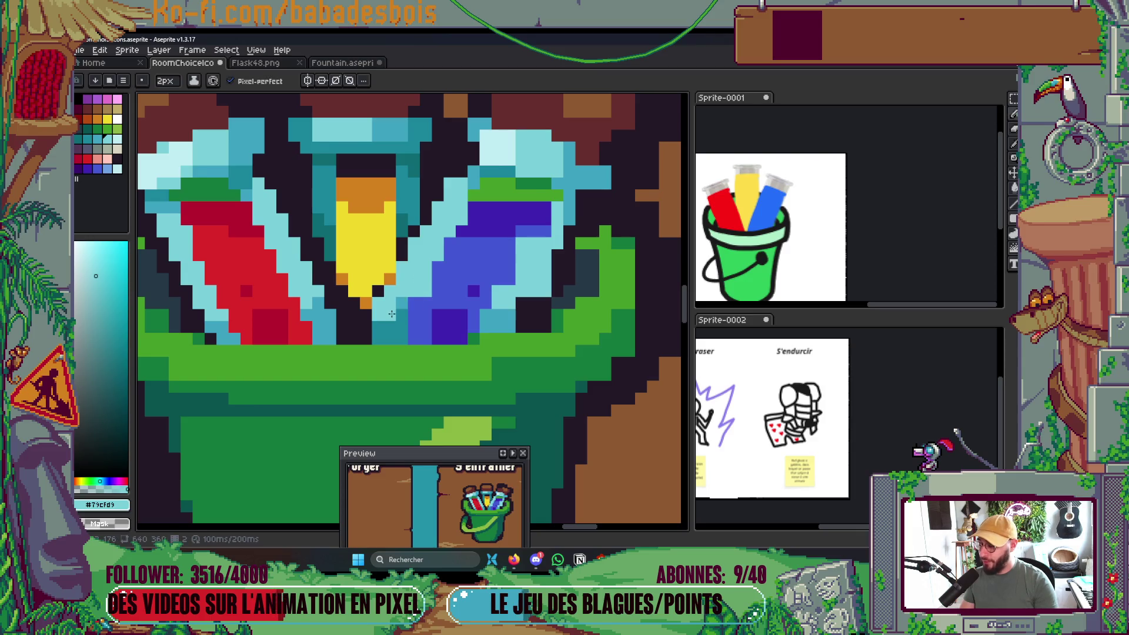
# Add one dark outline pixel on the yellow flask's right edge and save the icon.
pyautogui.keyDown('alt'); pyautogui.click(437, 291); pyautogui.keyUp('alt')
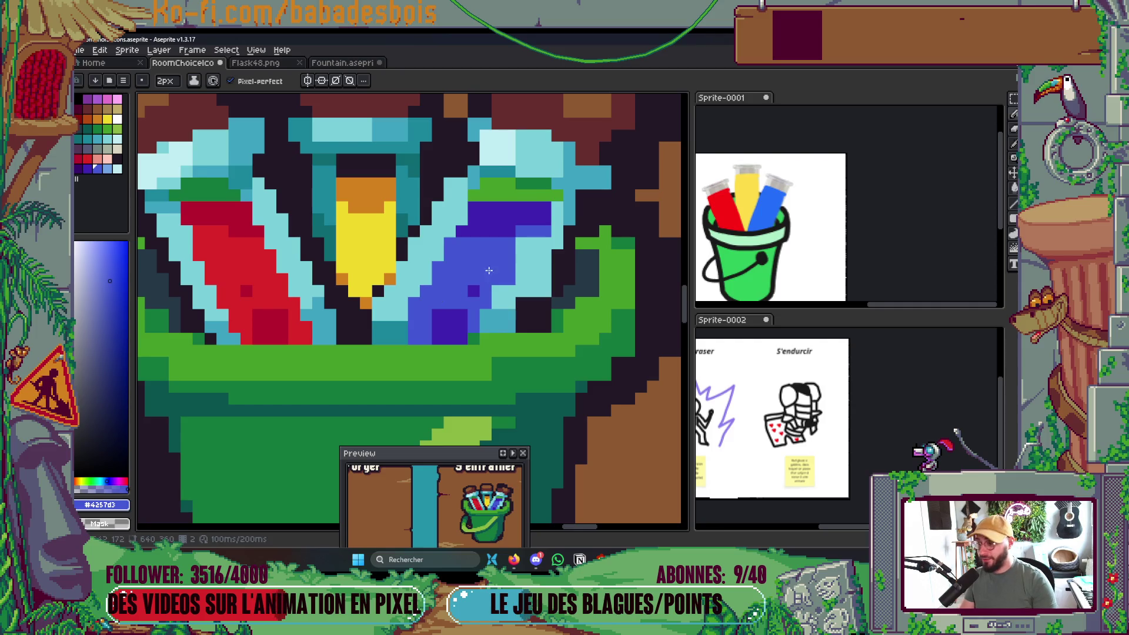
pyautogui.keyDown('alt'); pyautogui.click(467, 202); pyautogui.keyUp('alt')
pyautogui.scroll(-4, 482, 172)
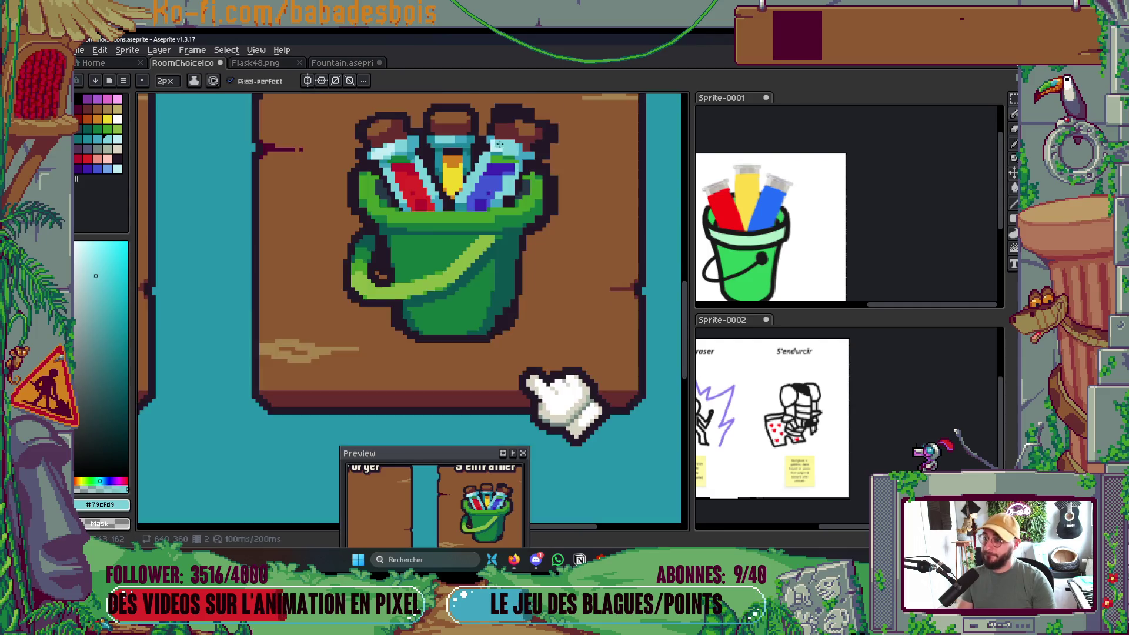
pyautogui.scroll(2, 527, 178)
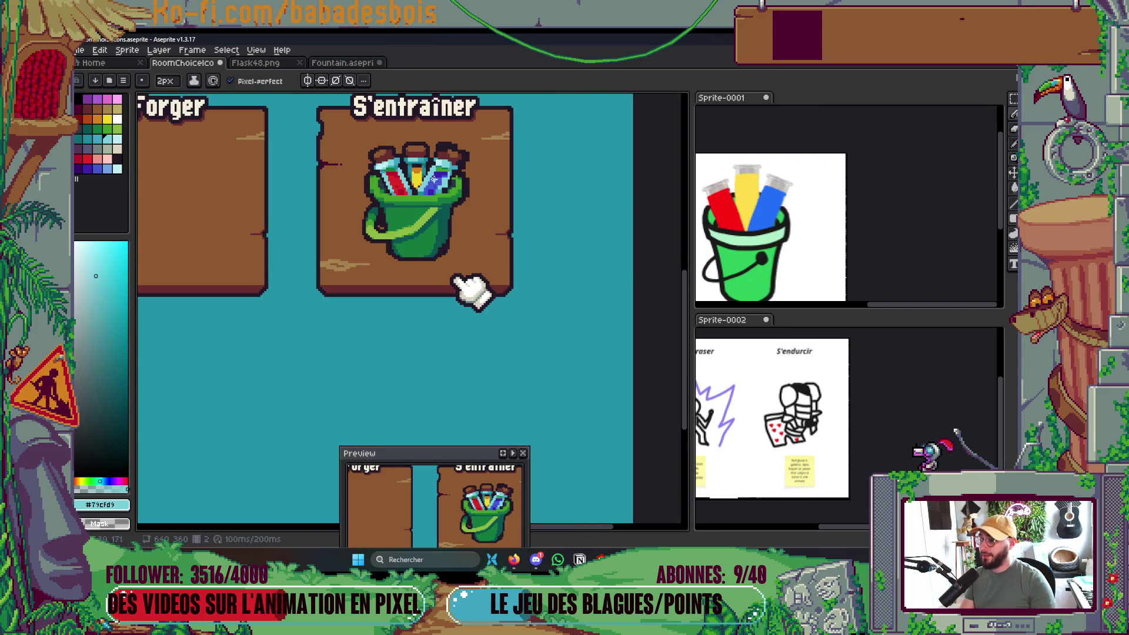
pyautogui.scroll(3, 432, 178)
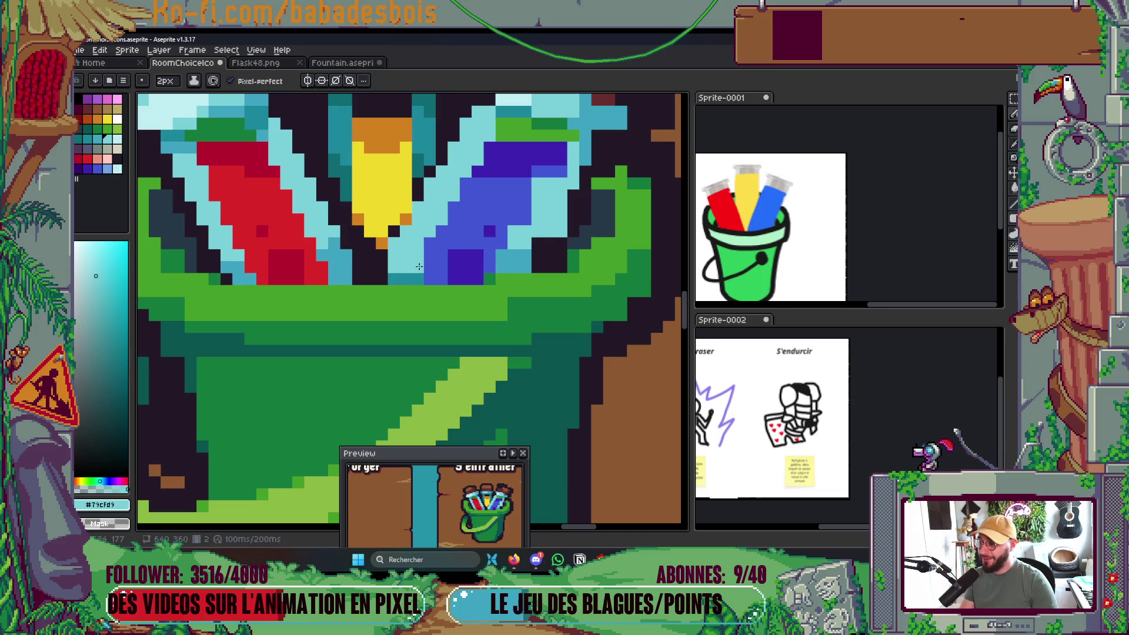
pyautogui.moveTo(408, 273); pyautogui.dragTo(409, 305)
pyautogui.keyDown('alt'); pyautogui.click(405, 267); pyautogui.keyUp('alt')
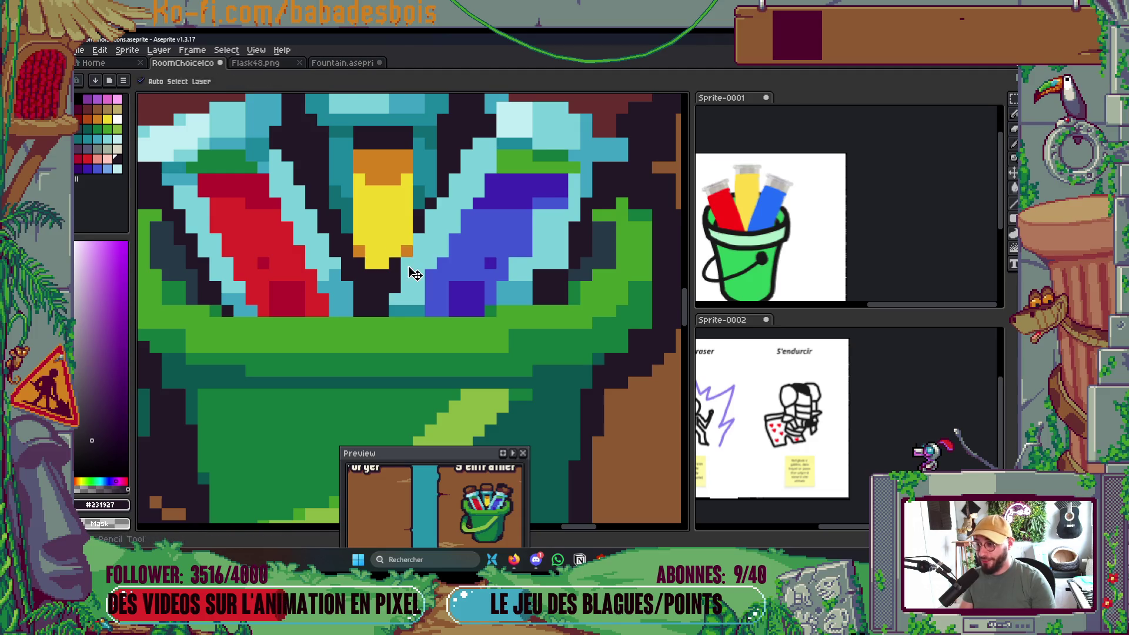
pyautogui.click(406, 228)
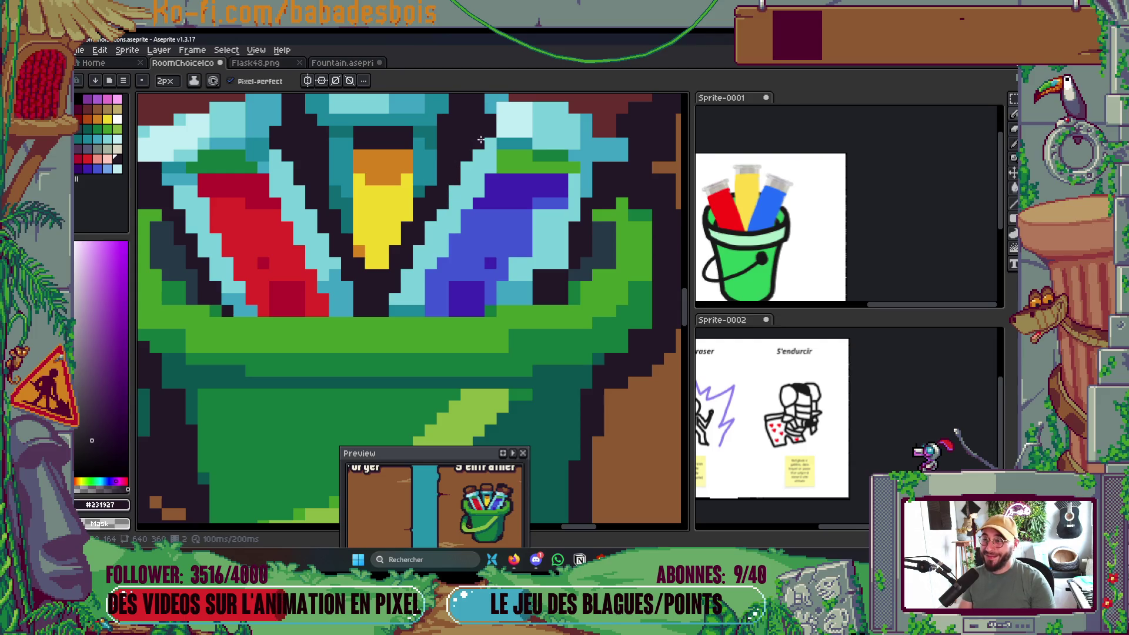
pyautogui.scroll(-3, 529, 294)
pyautogui.hotkey('ctrl', 's')
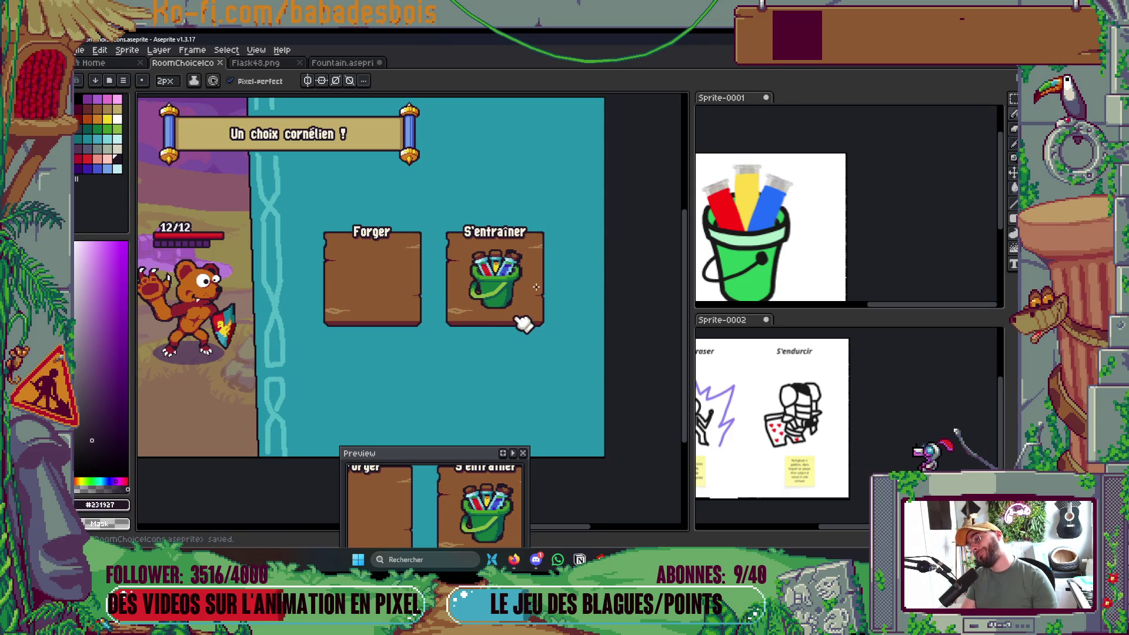
# Recolour one pixel of the blue flask light cyan.
pyautogui.scroll(5, 525, 284)
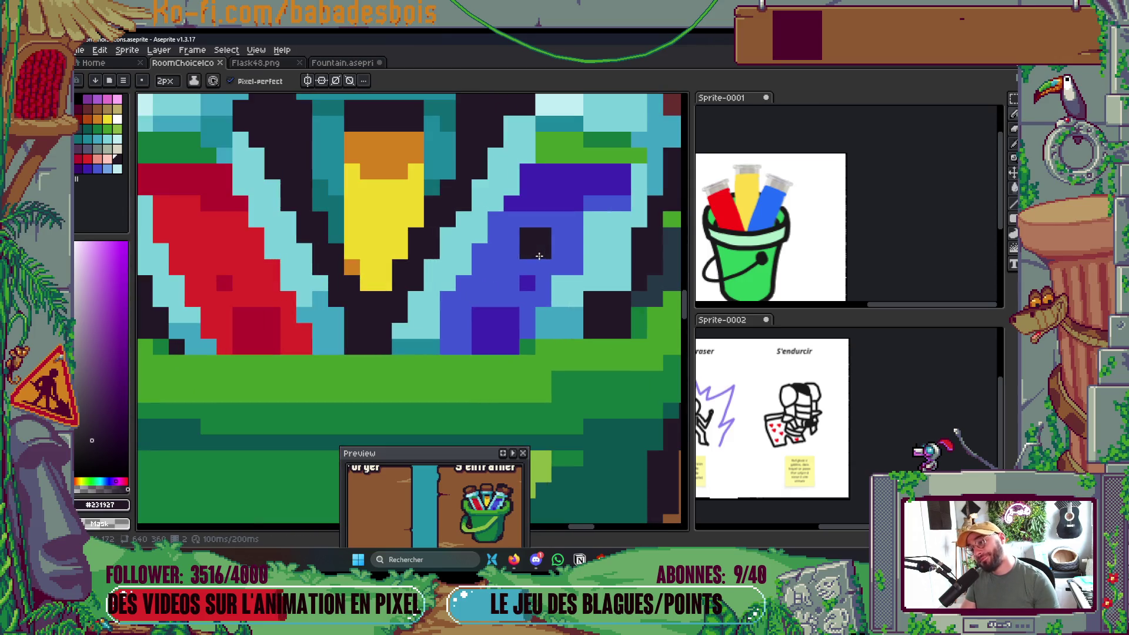
pyautogui.press('i')
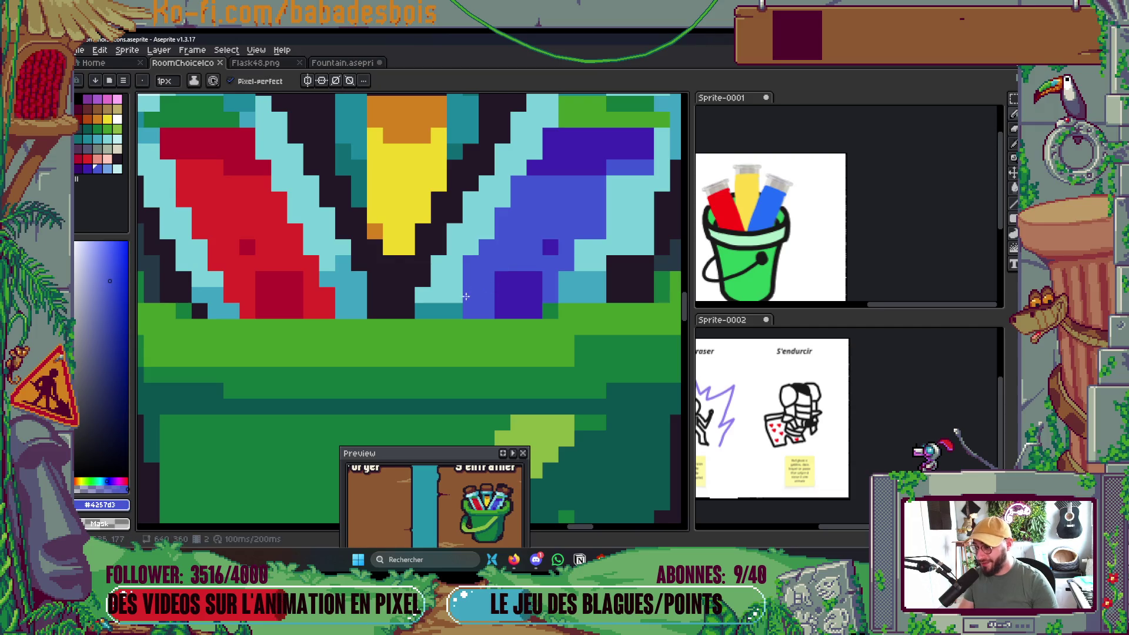
pyautogui.click(465, 272)
pyautogui.press('b')
pyautogui.click(452, 285)
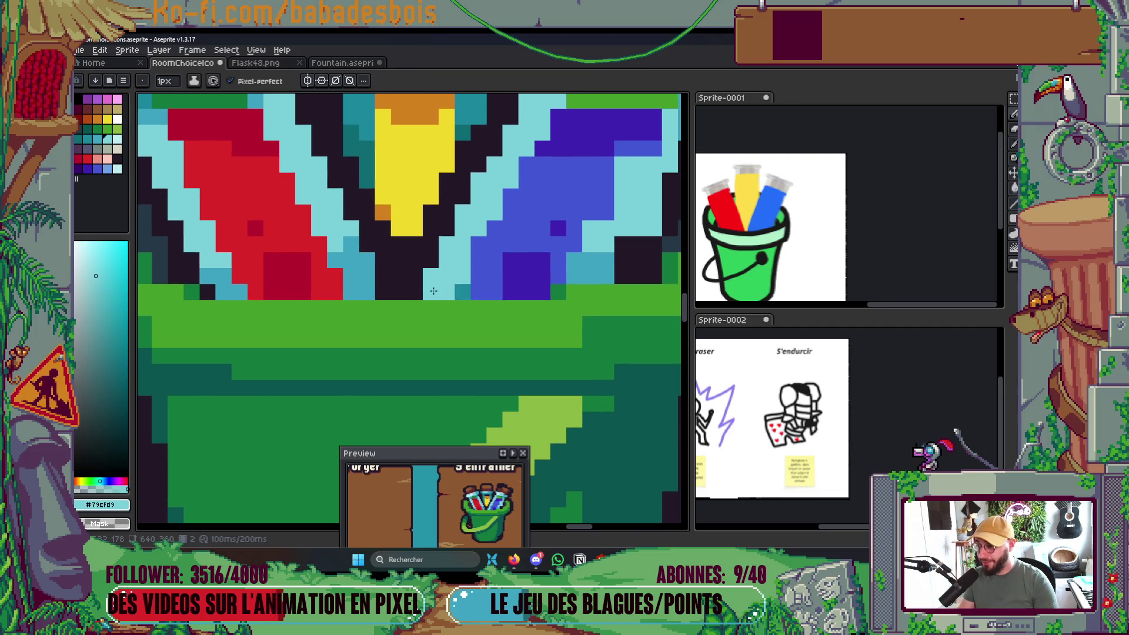
pyautogui.scroll(-5, 434, 290)
pyautogui.moveTo(501, 259); pyautogui.dragTo(494, 276)
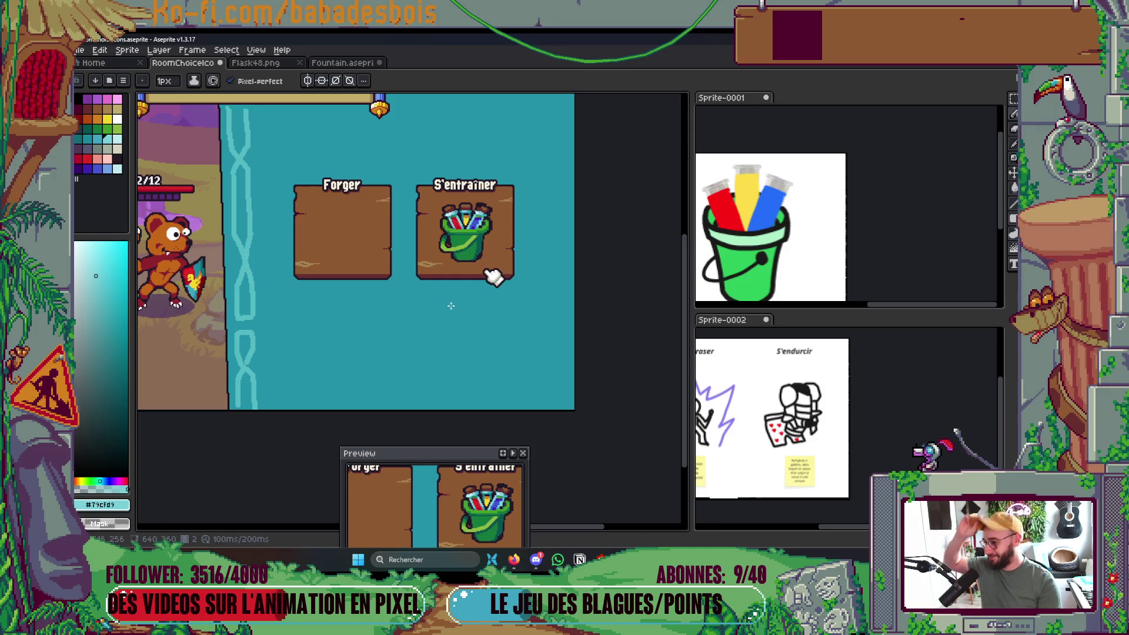
pyautogui.scroll(5, 449, 240)
# Swap blue and light-cyan pixels along the blue flask's glass edge, undoing a stray dark pixel.
pyautogui.press('u')
pyautogui.press('b')
pyautogui.keyDown('alt'); pyautogui.click(445, 243); pyautogui.keyUp('alt')
pyautogui.click(395, 285)
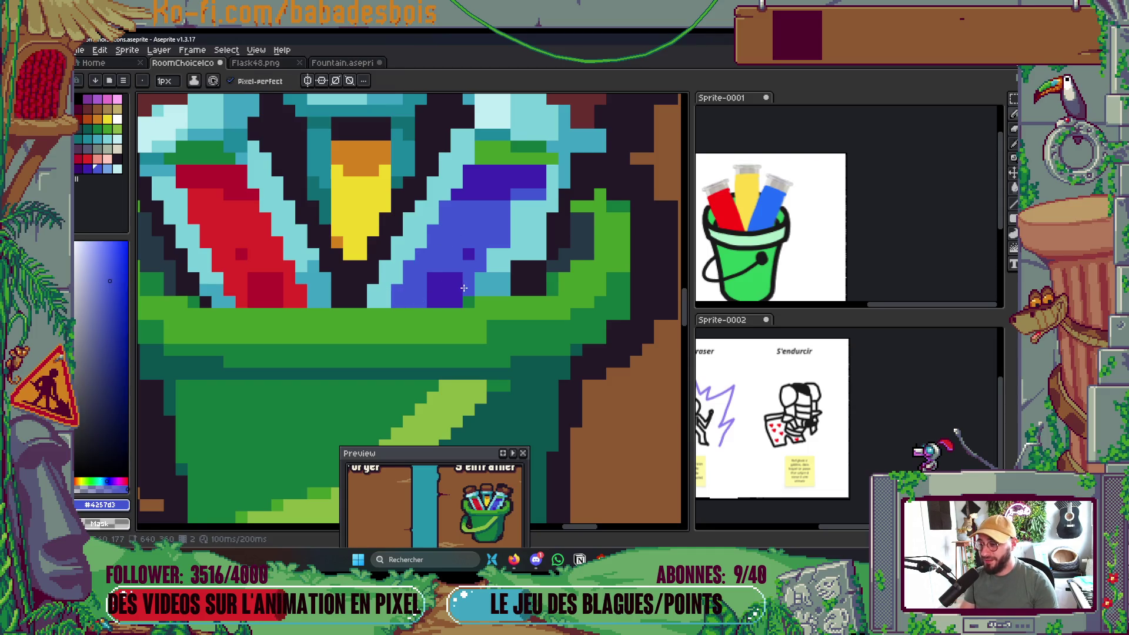
pyautogui.keyDown('alt'); pyautogui.click(518, 241); pyautogui.keyUp('alt')
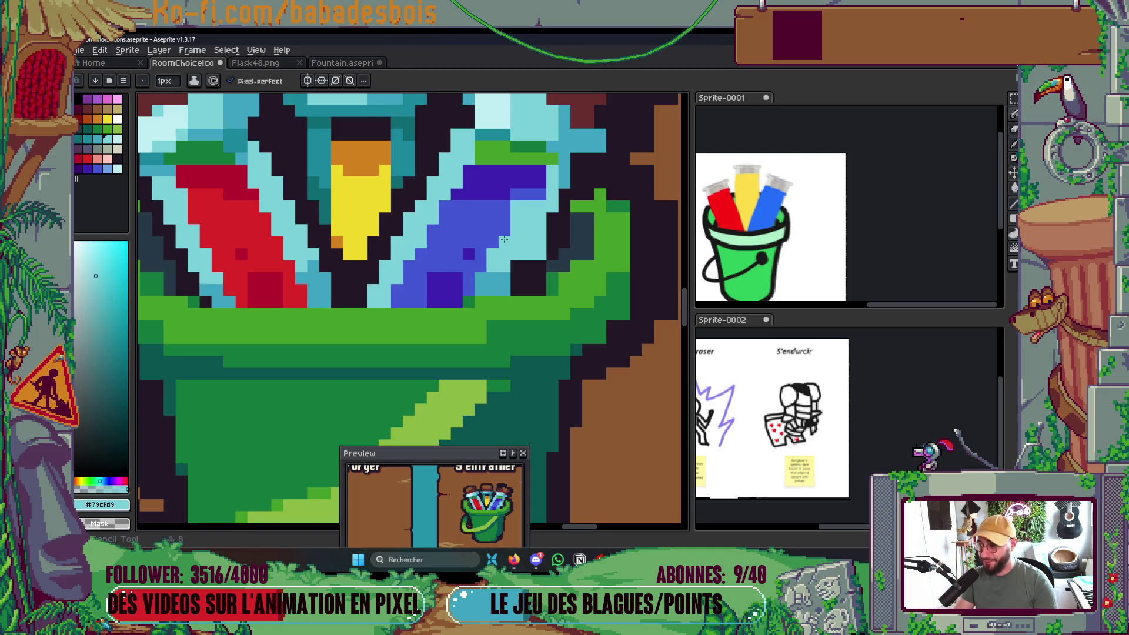
pyautogui.click(505, 238)
pyautogui.keyDown('alt'); pyautogui.click(542, 287); pyautogui.keyUp('alt')
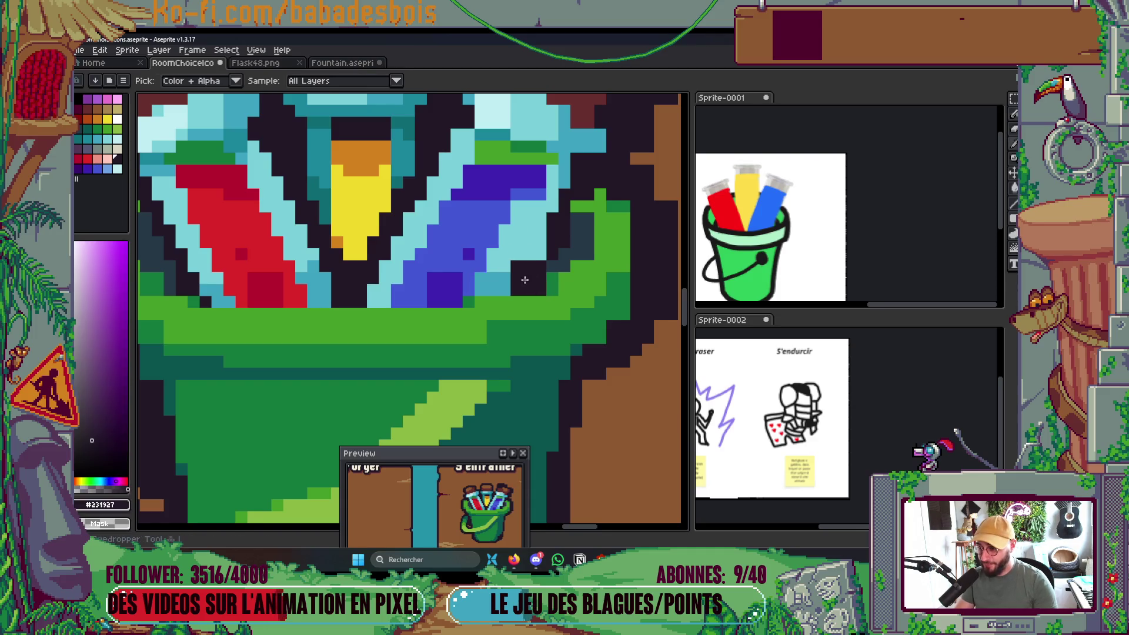
pyautogui.click(532, 260)
pyautogui.hotkey('ctrl', 'z')
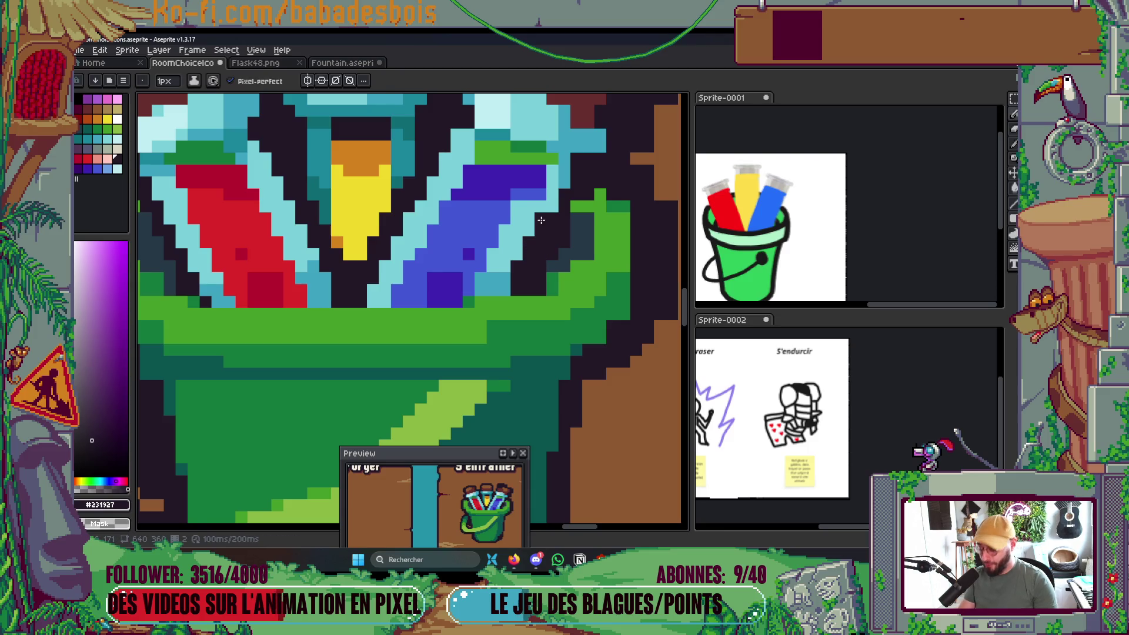
# Save the icon file and pick up the brown cork colour.
pyautogui.keyDown('alt'); pyautogui.click(540, 220); pyautogui.keyUp('alt')
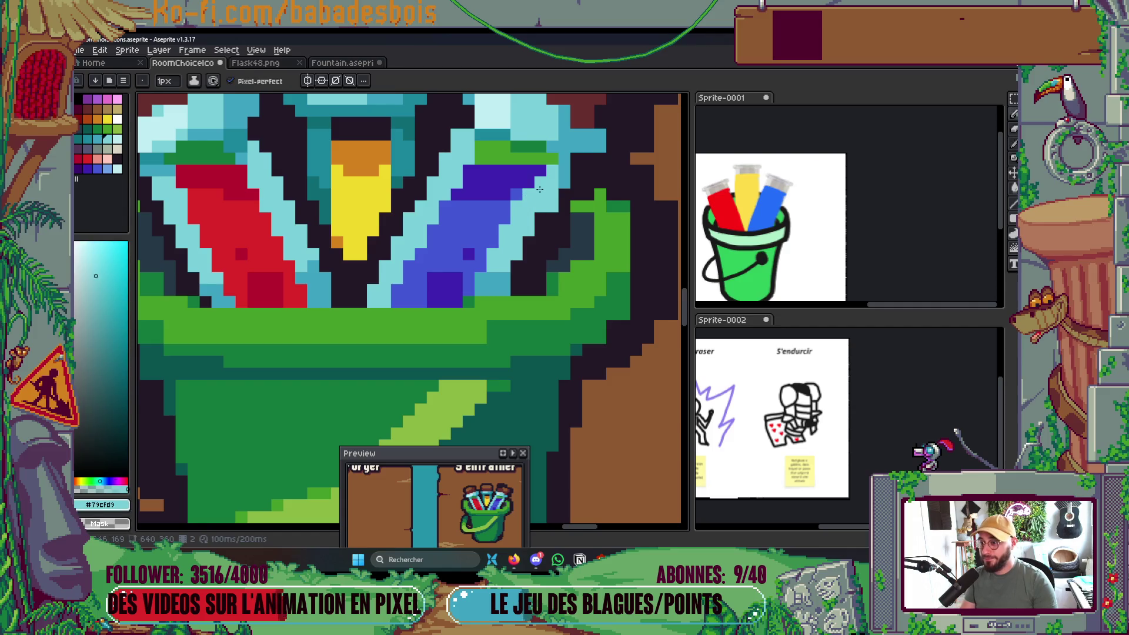
pyautogui.hotkey('ctrl', 's')
pyautogui.scroll(-5, 540, 188)
pyautogui.scroll(1, 512, 303)
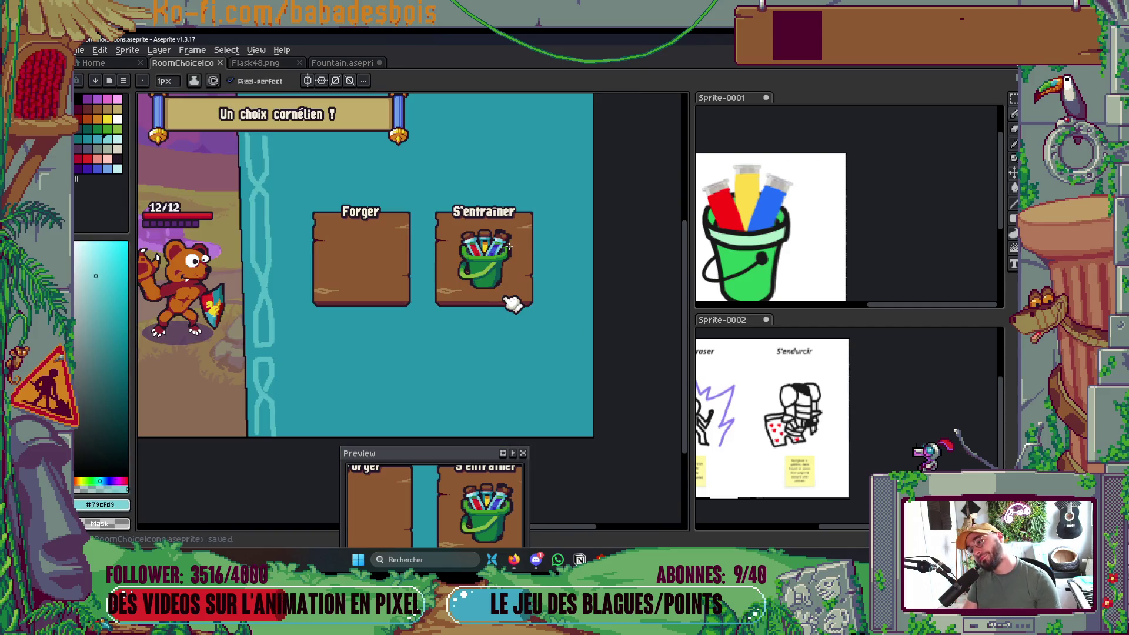
pyautogui.scroll(8, 509, 247)
pyautogui.keyDown('alt'); pyautogui.click(458, 247); pyautogui.keyUp('alt')
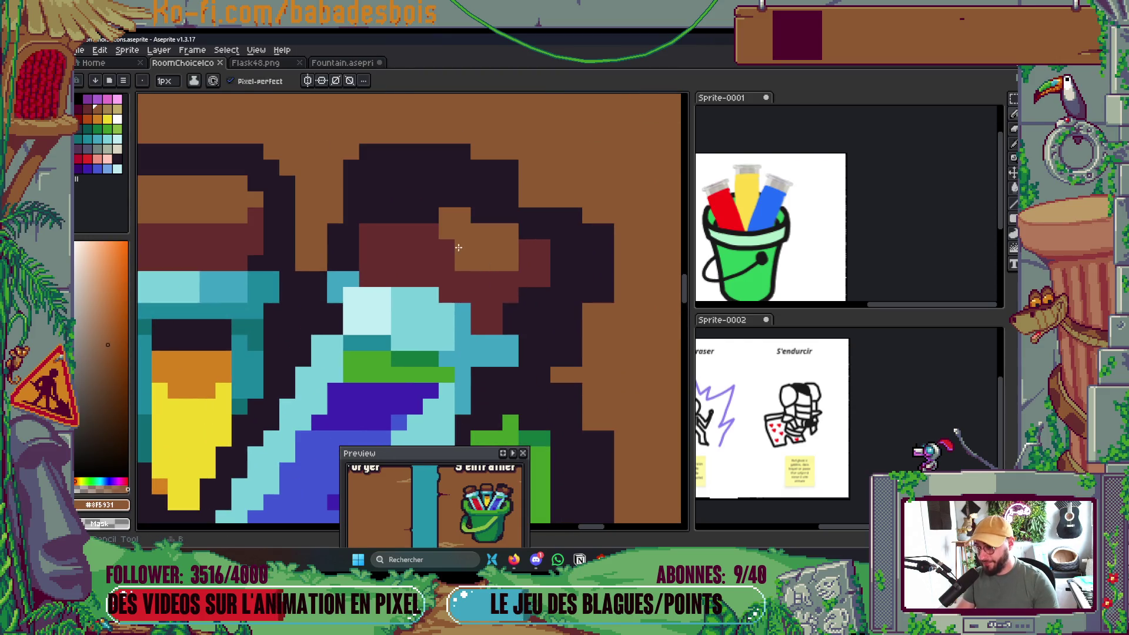
# Repaint the cork's top band and right edge brown to widen it.
pyautogui.moveTo(411, 216); pyautogui.dragTo(395, 231)
pyautogui.hotkey('ctrl', 'z')
pyautogui.moveTo(367, 168)
pyautogui.mouseDown()
pyautogui.moveTo(365, 154)
pyautogui.moveTo(463, 152)
pyautogui.moveTo(353, 169)
pyautogui.moveTo(569, 171)
pyautogui.moveTo(398, 168)
pyautogui.mouseUp()
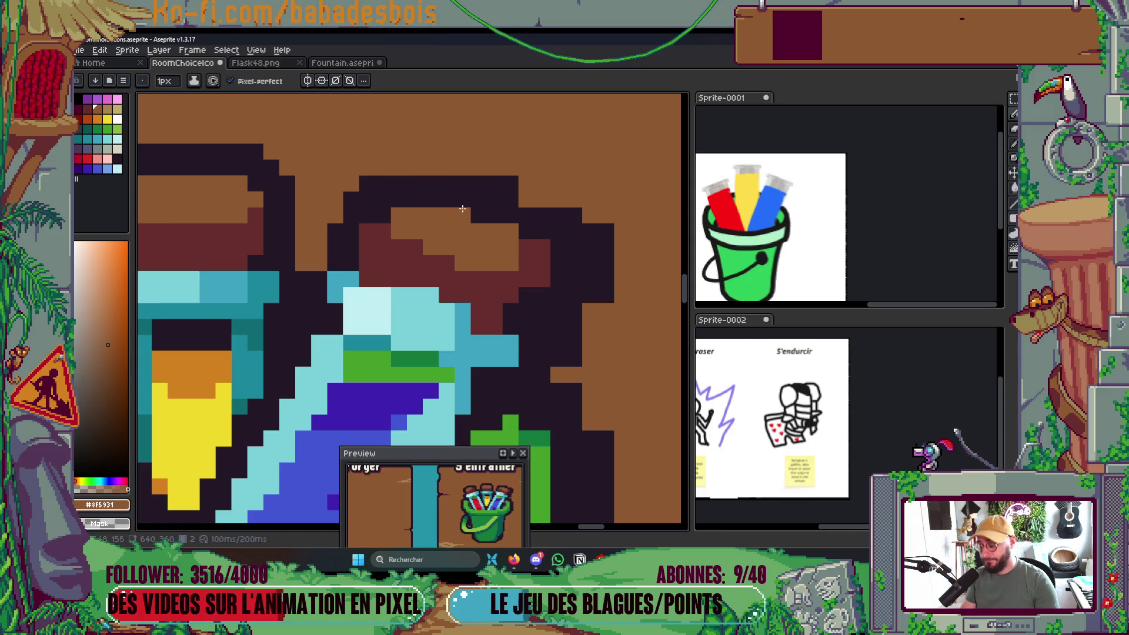
pyautogui.keyDown('alt'); pyautogui.click(517, 201); pyautogui.keyUp('alt')
pyautogui.moveTo(588, 216)
pyautogui.mouseDown()
pyautogui.moveTo(604, 229)
pyautogui.moveTo(602, 296)
pyautogui.mouseUp()
pyautogui.moveTo(581, 218); pyautogui.dragTo(590, 317)
# Shade the cork's outline and underside with dark red.
pyautogui.press('alt')
pyautogui.keyDown('alt'); pyautogui.click(535, 279); pyautogui.keyUp('alt')
pyautogui.click(510, 310)
pyautogui.click(510, 326)
pyautogui.scroll(-2, 500, 318)
pyautogui.scroll(3, 492, 300)
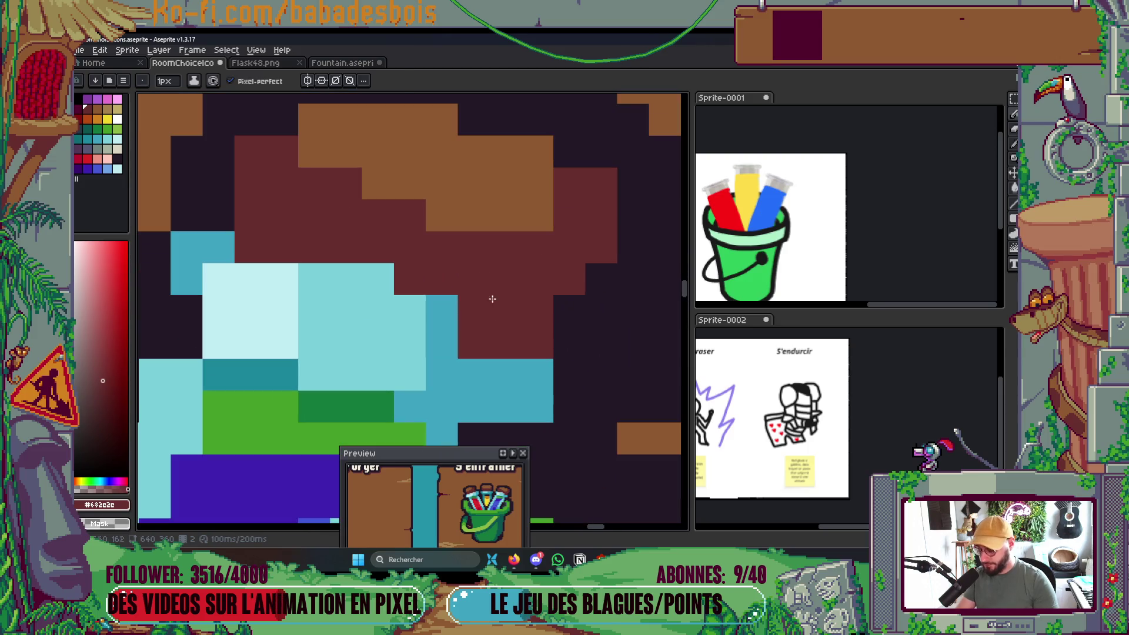
pyautogui.moveTo(347, 279)
pyautogui.mouseDown()
pyautogui.moveTo(391, 275)
pyautogui.moveTo(422, 309)
pyautogui.mouseUp()
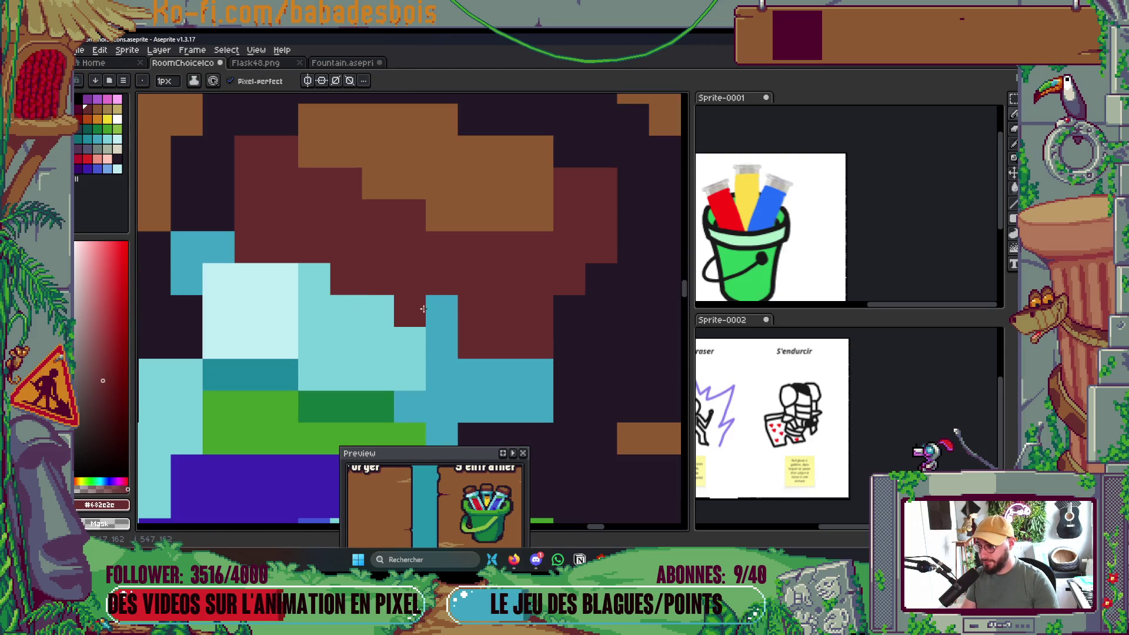
pyautogui.click(441, 311)
pyautogui.click(313, 278)
pyautogui.click(378, 311)
# Turn both flask-neck outline pixels teal and save the icon file.
pyautogui.scroll(-8, 427, 270)
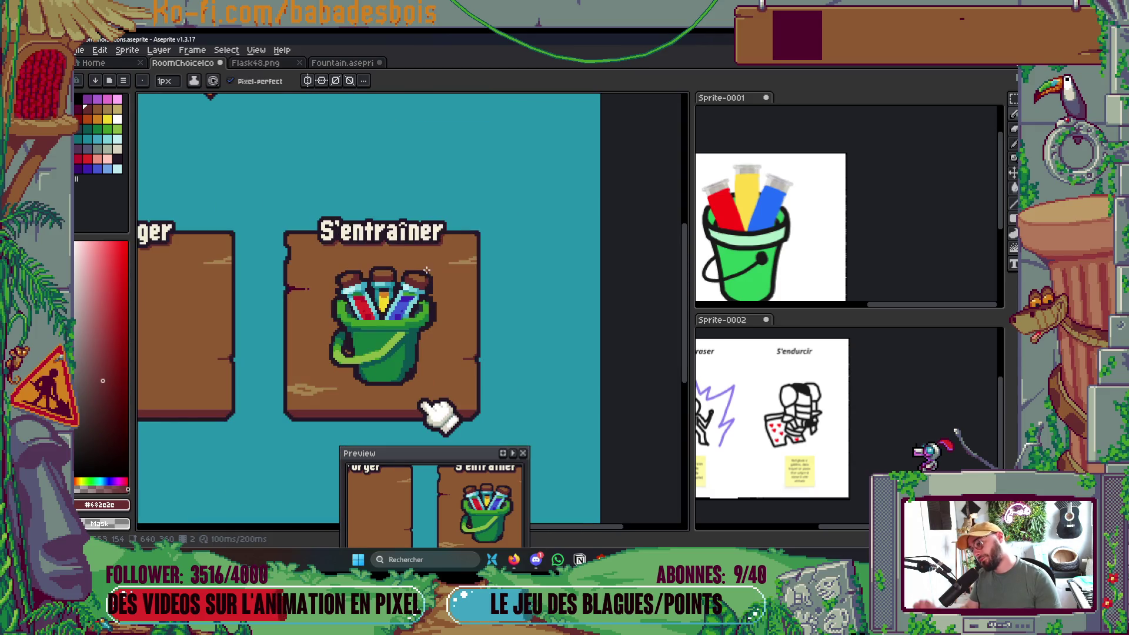
pyautogui.scroll(-2, 433, 276)
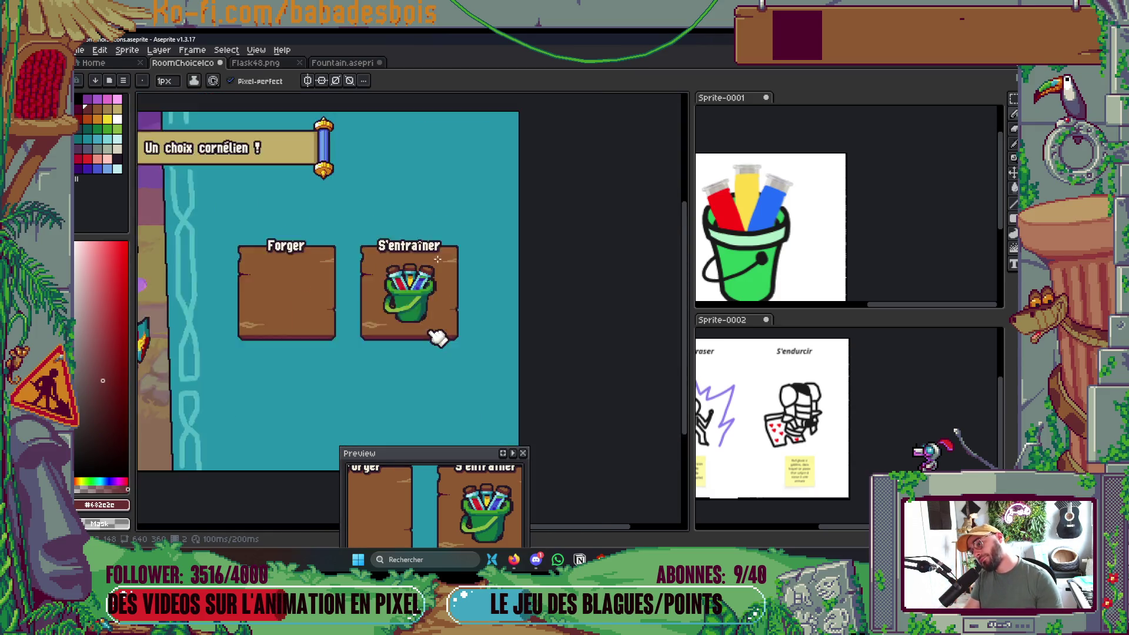
pyautogui.scroll(1, 438, 259)
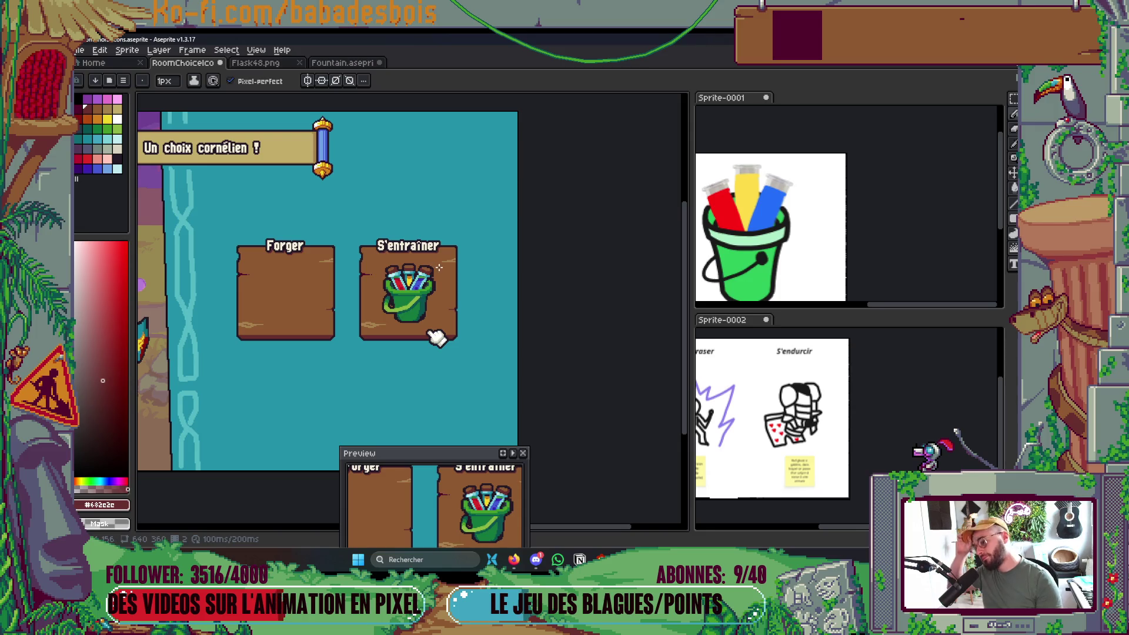
pyautogui.scroll(6, 464, 412)
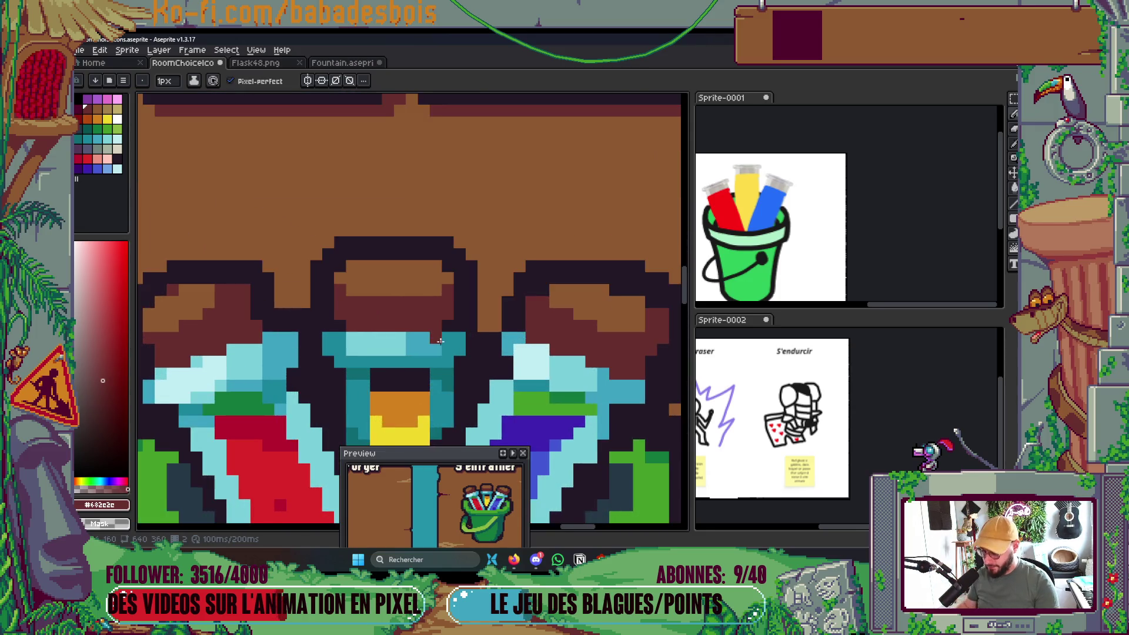
pyautogui.press('alt')
pyautogui.keyDown('alt'); pyautogui.click(474, 313); pyautogui.keyUp('alt')
pyautogui.click(468, 303)
pyautogui.click(316, 303)
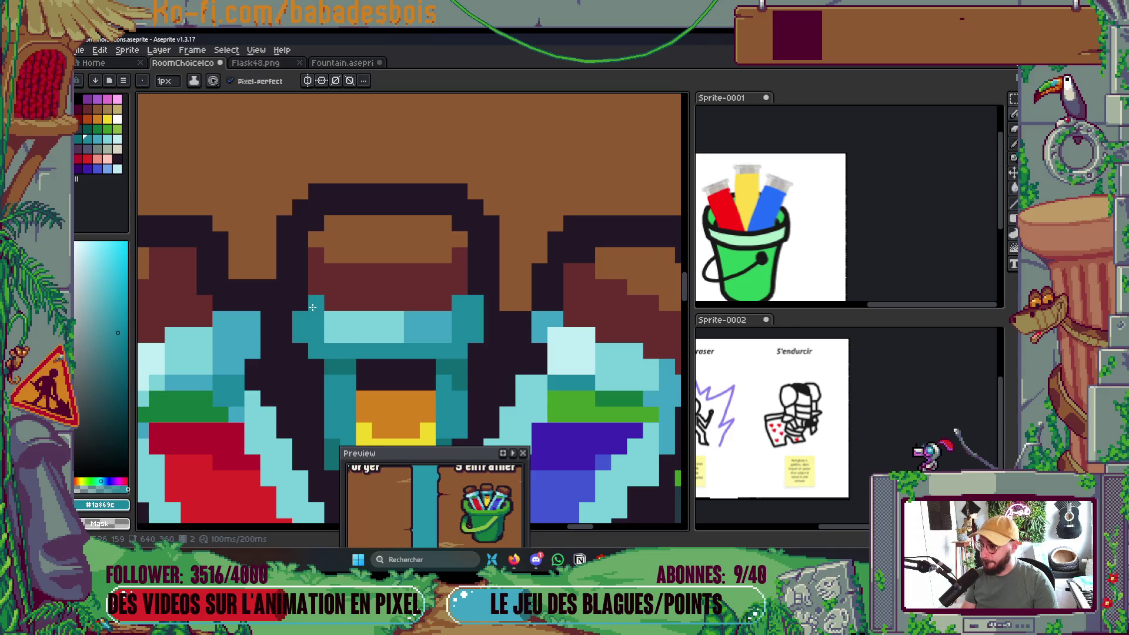
pyautogui.scroll(-4, 424, 241)
pyautogui.hotkey('ctrl', 's')
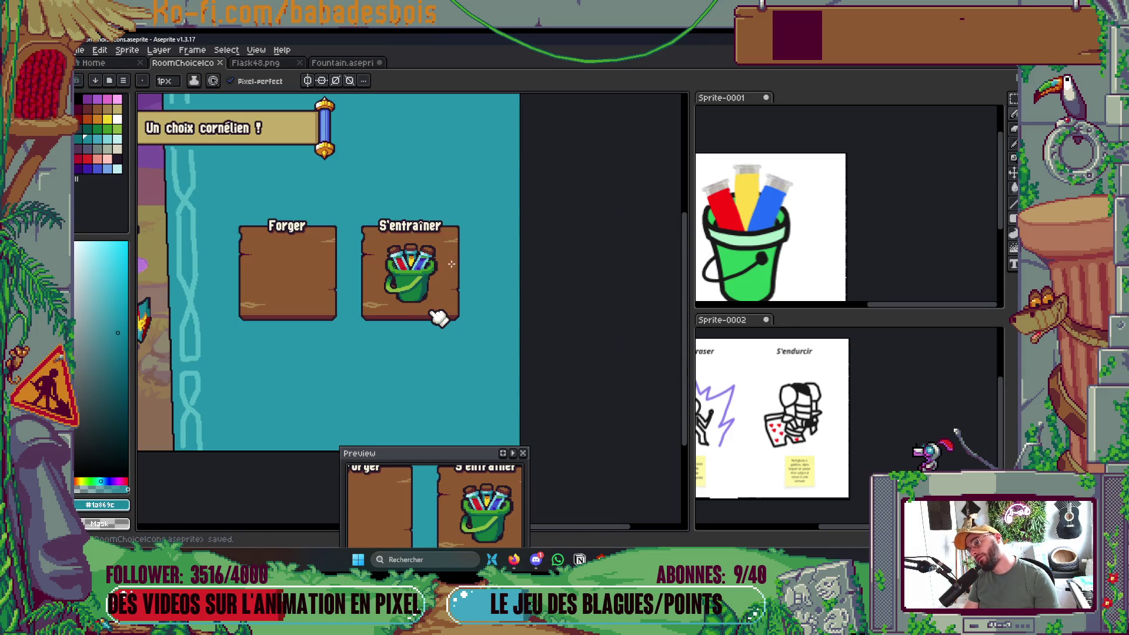
# Add a brown pixel to the left cork.
pyautogui.scroll(2, 412, 236)
pyautogui.scroll(-2, 412, 238)
pyautogui.scroll(3, 376, 244)
pyautogui.scroll(3, 372, 247)
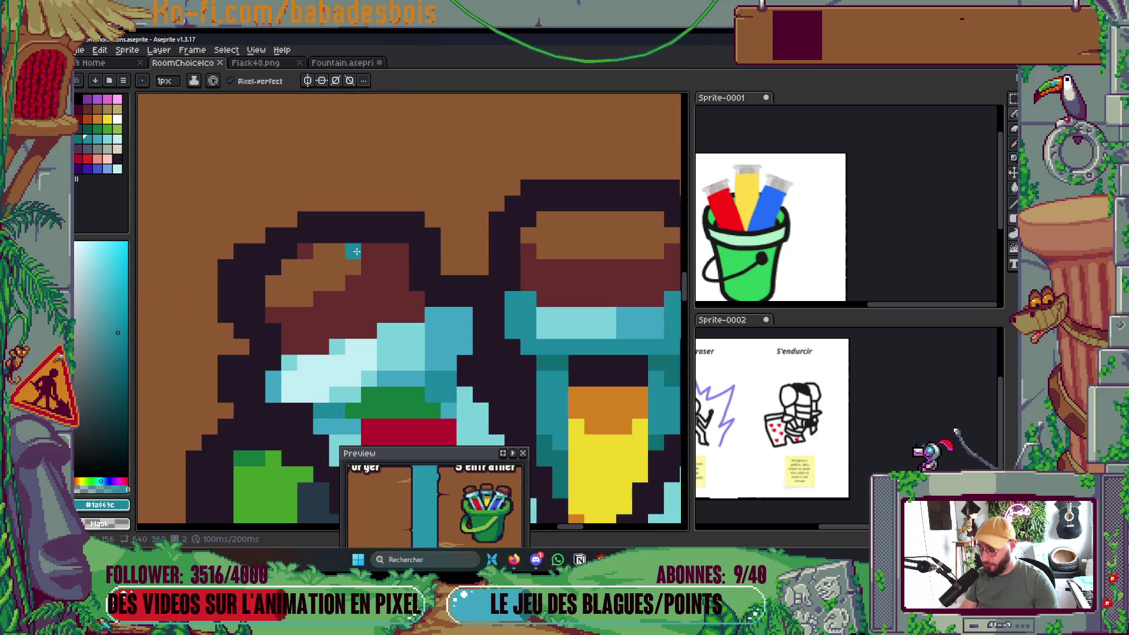
pyautogui.keyDown('alt'); pyautogui.click(350, 250); pyautogui.keyUp('alt')
pyautogui.click(382, 251)
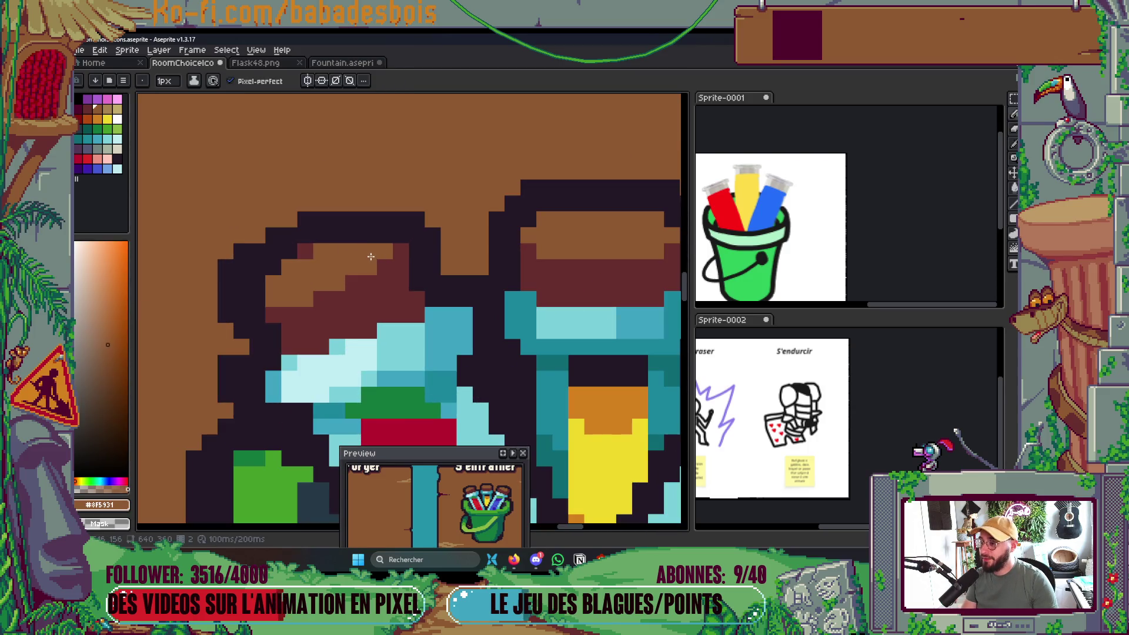
pyautogui.scroll(-5, 406, 276)
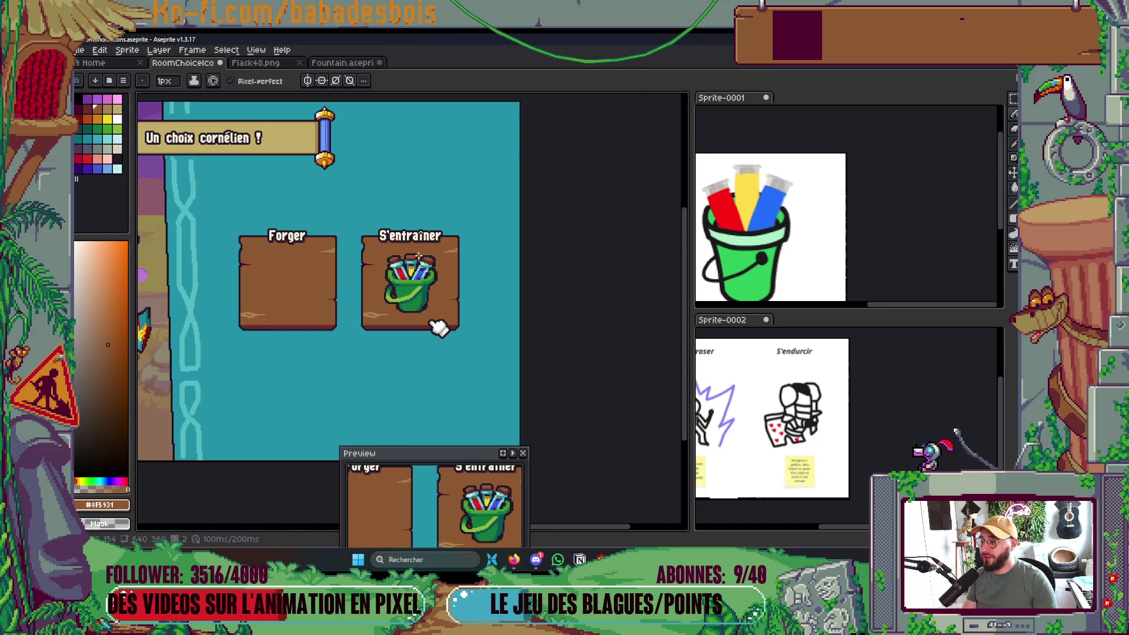
# Retouch the cork outline with one brown and one dark-red pixel.
pyautogui.scroll(6, 450, 292)
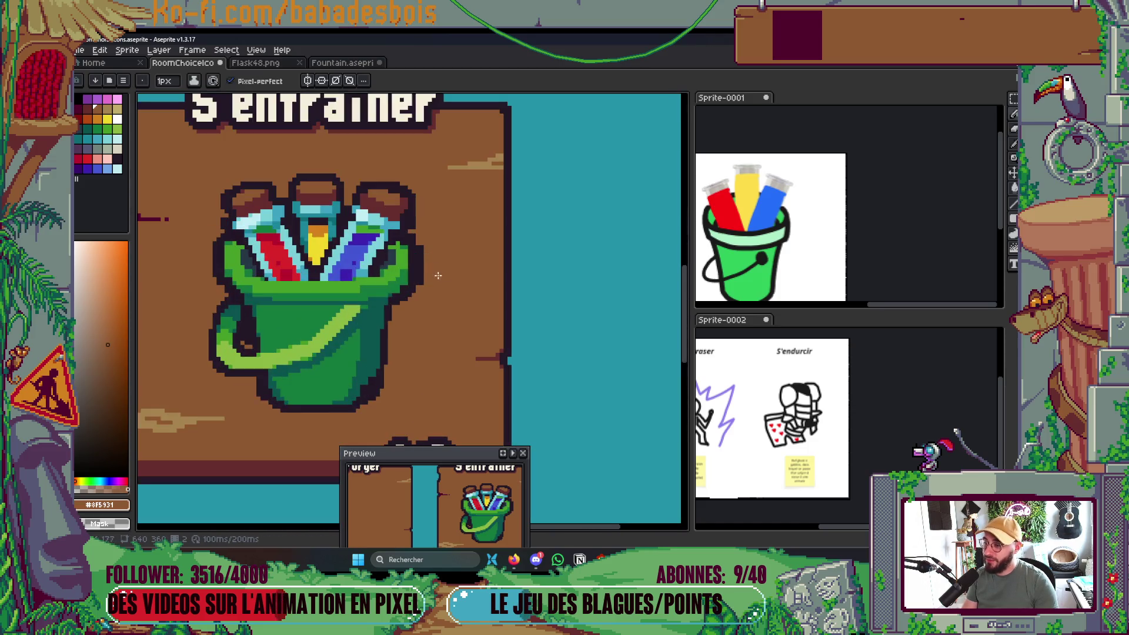
pyautogui.click(415, 154)
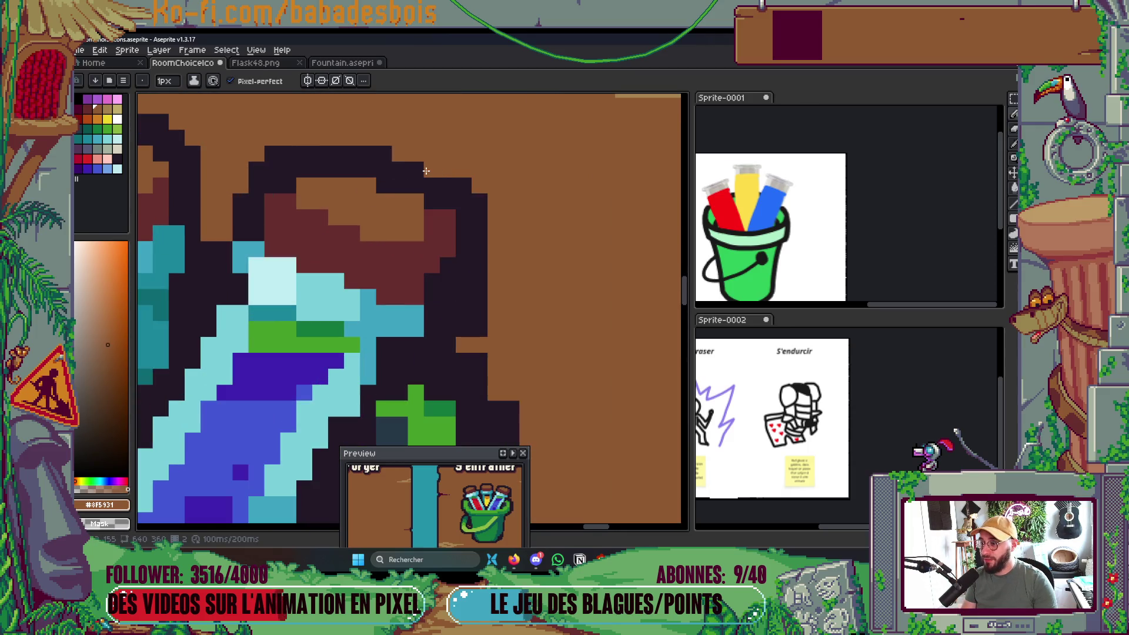
pyautogui.keyDown('alt'); pyautogui.click(441, 232); pyautogui.keyUp('alt')
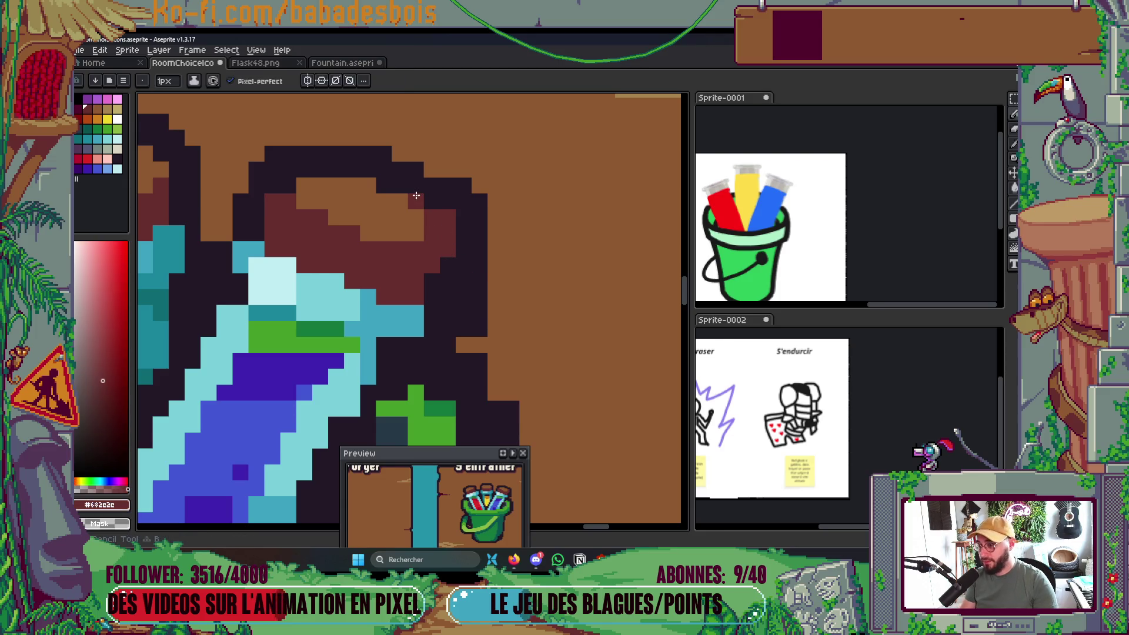
pyautogui.click(373, 183)
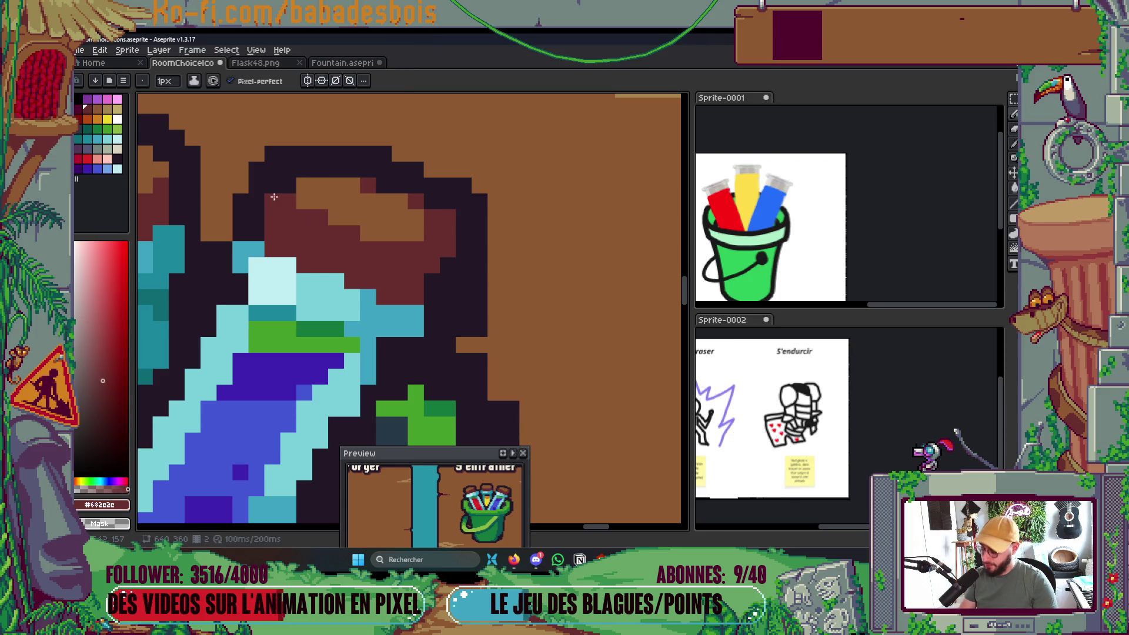
pyautogui.scroll(-8, 441, 225)
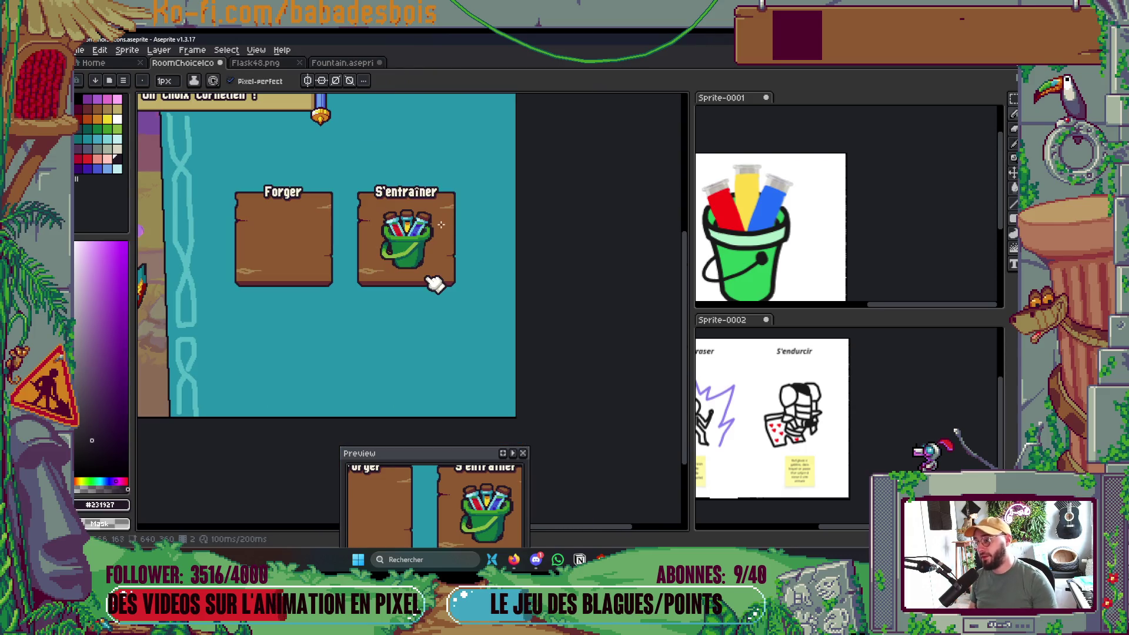
pyautogui.scroll(8, 440, 225)
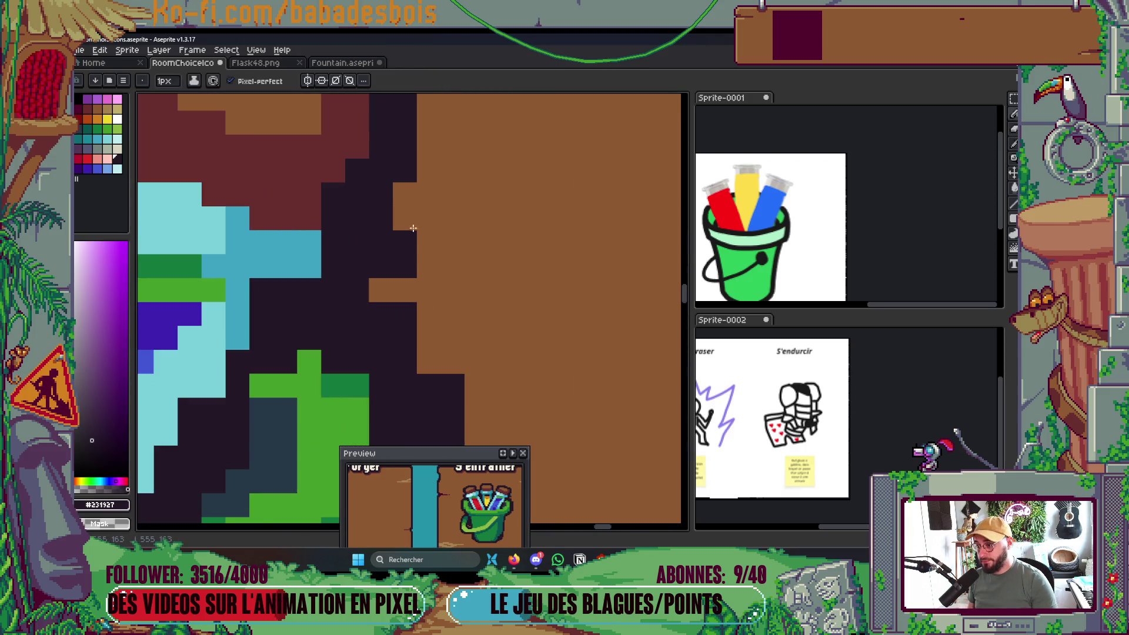
# Darken the stray teal pixels beside the blue flask's right edge.
pyautogui.moveTo(350, 308)
pyautogui.mouseDown()
pyautogui.moveTo(429, 341)
pyautogui.moveTo(476, 337)
pyautogui.mouseUp()
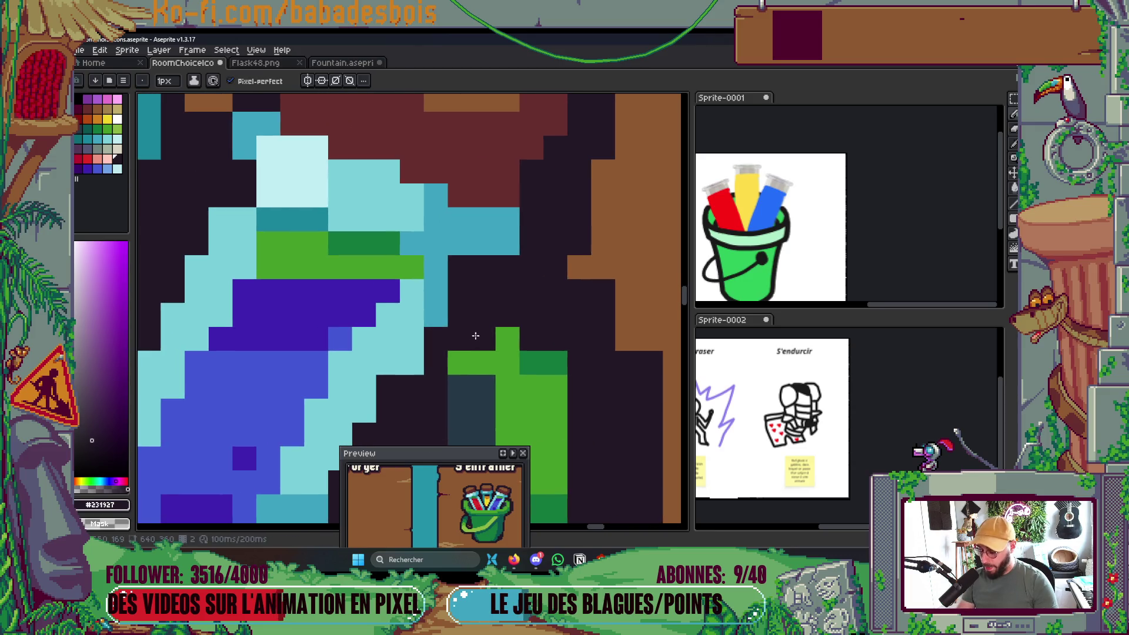
pyautogui.keyDown('alt'); pyautogui.click(442, 294); pyautogui.keyUp('alt')
pyautogui.moveTo(442, 293)
pyautogui.mouseDown()
pyautogui.moveTo(449, 284)
pyautogui.moveTo(432, 306)
pyautogui.moveTo(441, 260)
pyautogui.mouseUp()
pyautogui.keyDown('alt'); pyautogui.click(431, 321); pyautogui.keyUp('alt')
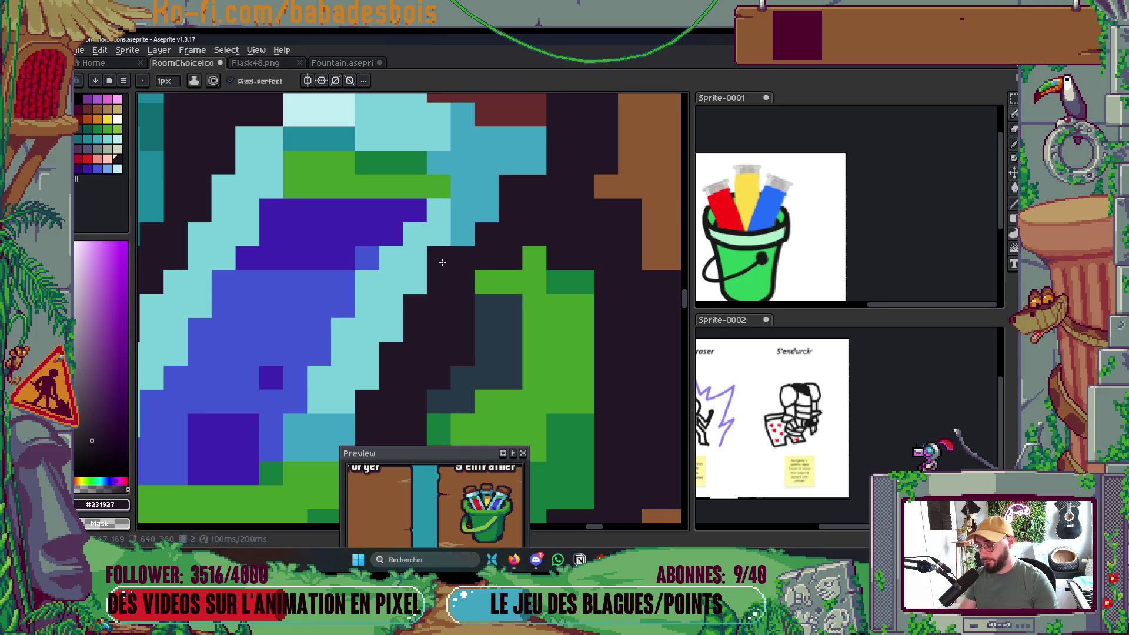
pyautogui.keyDown('alt'); pyautogui.click(436, 229); pyautogui.keyUp('alt')
pyautogui.scroll(-4, 435, 229)
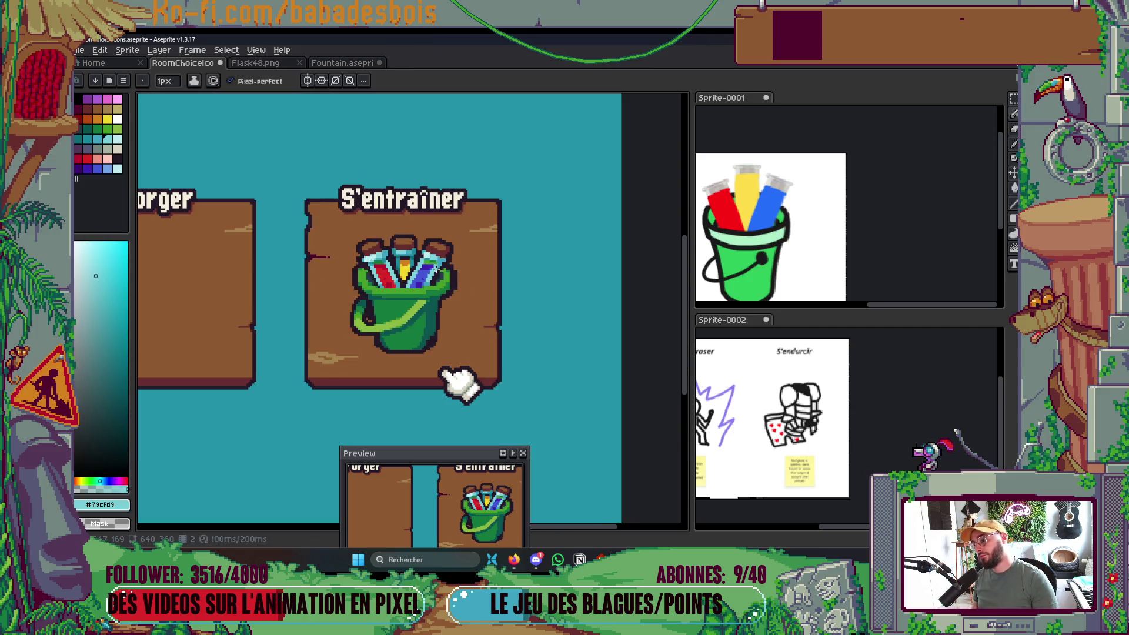
pyautogui.scroll(-2, 438, 268)
pyautogui.scroll(5, 435, 311)
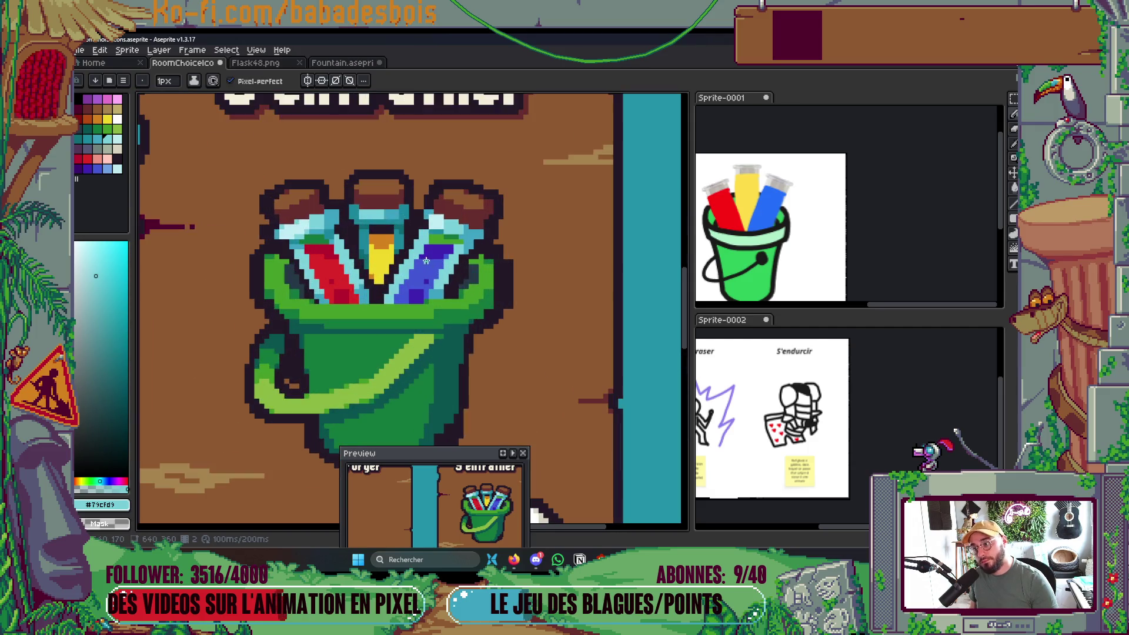
pyautogui.scroll(1, 494, 298)
# Sample the dark outline and light cyan glass colours, then save the sprite.
pyautogui.keyDown('alt'); pyautogui.click(494, 299); pyautogui.keyUp('alt')
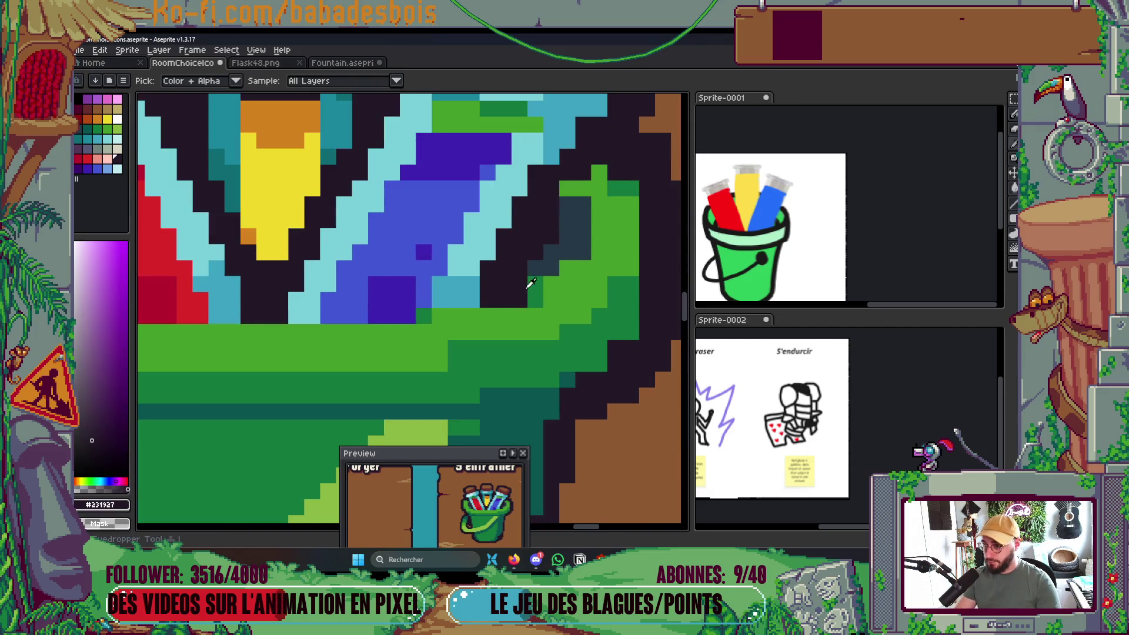
pyautogui.scroll(2, 474, 305)
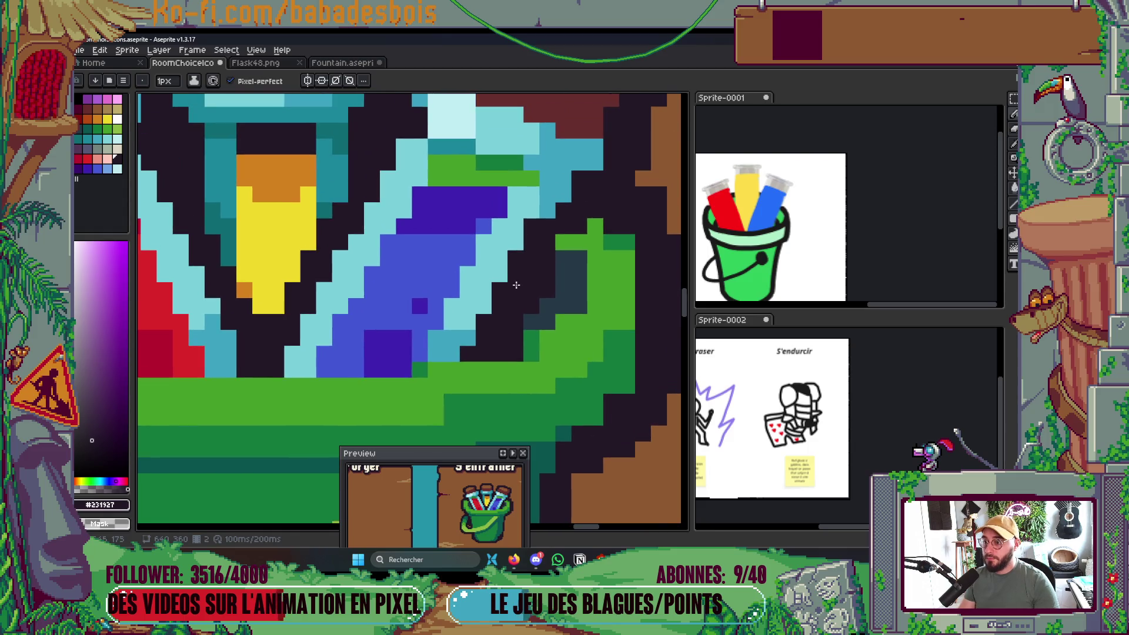
pyautogui.keyDown('alt'); pyautogui.click(508, 216); pyautogui.keyUp('alt')
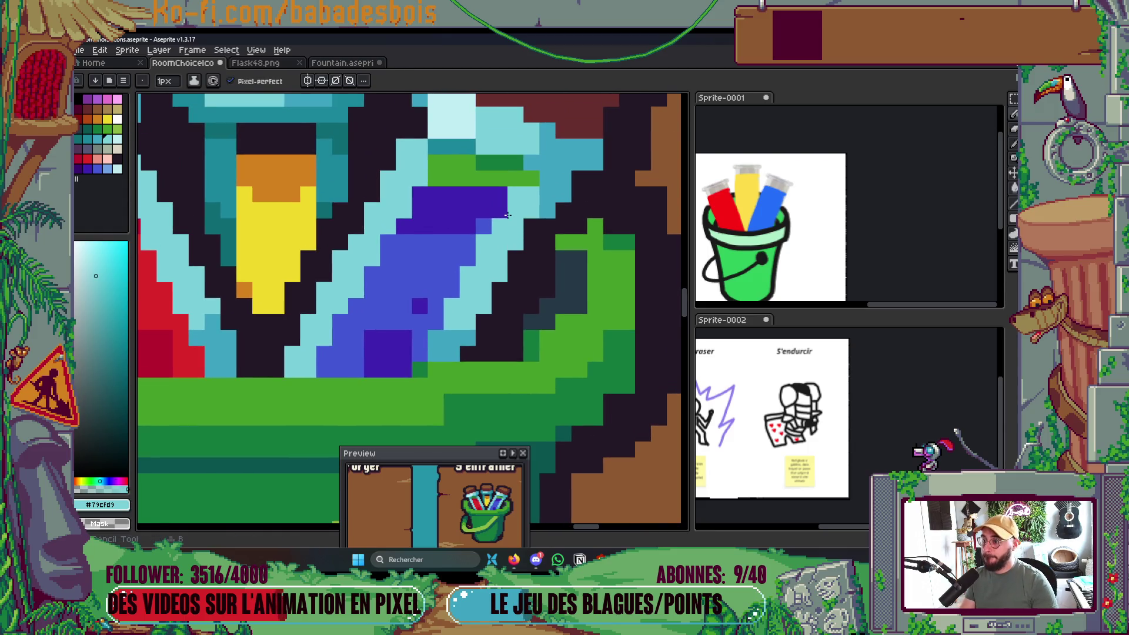
pyautogui.scroll(-2, 508, 215)
pyautogui.scroll(2, 444, 169)
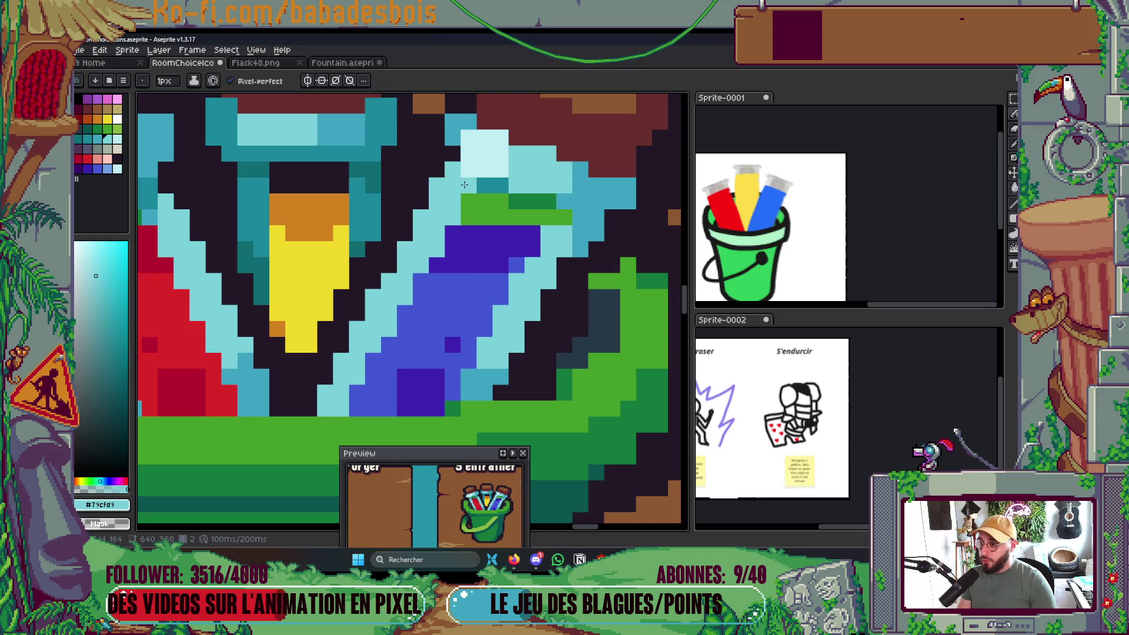
pyautogui.scroll(-4, 463, 196)
pyautogui.scroll(2, 547, 295)
pyautogui.hotkey('ctrl', 's')
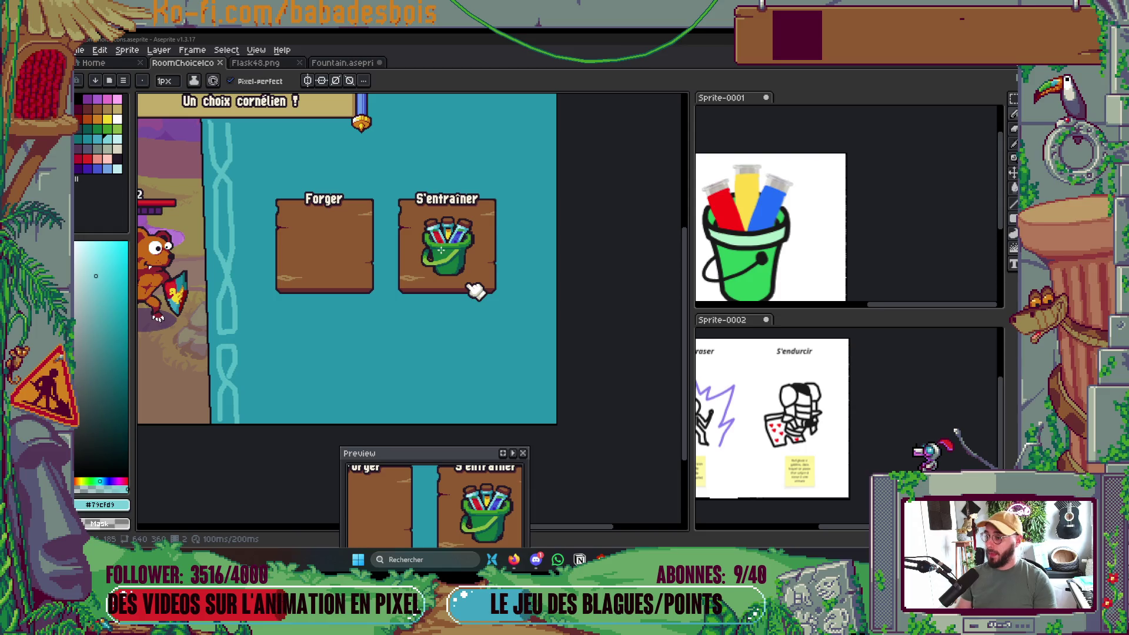
# Pick up the bucket handle's dark teal and save the sprite.
pyautogui.scroll(6, 433, 249)
pyautogui.scroll(-3, 433, 250)
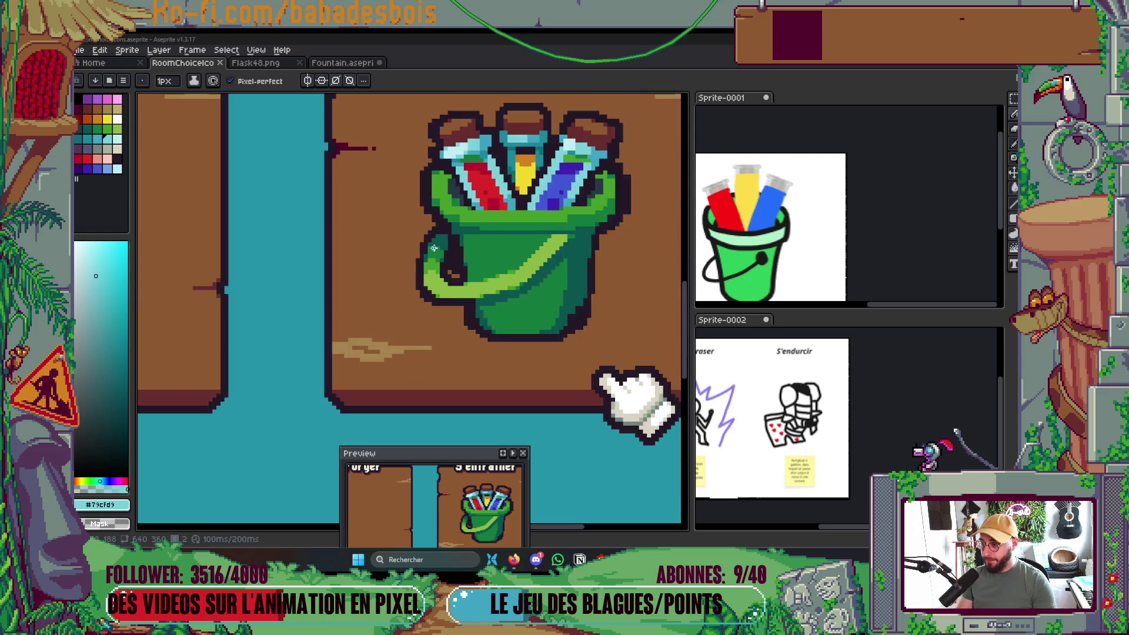
pyautogui.scroll(5, 433, 250)
pyautogui.keyDown('alt'); pyautogui.click(442, 219); pyautogui.keyUp('alt')
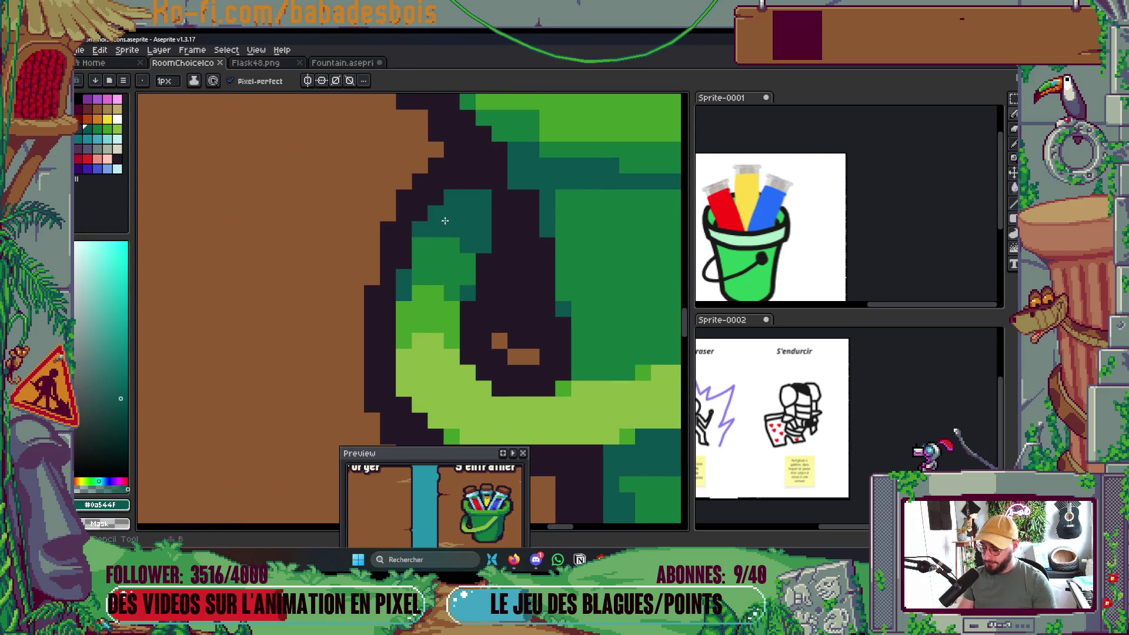
pyautogui.scroll(-8, 482, 235)
pyautogui.hotkey('ctrl', 's')
pyautogui.scroll(8, 501, 233)
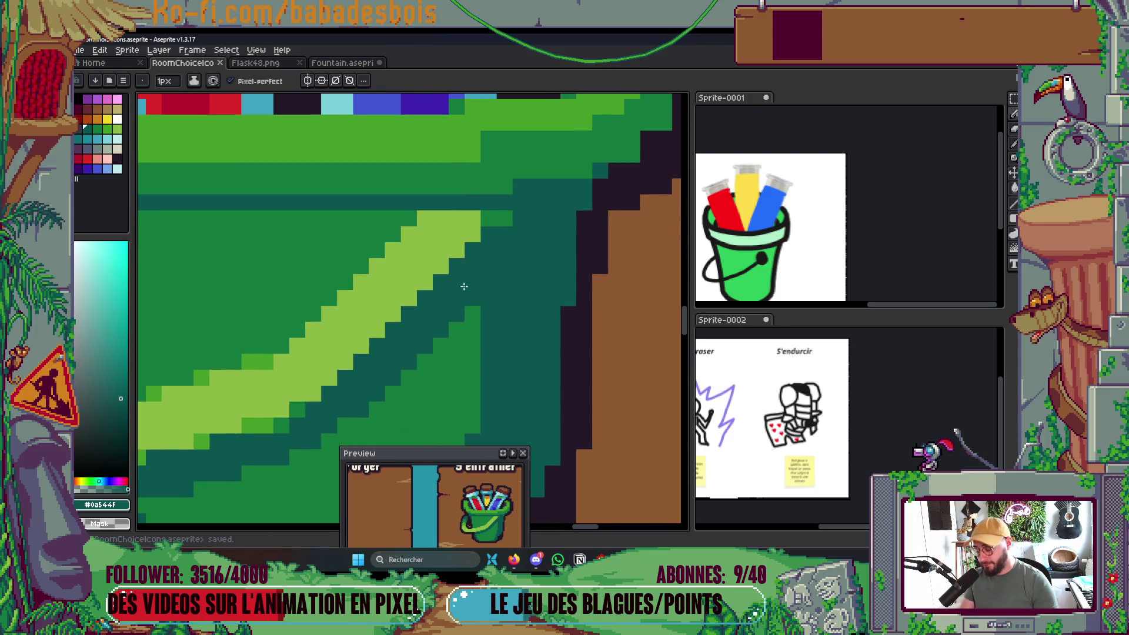
# Repaint the bucket's light-green shading patch mid green with a boundary line and fill.
pyautogui.moveTo(465, 206); pyautogui.dragTo(459, 225)
pyautogui.click(292, 316)
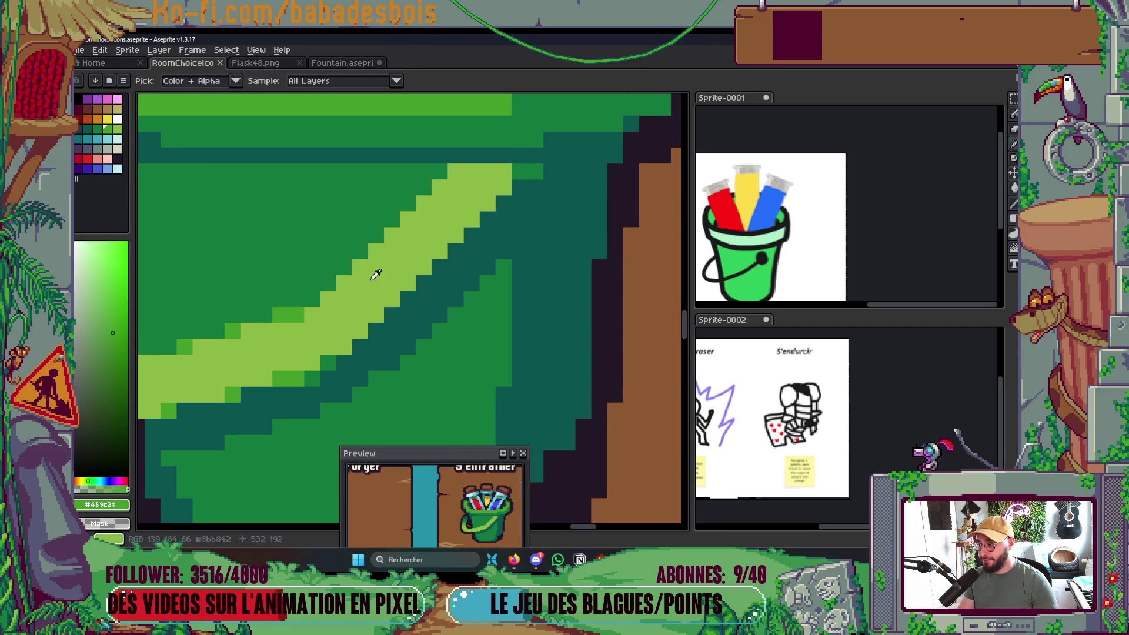
pyautogui.press('b')
pyautogui.click(425, 203)
pyautogui.click(440, 202)
pyautogui.click(455, 219)
pyautogui.click(455, 234)
pyautogui.press('g')
pyautogui.click(477, 203)
pyautogui.scroll(-8, 501, 210)
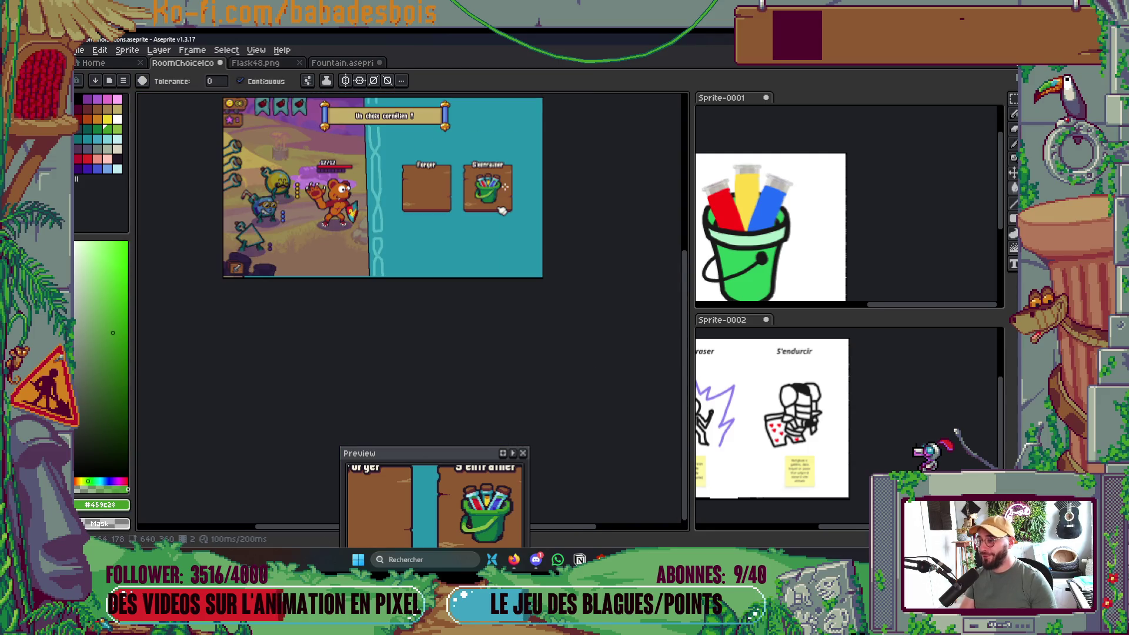
pyautogui.scroll(8, 502, 210)
# Add four dark-green pixels along the bucket's edge.
pyautogui.press('i')
pyautogui.click(391, 187)
pyautogui.press('b')
pyautogui.click(438, 186)
pyautogui.click(438, 198)
pyautogui.click(428, 198)
pyautogui.click(428, 209)
pyautogui.scroll(-8, 472, 182)
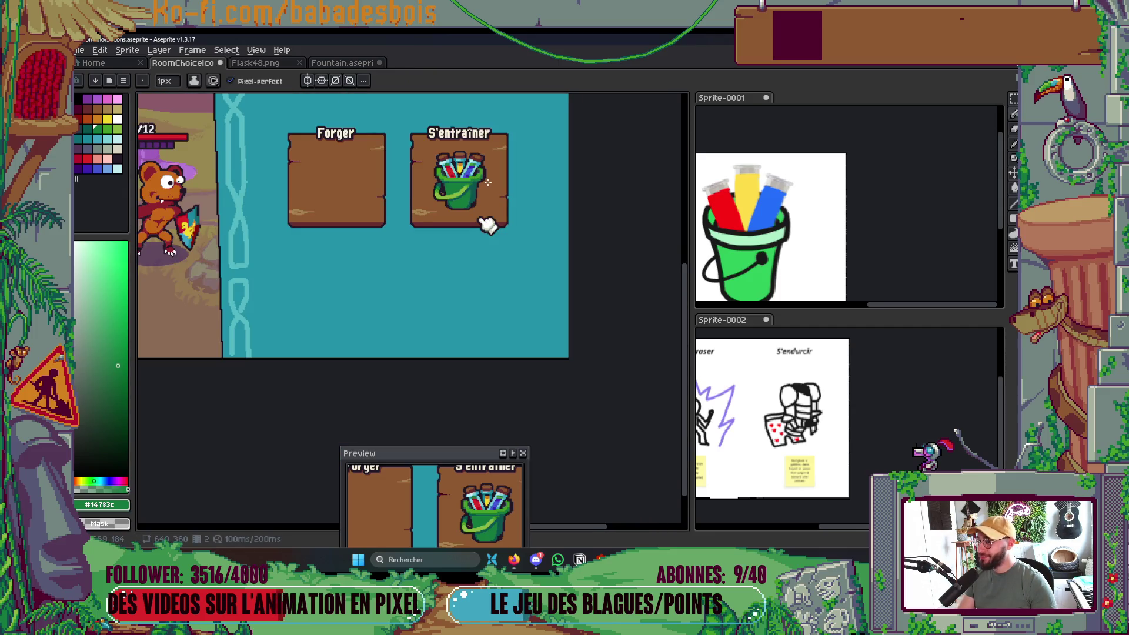
pyautogui.moveTo(487, 182); pyautogui.dragTo(474, 228)
pyautogui.scroll(10, 435, 215)
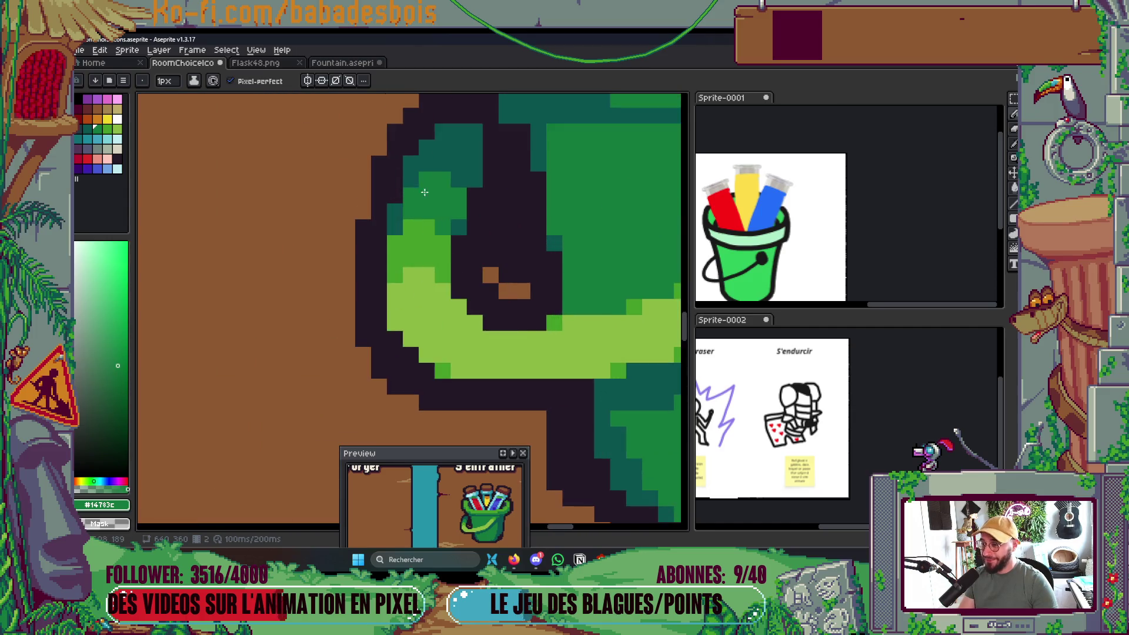
# Paint the handle loop's dark-teal pixels green, restoring two to dark teal.
pyautogui.press('i')
pyautogui.press('b')
pyautogui.click(371, 278)
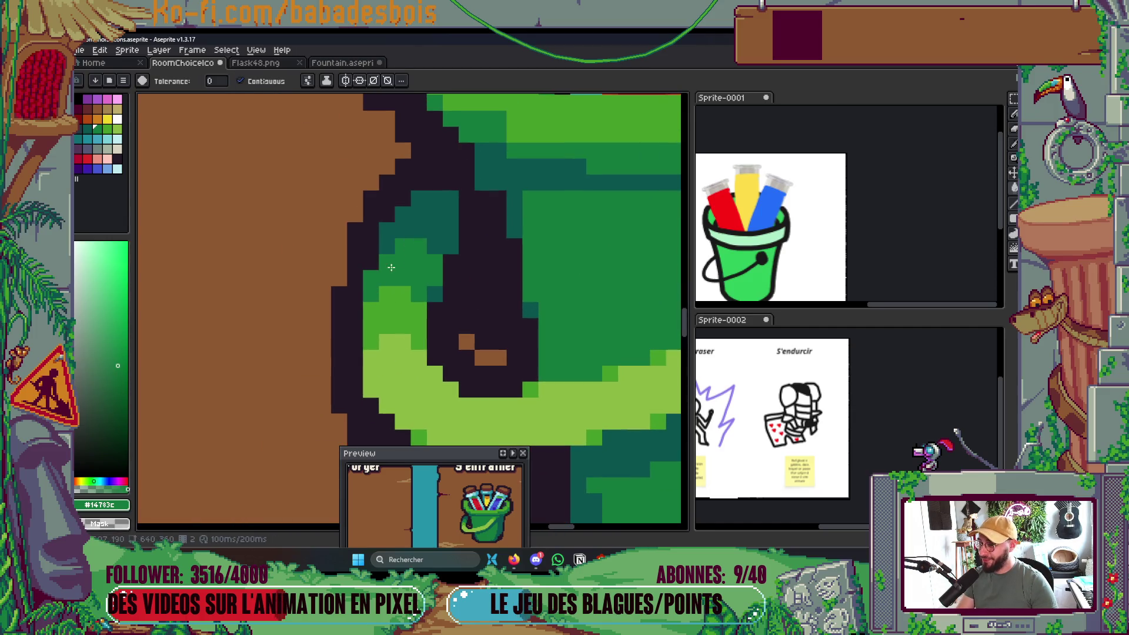
pyautogui.moveTo(403, 230); pyautogui.dragTo(418, 230)
pyautogui.click(435, 246)
pyautogui.click(435, 230)
pyautogui.click(444, 245)
pyautogui.keyDown('alt'); pyautogui.click(429, 207); pyautogui.keyUp('alt')
pyautogui.click(387, 230)
pyautogui.click(451, 245)
pyautogui.scroll(-10, 454, 243)
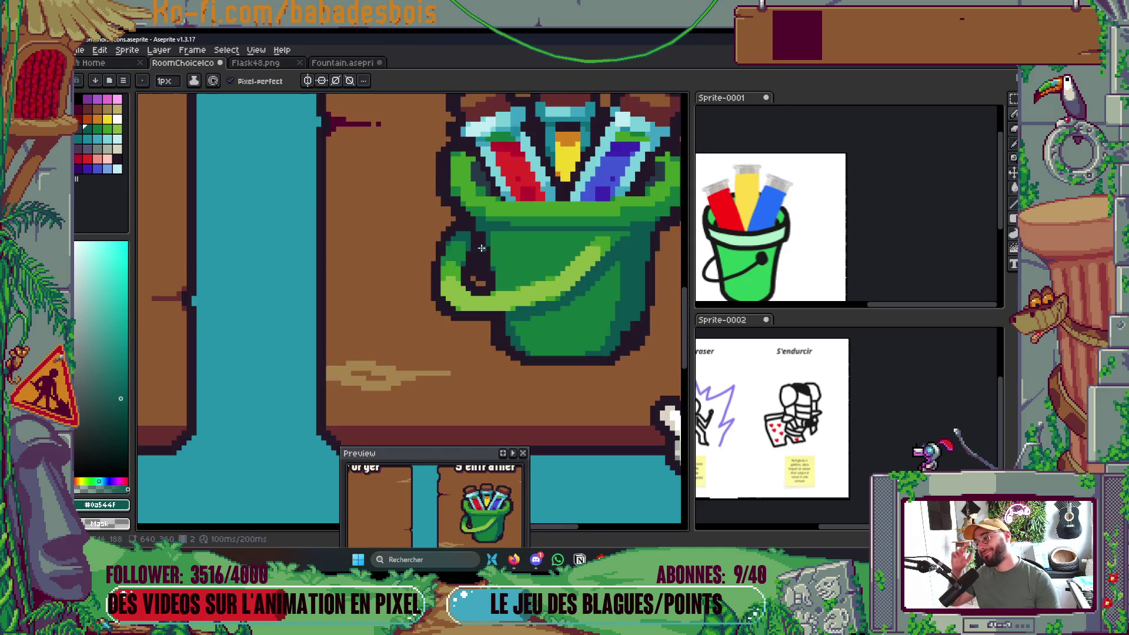
pyautogui.scroll(2, 548, 246)
pyautogui.scroll(6, 511, 288)
pyautogui.keyDown('alt'); pyautogui.click(352, 270); pyautogui.keyUp('alt')
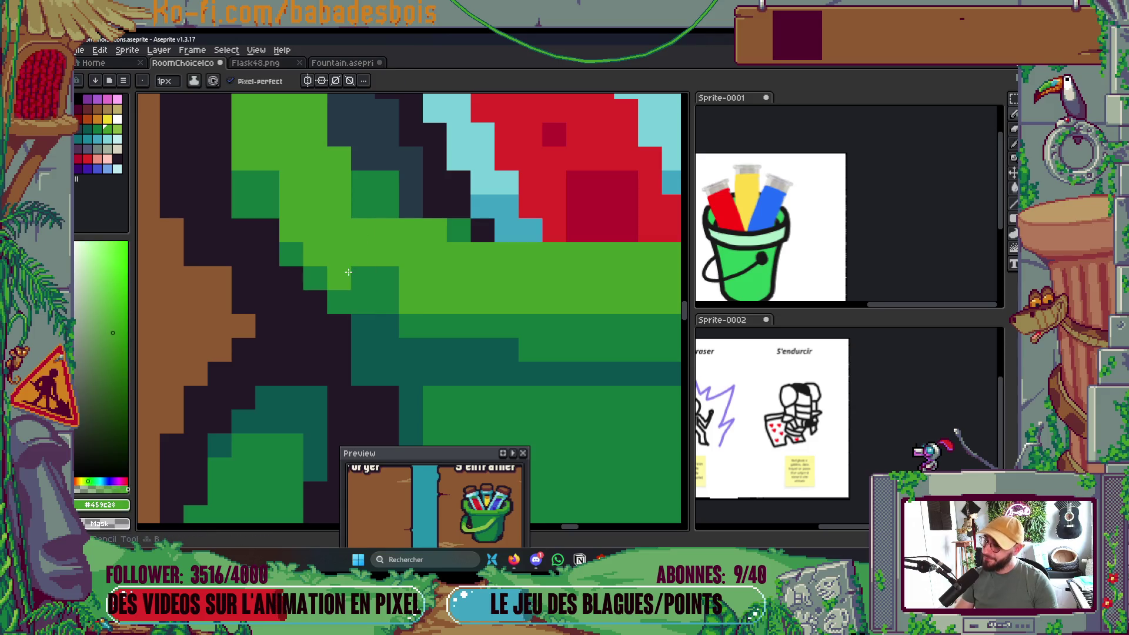
# Sample the dark green from the bucket rim, check the card, and save the sprite.
pyautogui.scroll(-2, 315, 258)
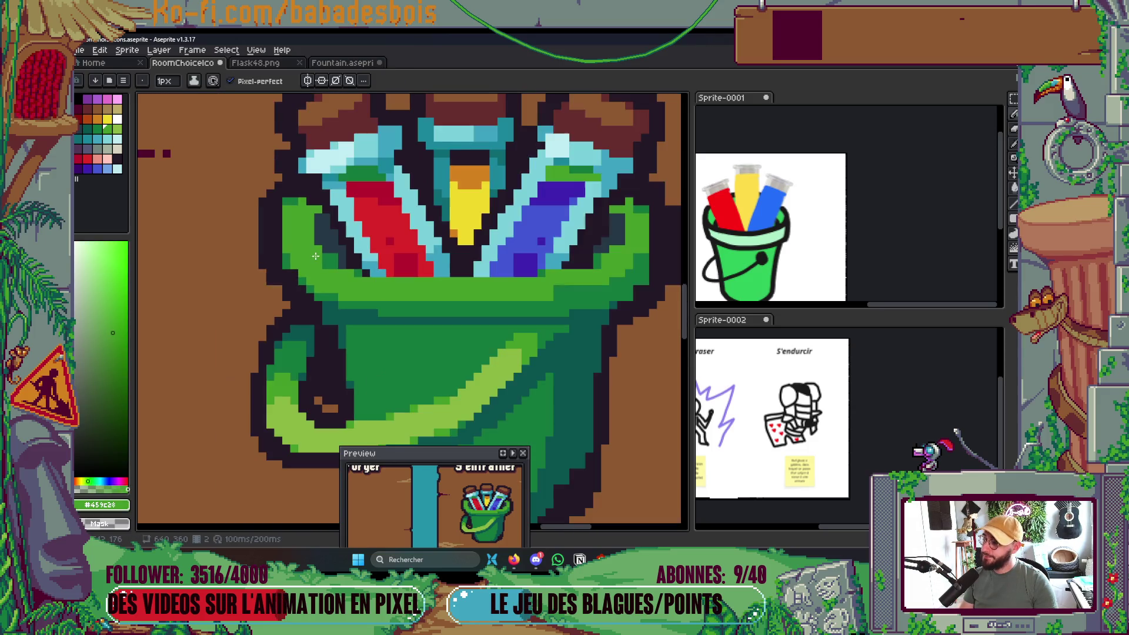
pyautogui.scroll(3, 300, 262)
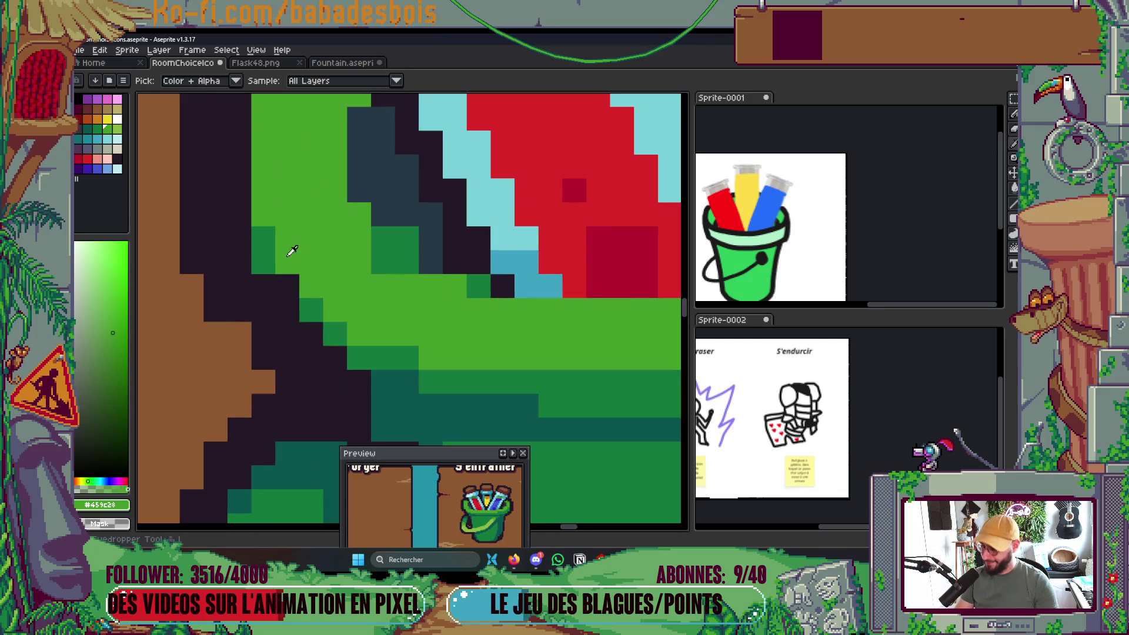
pyautogui.keyDown('alt'); pyautogui.click(262, 242); pyautogui.keyUp('alt')
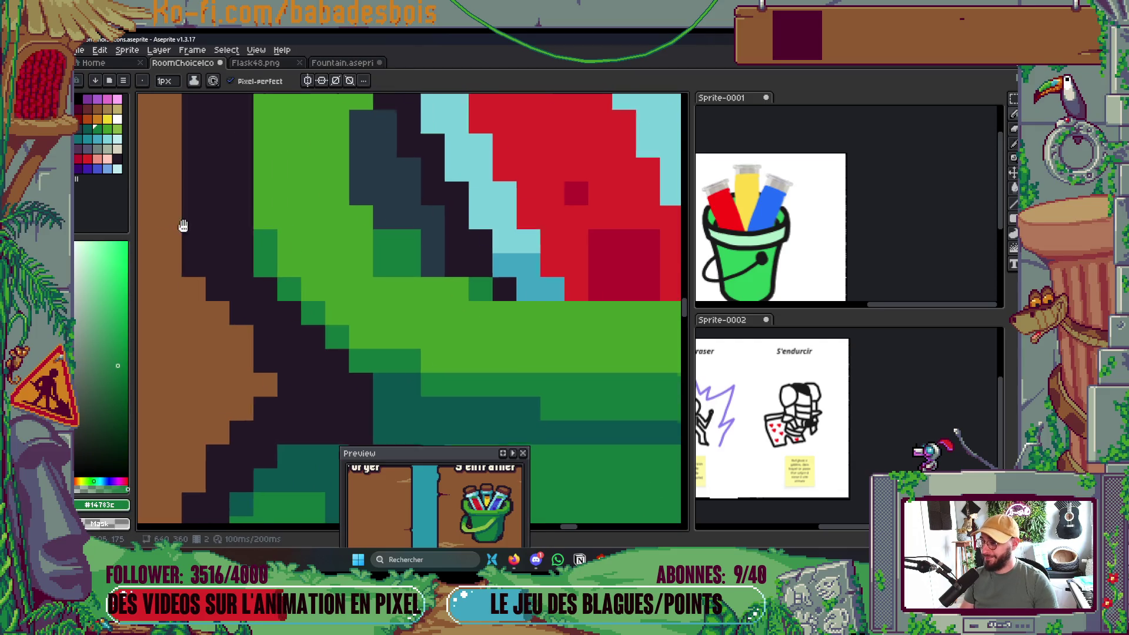
pyautogui.scroll(2, 272, 347)
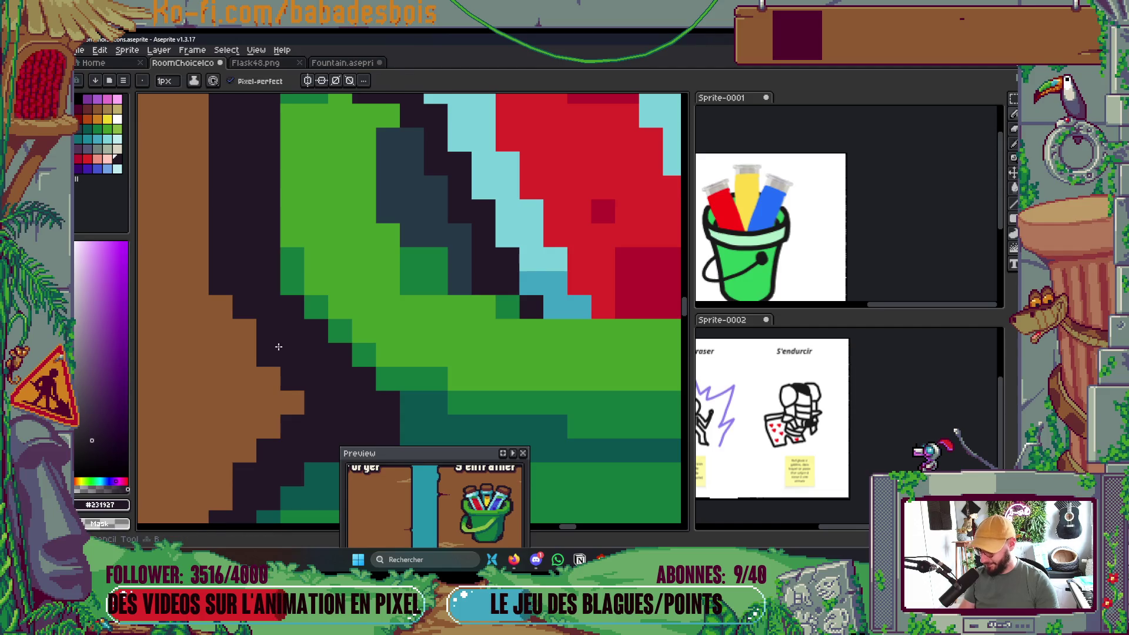
pyautogui.scroll(-3, 281, 359)
pyautogui.scroll(2, 300, 287)
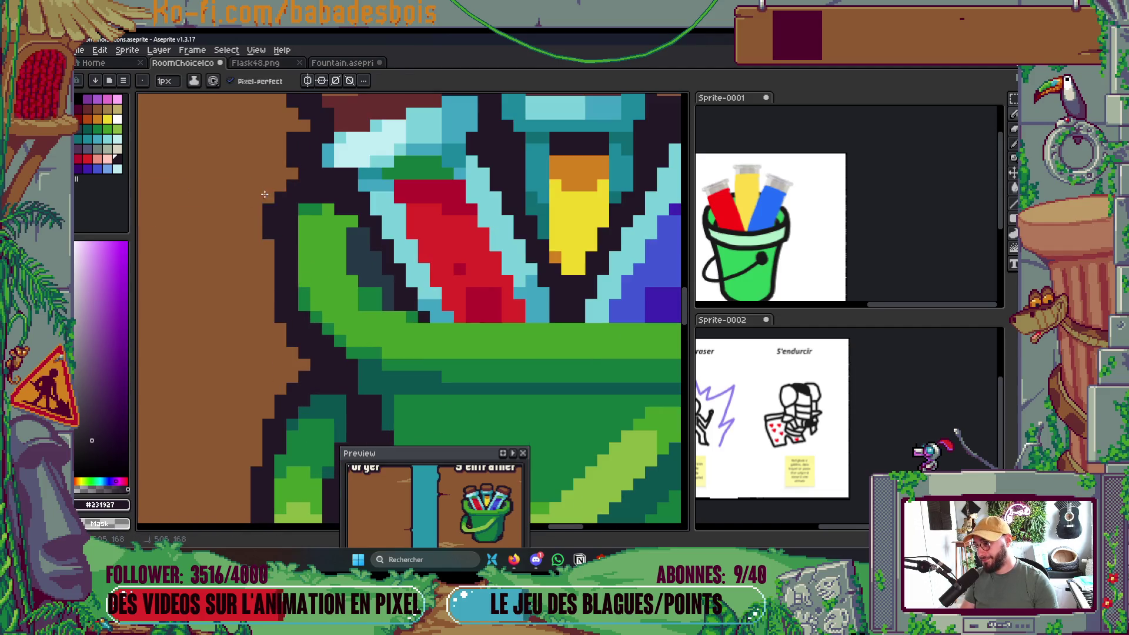
pyautogui.scroll(2, 277, 194)
pyautogui.scroll(-1, 433, 146)
pyautogui.scroll(2, 529, 212)
pyautogui.hscroll(1, 558, 210)
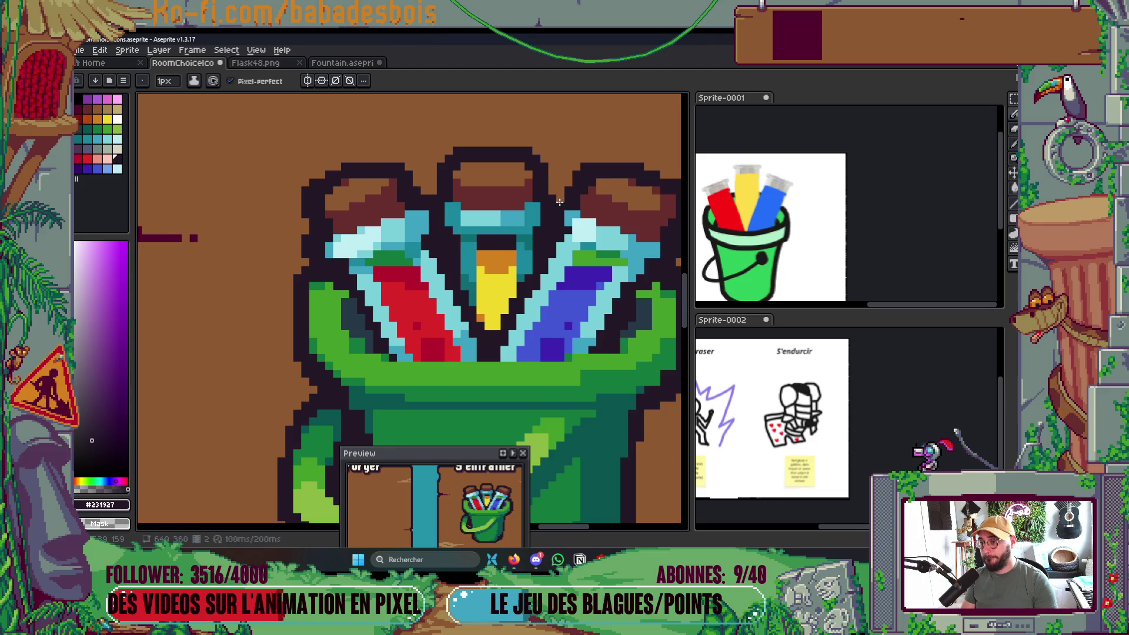
pyautogui.scroll(-10, 559, 202)
pyautogui.hotkey('ctrl', 's')
# Paint the yellow flask's lower tip pixels orange and save RoomChoiceIcons again.
pyautogui.scroll(6, 536, 241)
pyautogui.scroll(3, 536, 241)
pyautogui.keyDown('alt'); pyautogui.click(424, 290); pyautogui.keyUp('alt')
pyautogui.click(446, 302)
pyautogui.moveTo(445, 302); pyautogui.dragTo(429, 282)
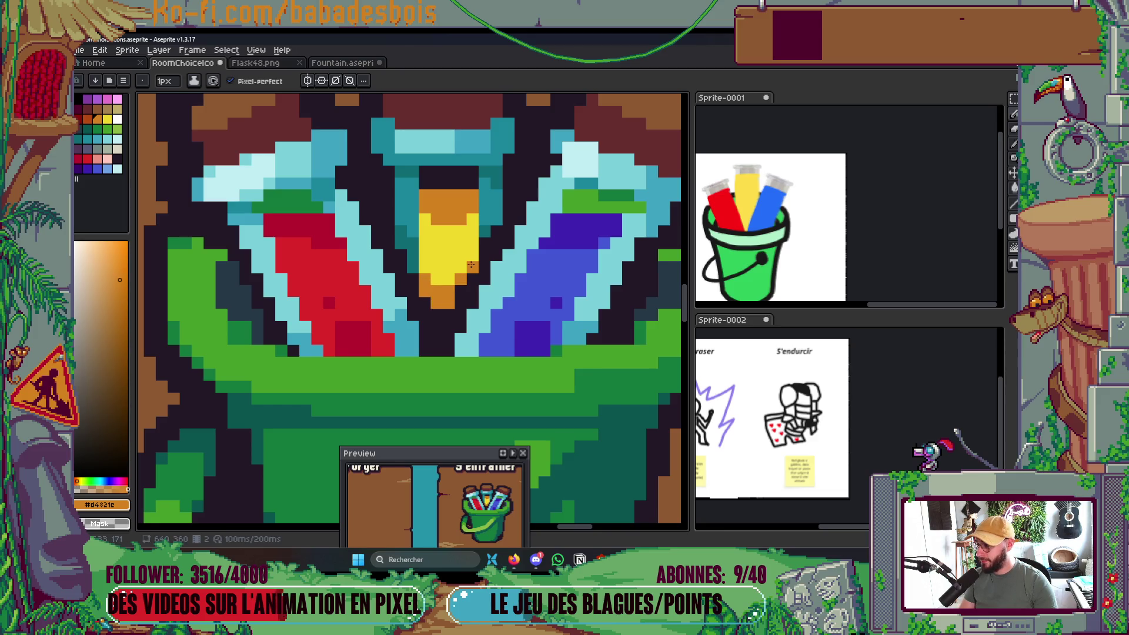
pyautogui.scroll(-5, 471, 265)
pyautogui.hotkey('ctrl', 's')
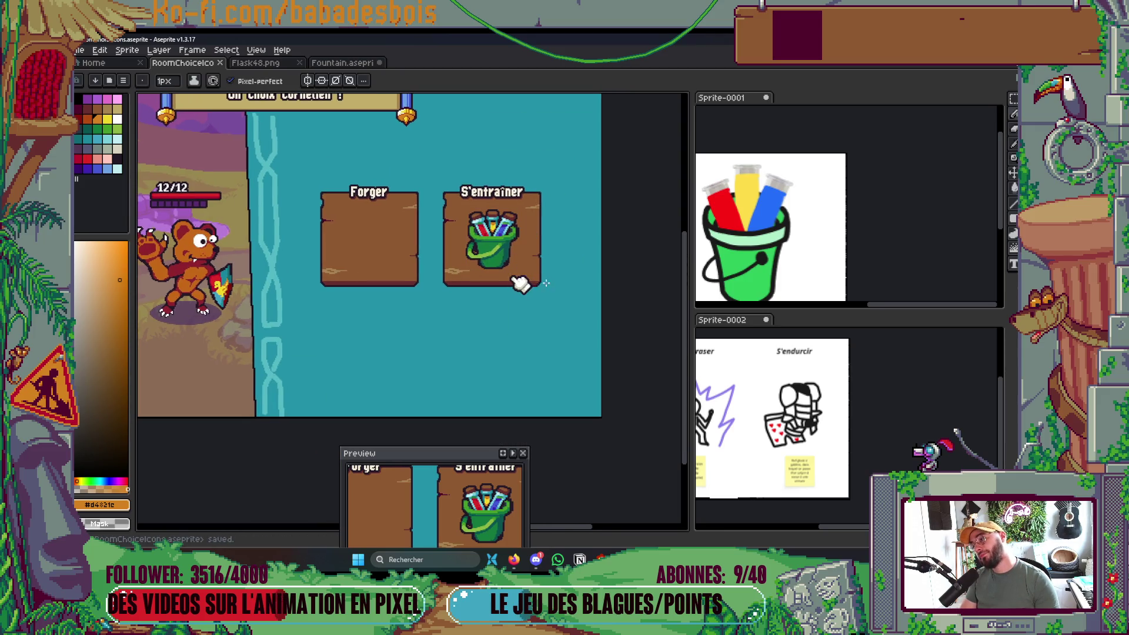
# Tidy the dark outline pixels around the right flask's cork, then save.
pyautogui.scroll(1, 522, 286)
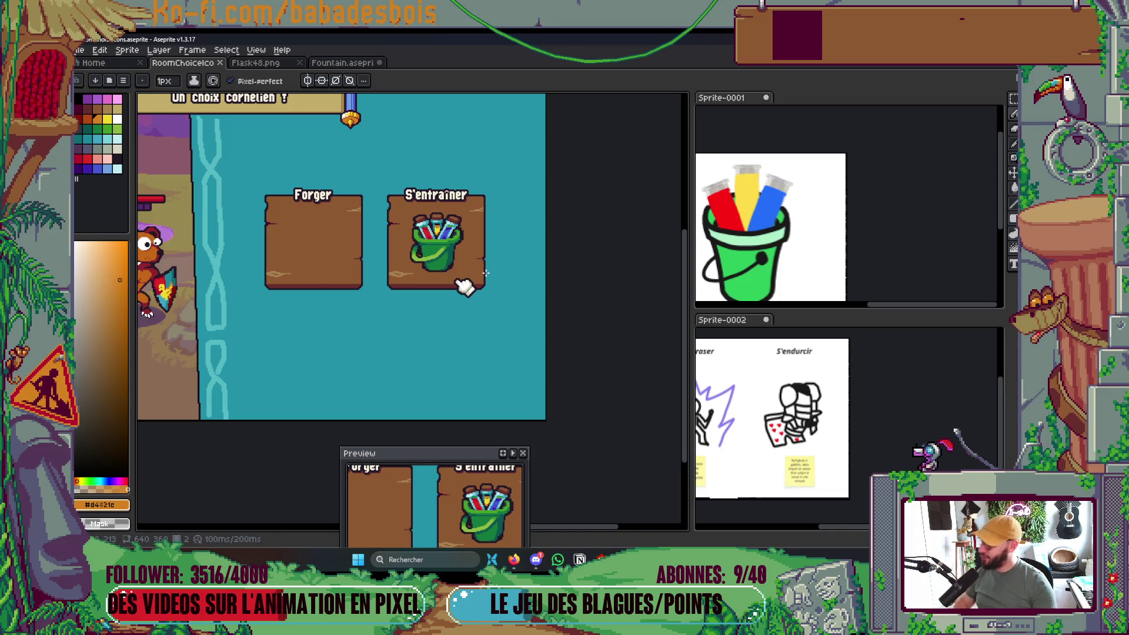
pyautogui.scroll(-1, 488, 298)
pyautogui.scroll(-2, 464, 285)
pyautogui.scroll(2, 462, 285)
pyautogui.scroll(5, 467, 231)
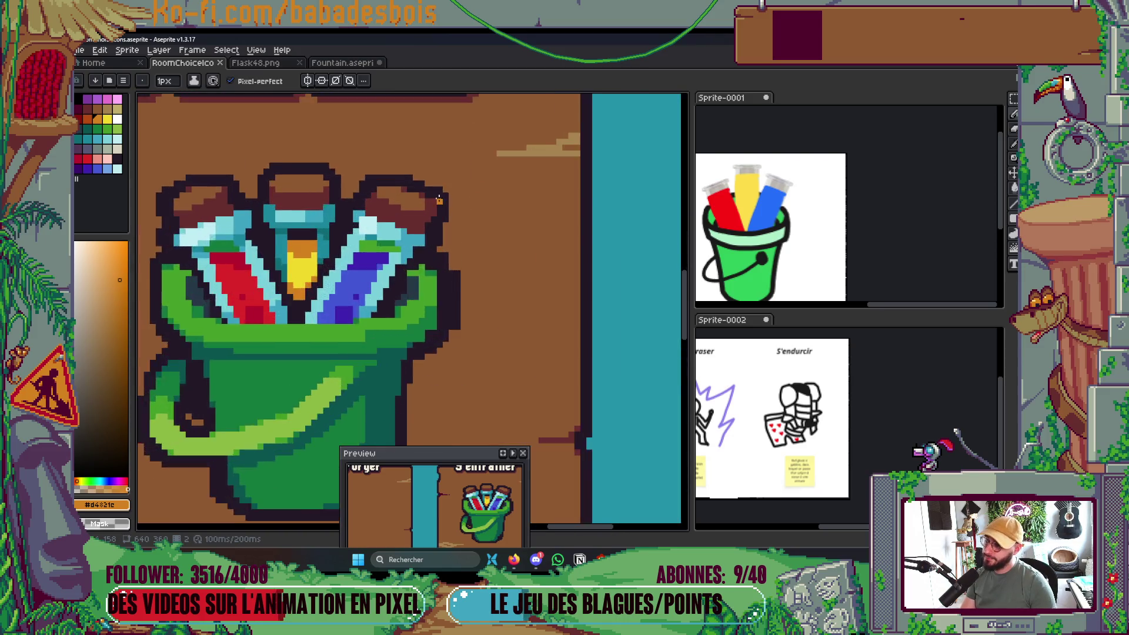
pyautogui.keyDown('alt'); pyautogui.click(442, 186); pyautogui.keyUp('alt')
pyautogui.click(419, 176)
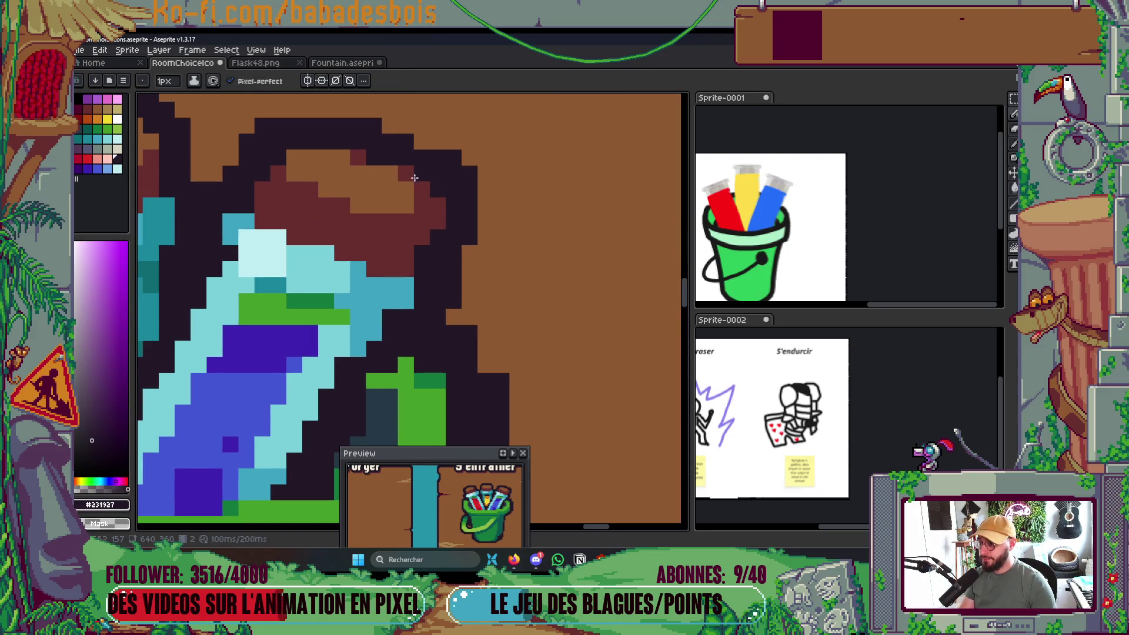
pyautogui.rightClick(438, 157)
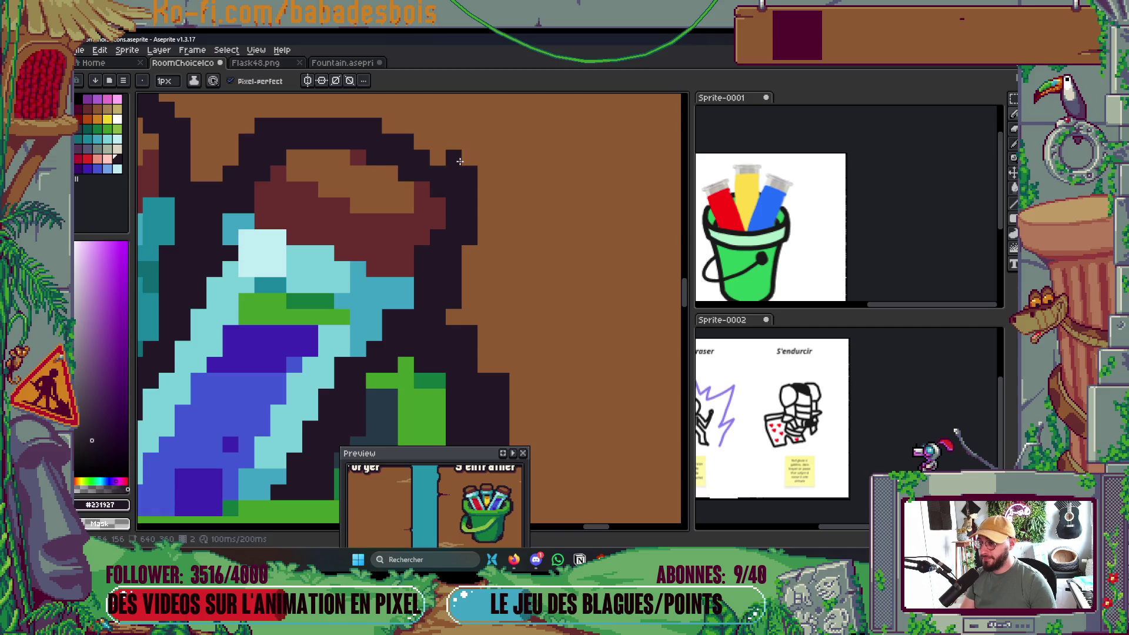
pyautogui.rightClick(471, 181)
pyautogui.click(422, 194)
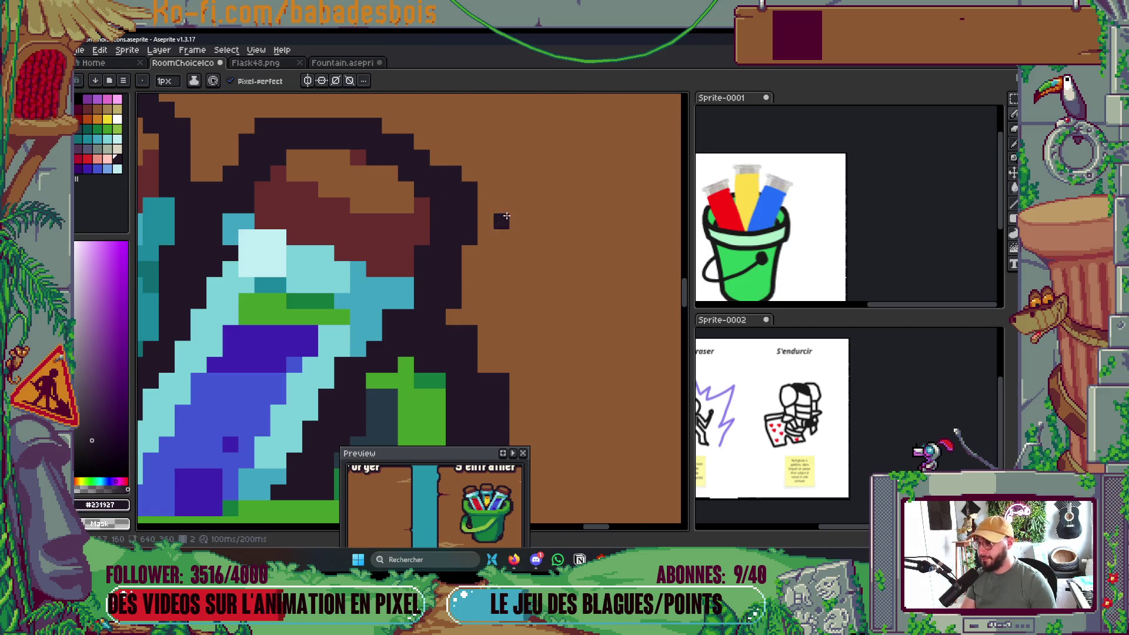
pyautogui.scroll(-5, 504, 198)
pyautogui.hotkey('ctrl', 's')
# Draw a dark outline row along the cork, add reddish-brown shading, and save.
pyautogui.scroll(5, 526, 203)
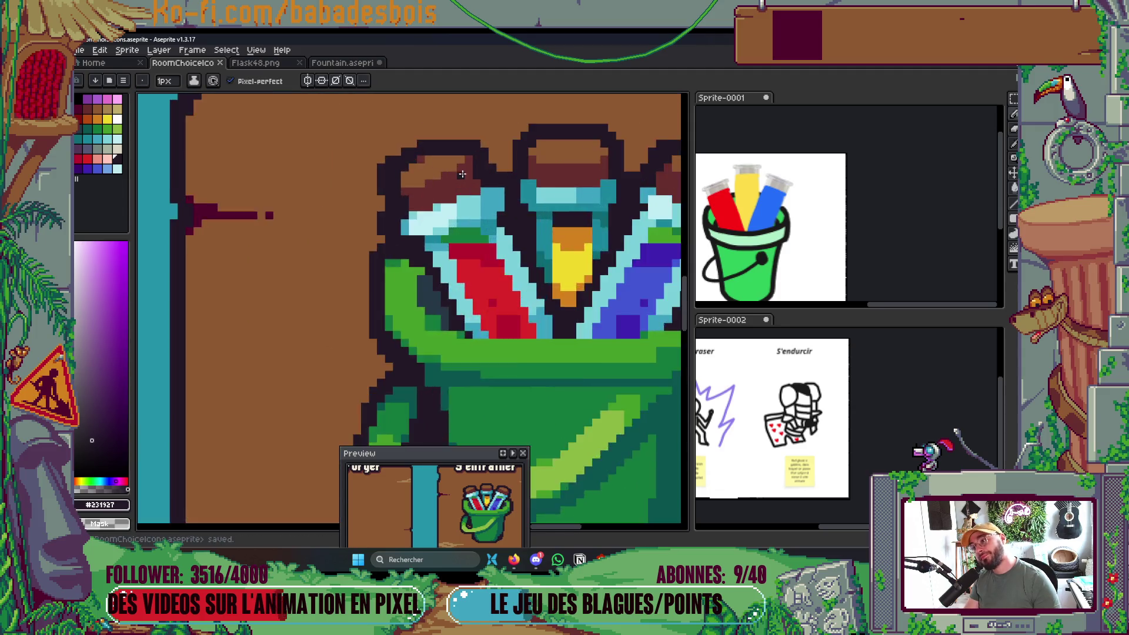
pyautogui.rightClick(383, 200)
pyautogui.moveTo(400, 200)
pyautogui.mouseDown()
pyautogui.moveTo(443, 201)
pyautogui.moveTo(411, 234)
pyautogui.moveTo(385, 234)
pyautogui.mouseUp()
pyautogui.rightClick(423, 257)
pyautogui.keyDown('alt'); pyautogui.click(447, 265); pyautogui.keyUp('alt')
pyautogui.scroll(-5, 385, 233)
pyautogui.hotkey('ctrl', 's')
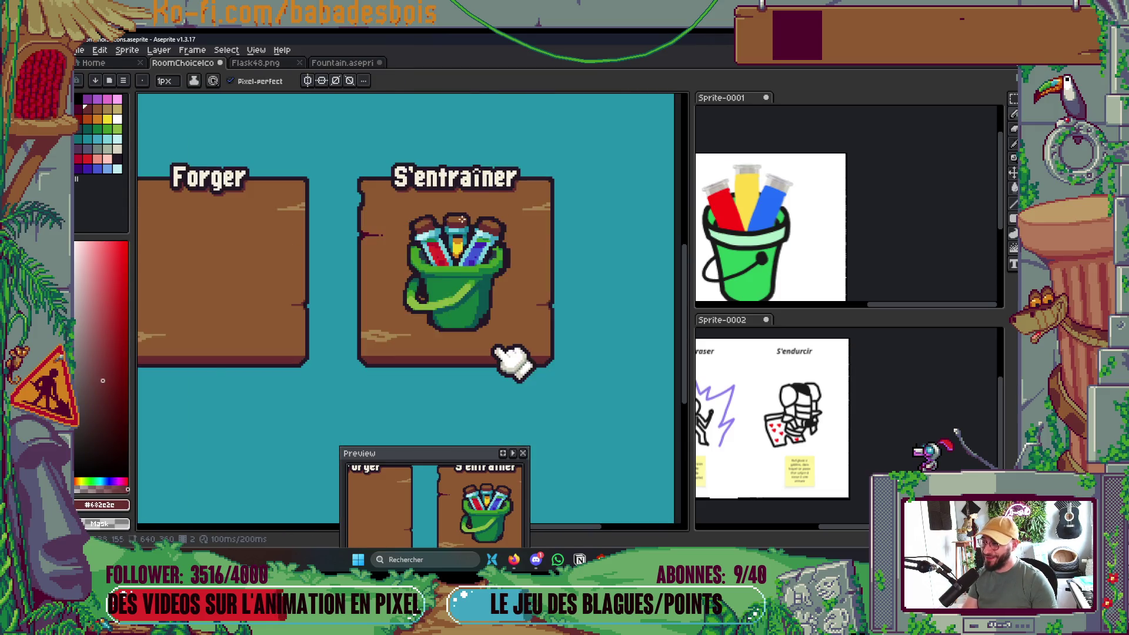
# Eyedrop the teal glass colour and paint a few flask glass pixels teal.
pyautogui.scroll(5, 488, 290)
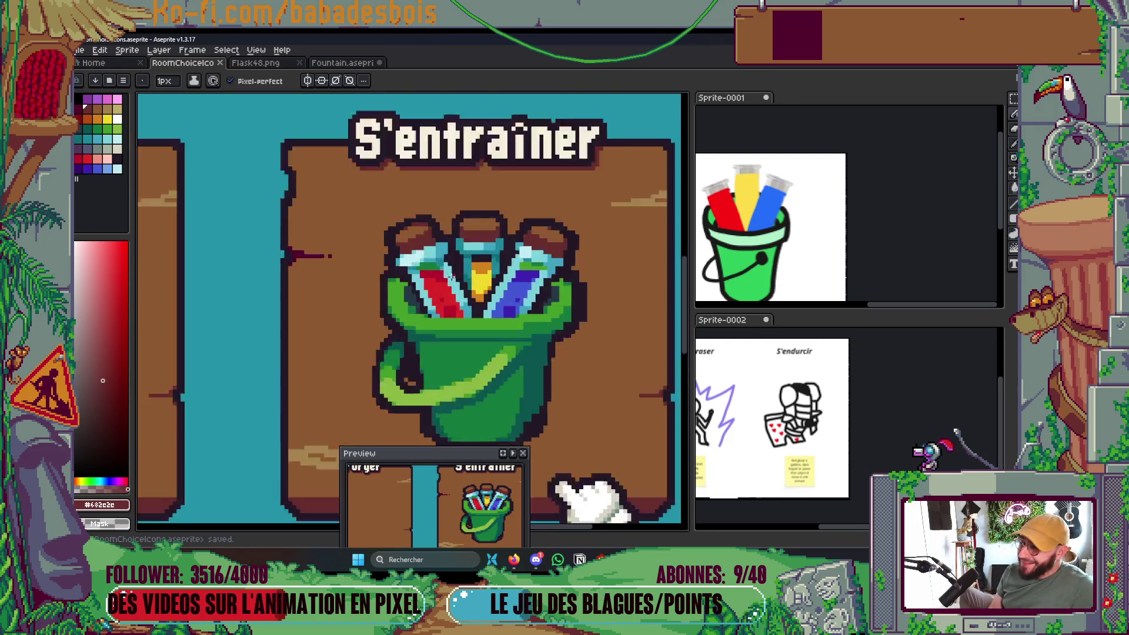
pyautogui.scroll(3, 630, 282)
pyautogui.press('alt')
pyautogui.keyDown('alt'); pyautogui.click(547, 266); pyautogui.keyUp('alt')
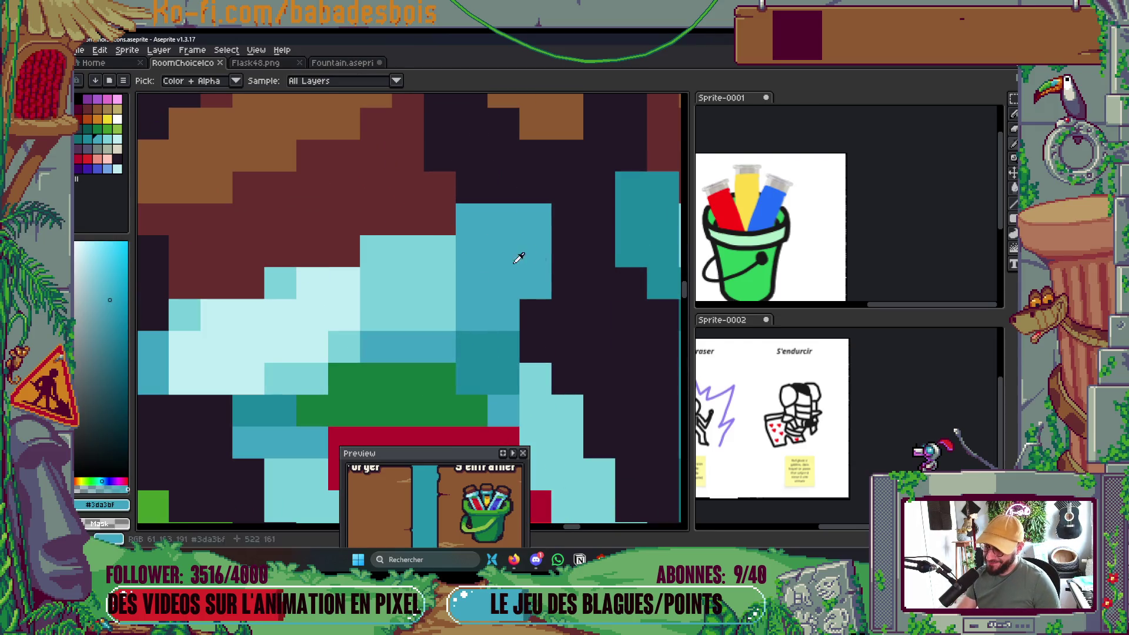
pyautogui.moveTo(312, 283); pyautogui.dragTo(281, 283)
pyautogui.scroll(-2, 302, 254)
pyautogui.scroll(-3, 302, 254)
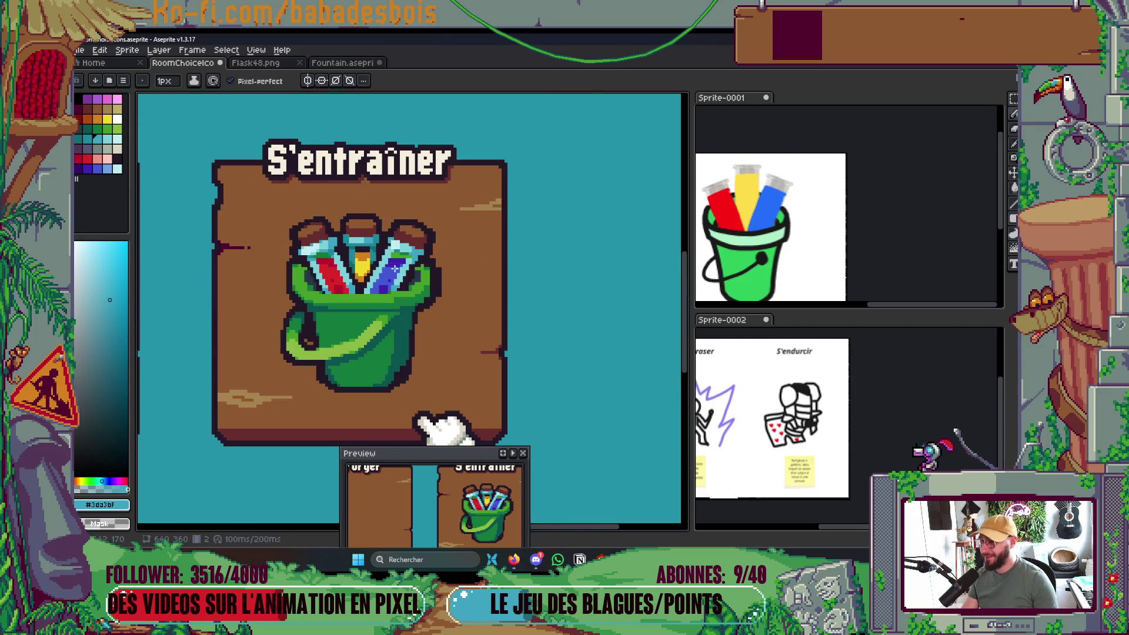
# Undo the stray teal pixel and paint the blue flask's diagonal edge light cyan.
pyautogui.scroll(3, 418, 279)
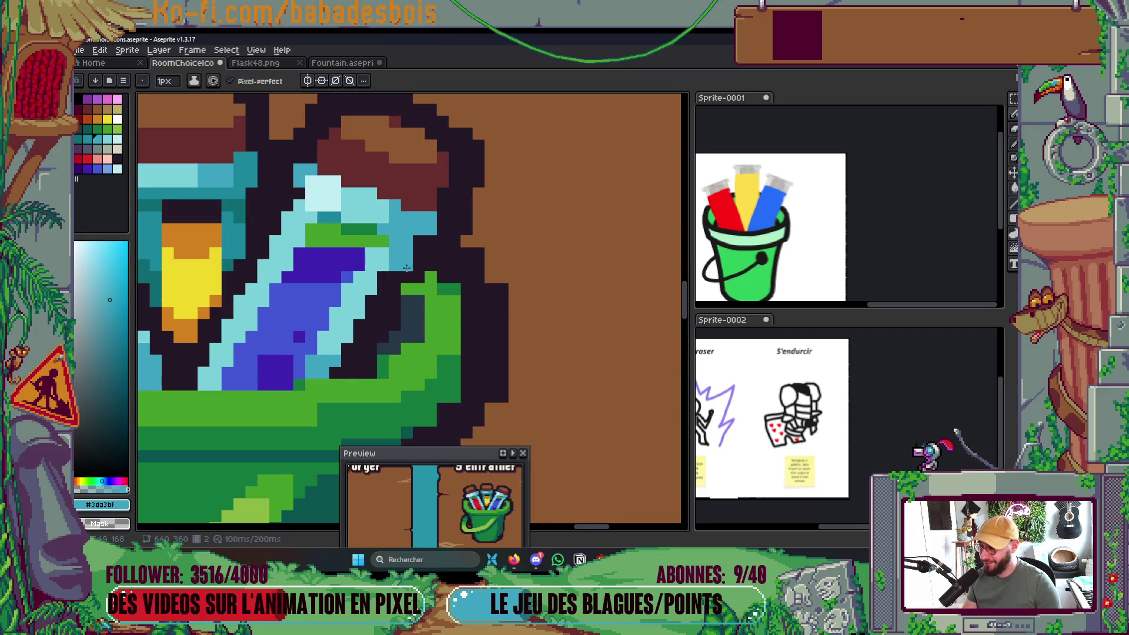
pyautogui.scroll(1, 385, 303)
pyautogui.keyDown('alt'); pyautogui.click(332, 250); pyautogui.keyUp('alt')
pyautogui.hotkey('ctrl', 'z')
pyautogui.click(340, 224)
pyautogui.click(380, 250)
pyautogui.click(357, 298)
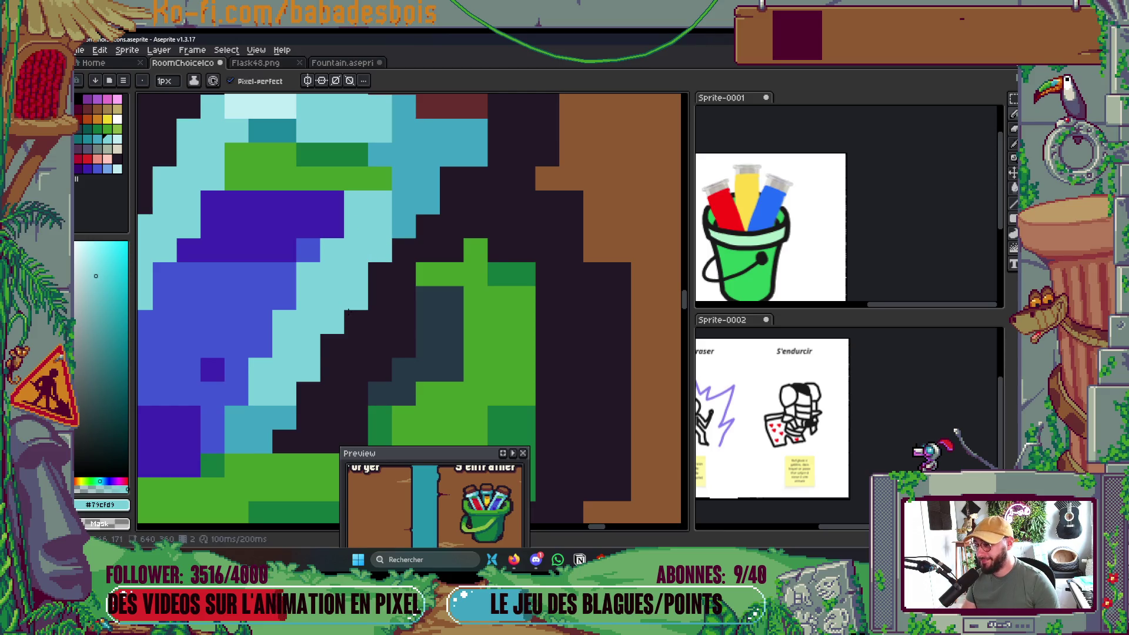
pyautogui.click(332, 345)
# Repaint two light cyan pixels in the blue flask's body with the blue liquid colour.
pyautogui.moveTo(318, 381); pyautogui.dragTo(403, 321)
pyautogui.keyDown('alt'); pyautogui.click(338, 245); pyautogui.keyUp('alt')
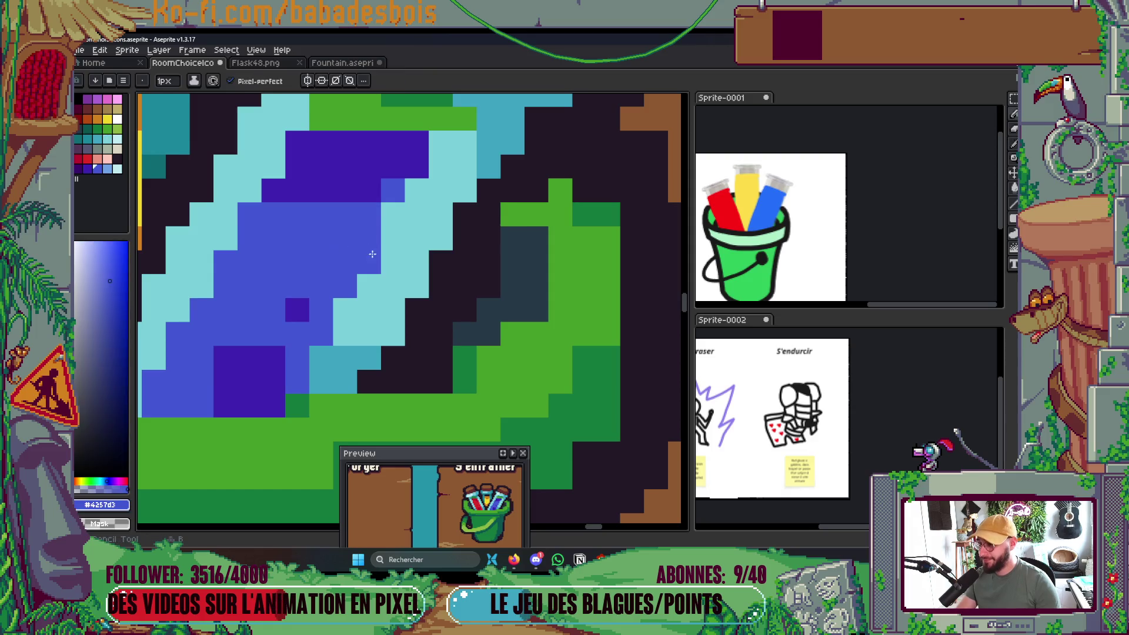
pyautogui.click(342, 309)
pyautogui.click(391, 219)
pyautogui.scroll(-3, 391, 221)
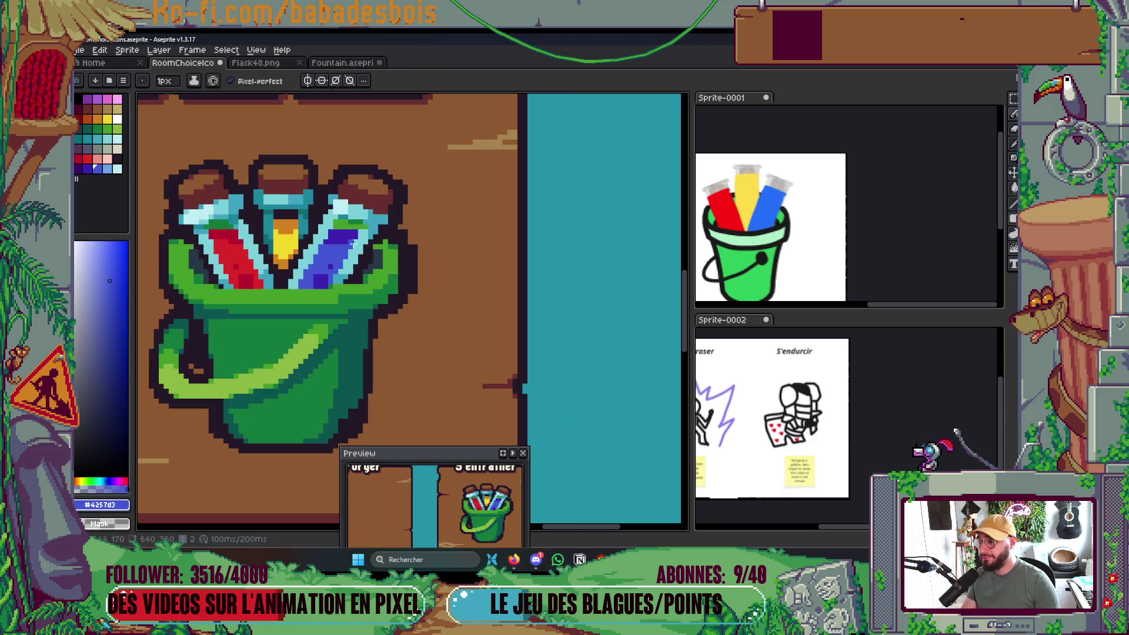
pyautogui.scroll(1, 371, 215)
pyautogui.scroll(1, 371, 215)
# Paint the blue flask's glass edge mid-cyan.
pyautogui.keyDown('alt'); pyautogui.click(377, 207); pyautogui.keyUp('alt')
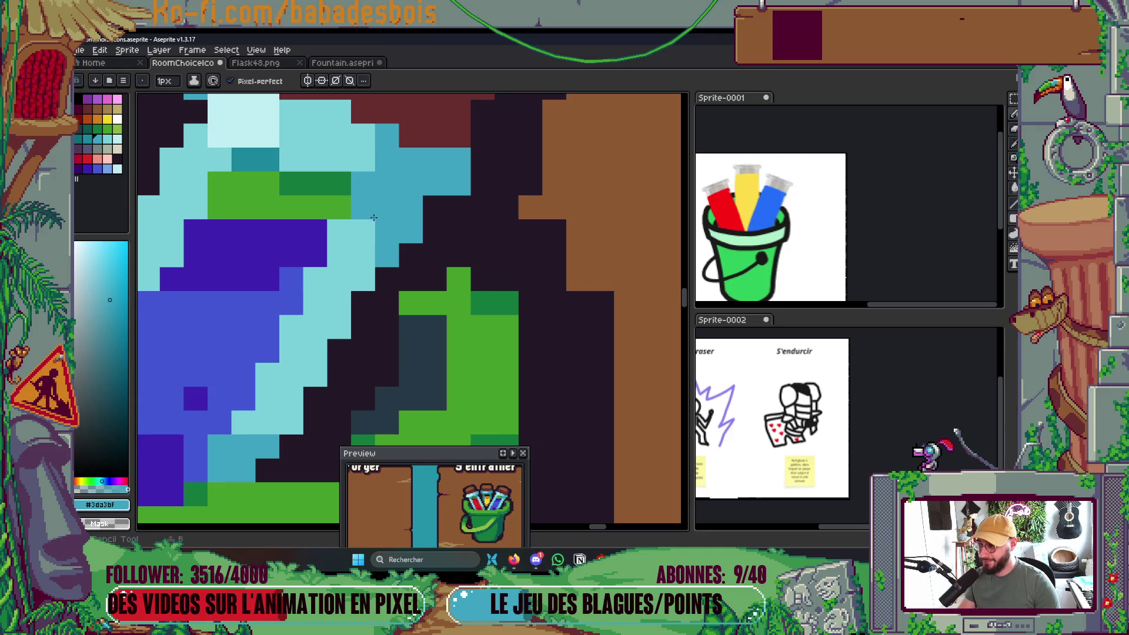
pyautogui.click(374, 250)
pyautogui.moveTo(374, 250)
pyautogui.mouseDown()
pyautogui.moveTo(397, 219)
pyautogui.moveTo(322, 269)
pyautogui.moveTo(362, 233)
pyautogui.mouseUp()
# Add a dark purple shadow pixel in the liquid and two blue glass pixels.
pyautogui.keyDown('alt'); pyautogui.click(305, 241); pyautogui.keyUp('alt')
pyautogui.click(302, 275)
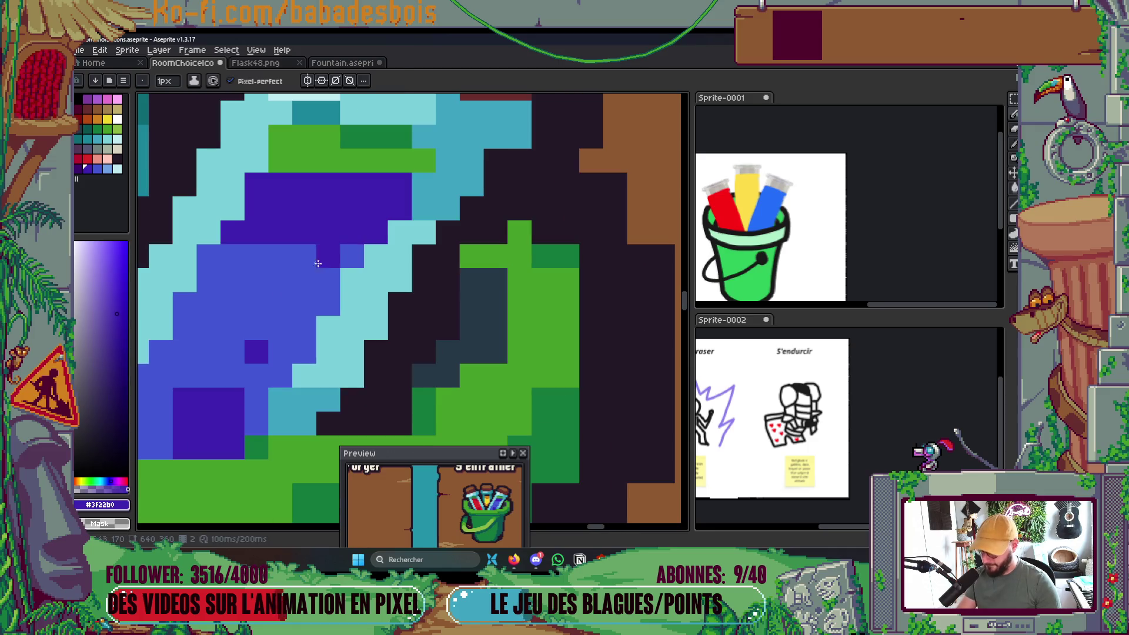
pyautogui.keyDown('alt'); pyautogui.click(340, 269); pyautogui.keyUp('alt')
pyautogui.moveTo(326, 400)
pyautogui.mouseDown()
pyautogui.moveTo(355, 344)
pyautogui.moveTo(338, 322)
pyautogui.mouseUp()
# Draw a short teal stroke on the blue flask.
pyautogui.scroll(-4, 338, 322)
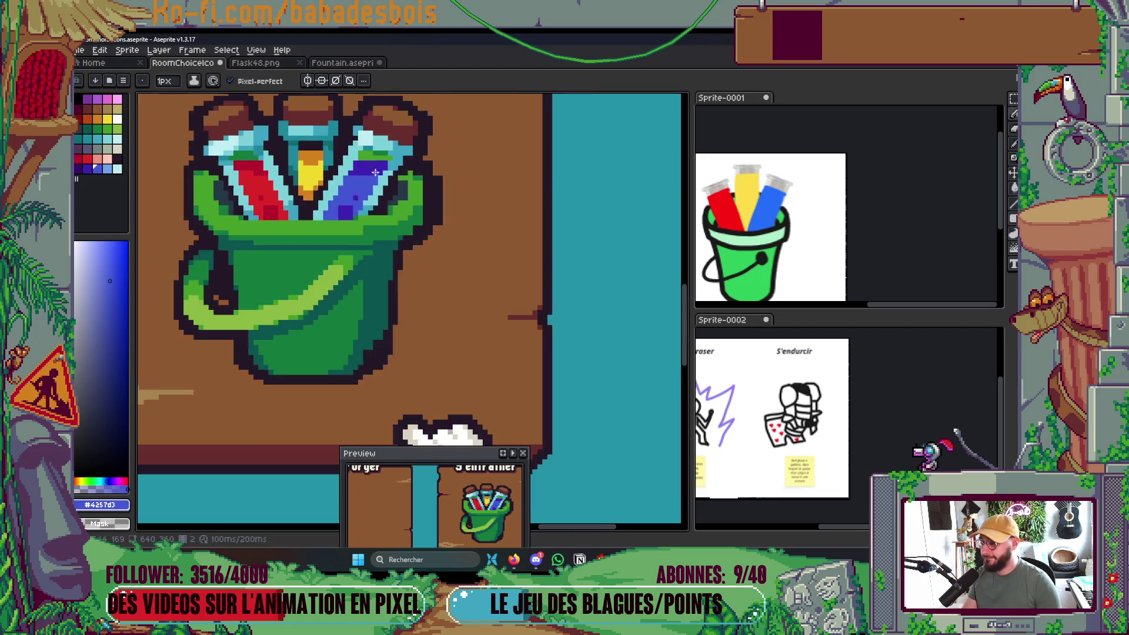
pyautogui.scroll(3, 316, 238)
pyautogui.moveTo(316, 238); pyautogui.dragTo(501, 215)
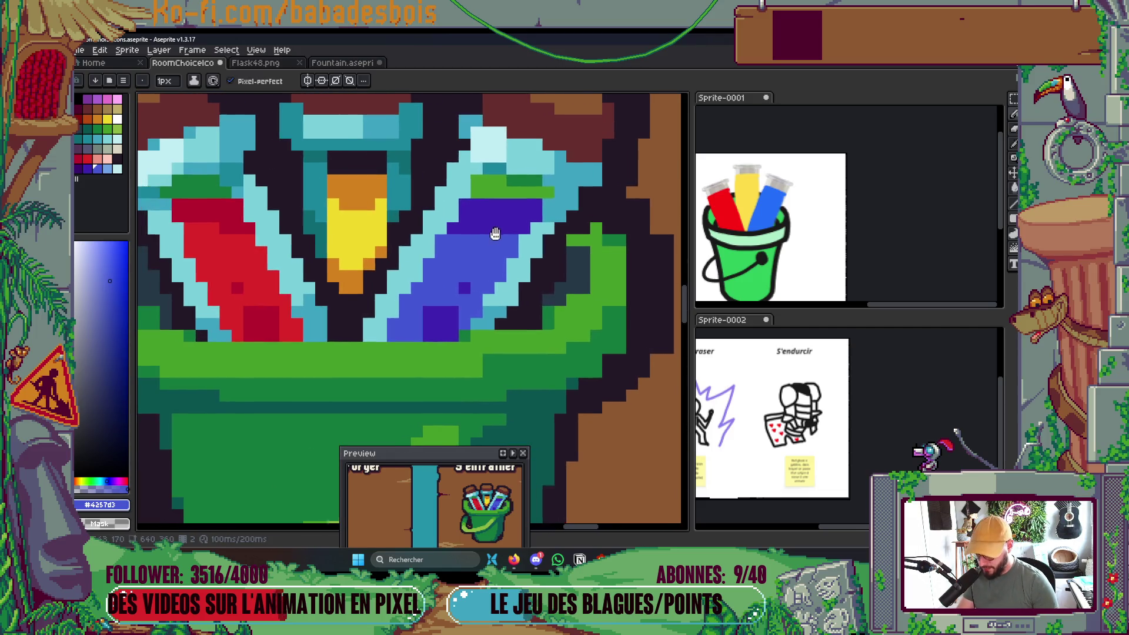
pyautogui.keyDown('alt'); pyautogui.click(368, 327); pyautogui.keyUp('alt')
pyautogui.moveTo(369, 327); pyautogui.dragTo(382, 311)
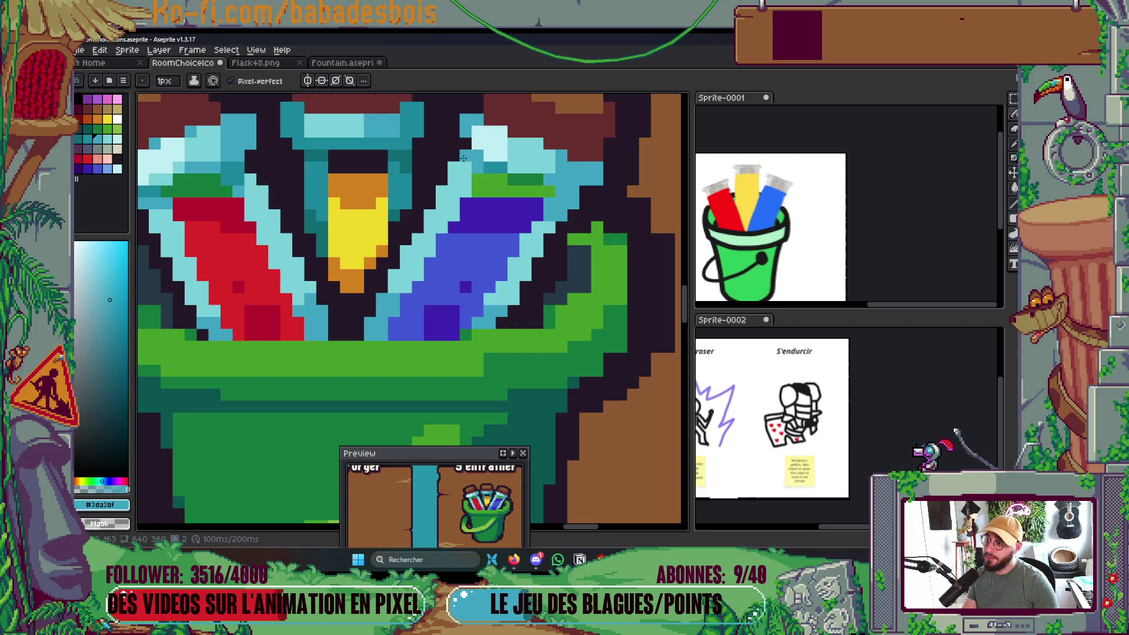
# Add a light cyan highlight on the blue flask's glass rim.
pyautogui.scroll(2, 489, 192)
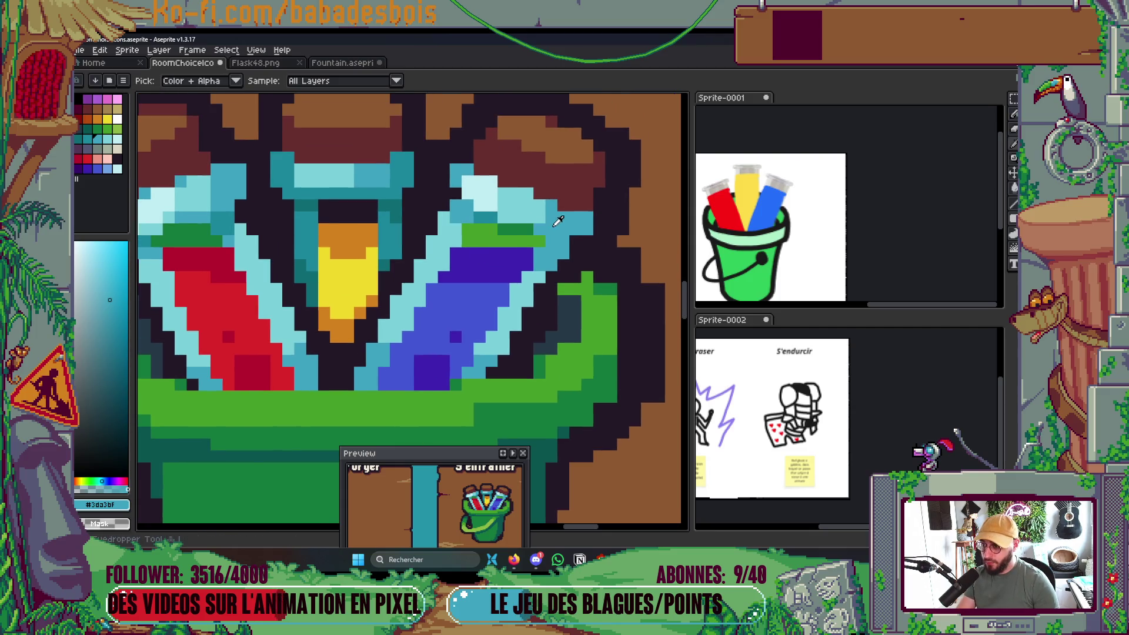
pyautogui.scroll(-3, 539, 220)
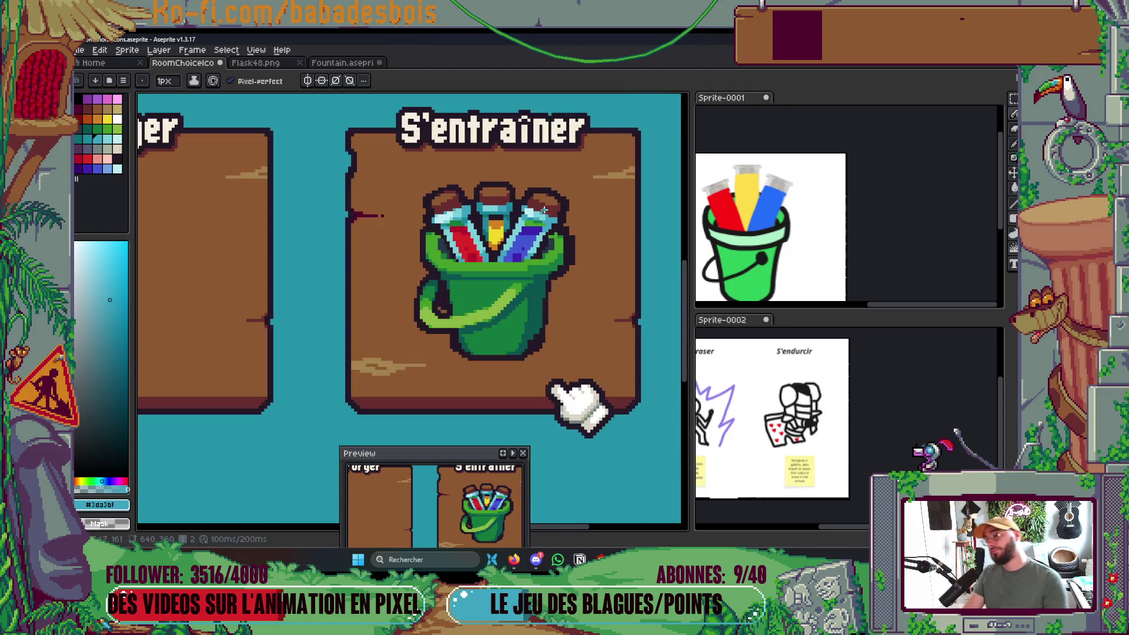
pyautogui.scroll(4, 544, 226)
pyautogui.press('alt')
pyautogui.click(545, 231)
pyautogui.click(490, 200)
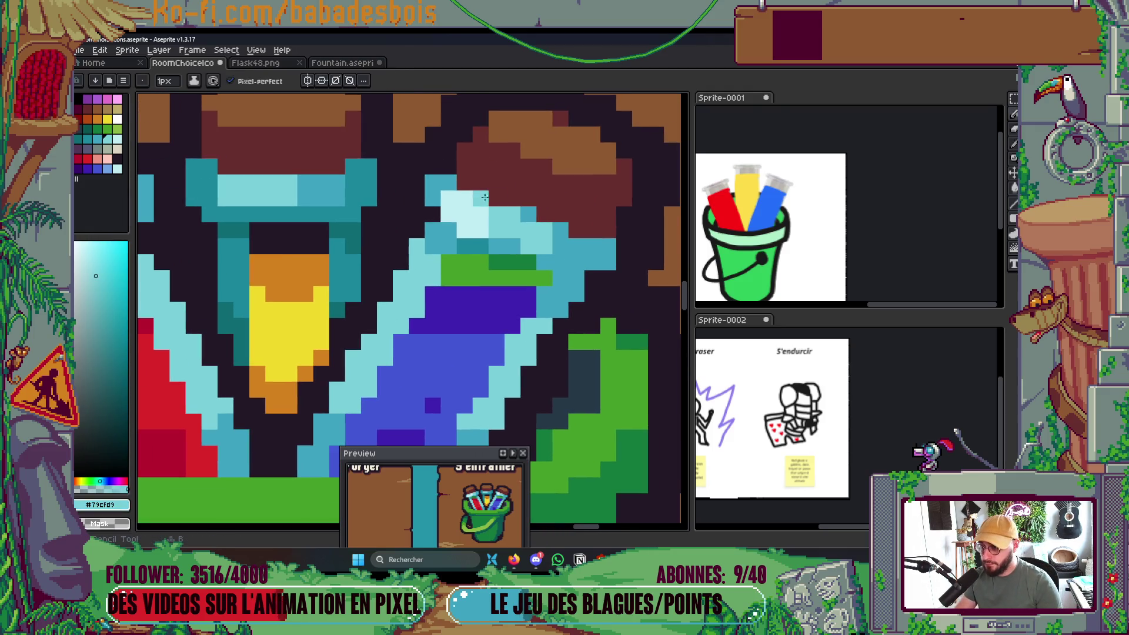
pyautogui.scroll(-4, 529, 226)
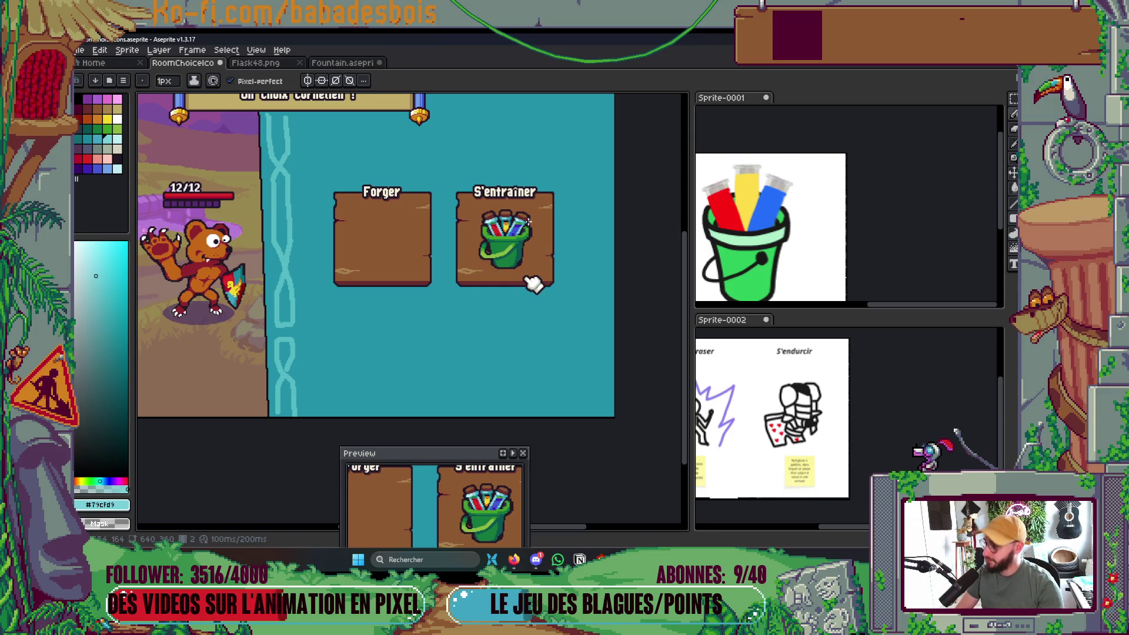
pyautogui.scroll(6, 528, 213)
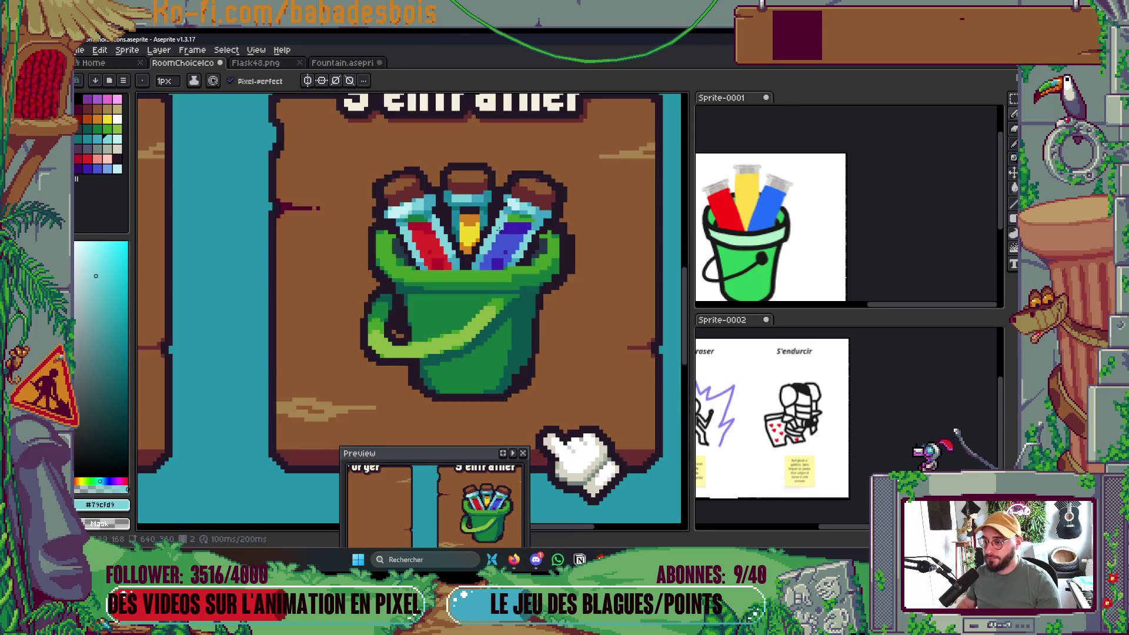
# Draw dark green strokes inside the bucket and fill its top-left green area dark green.
pyautogui.press('alt')
pyautogui.click(372, 171)
pyautogui.moveTo(356, 238); pyautogui.dragTo(406, 241)
pyautogui.press('g')
pyautogui.click(396, 200)
# Paint two green rim pixels with the dark outline colour.
pyautogui.scroll(2, 396, 201)
pyautogui.press('b')
pyautogui.keyDown('alt'); pyautogui.click(319, 128); pyautogui.keyUp('alt')
pyautogui.moveTo(319, 150); pyautogui.dragTo(352, 150)
# Repaint the dark teal column and a dark green pixel light green.
pyautogui.scroll(-4, 498, 214)
pyautogui.scroll(2, 498, 214)
pyautogui.scroll(6, 509, 228)
pyautogui.keyDown('alt'); pyautogui.click(486, 261); pyautogui.keyUp('alt')
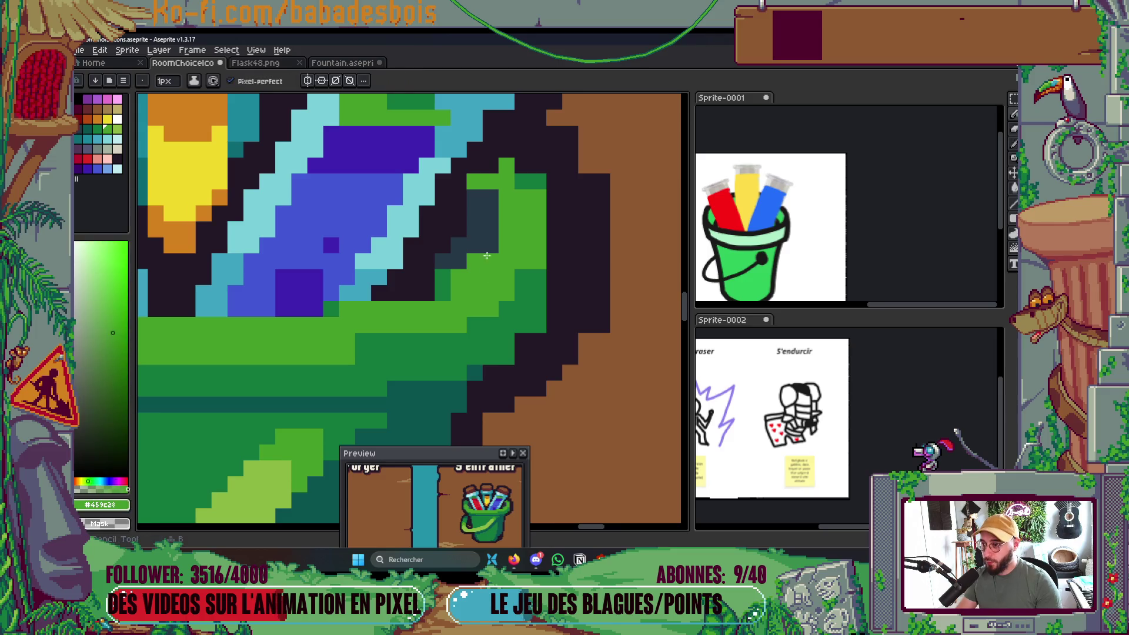
pyautogui.moveTo(486, 261); pyautogui.dragTo(490, 194)
pyautogui.click(520, 181)
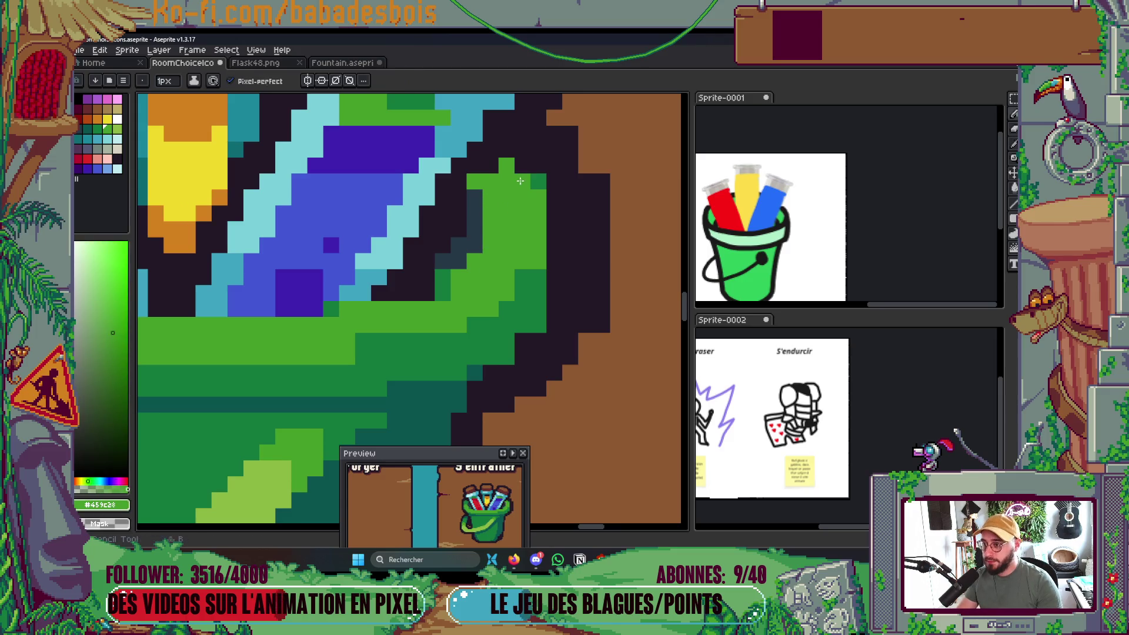
# Paint the rim pixels dark green and fill the light green patch and column dark green.
pyautogui.keyDown('alt'); pyautogui.click(537, 178); pyautogui.keyUp('alt')
pyautogui.moveTo(506, 212)
pyautogui.mouseDown()
pyautogui.moveTo(532, 213)
pyautogui.moveTo(540, 263)
pyautogui.mouseUp()
pyautogui.press('g')
pyautogui.click(517, 188)
pyautogui.press('b')
pyautogui.keyDown('alt'); pyautogui.click(525, 282); pyautogui.keyUp('alt')
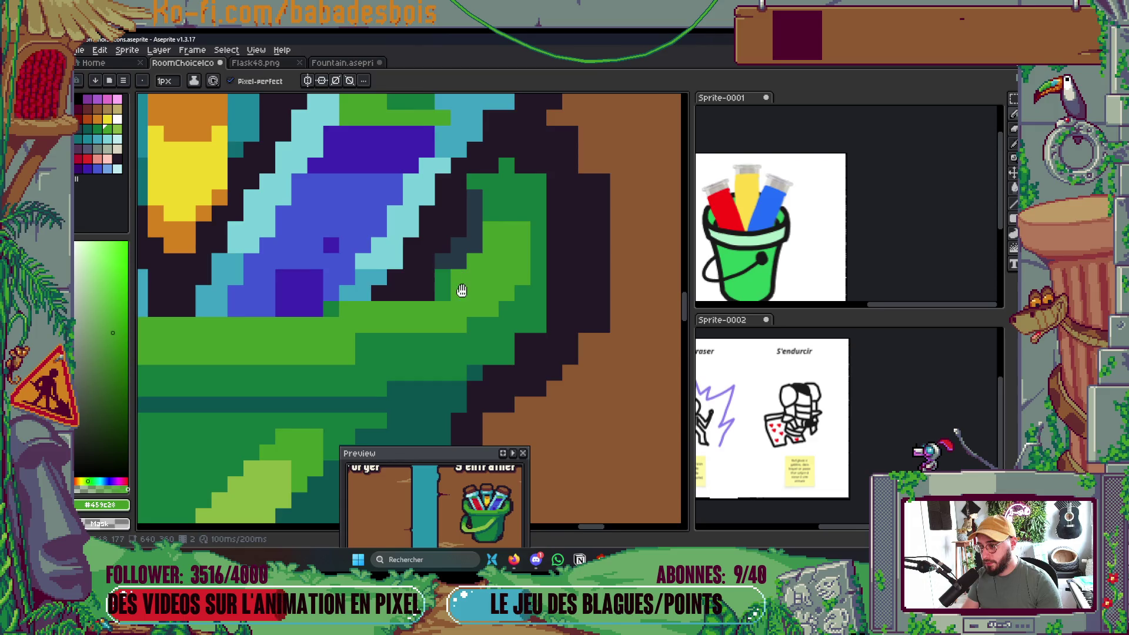
# Add light green highlight pixels and a stroke on the bucket's right side.
pyautogui.moveTo(458, 290); pyautogui.dragTo(489, 266)
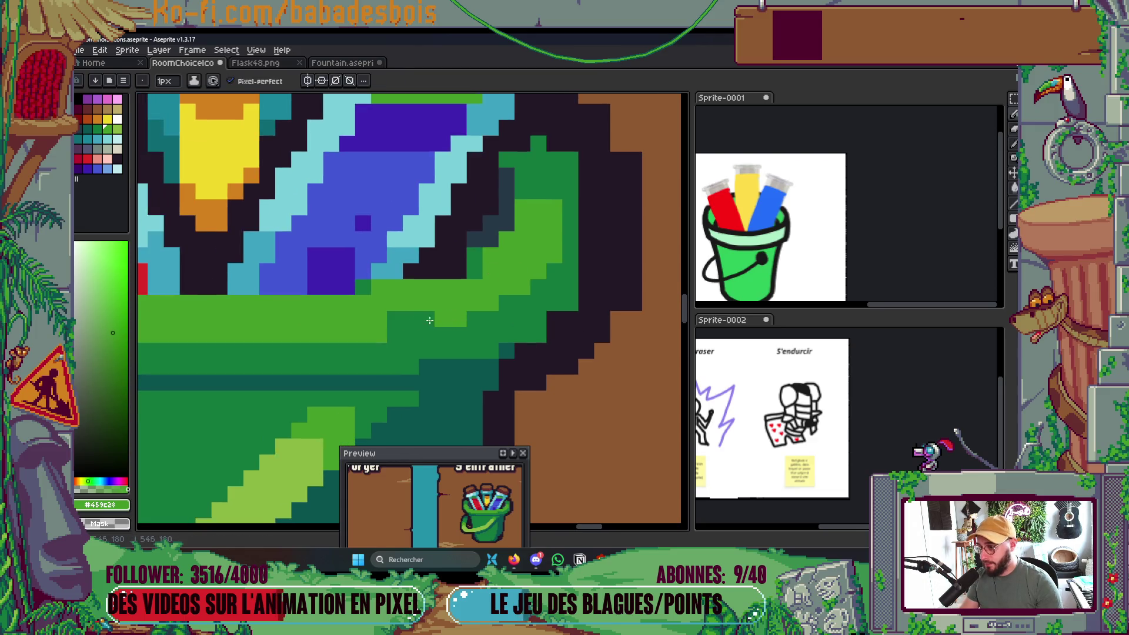
pyautogui.moveTo(451, 316); pyautogui.dragTo(393, 318)
pyautogui.click(513, 295)
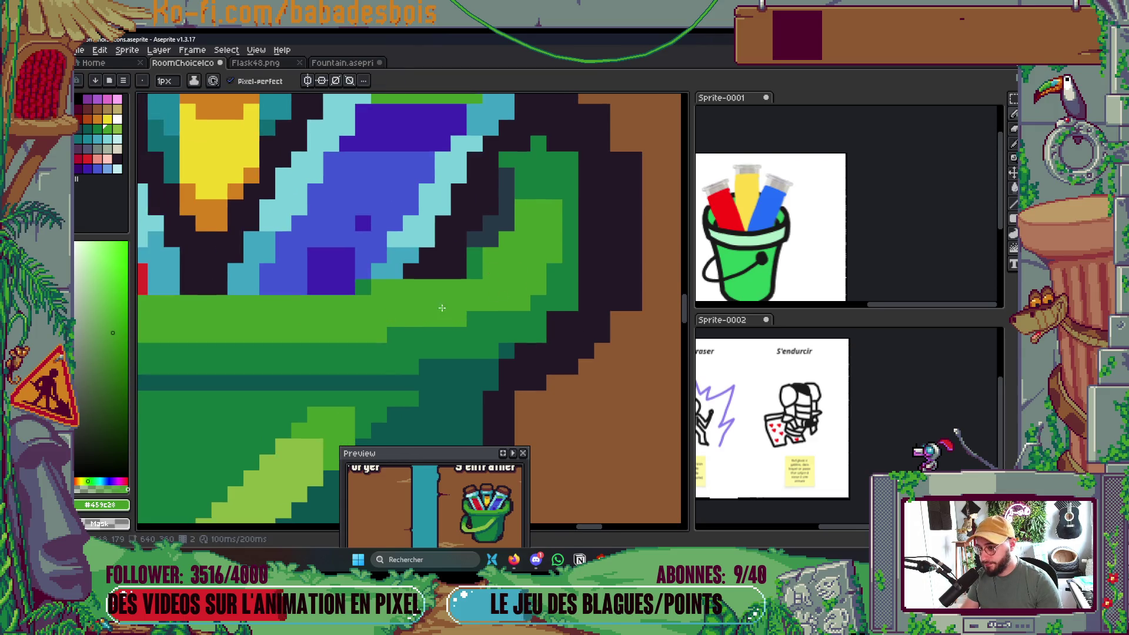
pyautogui.scroll(-3, 502, 295)
pyautogui.scroll(3, 433, 372)
pyautogui.moveTo(398, 346); pyautogui.dragTo(442, 329)
pyautogui.hscroll(-3, 380, 337)
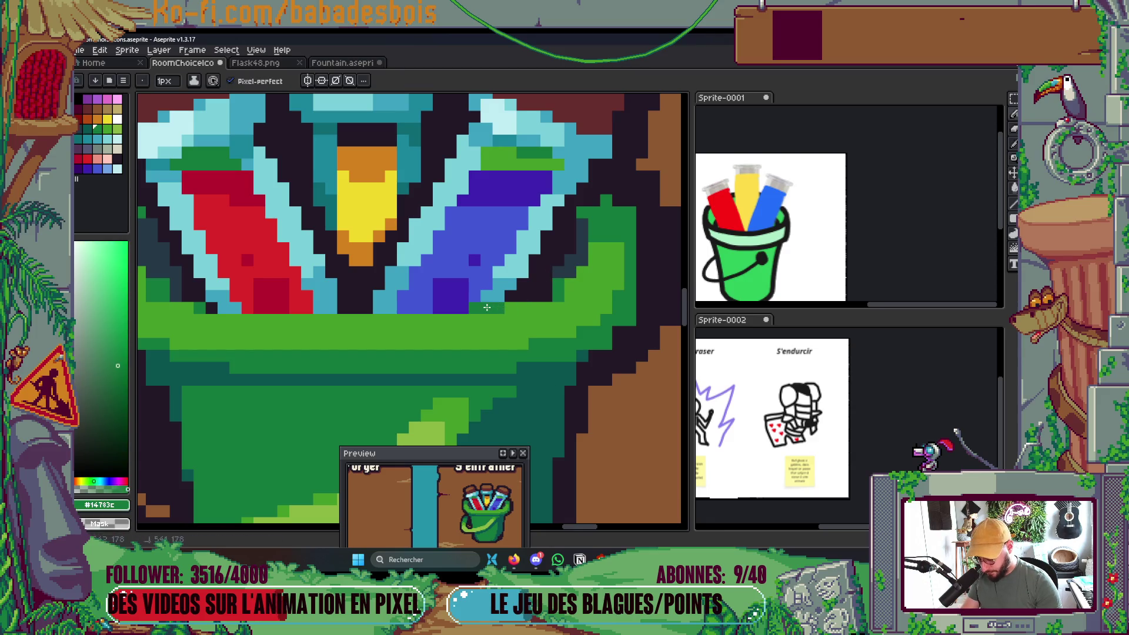
pyautogui.scroll(-5, 474, 306)
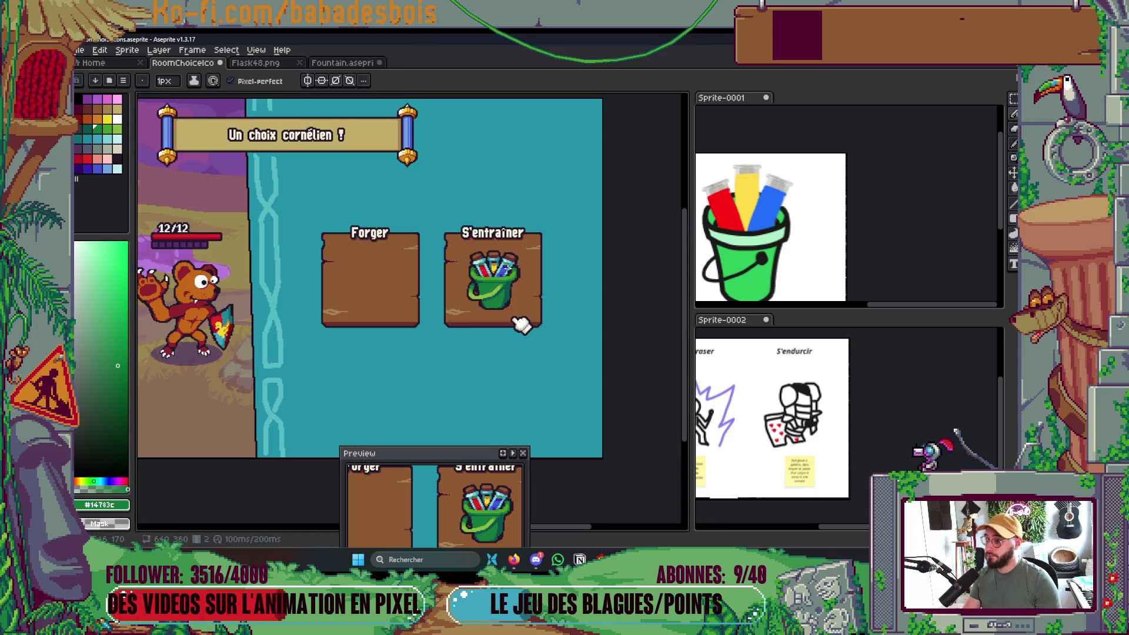
pyautogui.scroll(5, 516, 321)
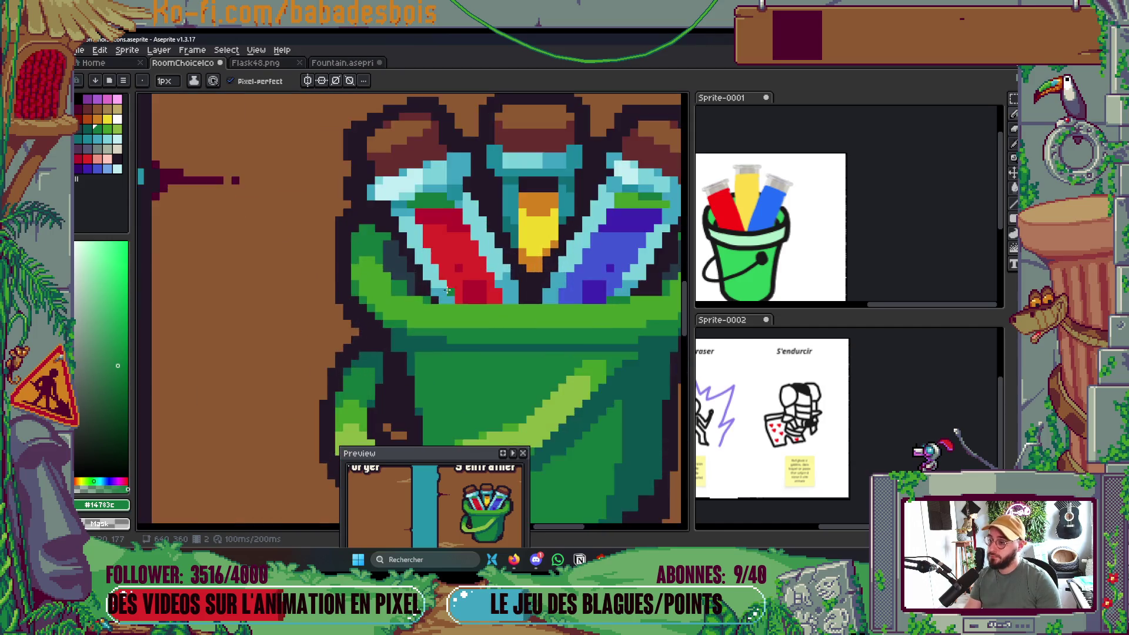
# Paint two slate shadow pixels inside the rim and recolour dark-green rim pixels light green.
pyautogui.scroll(1, 355, 275)
pyautogui.keyDown('alt'); pyautogui.click(369, 268); pyautogui.keyUp('alt')
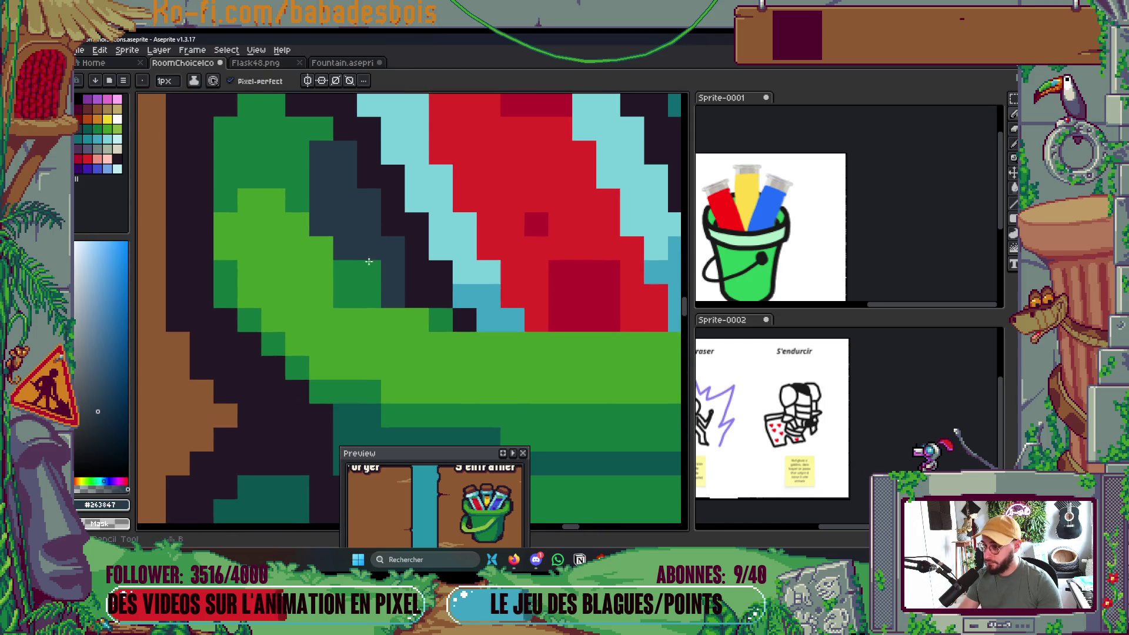
pyautogui.click(354, 339)
pyautogui.keyDown('alt'); pyautogui.click(367, 338); pyautogui.keyUp('alt')
pyautogui.moveTo(345, 296); pyautogui.dragTo(368, 296)
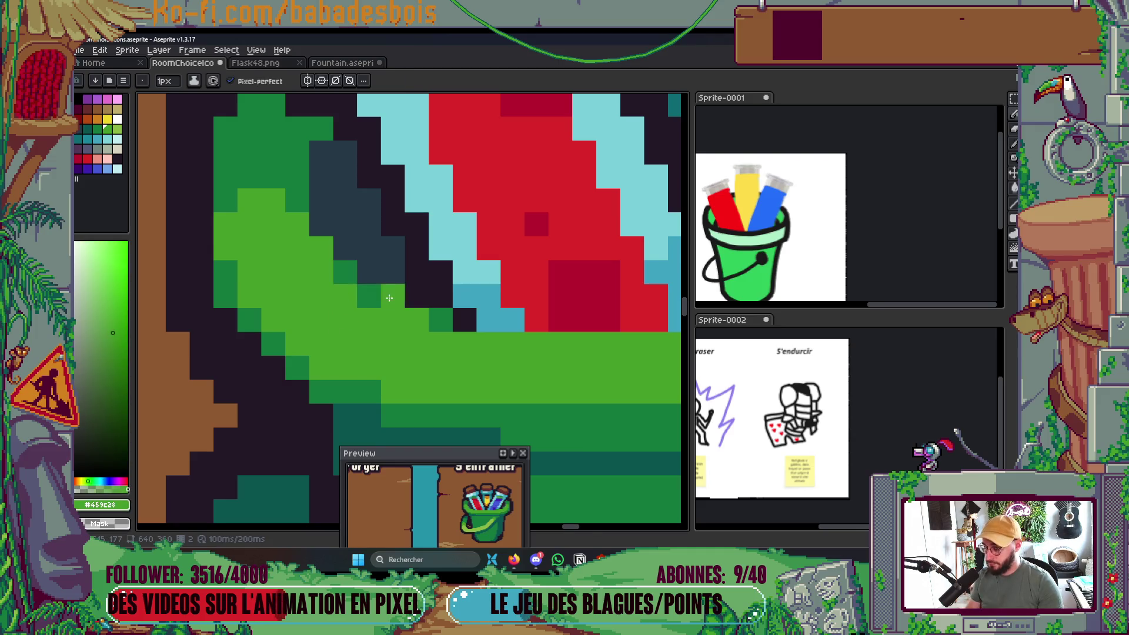
pyautogui.scroll(-5, 497, 246)
pyautogui.scroll(2, 497, 246)
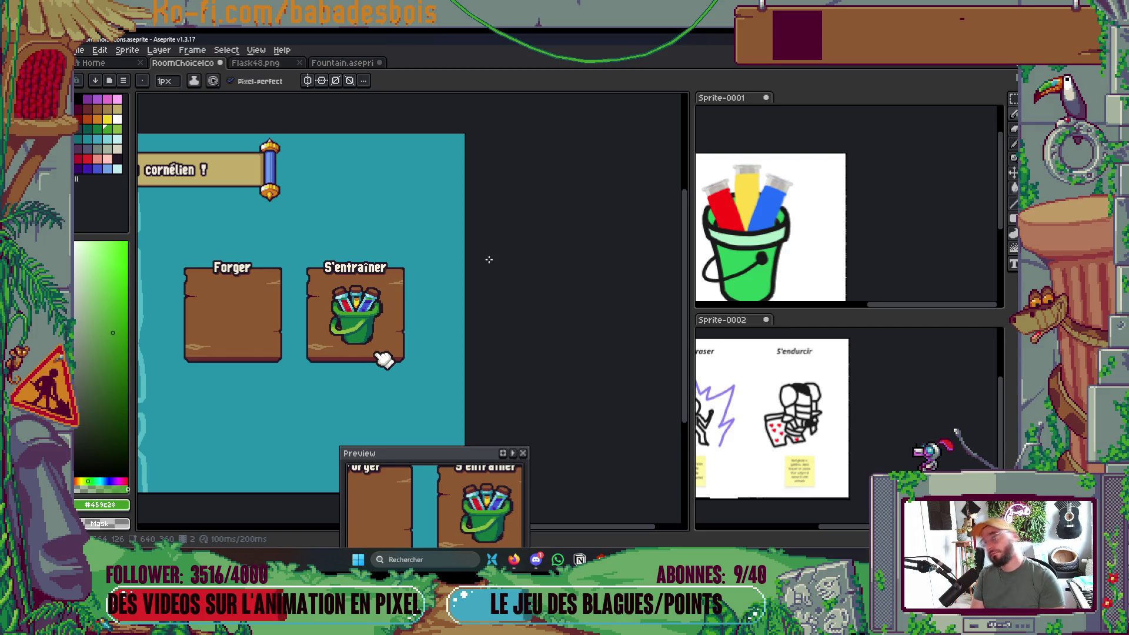
pyautogui.scroll(5, 352, 288)
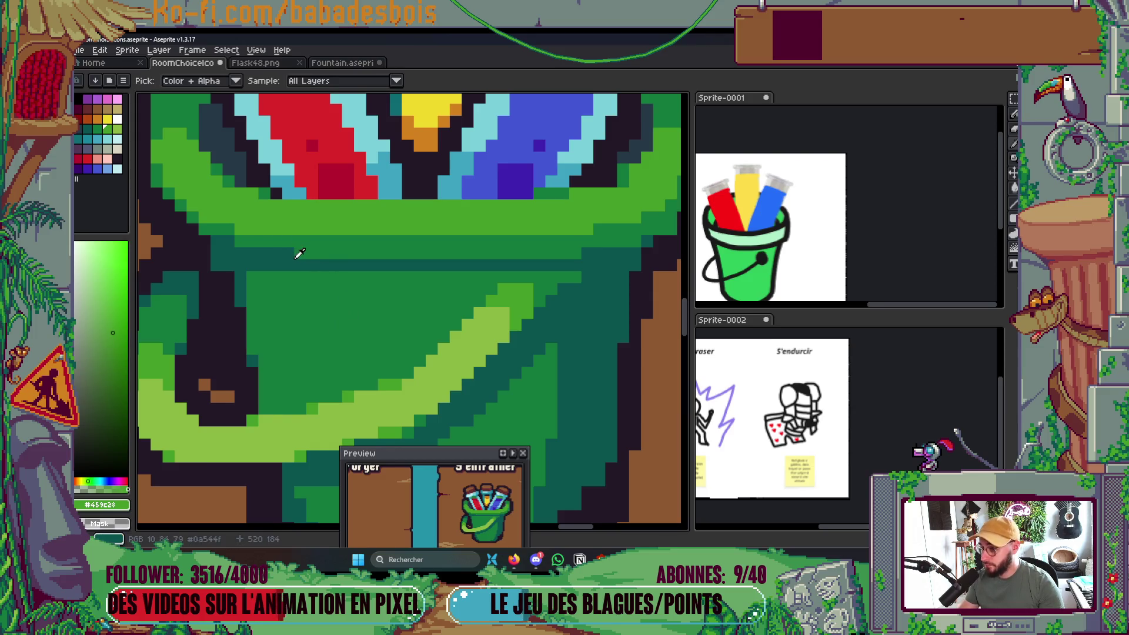
# Sample dark teal and paint a teal band under the rim to its right edge.
pyautogui.keyDown('alt'); pyautogui.click(288, 257); pyautogui.keyUp('alt')
pyautogui.moveTo(301, 252)
pyautogui.mouseDown()
pyautogui.moveTo(592, 254)
pyautogui.moveTo(485, 302)
pyautogui.mouseUp()
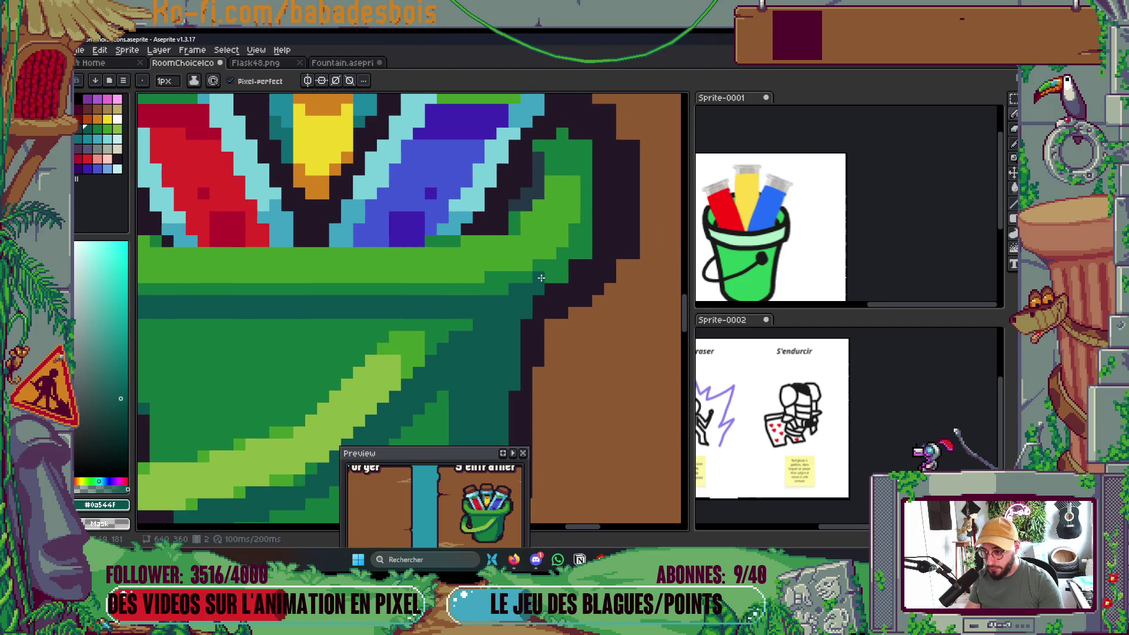
pyautogui.click(561, 277)
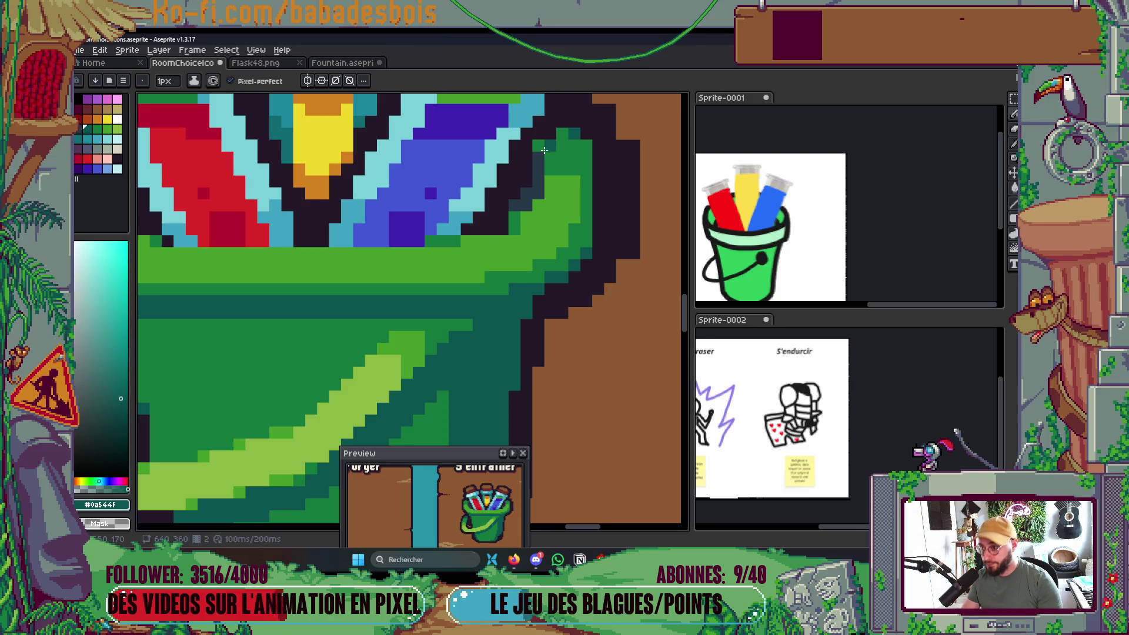
pyautogui.scroll(-4, 541, 148)
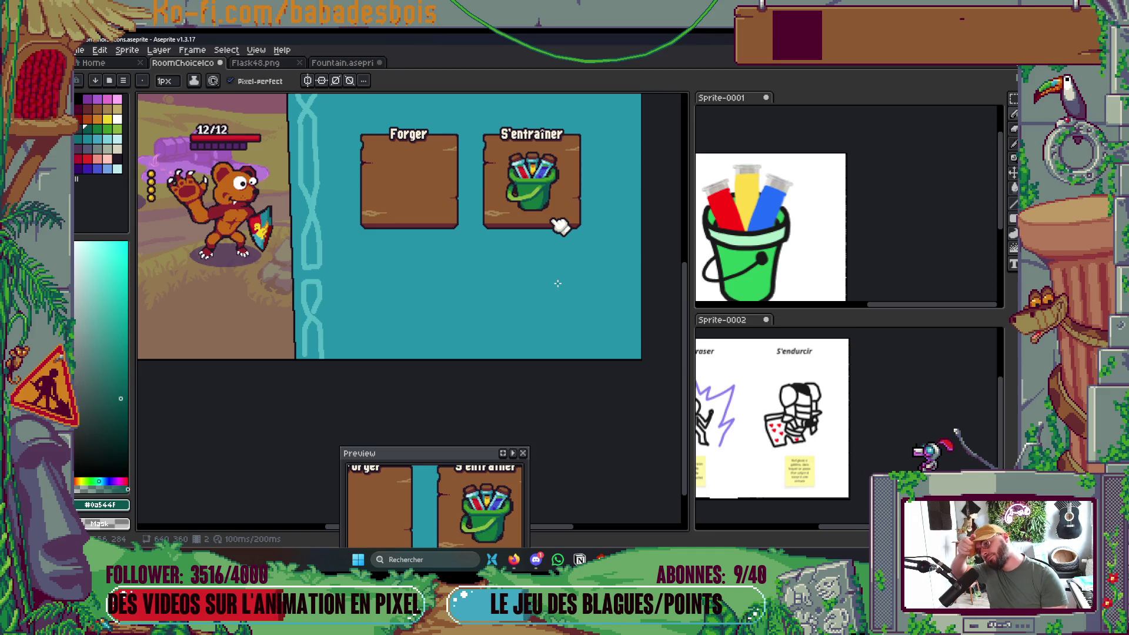
pyautogui.scroll(5, 558, 284)
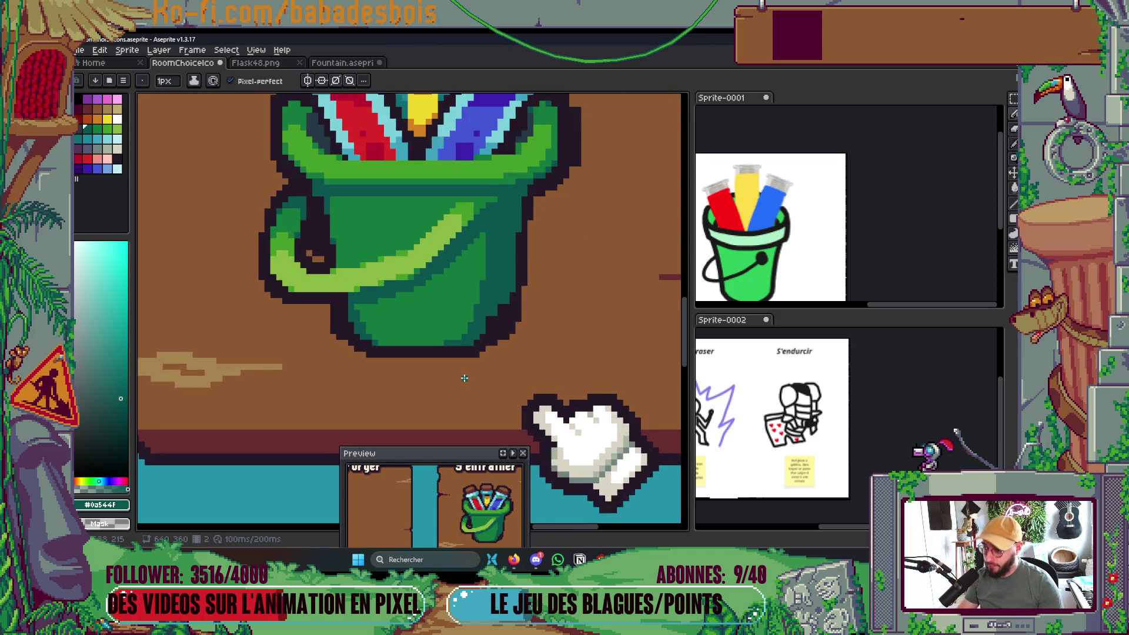
# Eyedrop the dark outline colour and add an outline pixel at the bucket's bottom edge.
pyautogui.press('i')
pyautogui.press('b')
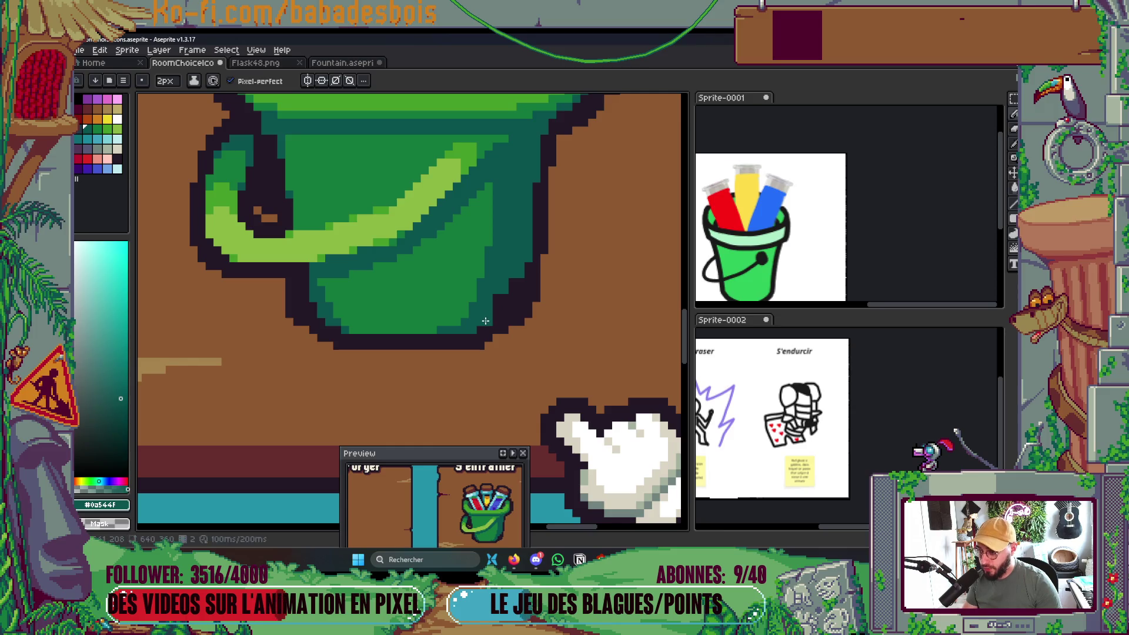
pyautogui.scroll(2, 493, 310)
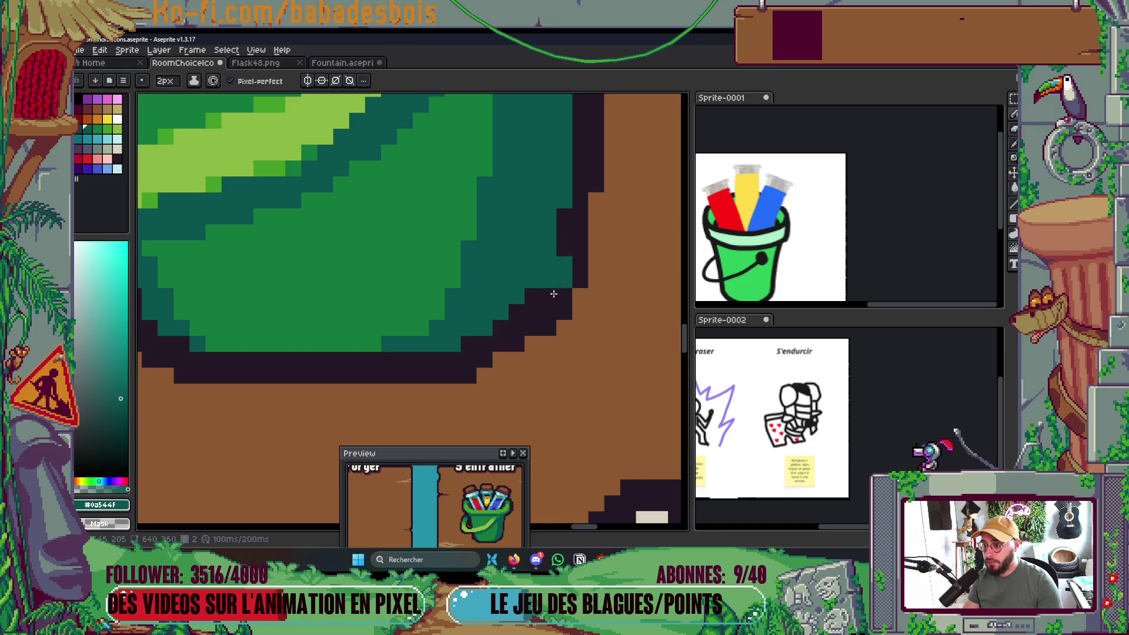
pyautogui.keyDown('alt'); pyautogui.click(539, 316); pyautogui.keyUp('alt')
pyautogui.scroll(-2, 504, 348)
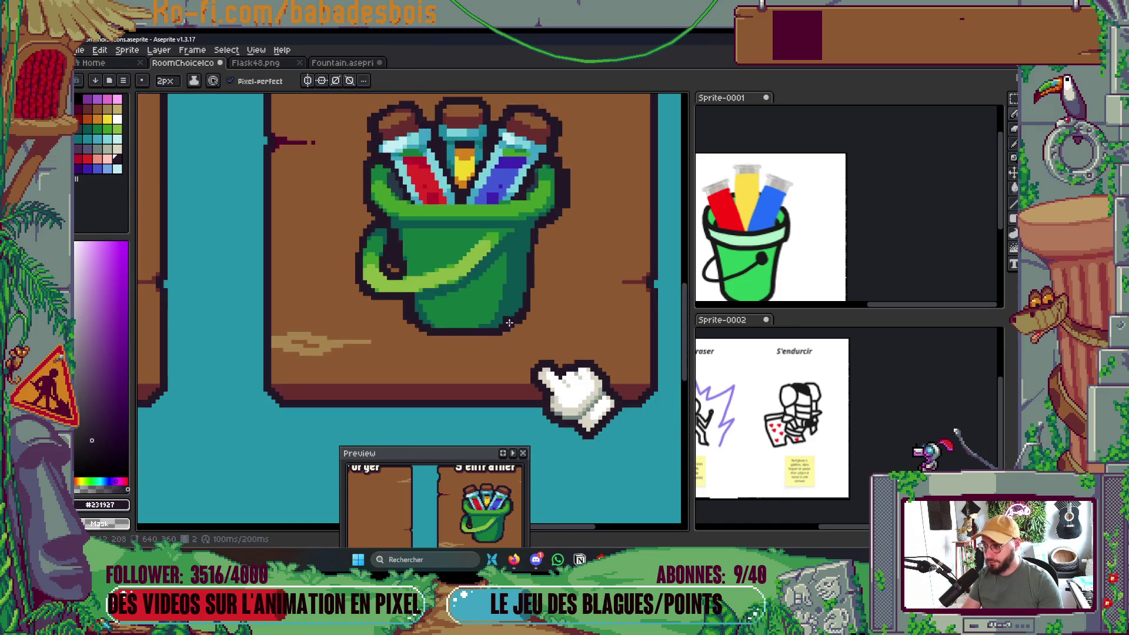
pyautogui.scroll(2, 442, 350)
pyautogui.click(440, 350)
pyautogui.scroll(1, 539, 298)
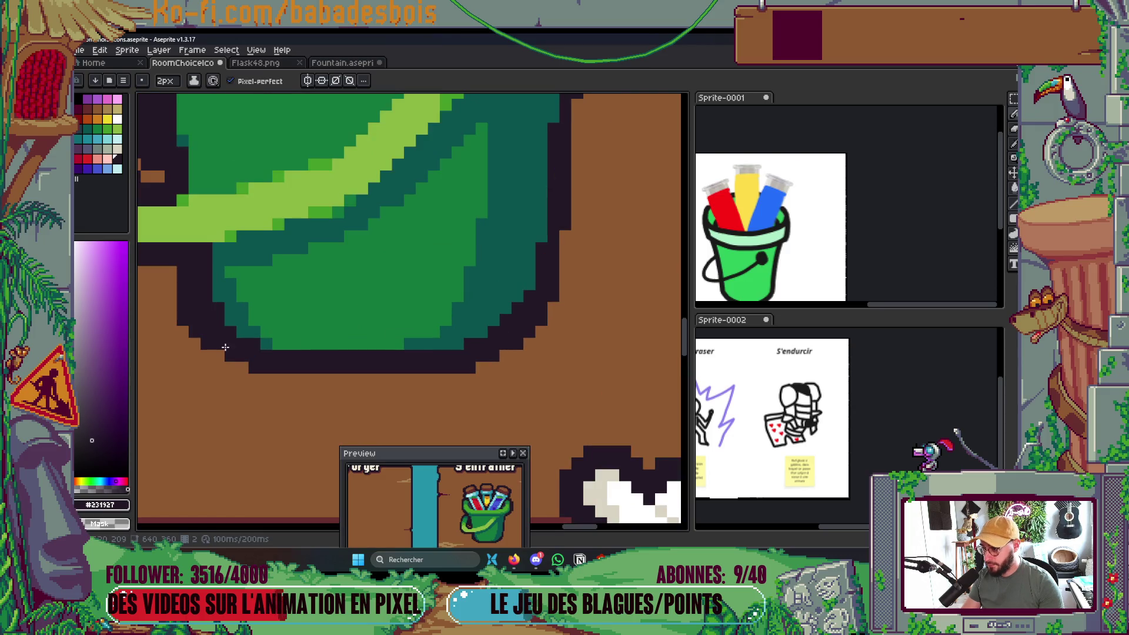
pyautogui.keyDown('alt'); pyautogui.click(253, 299); pyautogui.keyUp('alt')
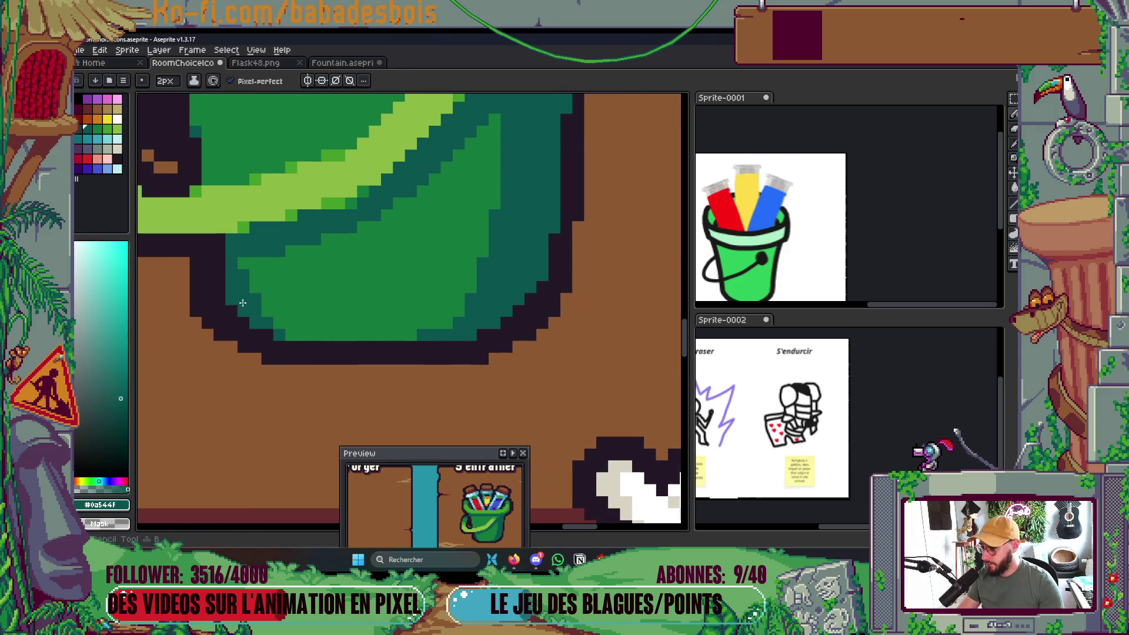
# Re-pick the dark outline colour for further bottom touch-ups and save the icons file.
pyautogui.press('i')
pyautogui.scroll(-1, 605, 285)
pyautogui.scroll(2, 554, 345)
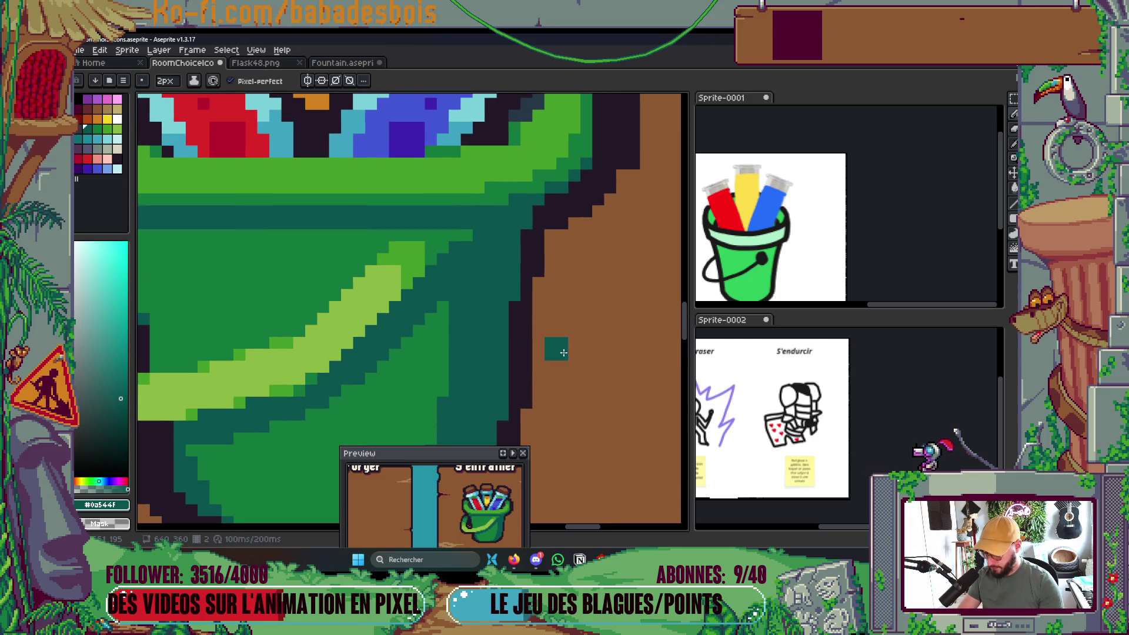
pyautogui.click(538, 320)
pyautogui.press('b')
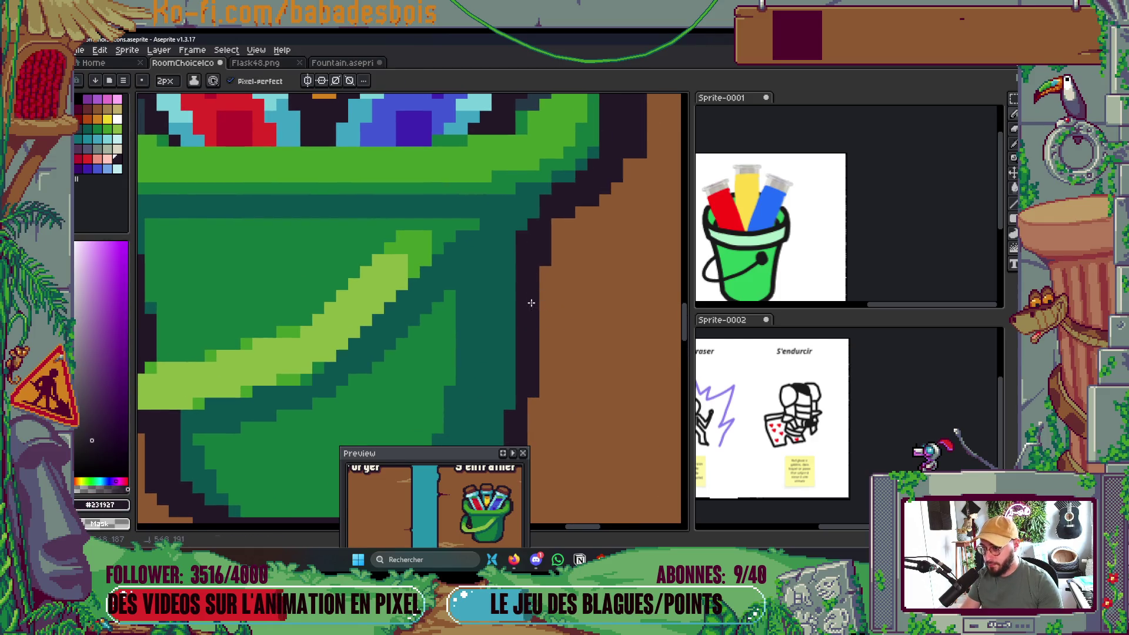
pyautogui.scroll(-4, 535, 236)
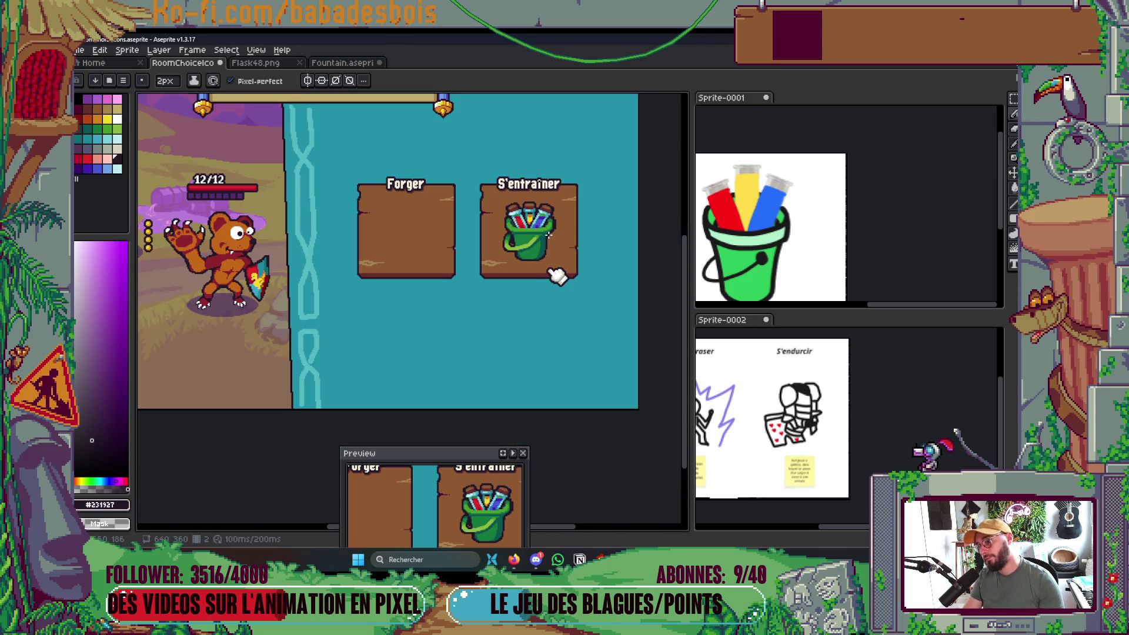
pyautogui.scroll(5, 526, 247)
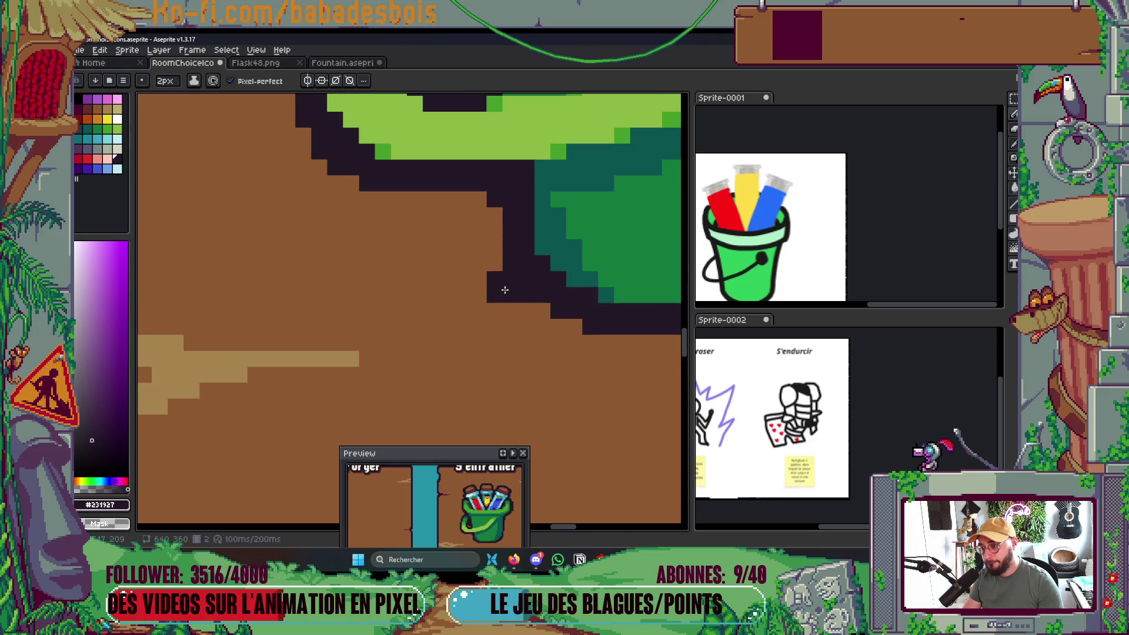
pyautogui.scroll(-5, 511, 312)
pyautogui.hotkey('ctrl', 's')
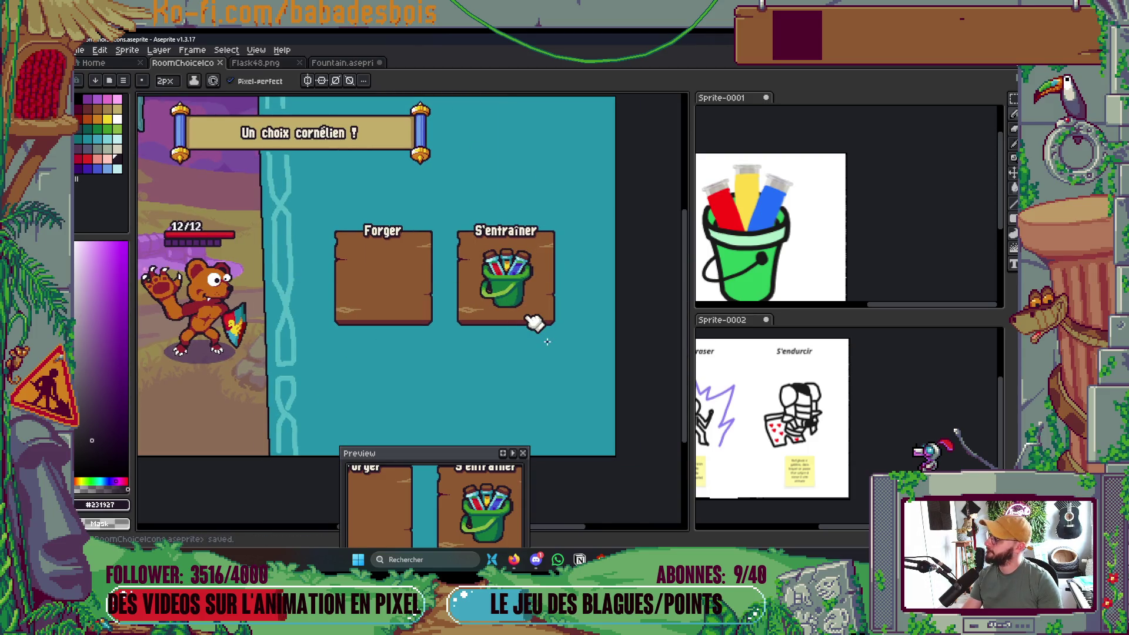
pyautogui.scroll(5, 535, 294)
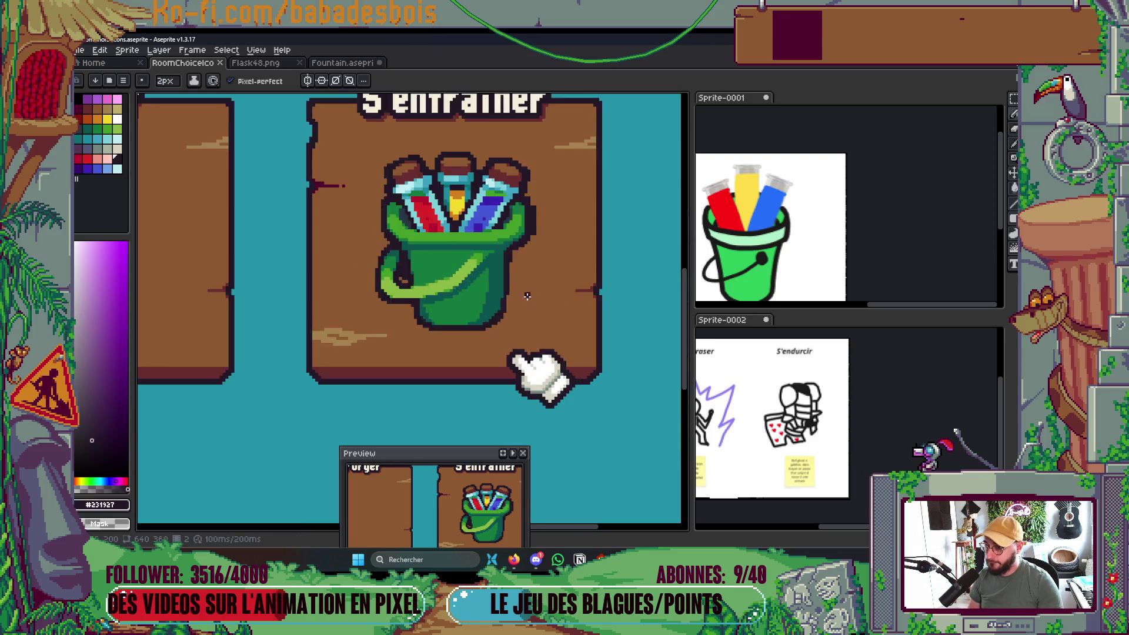
# Touch up the bucket outline and fill the handle's hole with brown using a 1-pixel brush.
pyautogui.click(471, 276)
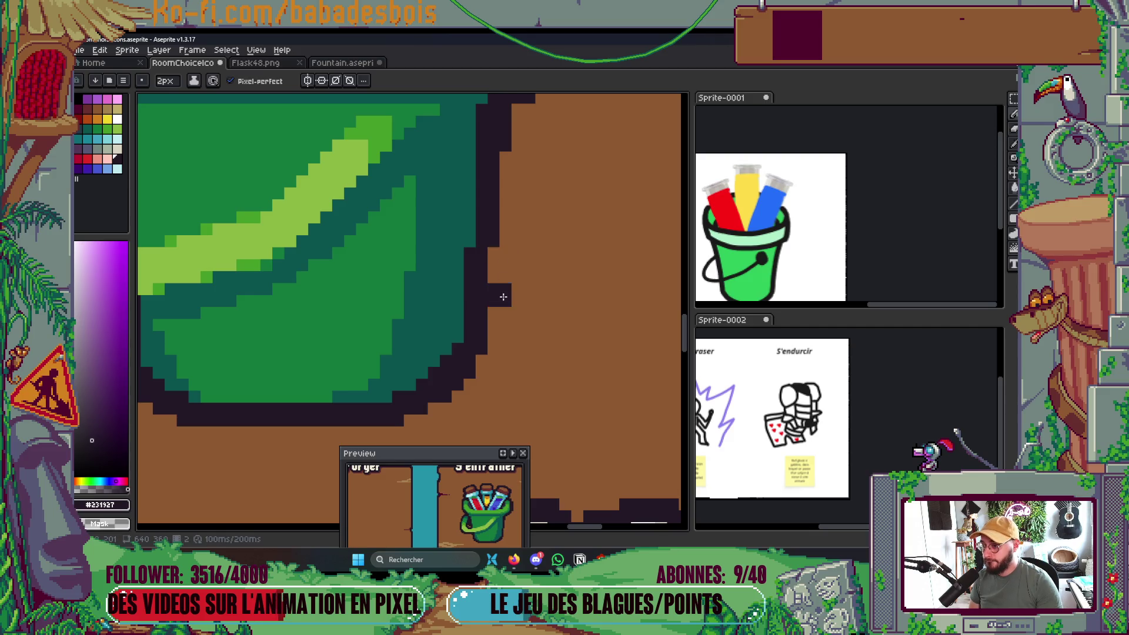
pyautogui.scroll(-5, 504, 297)
pyautogui.scroll(2, 505, 298)
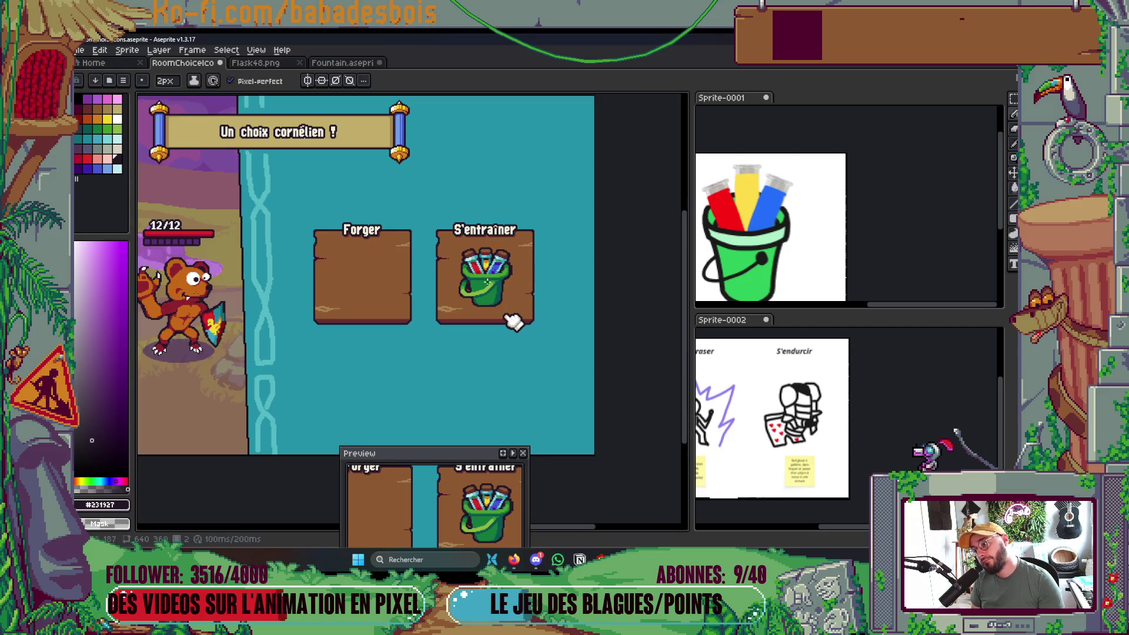
pyautogui.scroll(4, 489, 282)
pyautogui.scroll(-2, 456, 297)
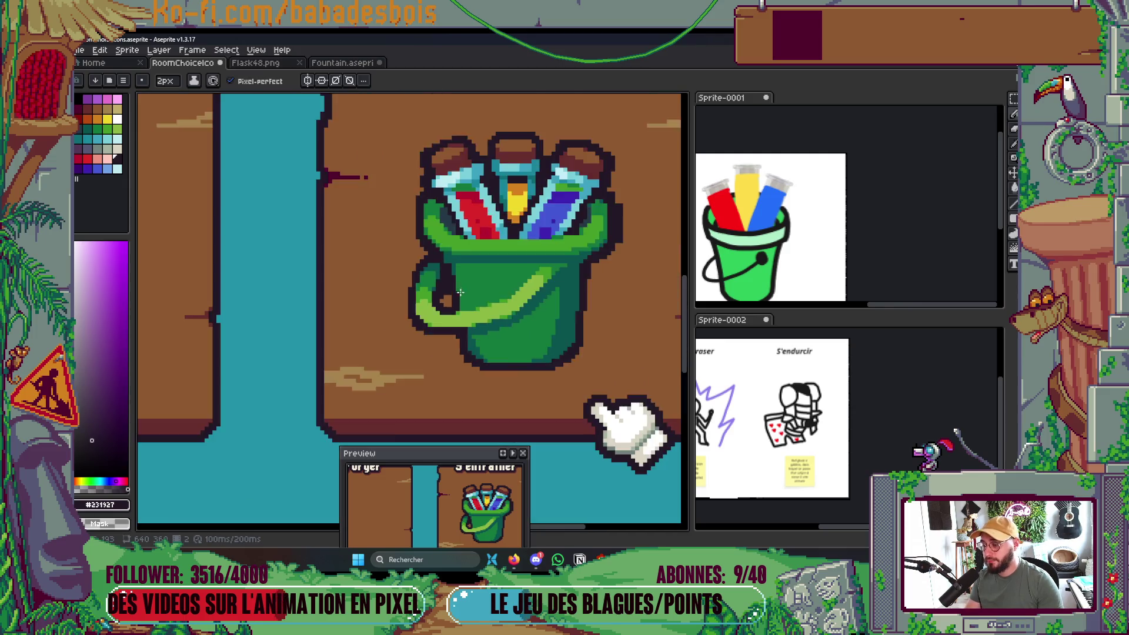
pyautogui.scroll(-3, 456, 296)
pyautogui.scroll(5, 503, 318)
pyautogui.press('-')
pyautogui.moveTo(470, 232); pyautogui.dragTo(468, 269)
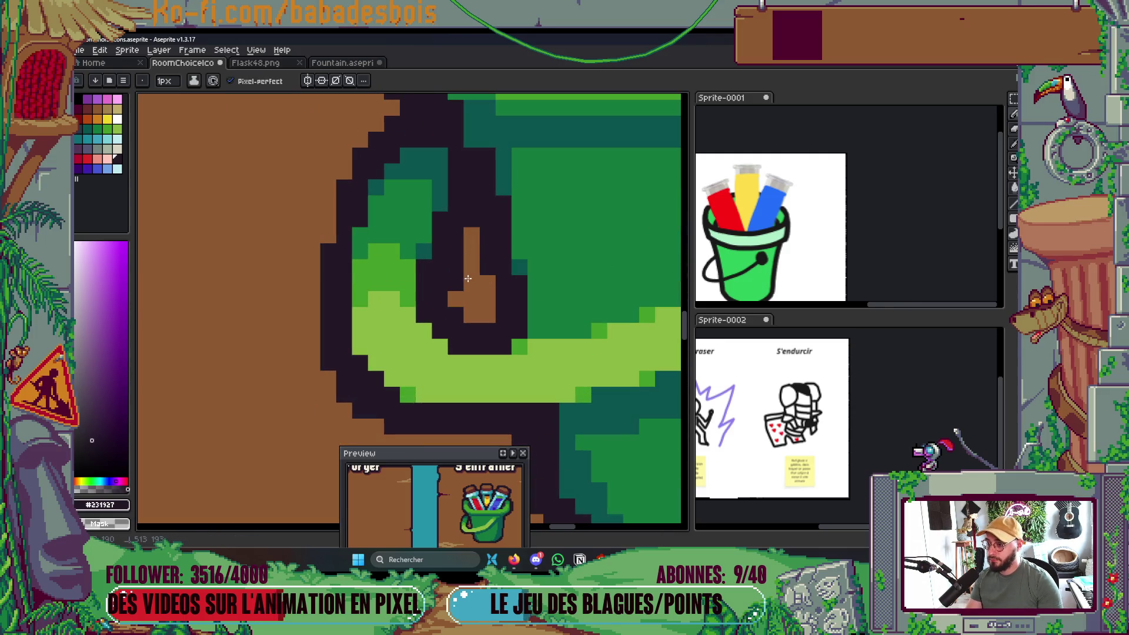
pyautogui.scroll(-5, 467, 269)
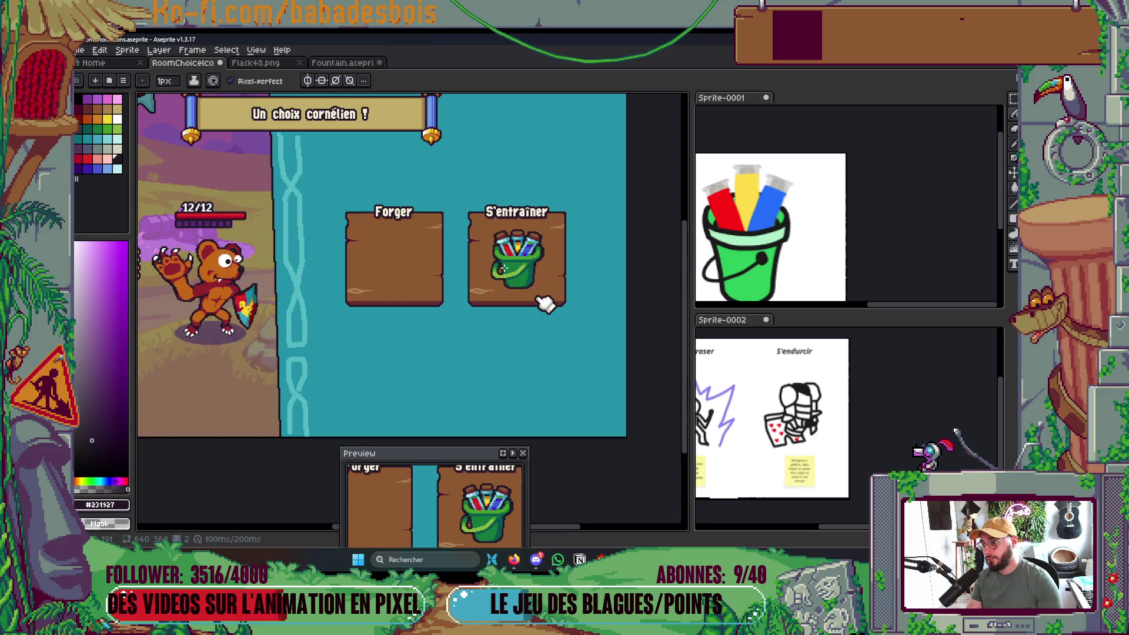
pyautogui.scroll(5, 504, 268)
# Eyedrop the bucket's #459c28 green as the drawing colour.
pyautogui.press('alt')
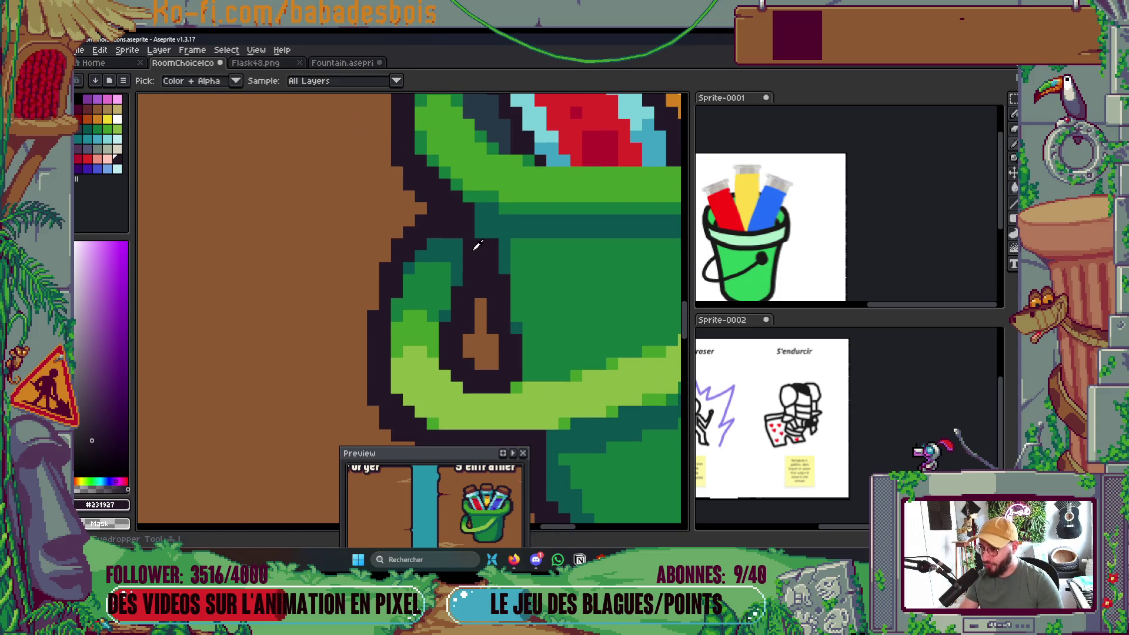
pyautogui.scroll(-4, 500, 264)
pyautogui.scroll(1, 517, 281)
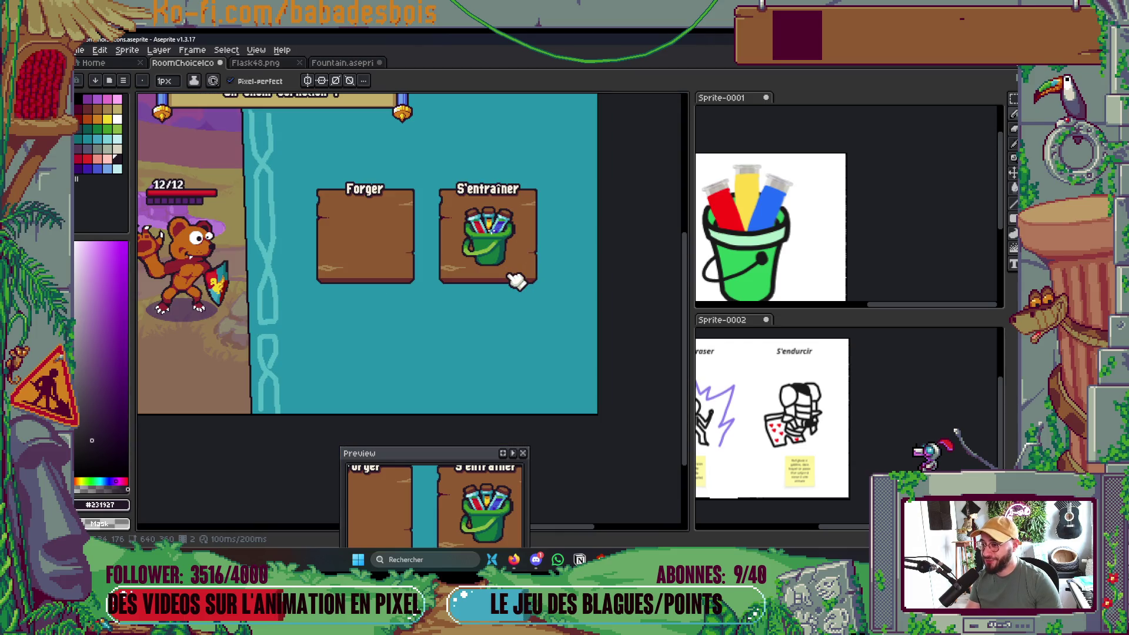
pyautogui.scroll(5, 516, 281)
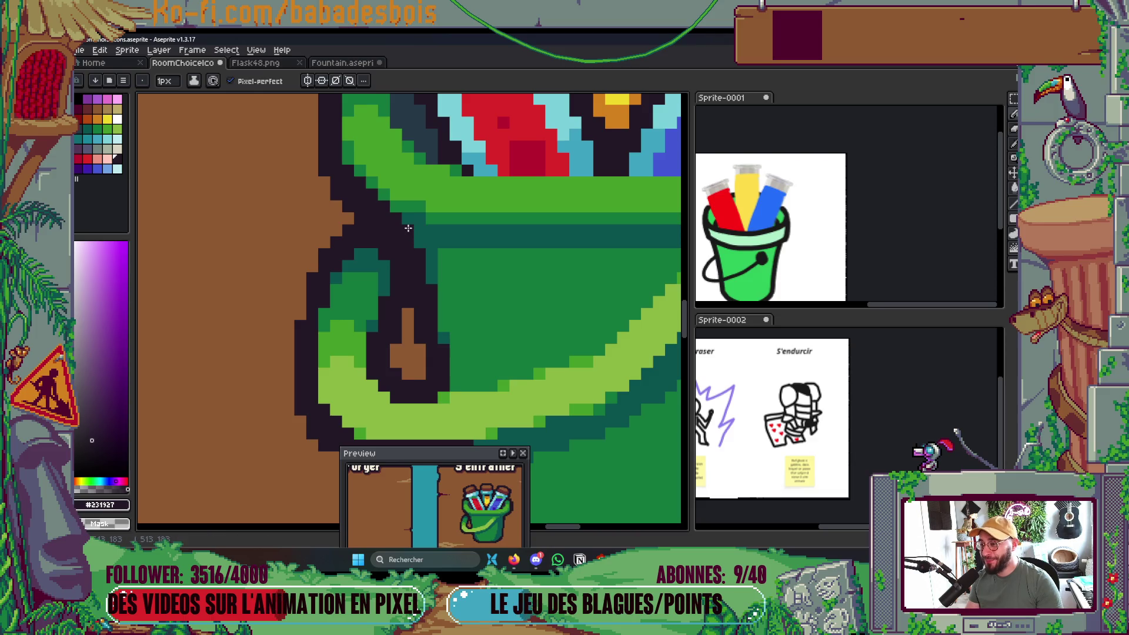
pyautogui.scroll(-4, 402, 239)
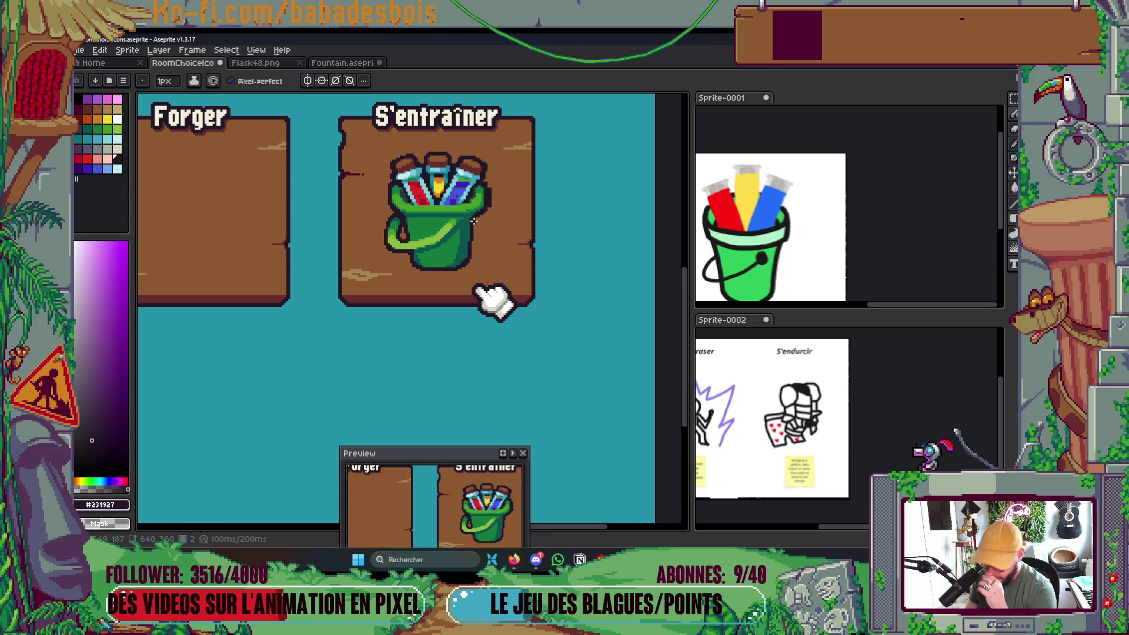
pyautogui.scroll(5, 415, 244)
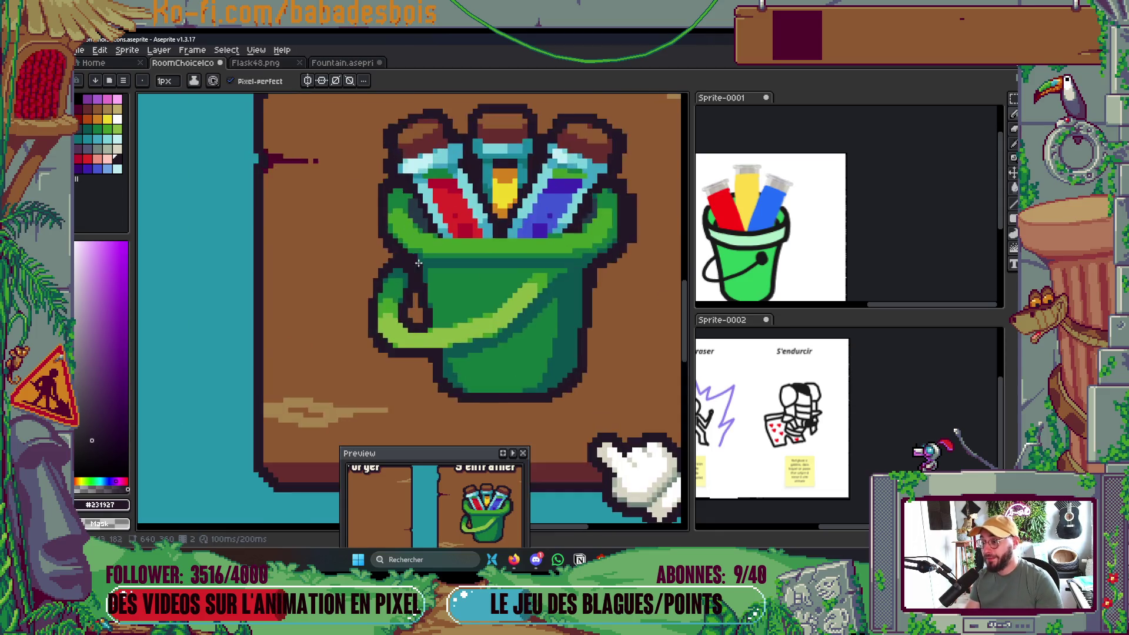
pyautogui.keyDown('alt'); pyautogui.click(442, 202); pyautogui.keyUp('alt')
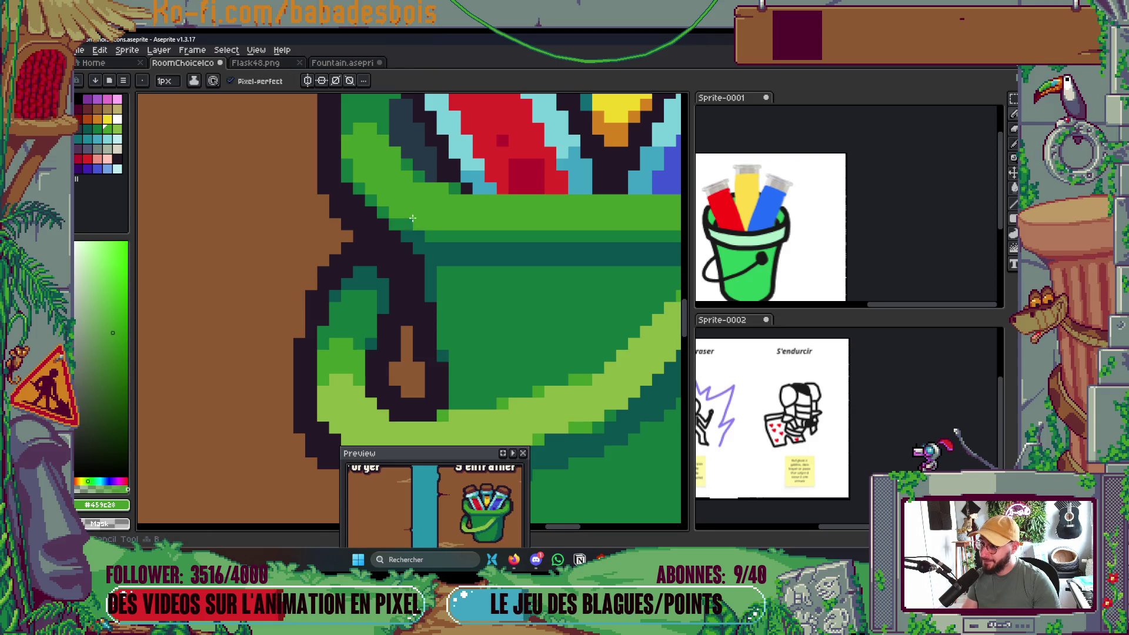
# Zoom around the bucket and eyedrop the dark teal #0a544f for shading.
pyautogui.scroll(-3, 567, 296)
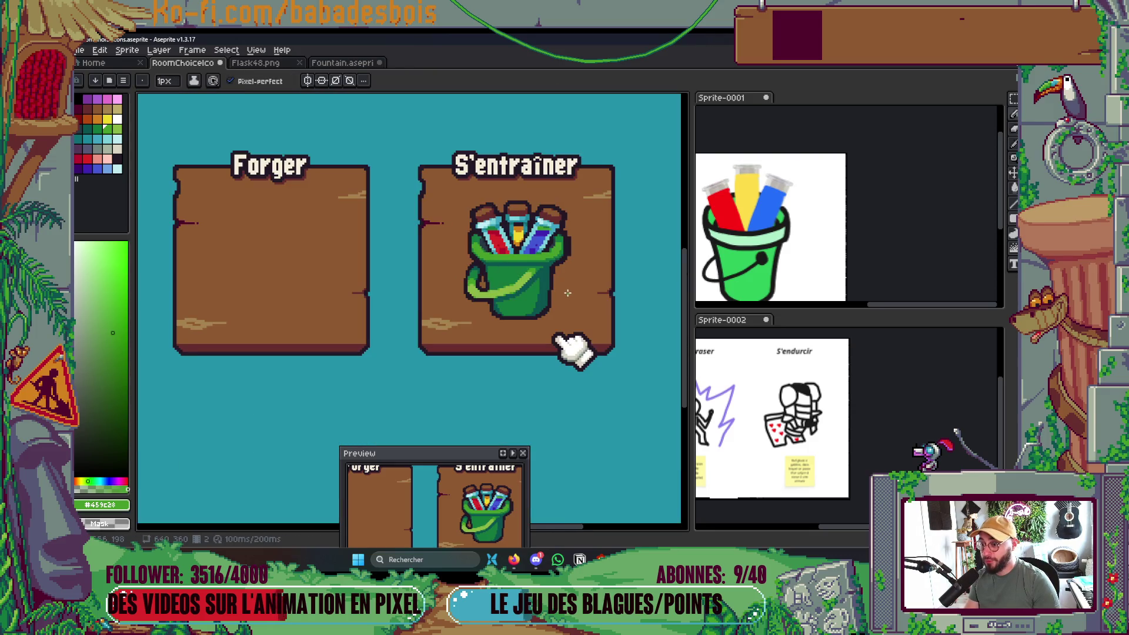
pyautogui.scroll(5, 563, 282)
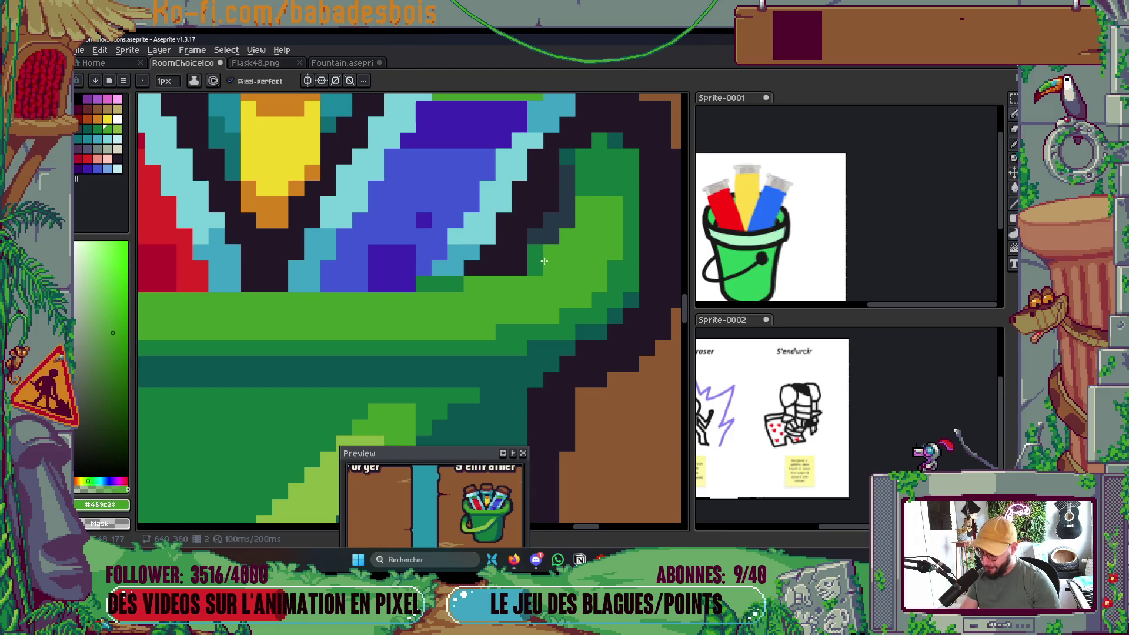
pyautogui.scroll(-5, 544, 256)
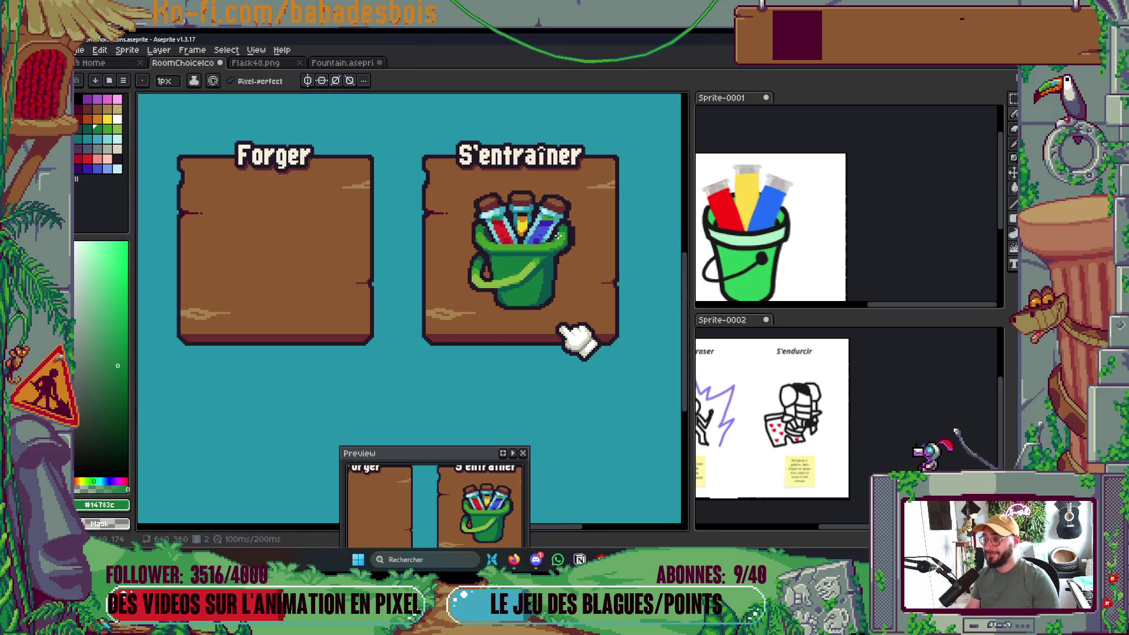
pyautogui.scroll(1, 579, 339)
pyautogui.scroll(-1, 604, 383)
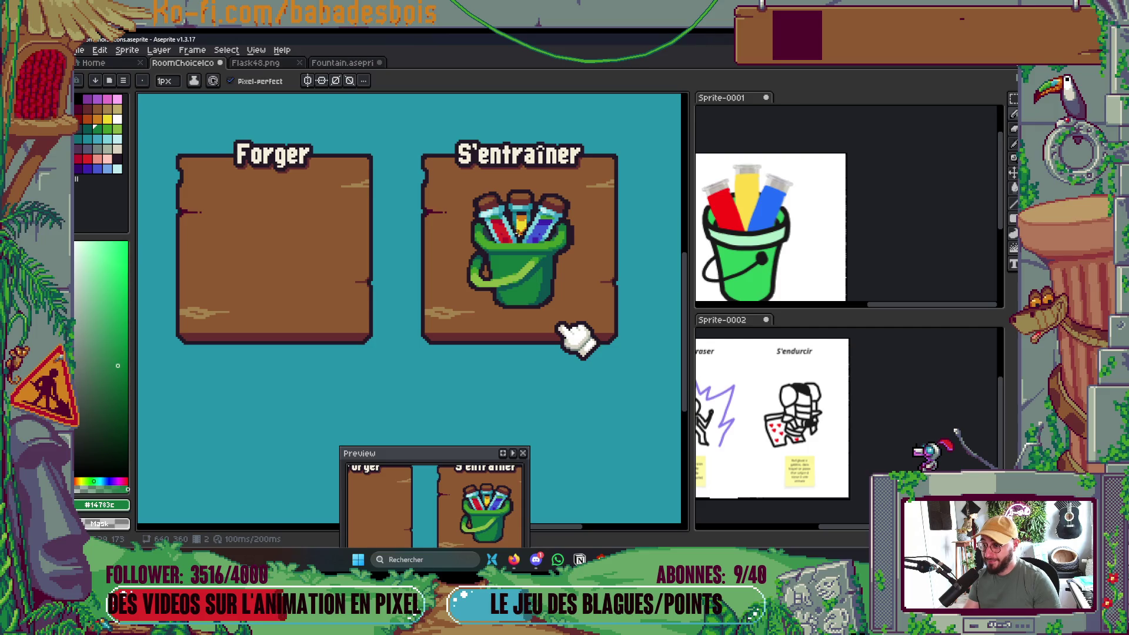
pyautogui.scroll(5, 568, 352)
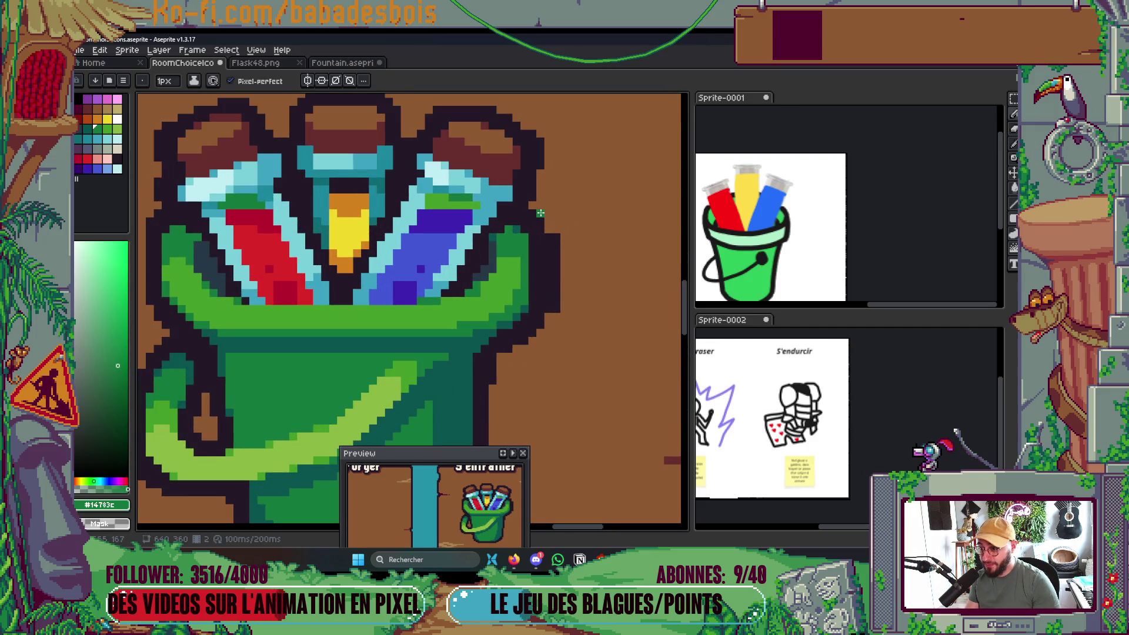
pyautogui.scroll(-4, 555, 300)
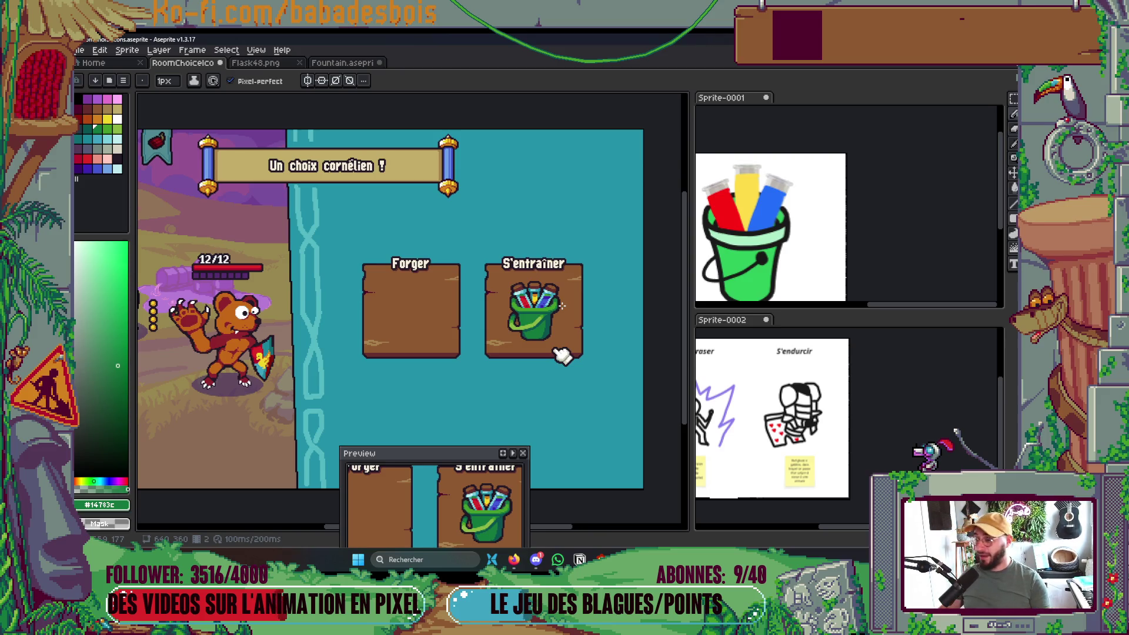
pyautogui.scroll(5, 561, 305)
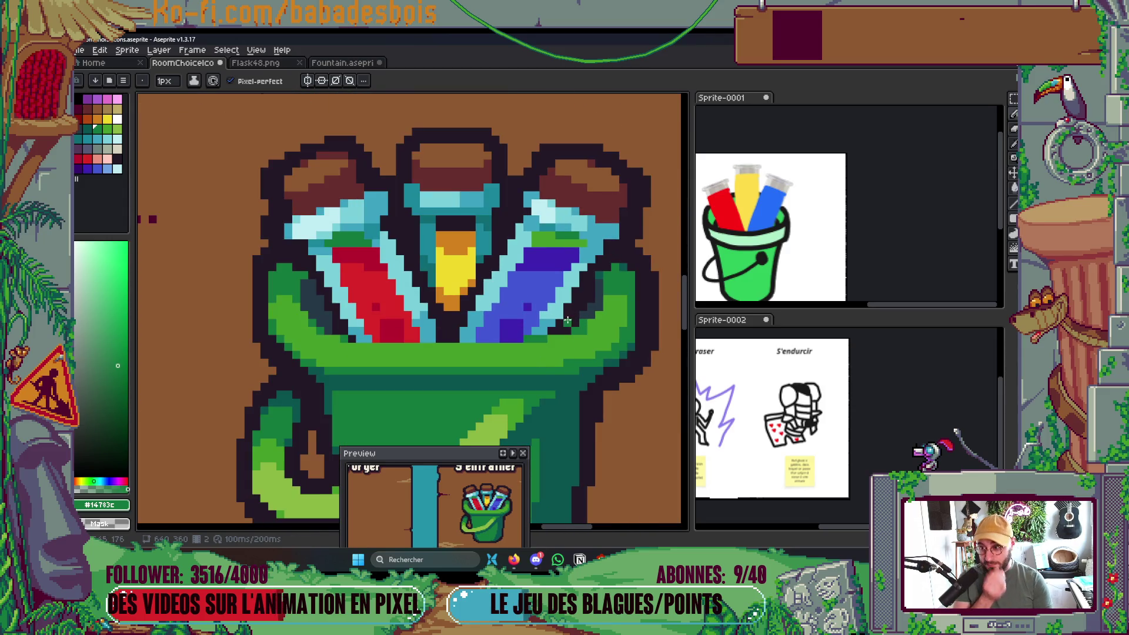
pyautogui.scroll(-2, 567, 321)
pyautogui.scroll(4, 567, 278)
pyautogui.keyDown('alt'); pyautogui.click(537, 288); pyautogui.keyUp('alt')
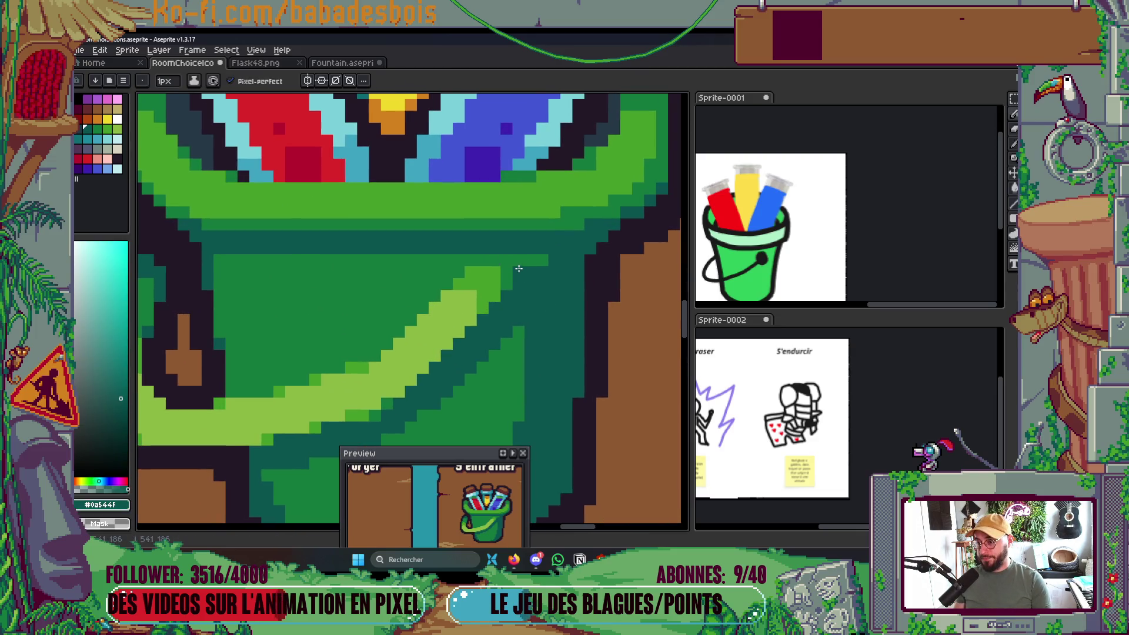
pyautogui.scroll(-10, 528, 258)
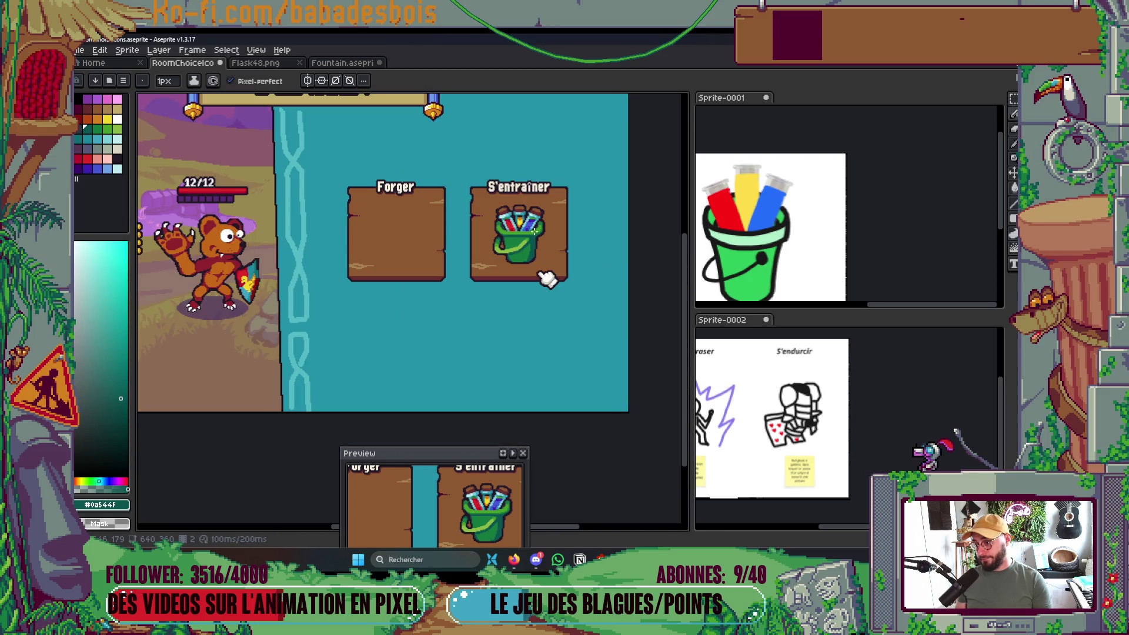
pyautogui.scroll(-2, 530, 240)
pyautogui.scroll(5, 524, 241)
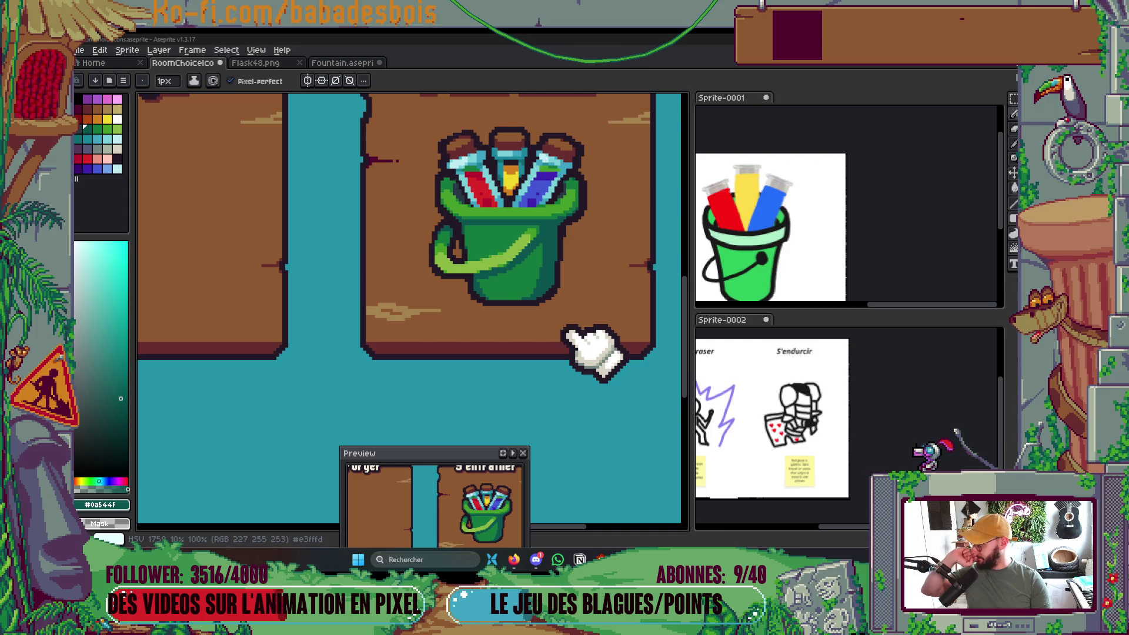
# Paint dark teal pixels along the inside of the bucket rim.
pyautogui.moveTo(689, 314); pyautogui.dragTo(672, 319)
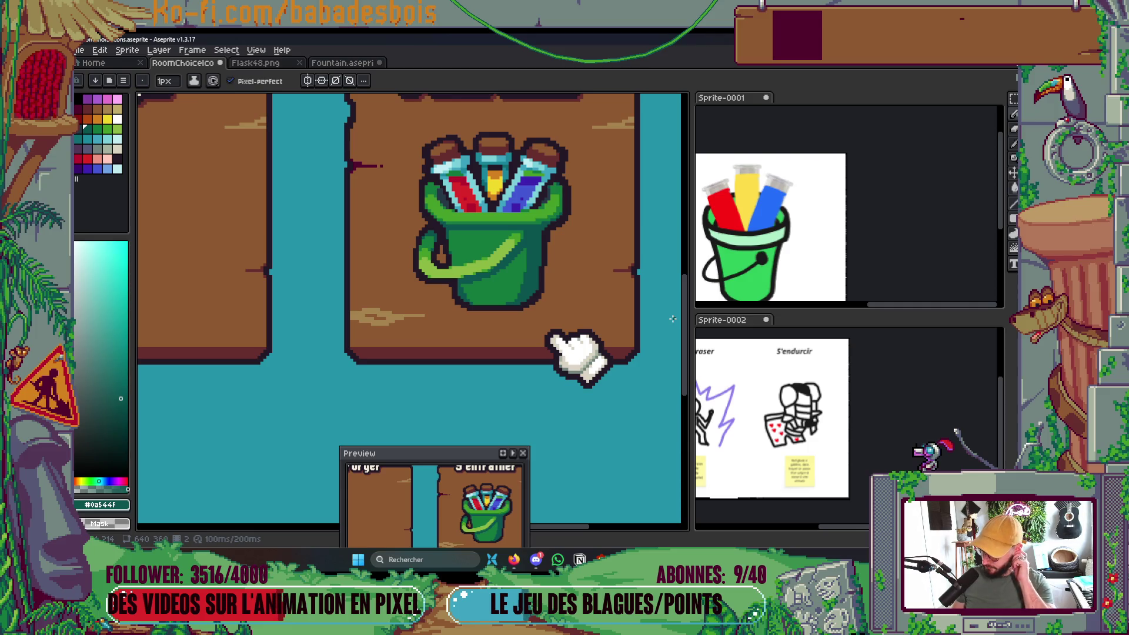
pyautogui.scroll(3, 587, 209)
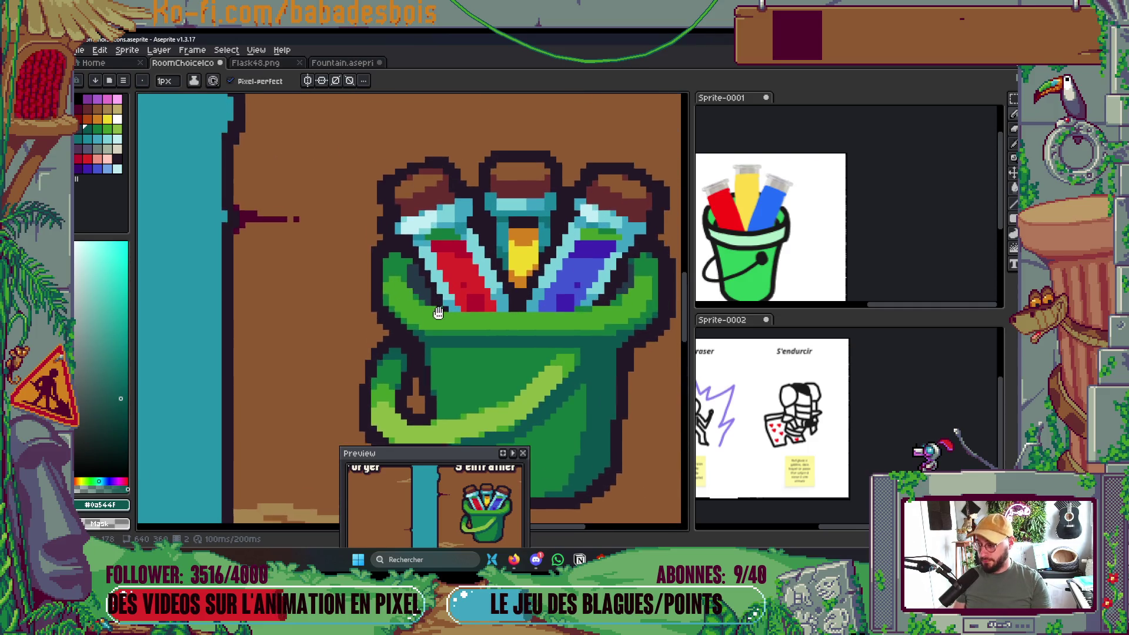
pyautogui.press('i')
pyautogui.scroll(1, 373, 227)
pyautogui.press('b')
pyautogui.click(510, 294)
pyautogui.click(494, 281)
pyautogui.click(510, 280)
pyautogui.click(479, 296)
pyautogui.click(494, 295)
pyautogui.click(525, 296)
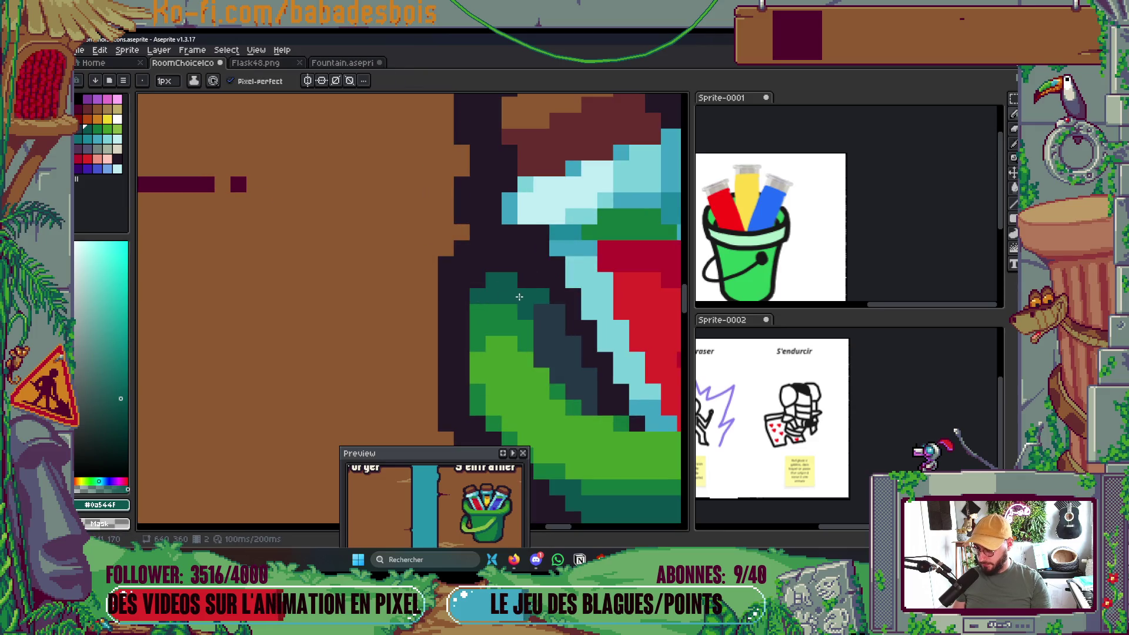
# Add a dark teal row along the rim's inner edge, a pixel above it, and one beside the blue flask.
pyautogui.scroll(-8, 525, 295)
pyautogui.scroll(8, 573, 276)
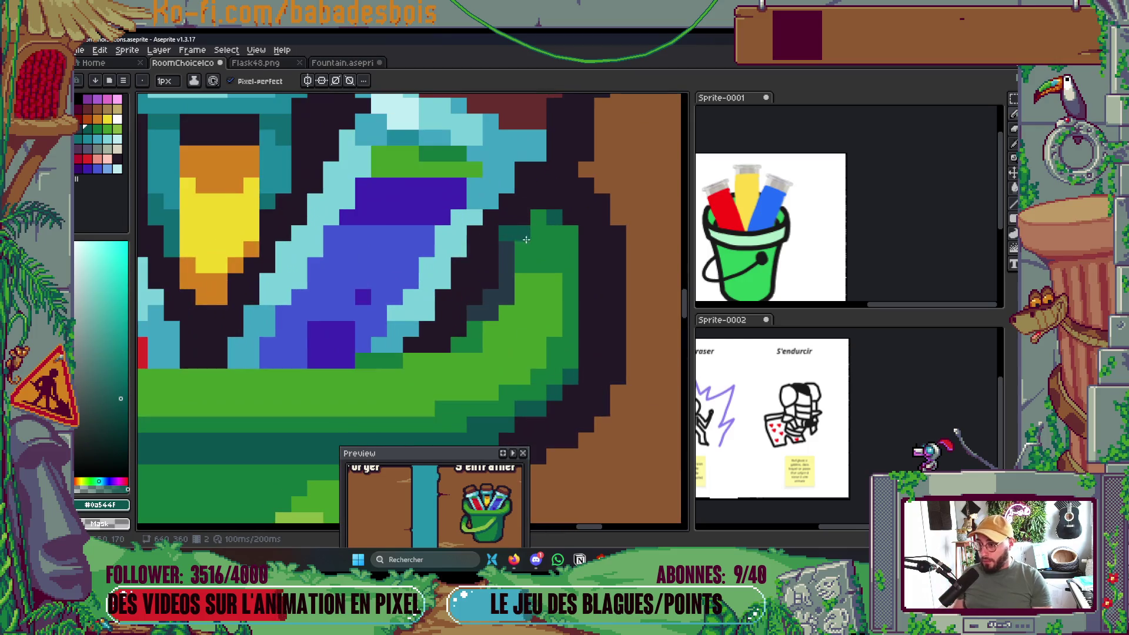
pyautogui.moveTo(529, 239); pyautogui.dragTo(570, 234)
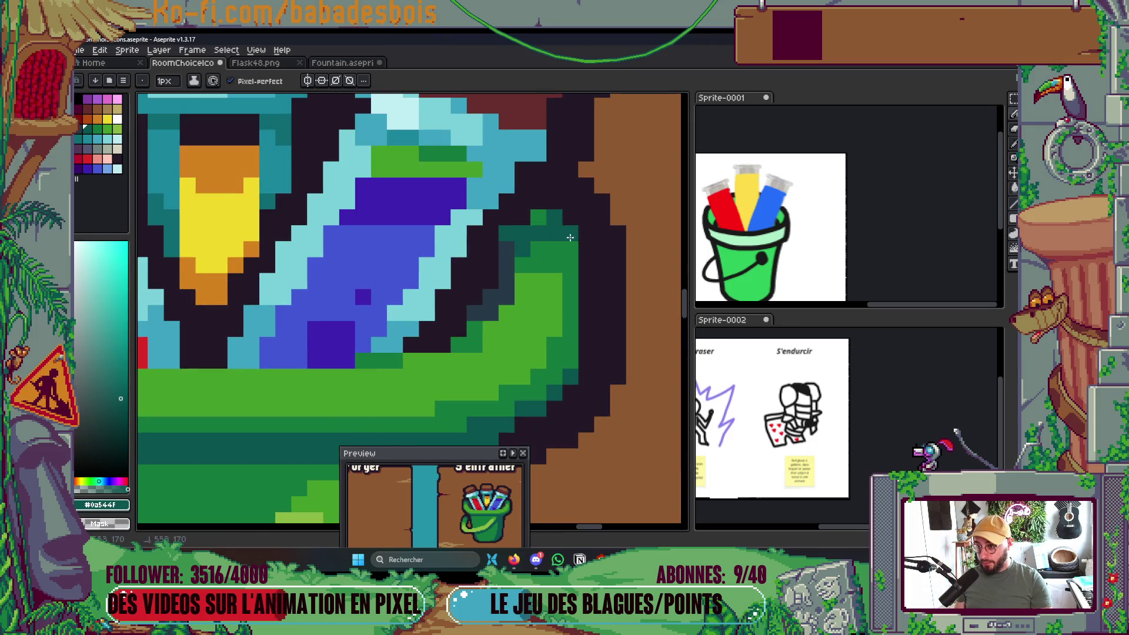
pyautogui.click(539, 217)
pyautogui.scroll(-4, 599, 312)
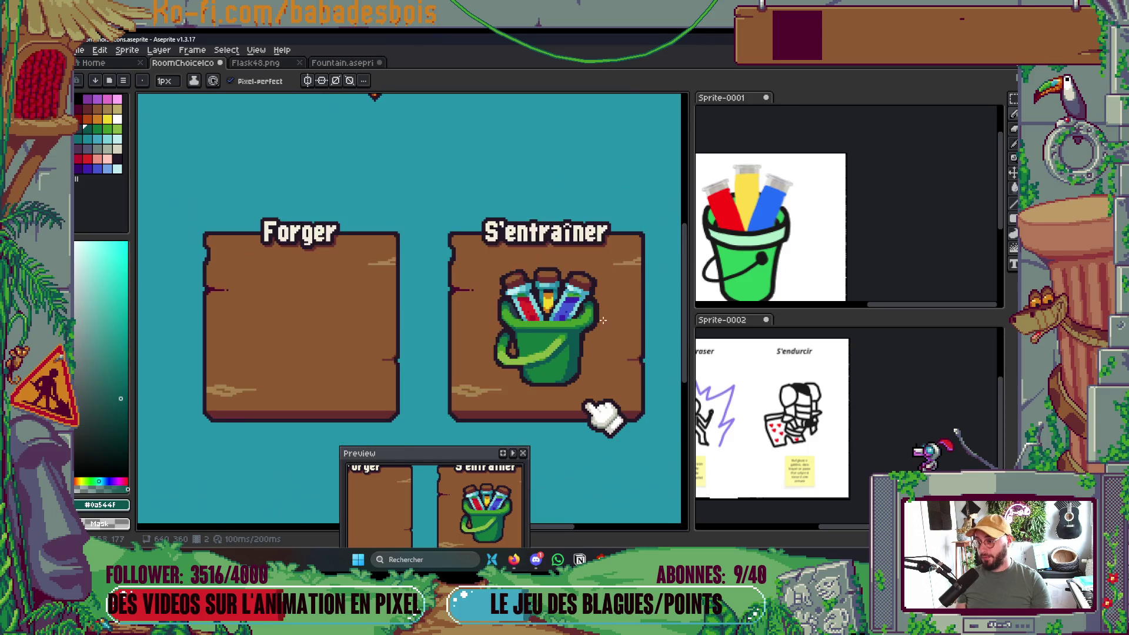
pyautogui.scroll(4, 584, 322)
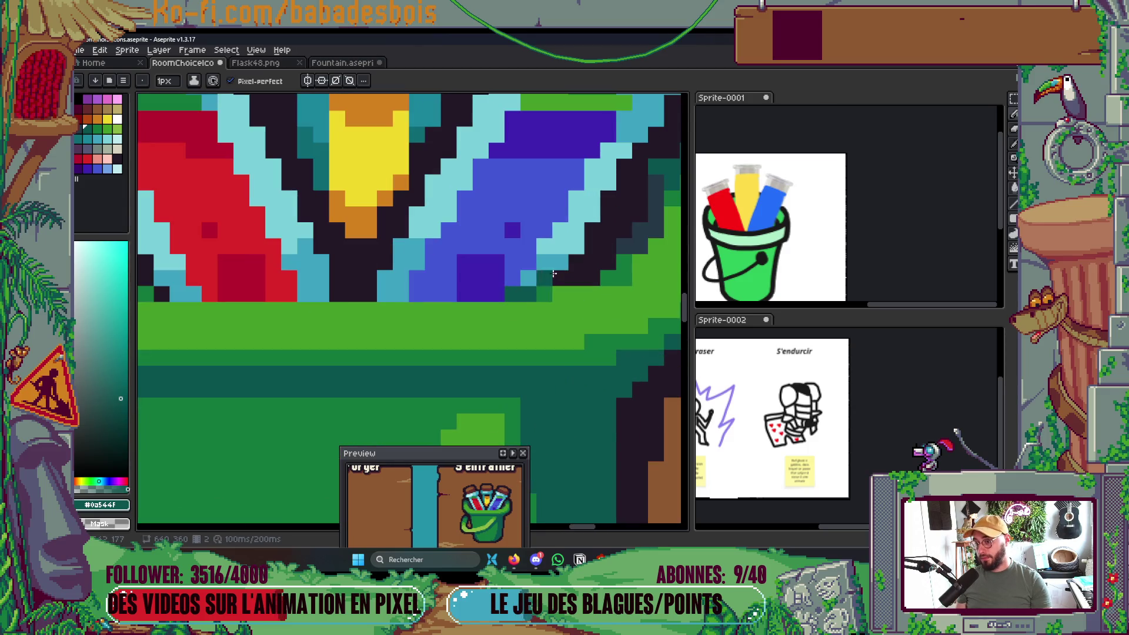
pyautogui.click(609, 278)
# Eyedrop the #14783c green from the bucket as the drawing colour.
pyautogui.scroll(-3, 479, 293)
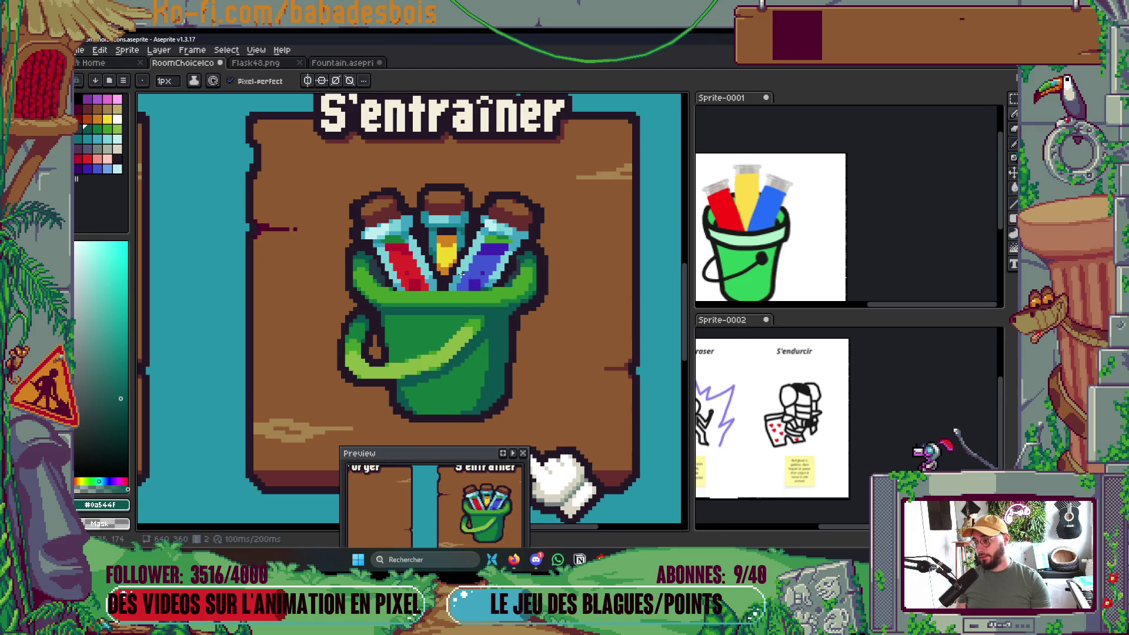
pyautogui.scroll(3, 381, 291)
pyautogui.scroll(2, 367, 290)
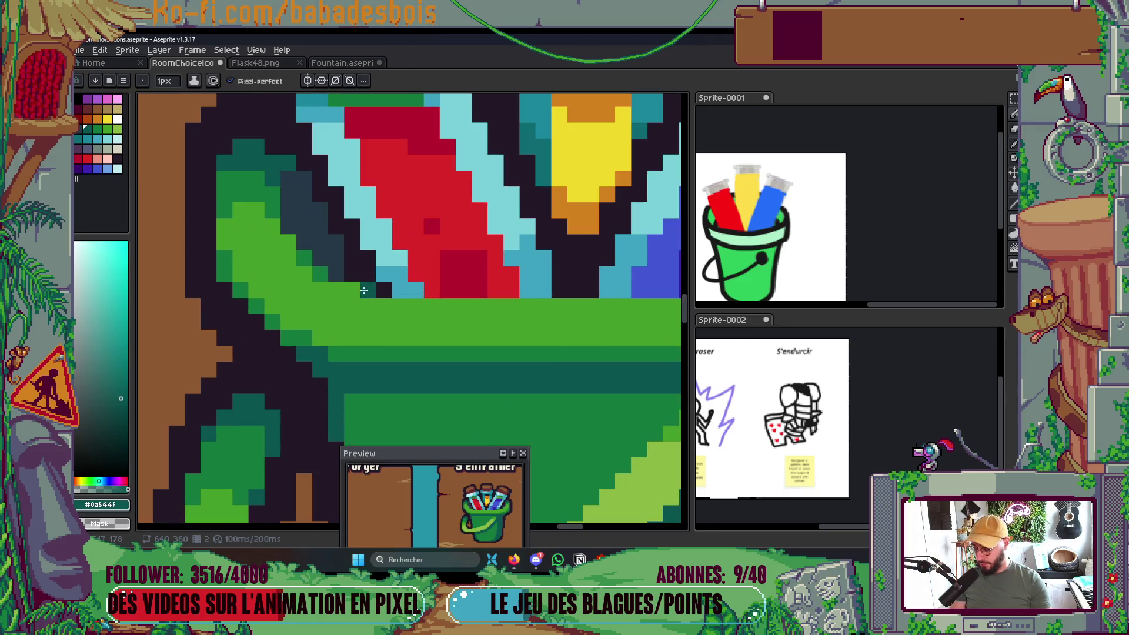
pyautogui.keyDown('alt'); pyautogui.click(319, 268); pyautogui.keyUp('alt')
pyautogui.scroll(-3, 386, 259)
pyautogui.scroll(-3, 400, 241)
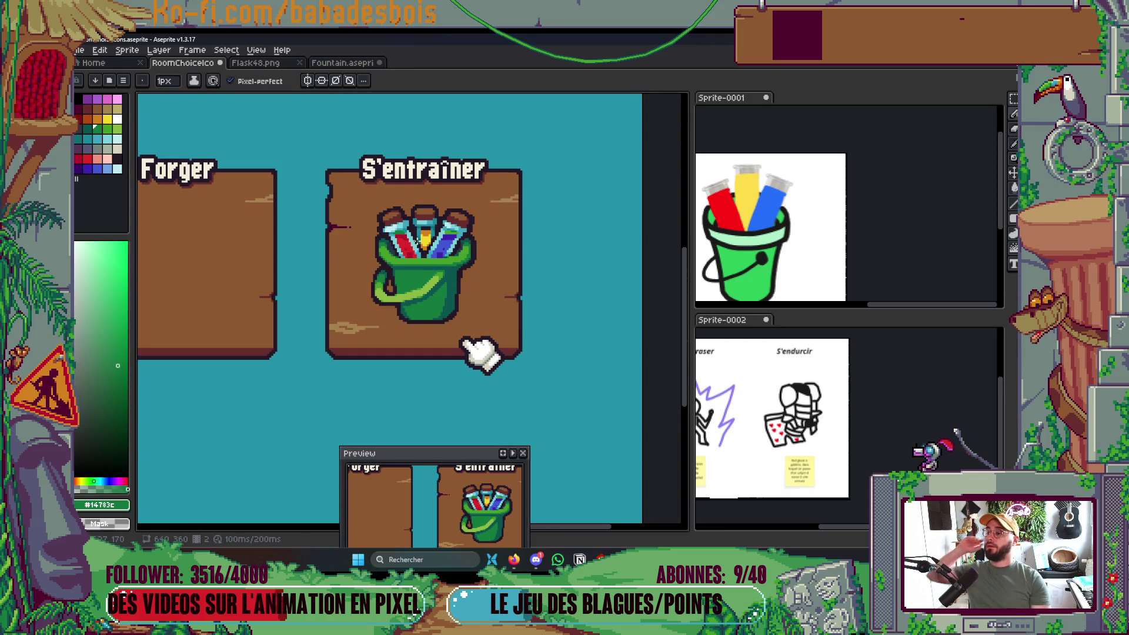
pyautogui.scroll(-2, 458, 247)
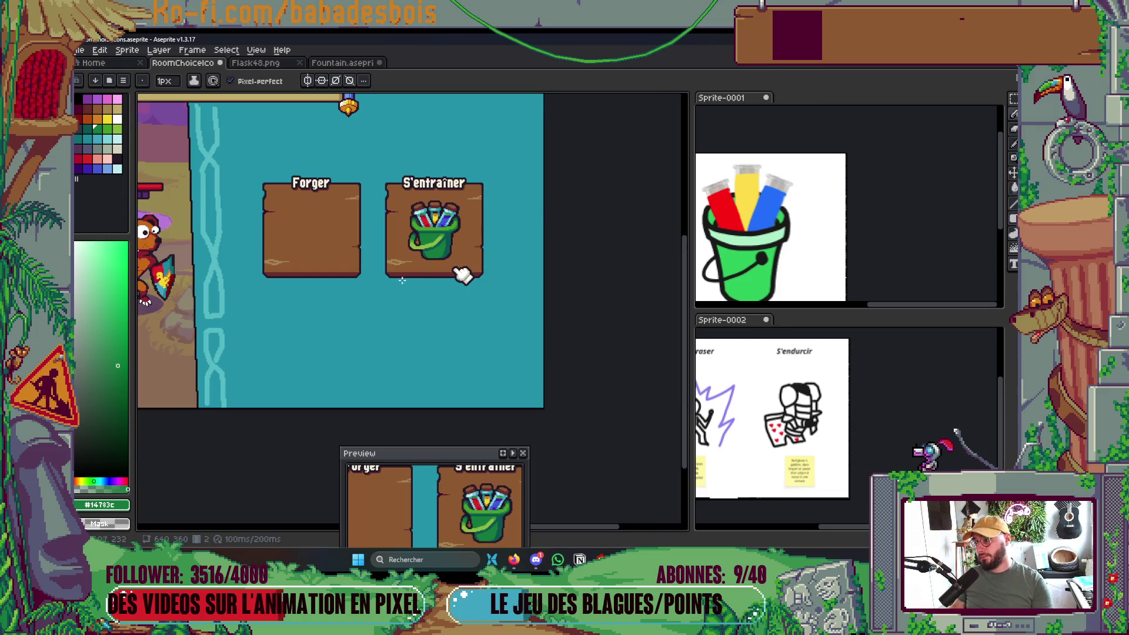
# Pick the dark outline colour #231927 from the bucket.
pyautogui.scroll(5, 463, 274)
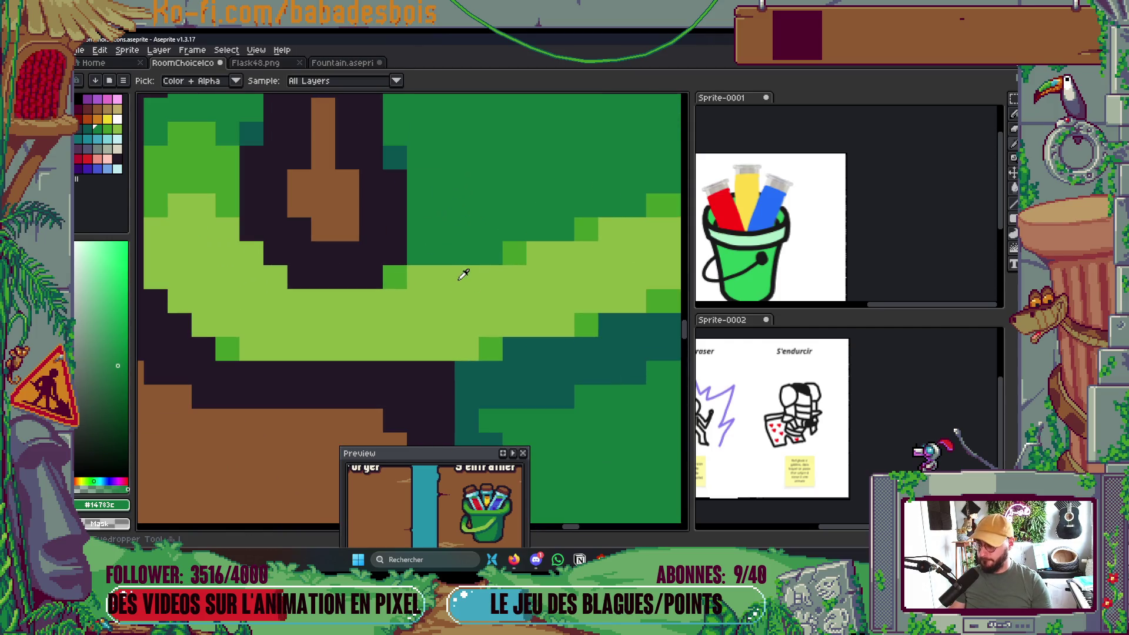
pyautogui.click(404, 246)
pyautogui.scroll(-4, 376, 229)
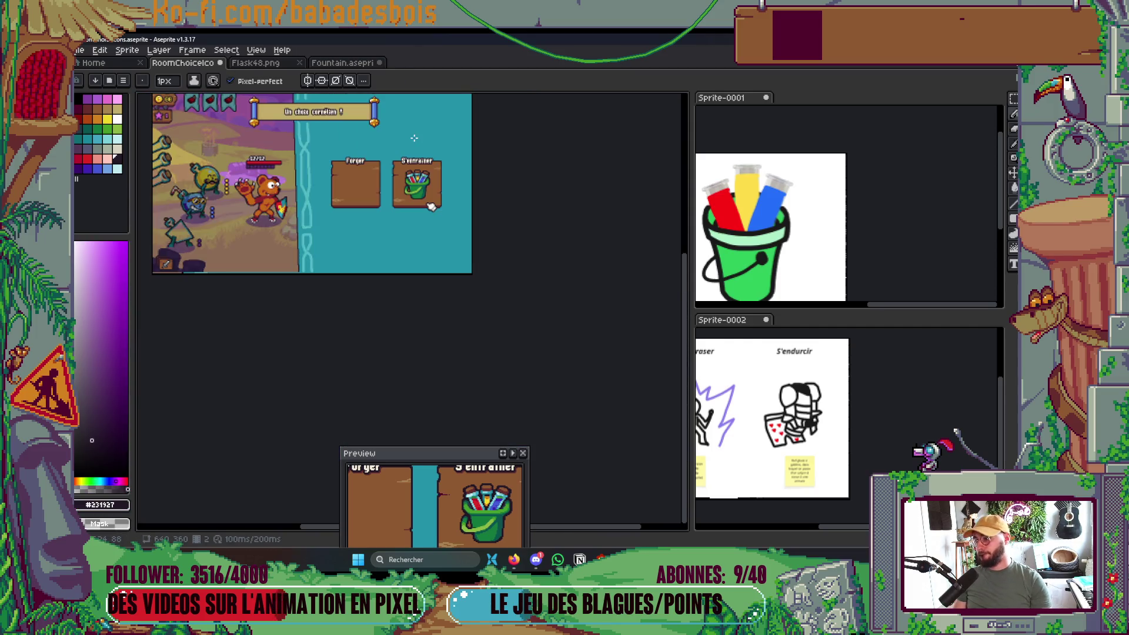
pyautogui.scroll(2, 421, 137)
pyautogui.scroll(4, 441, 276)
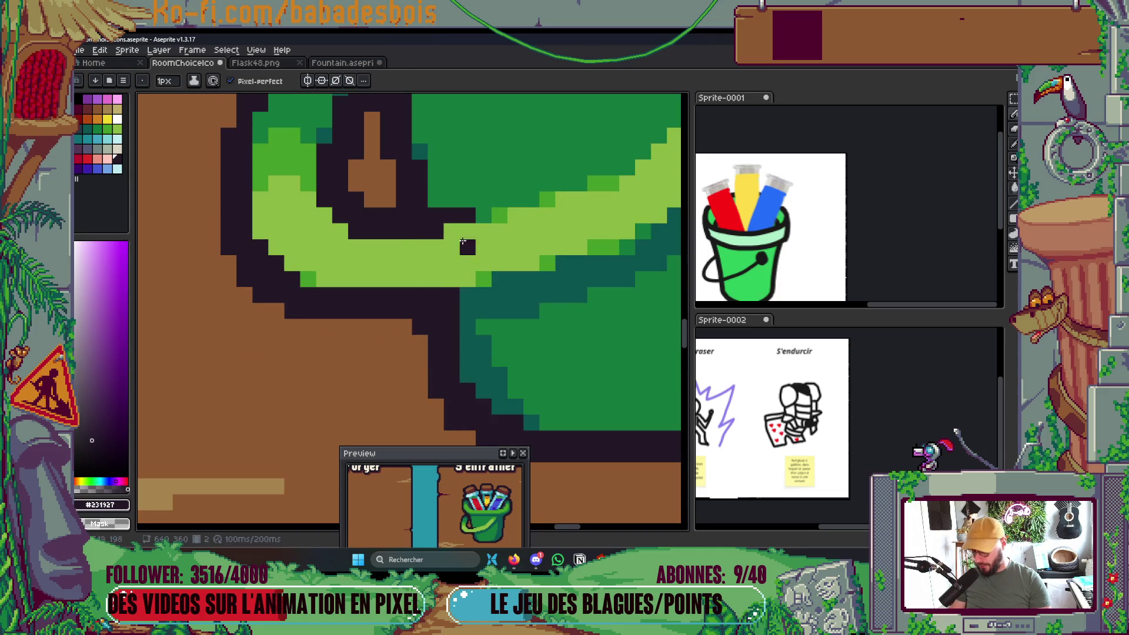
# Repaint two stray handle pixels in the bucket's #459c28 green.
pyautogui.keyDown('alt'); pyautogui.click(500, 216); pyautogui.keyUp('alt')
pyautogui.click(450, 231)
pyautogui.click(340, 247)
pyautogui.scroll(-2, 342, 251)
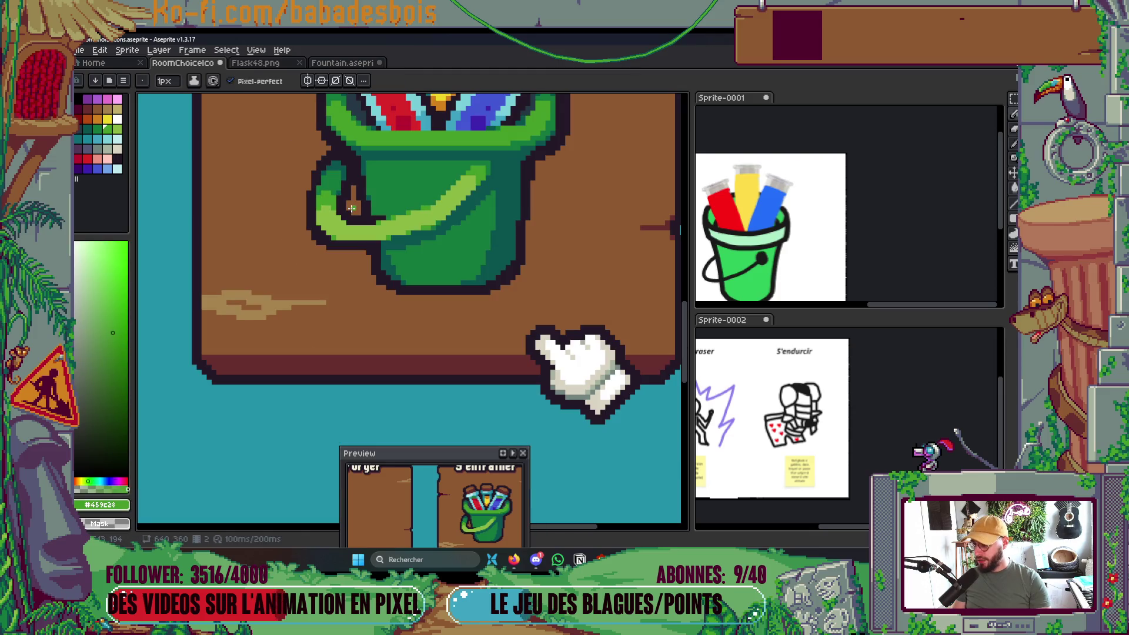
pyautogui.scroll(1, 488, 262)
# Re-pick dark teal #0a544f and darken a pixel on the bucket body.
pyautogui.moveTo(498, 272); pyautogui.dragTo(493, 299)
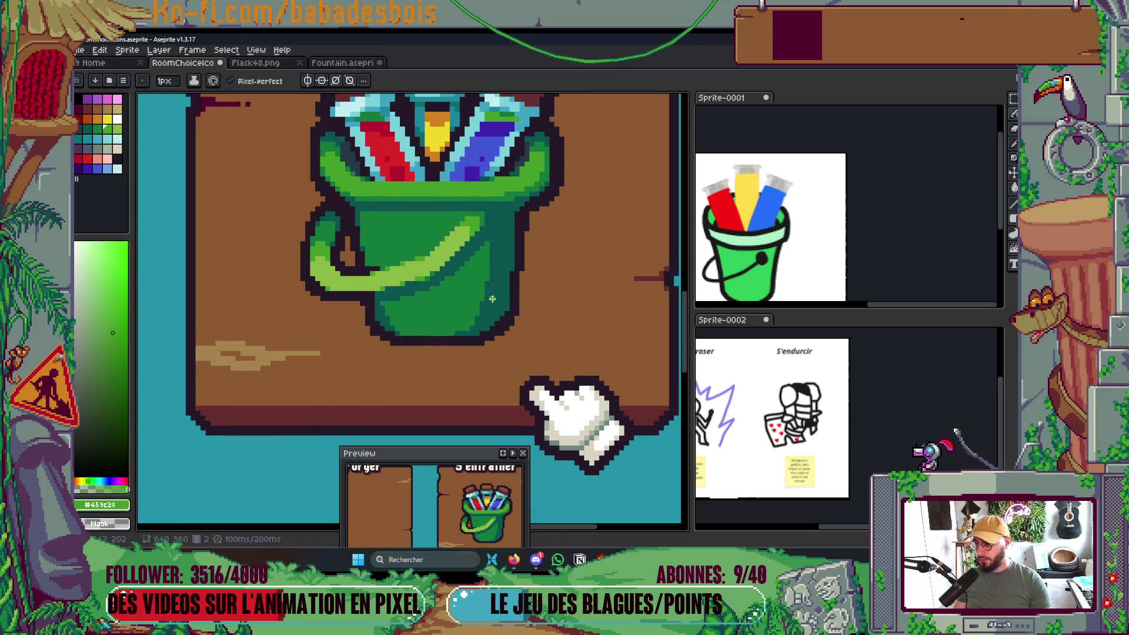
pyautogui.scroll(2, 457, 279)
pyautogui.keyDown('alt'); pyautogui.click(439, 278); pyautogui.keyUp('alt')
pyautogui.click(438, 277)
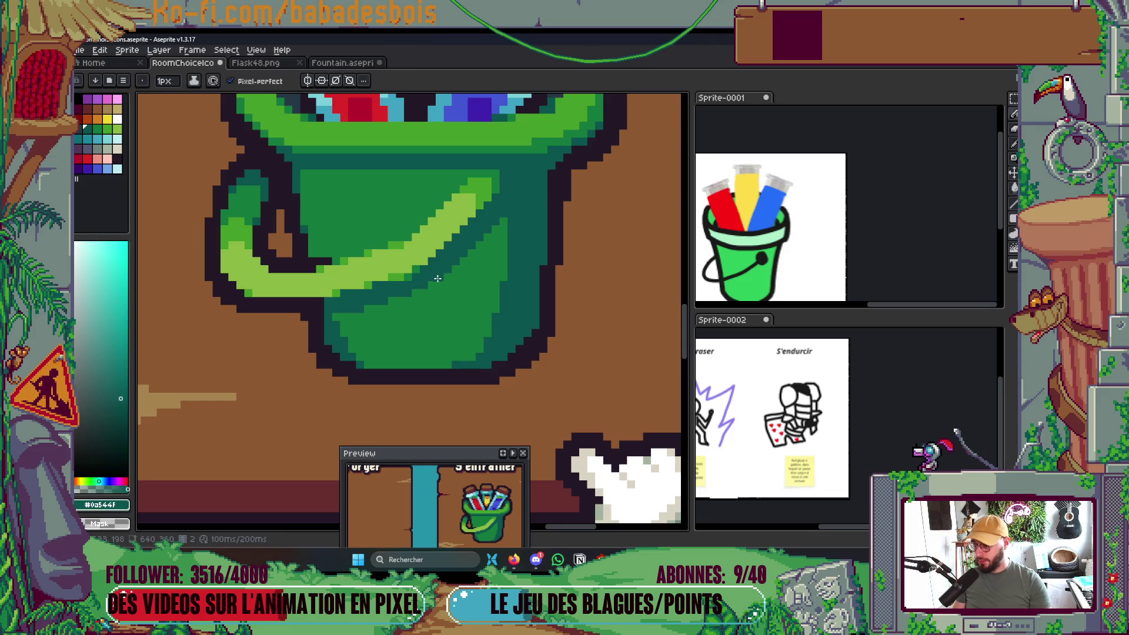
pyautogui.scroll(-2, 398, 310)
pyautogui.scroll(-2, 375, 290)
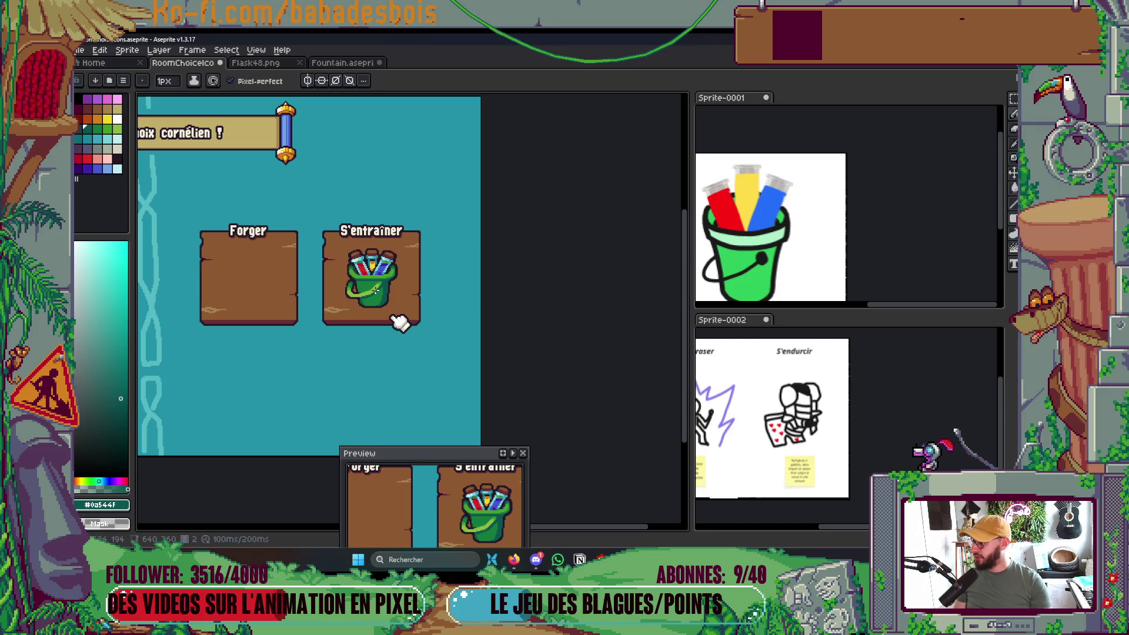
pyautogui.scroll(4, 394, 318)
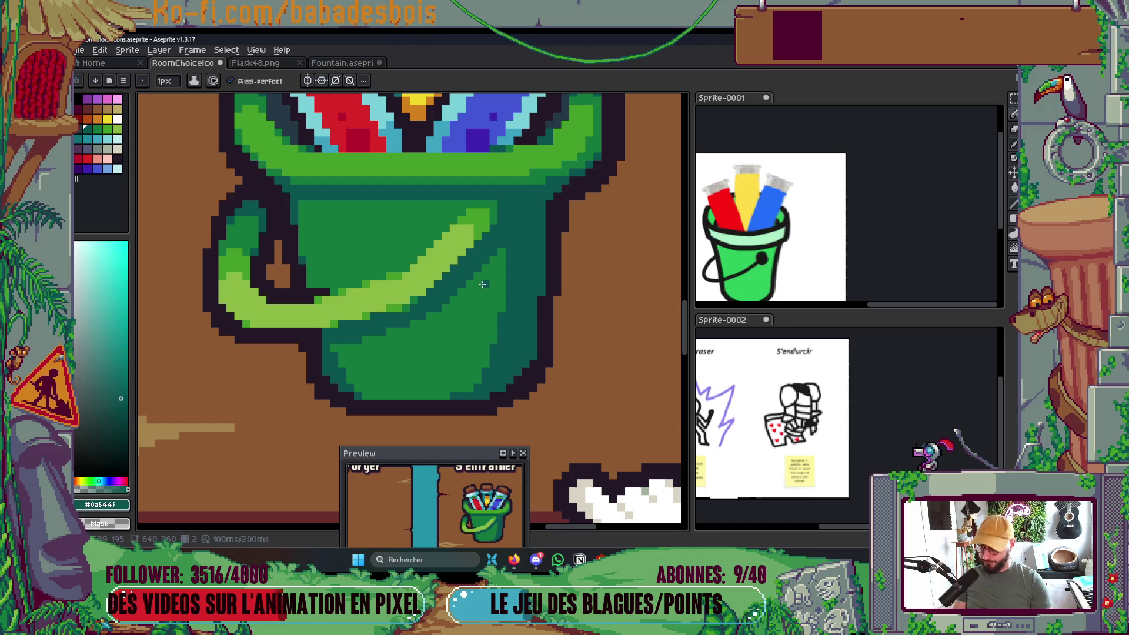
pyautogui.scroll(-4, 481, 284)
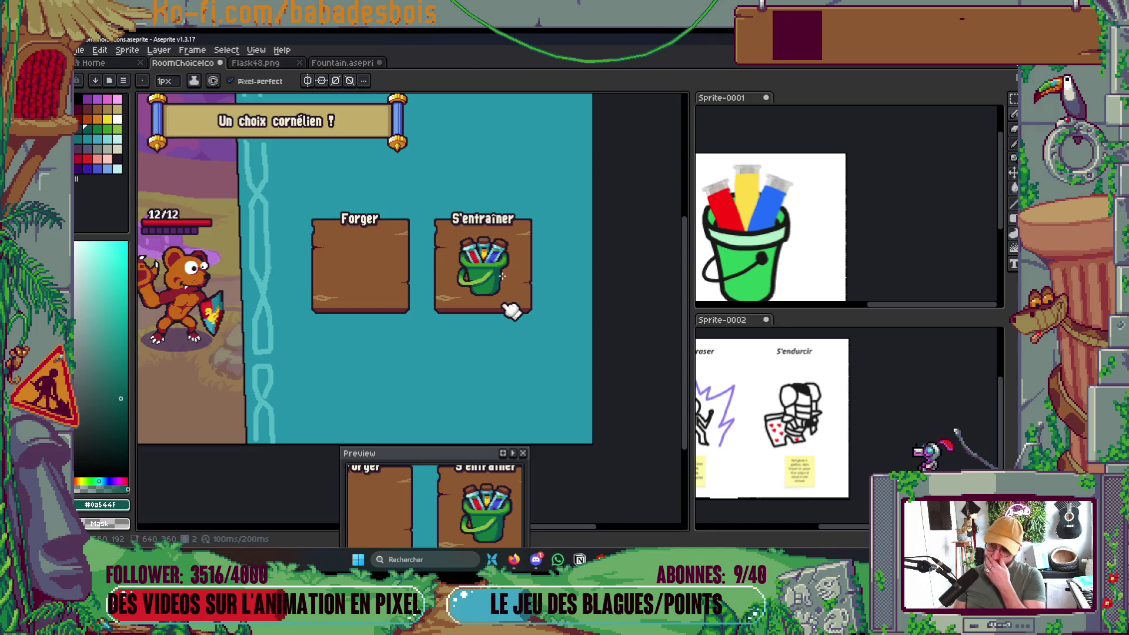
pyautogui.scroll(5, 510, 310)
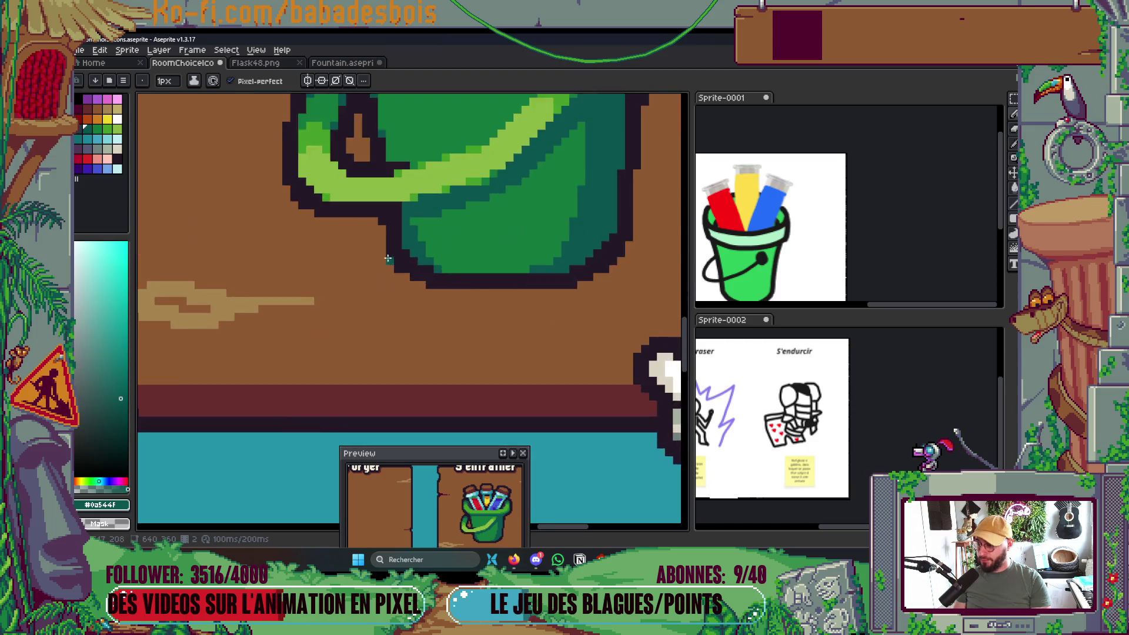
# Paint a teal pixel near the bucket's lower edge, then pick the card's brown.
pyautogui.press('v')
pyautogui.press('b')
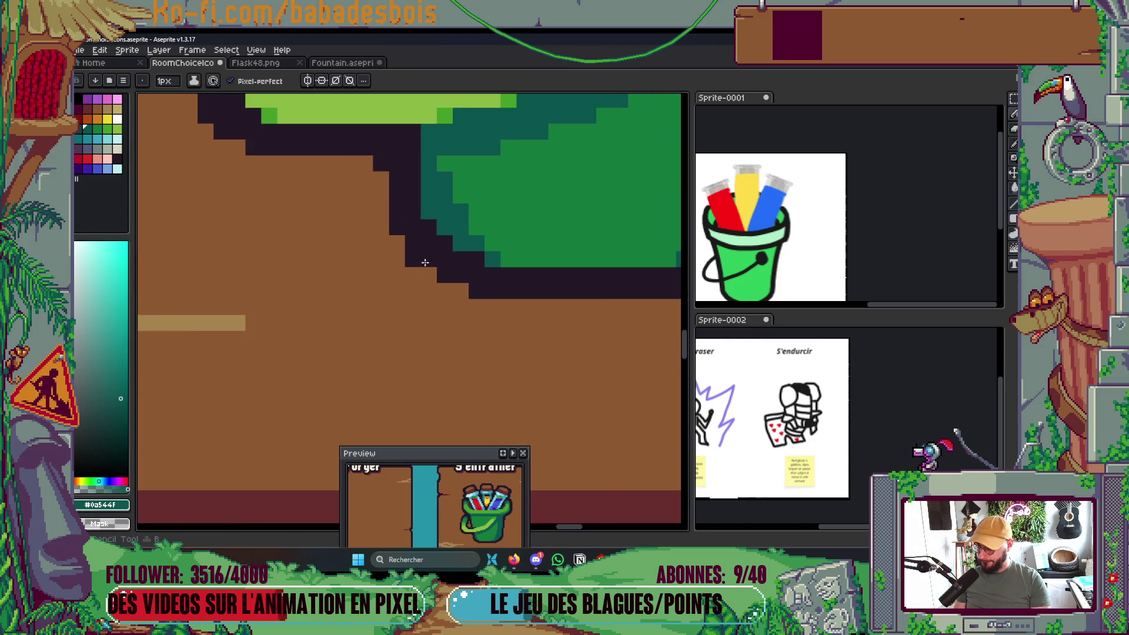
pyautogui.click(416, 260)
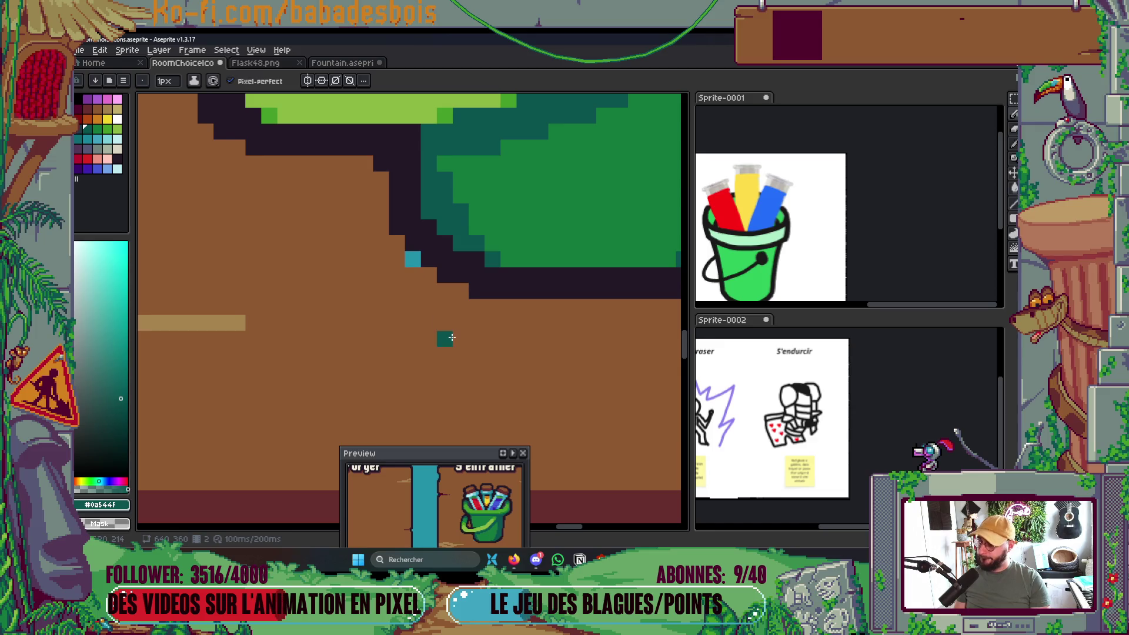
pyautogui.press('i')
pyautogui.click(448, 338)
pyautogui.press('b')
pyautogui.scroll(-4, 446, 347)
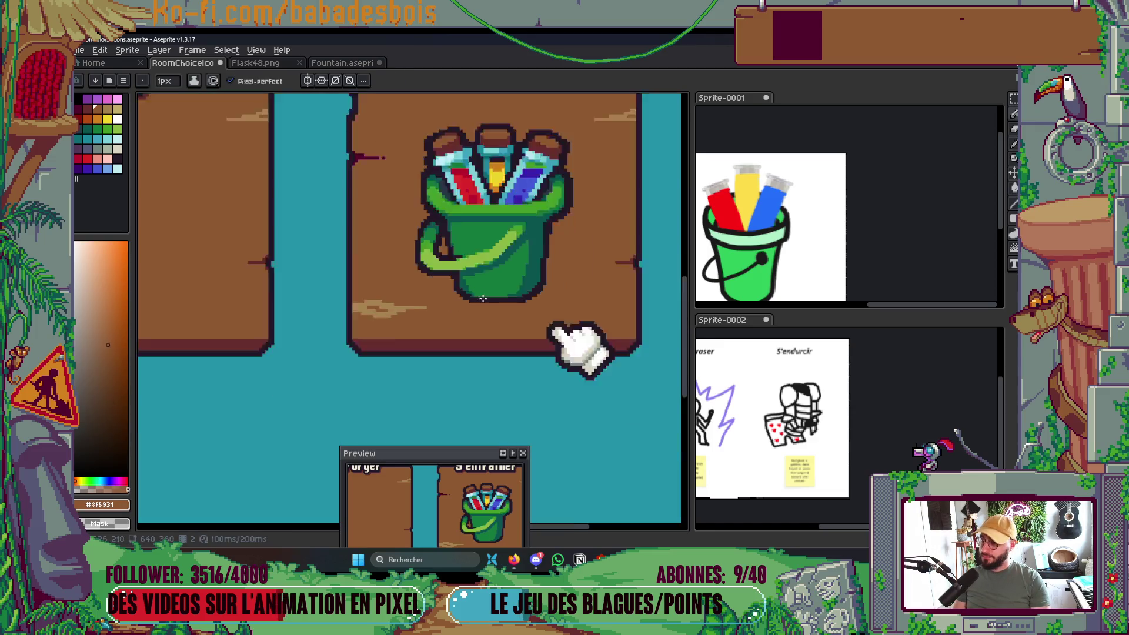
pyautogui.scroll(5, 437, 277)
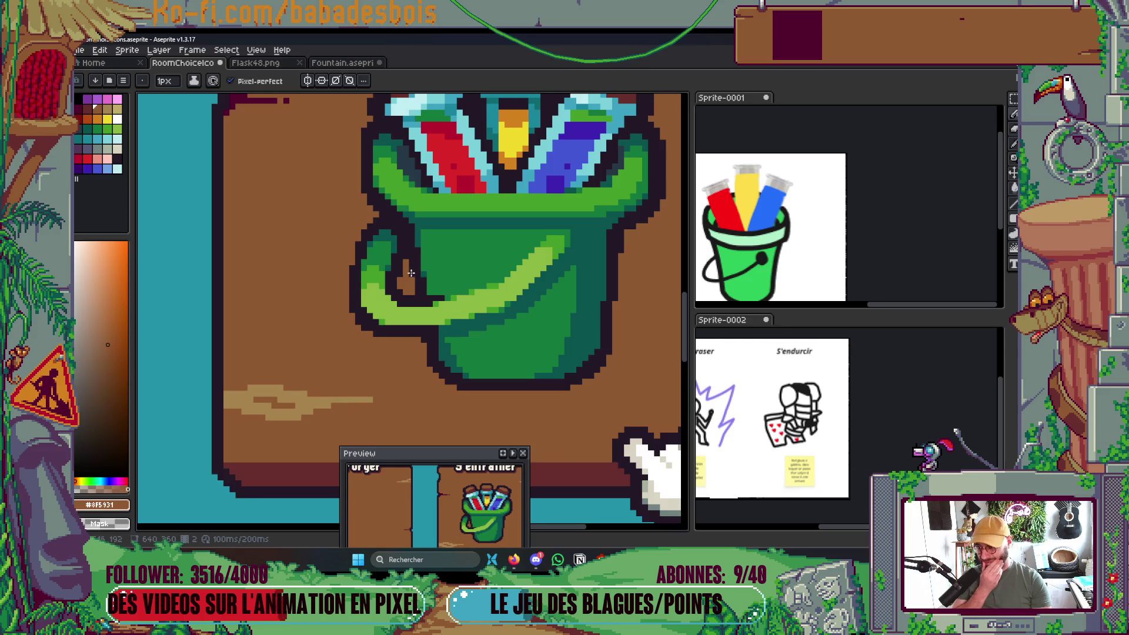
pyautogui.scroll(2, 441, 287)
# Paint a dark-teal #0a544f pixel on the bucket handle.
pyautogui.press('i')
pyautogui.click(373, 231)
pyautogui.press('b')
pyautogui.click(382, 211)
pyautogui.scroll(-6, 459, 265)
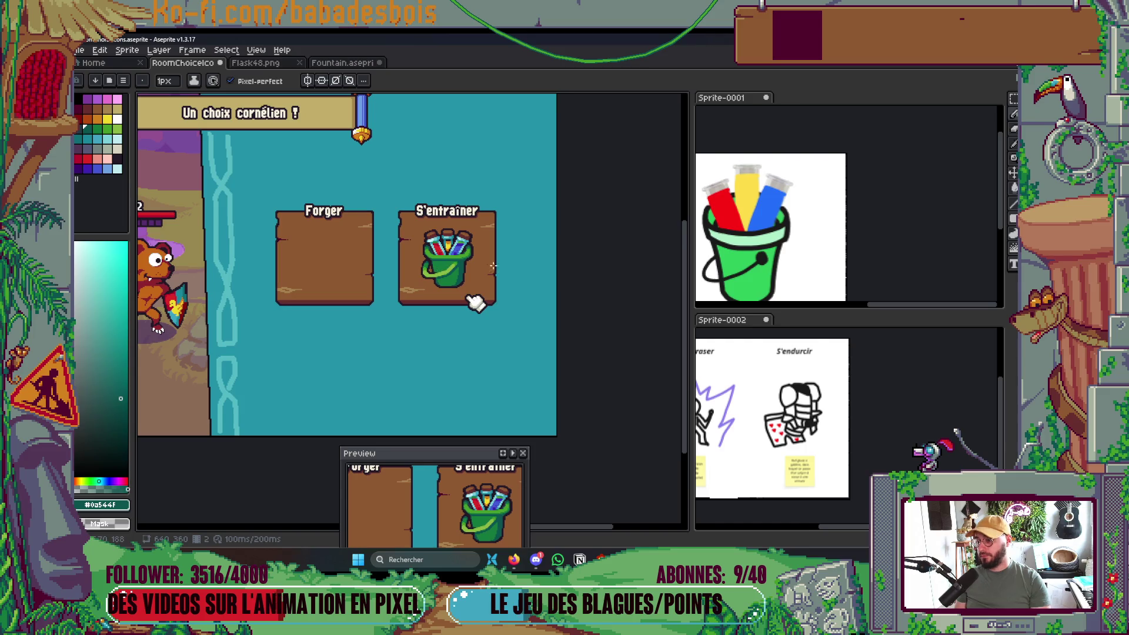
pyautogui.scroll(4, 482, 274)
# Repaint the handle's teal edge pixels in dark green #14783c and save.
pyautogui.press('i')
pyautogui.click(468, 329)
pyautogui.press('b')
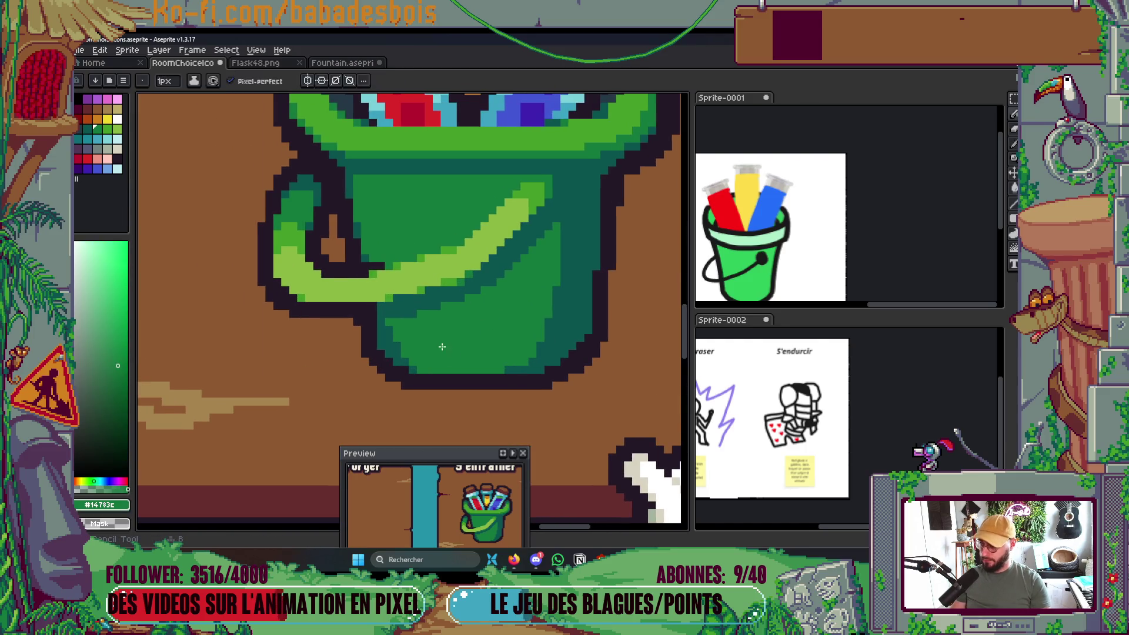
pyautogui.scroll(1, 393, 342)
pyautogui.moveTo(393, 342)
pyautogui.mouseDown()
pyautogui.moveTo(361, 326)
pyautogui.moveTo(382, 350)
pyautogui.moveTo(385, 376)
pyautogui.mouseUp()
pyautogui.scroll(-3, 385, 376)
pyautogui.scroll(2, 432, 372)
pyautogui.scroll(-1, 460, 360)
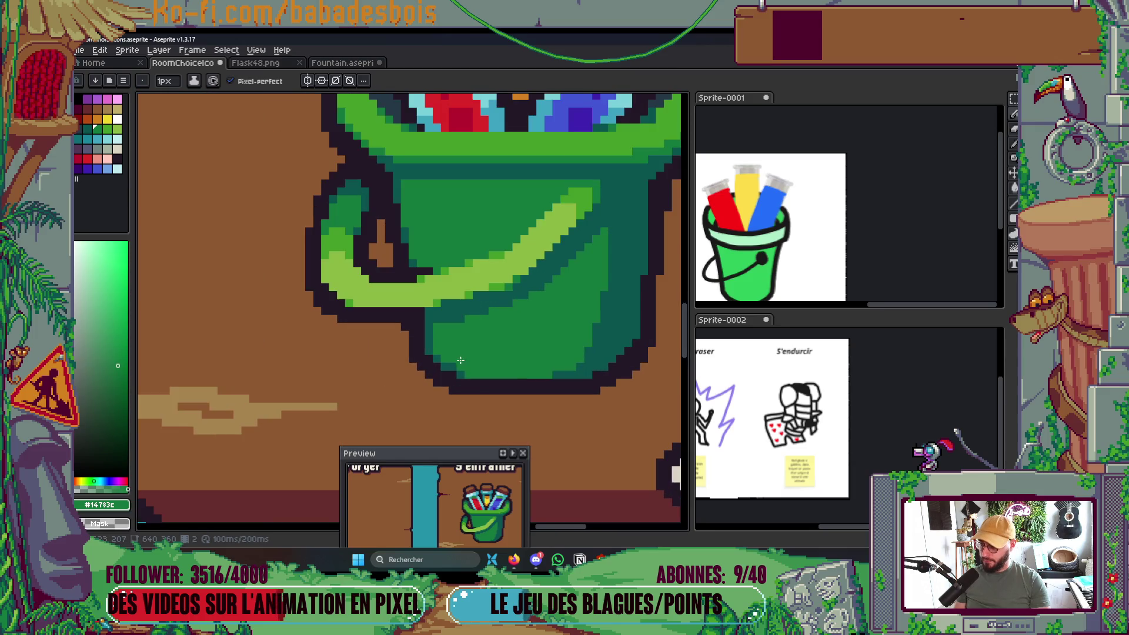
pyautogui.scroll(-7, 453, 365)
pyautogui.hotkey('ctrl', 's')
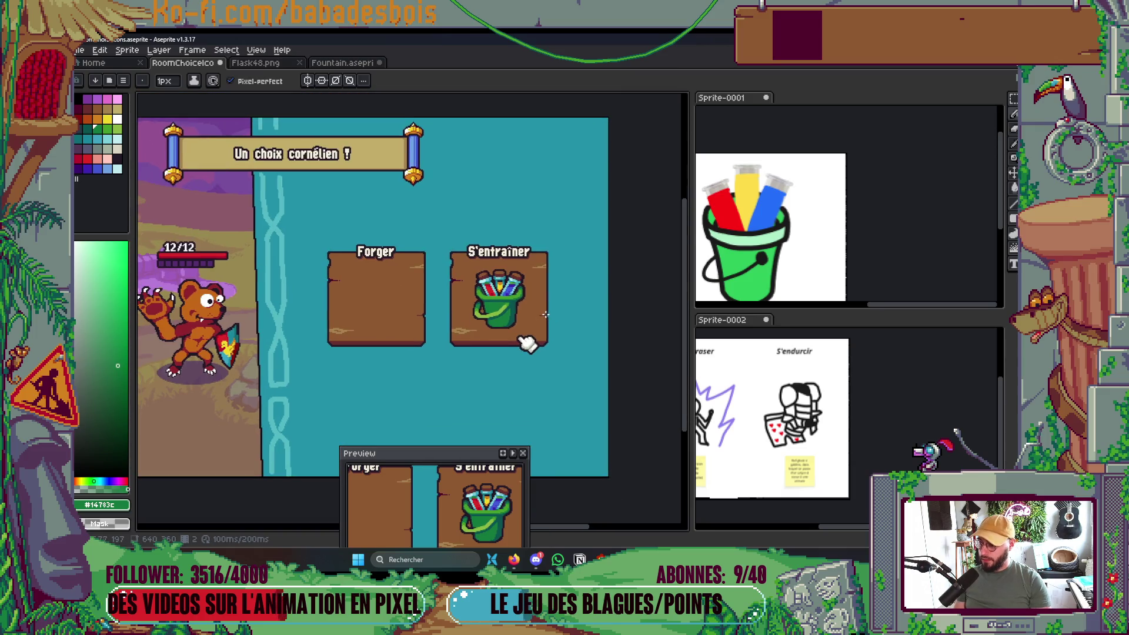
# Draw two rows of dark-teal pixels along the bucket rim.
pyautogui.scroll(6, 528, 308)
pyautogui.keyDown('alt'); pyautogui.click(395, 323); pyautogui.keyUp('alt')
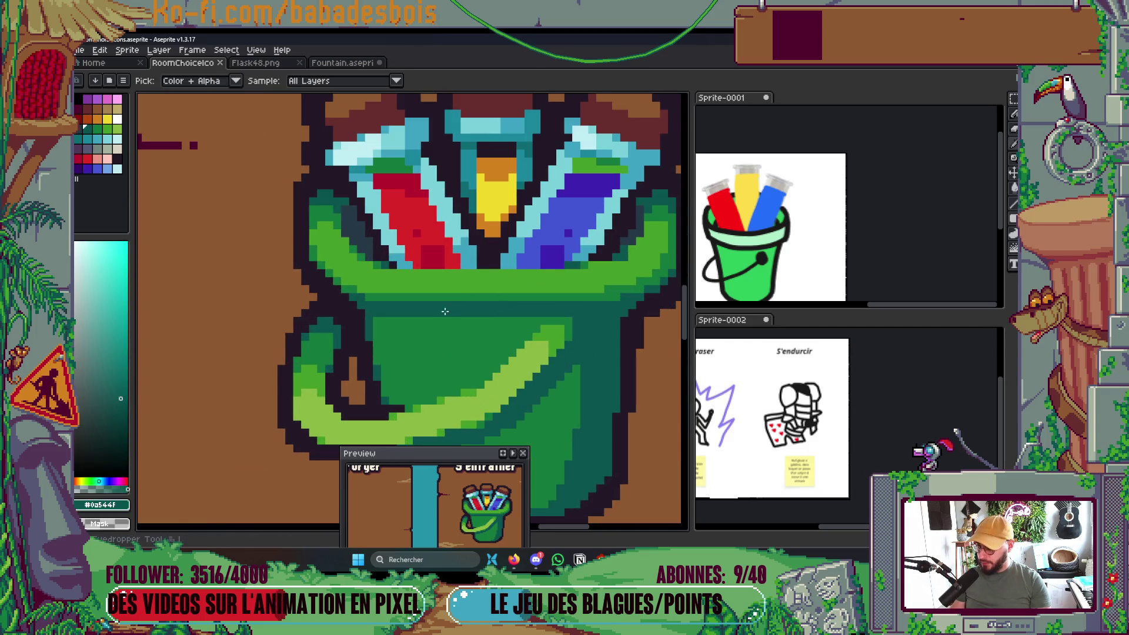
pyautogui.scroll(2, 395, 323)
pyautogui.moveTo(395, 323)
pyautogui.mouseDown()
pyautogui.moveTo(365, 315)
pyautogui.moveTo(378, 315)
pyautogui.mouseUp()
pyautogui.hscroll(5, 378, 315)
pyautogui.moveTo(244, 286); pyautogui.dragTo(397, 282)
# Repaint some rim pixels in medium green #459c28.
pyautogui.scroll(-5, 397, 283)
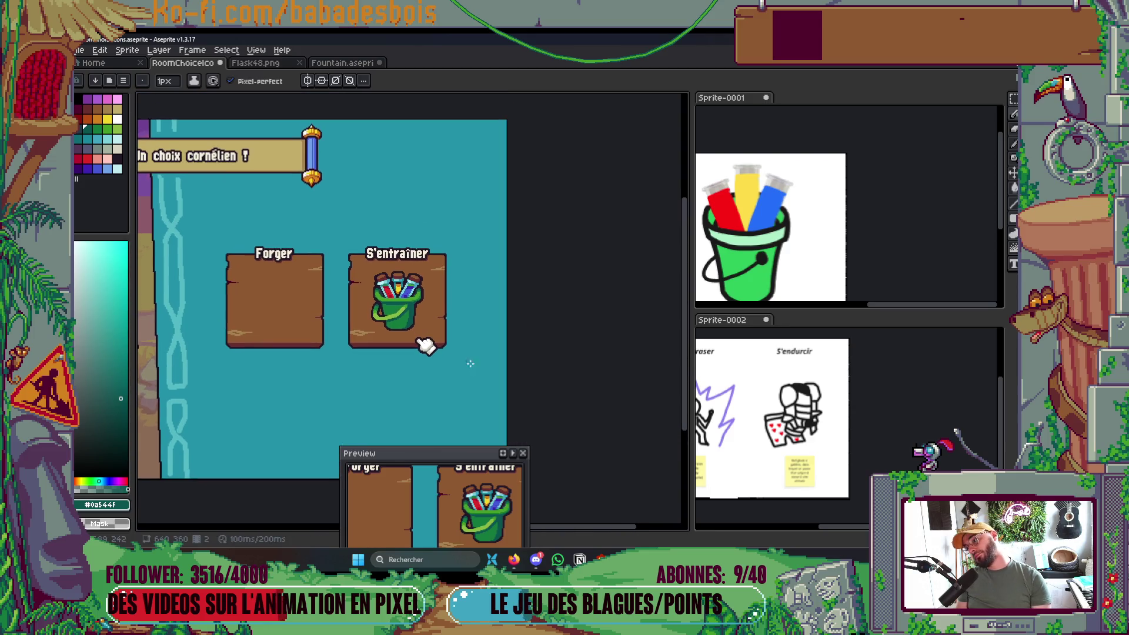
pyautogui.scroll(5, 416, 325)
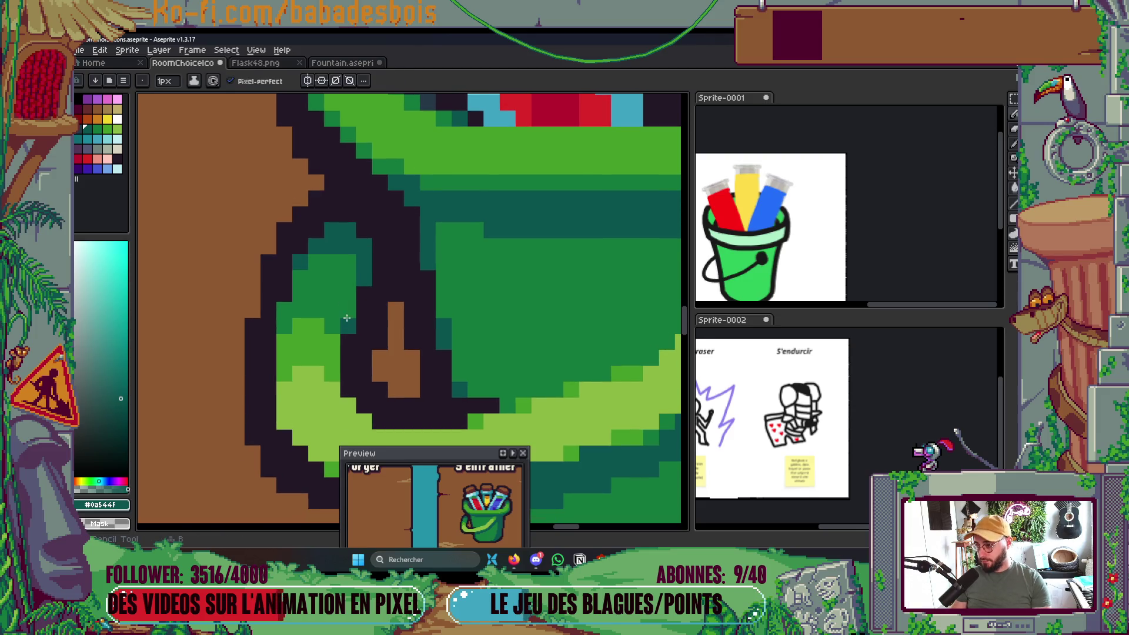
pyautogui.scroll(-5, 412, 264)
pyautogui.scroll(2, 464, 277)
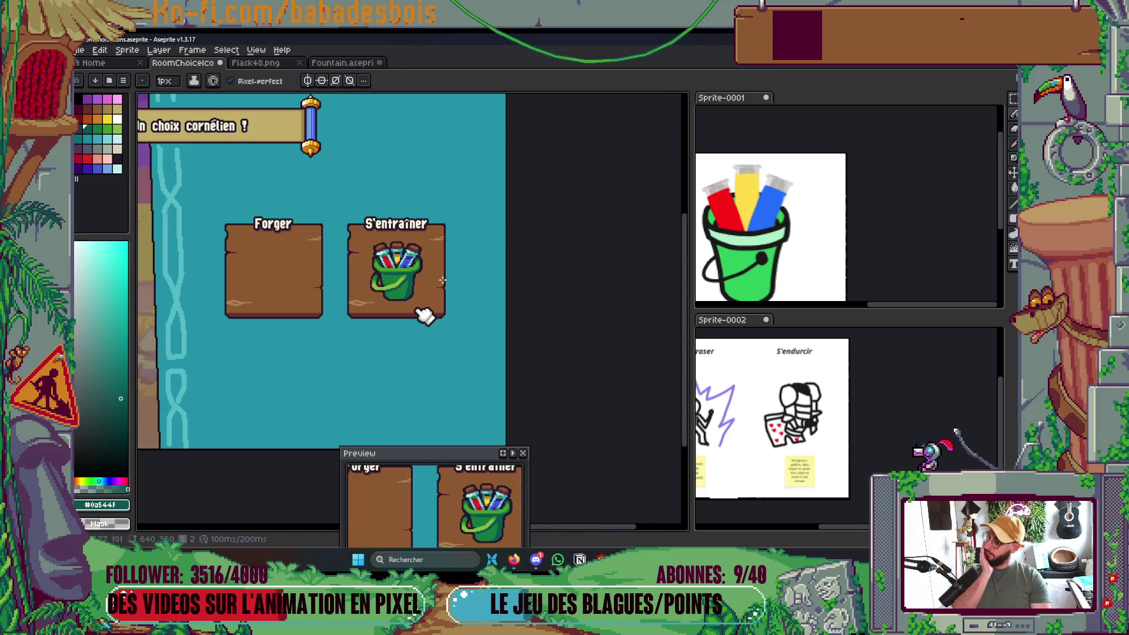
pyautogui.scroll(5, 442, 281)
pyautogui.keyDown('alt'); pyautogui.click(402, 197); pyautogui.keyUp('alt')
pyautogui.moveTo(296, 270)
pyautogui.mouseDown()
pyautogui.moveTo(296, 282)
pyautogui.moveTo(311, 283)
pyautogui.moveTo(308, 305)
pyautogui.moveTo(307, 295)
pyautogui.mouseUp()
# Pan toward the 'cornélien' title banner and save the sprite.
pyautogui.press('g')
pyautogui.scroll(-5, 422, 238)
pyautogui.moveTo(422, 238); pyautogui.dragTo(469, 342)
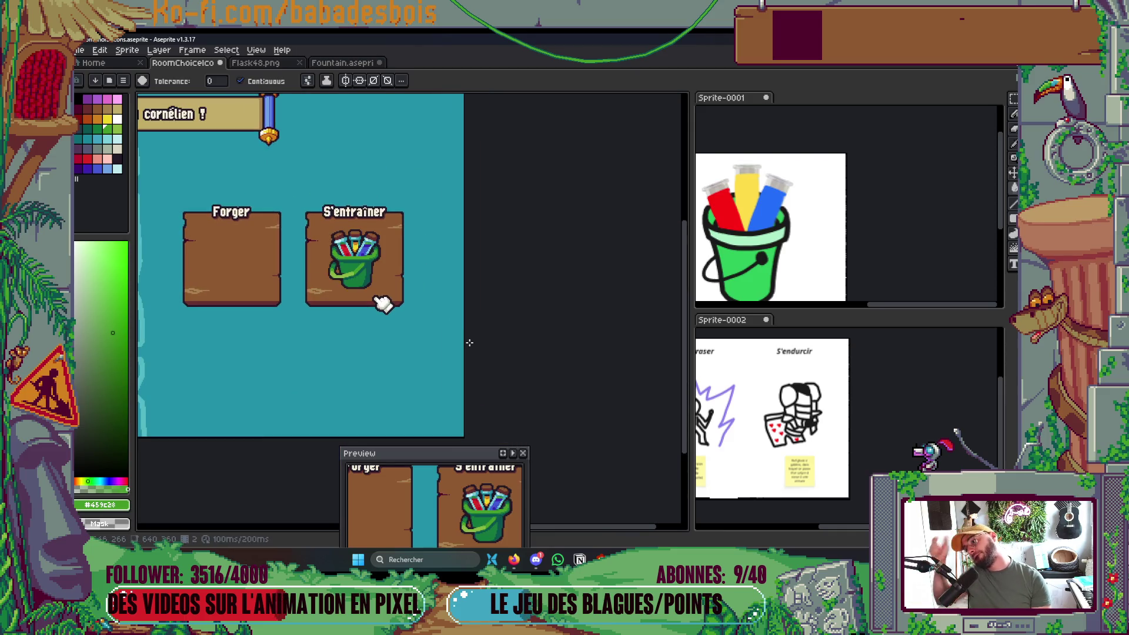
pyautogui.scroll(5, 352, 252)
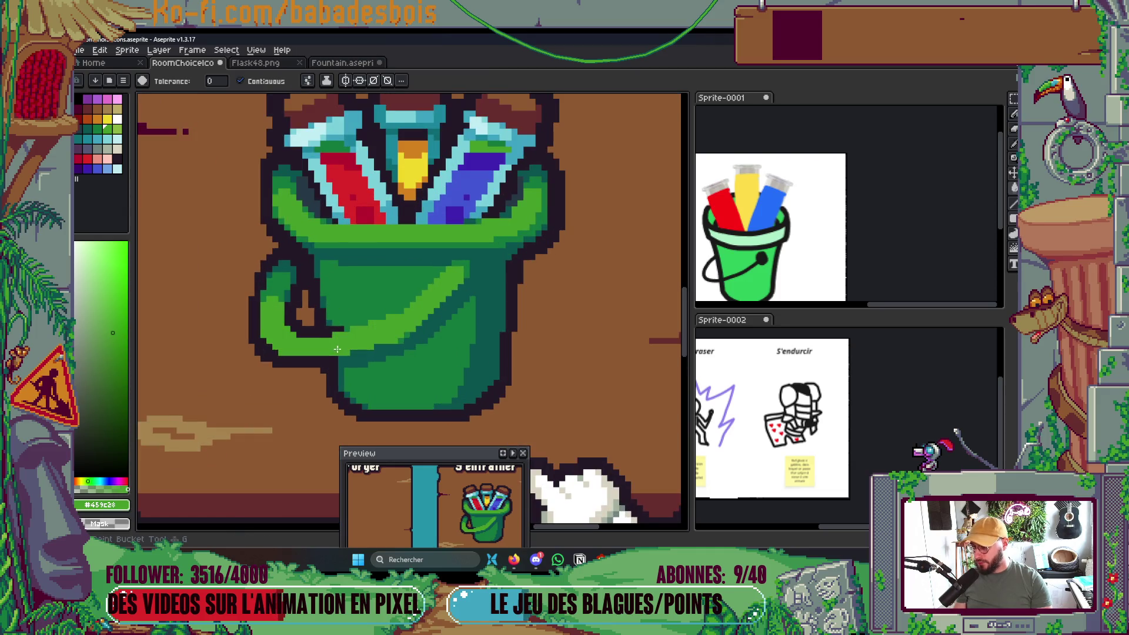
pyautogui.scroll(-3, 392, 293)
pyautogui.scroll(-2, 392, 292)
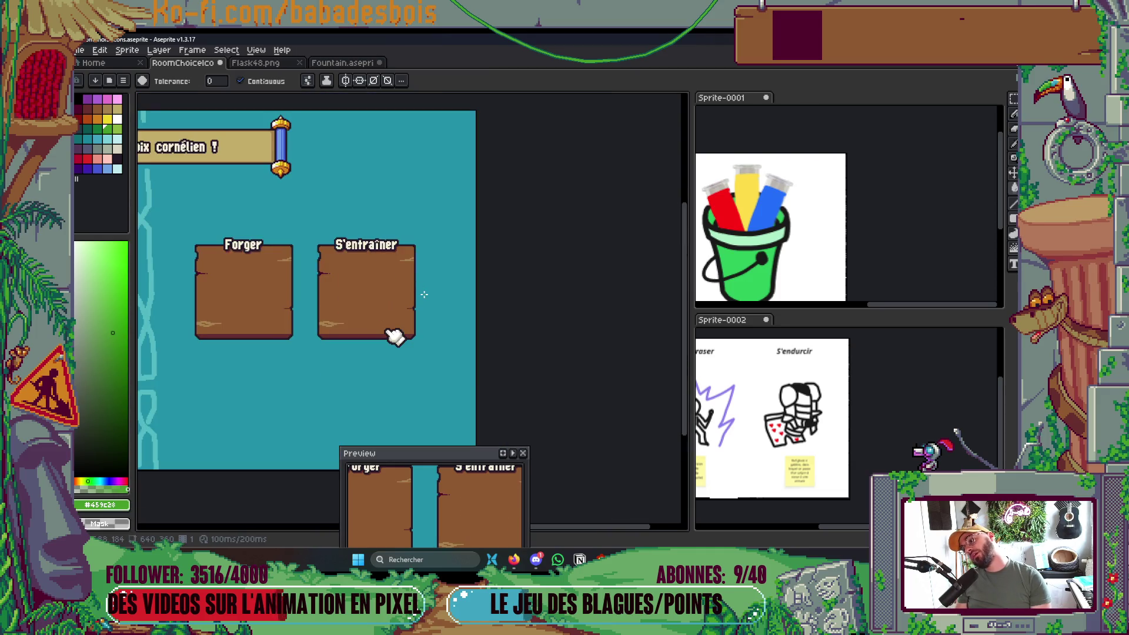
pyautogui.hotkey('ctrl', 's')
# Recolour light-green edge pixels in dark green #14783c and save.
pyautogui.moveTo(426, 295); pyautogui.dragTo(468, 286)
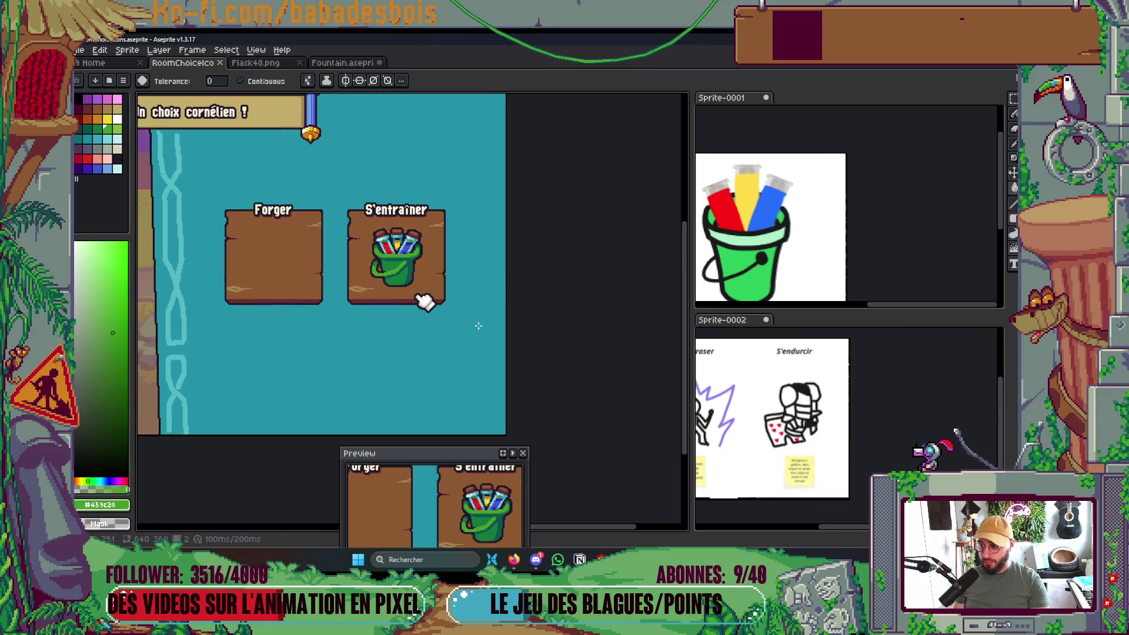
pyautogui.scroll(4, 423, 301)
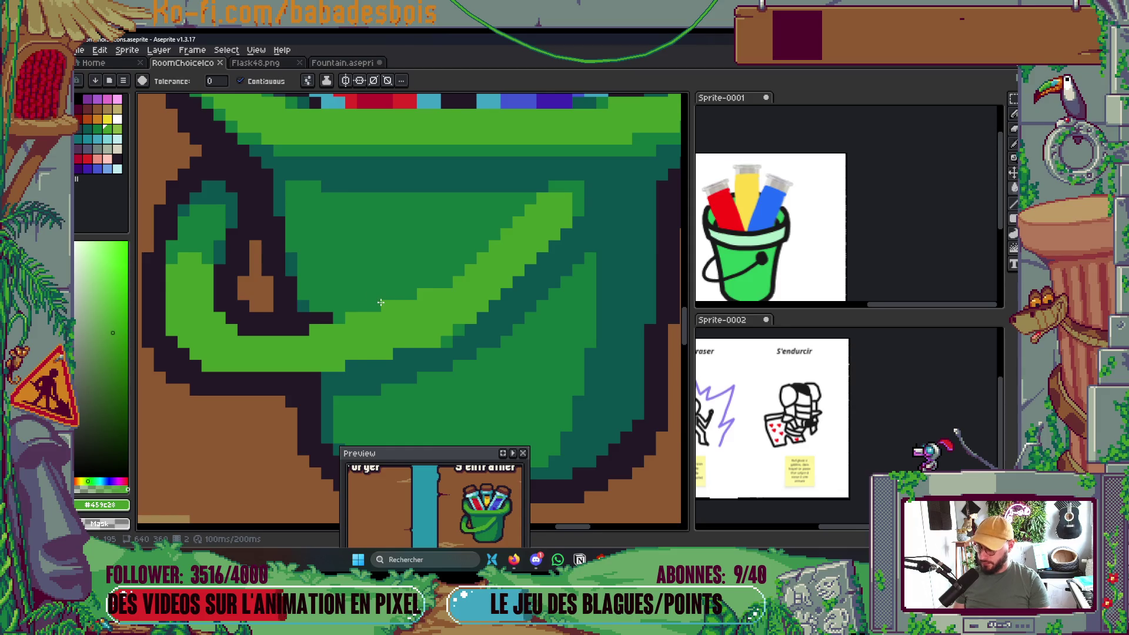
pyautogui.press('i')
pyautogui.click(411, 262)
pyautogui.press('b')
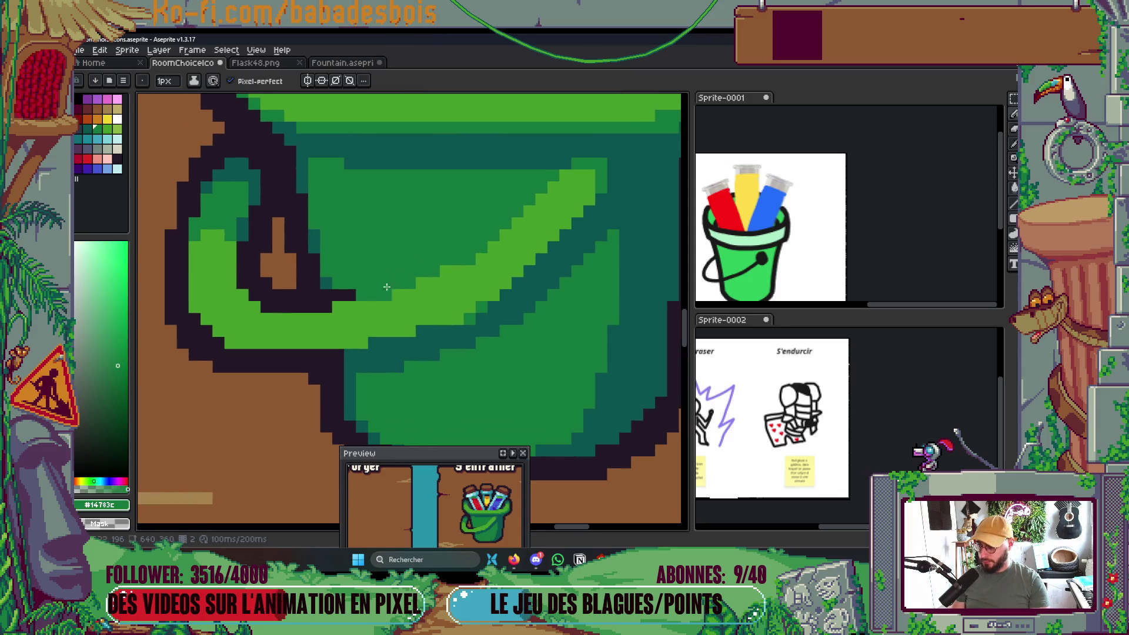
pyautogui.moveTo(445, 324); pyautogui.dragTo(381, 339)
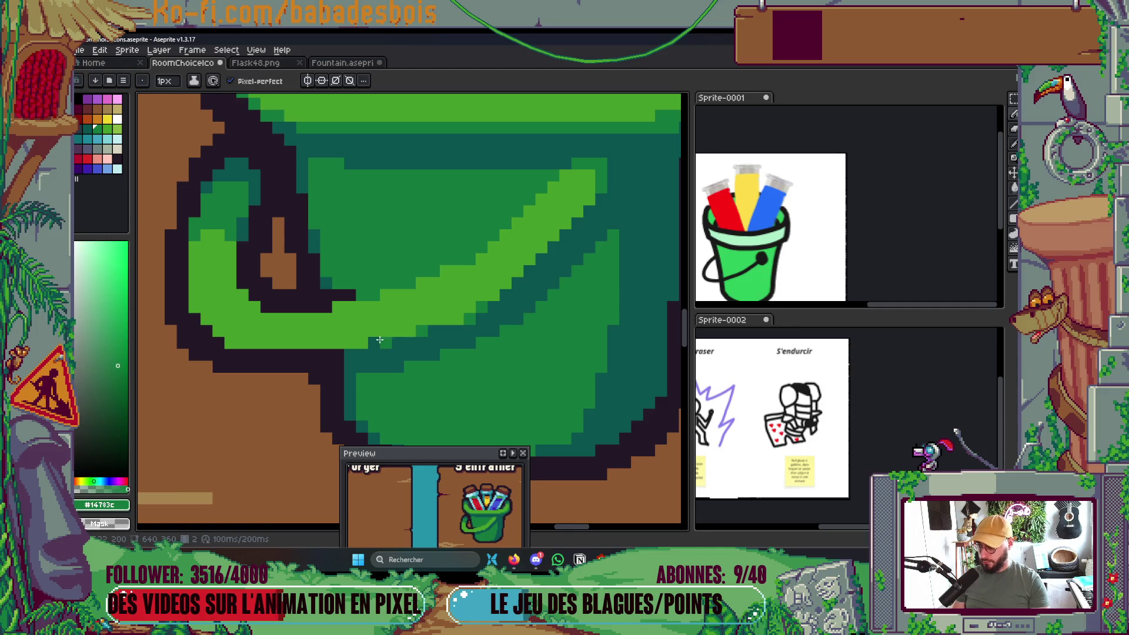
pyautogui.hotkey('ctrl', 's')
# Darken a stray teal pixel on the handle outline with the dark outline colour.
pyautogui.scroll(-5, 524, 279)
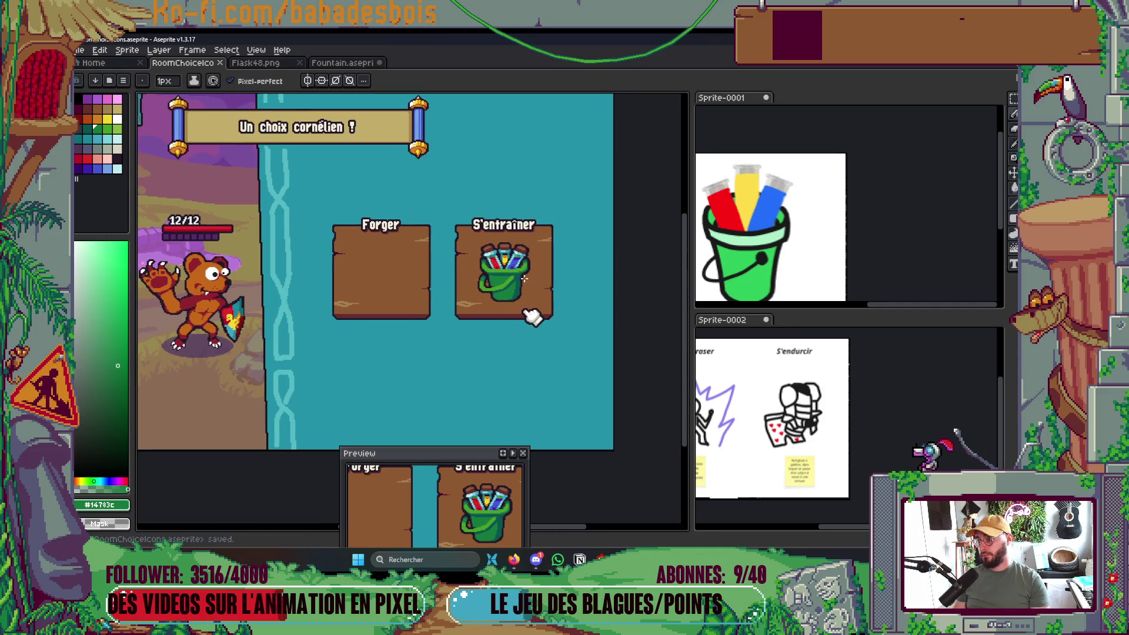
pyautogui.scroll(5, 532, 318)
pyautogui.press('i')
pyautogui.click(423, 252)
pyautogui.press('b')
pyautogui.click(409, 259)
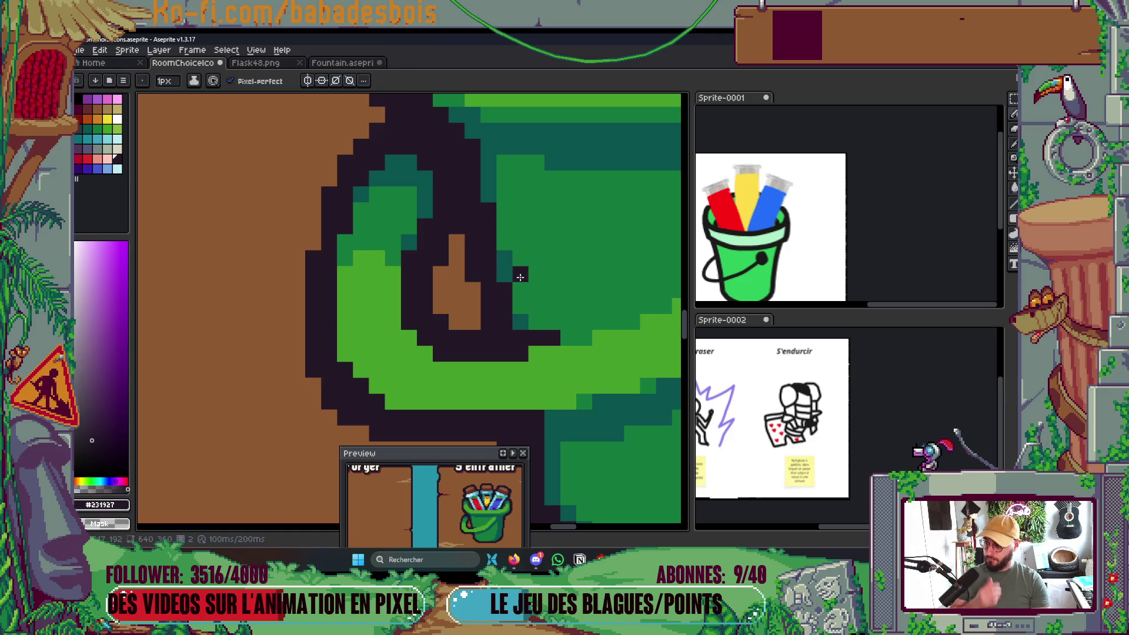
# Paint a dark-teal #0a544f pixel on the bucket handle.
pyautogui.scroll(-3, 405, 196)
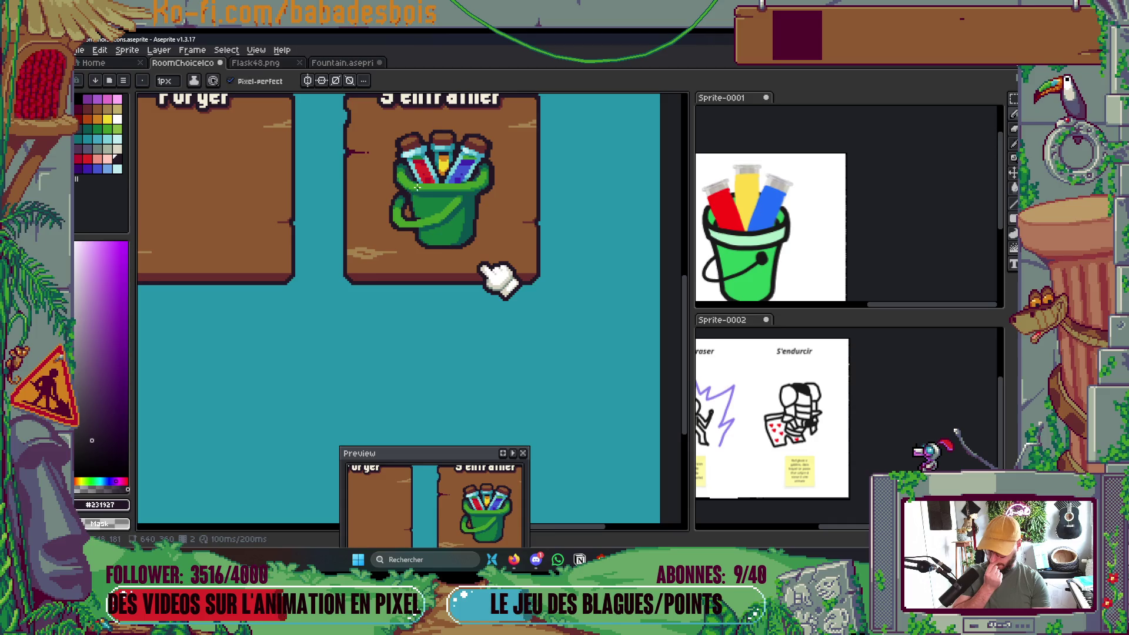
pyautogui.scroll(2, 405, 195)
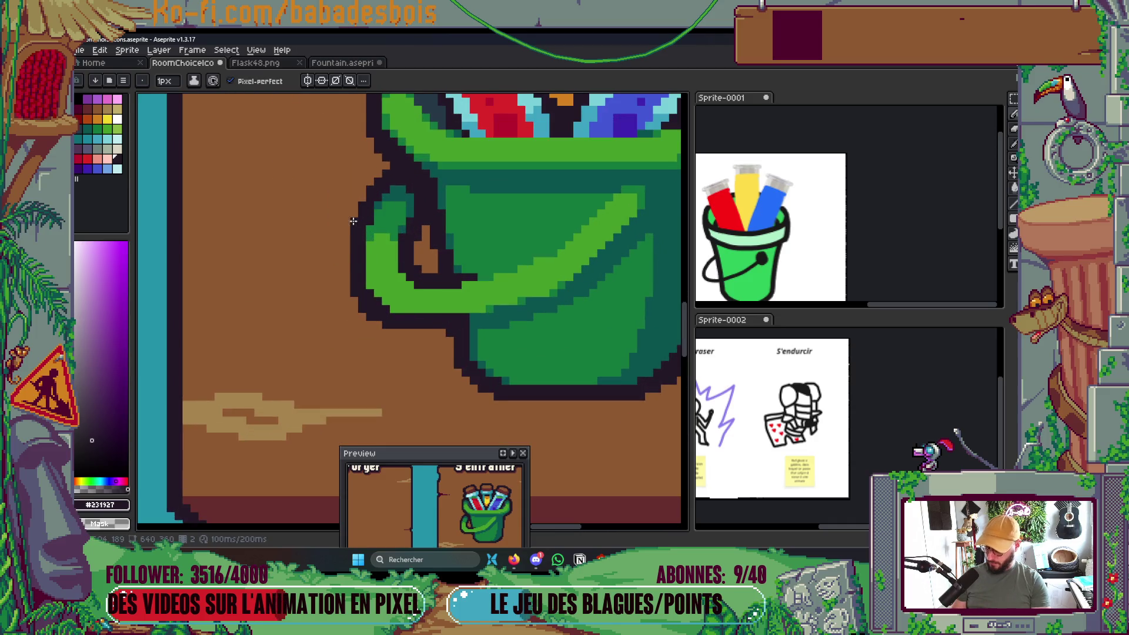
pyautogui.scroll(3, 353, 220)
pyautogui.keyDown('alt'); pyautogui.click(391, 197); pyautogui.keyUp('alt')
pyautogui.click(390, 233)
# Sample dark green #14783c, save, and paint a dark-green pixel on the handle.
pyautogui.scroll(-3, 425, 201)
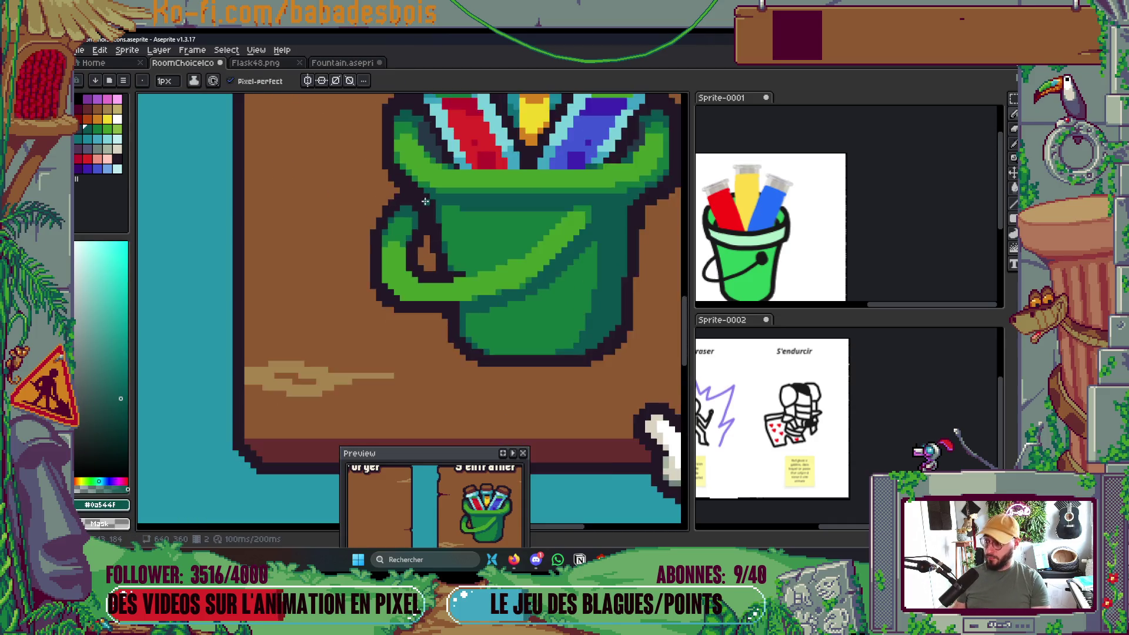
pyautogui.scroll(-3, 425, 201)
pyautogui.scroll(2, 470, 247)
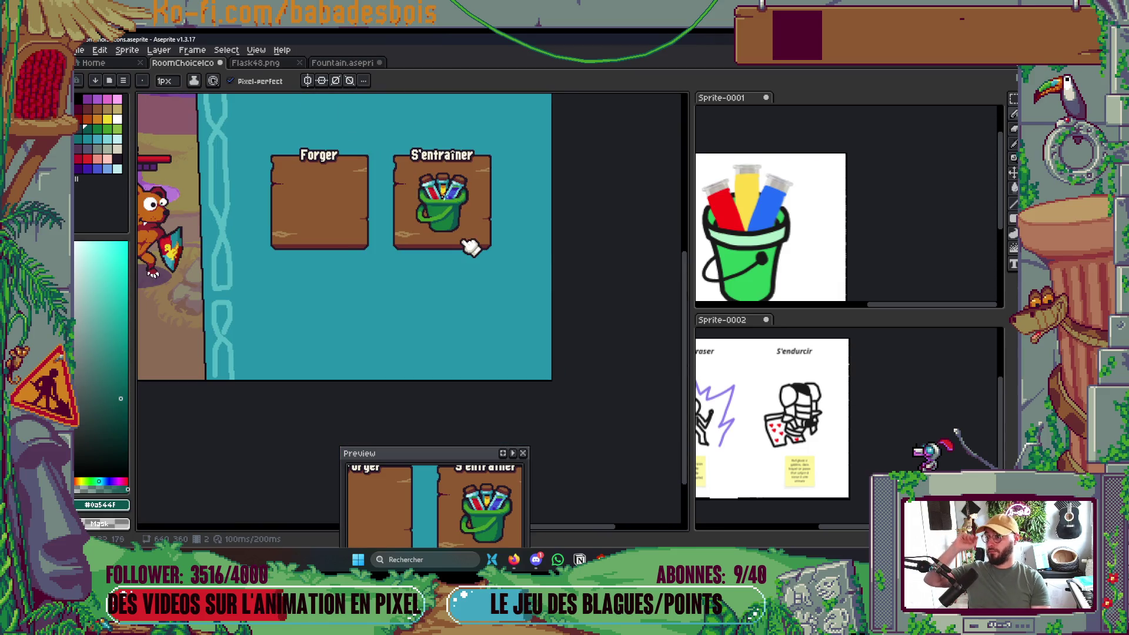
pyautogui.scroll(5, 470, 247)
pyautogui.keyDown('alt'); pyautogui.click(375, 267); pyautogui.keyUp('alt')
pyautogui.scroll(-5, 463, 284)
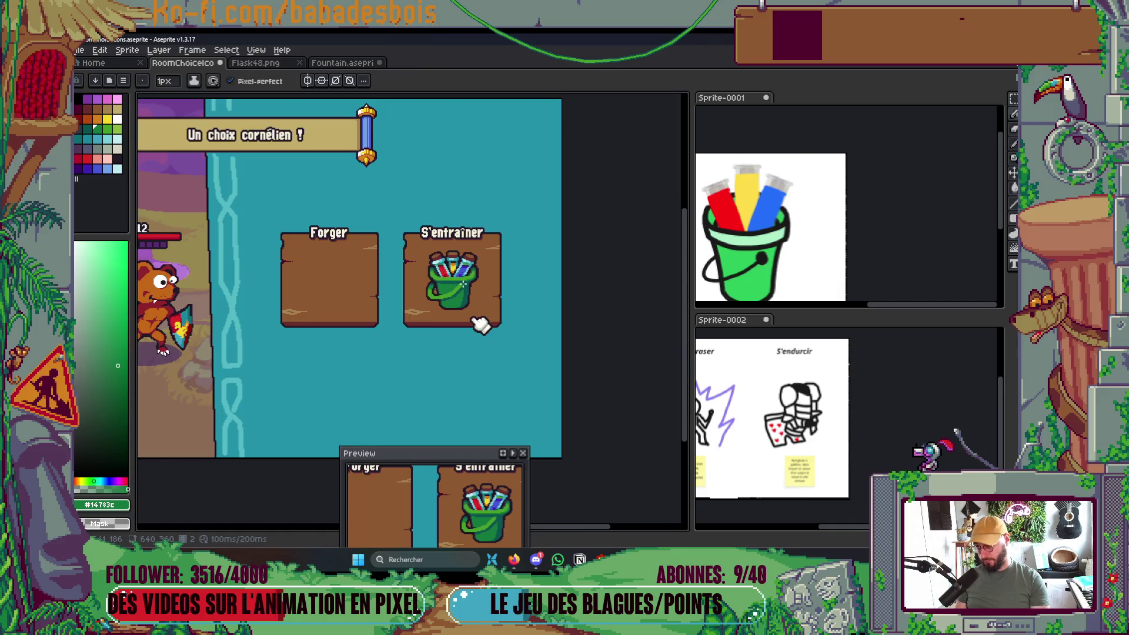
pyautogui.hotkey('ctrl', 's')
pyautogui.scroll(5, 438, 291)
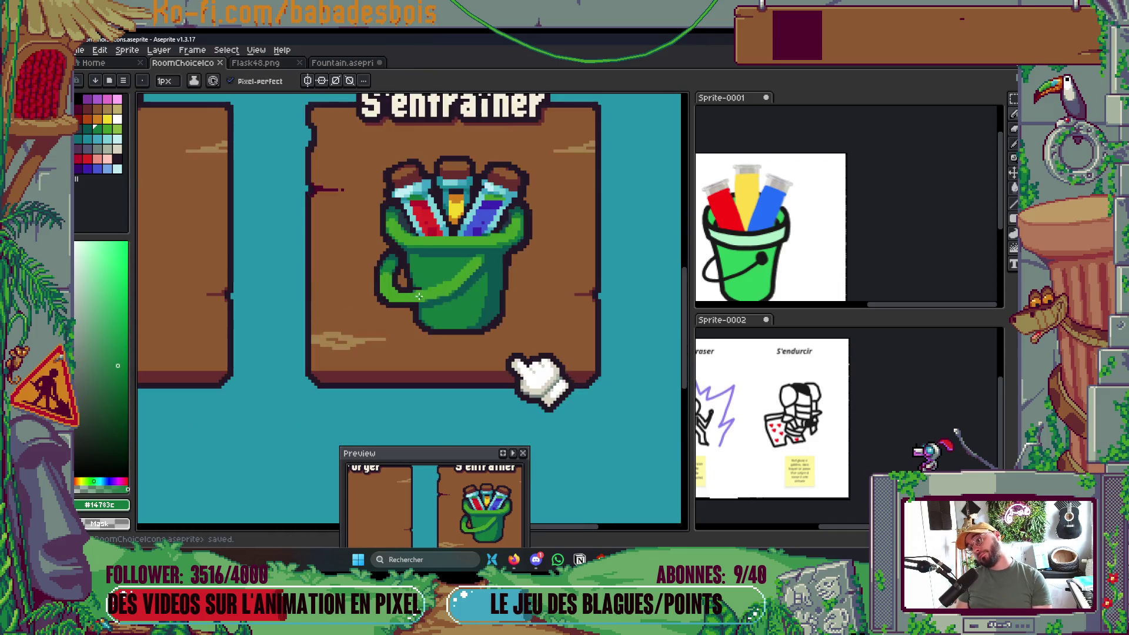
pyautogui.click(327, 310)
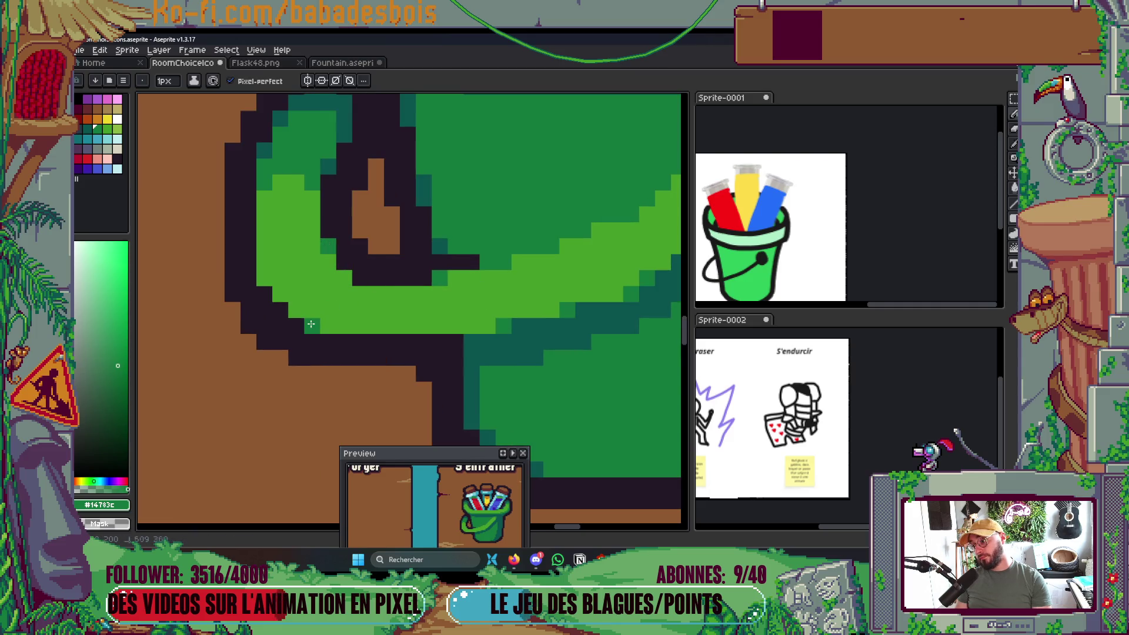
# Recentre the view on the cards and sample dark teal from the bucket.
pyautogui.scroll(-5, 384, 208)
pyautogui.moveTo(422, 246); pyautogui.dragTo(427, 250)
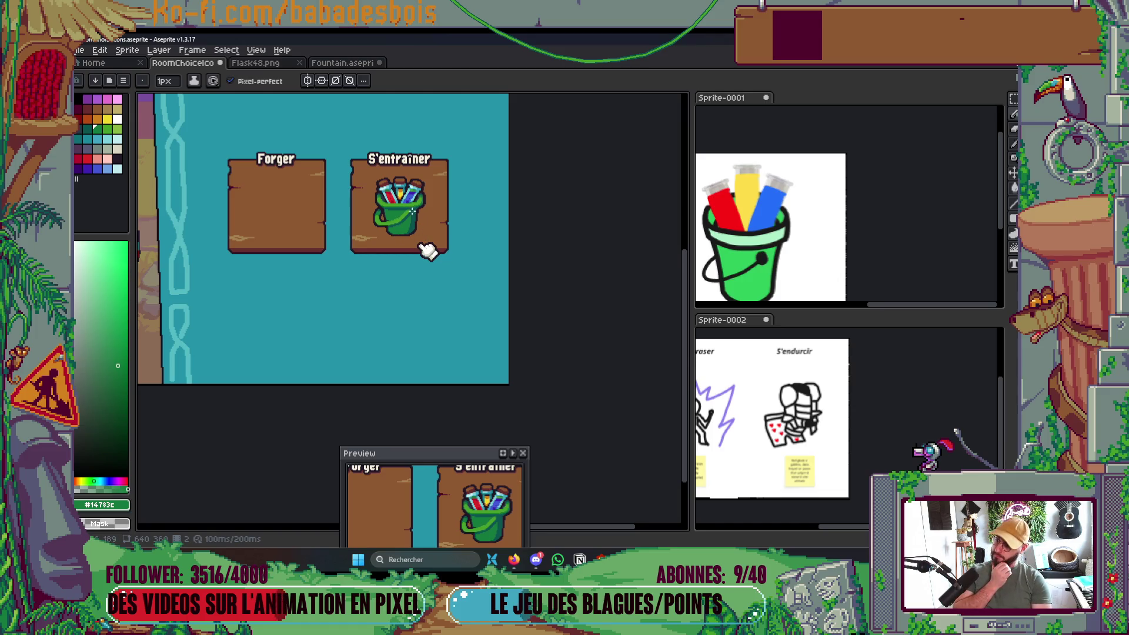
pyautogui.scroll(6, 379, 201)
pyautogui.keyDown('alt'); pyautogui.click(367, 176); pyautogui.keyUp('alt')
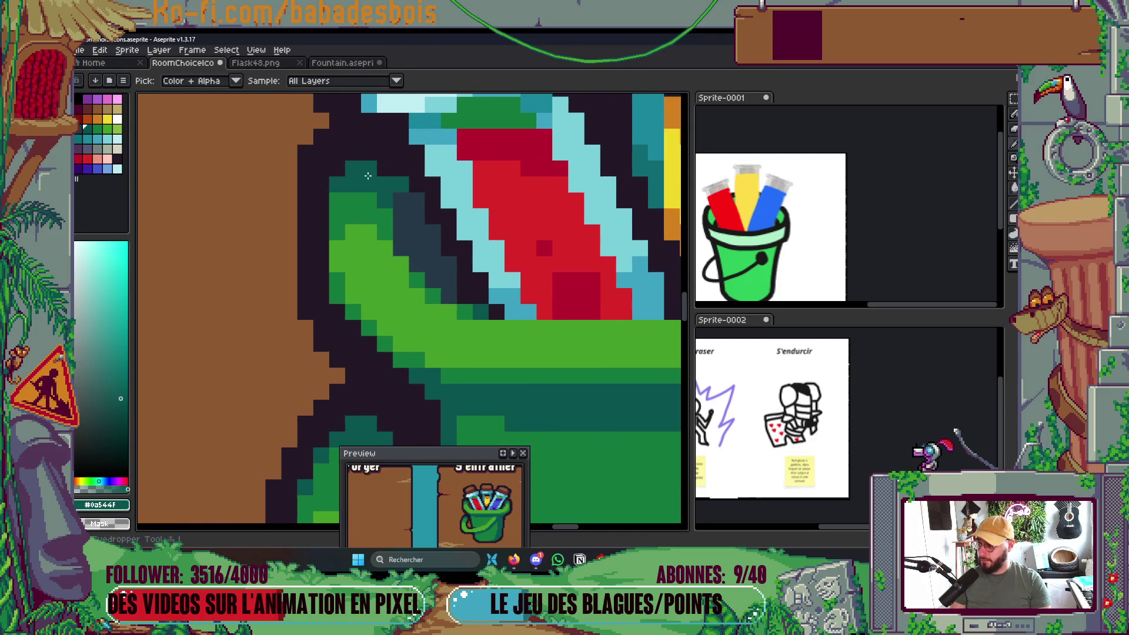
# Save, then add a light-blue pixel from the tube glass onto the bucket's green.
pyautogui.scroll(-6, 493, 299)
pyautogui.hotkey('ctrl', 's')
pyautogui.scroll(5, 438, 171)
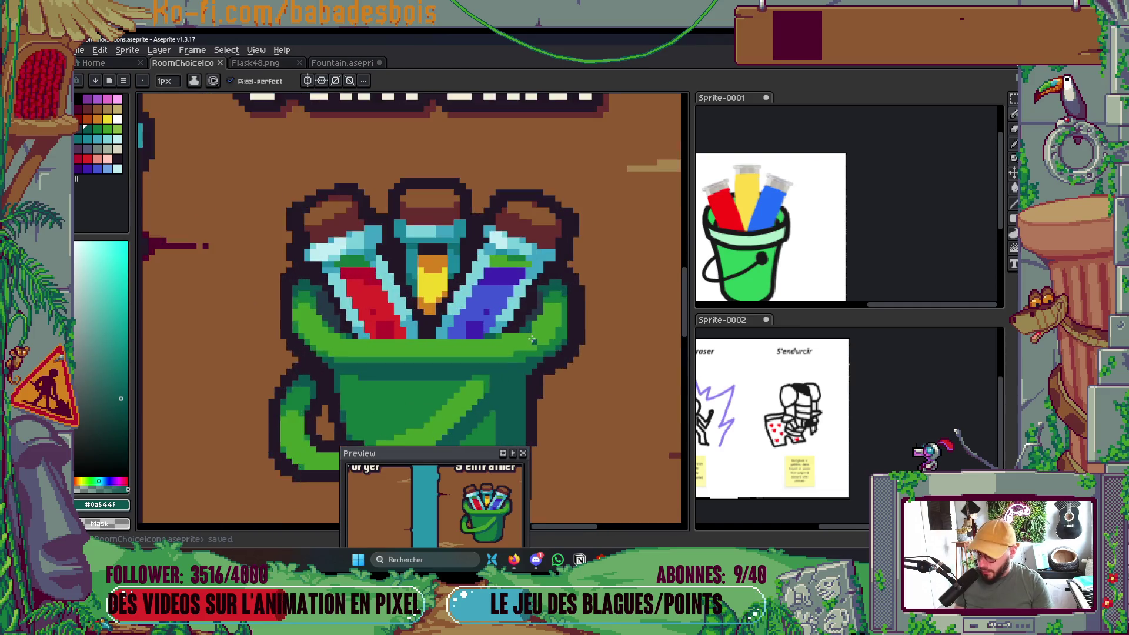
pyautogui.keyDown('alt'); pyautogui.click(429, 244); pyautogui.keyUp('alt')
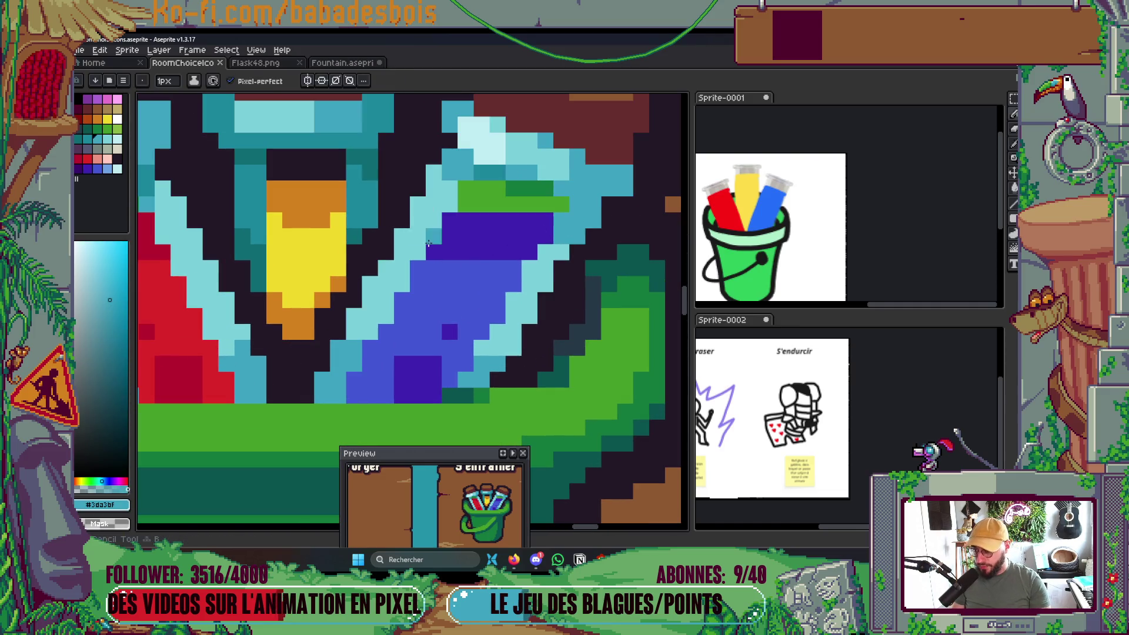
pyautogui.click(382, 414)
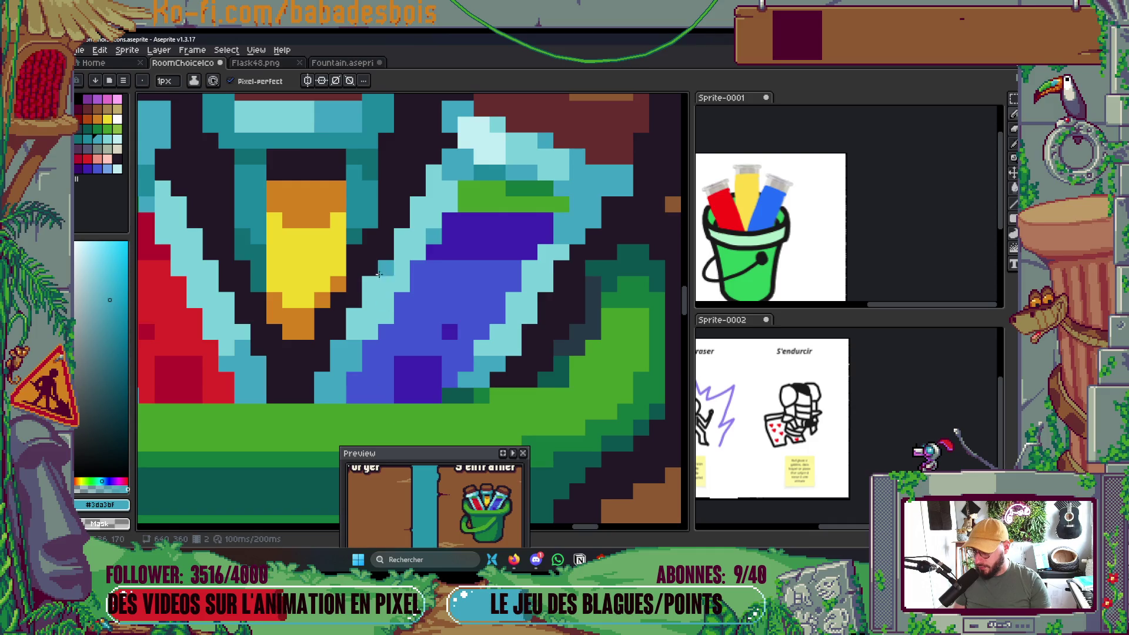
# Show the layers list beside the canvas.
pyautogui.scroll(-5, 410, 324)
pyautogui.scroll(-3, 476, 429)
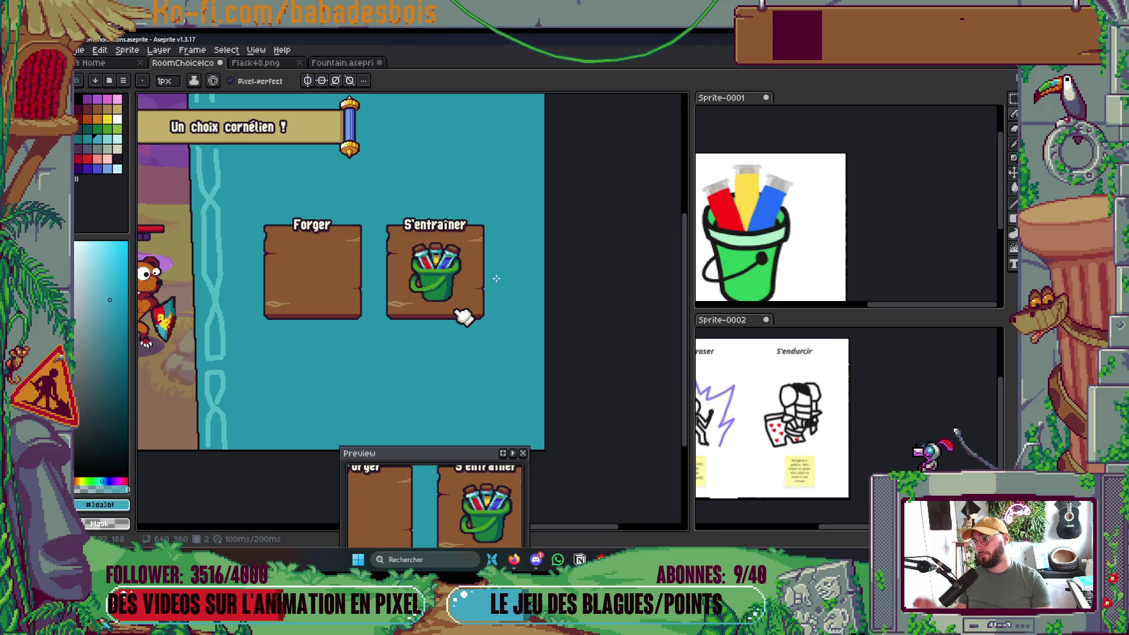
pyautogui.scroll(3, 458, 257)
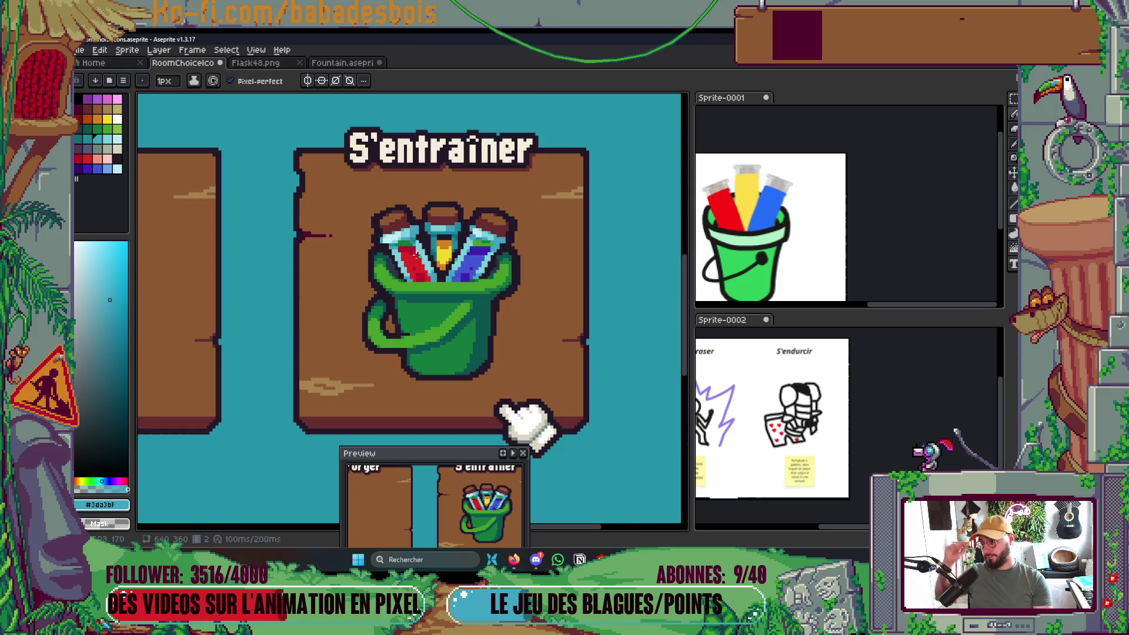
pyautogui.scroll(-3, 500, 245)
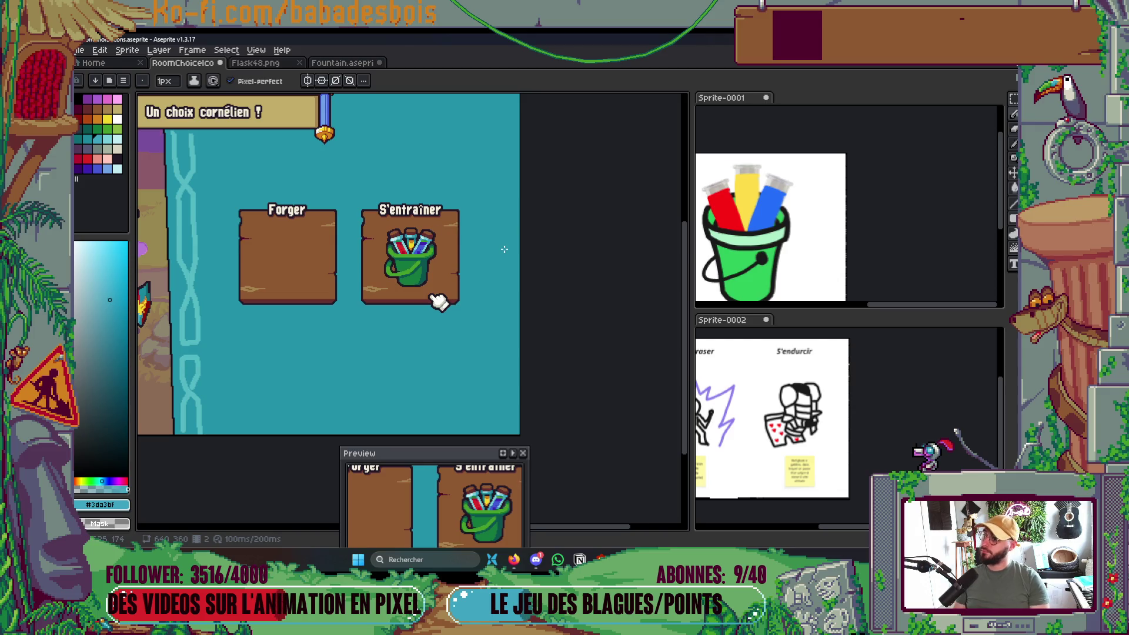
pyautogui.press('Tab')
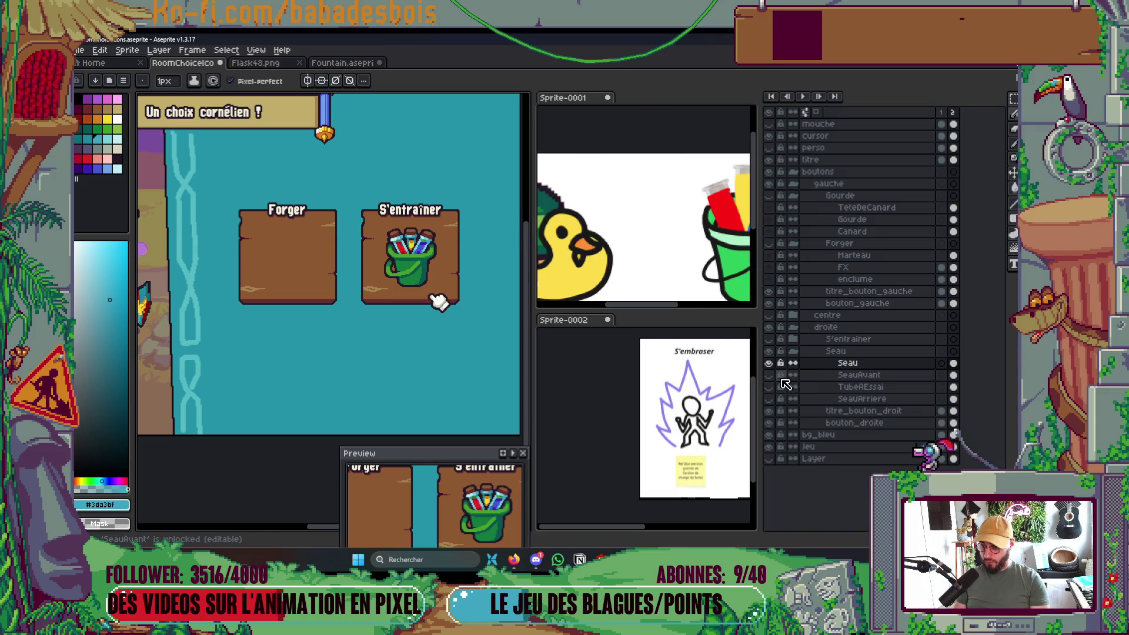
pyautogui.click(769, 362)
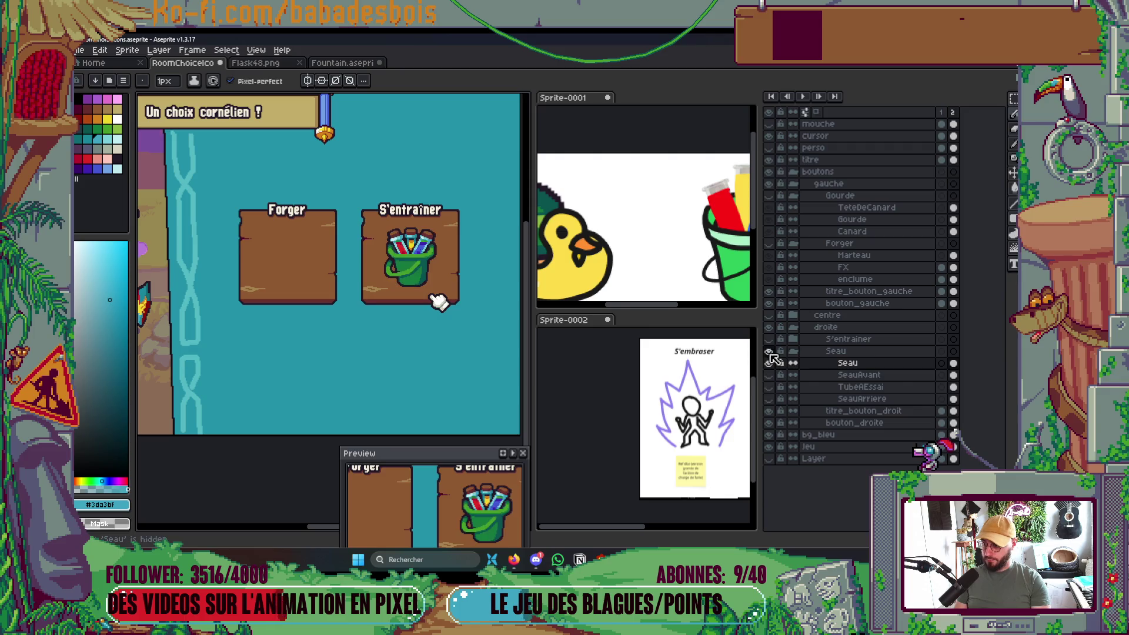
pyautogui.click(769, 352)
pyautogui.click(769, 351)
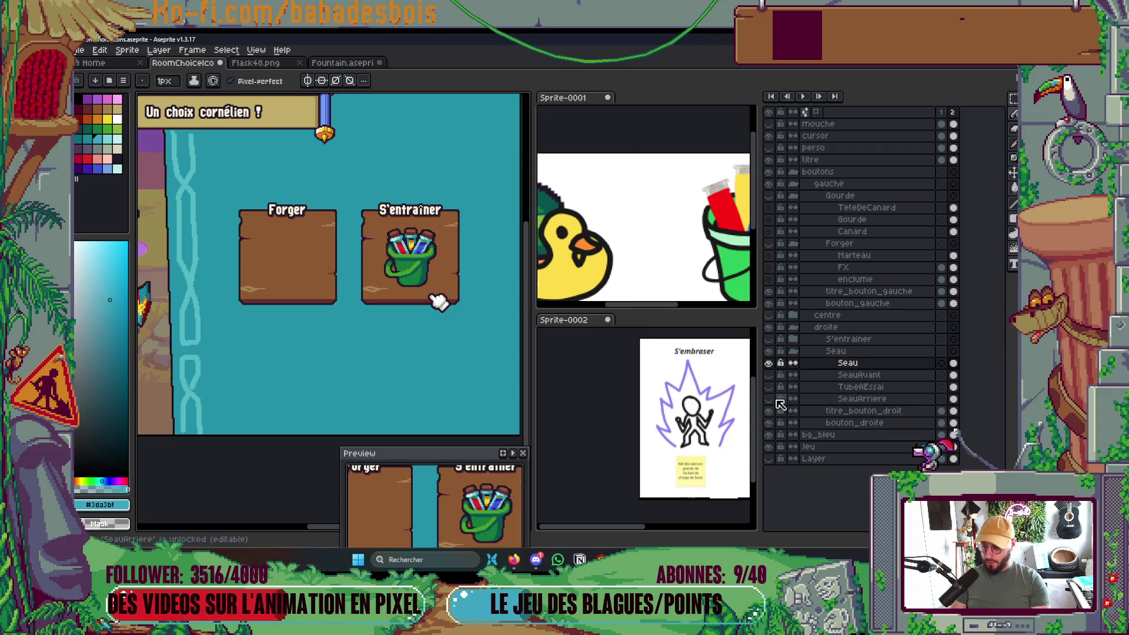
pyautogui.click(769, 363)
pyautogui.scroll(5, 375, 223)
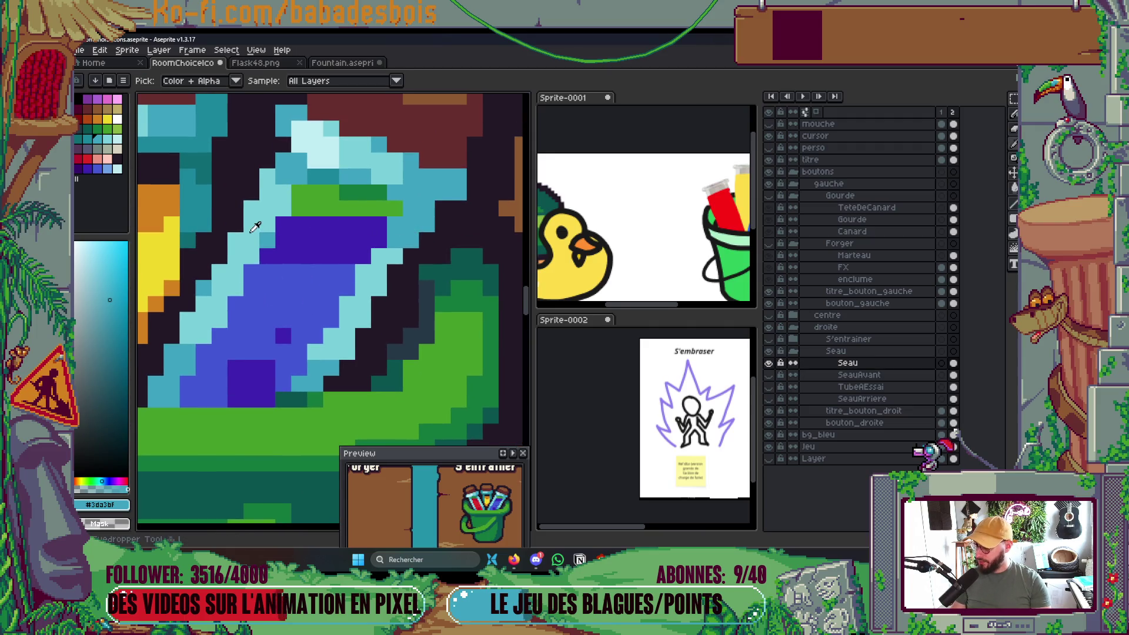
# Darken the light-blue highlight pixels on the tube glass with a darker teal.
pyautogui.keyDown('alt'); pyautogui.click(402, 238); pyautogui.keyUp('alt')
pyautogui.moveTo(426, 208)
pyautogui.mouseDown()
pyautogui.moveTo(411, 210)
pyautogui.moveTo(423, 223)
pyautogui.mouseUp()
pyautogui.moveTo(310, 170)
pyautogui.mouseDown()
pyautogui.moveTo(285, 161)
pyautogui.moveTo(297, 171)
pyautogui.mouseUp()
pyautogui.scroll(-5, 327, 190)
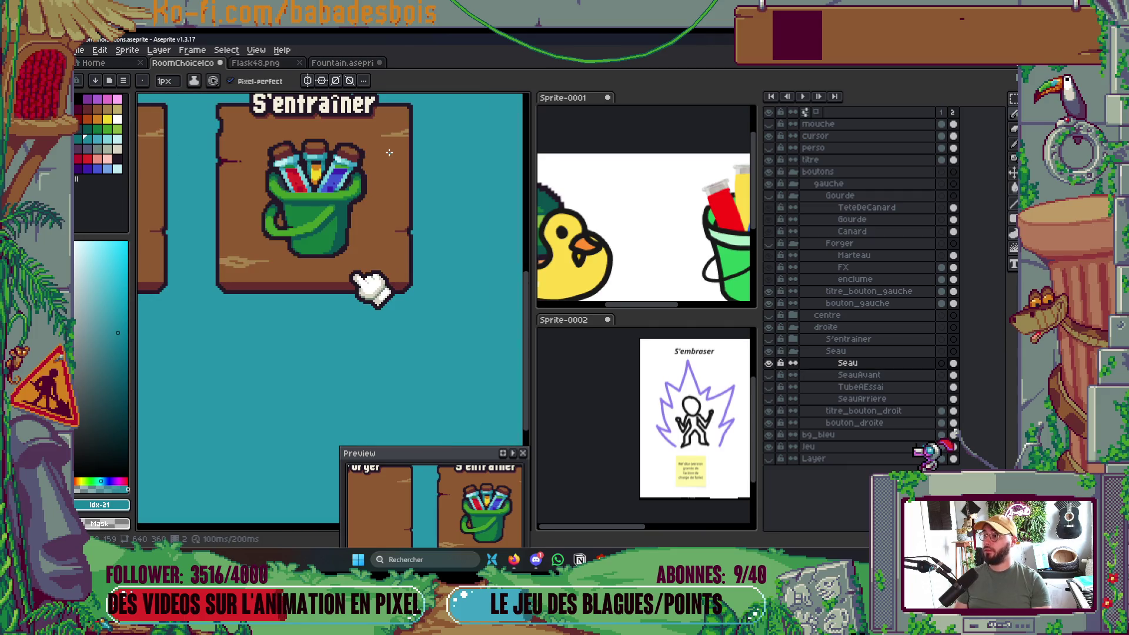
pyautogui.scroll(5, 349, 153)
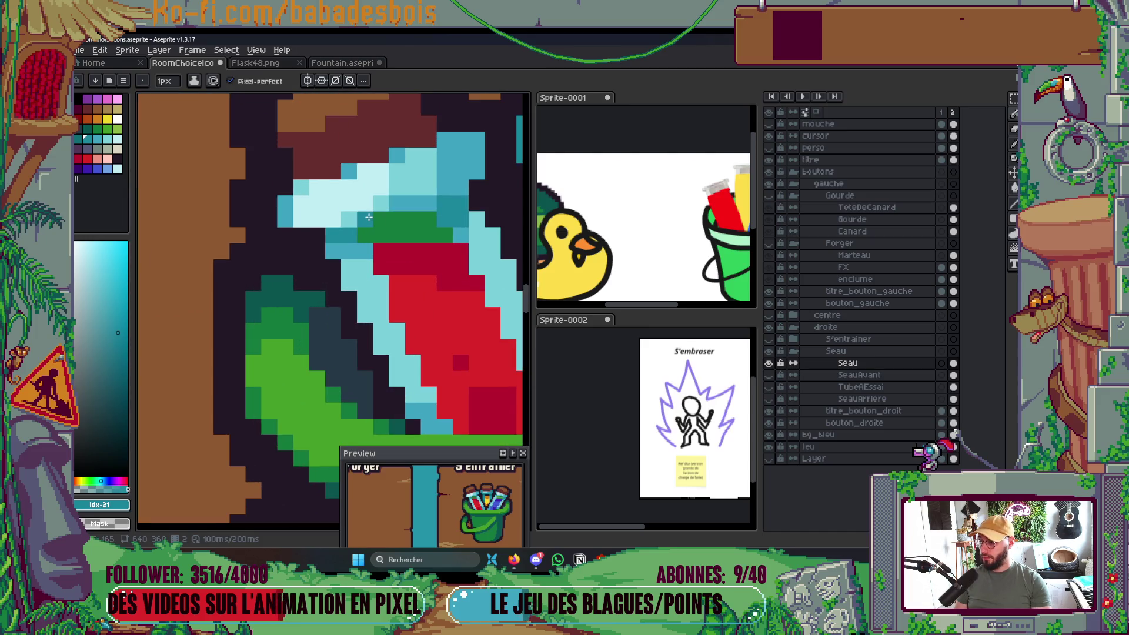
# Sample the tubes' light blue, save the file and play the animation.
pyautogui.keyDown('alt'); pyautogui.click(367, 225); pyautogui.keyUp('alt')
pyautogui.scroll(-5, 367, 226)
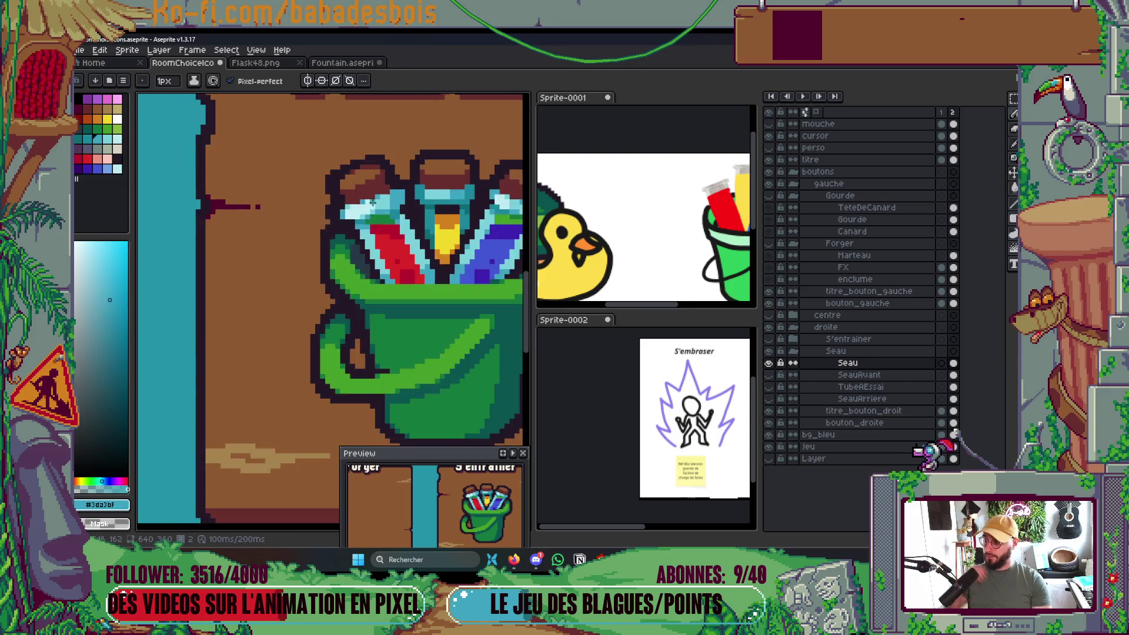
pyautogui.scroll(5, 334, 205)
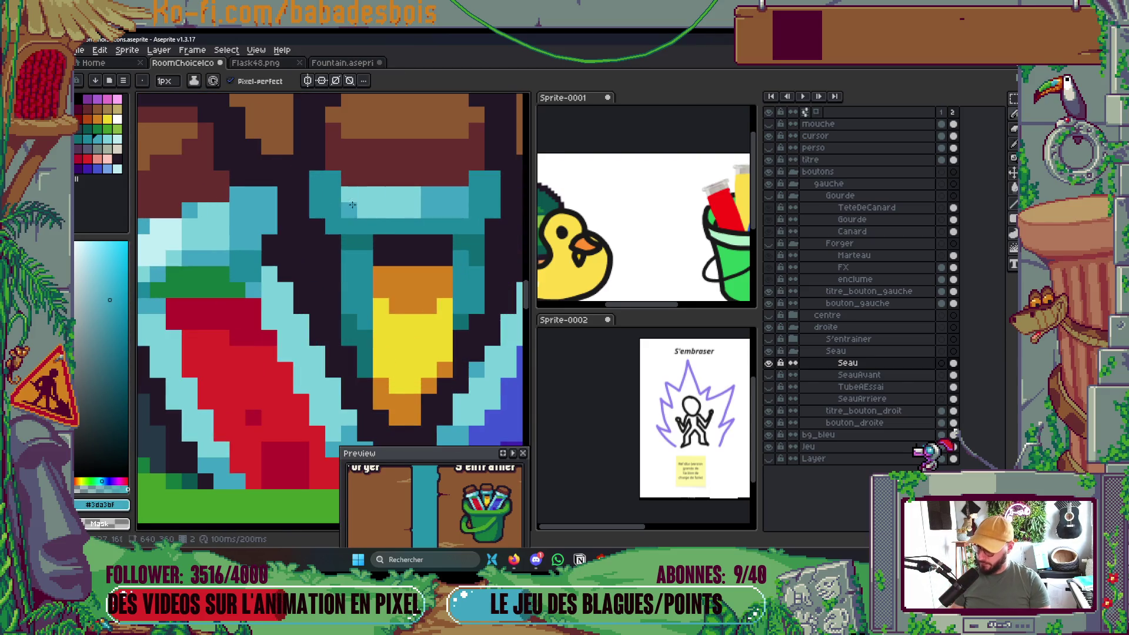
pyautogui.scroll(-5, 347, 226)
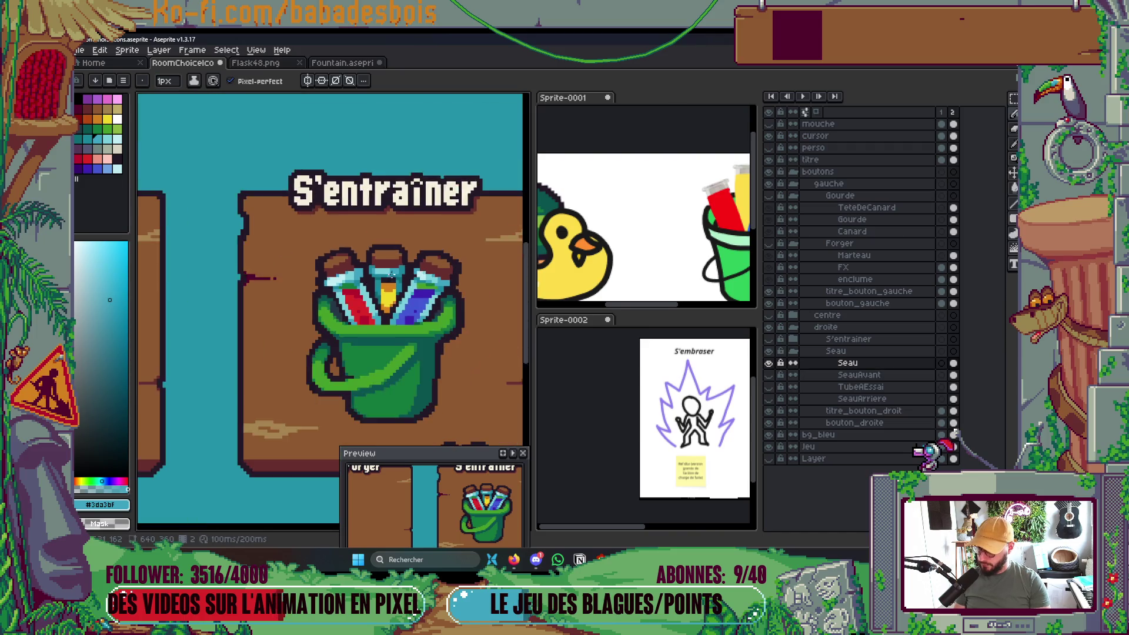
pyautogui.scroll(-2, 416, 261)
pyautogui.hotkey('ctrl', 's')
pyautogui.press('Return')
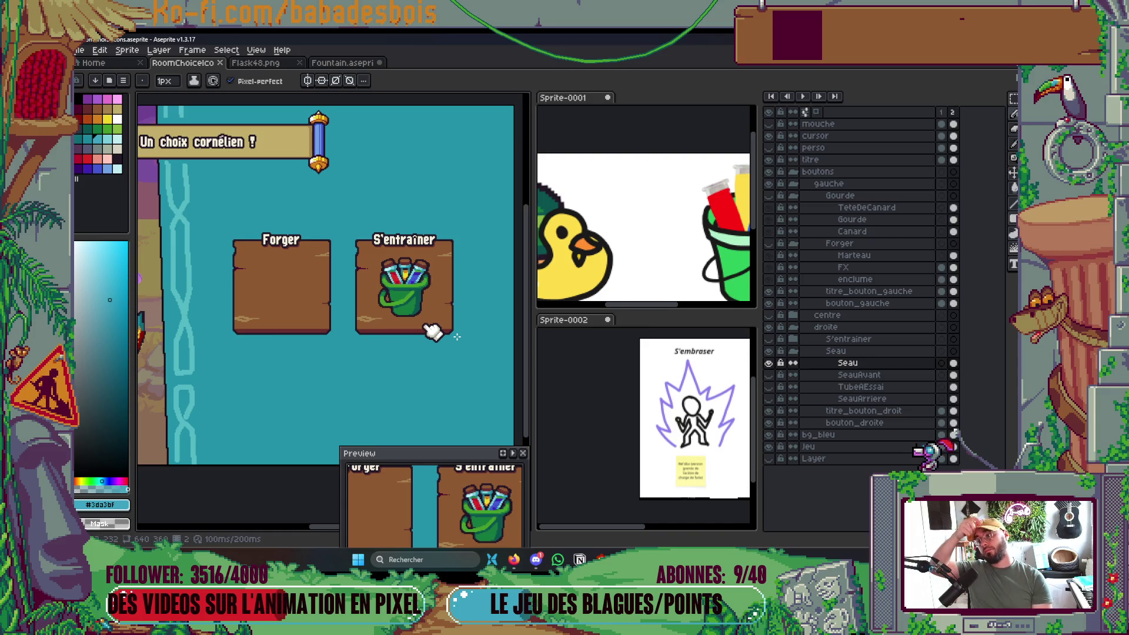
# Paint a dark-green pixel, sampled from the bucket, beside the handle.
pyautogui.scroll(6, 457, 337)
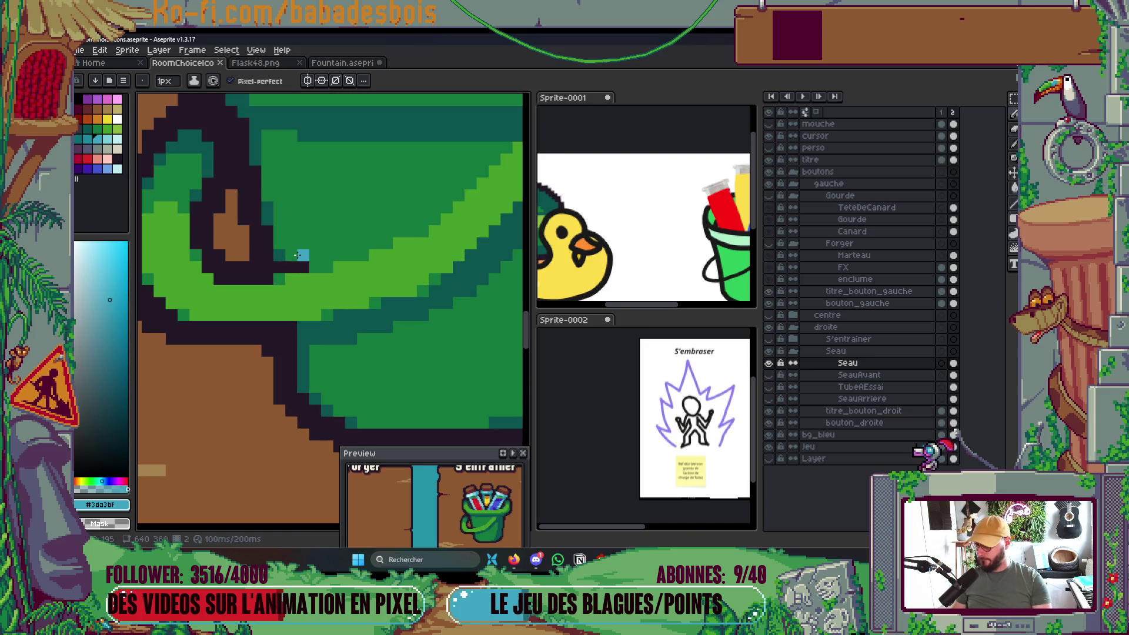
pyautogui.keyDown('alt'); pyautogui.click(299, 259); pyautogui.keyUp('alt')
pyautogui.click(284, 279)
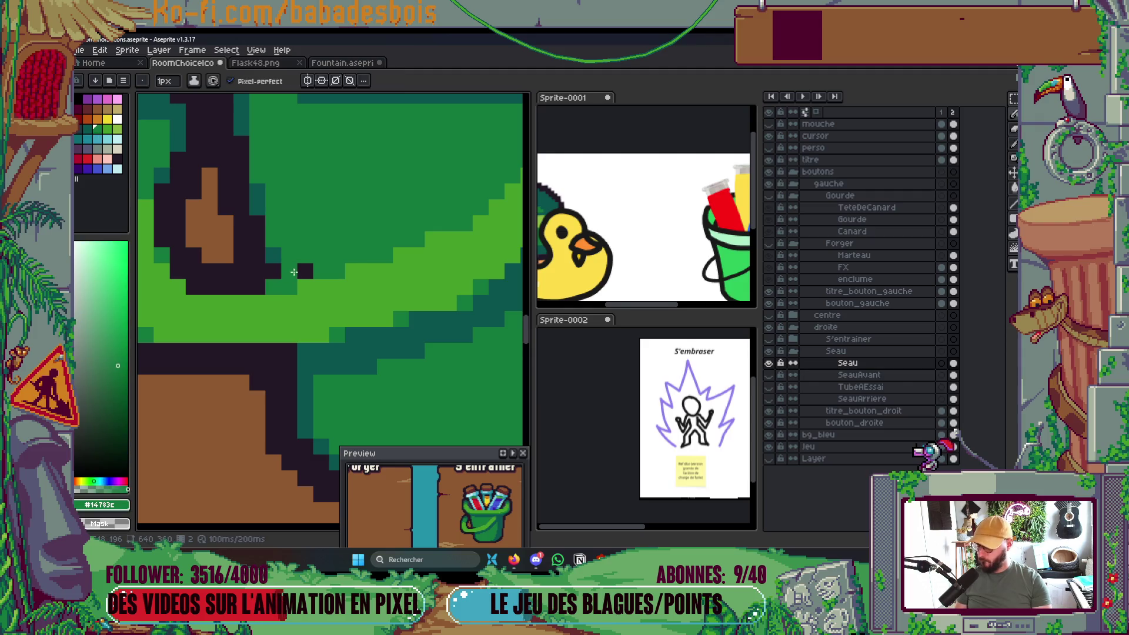
pyautogui.scroll(-6, 294, 272)
pyautogui.moveTo(381, 322); pyautogui.dragTo(380, 325)
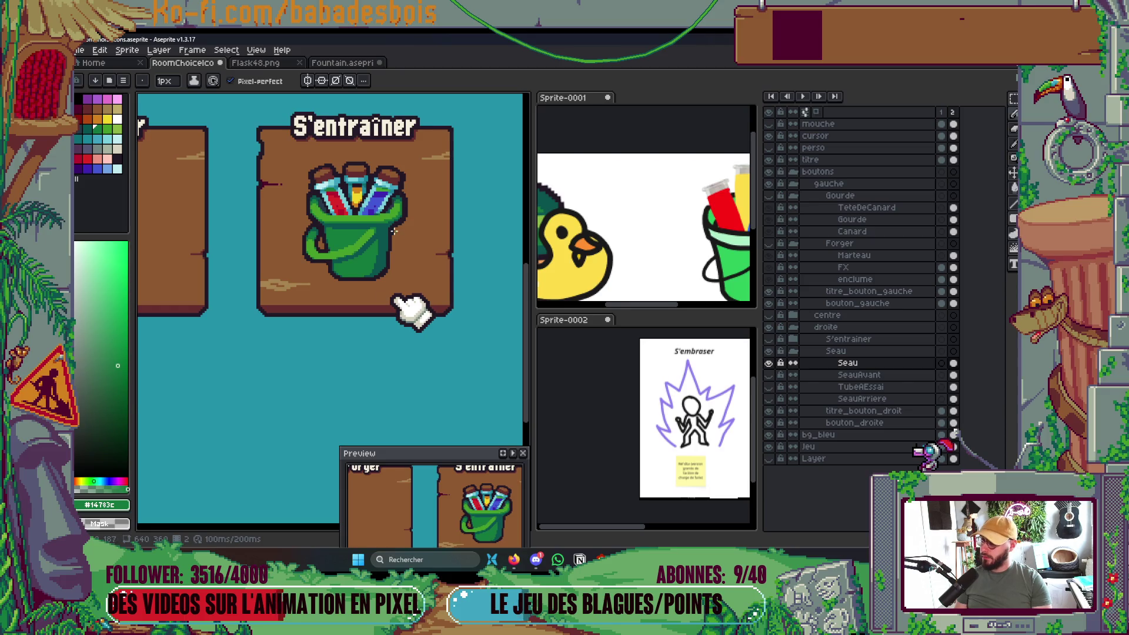
# Sample the dark outline colour and reposition the view on the whole board.
pyautogui.scroll(5, 393, 231)
pyautogui.keyDown('alt'); pyautogui.click(379, 221); pyautogui.keyUp('alt')
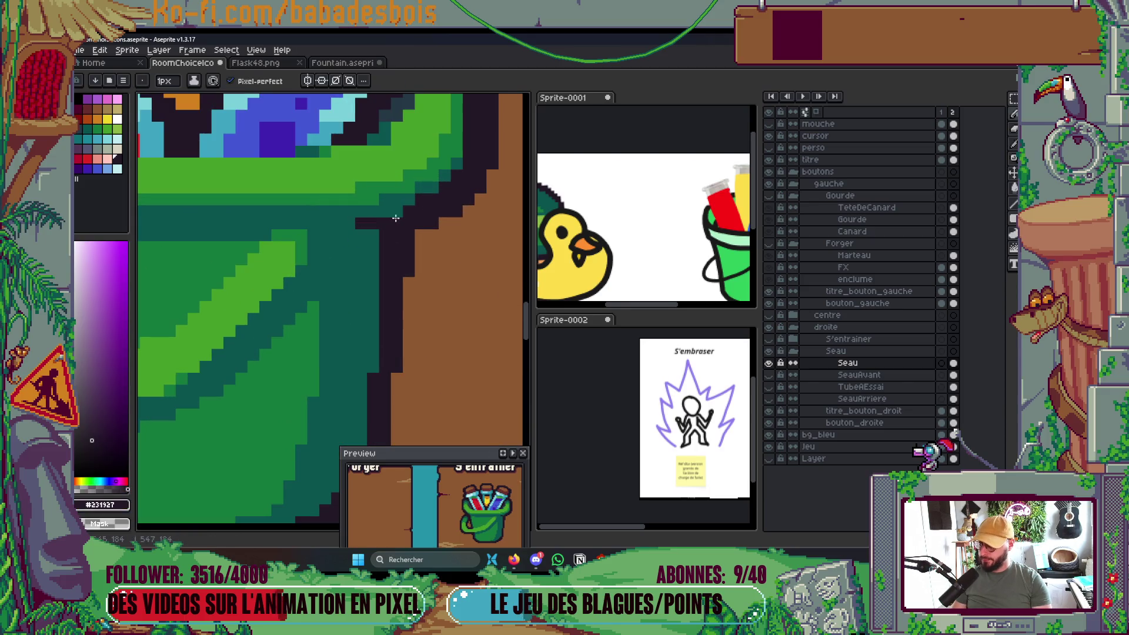
pyautogui.scroll(-2, 399, 247)
pyautogui.scroll(2, 432, 251)
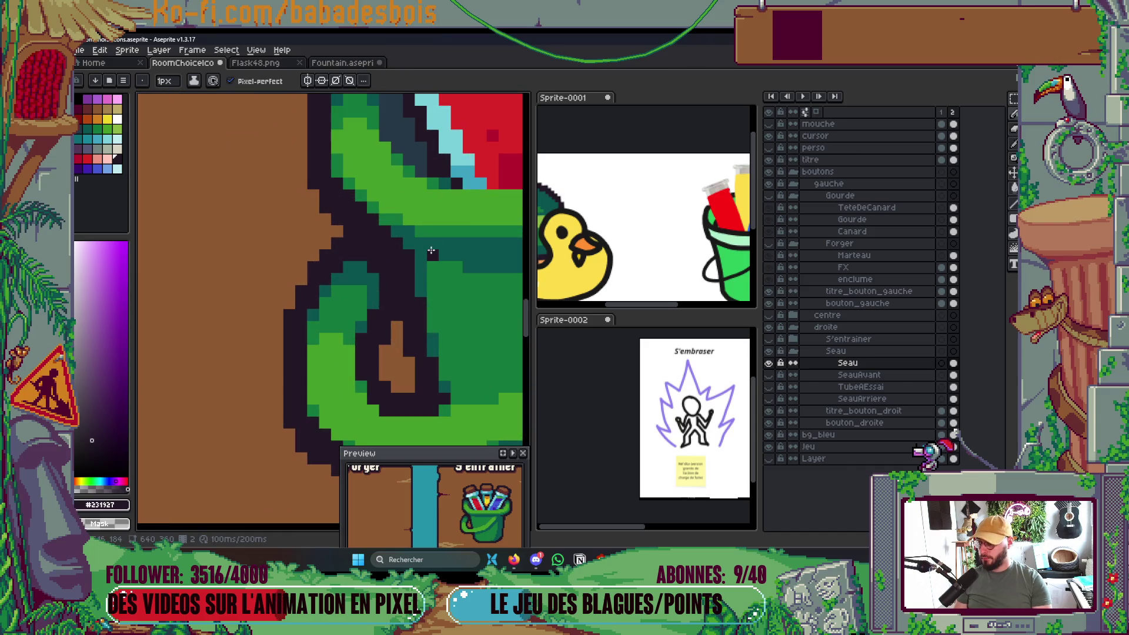
pyautogui.scroll(-4, 415, 252)
pyautogui.moveTo(463, 369); pyautogui.dragTo(445, 406)
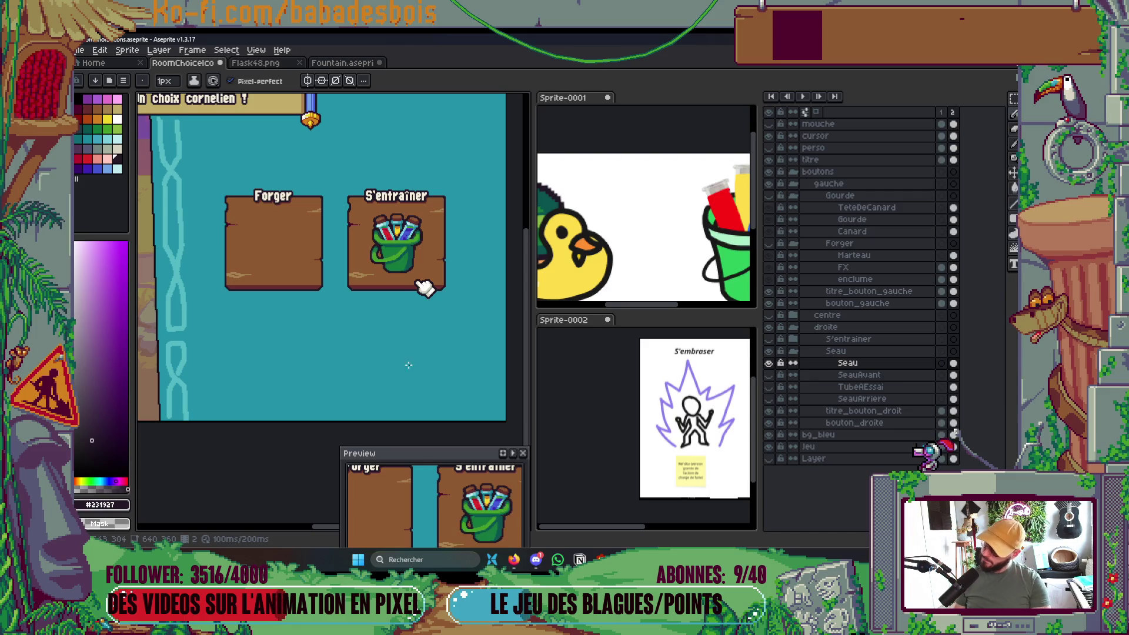
pyautogui.scroll(3, 353, 316)
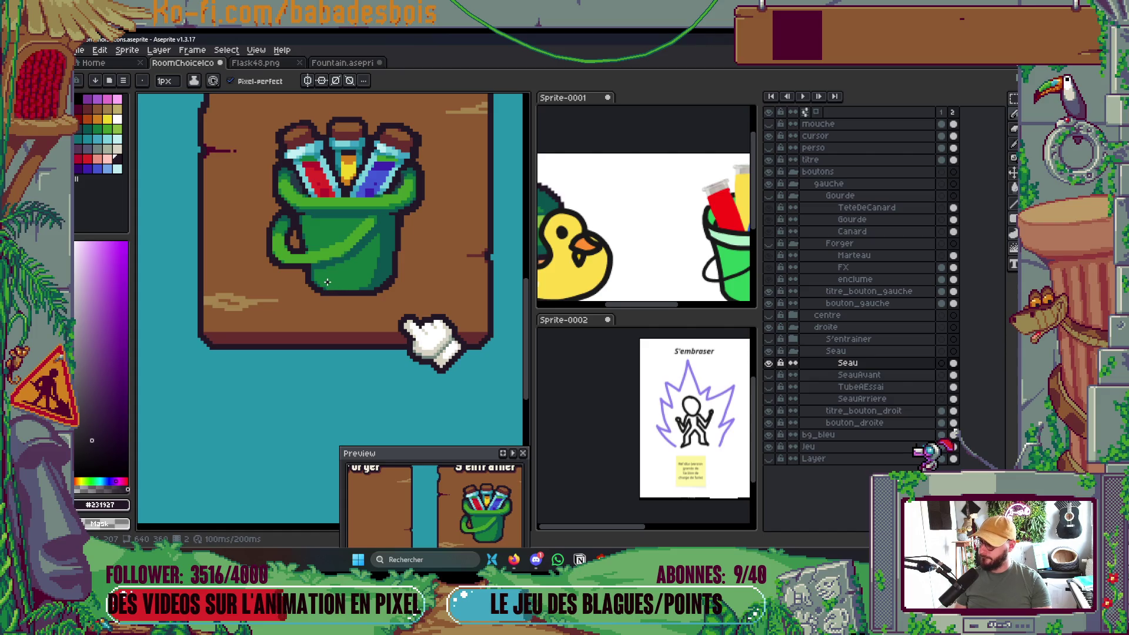
pyautogui.scroll(-3, 327, 282)
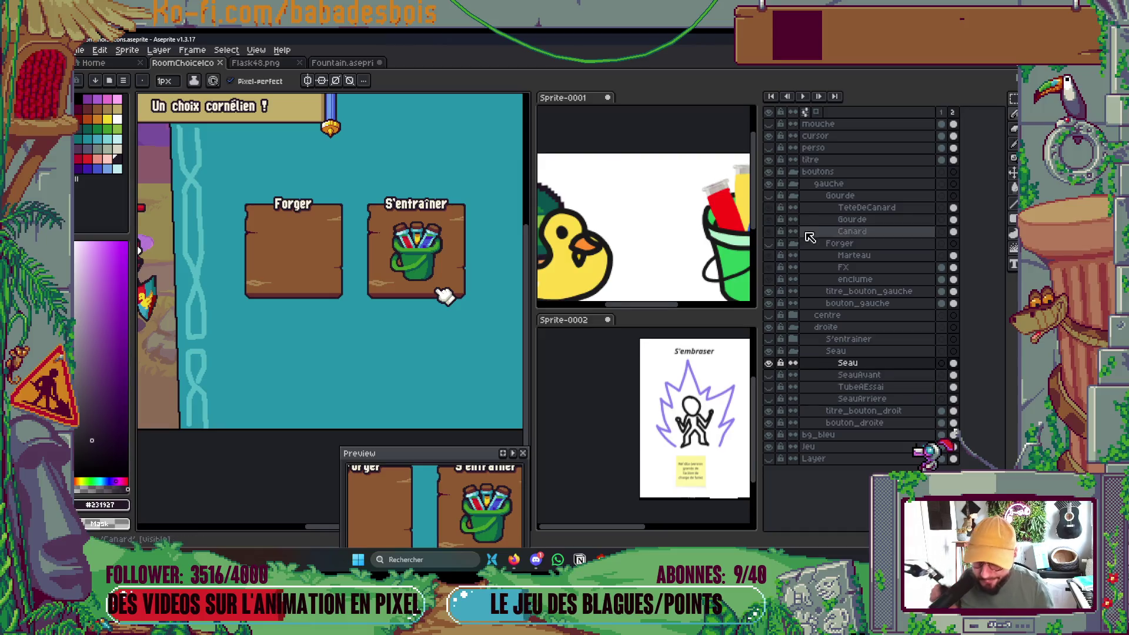
# Show the Forger duck and repaint the outline right of the bucket and tube in card brown.
pyautogui.click(768, 195)
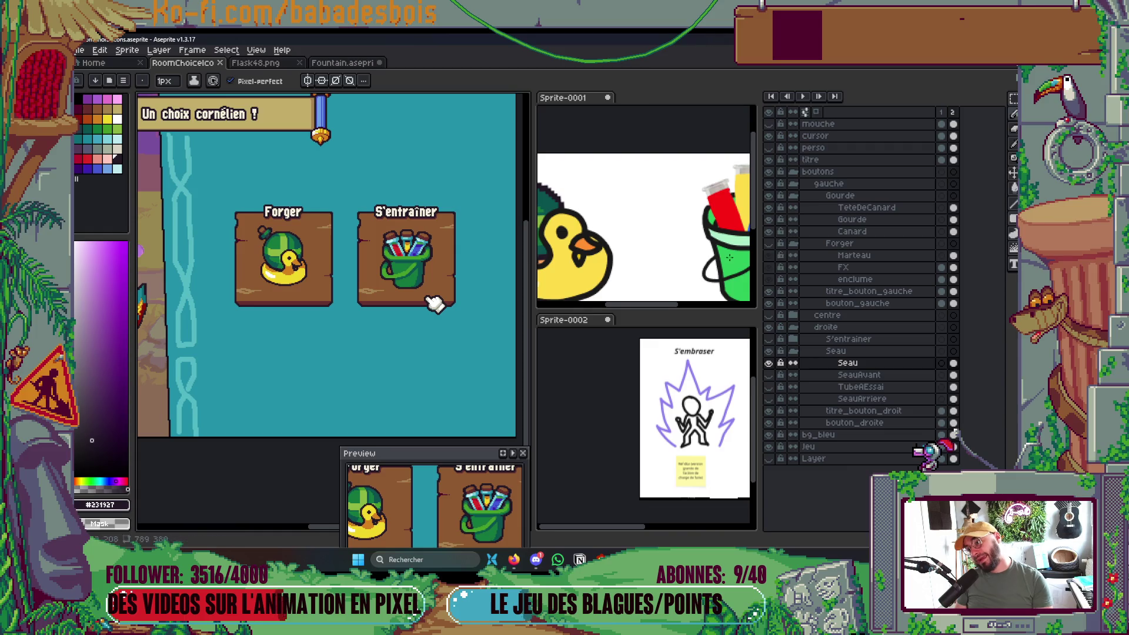
pyautogui.scroll(5, 388, 284)
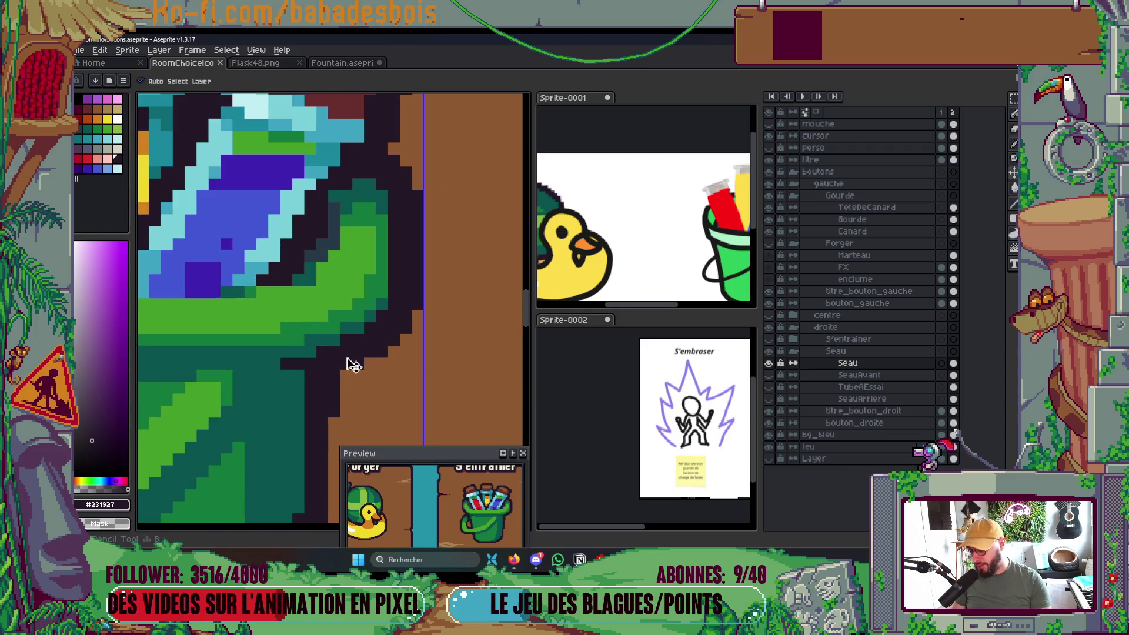
pyautogui.click(412, 328)
pyautogui.moveTo(411, 328); pyautogui.dragTo(408, 169)
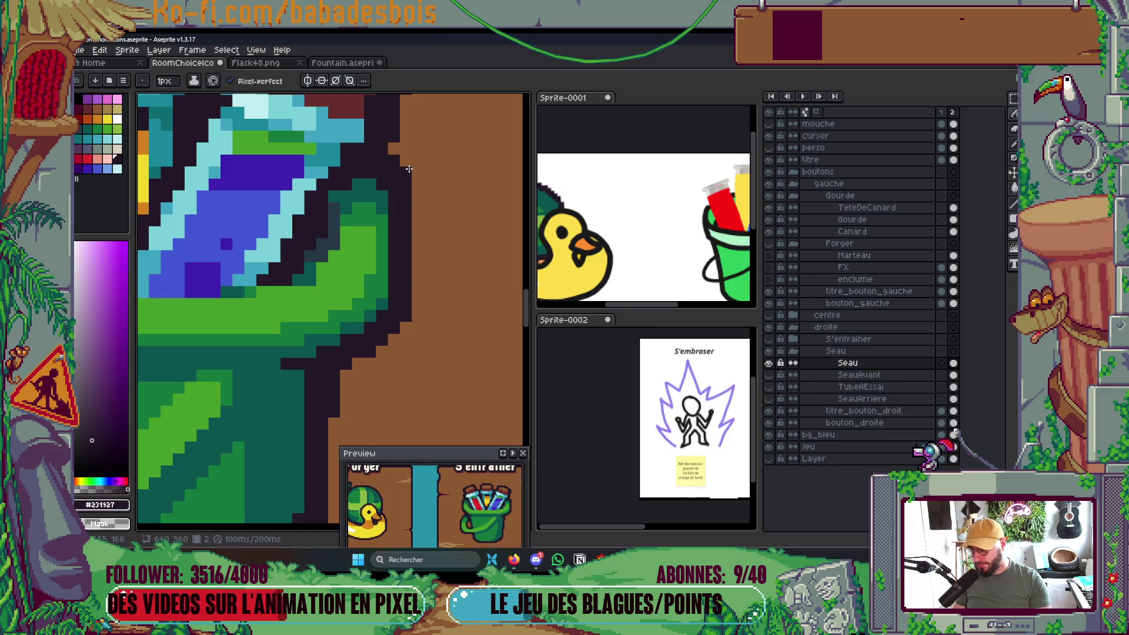
pyautogui.scroll(-2, 438, 182)
pyautogui.scroll(2, 422, 162)
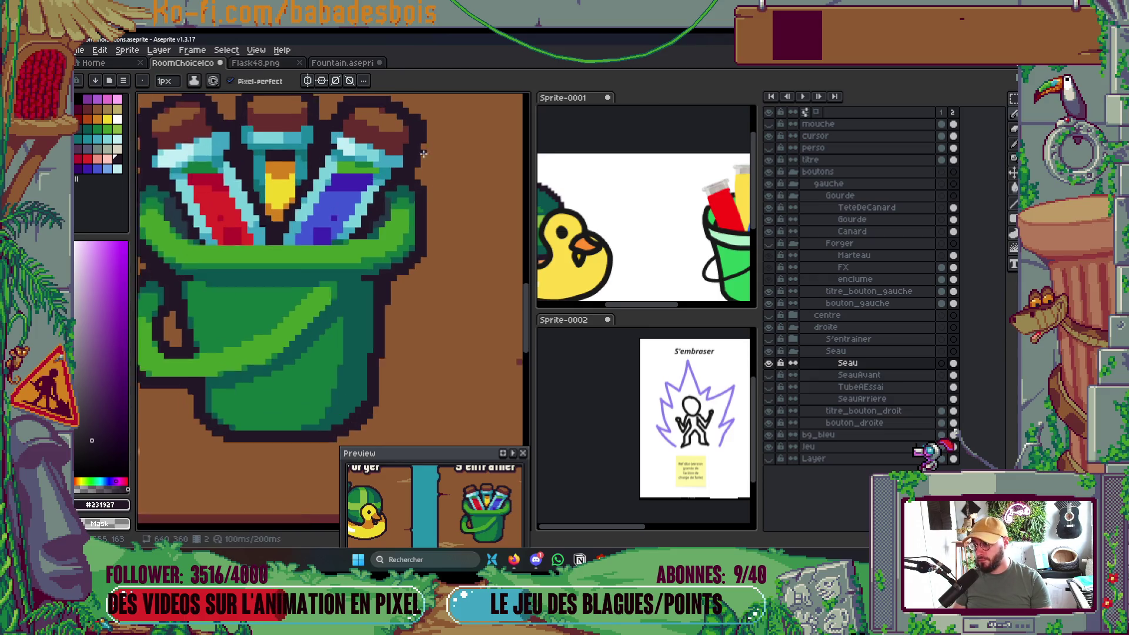
pyautogui.scroll(1, 414, 173)
pyautogui.moveTo(424, 213); pyautogui.dragTo(417, 170)
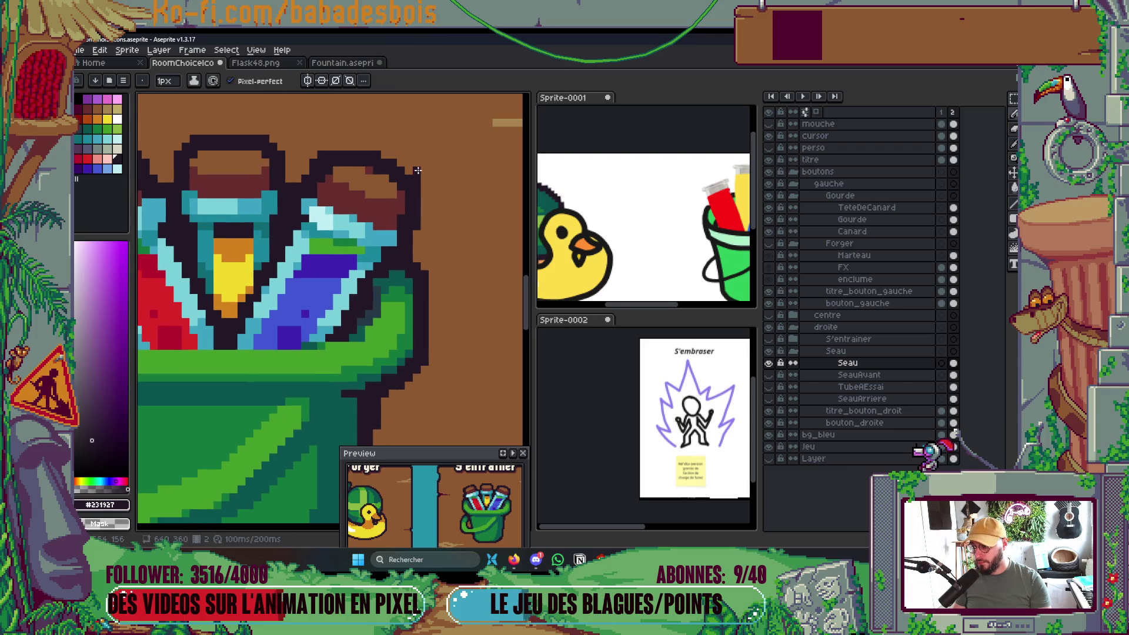
# Erase part of the red flask's left dark outline back to the brown background.
pyautogui.scroll(-3, 457, 185)
pyautogui.scroll(3, 458, 174)
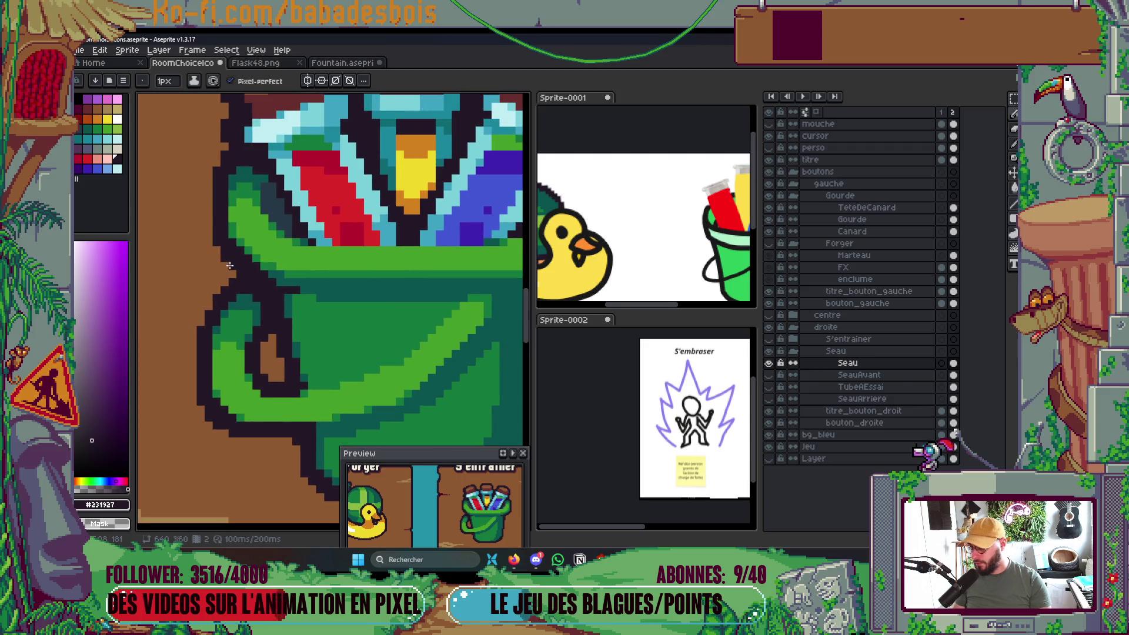
pyautogui.scroll(2, 233, 261)
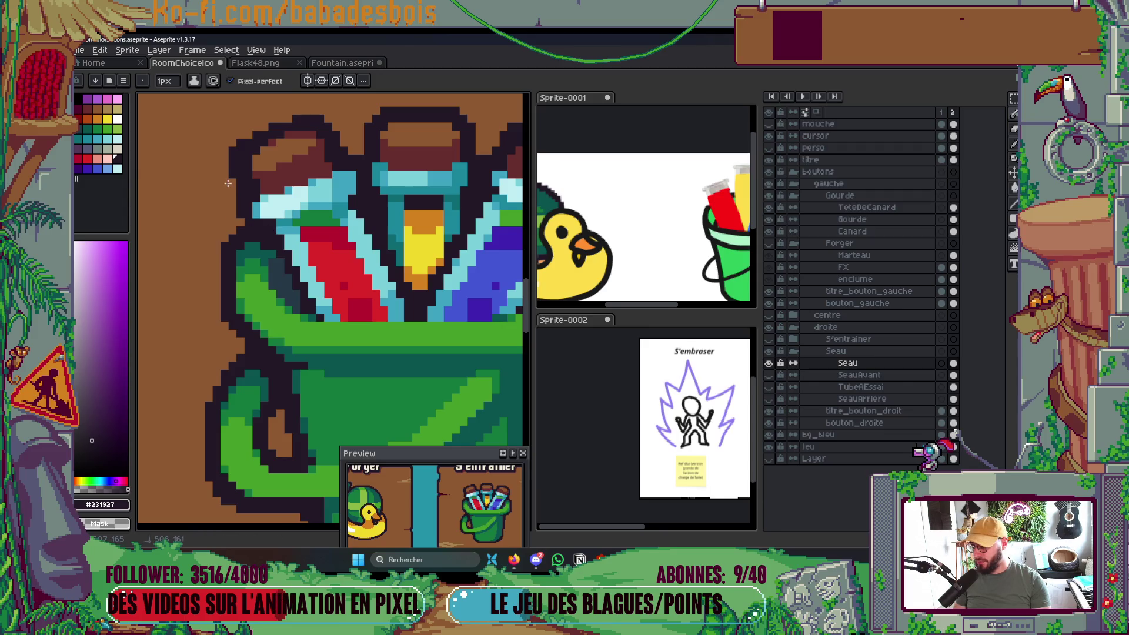
pyautogui.moveTo(234, 179)
pyautogui.mouseDown()
pyautogui.moveTo(230, 132)
pyautogui.moveTo(302, 161)
pyautogui.mouseUp()
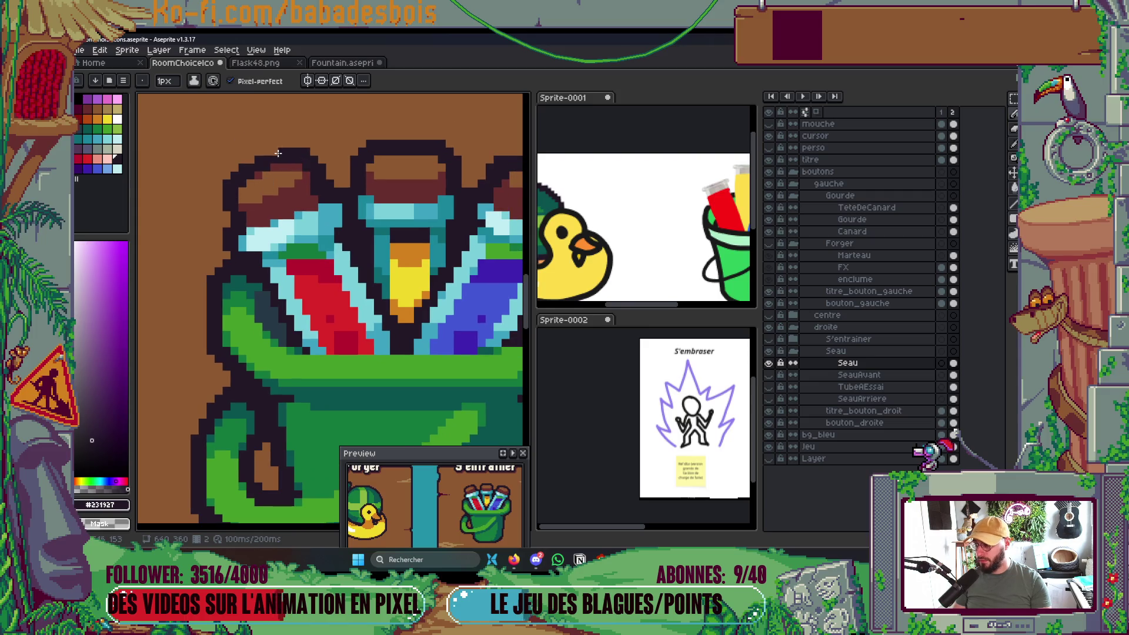
pyautogui.scroll(-3, 341, 176)
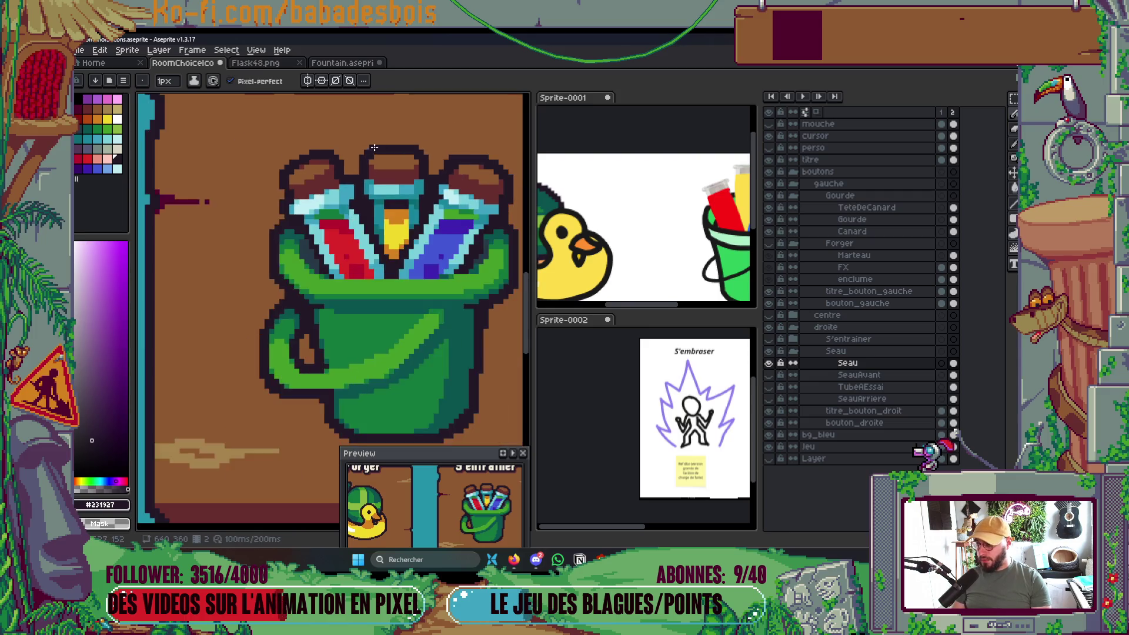
pyautogui.scroll(5, 408, 152)
pyautogui.moveTo(407, 172); pyautogui.dragTo(313, 170)
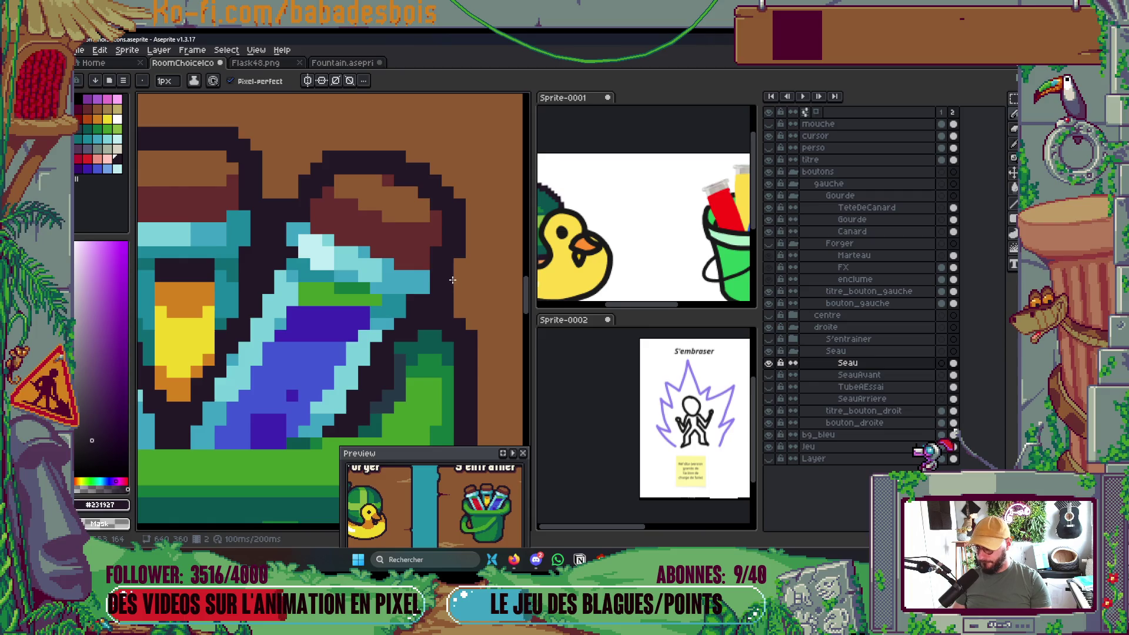
pyautogui.scroll(-2, 452, 281)
pyautogui.scroll(2, 451, 276)
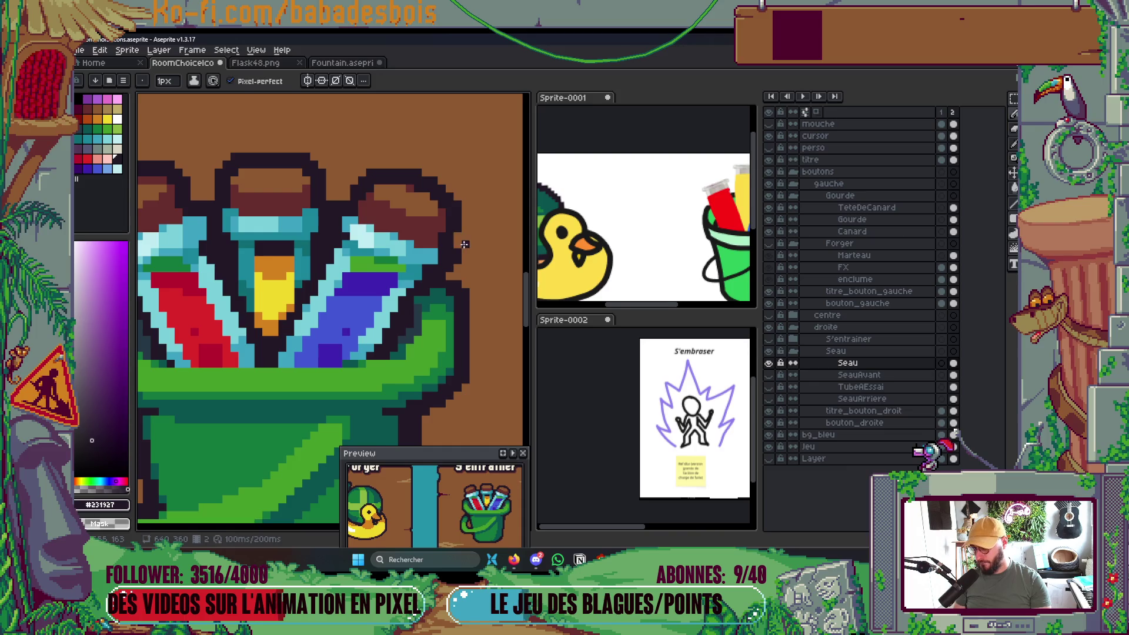
pyautogui.scroll(-3, 465, 244)
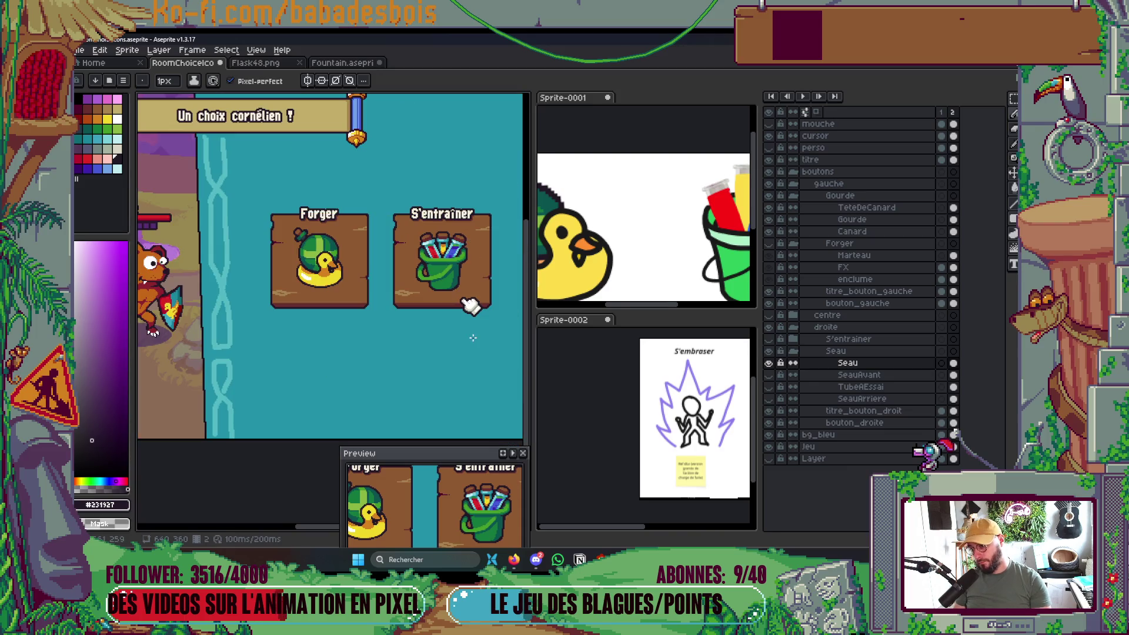
pyautogui.scroll(4, 411, 247)
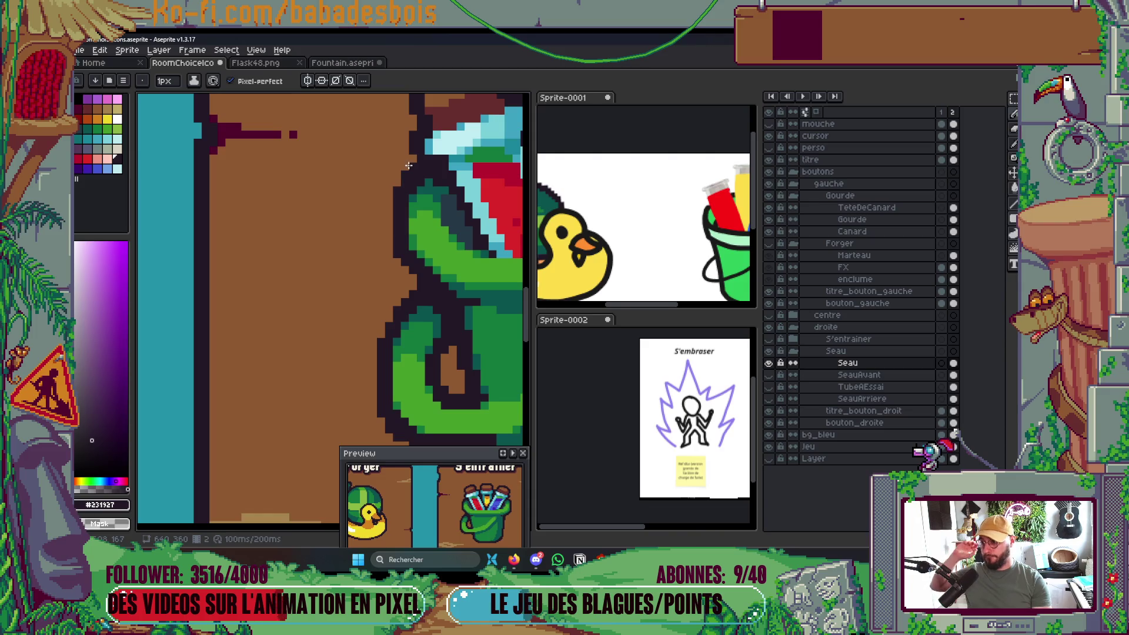
# Eyedrop the teal shade from the bucket edge and paint one outline pixel teal.
pyautogui.keyDown('alt'); pyautogui.click(422, 188); pyautogui.keyUp('alt')
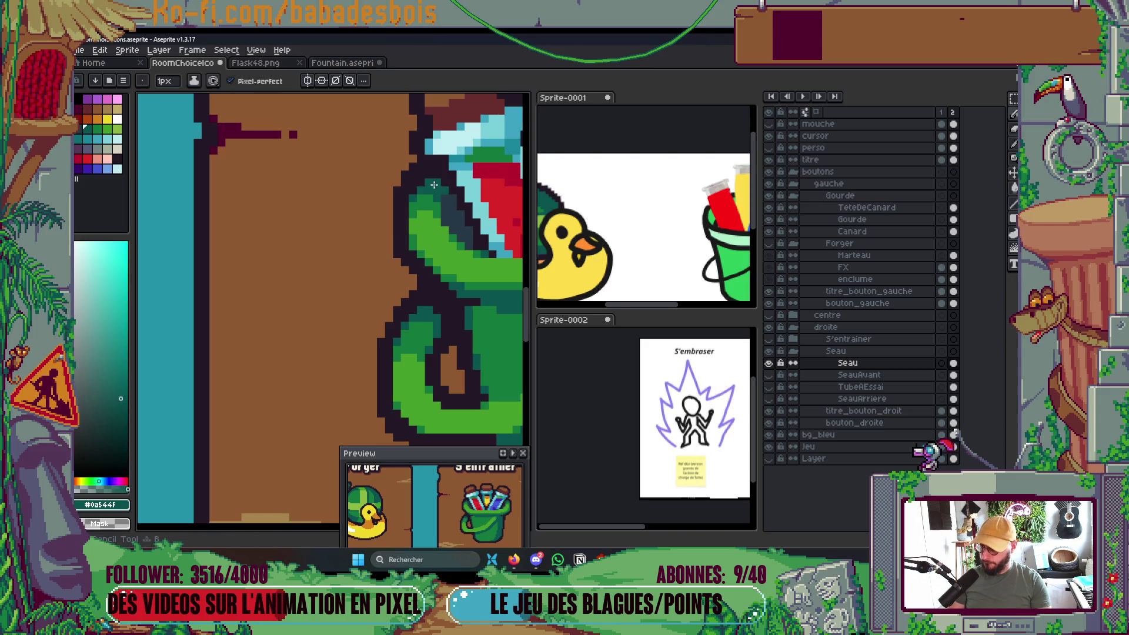
pyautogui.scroll(-3, 422, 189)
pyautogui.scroll(3, 466, 234)
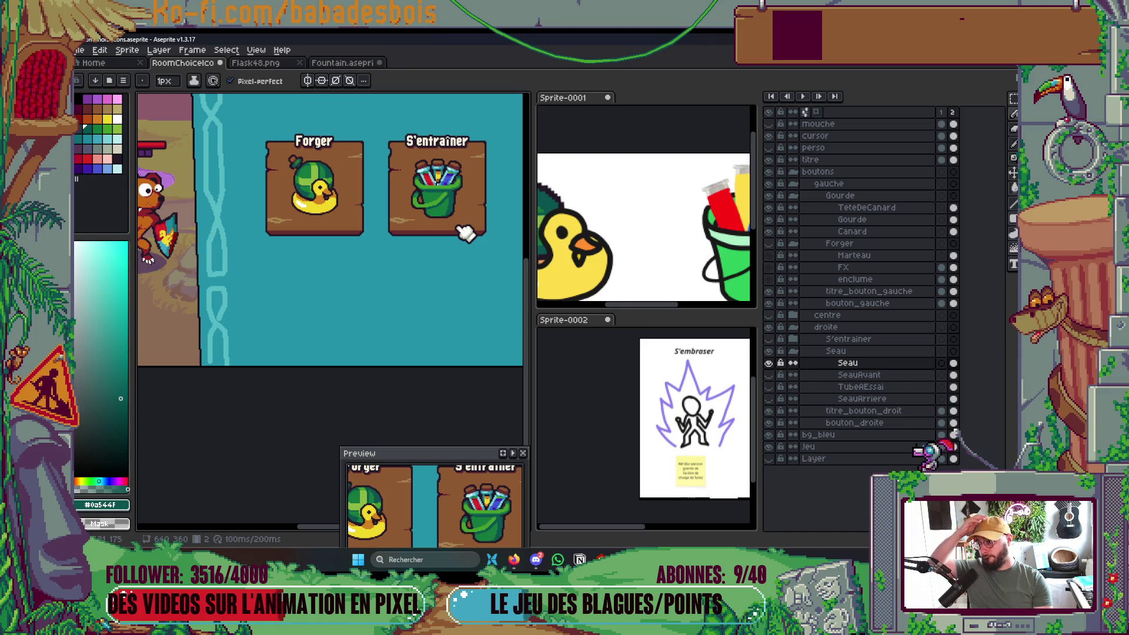
pyautogui.scroll(2, 407, 170)
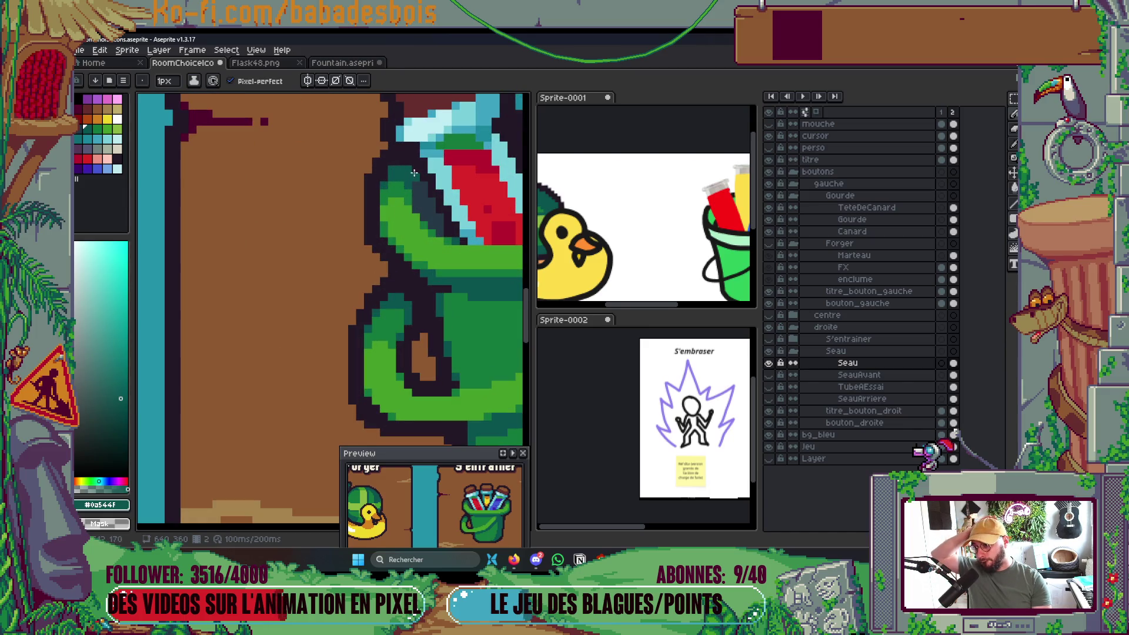
pyautogui.scroll(-4, 410, 194)
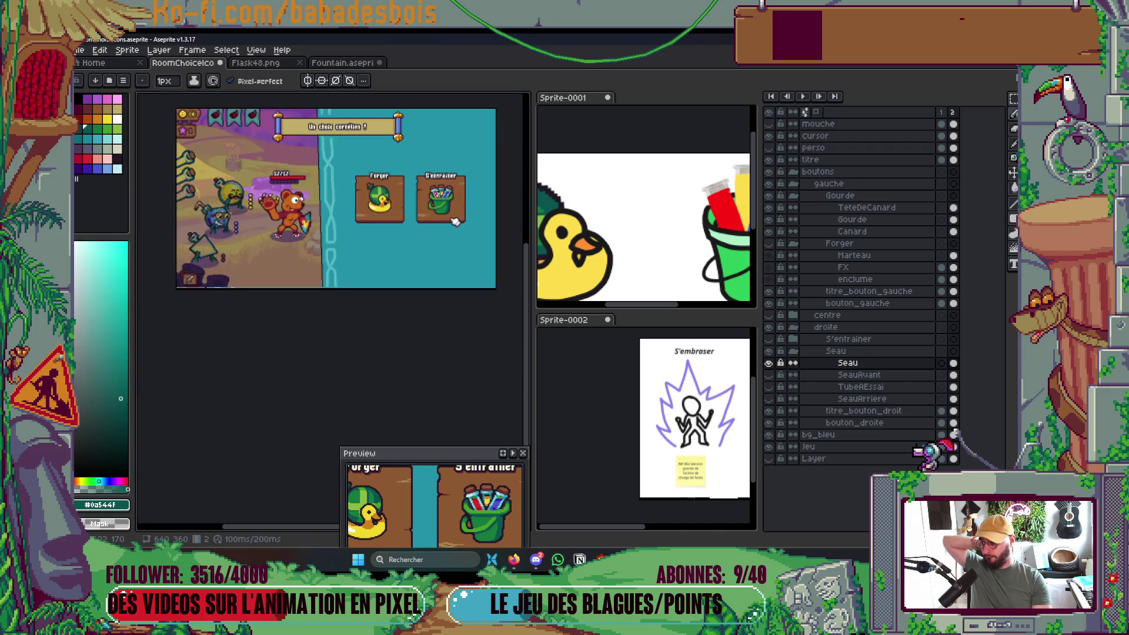
pyautogui.scroll(2, 478, 200)
pyautogui.moveTo(467, 246); pyautogui.dragTo(461, 248)
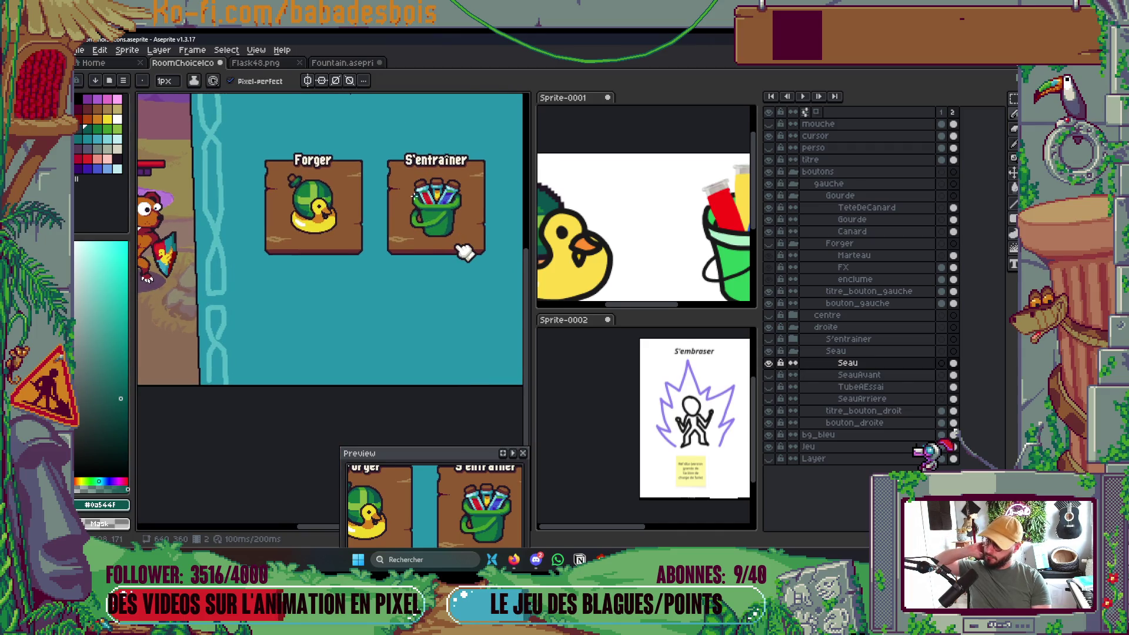
pyautogui.scroll(5, 414, 188)
pyautogui.moveTo(435, 248); pyautogui.dragTo(416, 248)
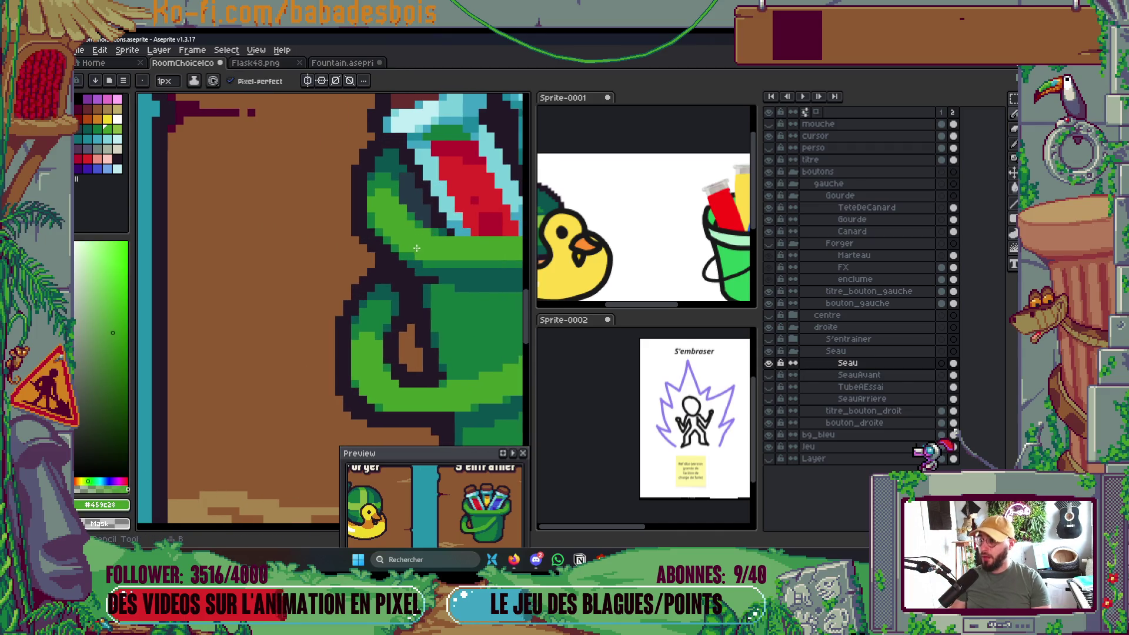
pyautogui.scroll(-5, 417, 250)
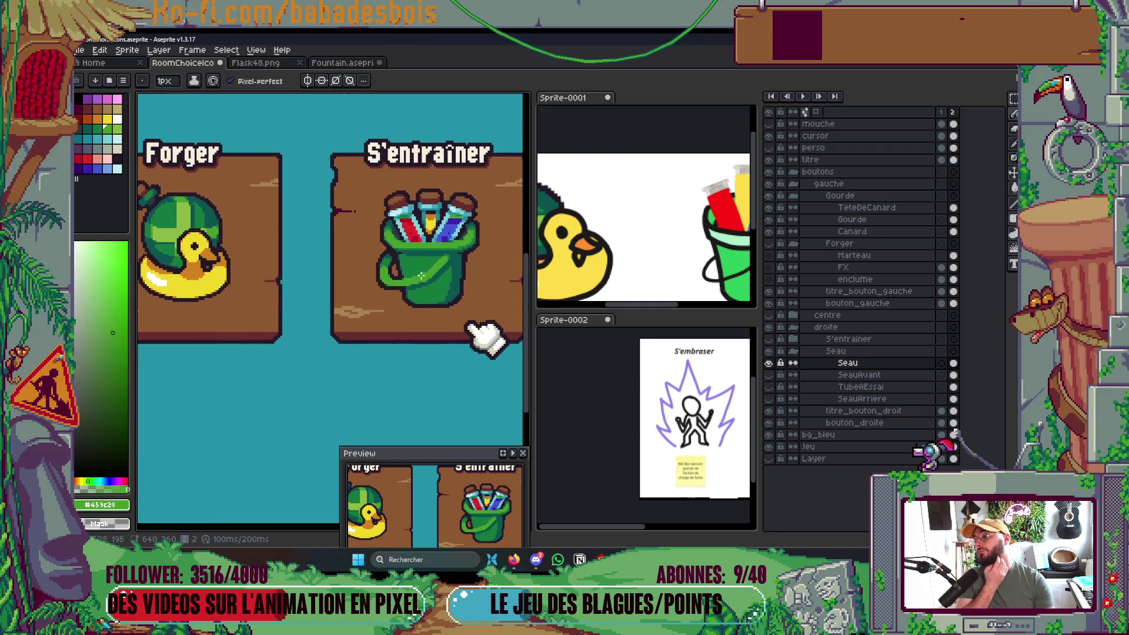
pyautogui.scroll(5, 244, 274)
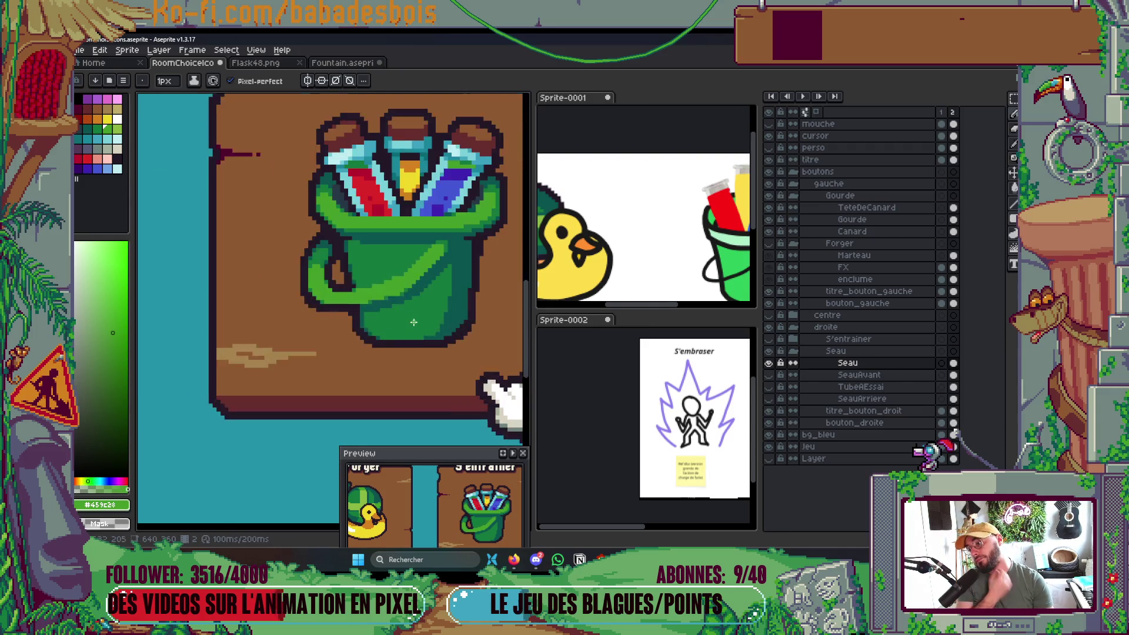
pyautogui.scroll(2, 245, 273)
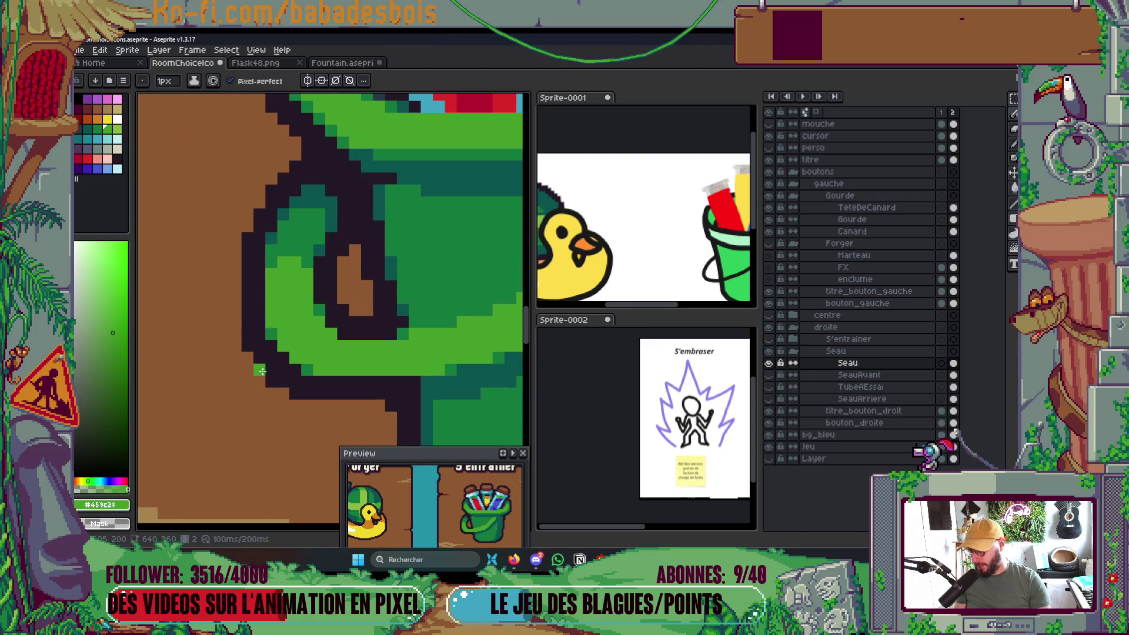
pyautogui.scroll(-2, 300, 382)
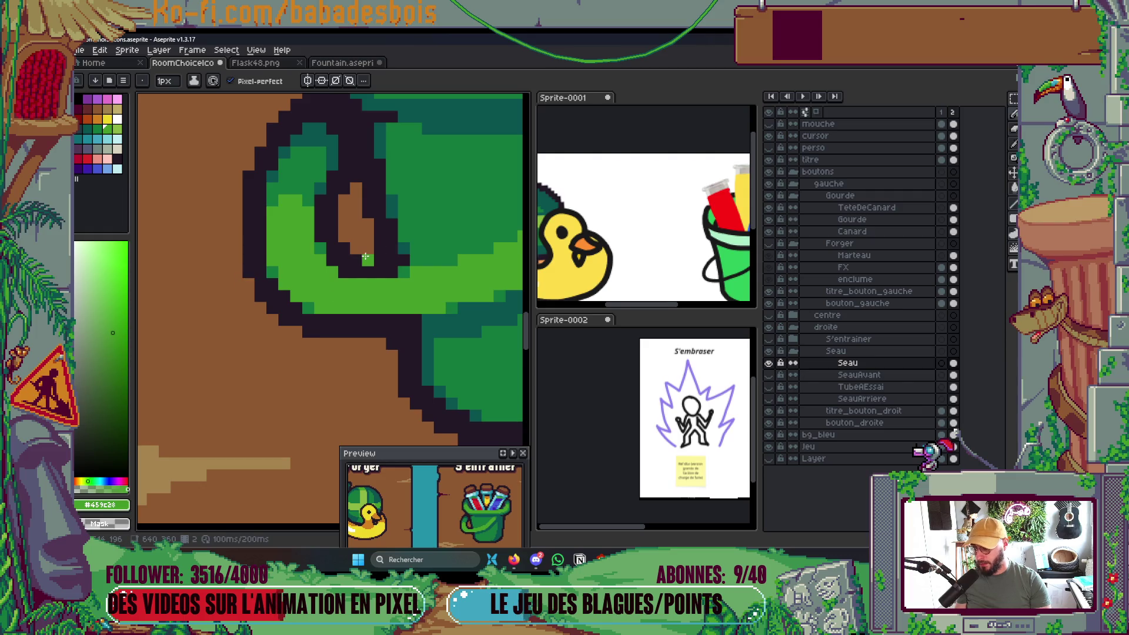
pyautogui.hscroll(2, 341, 315)
pyautogui.scroll(-4, 330, 343)
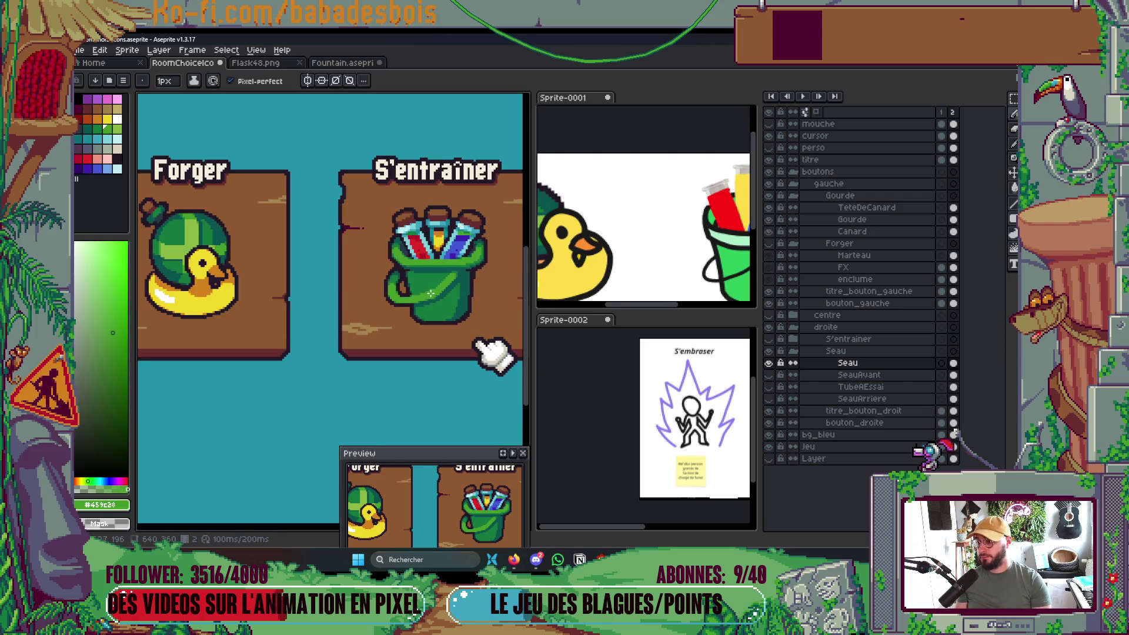
pyautogui.scroll(2, 494, 353)
pyautogui.scroll(-4, 461, 308)
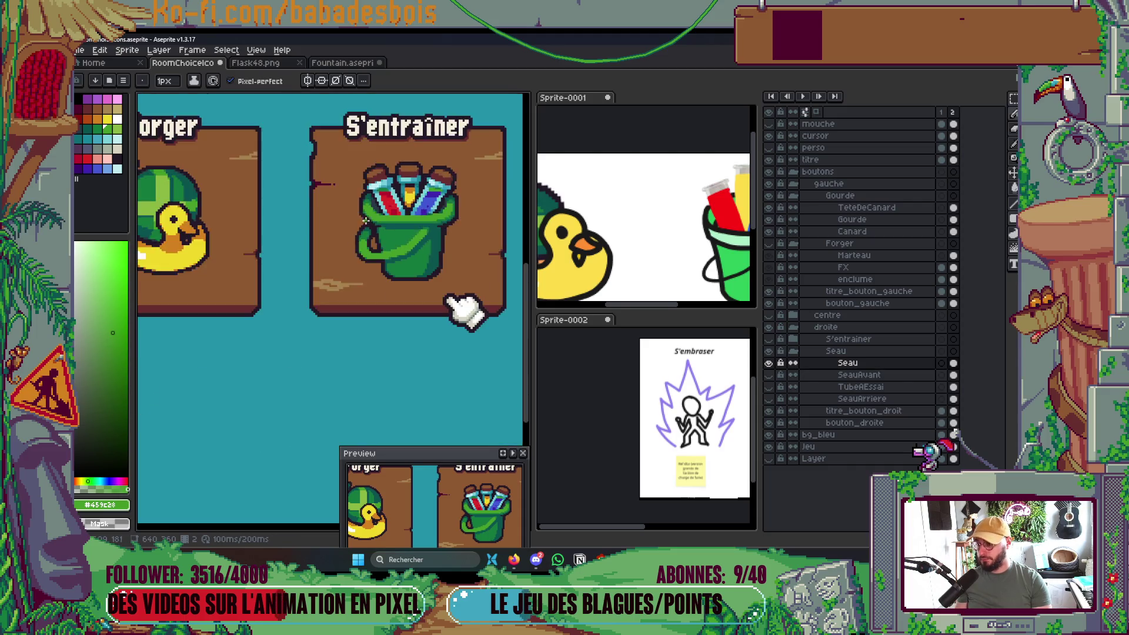
pyautogui.scroll(5, 415, 217)
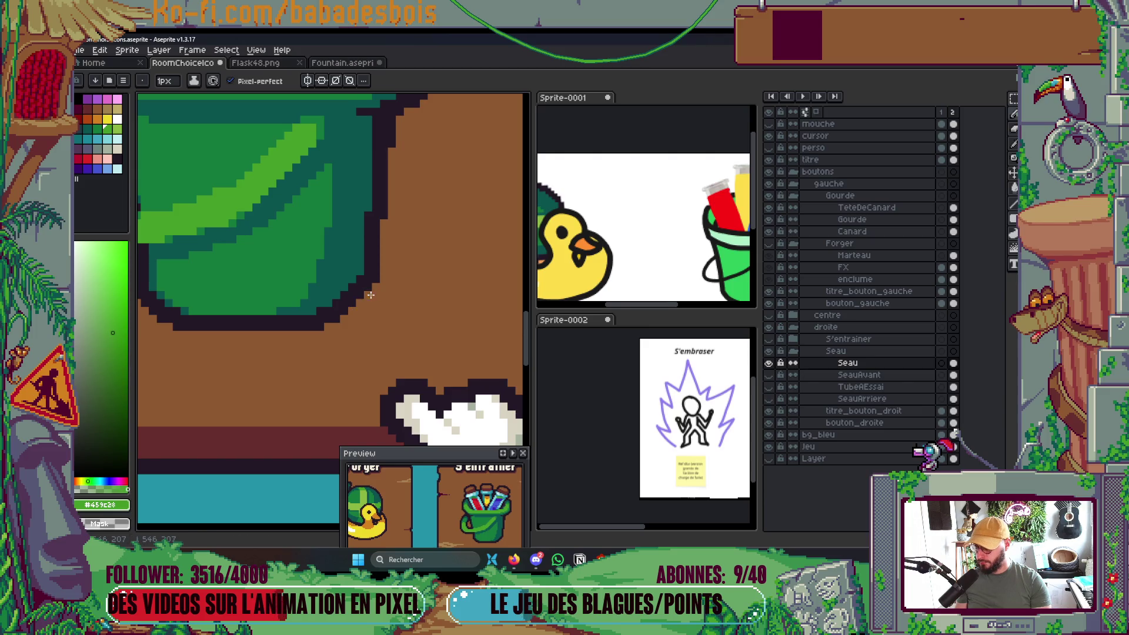
pyautogui.scroll(-4, 414, 284)
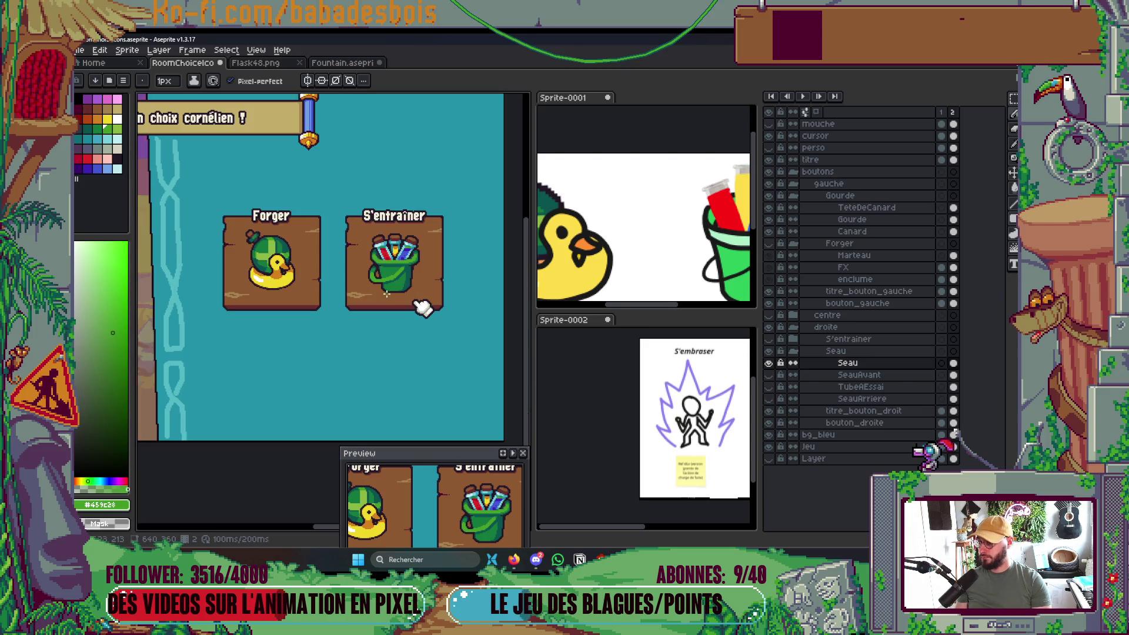
pyautogui.scroll(5, 416, 302)
pyautogui.scroll(-5, 412, 265)
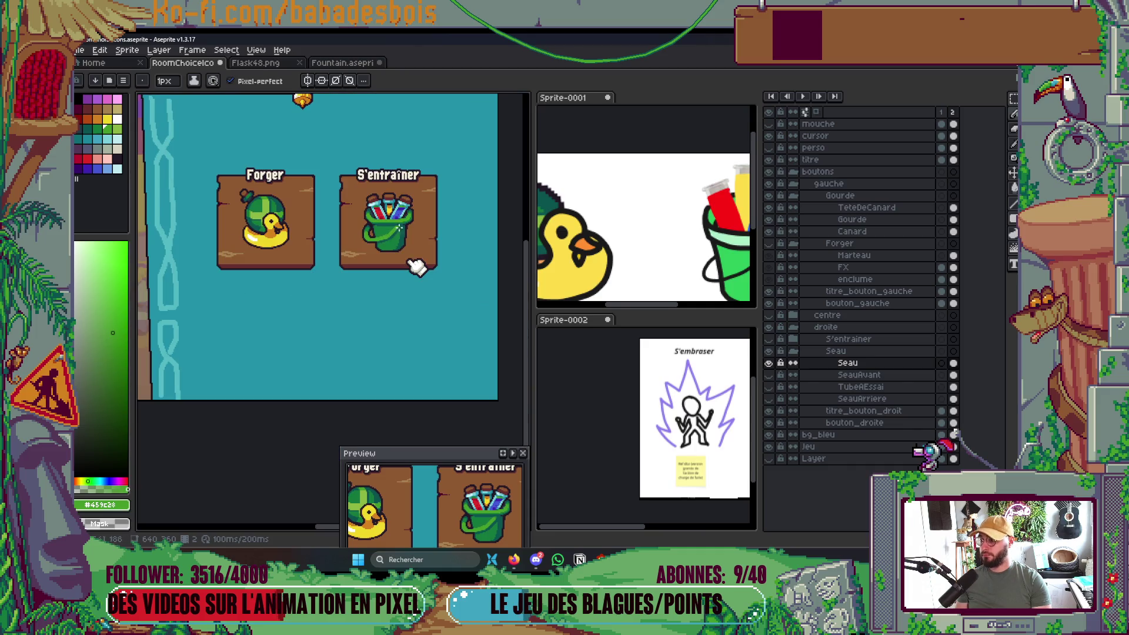
pyautogui.scroll(5, 415, 272)
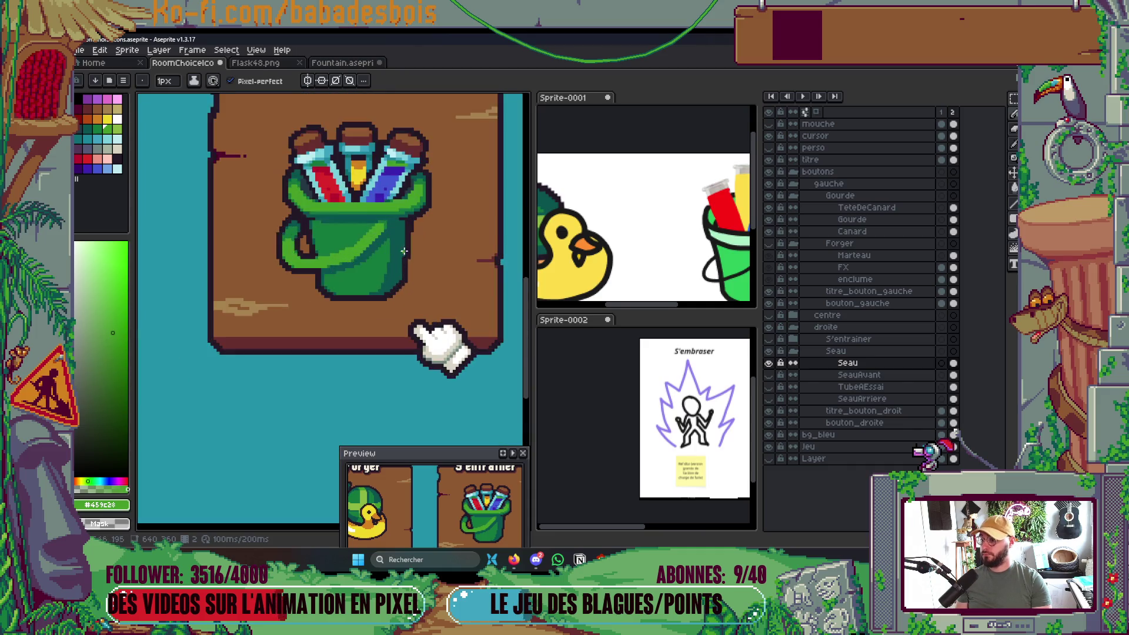
pyautogui.scroll(-2, 385, 310)
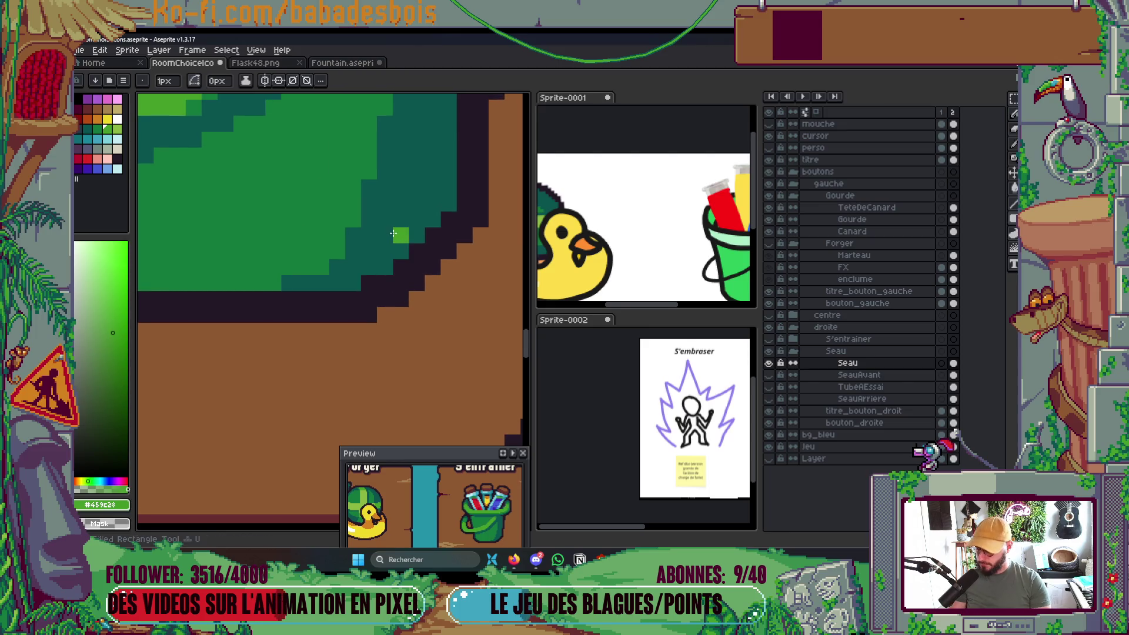
pyautogui.scroll(2, 405, 252)
pyautogui.keyDown('alt'); pyautogui.click(416, 263); pyautogui.keyUp('alt')
pyautogui.click(431, 239)
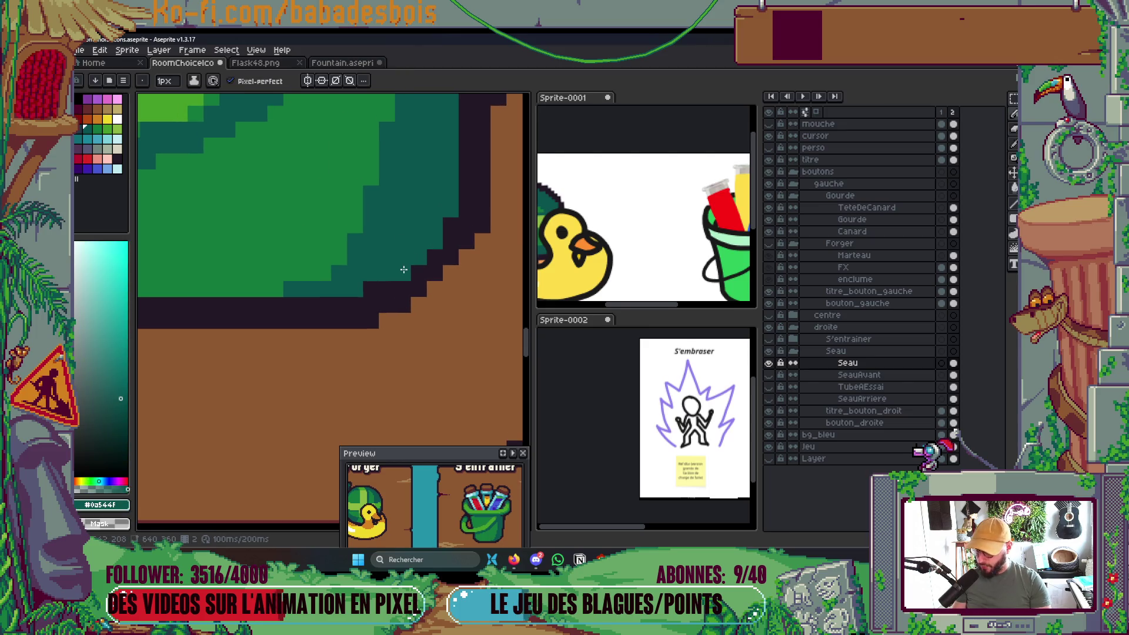
# With the dark outline colour, extend the outline diagonally along the green edge and add two dark pixels.
pyautogui.keyDown('alt'); pyautogui.click(405, 292); pyautogui.keyUp('alt')
pyautogui.moveTo(425, 285); pyautogui.dragTo(458, 265)
pyautogui.click(386, 320)
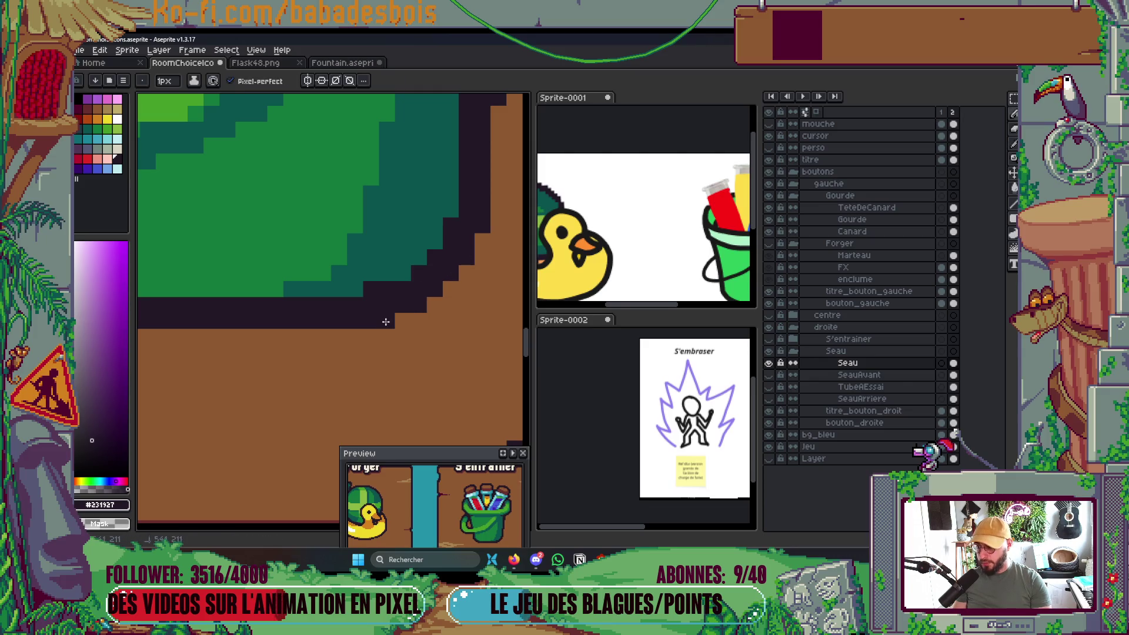
pyautogui.click(386, 257)
# Re-sample the teal colour and recentre the view on the S'entraîner card.
pyautogui.keyDown('alt'); pyautogui.click(402, 230); pyautogui.keyUp('alt')
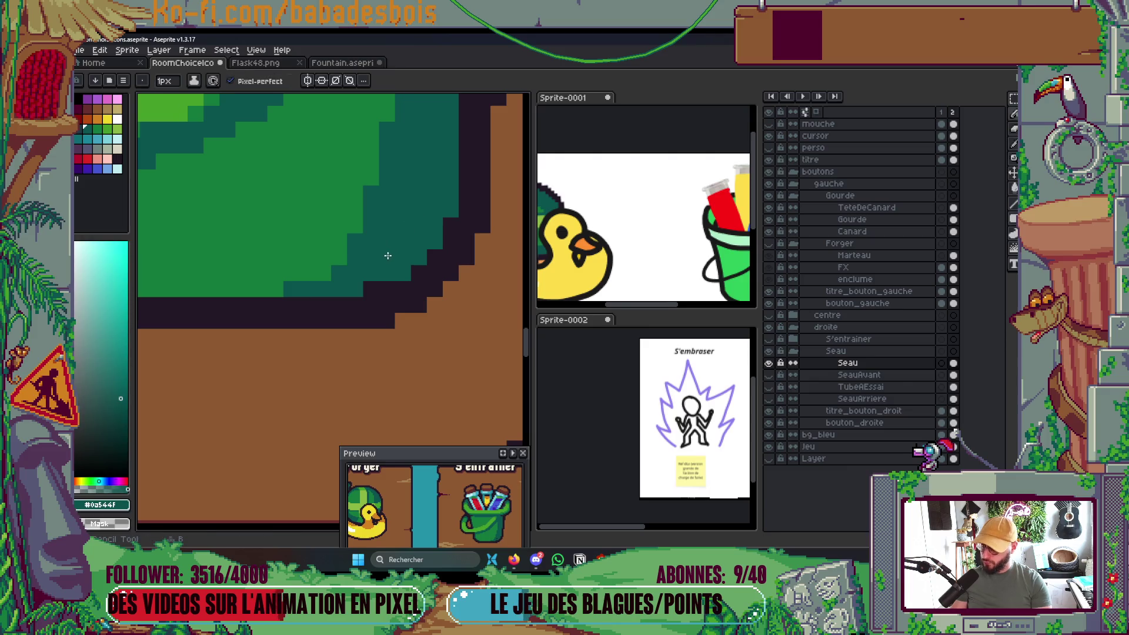
pyautogui.scroll(-8, 371, 288)
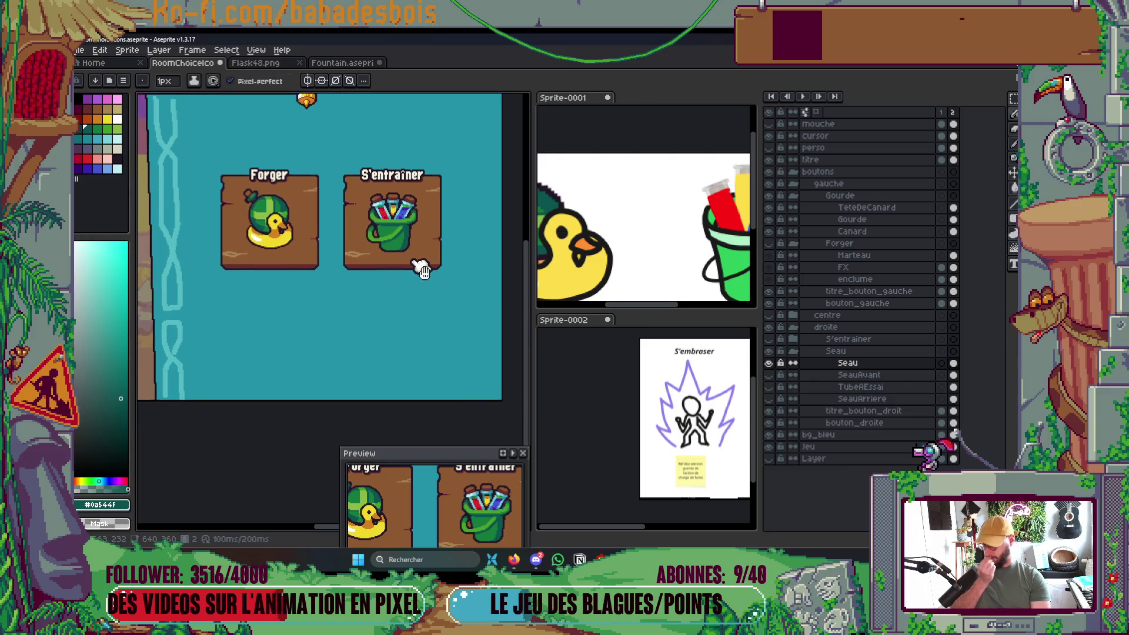
pyautogui.scroll(4, 424, 236)
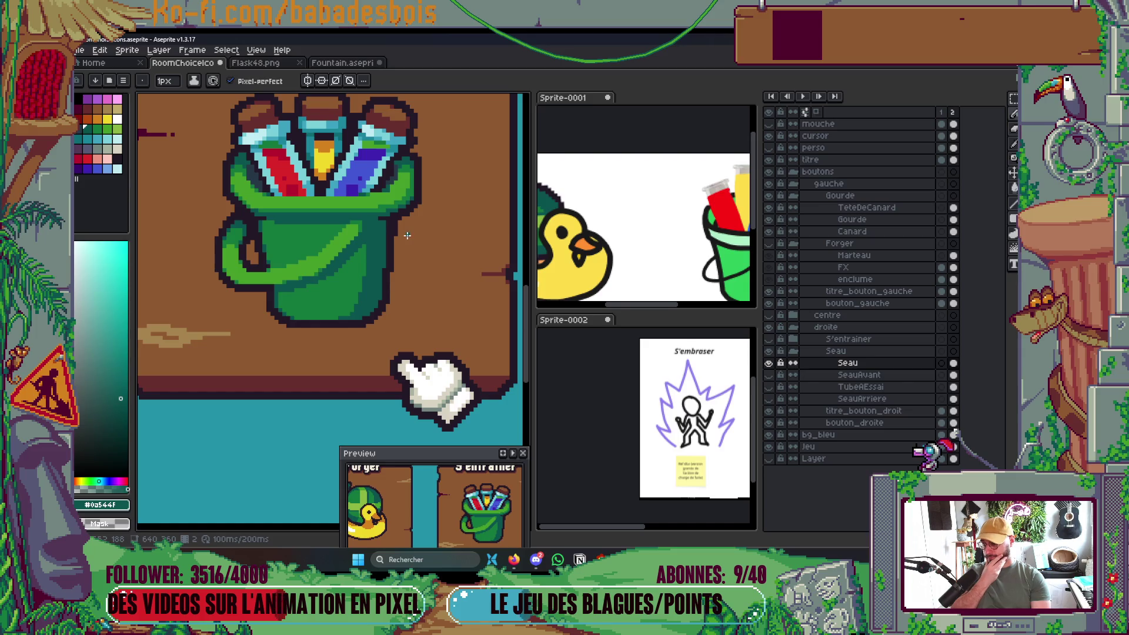
pyautogui.scroll(-4, 417, 231)
pyautogui.moveTo(454, 304); pyautogui.dragTo(453, 307)
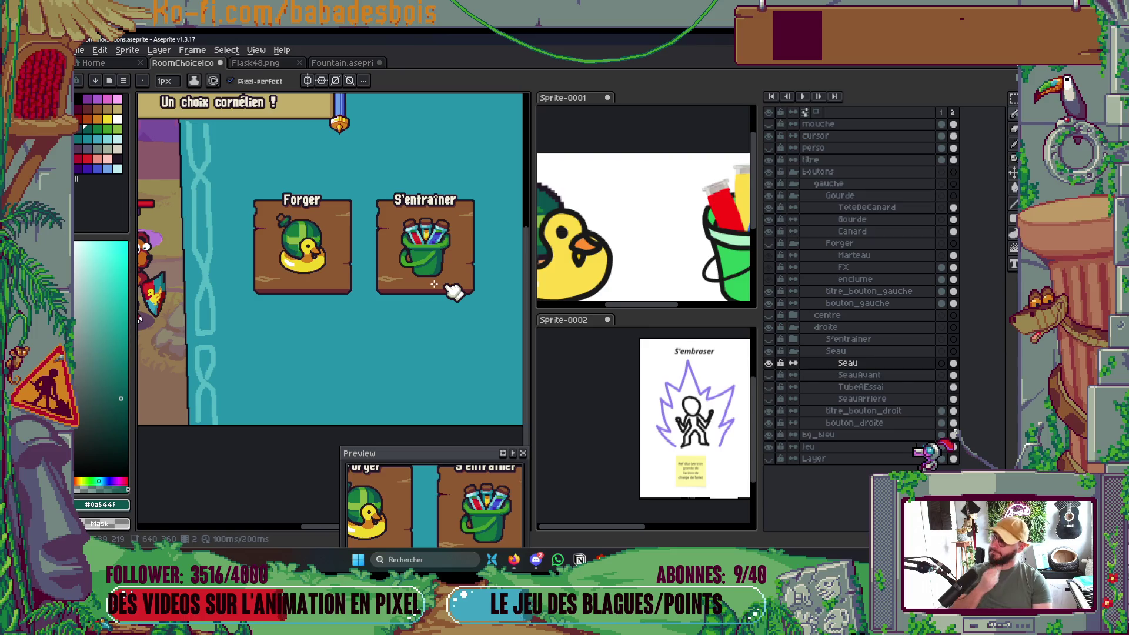
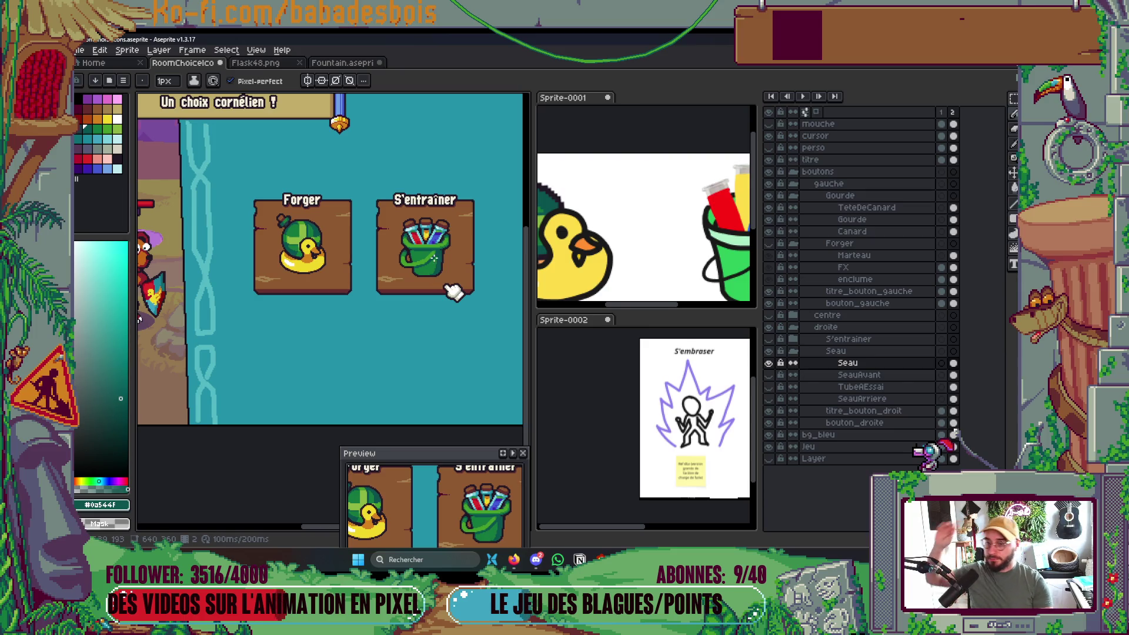
# Collapse the boutons layer group's gauche and droite subgroups.
pyautogui.click(797, 172)
pyautogui.click(798, 173)
pyautogui.click(799, 184)
pyautogui.click(797, 209)
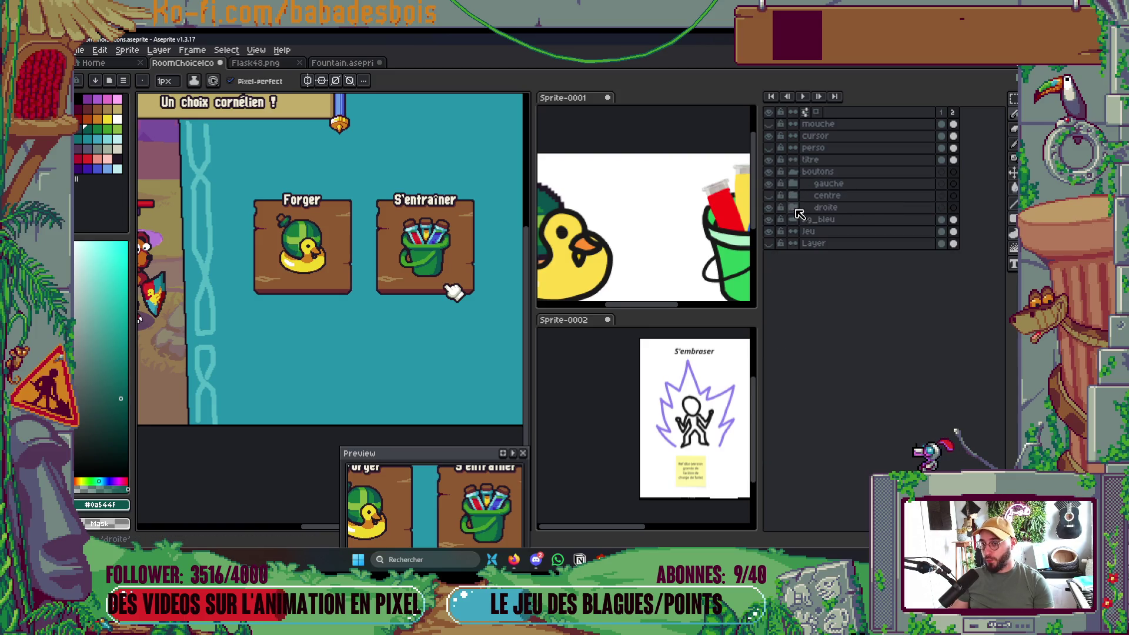
# Toggle the droite, gauche and centre groups' visibility to check each button, leaving them shown.
pyautogui.click(769, 209)
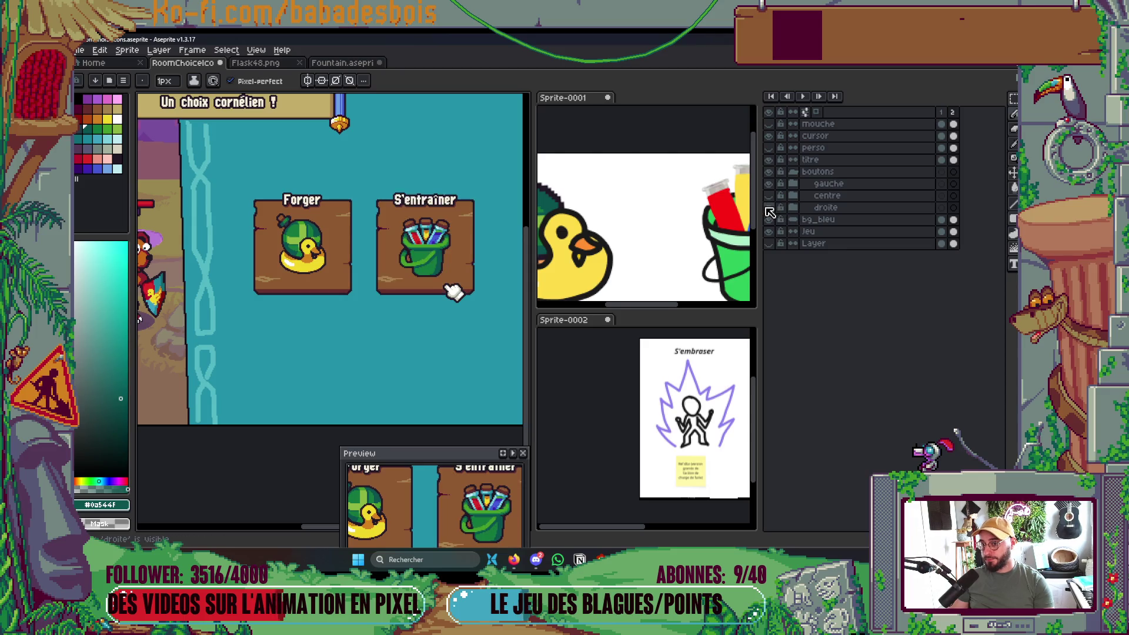
pyautogui.click(768, 185)
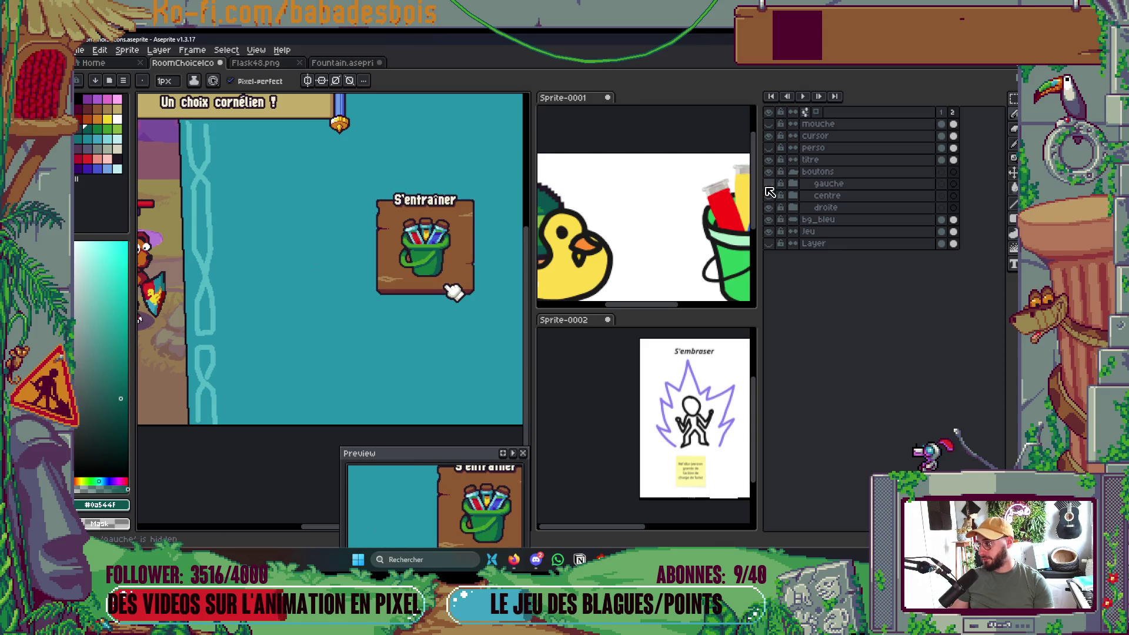
pyautogui.click(768, 183)
pyautogui.click(768, 195)
pyautogui.click(768, 208)
pyautogui.click(768, 208)
pyautogui.click(768, 208)
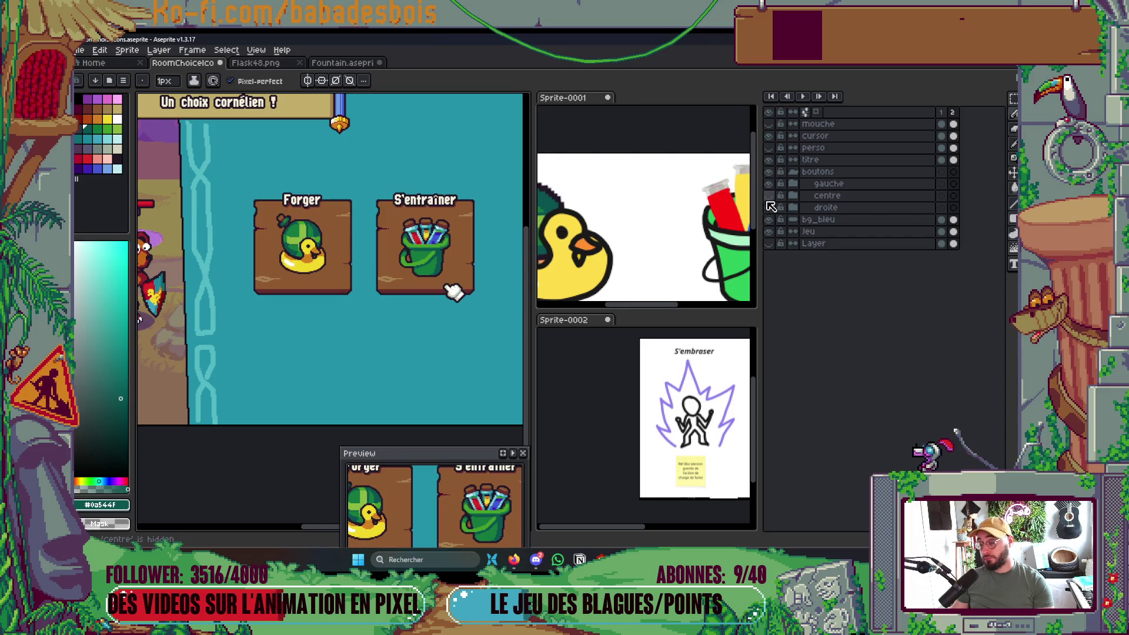
pyautogui.scroll(8, 447, 253)
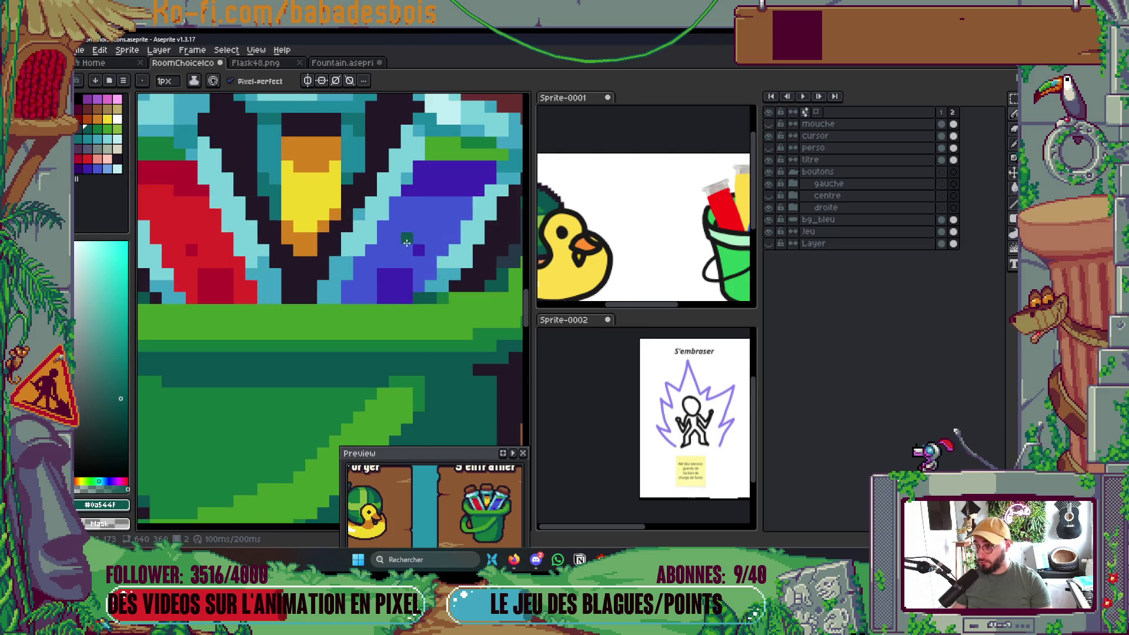
# Eyedrop the dark outline colour from the artwork and select the Seau layer.
pyautogui.press('i')
pyautogui.click(308, 294)
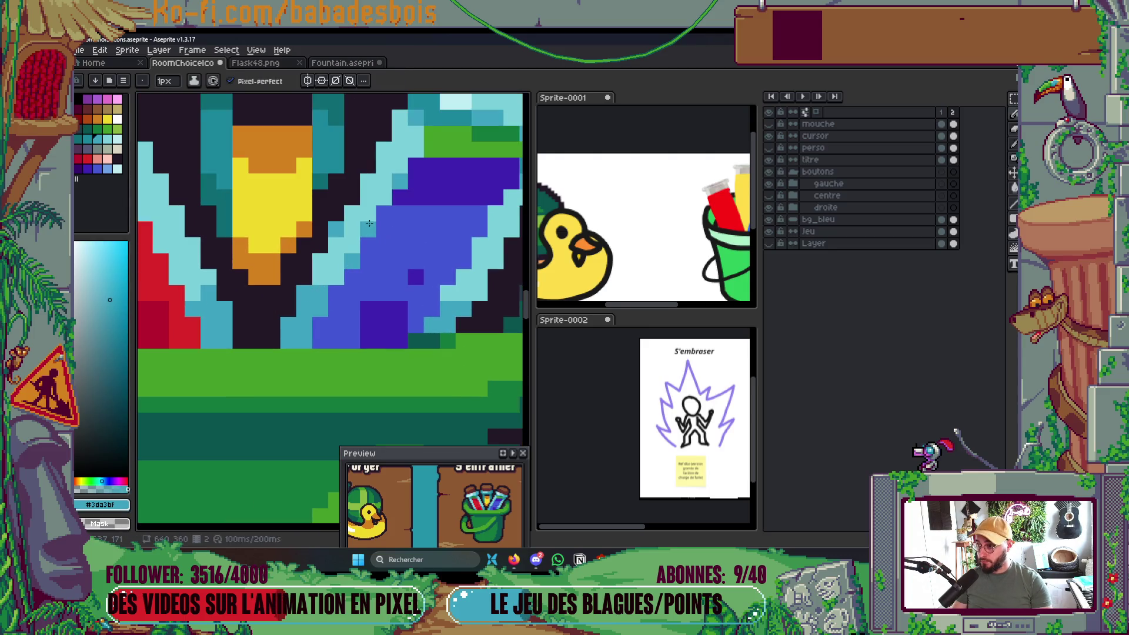
pyautogui.scroll(-3, 436, 226)
pyautogui.scroll(2, 437, 226)
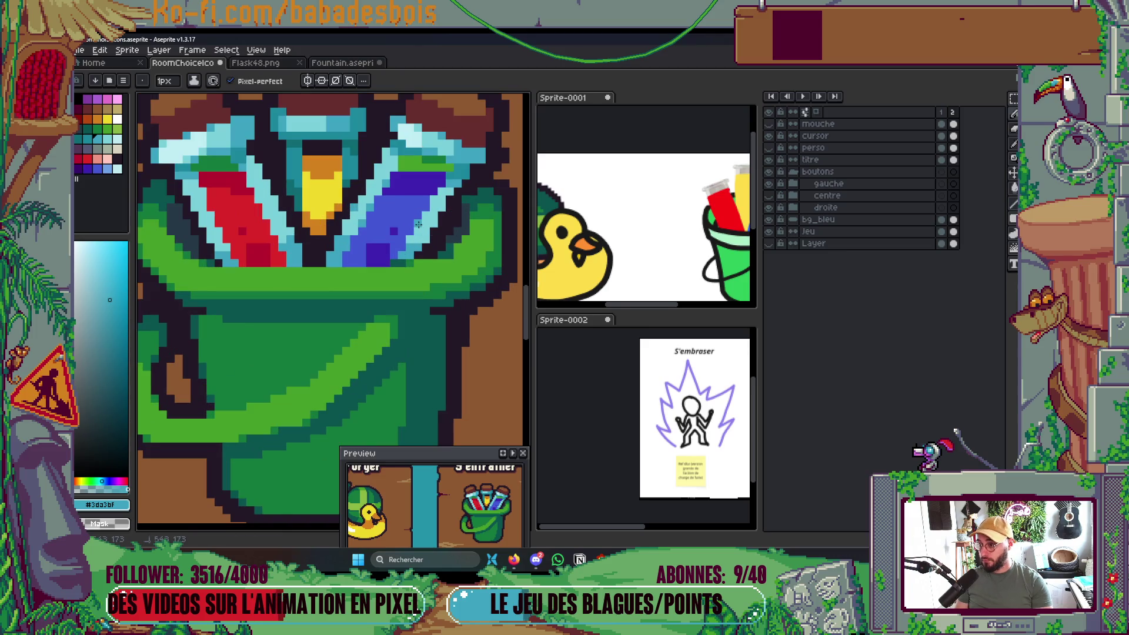
pyautogui.scroll(-2, 446, 224)
pyautogui.scroll(-3, 458, 213)
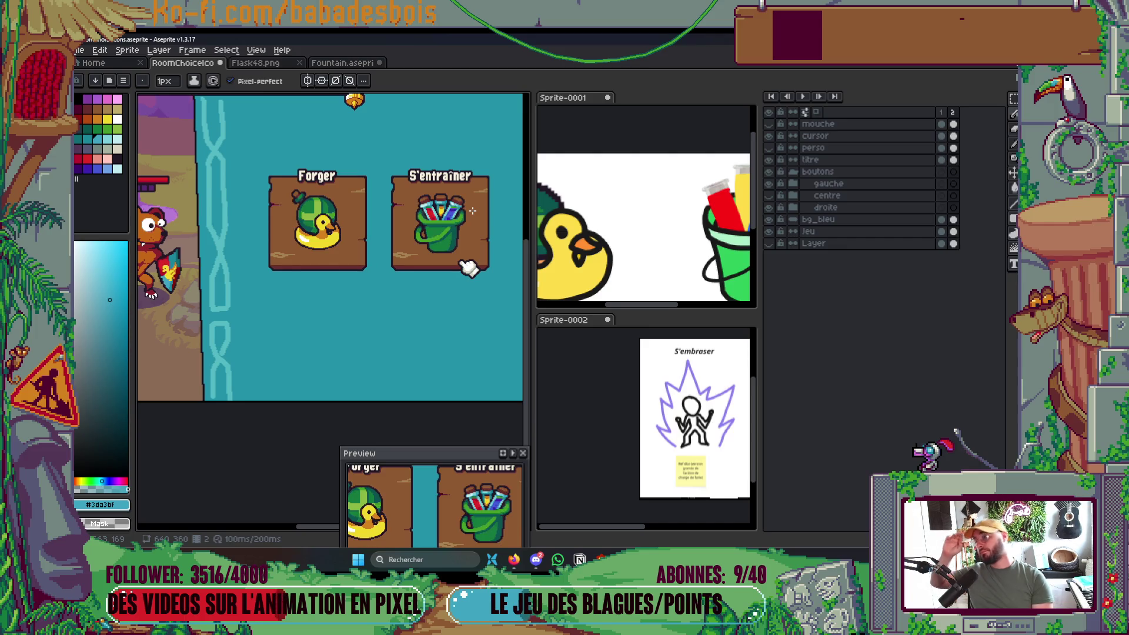
pyautogui.scroll(5, 402, 235)
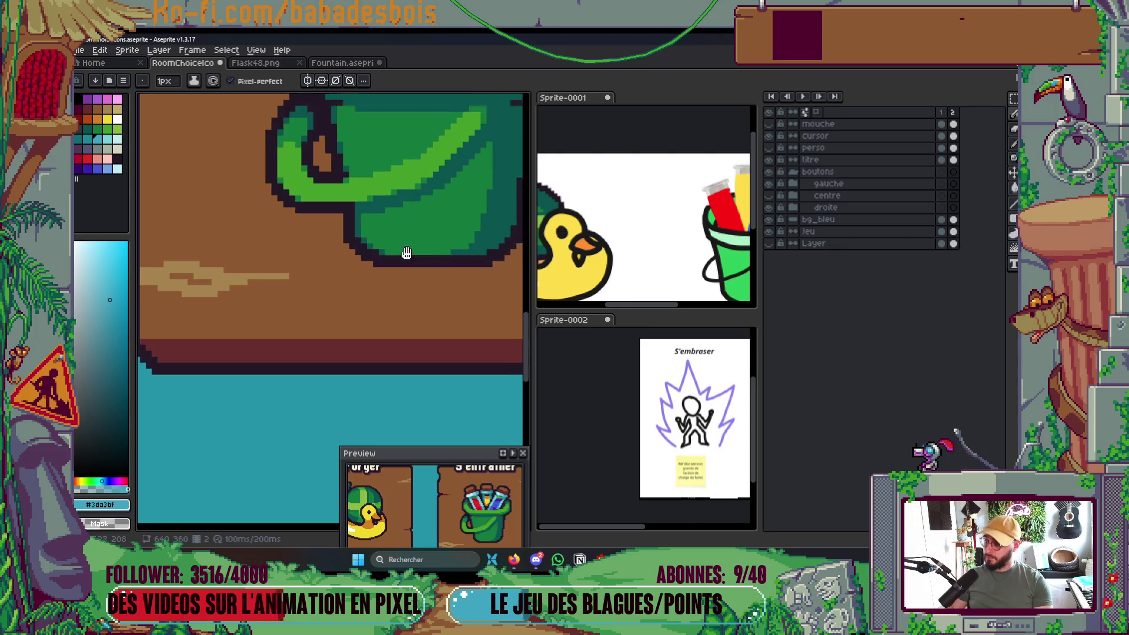
pyautogui.keyDown('alt'); pyautogui.click(327, 308); pyautogui.keyUp('alt')
pyautogui.keyDown('ctrl'); pyautogui.click(320, 307); pyautogui.keyUp('ctrl')
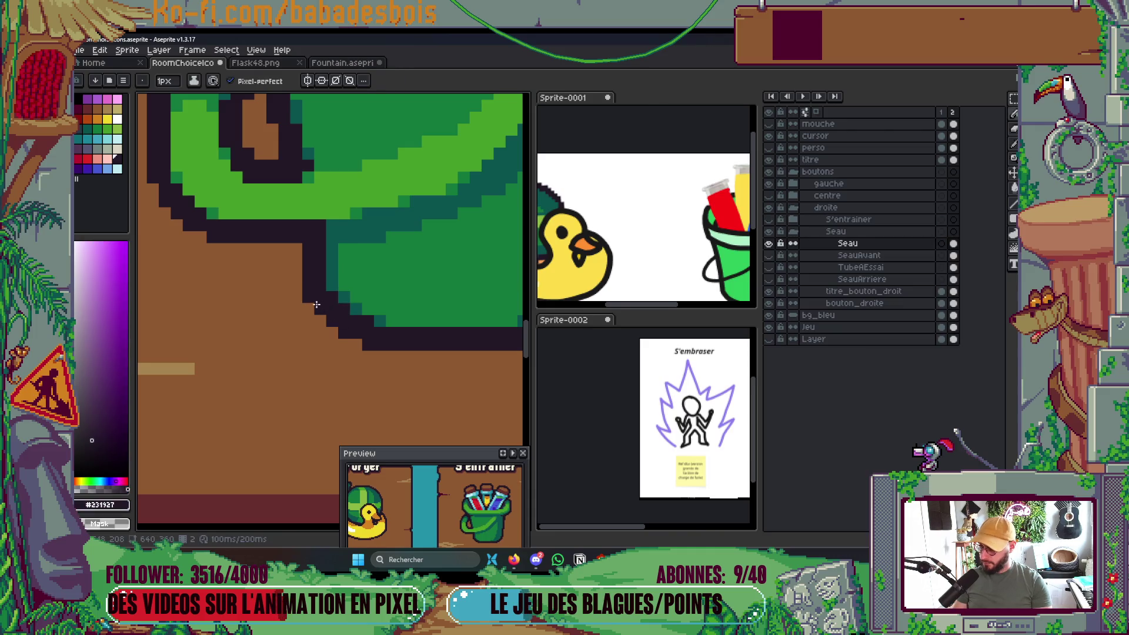
# Add dark outline pixels on the bucket rim and near its handle, saving RoomChoiceIcons.aseprite.
pyautogui.click(343, 282)
pyautogui.scroll(-4, 362, 322)
pyautogui.hotkey('ctrl', 's')
pyautogui.scroll(2, 430, 282)
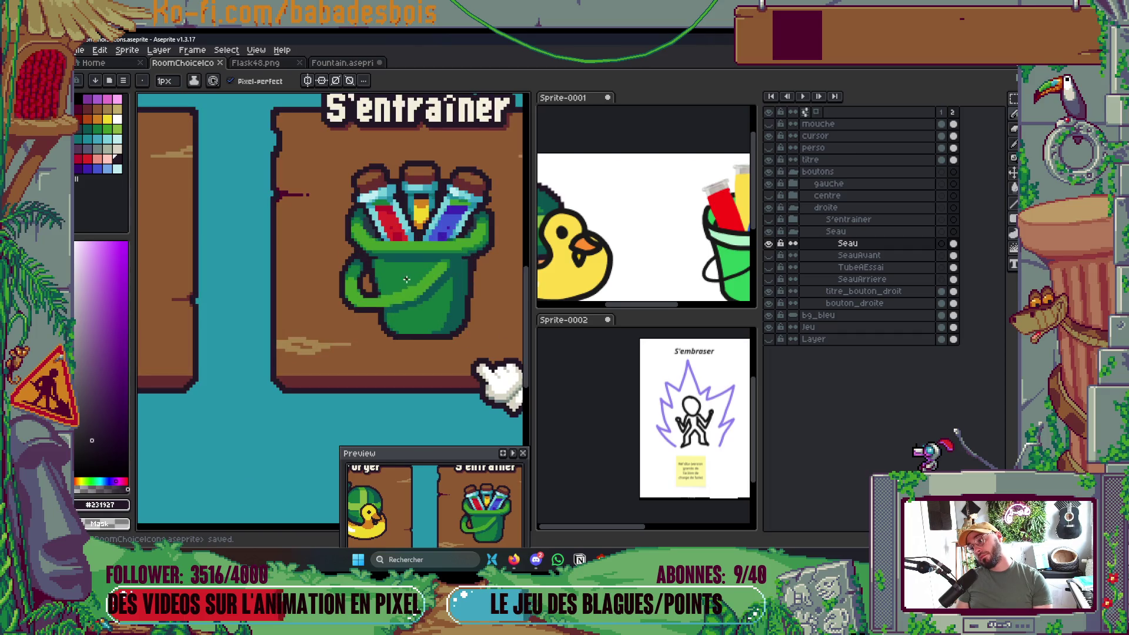
pyautogui.scroll(2, 408, 279)
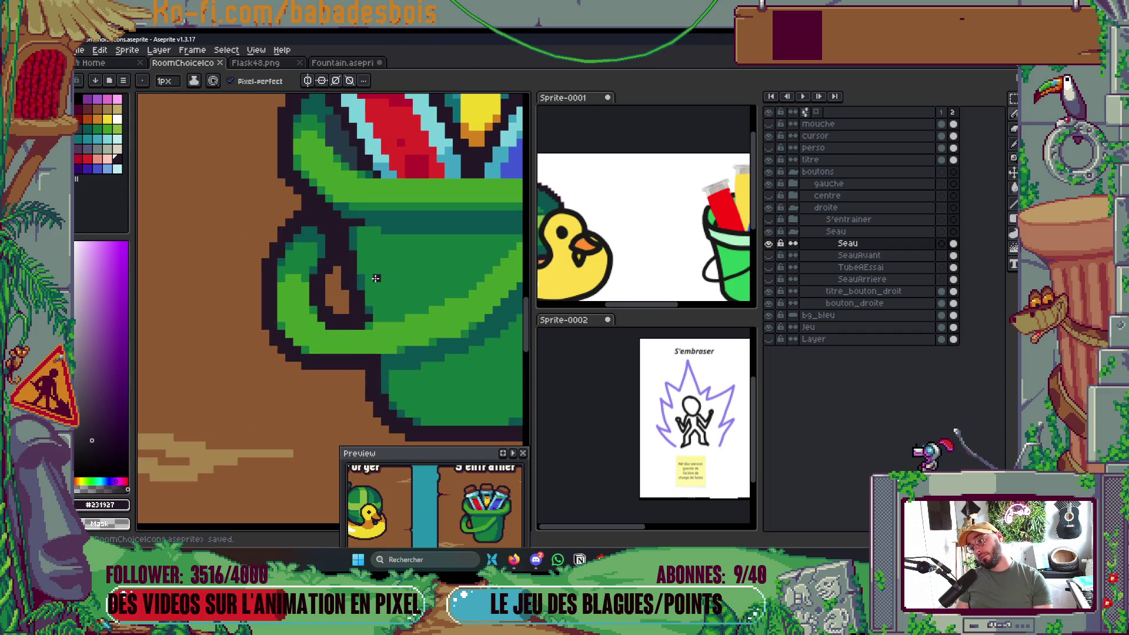
pyautogui.click(342, 285)
pyautogui.scroll(-4, 342, 285)
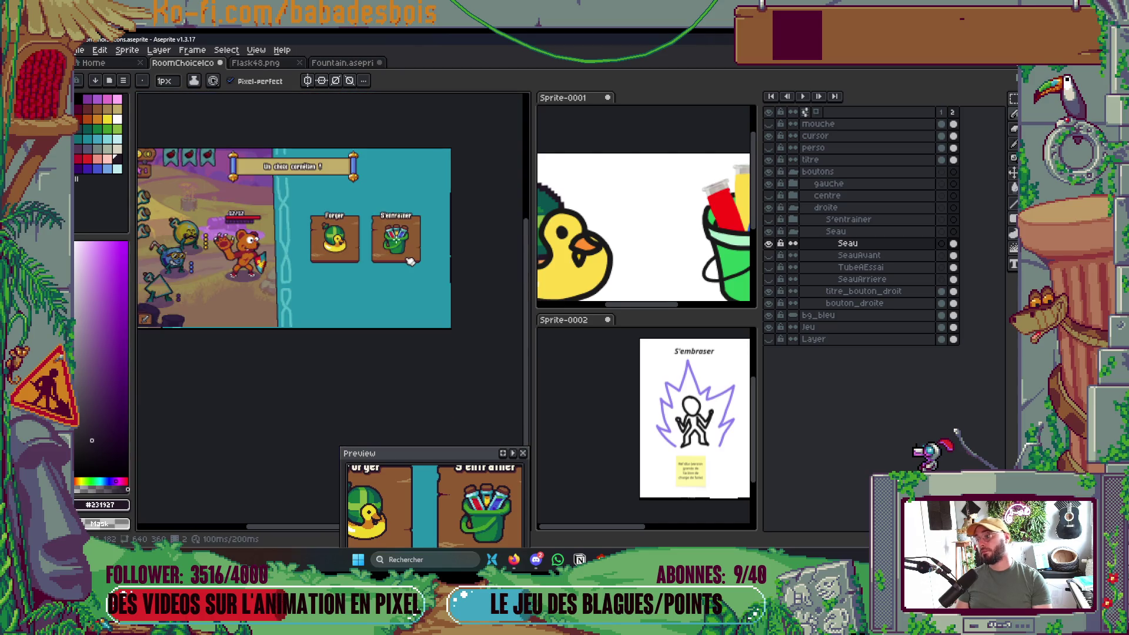
pyautogui.scroll(2, 412, 253)
pyautogui.press('v')
pyautogui.hotkey('ctrl', 's')
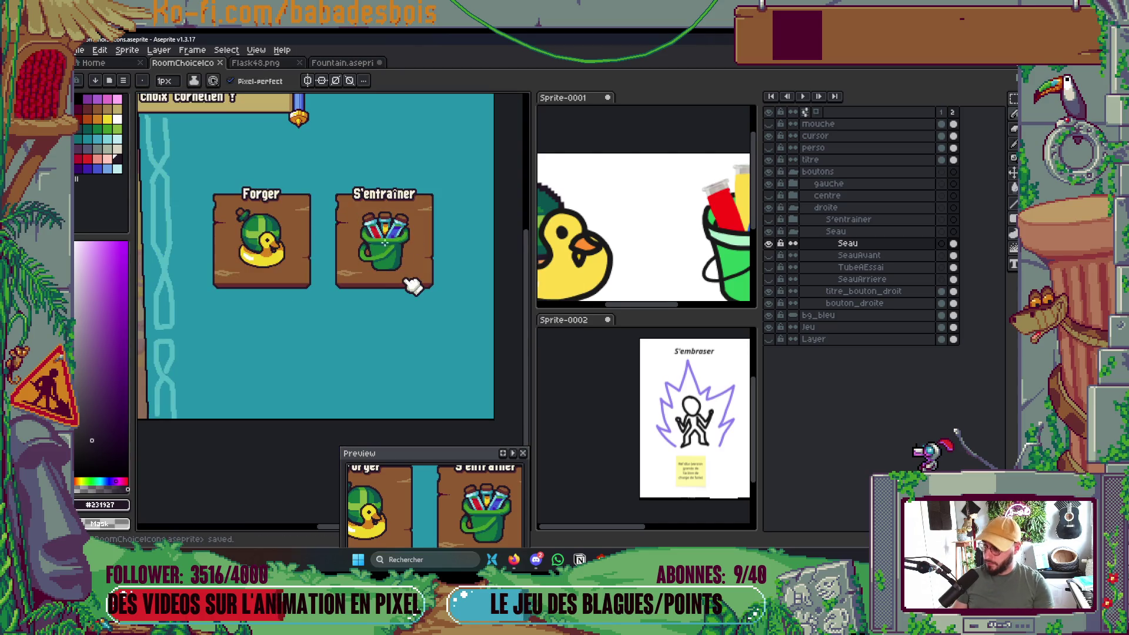
# Return to the pencil and pan the view to show the title banner.
pyautogui.scroll(5, 382, 253)
pyautogui.press('b')
pyautogui.scroll(-5, 293, 316)
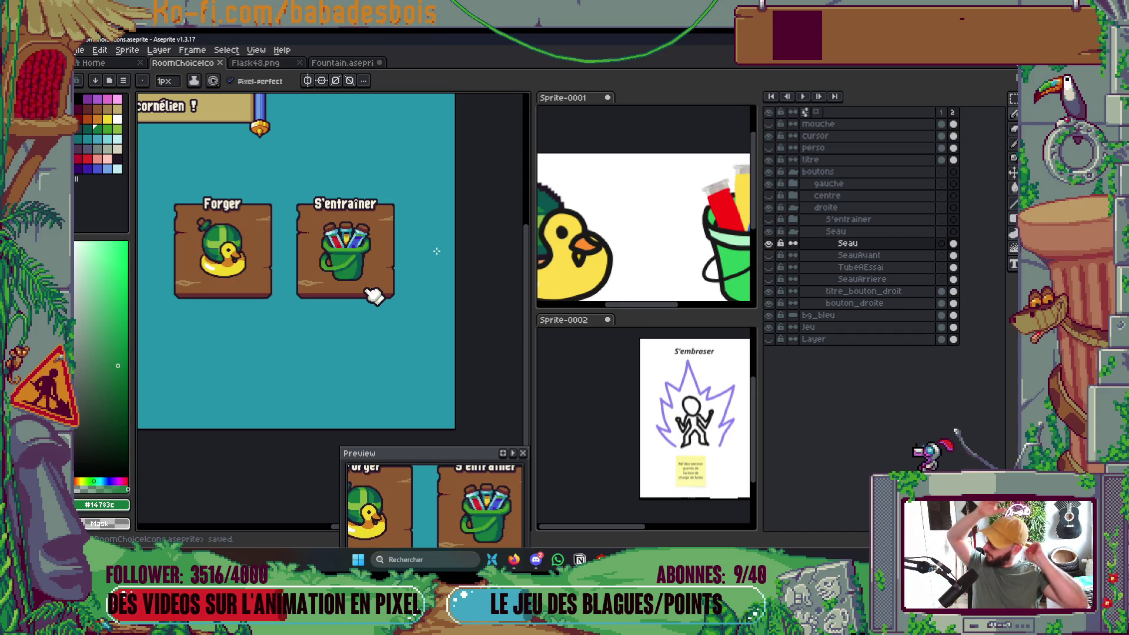
pyautogui.moveTo(436, 251); pyautogui.dragTo(533, 279)
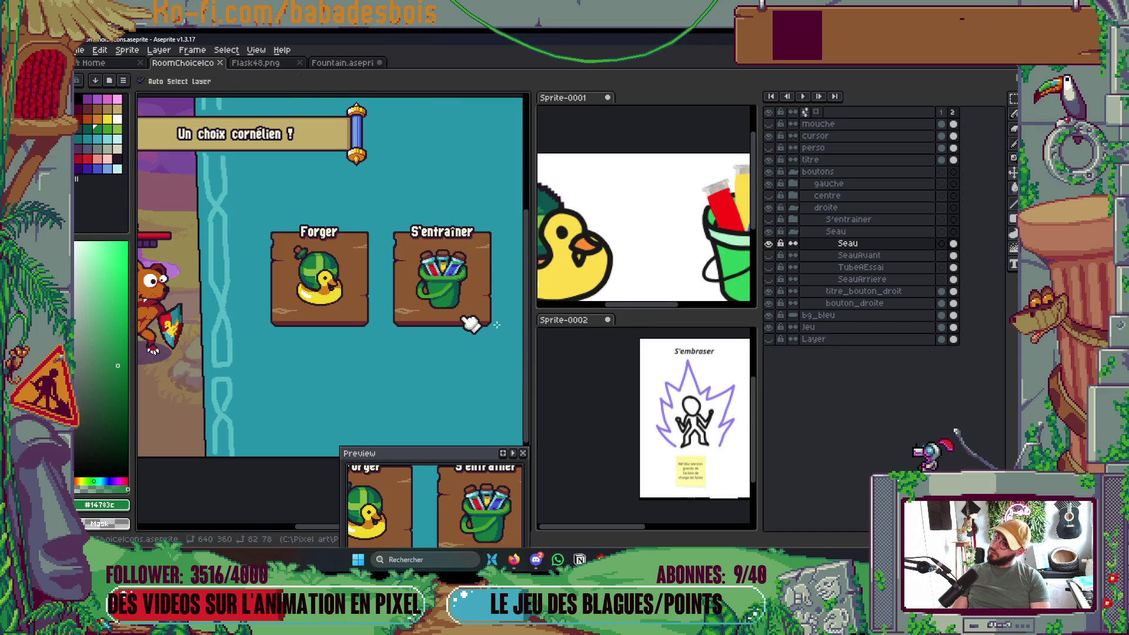
# Collapse the Seau group and briefly toggle the S'entrainer layer to check it.
pyautogui.click(794, 231)
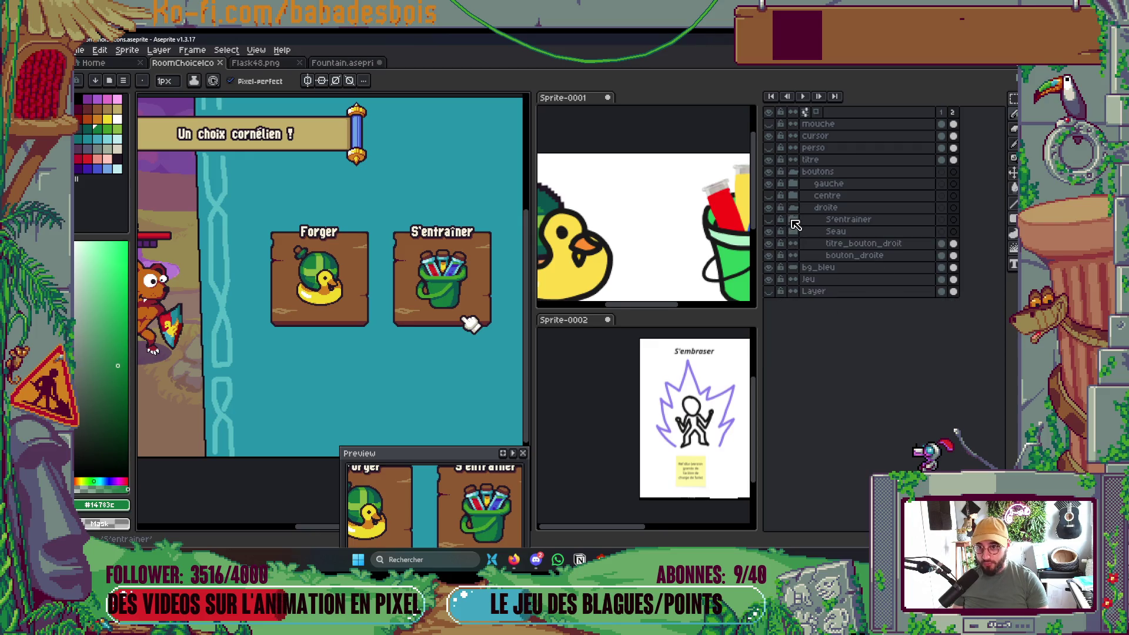
pyautogui.click(768, 218)
pyautogui.click(768, 219)
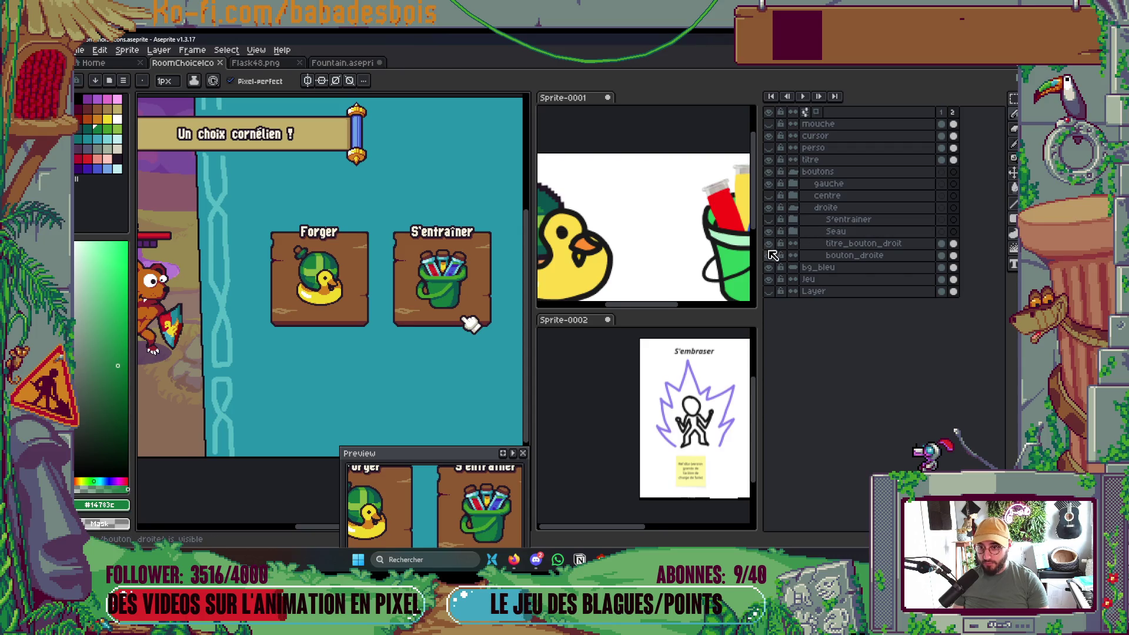
# Hide the Gourde duck, show the Forger anvil artwork, and add a third animation frame.
pyautogui.click(793, 184)
pyautogui.click(793, 196)
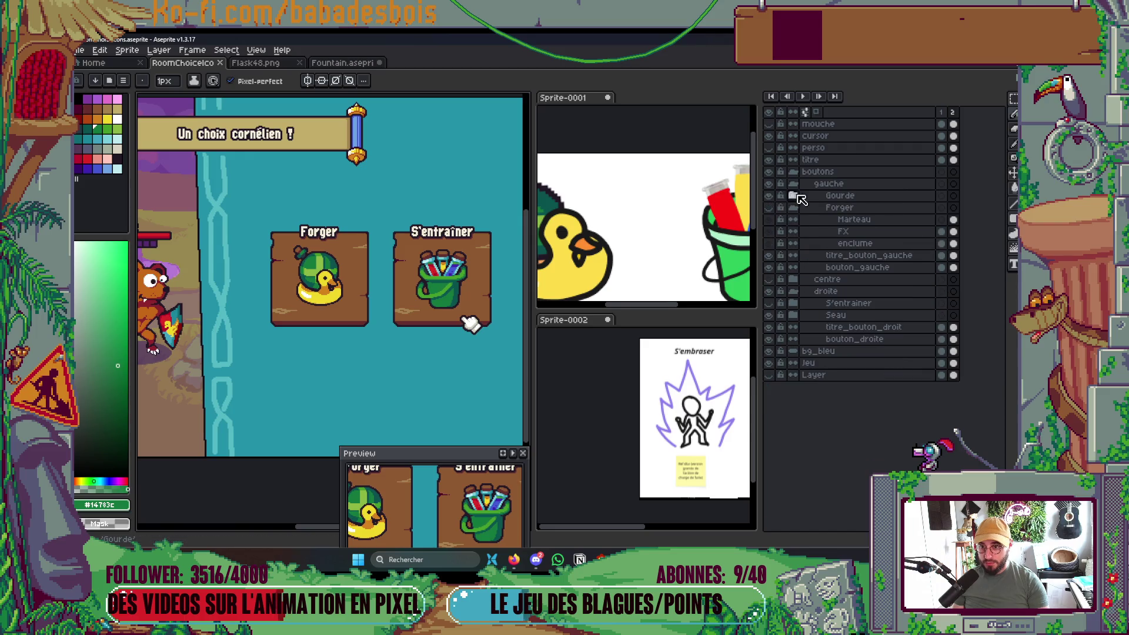
pyautogui.click(768, 196)
pyautogui.click(768, 208)
pyautogui.click(793, 208)
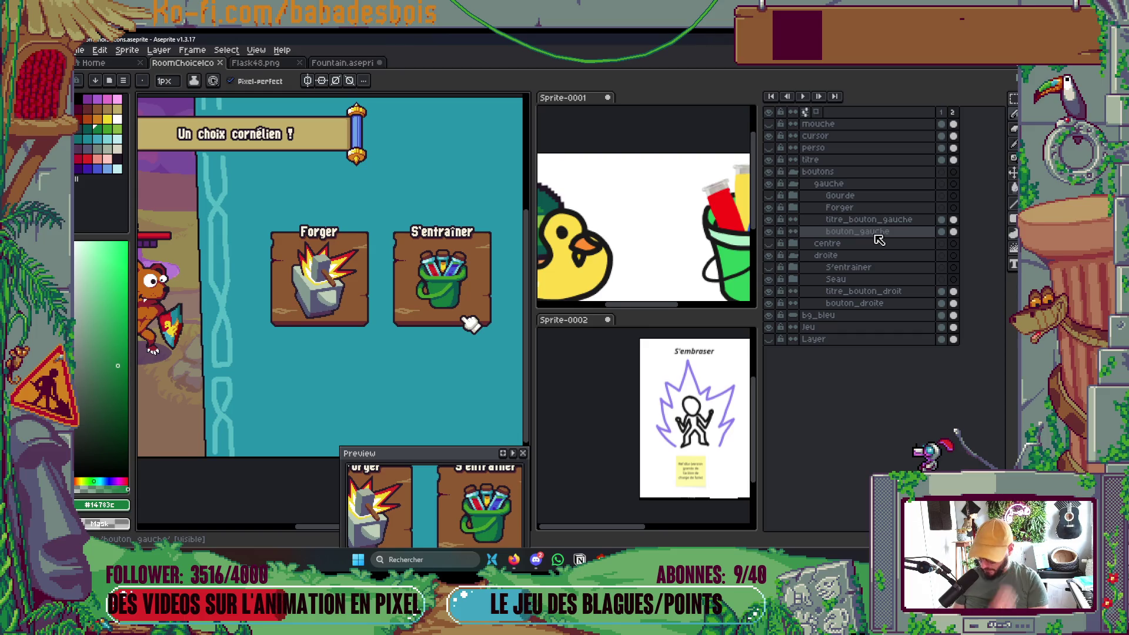
pyautogui.hotkey('alt', 'n')
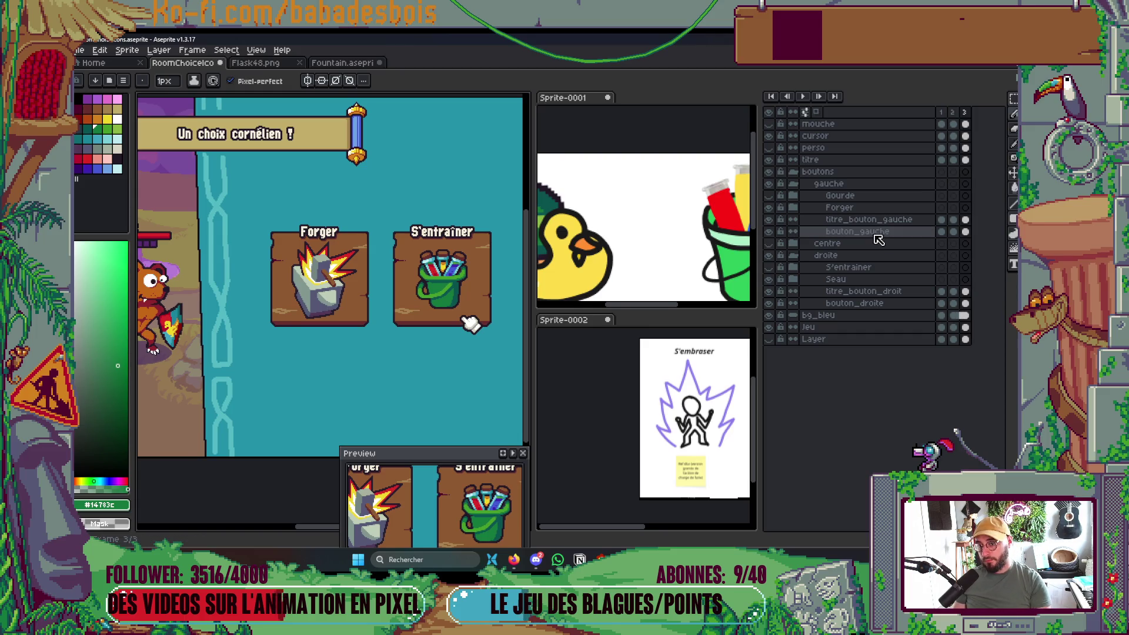
pyautogui.scroll(3, 306, 297)
# On the enclume layer, extend the anvil's shadow grey with 2px lines and a fill to its right.
pyautogui.press('v')
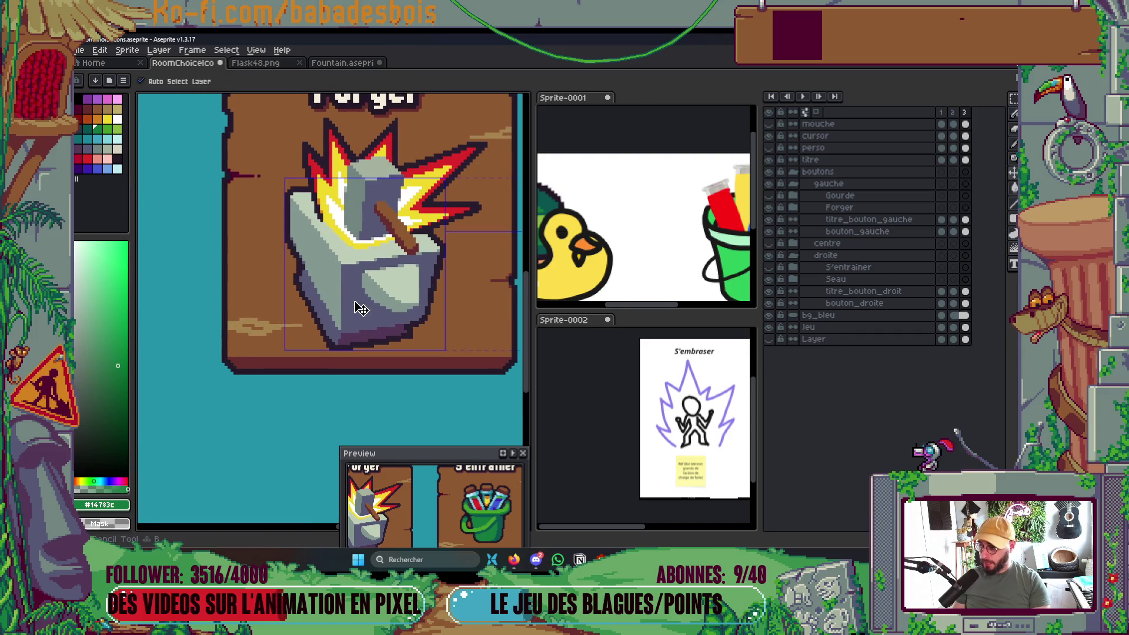
pyautogui.click(360, 308)
pyautogui.press('b')
pyautogui.scroll(-2, 353, 301)
pyautogui.scroll(1, 354, 299)
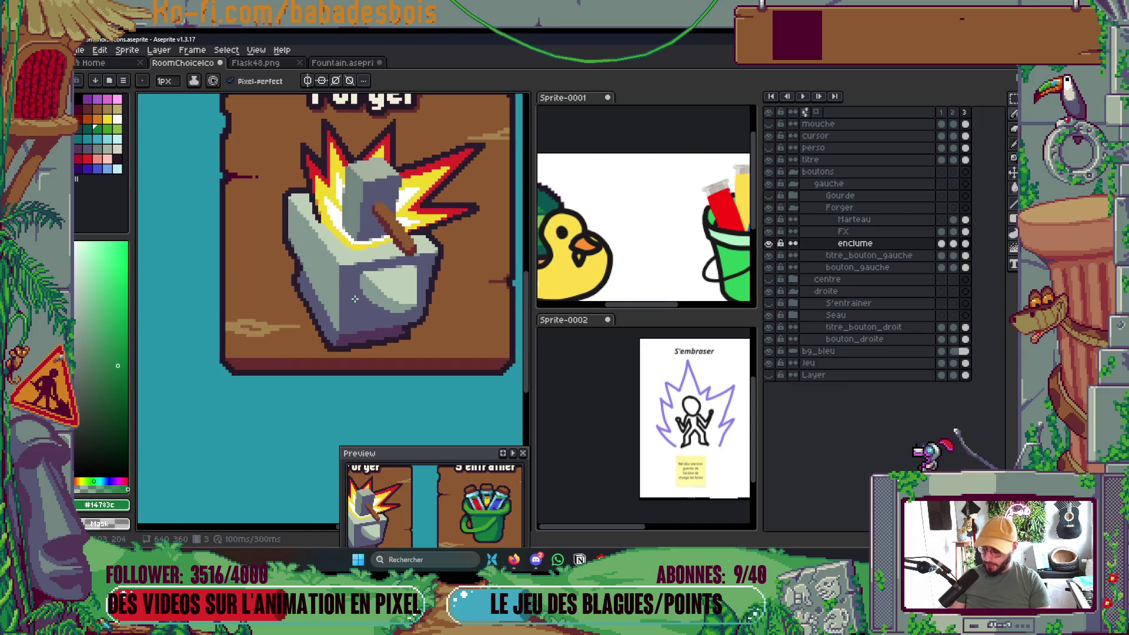
pyautogui.keyDown('alt'); pyautogui.click(359, 293); pyautogui.keyUp('alt')
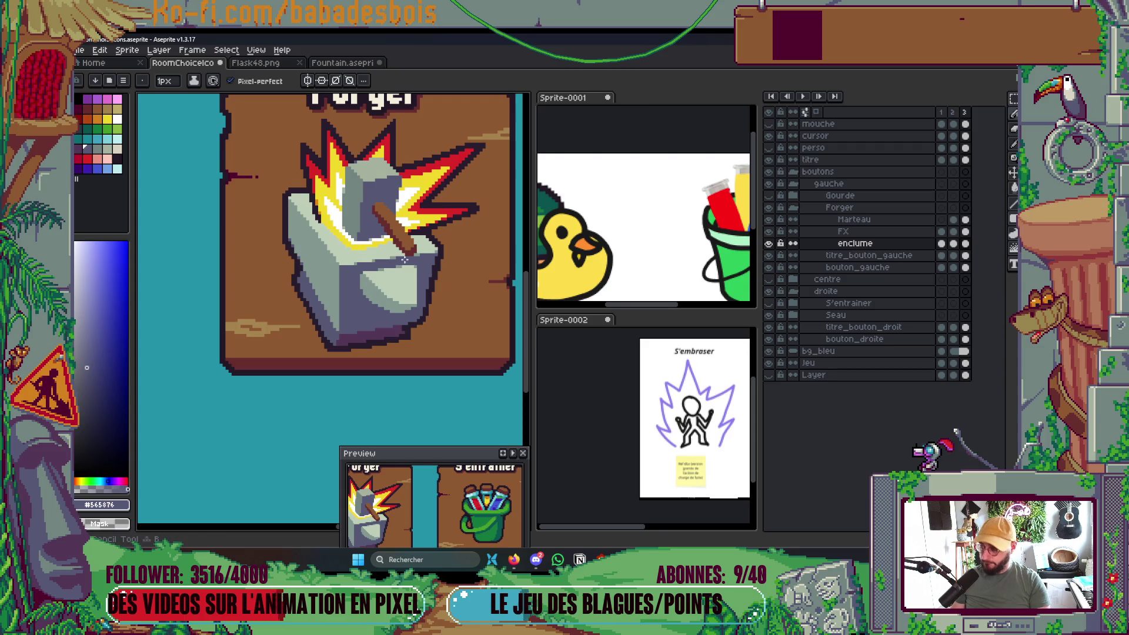
pyautogui.press('+')
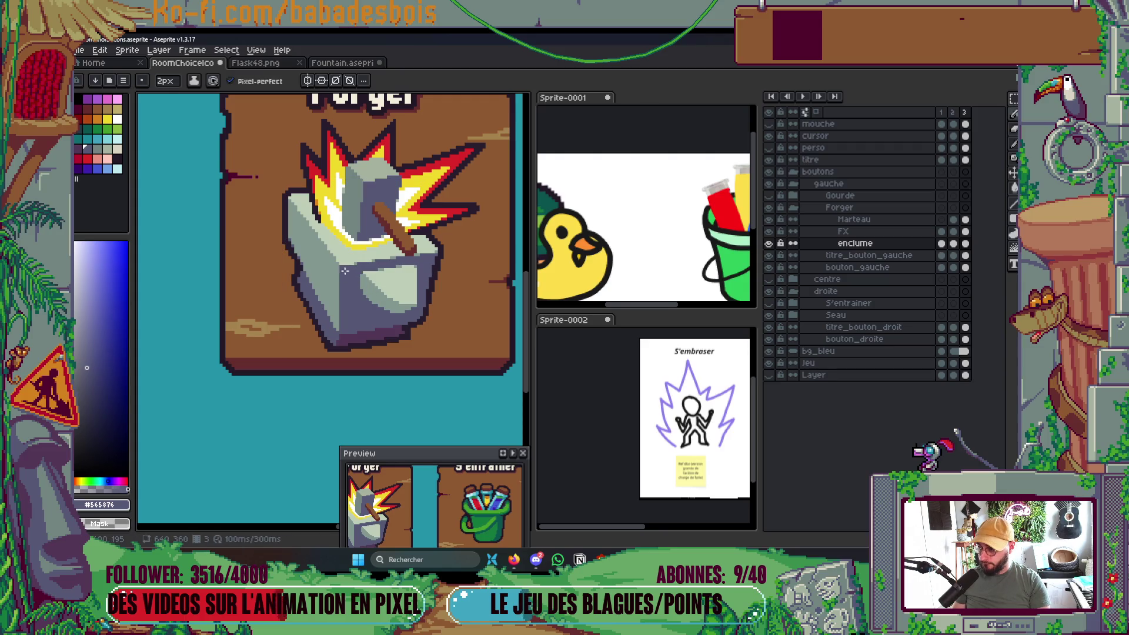
pyautogui.keyDown('shift'); pyautogui.click(500, 245); pyautogui.keyUp('shift')
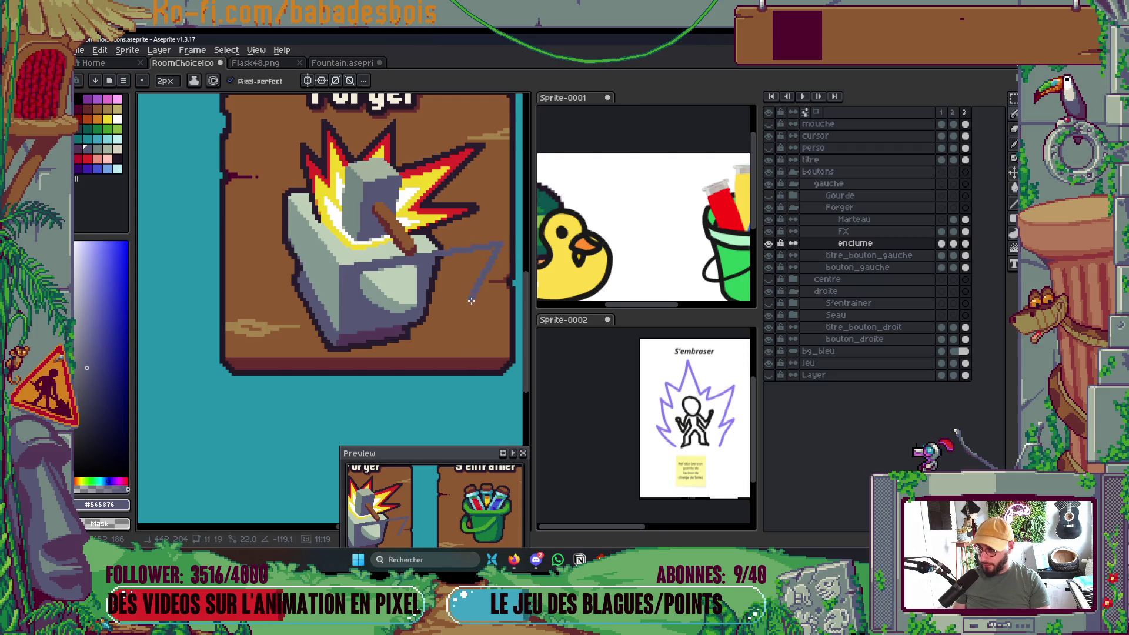
pyautogui.keyDown('shift'); pyautogui.click(475, 311); pyautogui.keyUp('shift')
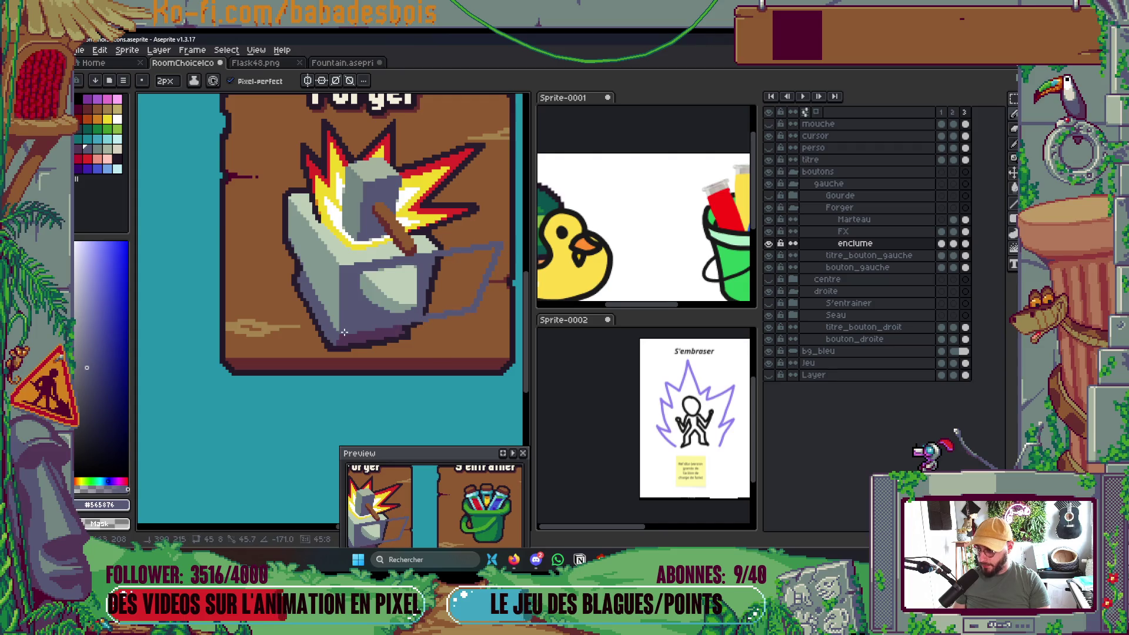
pyautogui.press('g')
pyautogui.click(482, 286)
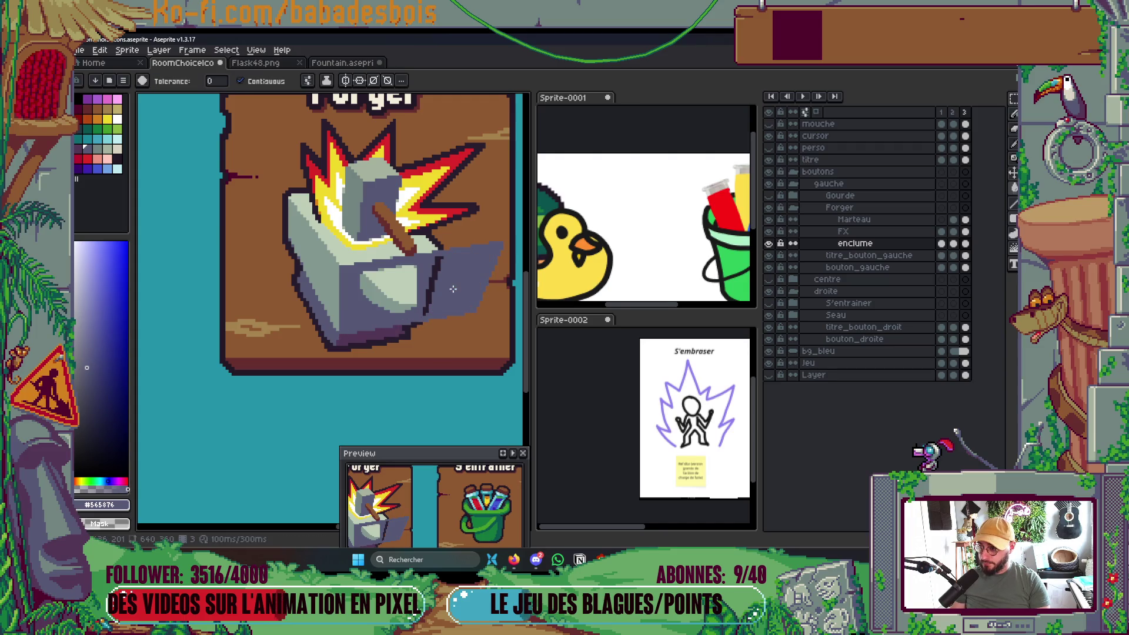
pyautogui.press('b')
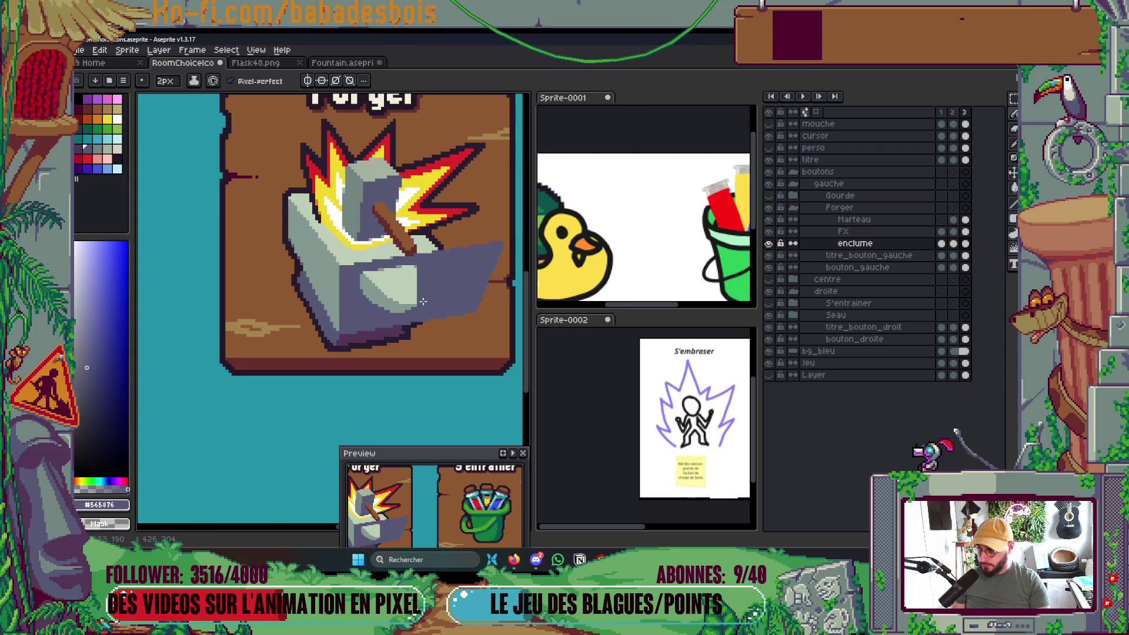
# Draw a 3px light highlight stroke across the anvil top.
pyautogui.scroll(-3, 449, 269)
pyautogui.scroll(3, 449, 268)
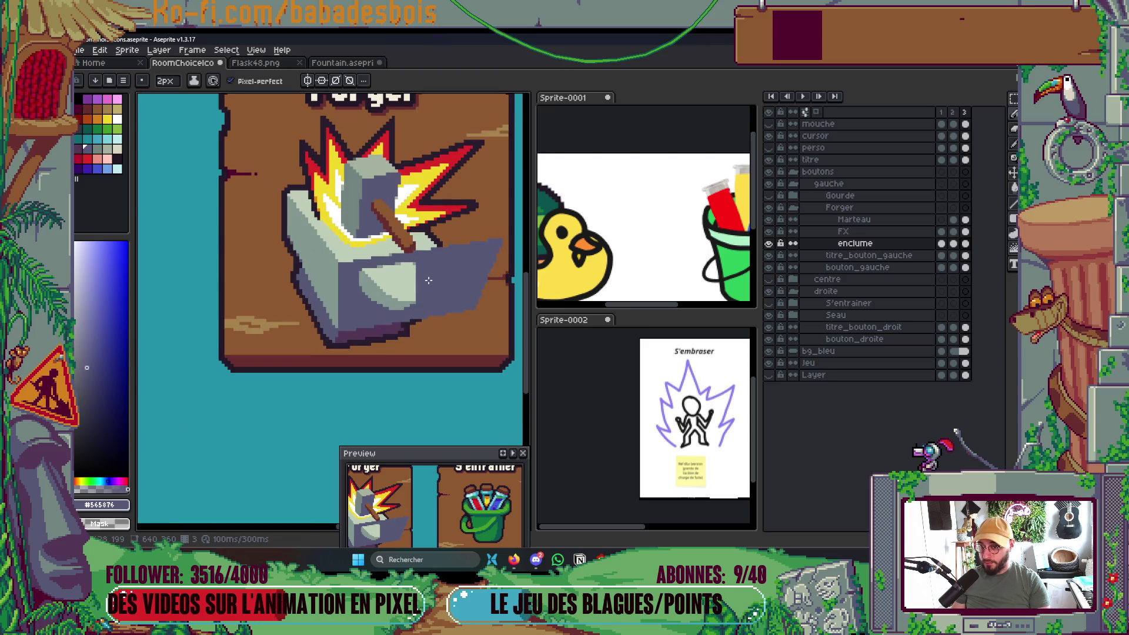
pyautogui.press('+')
pyautogui.moveTo(365, 282)
pyautogui.mouseDown()
pyautogui.moveTo(371, 270)
pyautogui.moveTo(411, 265)
pyautogui.moveTo(377, 301)
pyautogui.mouseUp()
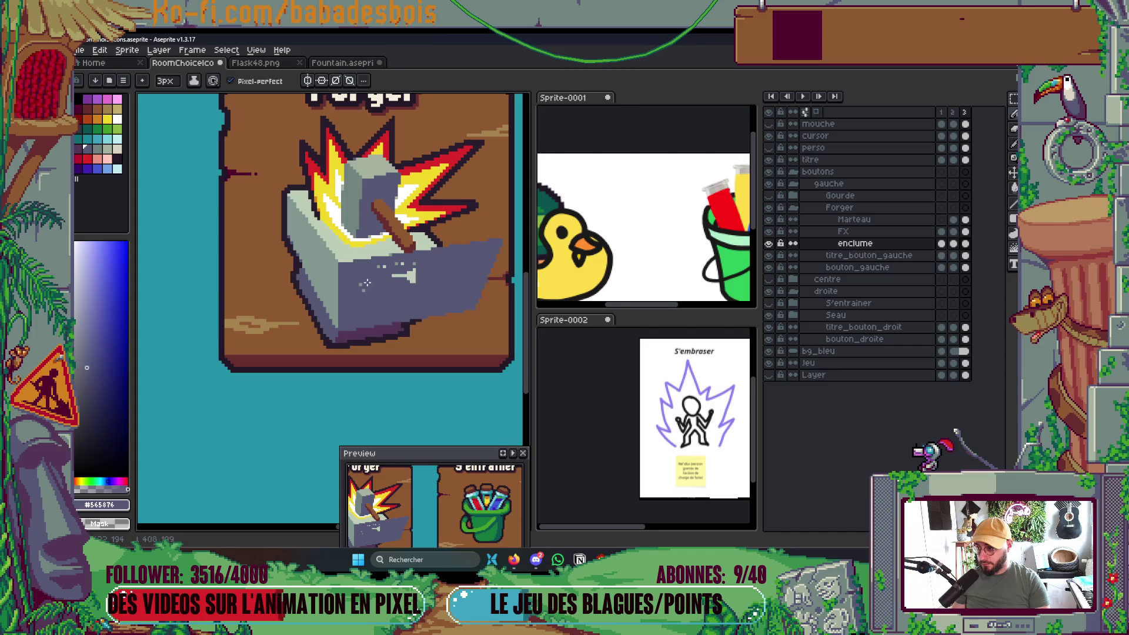
pyautogui.scroll(2, 404, 280)
# On the enclume layer, pick the dark outline colour and outline the anvil's left face at 2px.
pyautogui.press('v')
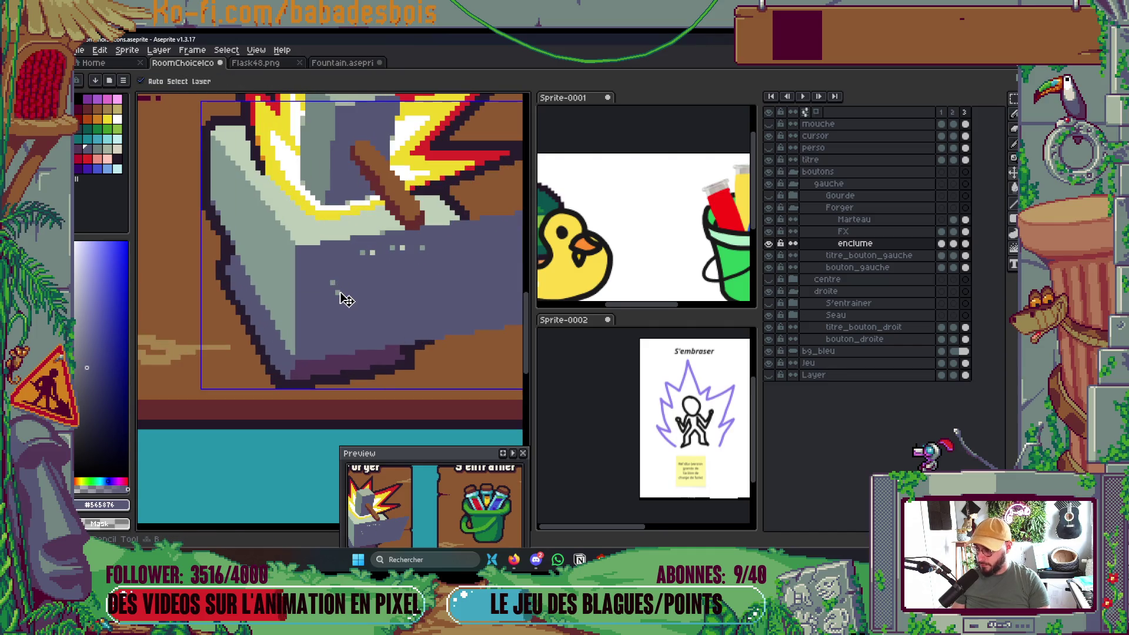
pyautogui.keyDown('ctrl'); pyautogui.click(341, 297); pyautogui.keyUp('ctrl')
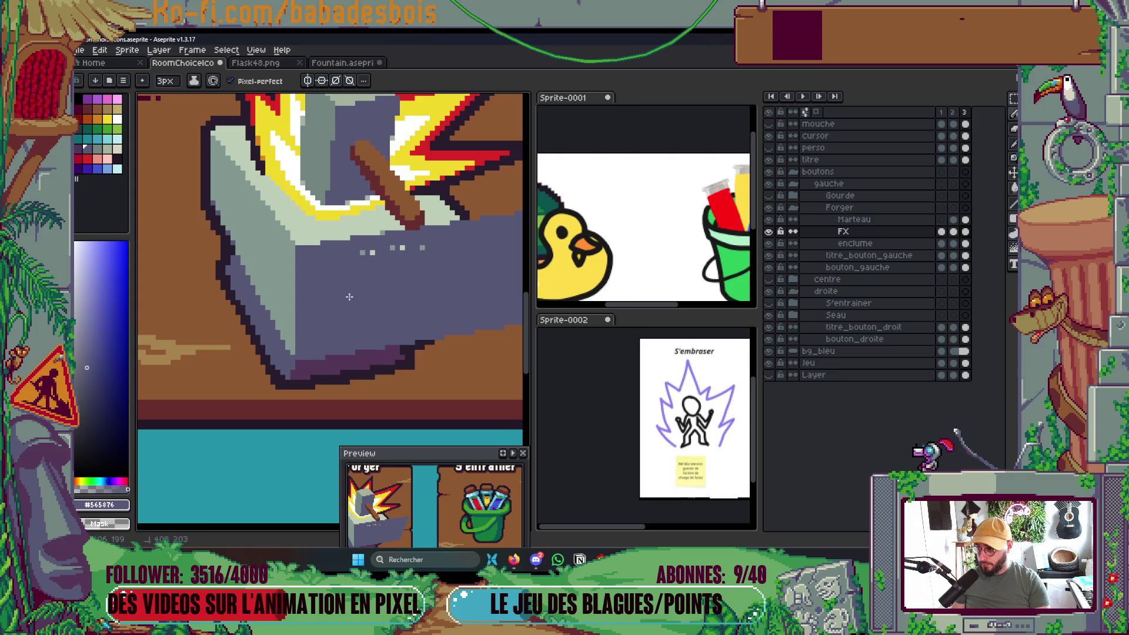
pyautogui.keyDown('ctrl'); pyautogui.click(422, 253); pyautogui.keyUp('ctrl')
pyautogui.scroll(-4, 429, 259)
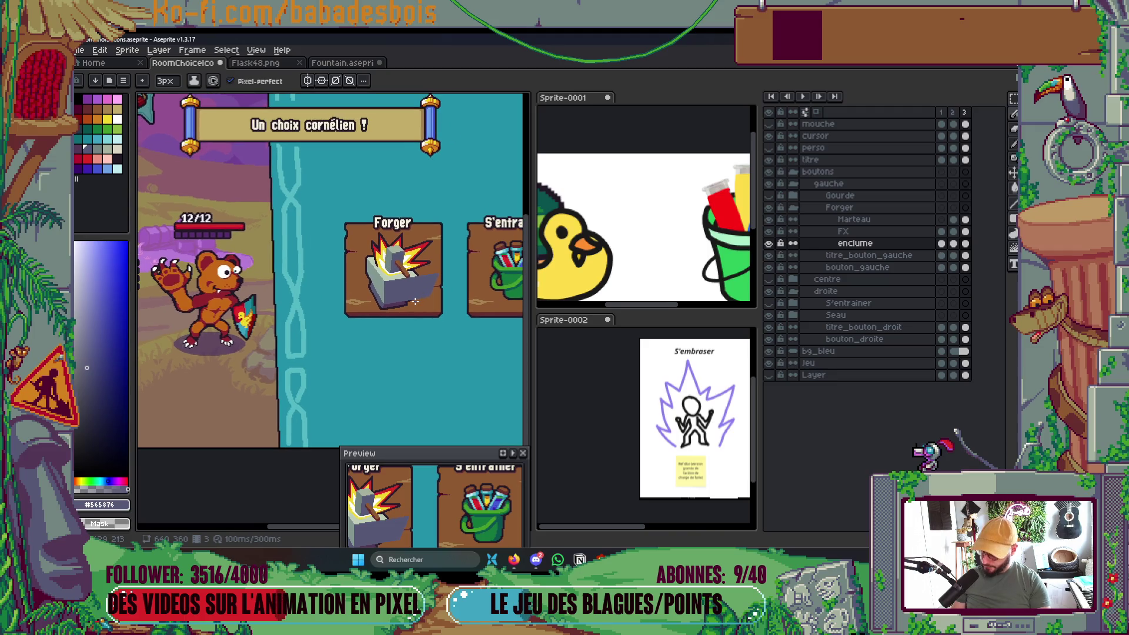
pyautogui.scroll(3, 415, 301)
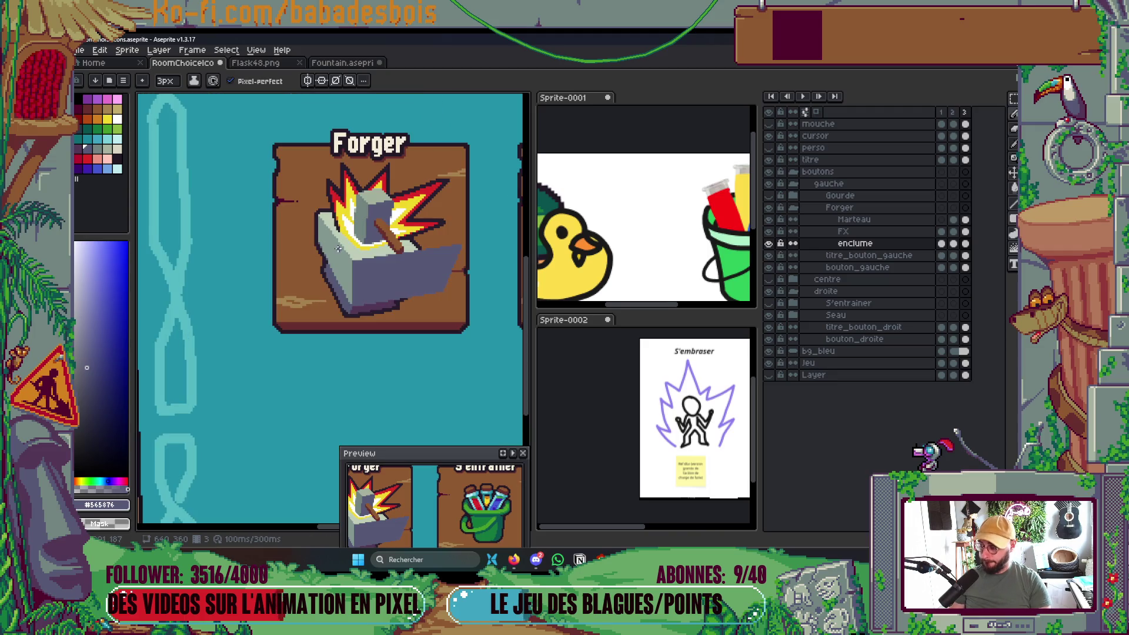
pyautogui.scroll(1, 322, 246)
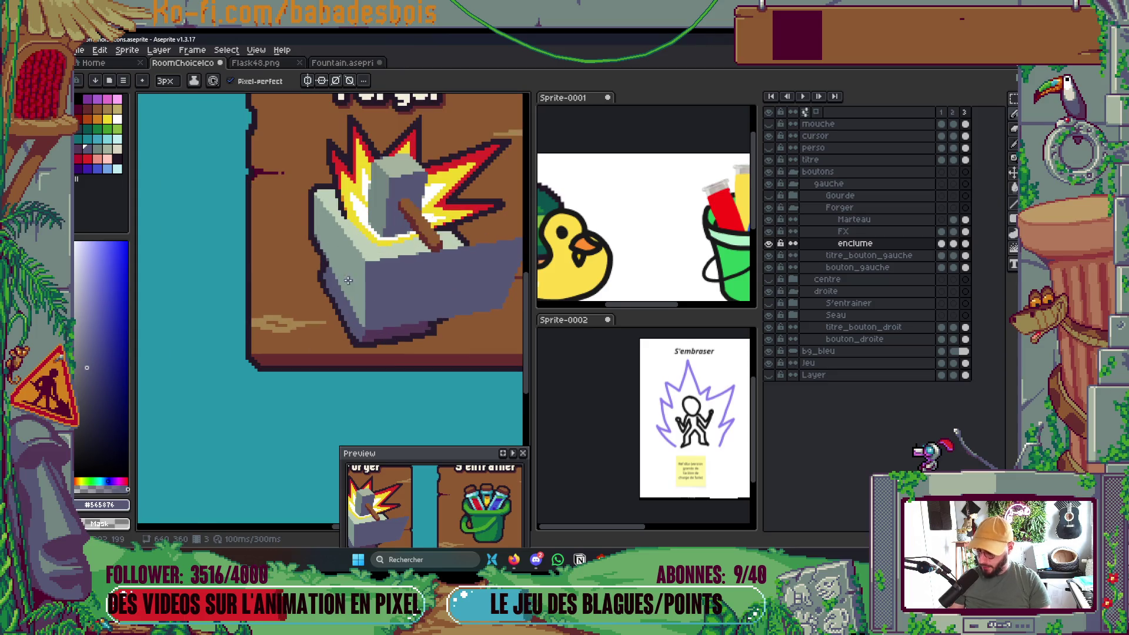
pyautogui.keyDown('alt'); pyautogui.click(318, 222); pyautogui.keyUp('alt')
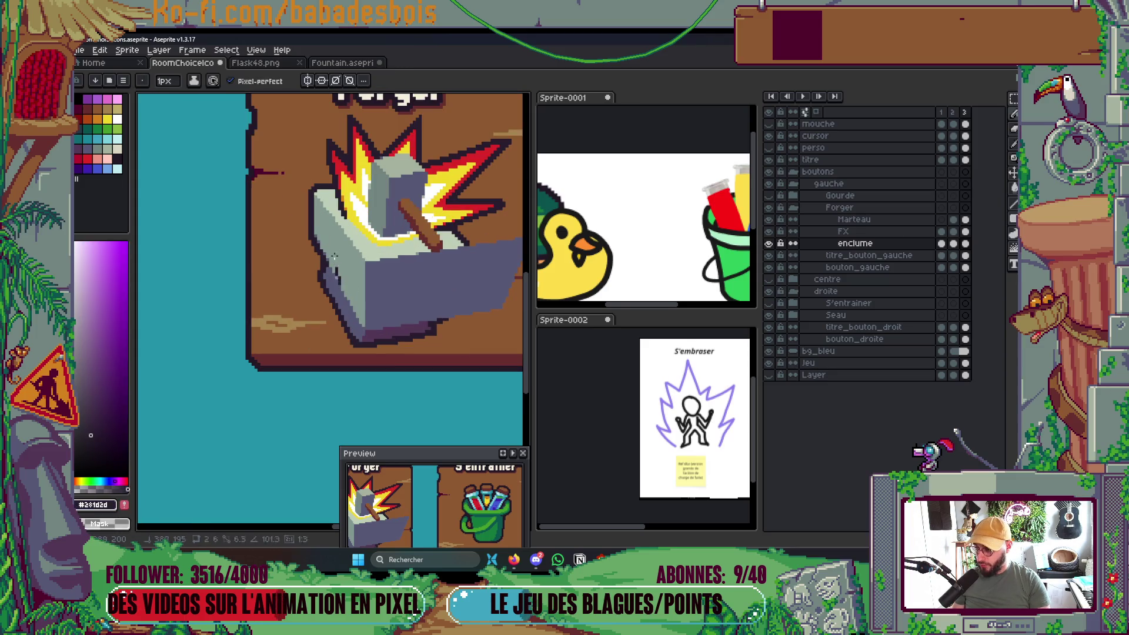
pyautogui.press('ctrl')
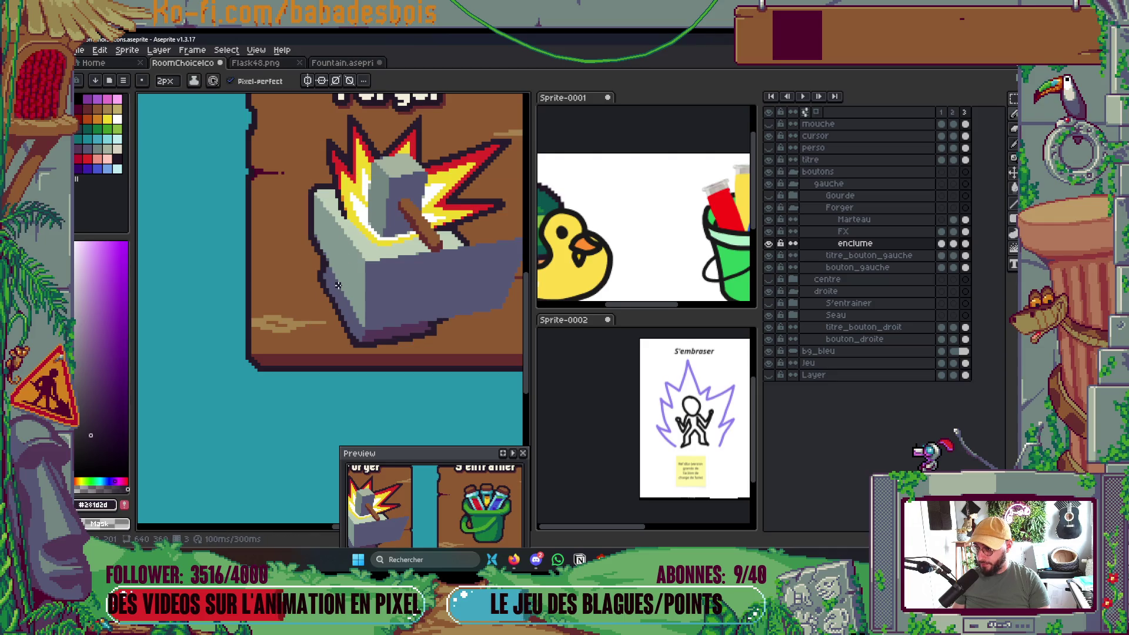
pyautogui.moveTo(337, 280); pyautogui.dragTo(335, 225)
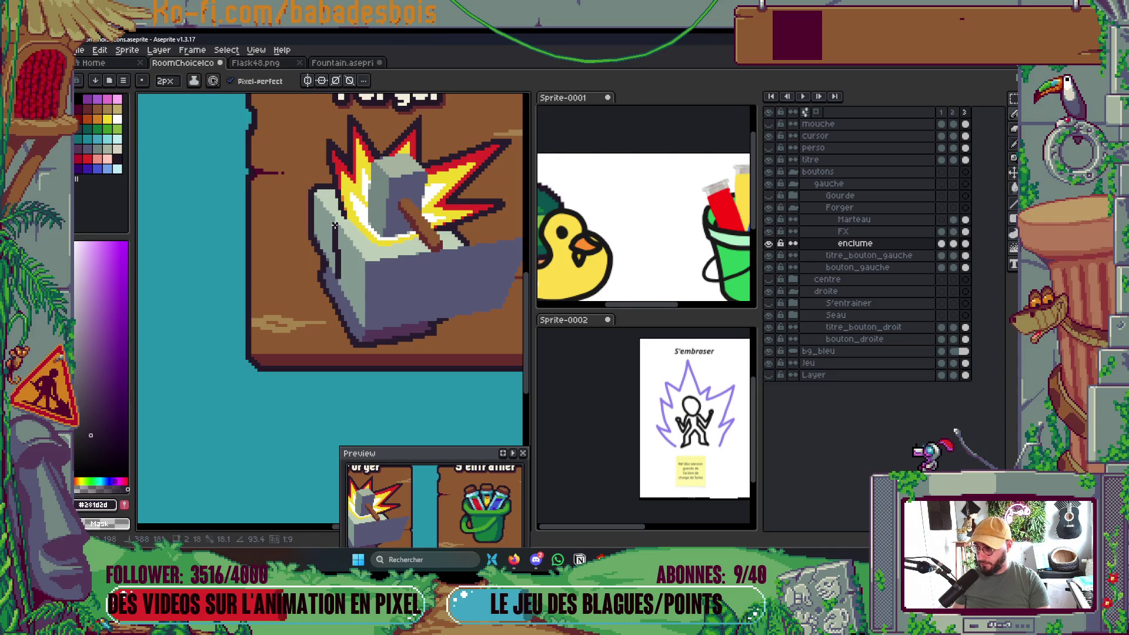
# Outline the flame spike and the anvil's right side, redraw the left edge darker, and hide Marteau.
pyautogui.scroll(3, 353, 282)
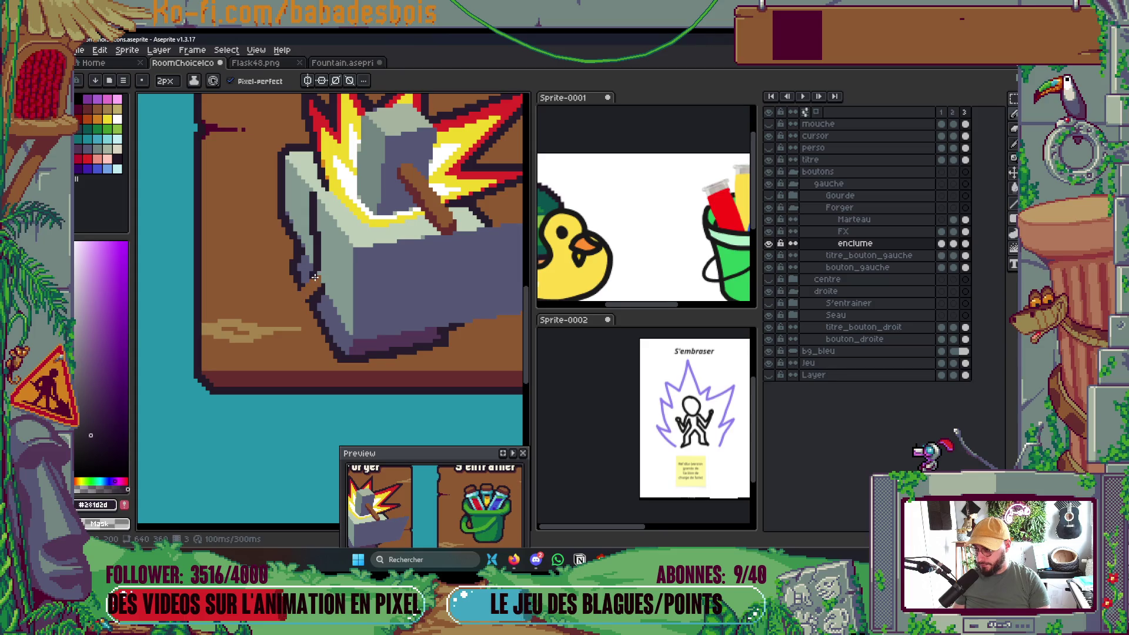
pyautogui.scroll(1, 317, 229)
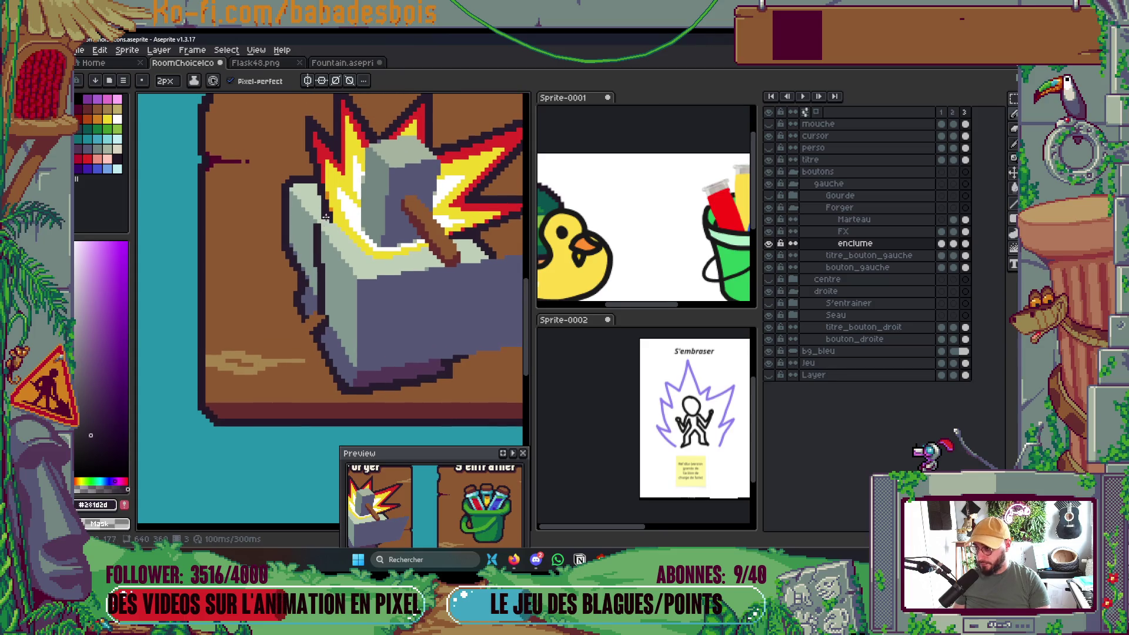
pyautogui.hscroll(5, 323, 225)
pyautogui.moveTo(350, 193); pyautogui.dragTo(405, 190)
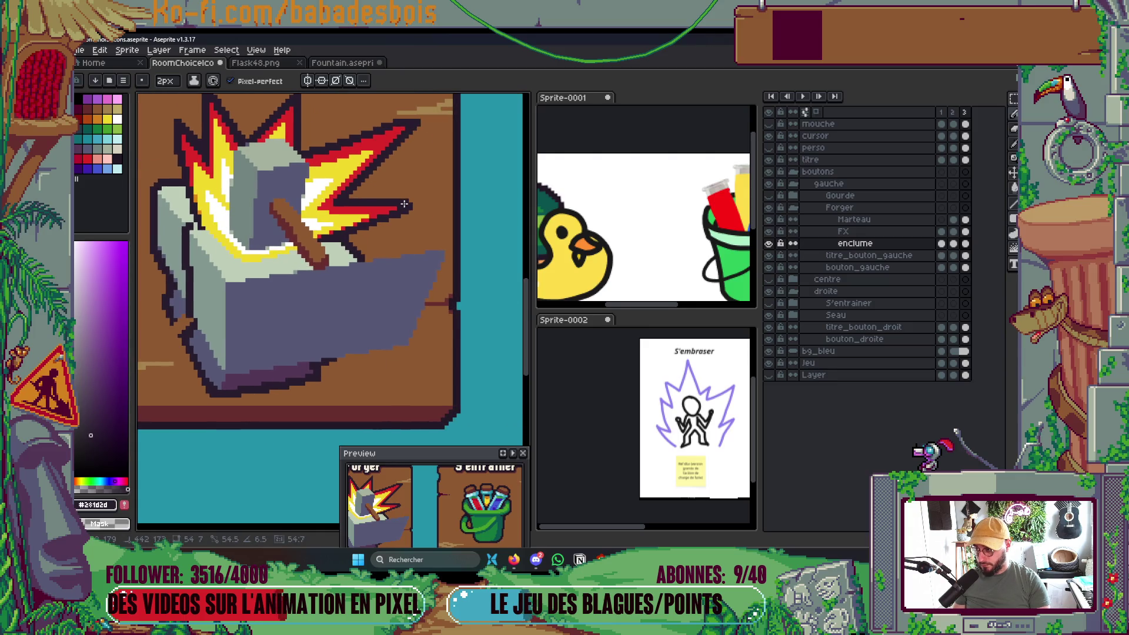
pyautogui.keyDown('shift'); pyautogui.click(447, 252); pyautogui.keyUp('shift')
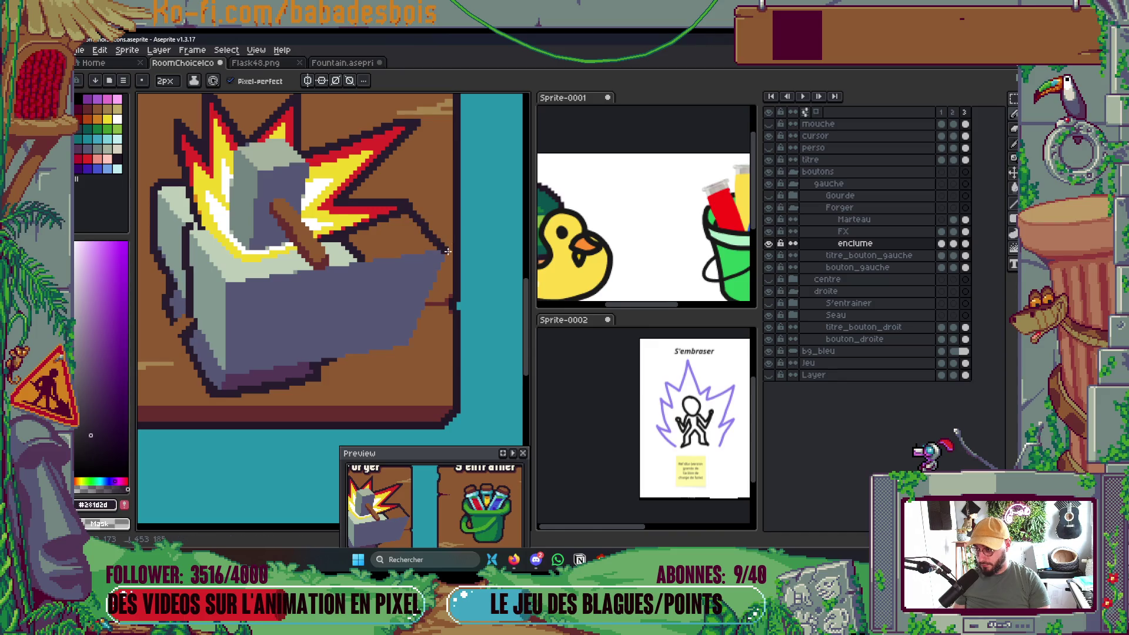
pyautogui.keyDown('shift'); pyautogui.click(409, 345); pyautogui.keyUp('shift')
pyautogui.hscroll(-1, 390, 357)
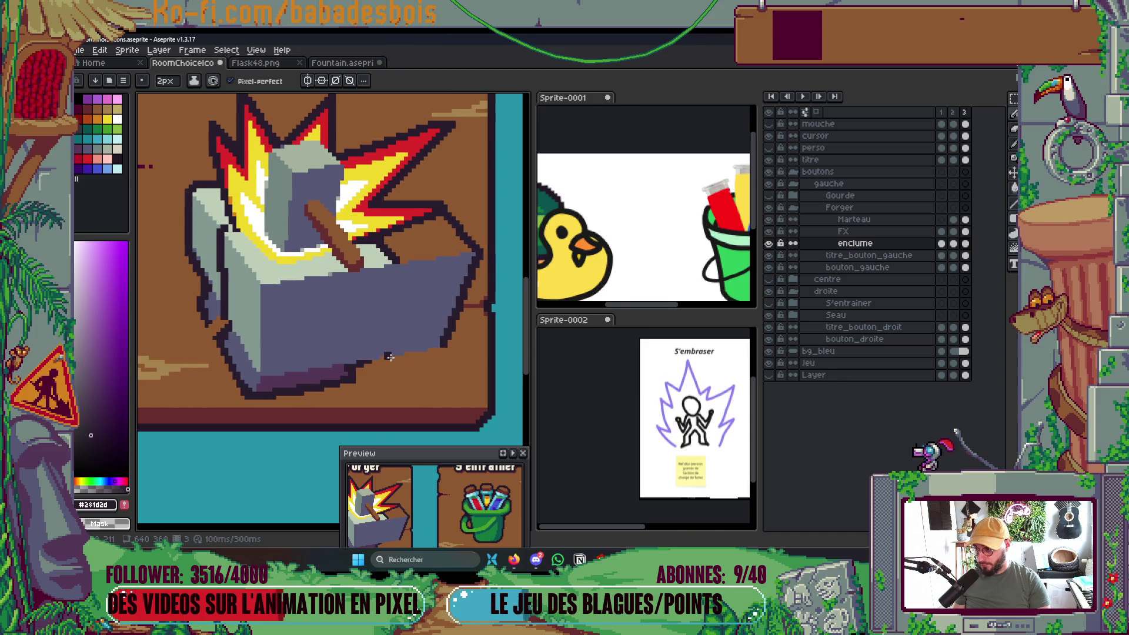
pyautogui.moveTo(205, 256)
pyautogui.mouseDown()
pyautogui.moveTo(199, 294)
pyautogui.moveTo(194, 194)
pyautogui.mouseUp()
pyautogui.press('g')
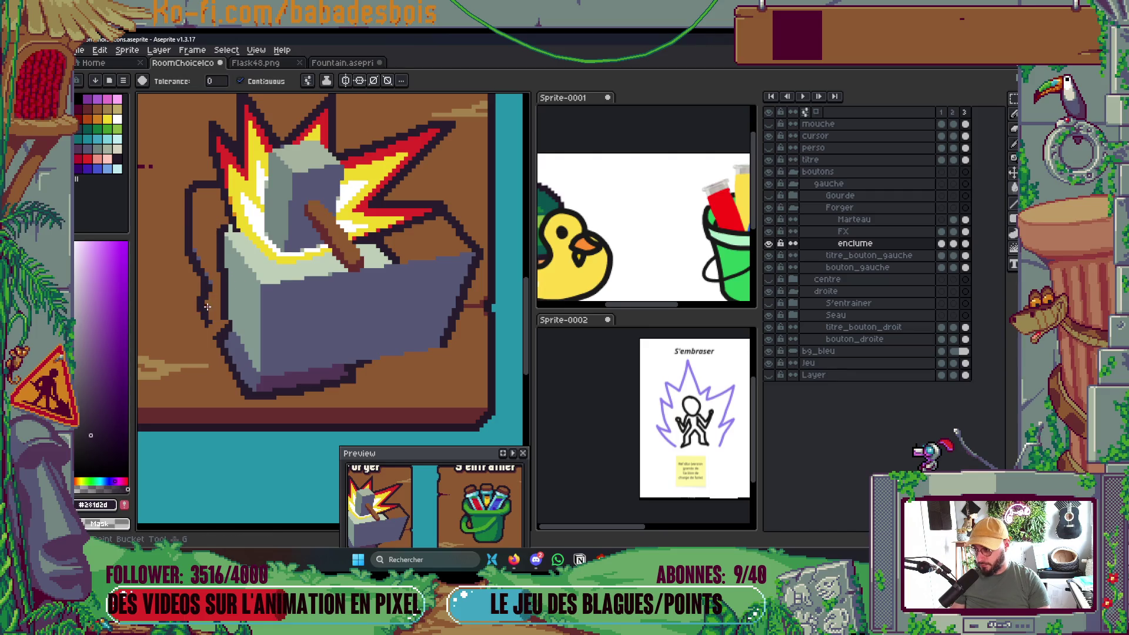
pyautogui.press('b')
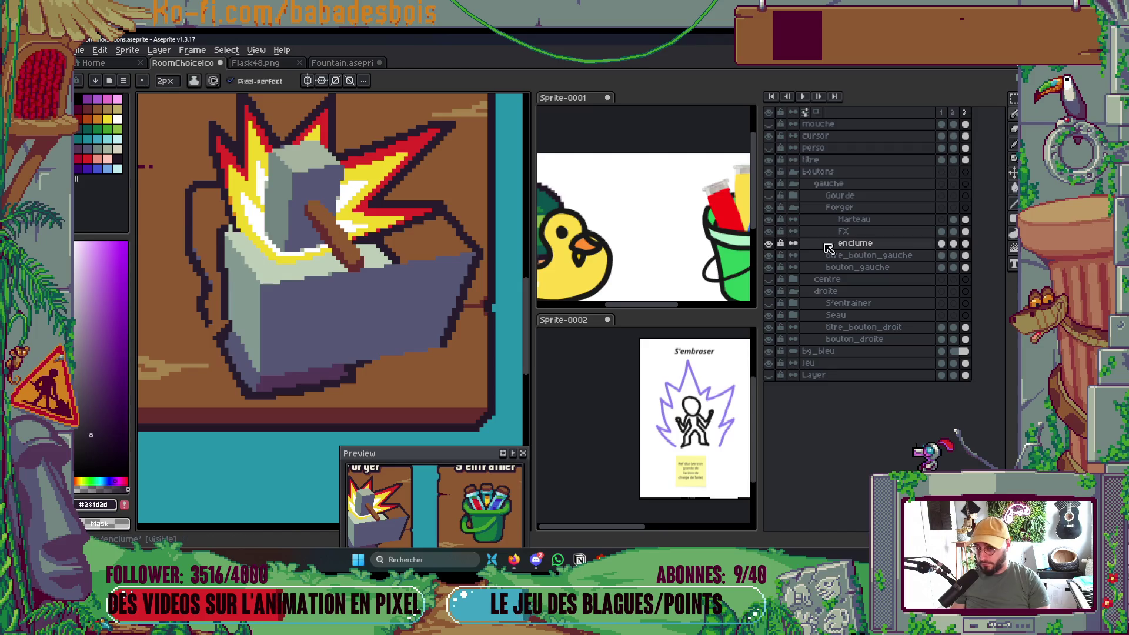
pyautogui.click(768, 219)
# Hide the FX layer and fill away the stray hammer-handle outline and diagonal line with the light anvil-top colour.
pyautogui.click(768, 231)
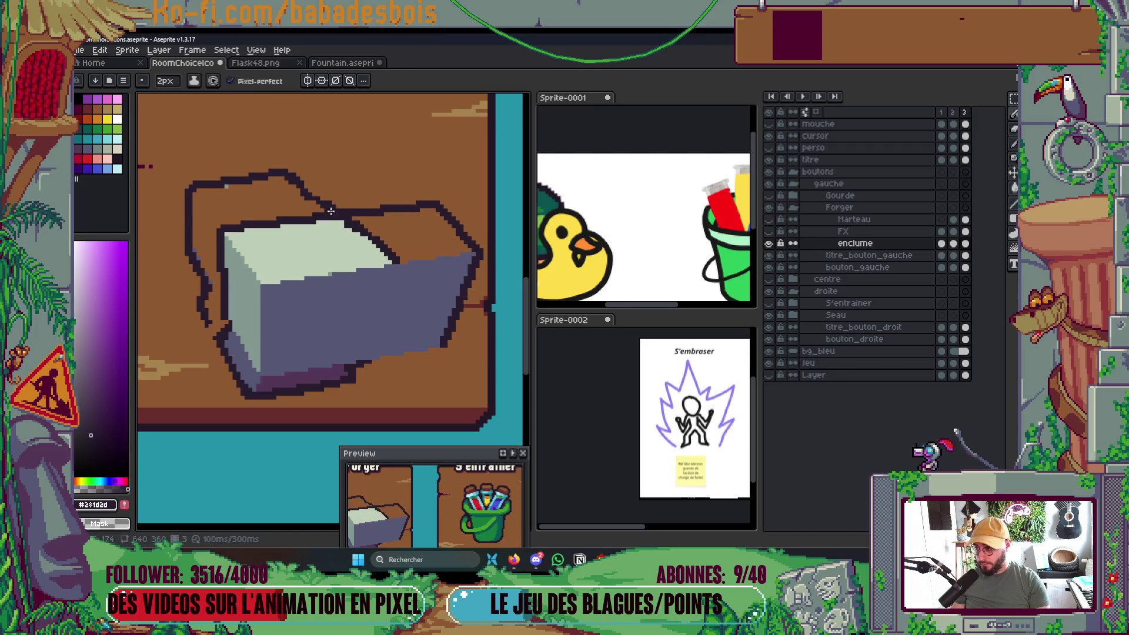
pyautogui.press('g')
pyautogui.click(308, 194)
pyautogui.press('b')
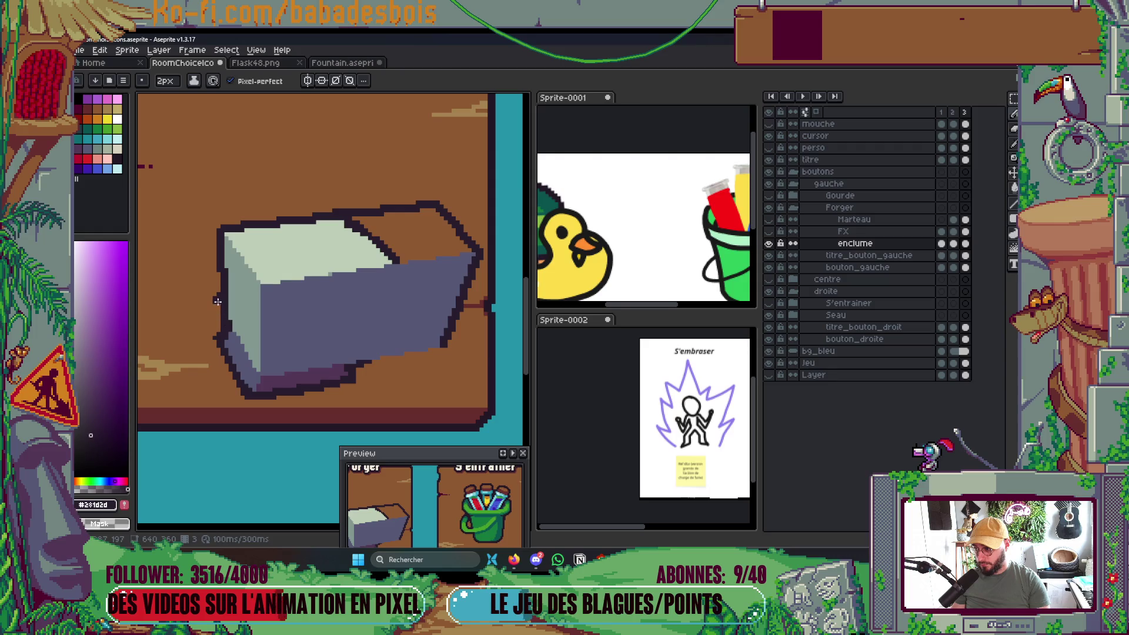
pyautogui.scroll(1, 223, 318)
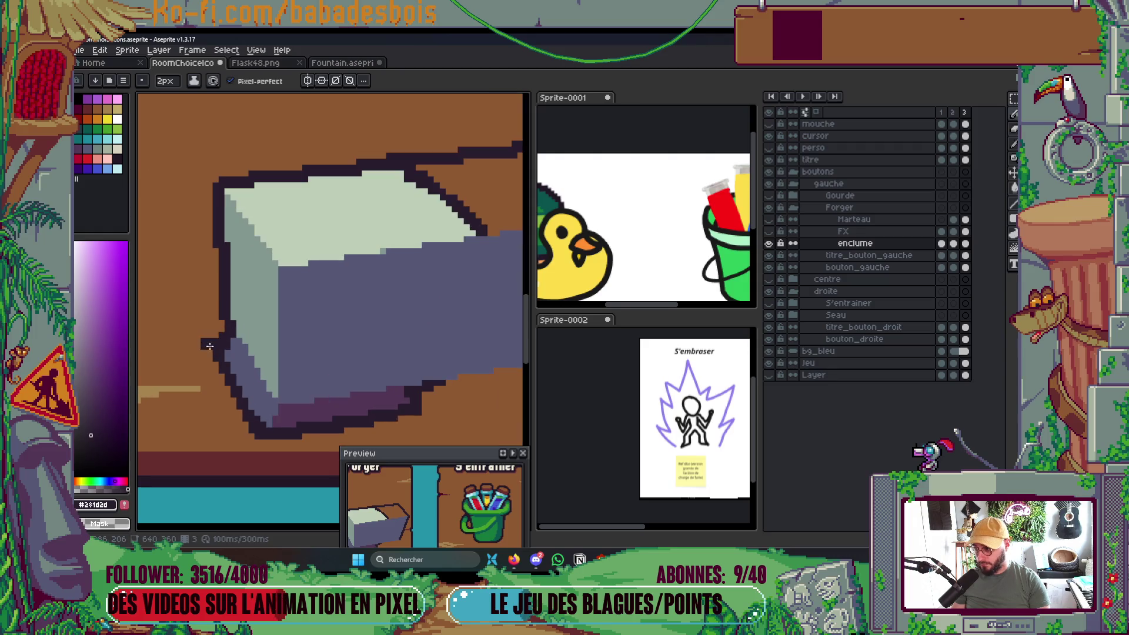
pyautogui.scroll(-3, 209, 346)
pyautogui.scroll(2, 224, 284)
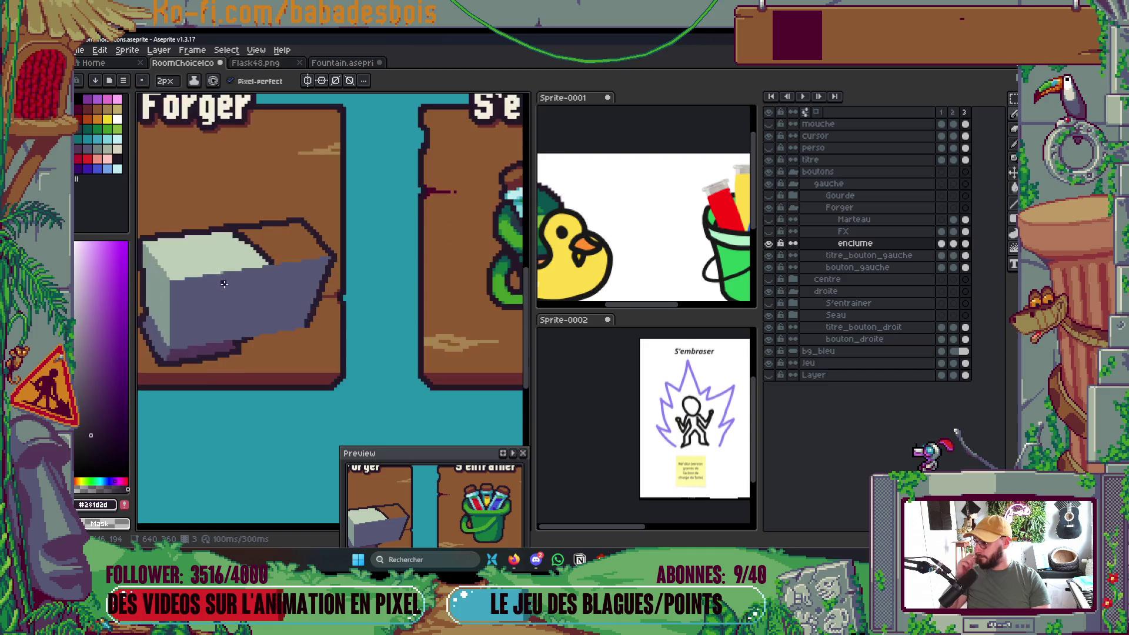
pyautogui.scroll(2, 224, 284)
pyautogui.keyDown('alt'); pyautogui.click(270, 200); pyautogui.keyUp('alt')
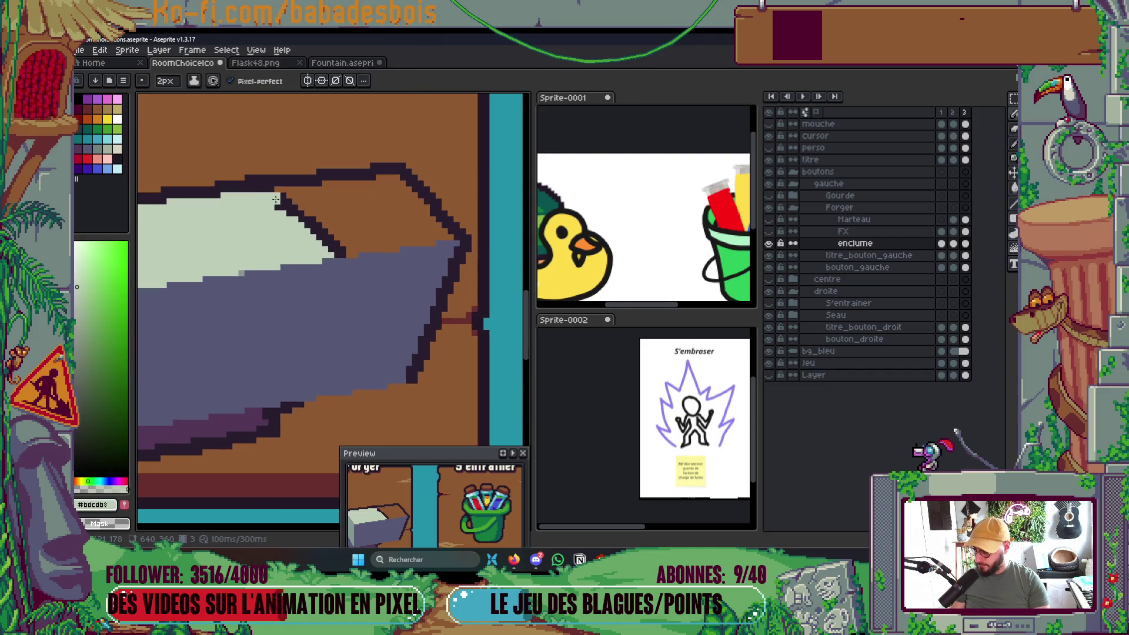
pyautogui.press('g')
pyautogui.click(325, 236)
# Shift the anvil up and left, then show the Marteau and FX layers again.
pyautogui.scroll(-4, 415, 253)
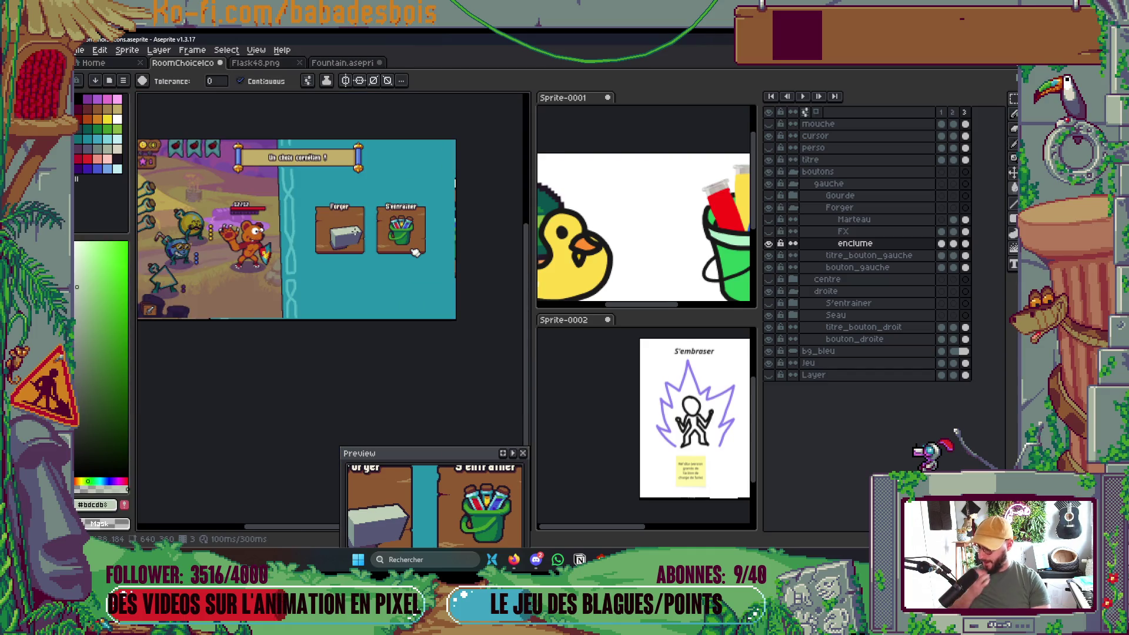
pyautogui.scroll(2, 416, 253)
pyautogui.scroll(3, 352, 234)
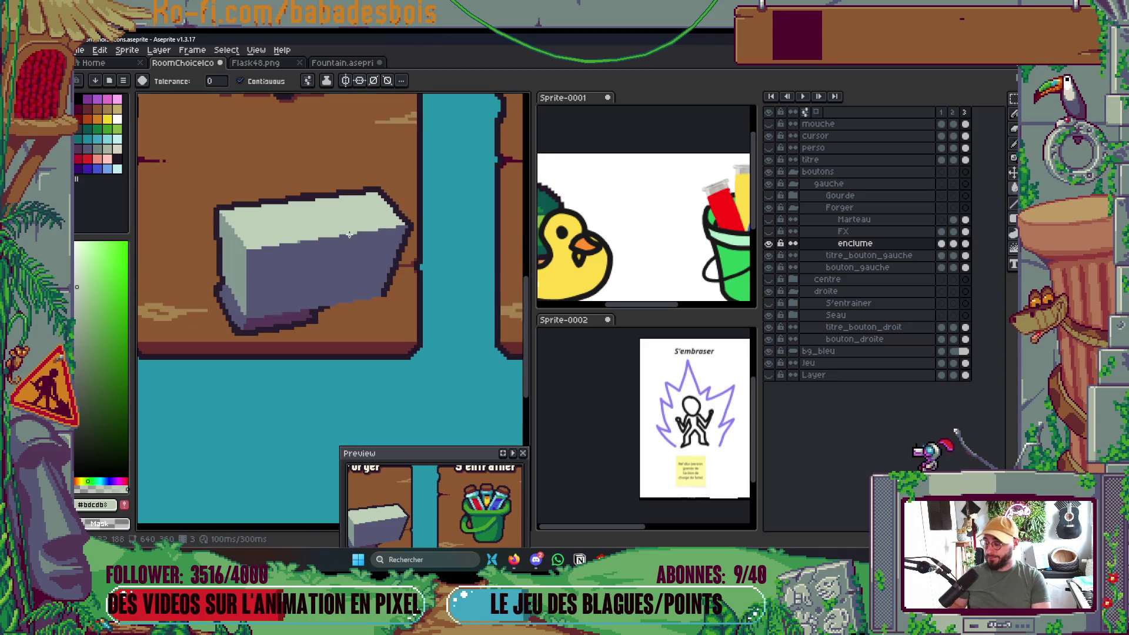
pyautogui.moveTo(326, 257)
pyautogui.mouseDown()
pyautogui.moveTo(323, 301)
pyautogui.moveTo(299, 286)
pyautogui.moveTo(290, 259)
pyautogui.moveTo(301, 284)
pyautogui.mouseUp()
pyautogui.press('v')
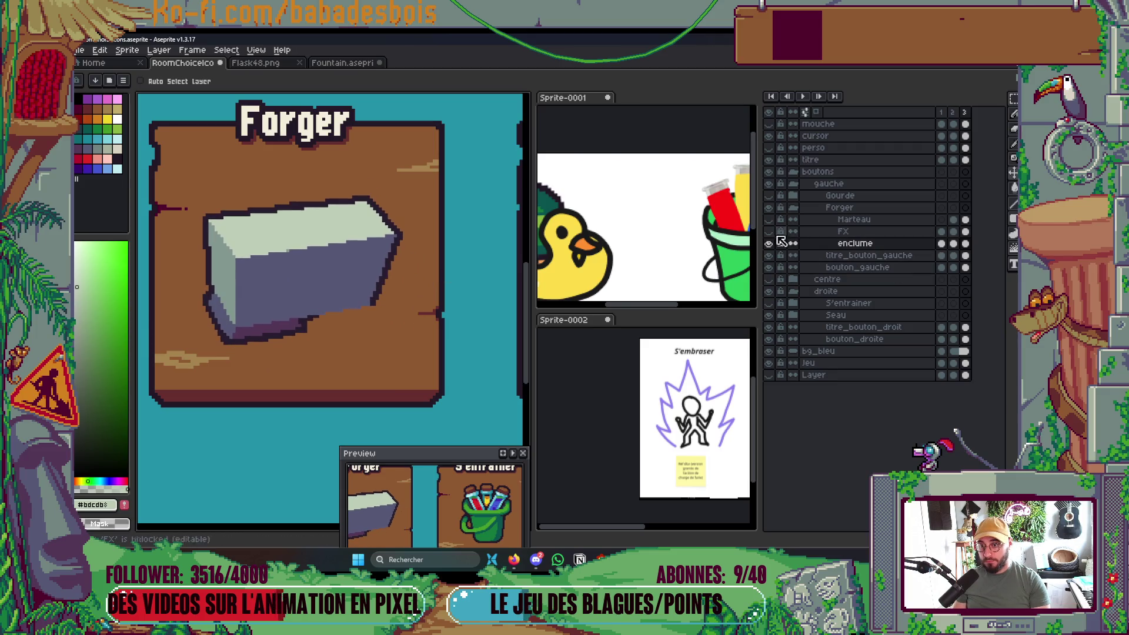
pyautogui.click(769, 219)
pyautogui.click(768, 231)
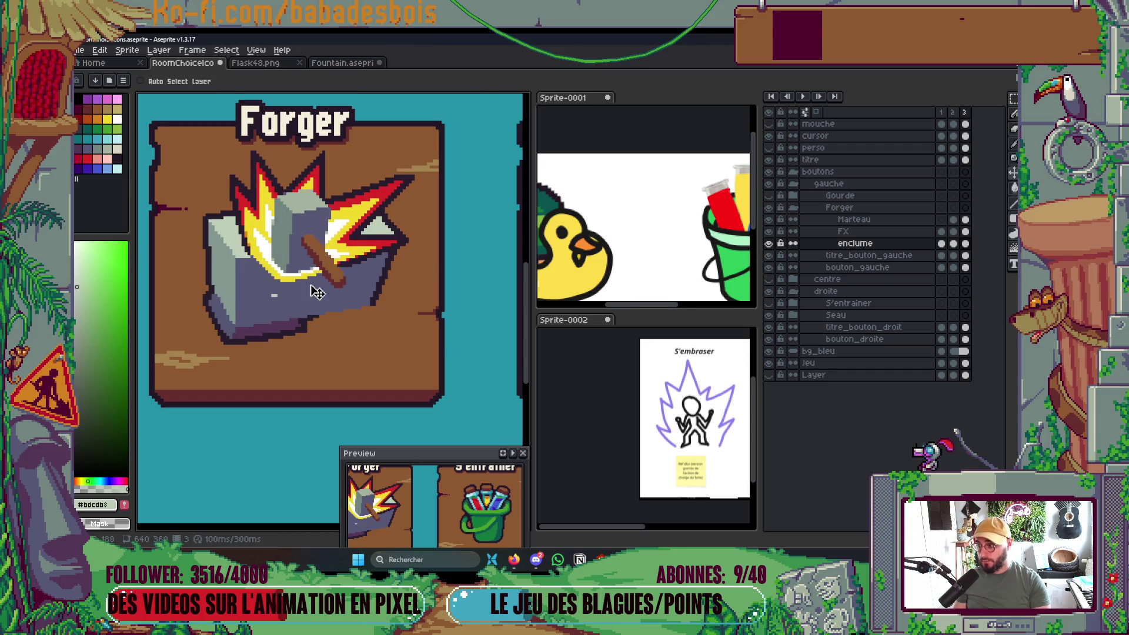
# On the FX layer, move the hammer and flames upward.
pyautogui.scroll(1, 309, 290)
pyautogui.press('Up')
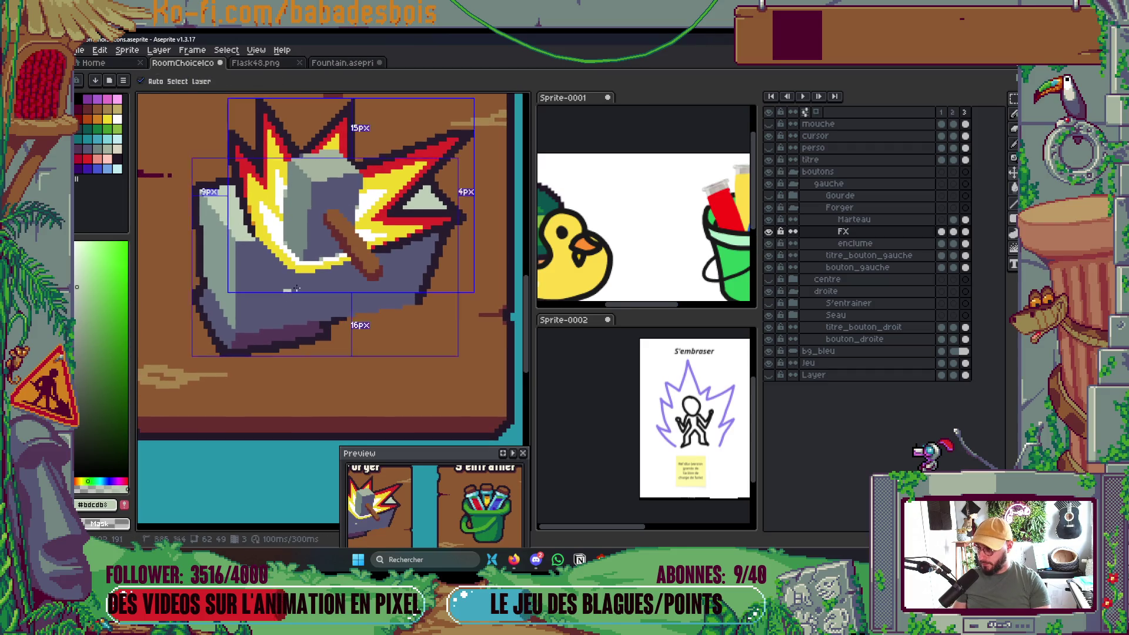
pyautogui.press('b')
pyautogui.scroll(-1, 299, 293)
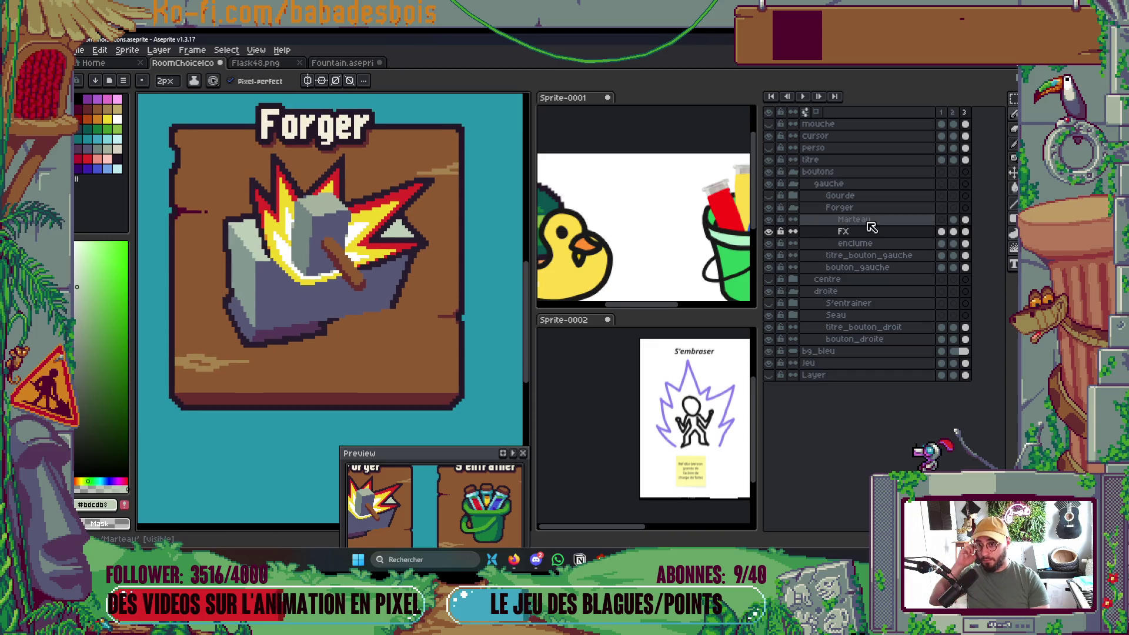
pyautogui.press('v')
pyautogui.moveTo(330, 277); pyautogui.dragTo(325, 245)
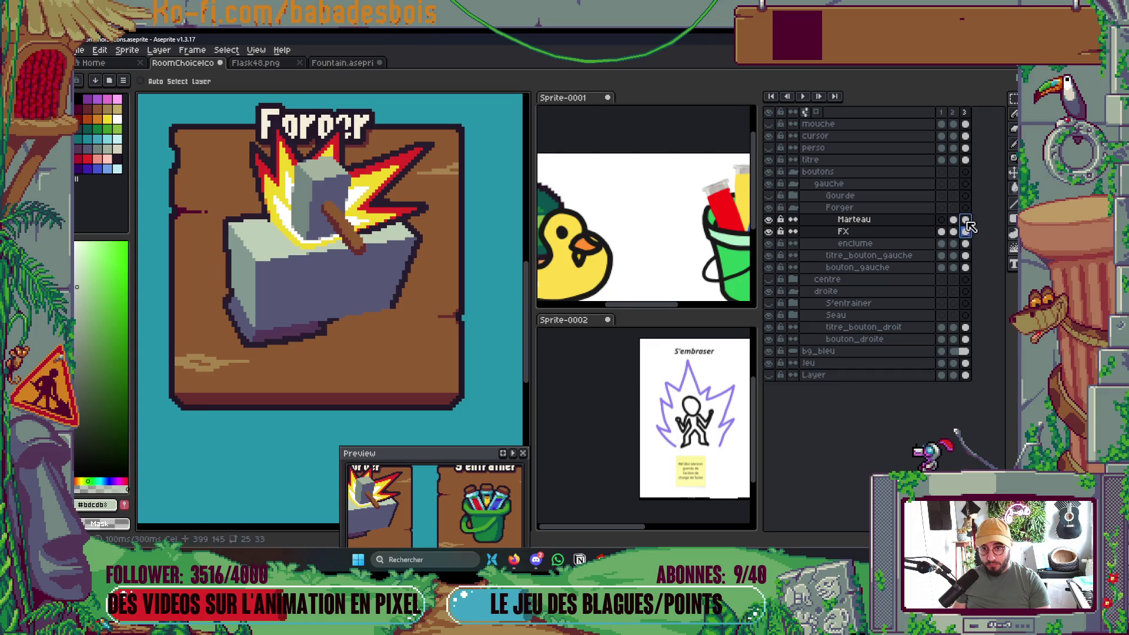
# Move the frame-3 hammer, FX and anvil cels together below the Forger title.
pyautogui.moveTo(967, 222); pyautogui.dragTo(964, 242)
pyautogui.moveTo(411, 305)
pyautogui.mouseDown()
pyautogui.moveTo(365, 334)
pyautogui.moveTo(371, 324)
pyautogui.mouseUp()
pyautogui.scroll(-3, 382, 335)
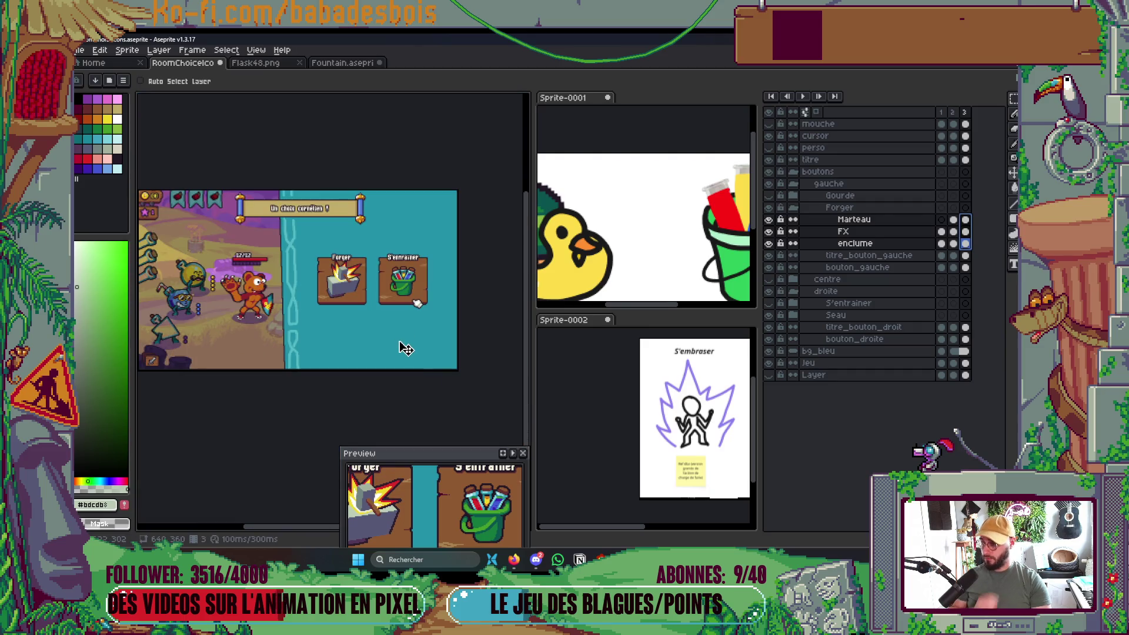
pyautogui.scroll(2, 349, 286)
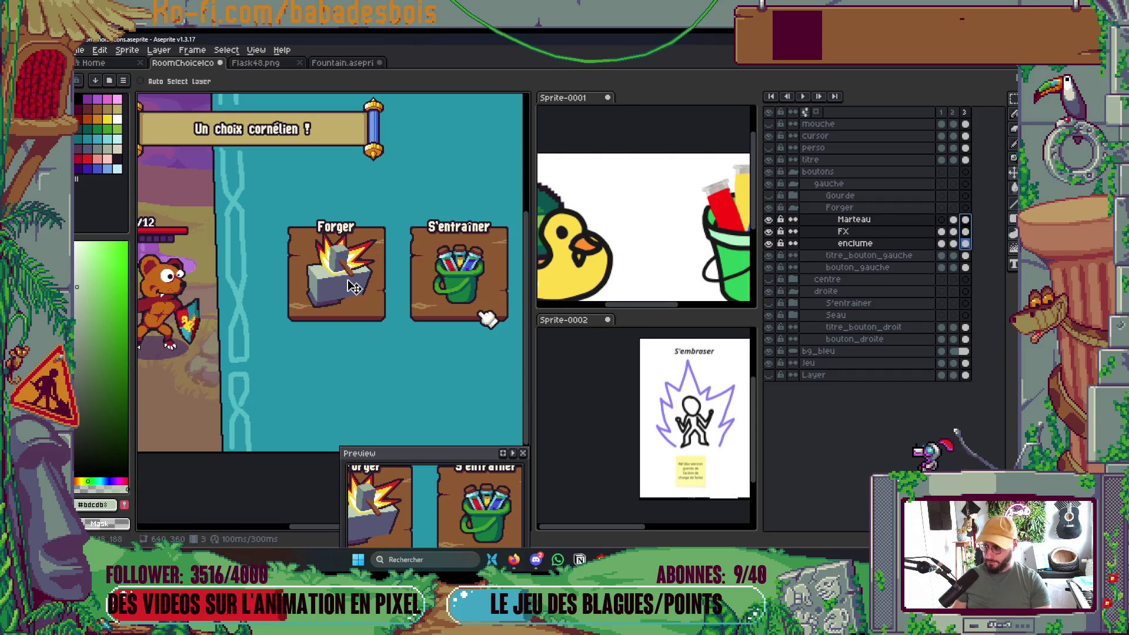
pyautogui.scroll(2, 351, 292)
# Move the marquee-selected anvil down about 20 px, then the hammer and FX cels down too.
pyautogui.press('m')
pyautogui.moveTo(211, 200); pyautogui.dragTo(472, 372)
pyautogui.moveTo(415, 348)
pyautogui.mouseDown()
pyautogui.moveTo(403, 352)
pyautogui.moveTo(410, 361)
pyautogui.mouseUp()
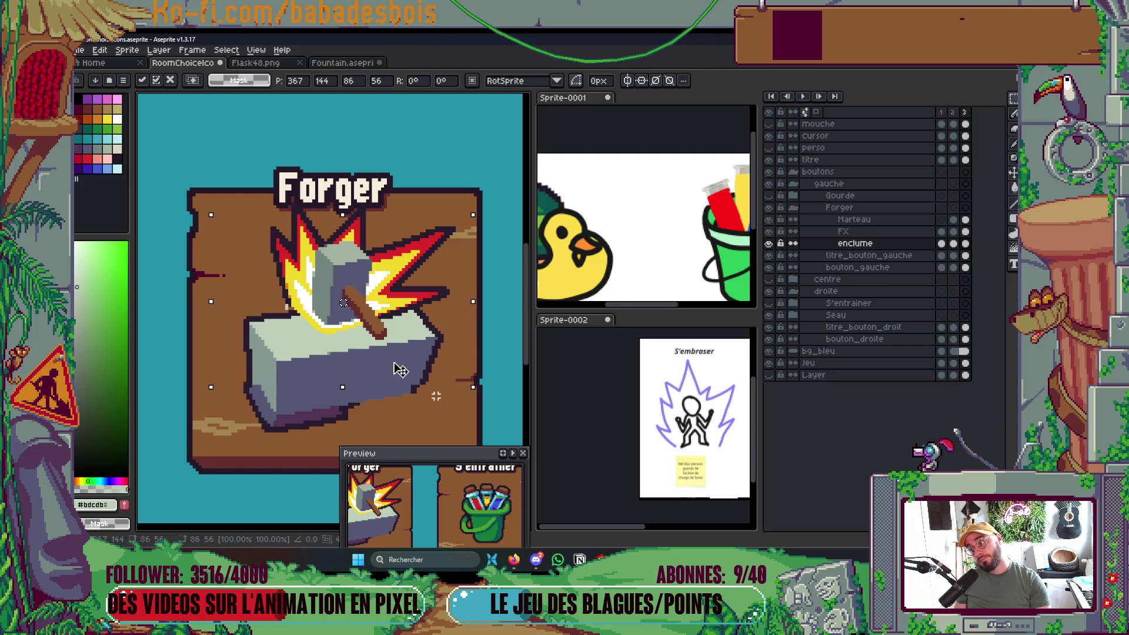
pyautogui.press('Return')
pyautogui.moveTo(965, 219); pyautogui.dragTo(971, 233)
pyautogui.press('v')
pyautogui.moveTo(398, 307); pyautogui.dragTo(398, 319)
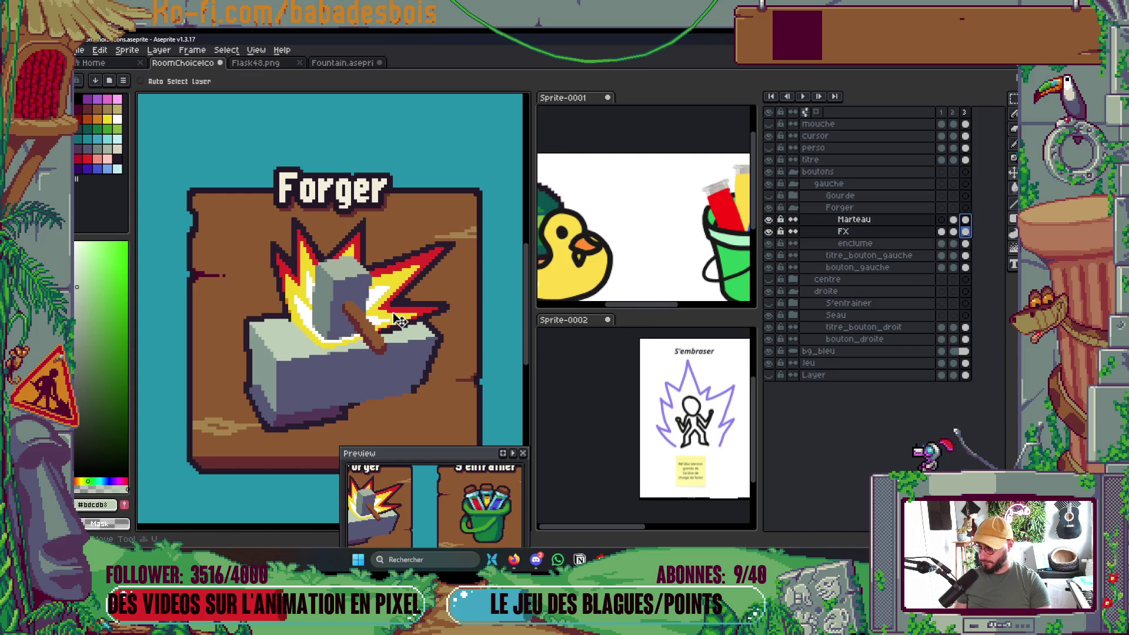
# Reselect the anvil on the enclume layer and confirm its adjusted position.
pyautogui.scroll(-3, 402, 325)
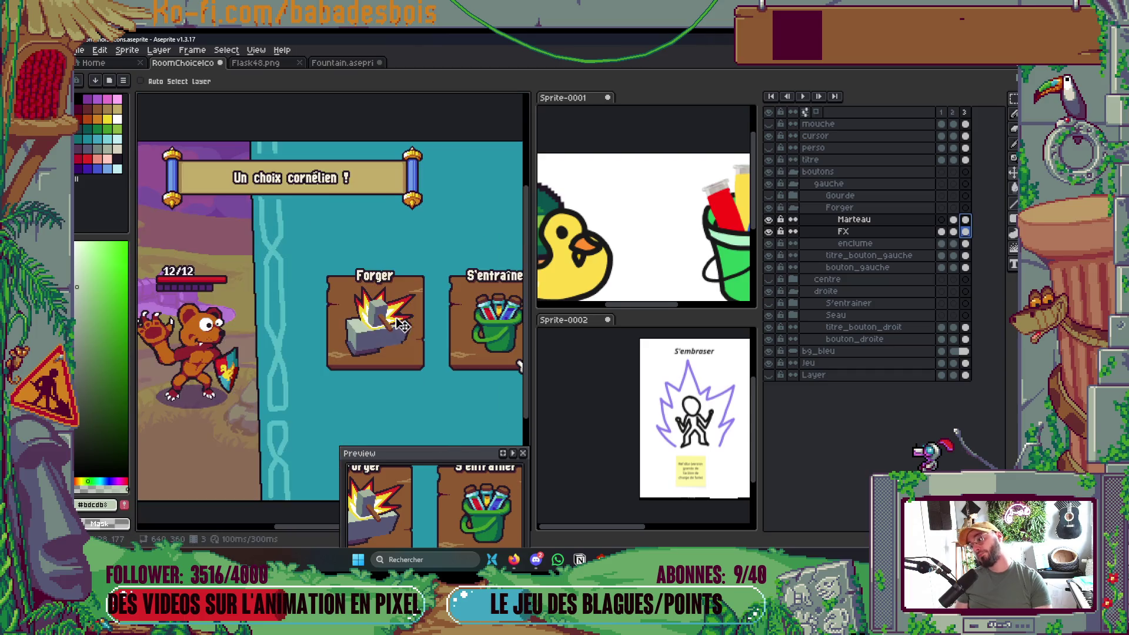
pyautogui.scroll(-1, 418, 326)
pyautogui.scroll(1, 418, 326)
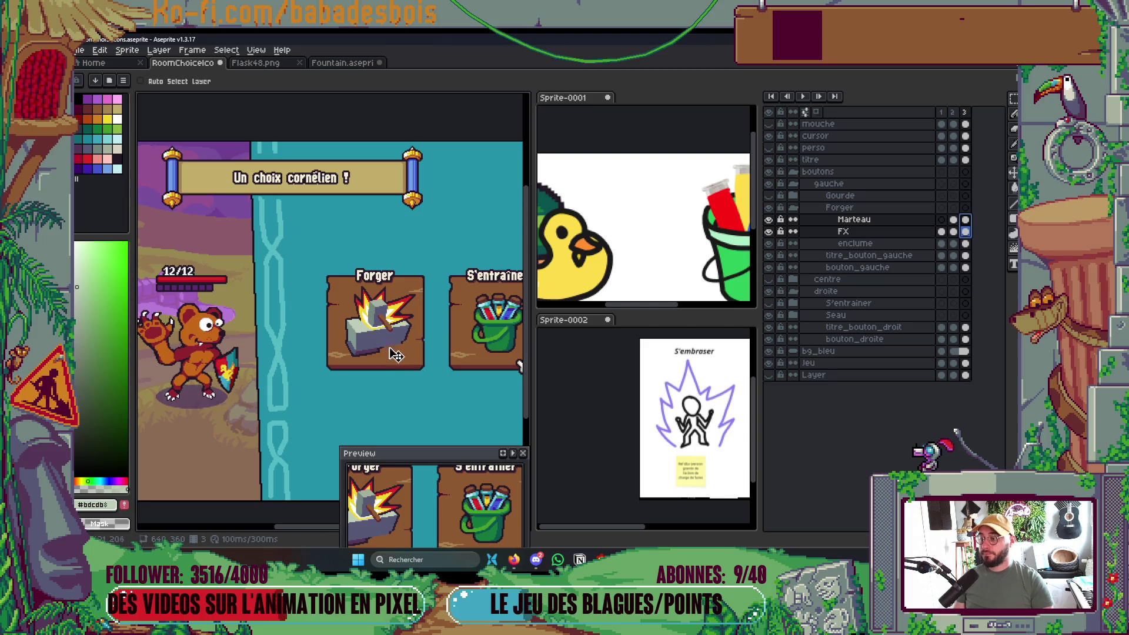
pyautogui.scroll(3, 395, 354)
pyautogui.scroll(-1, 395, 355)
pyautogui.click(965, 244)
pyautogui.press('m')
pyautogui.moveTo(372, 238)
pyautogui.mouseDown()
pyautogui.moveTo(458, 361)
pyautogui.moveTo(416, 332)
pyautogui.moveTo(405, 340)
pyautogui.mouseUp()
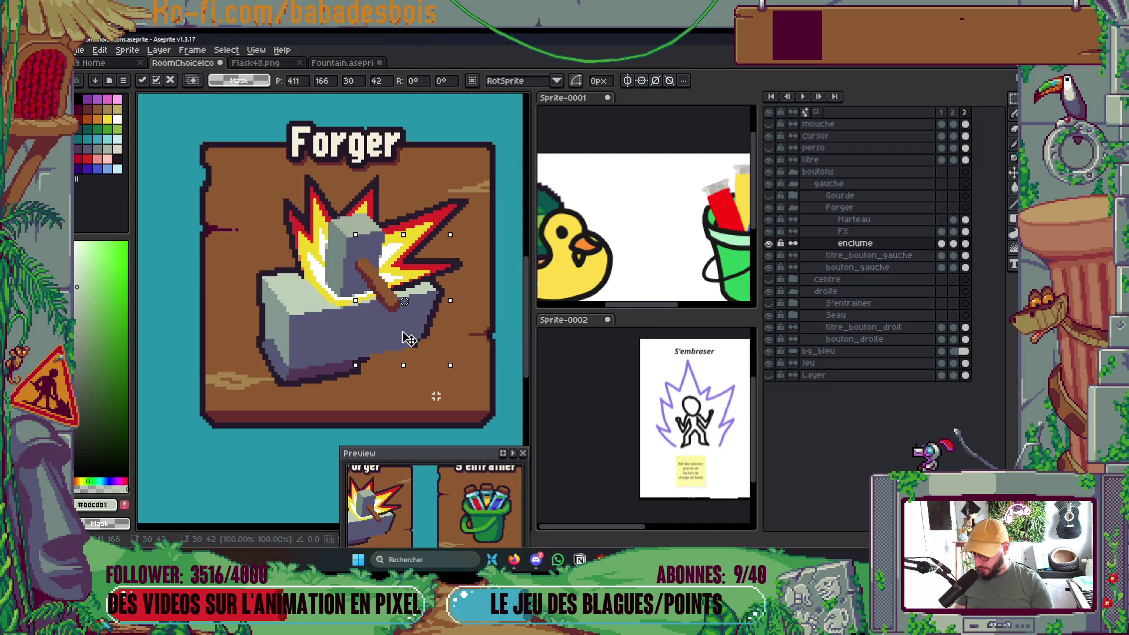
pyautogui.press('Return')
pyautogui.scroll(-2, 438, 334)
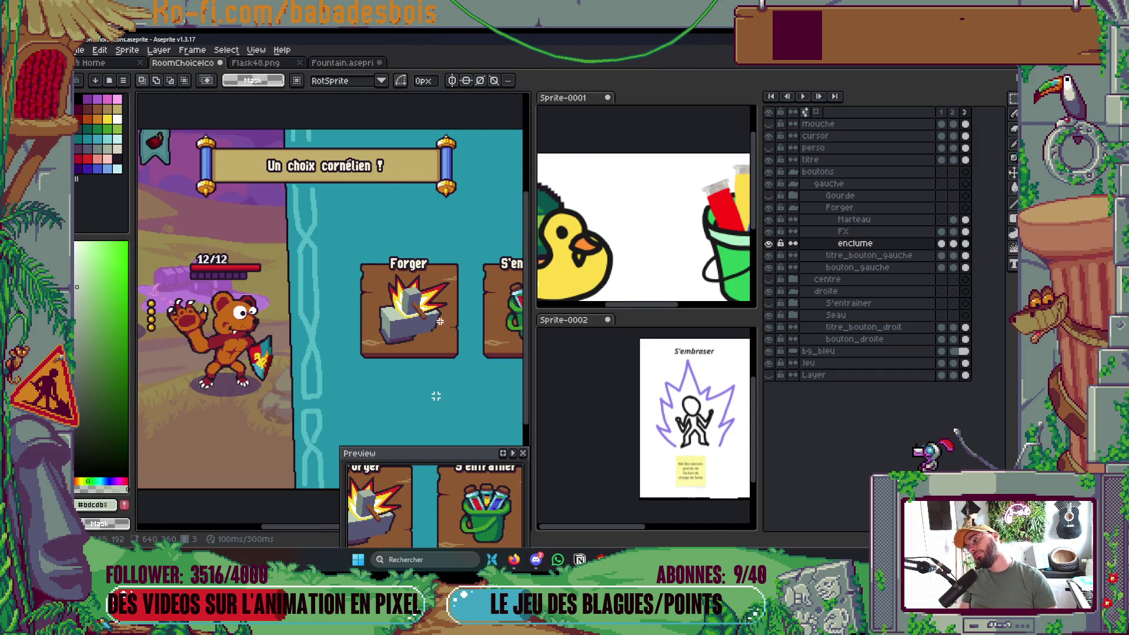
# Pan around the Forger card and sample the orange colour from the artwork.
pyautogui.scroll(5, 441, 320)
pyautogui.press('b')
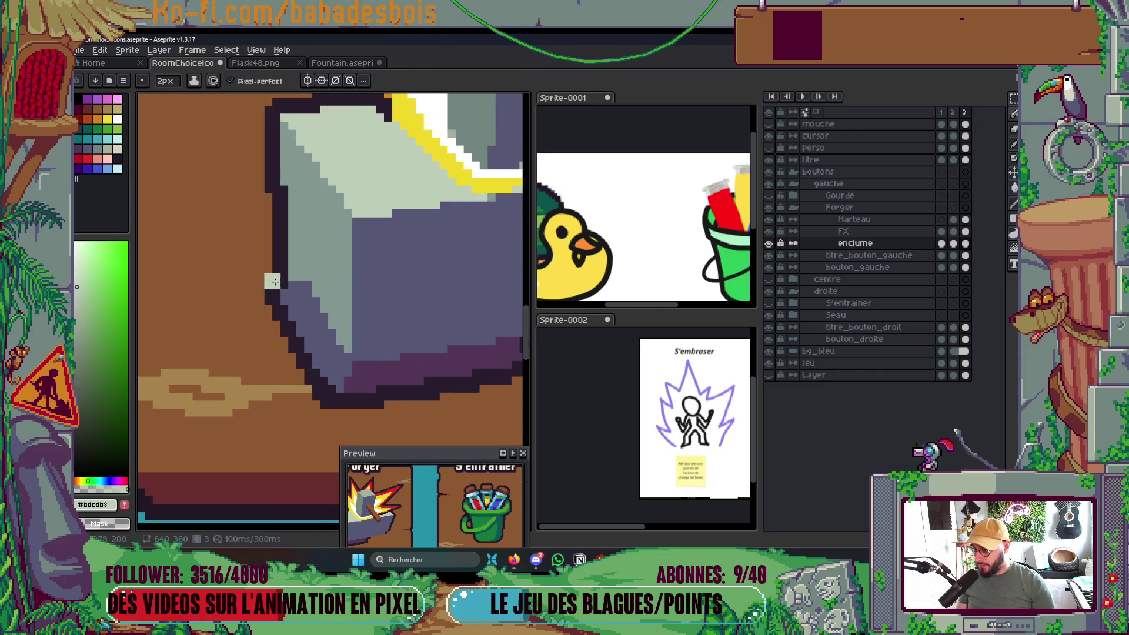
pyautogui.scroll(-3, 366, 234)
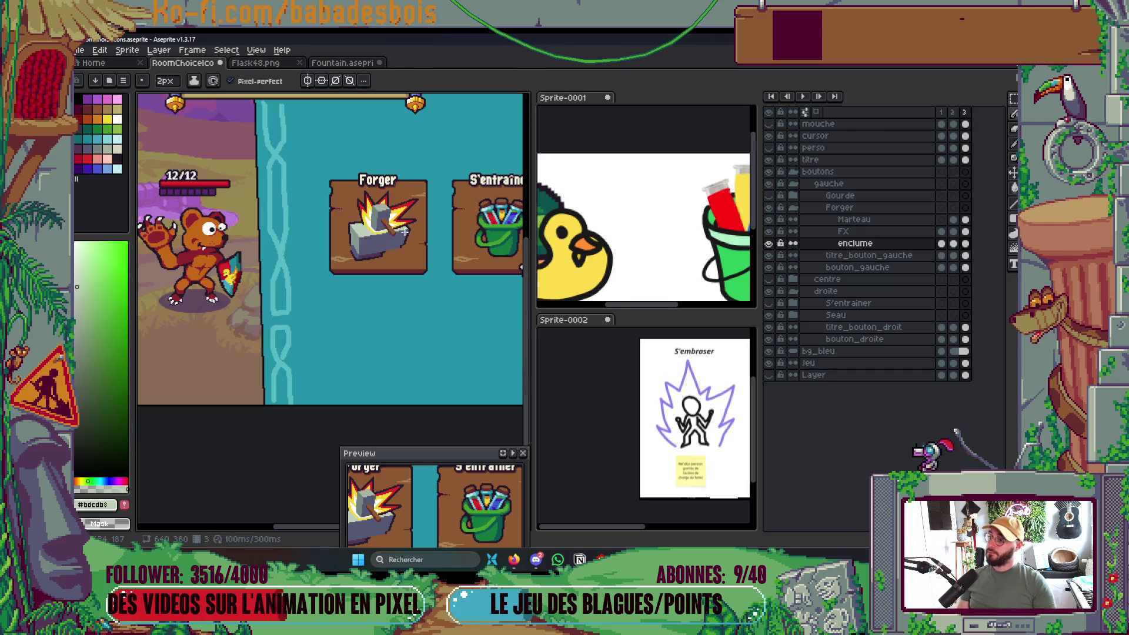
pyautogui.moveTo(397, 244); pyautogui.dragTo(380, 267)
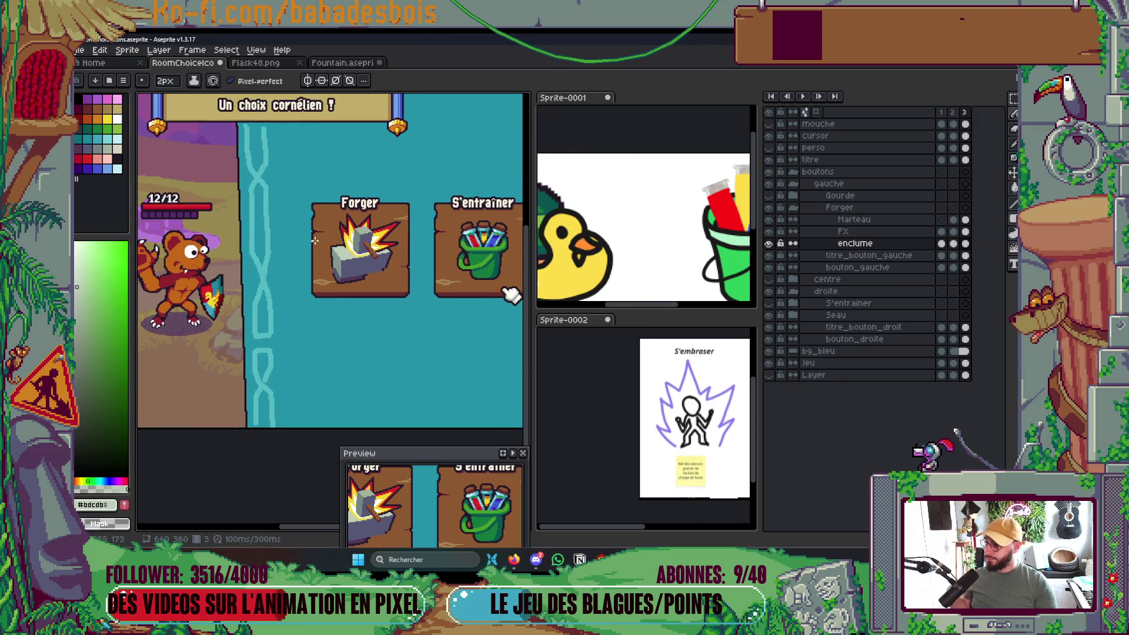
pyautogui.scroll(3, 315, 239)
pyautogui.moveTo(418, 324); pyautogui.dragTo(412, 319)
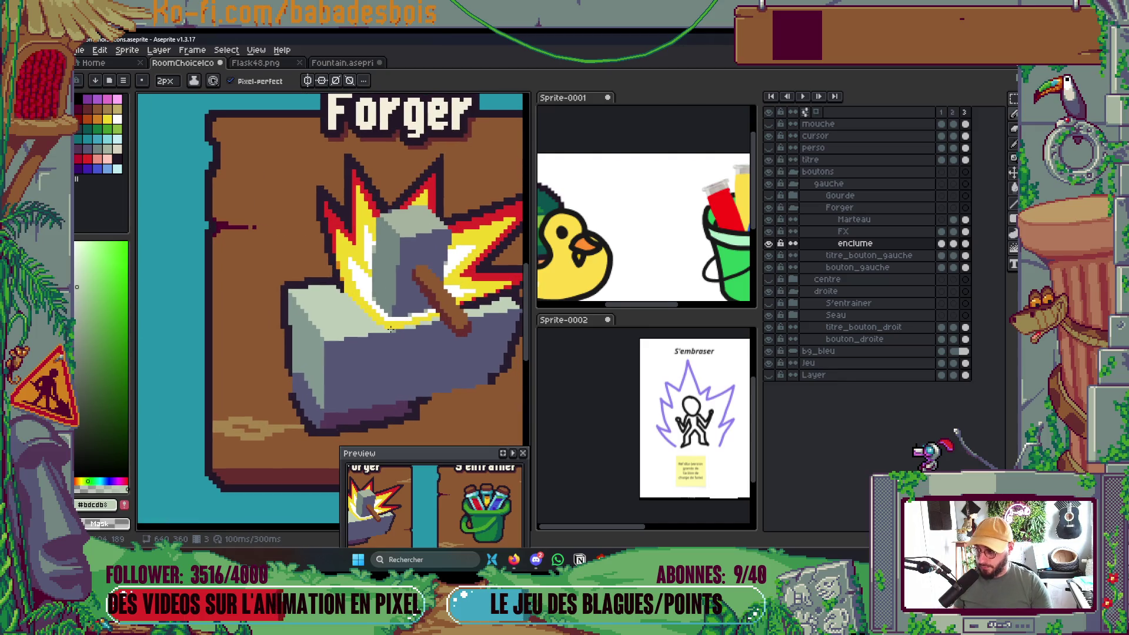
pyautogui.scroll(3, 389, 329)
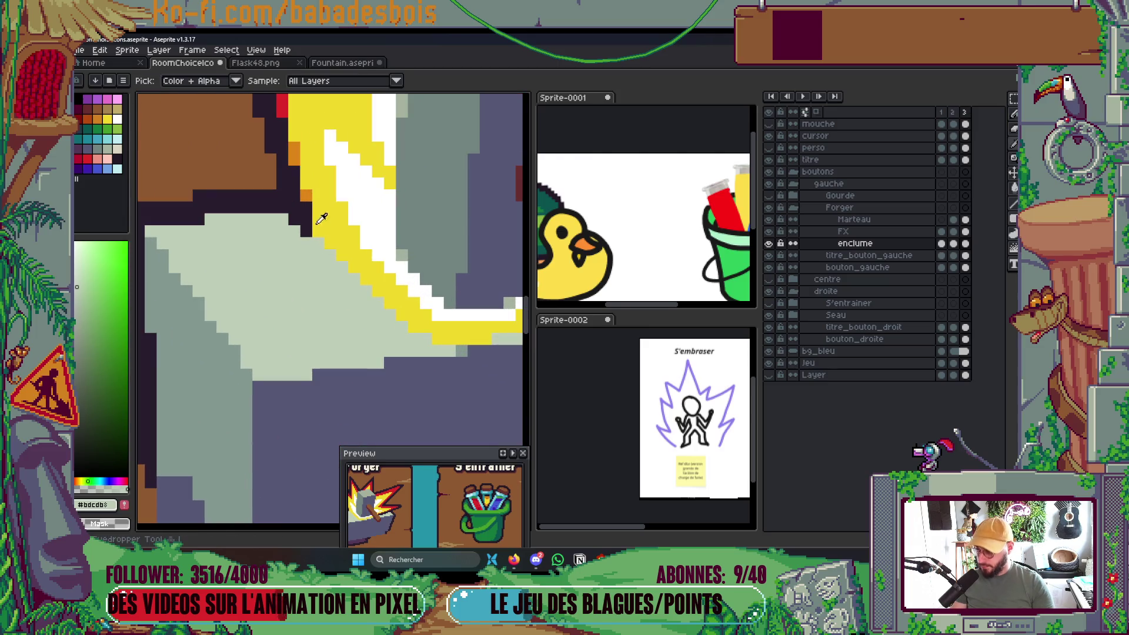
pyautogui.press('i')
pyautogui.click(303, 199)
pyautogui.press('b')
# Paint over the anvil's dark left band in its grey-green.
pyautogui.scroll(-5, 353, 230)
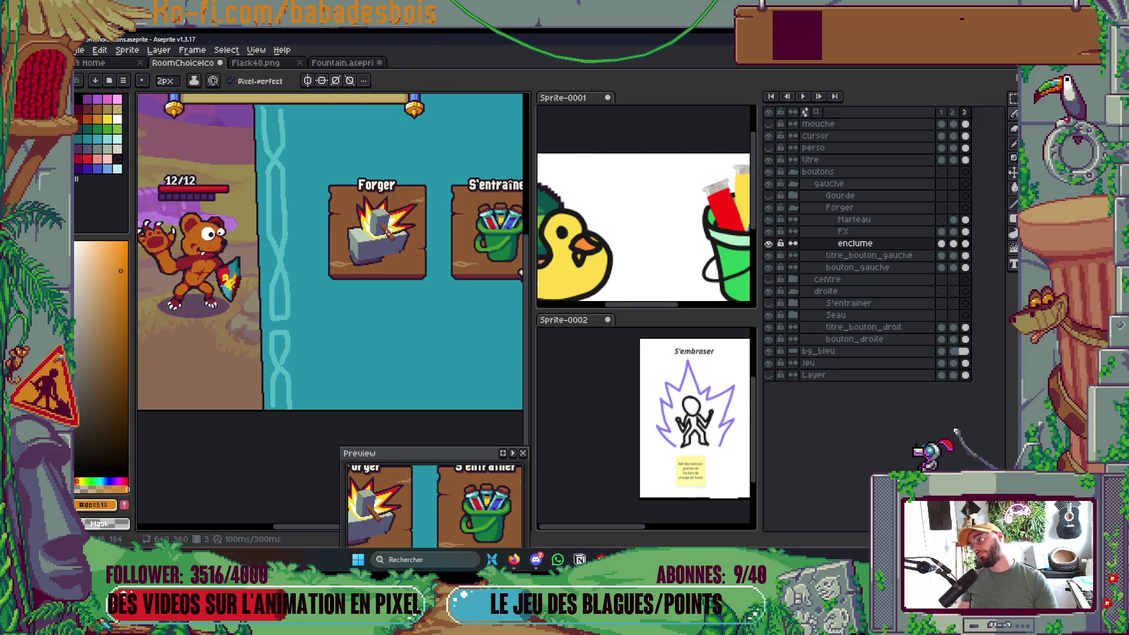
pyautogui.scroll(3, 360, 250)
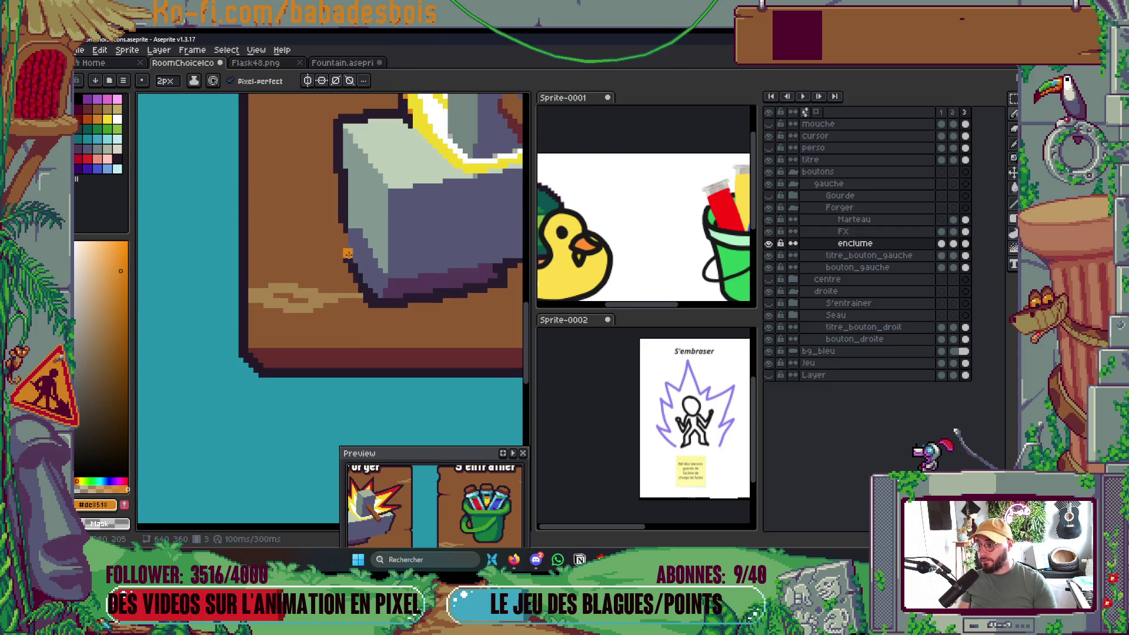
pyautogui.scroll(2, 360, 250)
pyautogui.keyDown('alt'); pyautogui.click(398, 273); pyautogui.keyUp('alt')
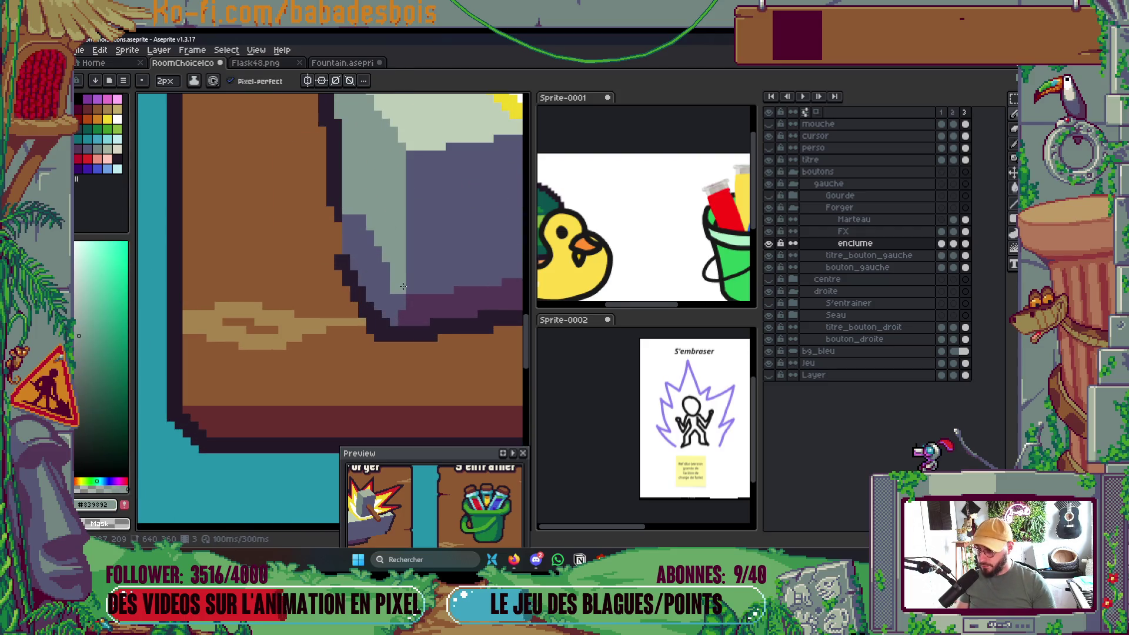
pyautogui.moveTo(402, 279); pyautogui.dragTo(356, 220)
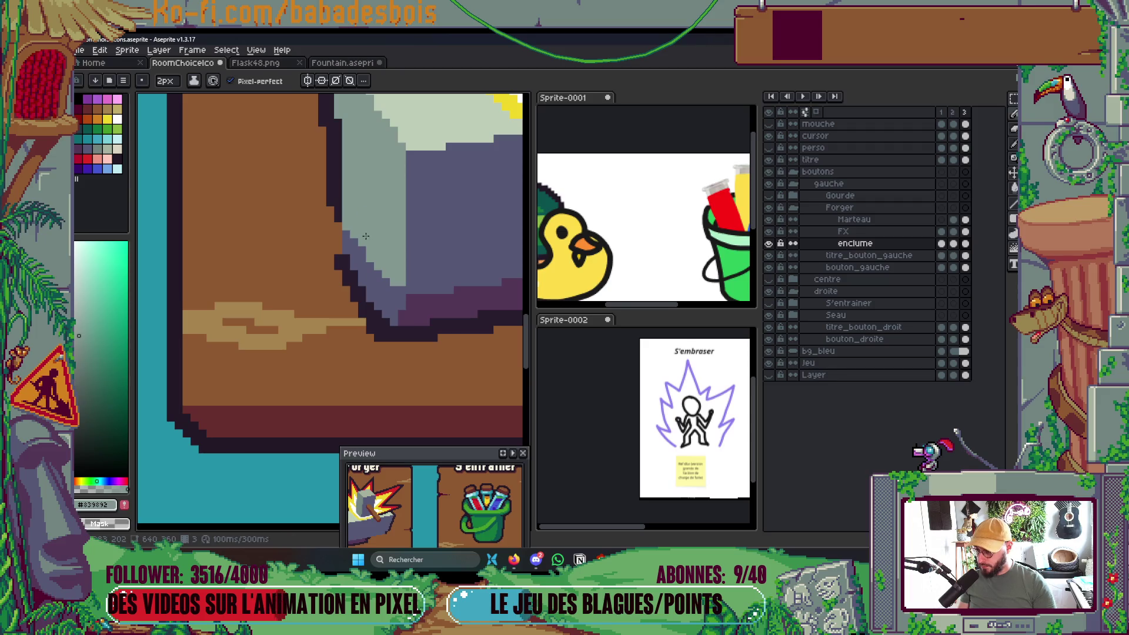
# Repaint the dark pixels along the anvil base in mid-purple.
pyautogui.scroll(-4, 369, 245)
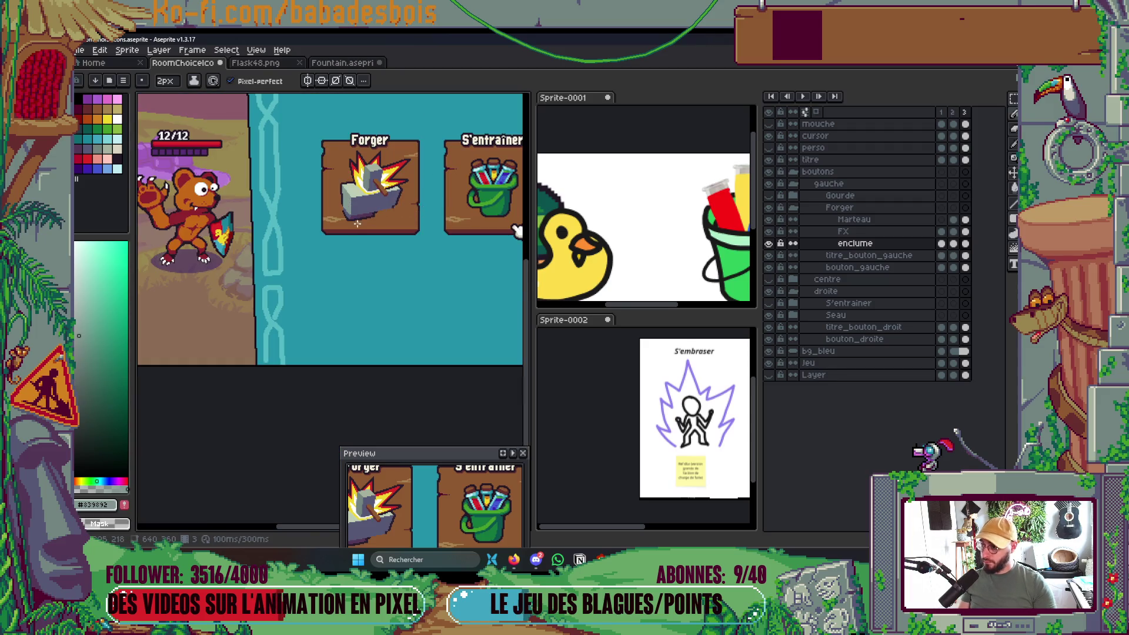
pyautogui.scroll(4, 360, 222)
pyautogui.scroll(1, 345, 264)
pyautogui.press('i')
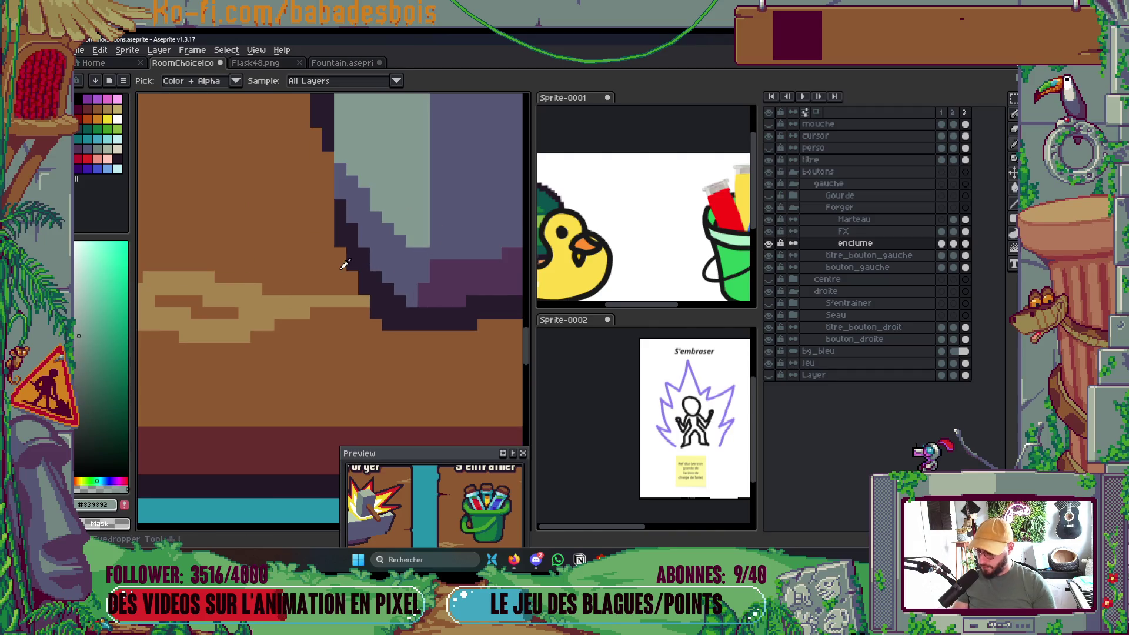
pyautogui.click(359, 252)
pyautogui.press('b')
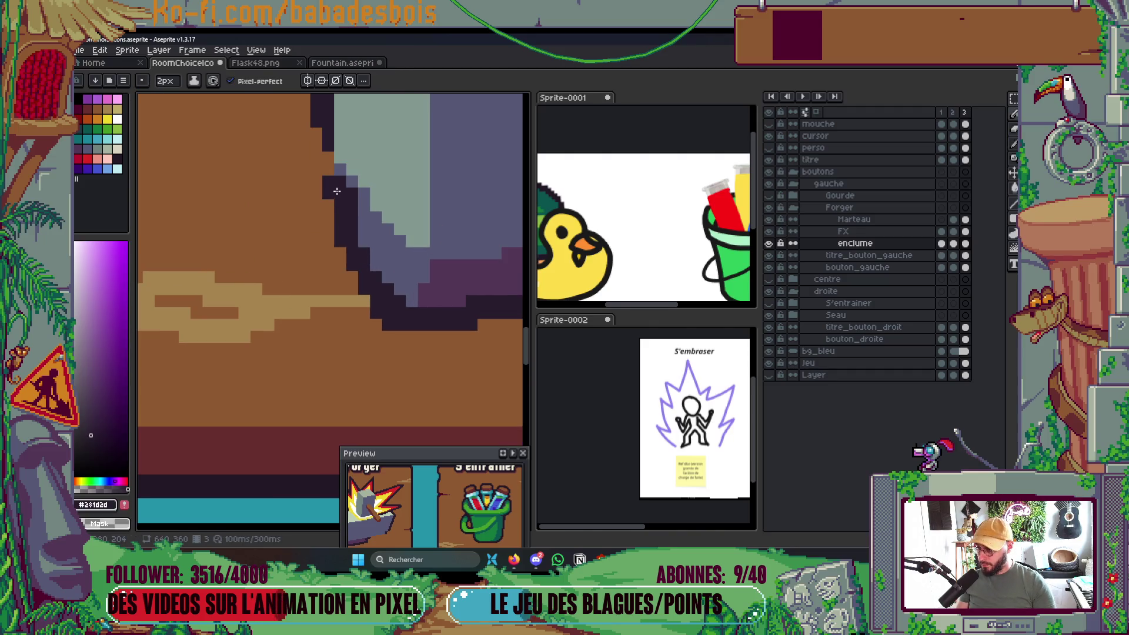
pyautogui.scroll(-3, 336, 191)
pyautogui.scroll(3, 403, 220)
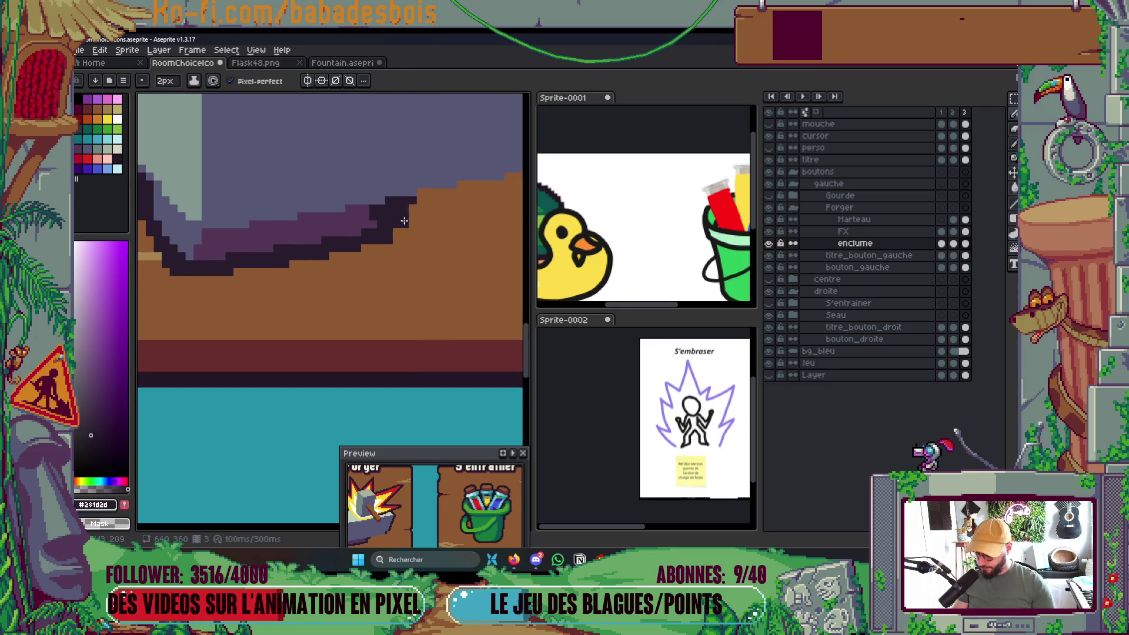
pyautogui.keyDown('alt'); pyautogui.click(347, 226); pyautogui.keyUp('alt')
pyautogui.moveTo(373, 214)
pyautogui.mouseDown()
pyautogui.moveTo(389, 220)
pyautogui.moveTo(377, 238)
pyautogui.moveTo(439, 233)
pyautogui.moveTo(334, 298)
pyautogui.moveTo(383, 284)
pyautogui.mouseUp()
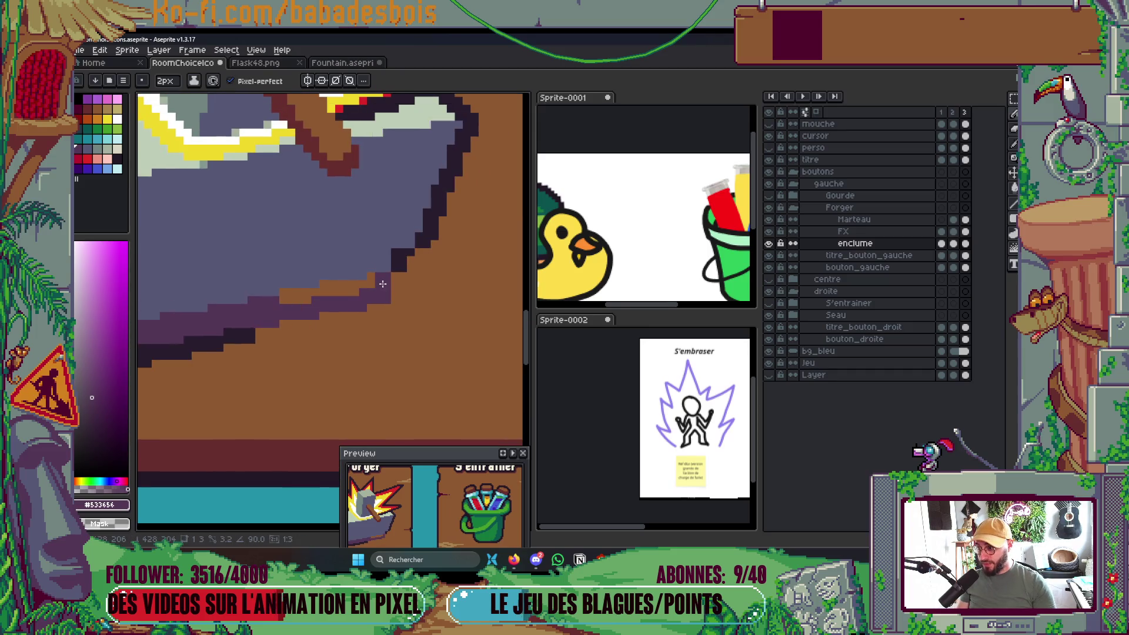
# Bucket-fill the brown strip along the anvil edge with purple.
pyautogui.press('g')
pyautogui.click(372, 278)
pyautogui.scroll(-3, 382, 266)
pyautogui.scroll(1, 391, 272)
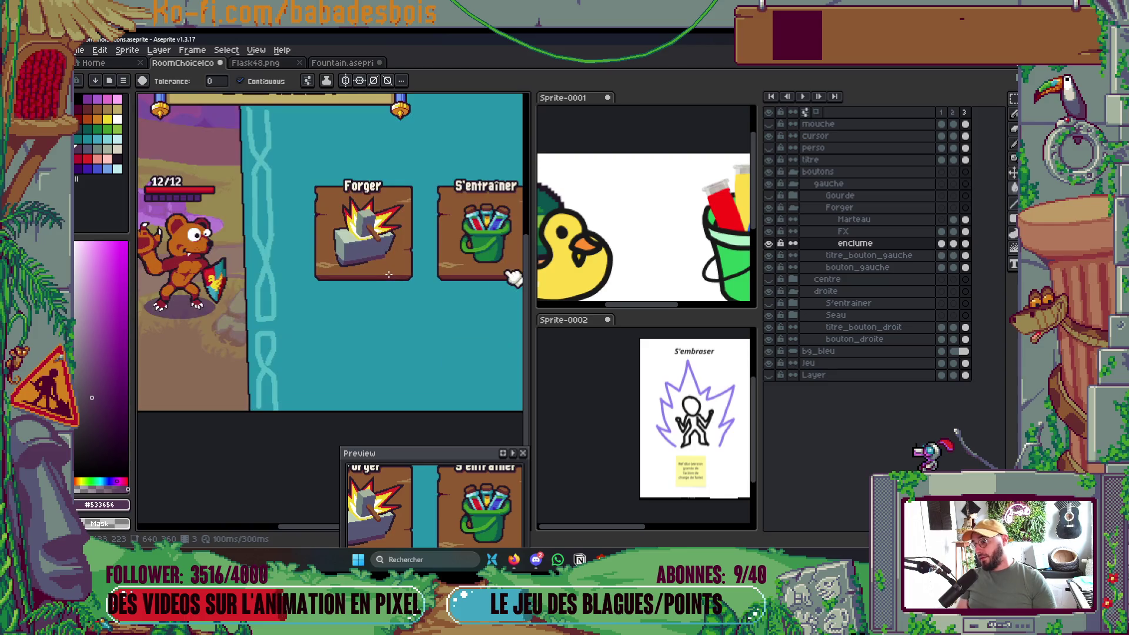
pyautogui.scroll(4, 355, 247)
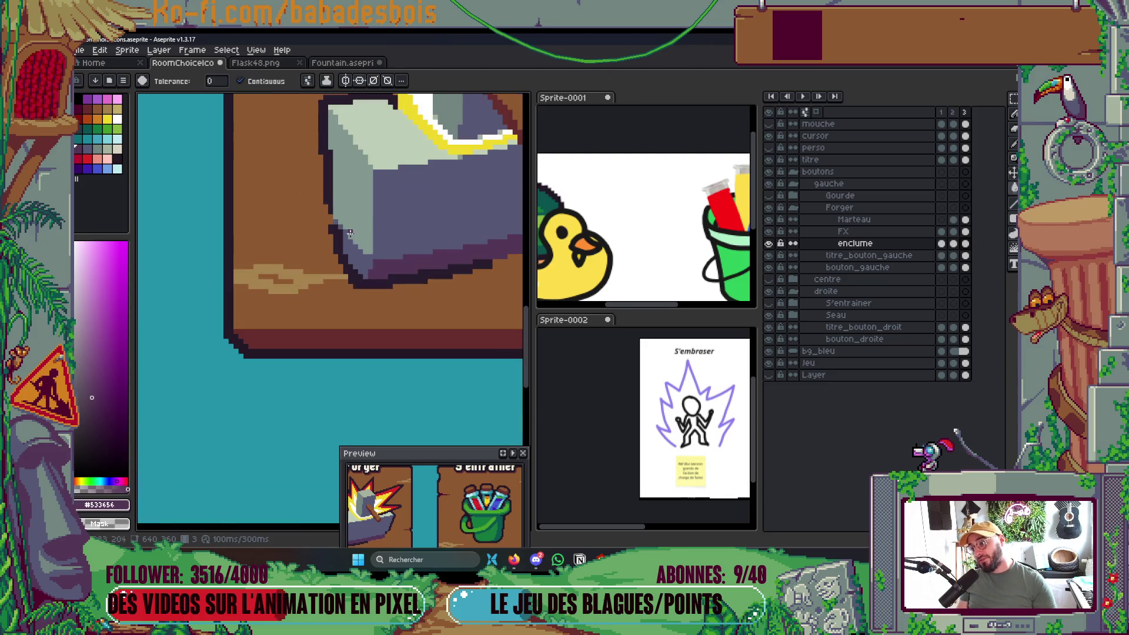
# Close the gap in the anvil's outline with dark outline pixels.
pyautogui.press('b')
pyautogui.keyDown('alt'); pyautogui.click(331, 266); pyautogui.keyUp('alt')
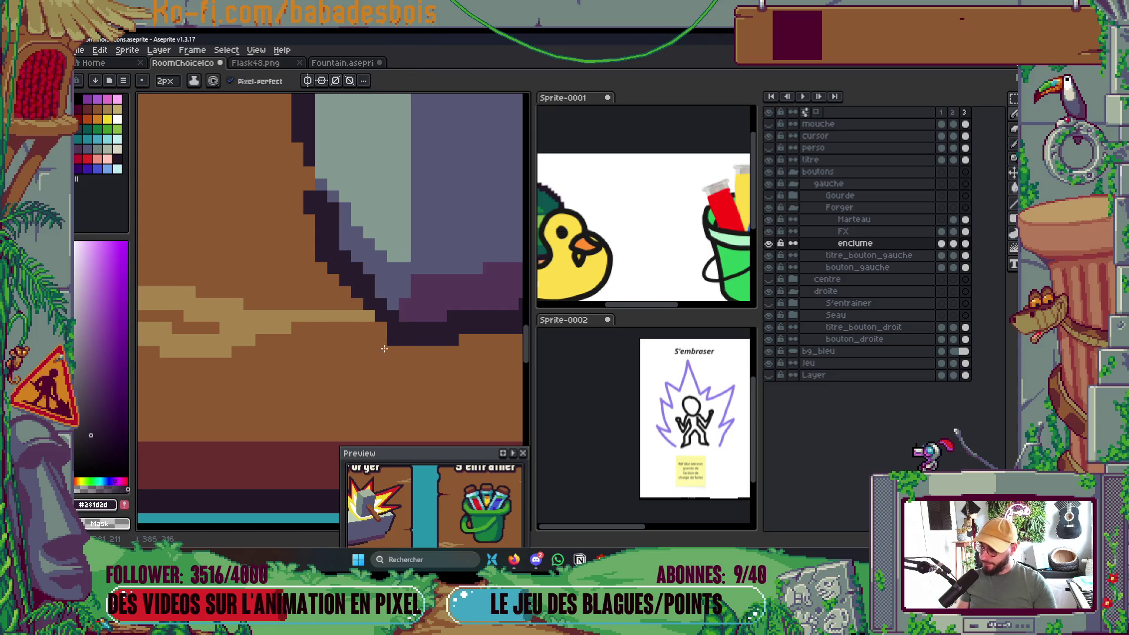
pyautogui.scroll(-3, 364, 326)
pyautogui.scroll(-2, 364, 326)
pyautogui.scroll(5, 376, 324)
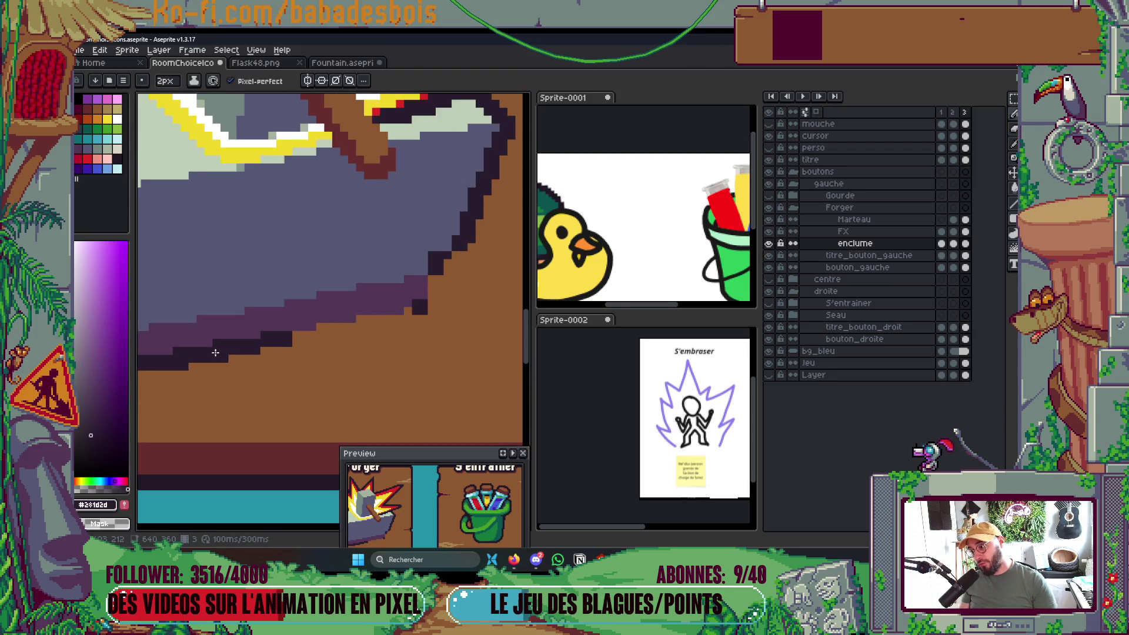
pyautogui.scroll(-2, 232, 352)
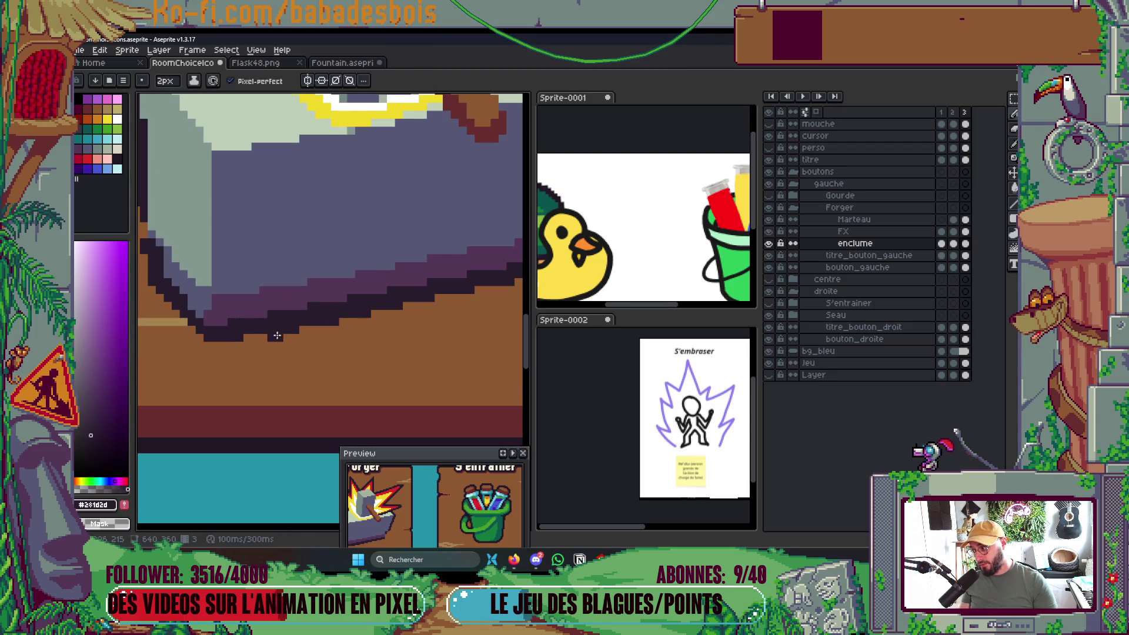
pyautogui.scroll(-2, 277, 335)
pyautogui.scroll(3, 368, 300)
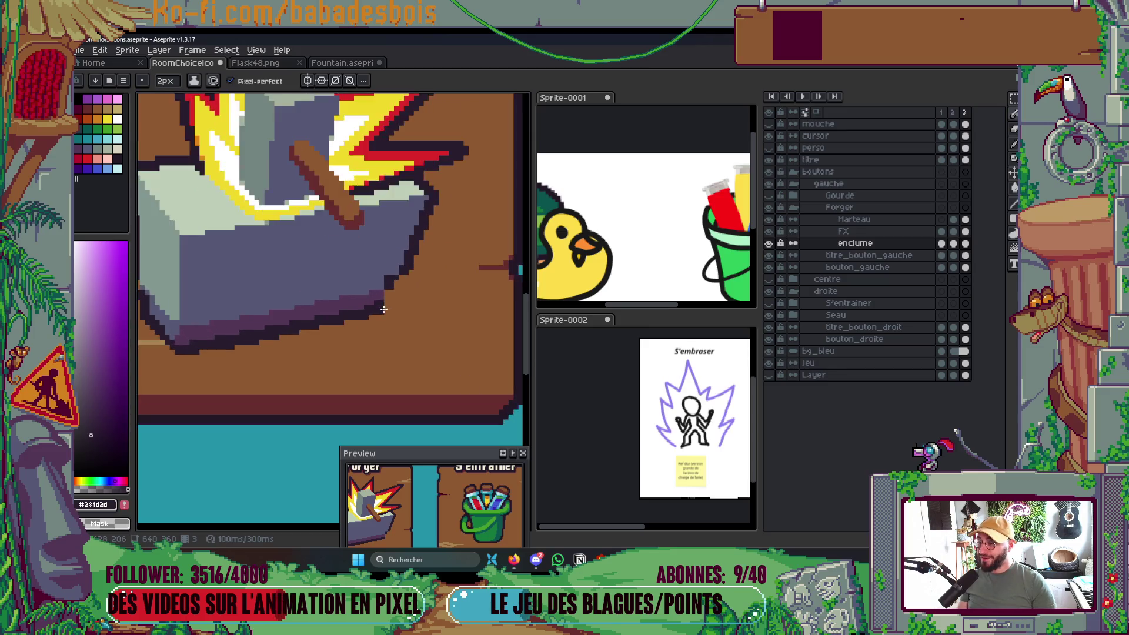
pyautogui.scroll(-4, 382, 294)
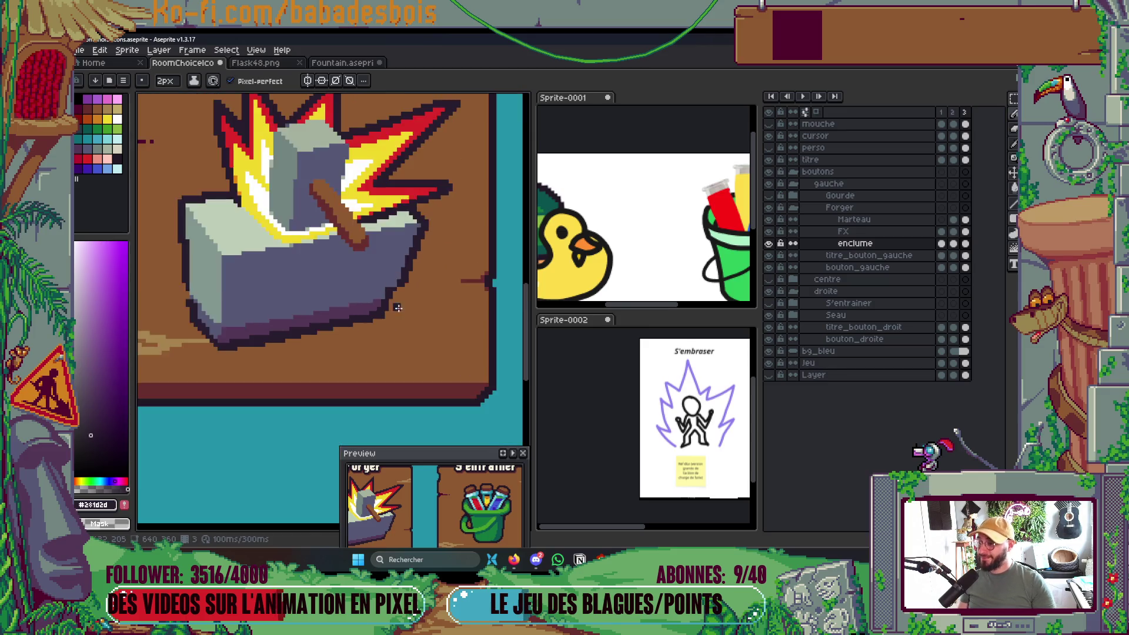
pyautogui.scroll(1, 407, 304)
pyautogui.scroll(5, 375, 321)
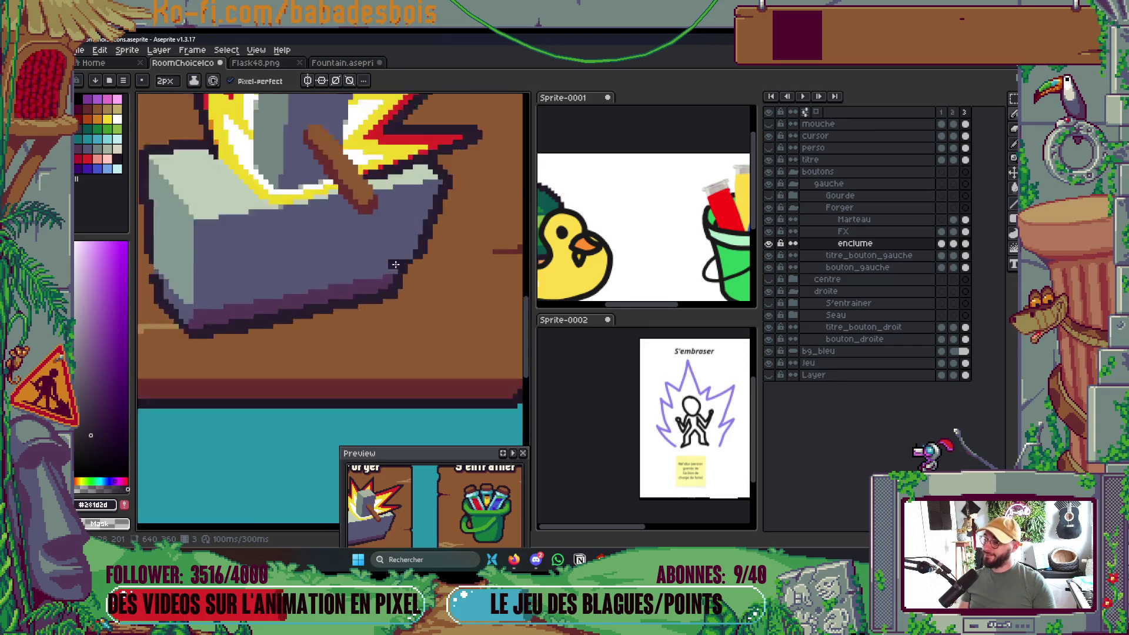
pyautogui.click(441, 259)
pyautogui.click(448, 242)
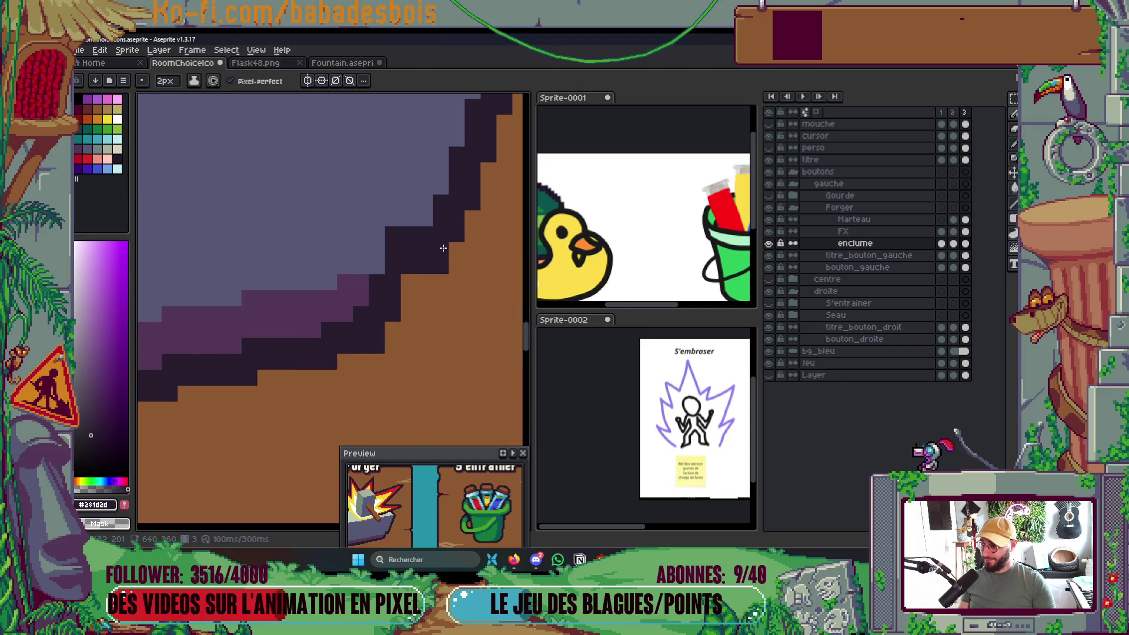
# Repaint the anvil's dark edge pixels in blue-grey.
pyautogui.keyDown('alt'); pyautogui.click(395, 235); pyautogui.keyUp('alt')
pyautogui.moveTo(408, 255); pyautogui.dragTo(412, 246)
pyautogui.scroll(-5, 414, 258)
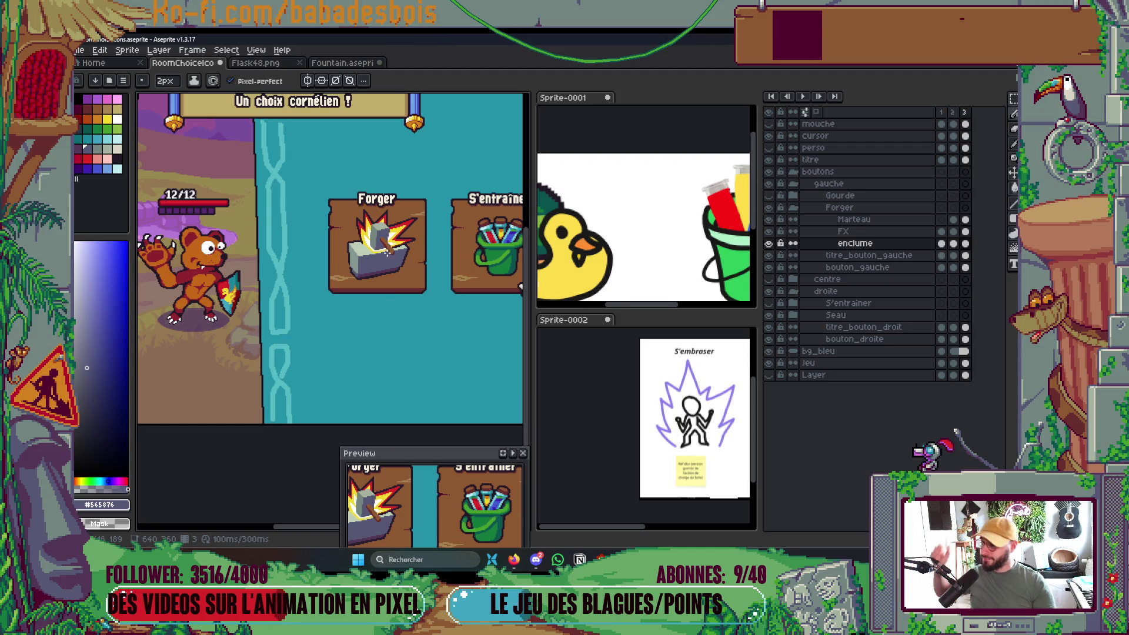
pyautogui.scroll(5, 374, 282)
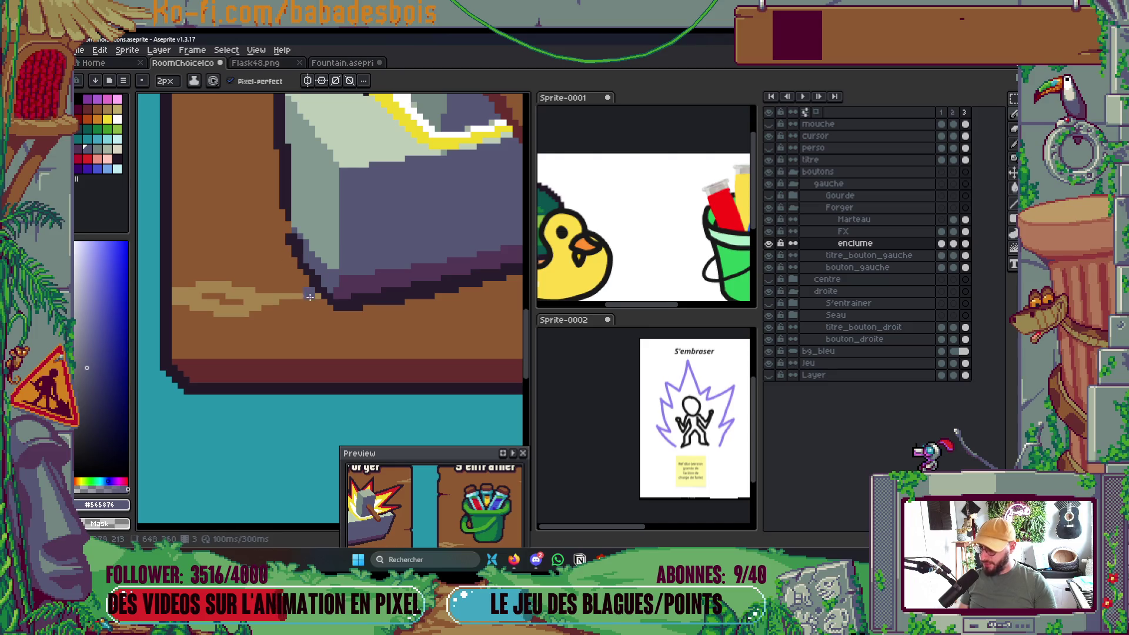
pyautogui.scroll(-4, 310, 298)
pyautogui.scroll(1, 349, 246)
pyautogui.scroll(4, 345, 247)
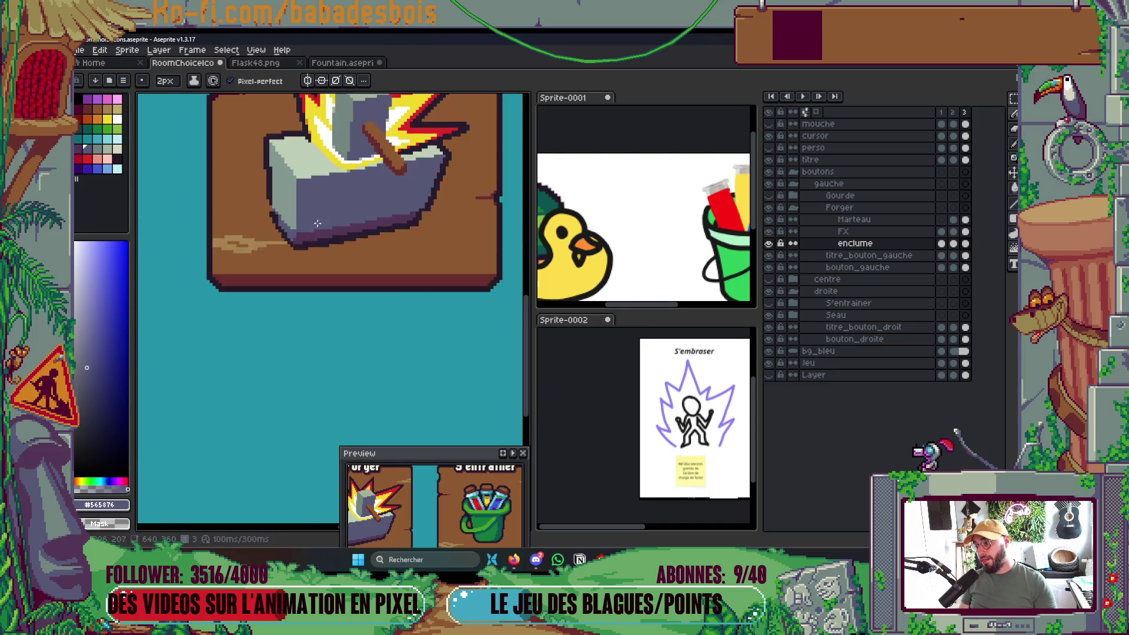
# Make the anvil's grey-green the drawing colour and enlarge the pencil to 2px.
pyautogui.keyDown('alt'); pyautogui.click(243, 162); pyautogui.keyUp('alt')
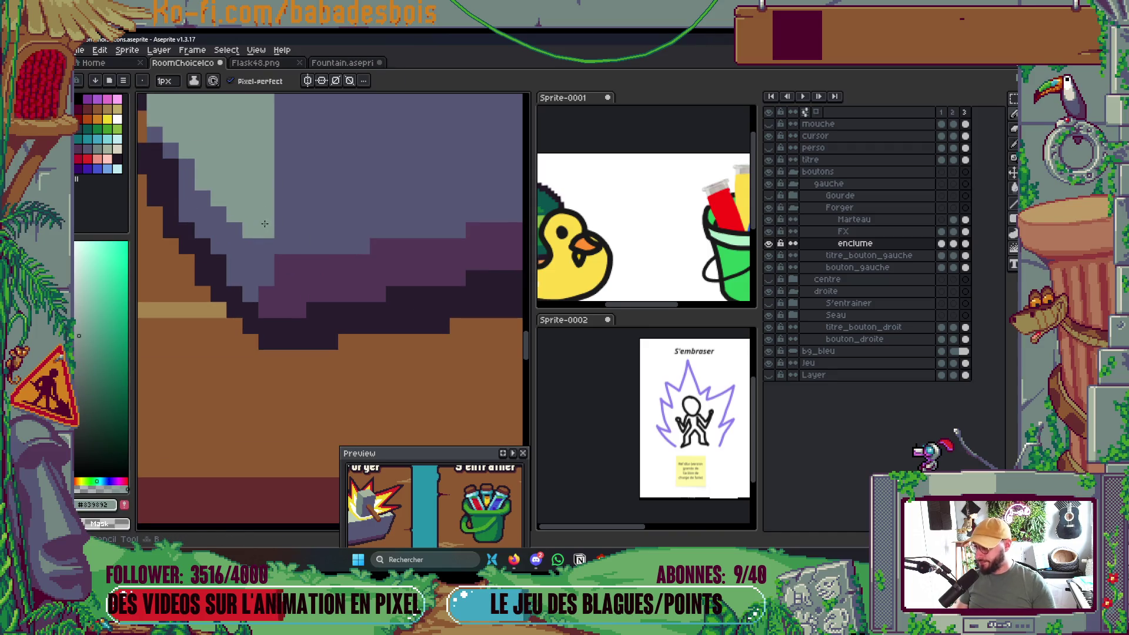
pyautogui.scroll(-3, 272, 223)
pyautogui.press('+')
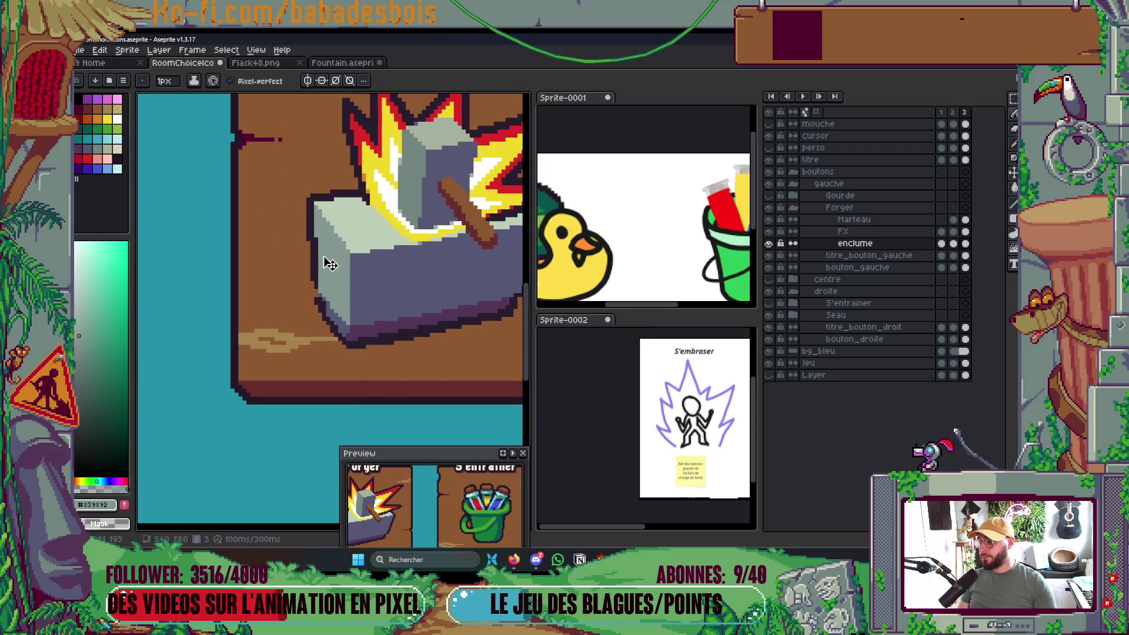
# Draw pale green streaks left of the anvil, redoing the misplaced curved one.
pyautogui.keyDown('alt'); pyautogui.click(337, 231); pyautogui.keyUp('alt')
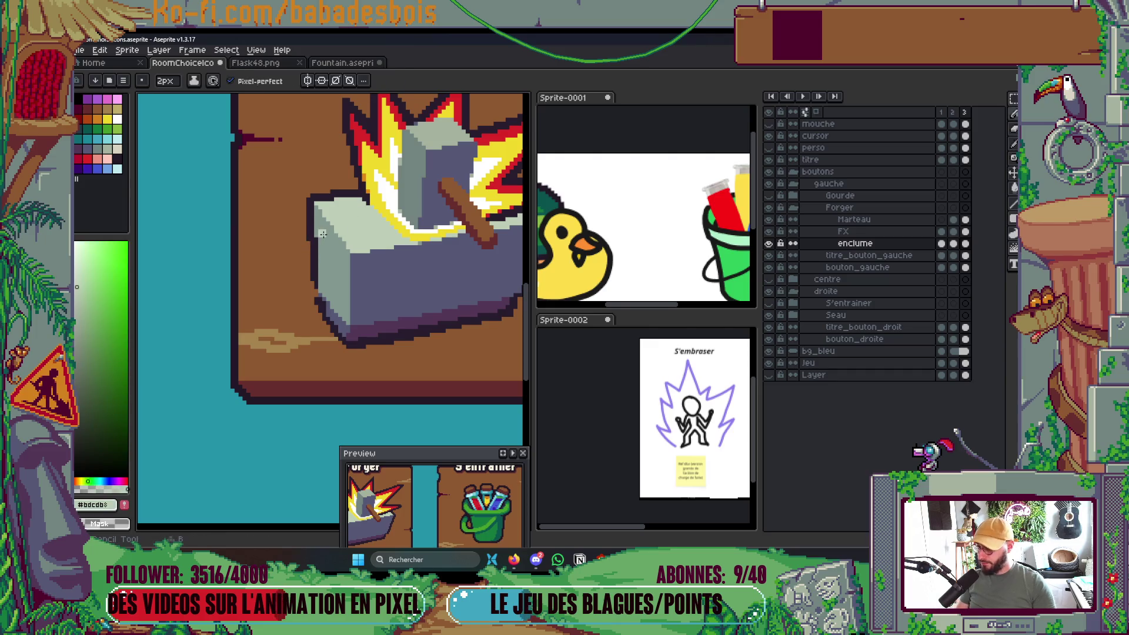
pyautogui.moveTo(275, 250); pyautogui.dragTo(264, 269)
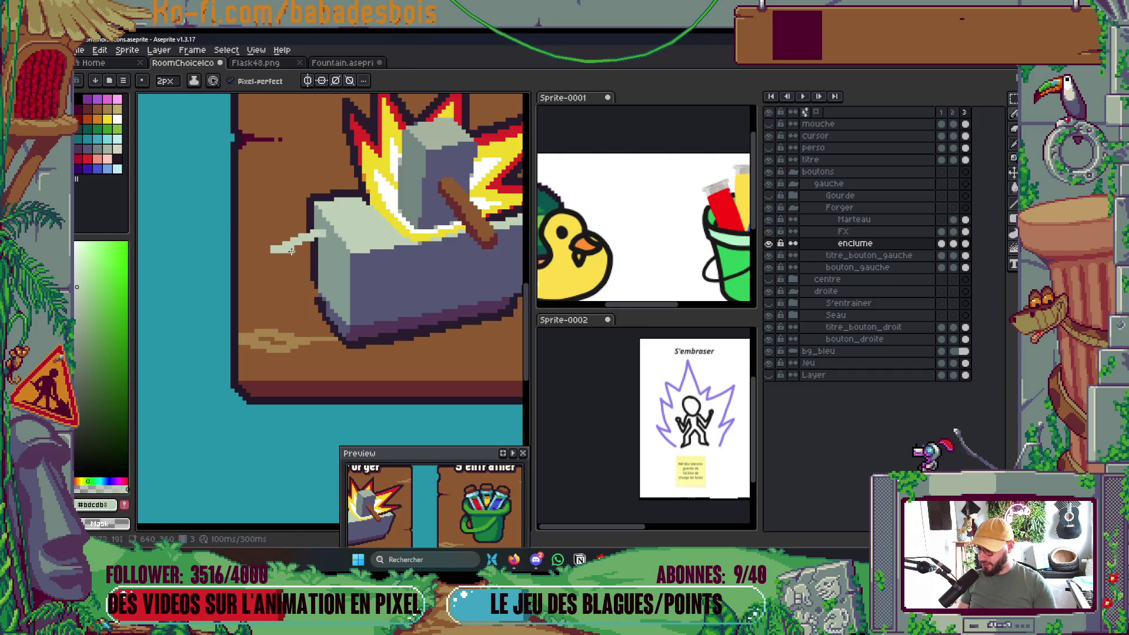
pyautogui.moveTo(314, 230)
pyautogui.mouseDown()
pyautogui.moveTo(278, 261)
pyautogui.moveTo(314, 257)
pyautogui.moveTo(318, 276)
pyautogui.moveTo(332, 276)
pyautogui.mouseUp()
pyautogui.hotkey('ctrl', 'z')
pyautogui.moveTo(271, 257); pyautogui.dragTo(313, 274)
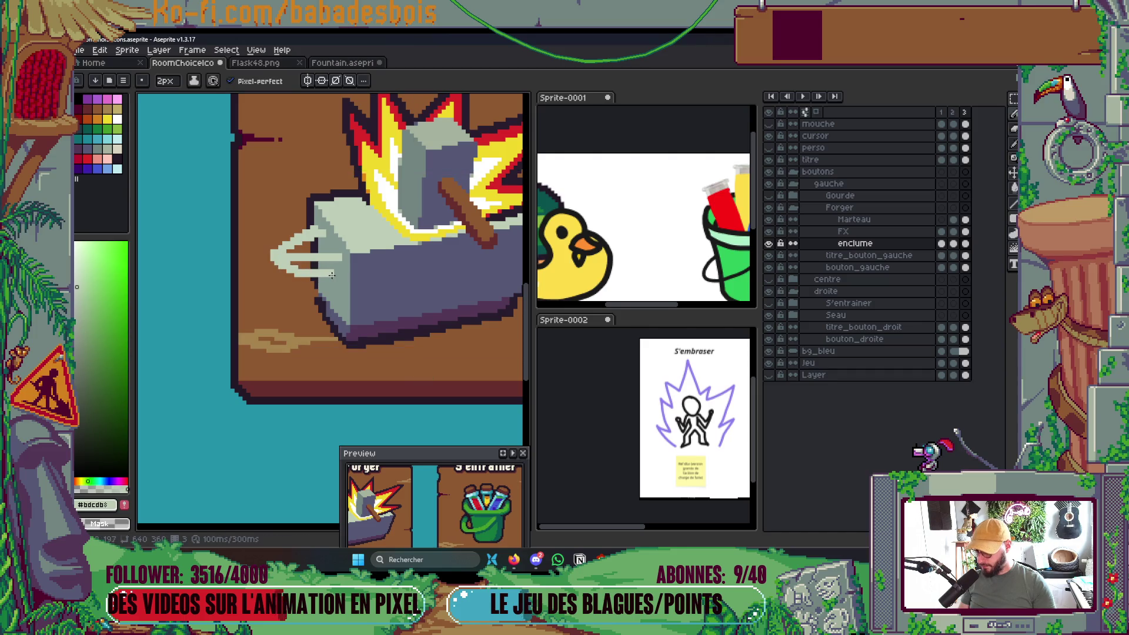
# Marquee-select the hammer and anvil.
pyautogui.scroll(-5, 332, 274)
pyautogui.scroll(1, 477, 264)
pyautogui.scroll(4, 347, 255)
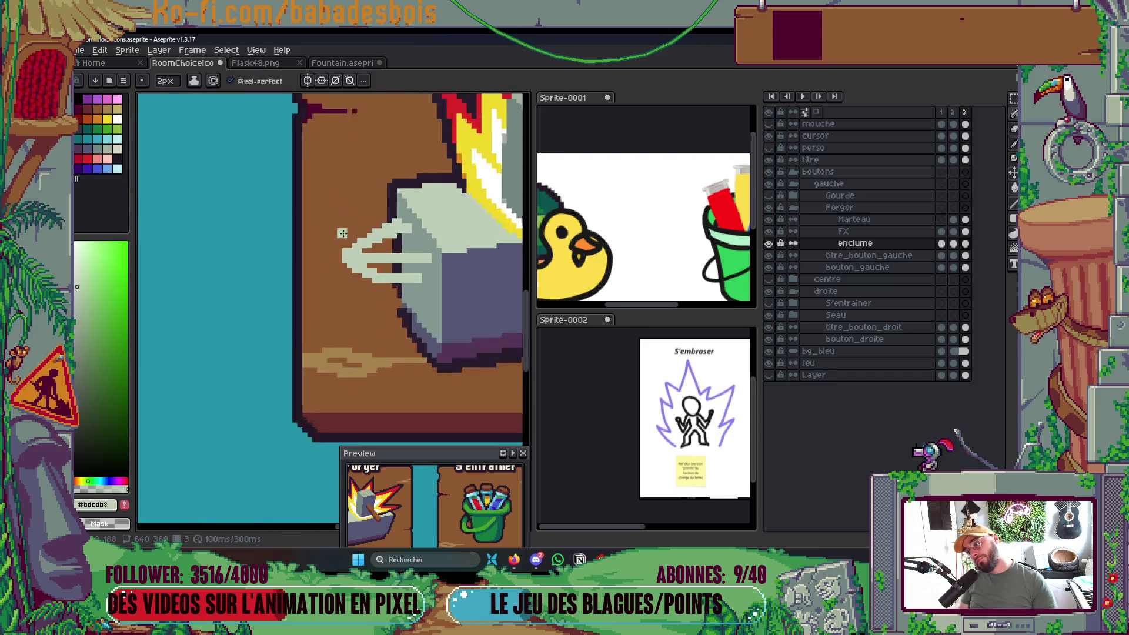
pyautogui.scroll(-3, 347, 259)
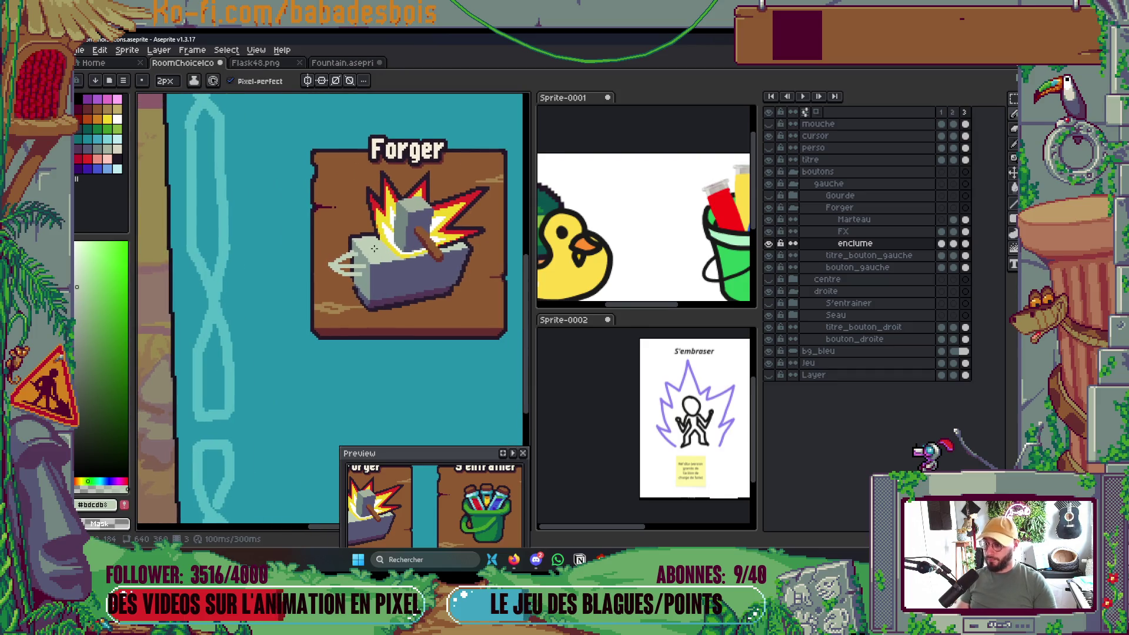
pyautogui.press('m')
pyautogui.moveTo(375, 198); pyautogui.dragTo(460, 323)
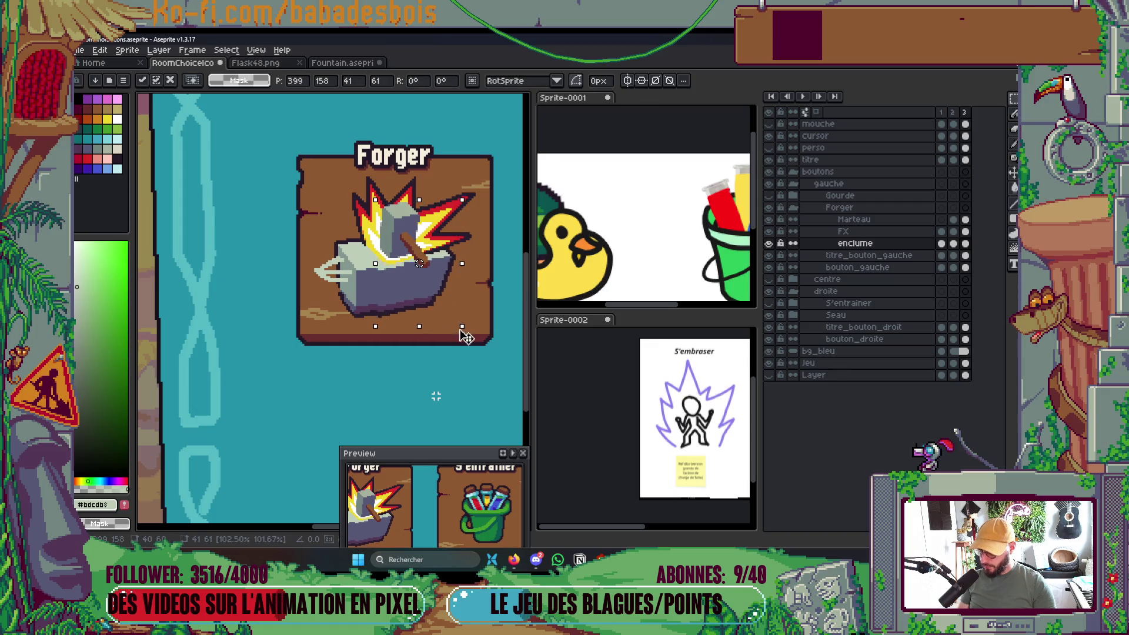
# Shift the selected anvil part left and drop the selection.
pyautogui.scroll(1, 449, 308)
pyautogui.press('Return')
pyautogui.moveTo(416, 293); pyautogui.dragTo(378, 293)
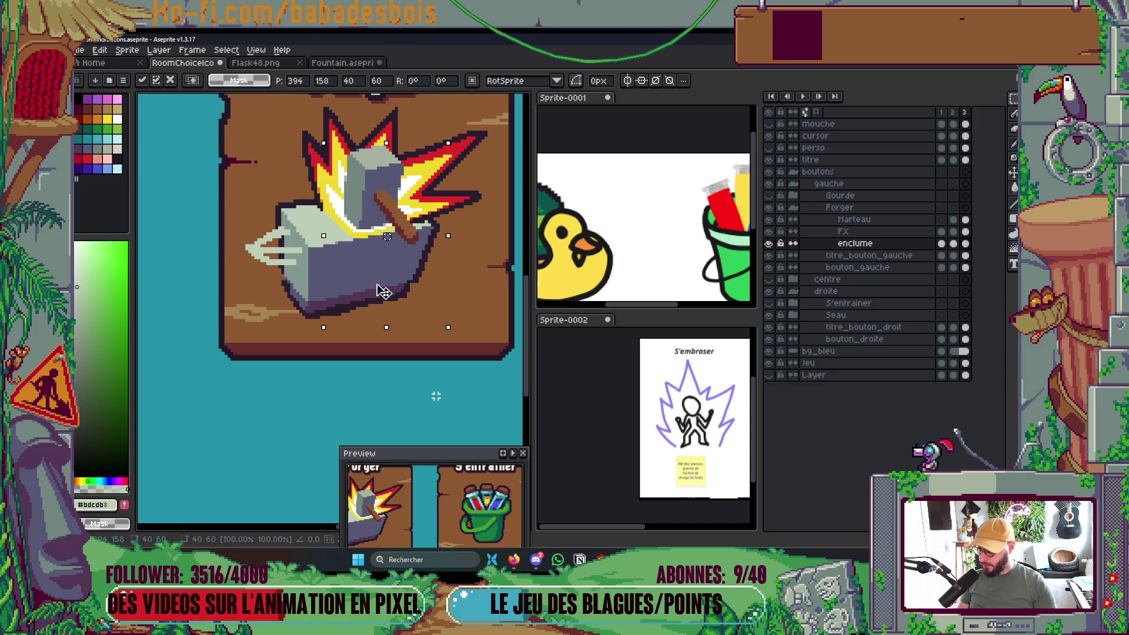
pyautogui.click(432, 359)
# Draw a dark outline line along the anvil's right edge.
pyautogui.press('b')
pyautogui.scroll(1, 412, 289)
pyautogui.keyDown('alt'); pyautogui.click(416, 283); pyautogui.keyUp('alt')
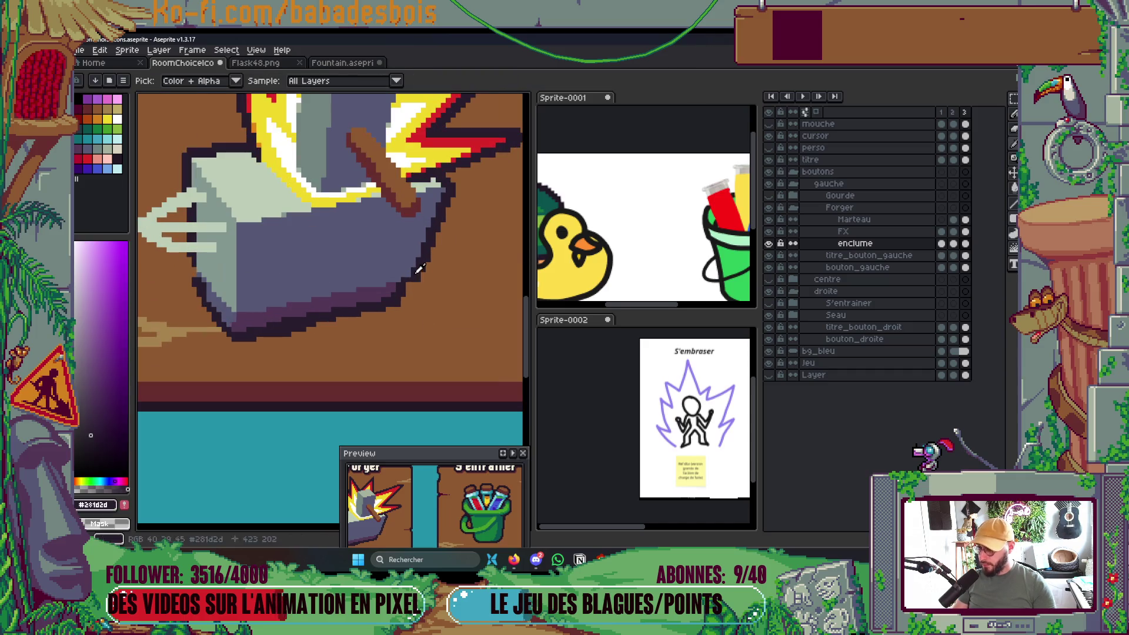
pyautogui.moveTo(417, 282)
pyautogui.mouseDown()
pyautogui.moveTo(422, 195)
pyautogui.moveTo(450, 184)
pyautogui.mouseUp()
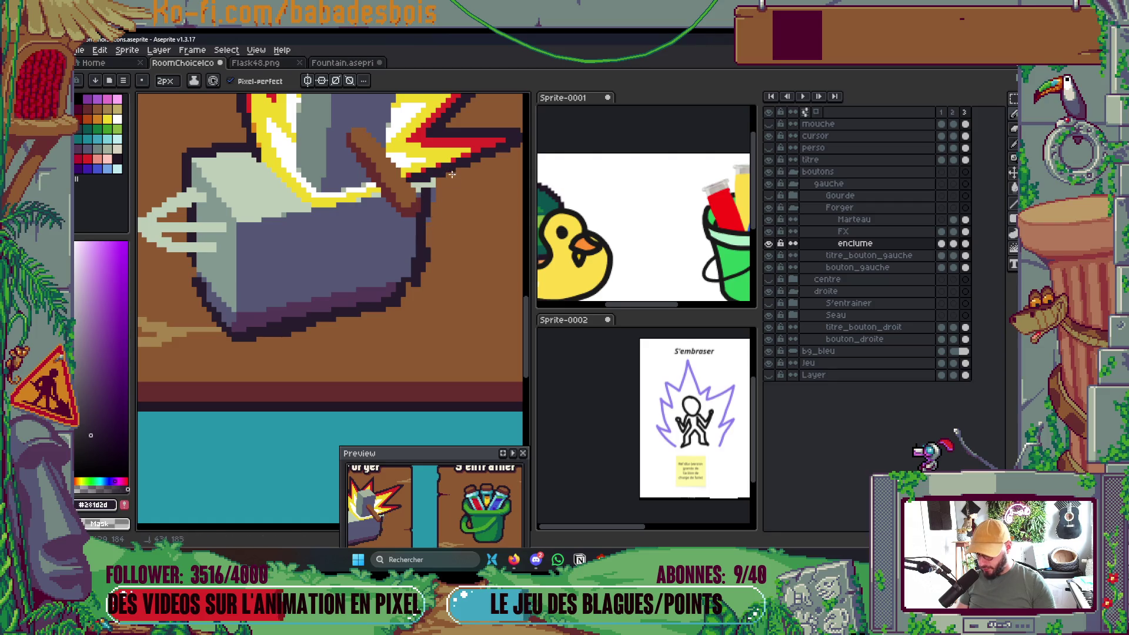
pyautogui.scroll(-5, 448, 253)
pyautogui.scroll(1, 448, 252)
pyautogui.scroll(4, 435, 253)
# Sample the anvil's grey-green shade as the pencil colour.
pyautogui.press('i')
pyautogui.click(306, 276)
pyautogui.press('b')
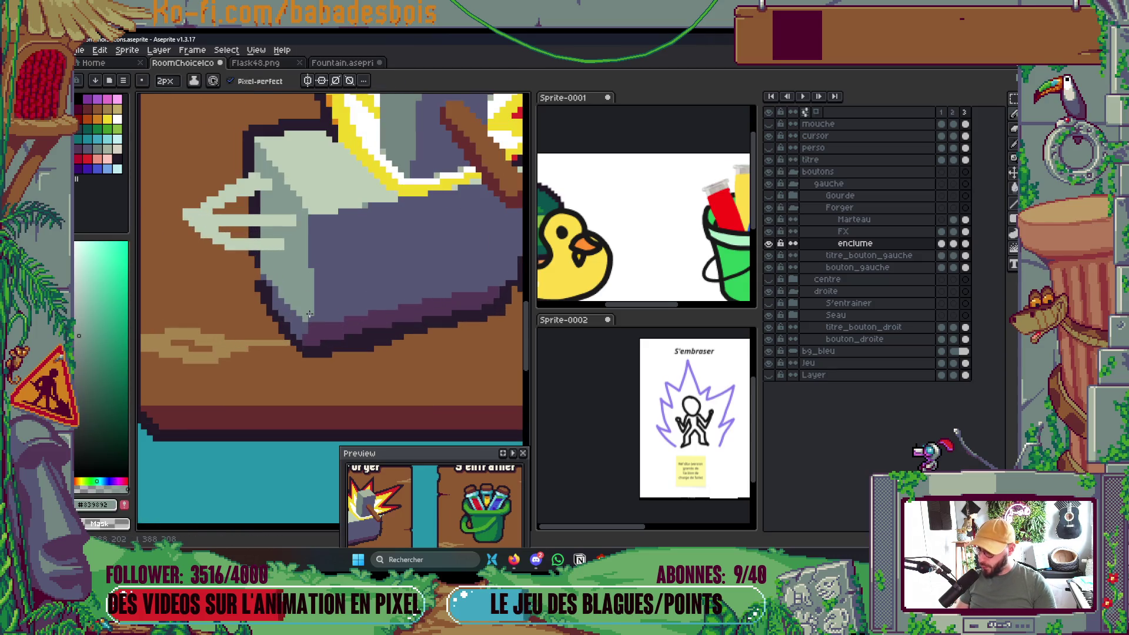
pyautogui.scroll(-4, 309, 317)
pyautogui.scroll(3, 365, 249)
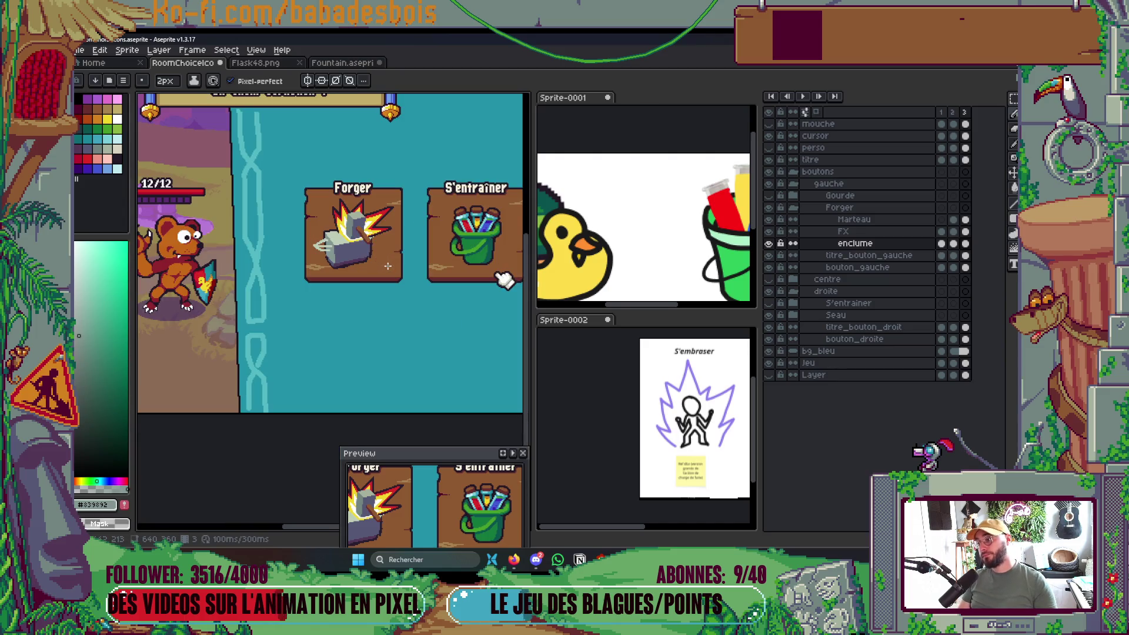
pyautogui.scroll(2, 365, 249)
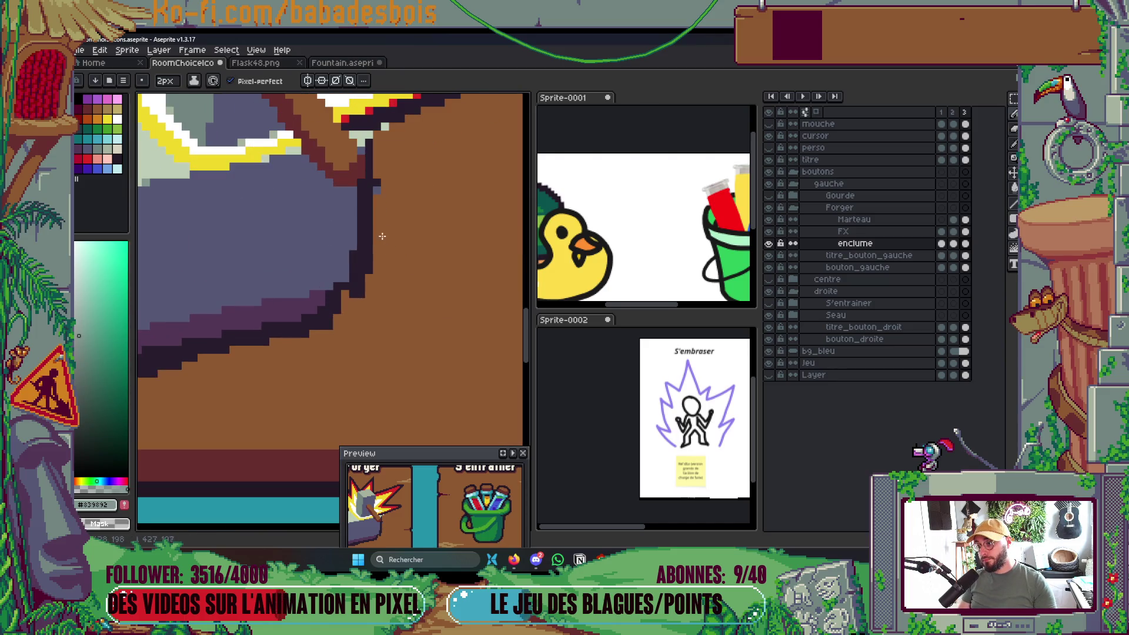
pyautogui.scroll(-3, 382, 176)
pyautogui.moveTo(393, 184); pyautogui.dragTo(397, 238)
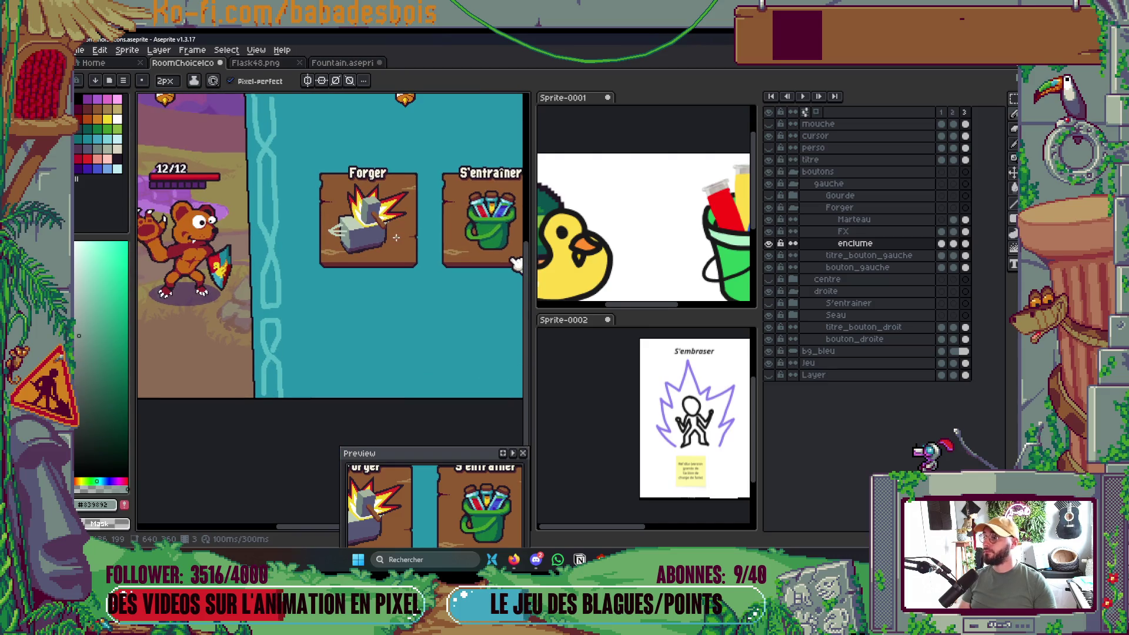
pyautogui.scroll(1, 511, 277)
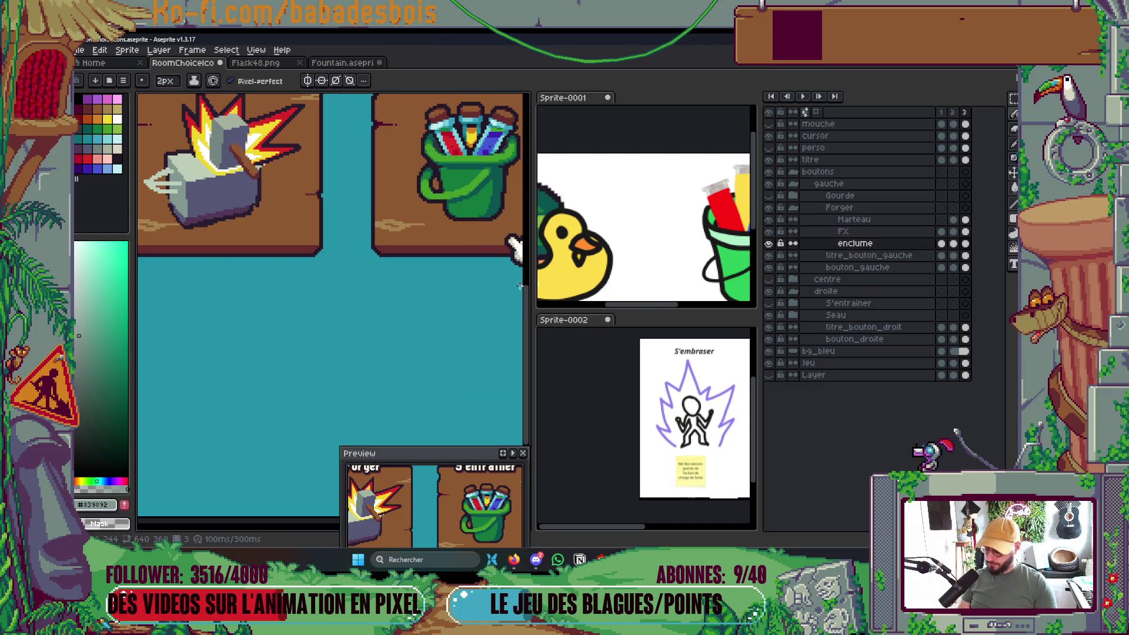
# Reposition the anvil within the Forger board with the Move tool.
pyautogui.press('v')
pyautogui.moveTo(239, 210); pyautogui.dragTo(283, 251)
pyautogui.scroll(-3, 282, 251)
pyautogui.scroll(3, 315, 335)
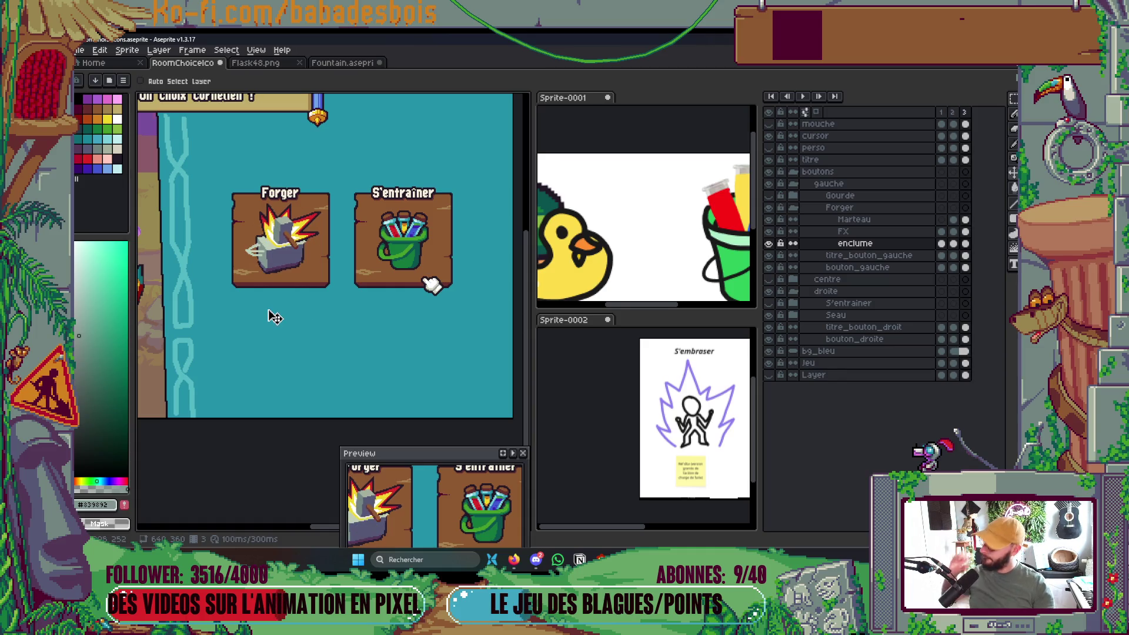
pyautogui.scroll(4, 279, 266)
# Marquee the anvil's left part together with its streaks.
pyautogui.moveTo(281, 265); pyautogui.dragTo(318, 234)
pyautogui.press('m')
pyautogui.moveTo(268, 165); pyautogui.dragTo(360, 360)
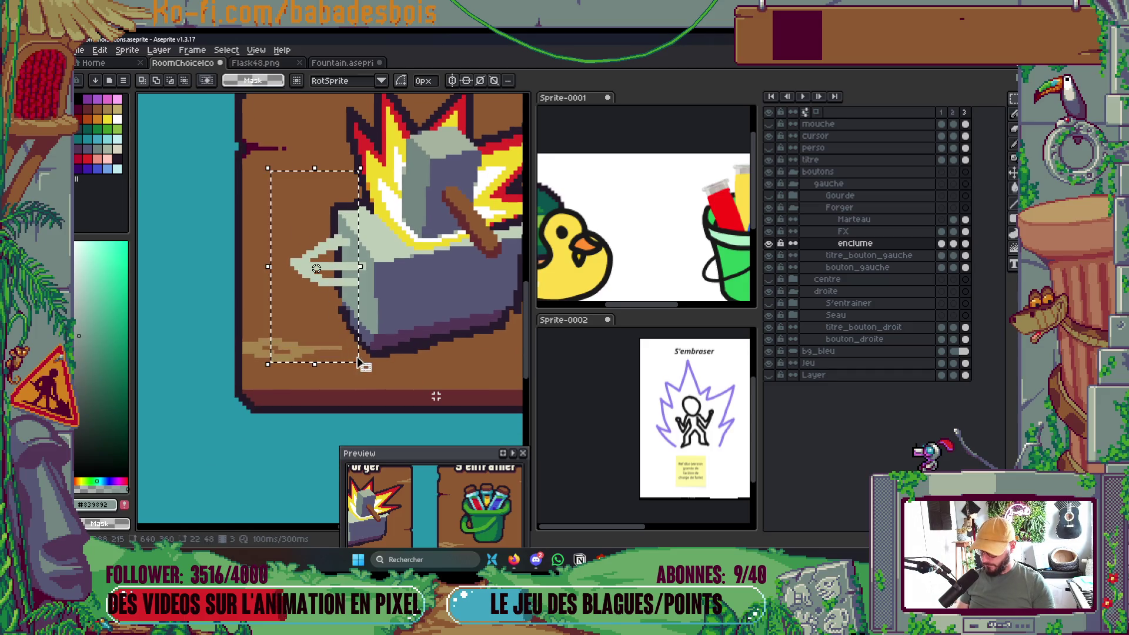
# Nudge the selected left part of the anvil left and commit it.
pyautogui.click(345, 317)
pyautogui.moveTo(345, 317); pyautogui.dragTo(341, 318)
pyautogui.press('Return')
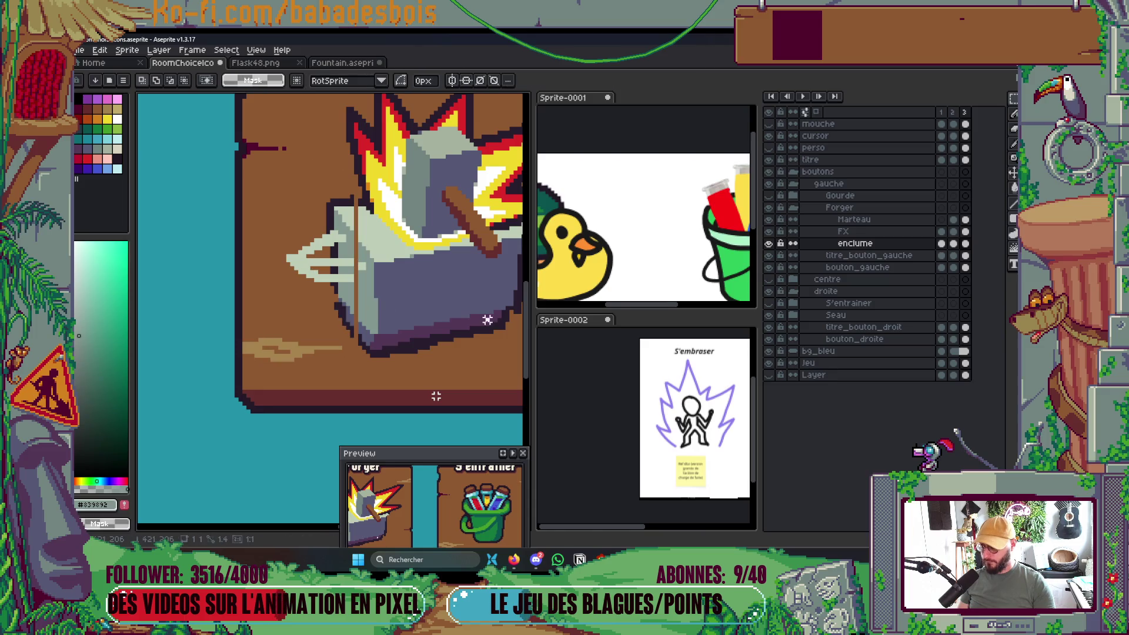
pyautogui.moveTo(470, 329); pyautogui.dragTo(379, 294)
pyautogui.scroll(2, 415, 259)
# Draw and fill a pale grey-green streak shape under the blade.
pyautogui.press('b')
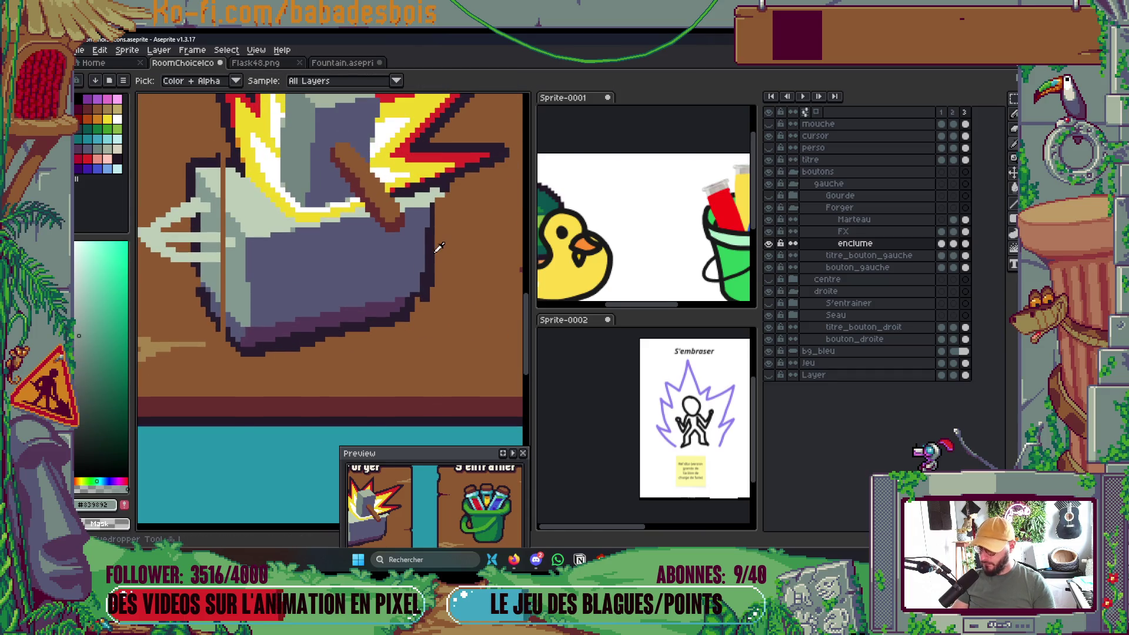
pyautogui.keyDown('alt'); pyautogui.click(435, 245); pyautogui.keyUp('alt')
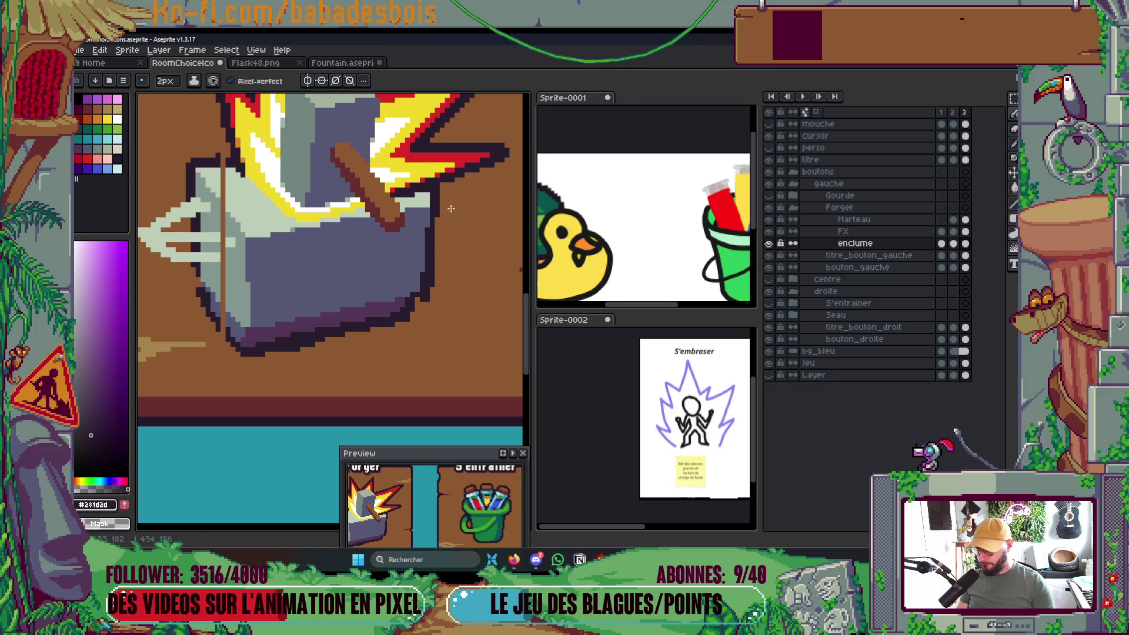
pyautogui.scroll(-3, 499, 227)
pyautogui.scroll(5, 389, 239)
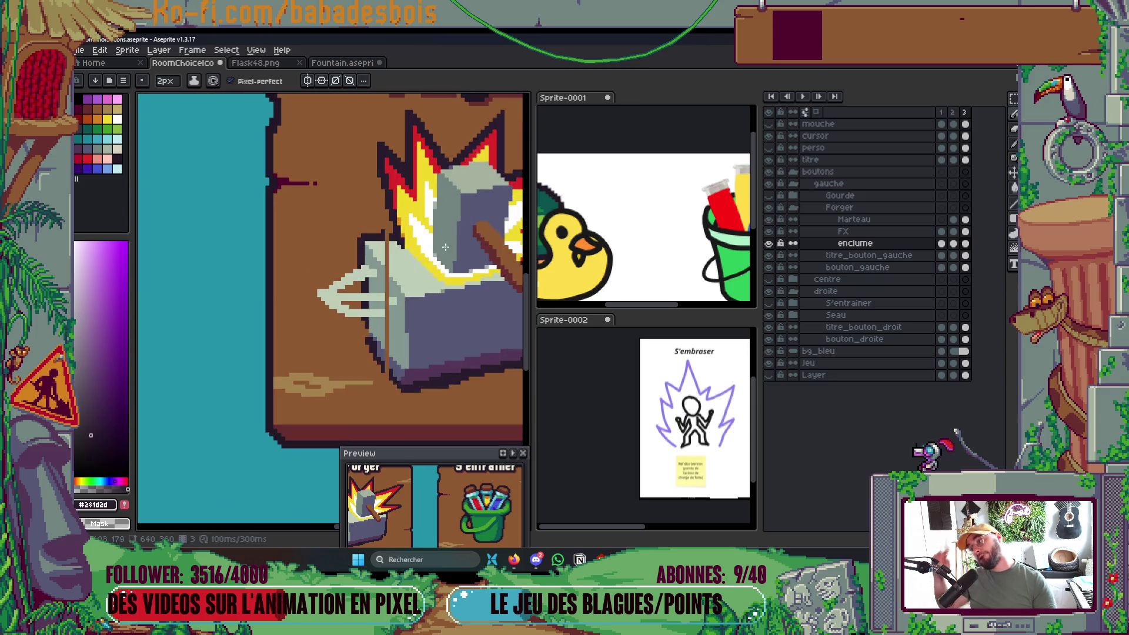
pyautogui.scroll(2, 390, 240)
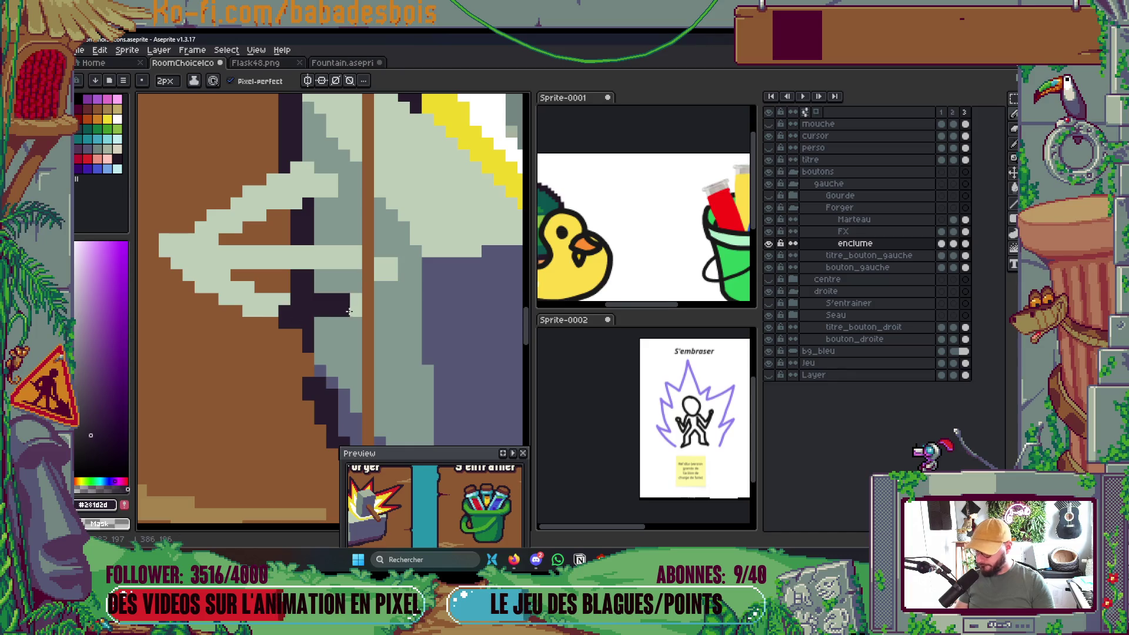
pyautogui.keyDown('alt'); pyautogui.click(260, 288); pyautogui.keyUp('alt')
pyautogui.moveTo(268, 322)
pyautogui.mouseDown()
pyautogui.moveTo(379, 317)
pyautogui.moveTo(387, 287)
pyautogui.mouseUp()
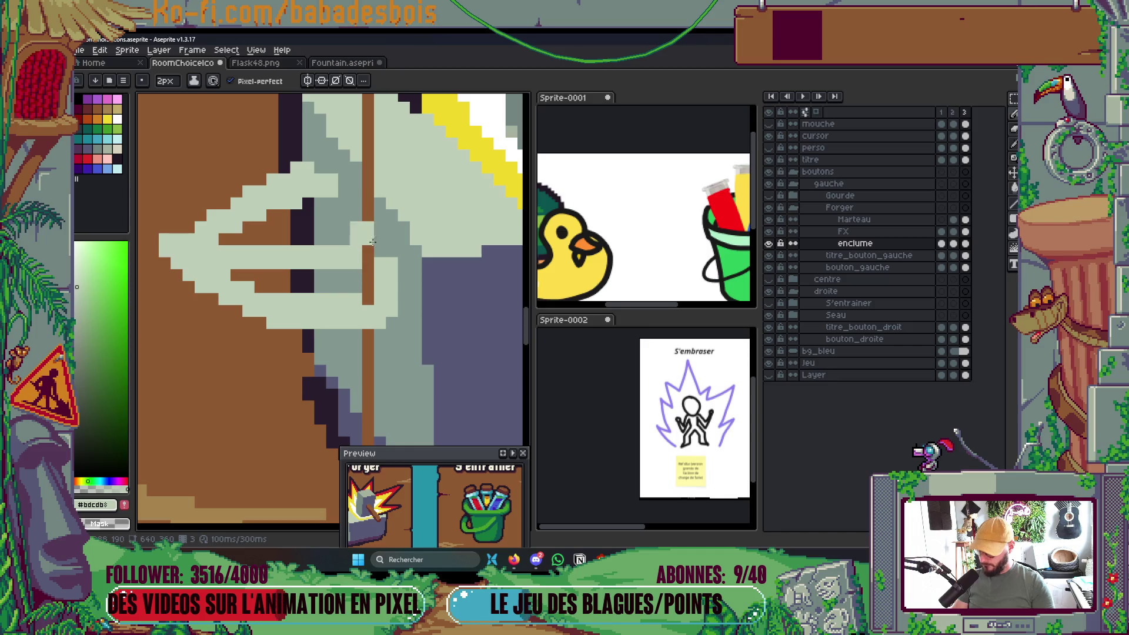
pyautogui.moveTo(322, 179); pyautogui.dragTo(396, 255)
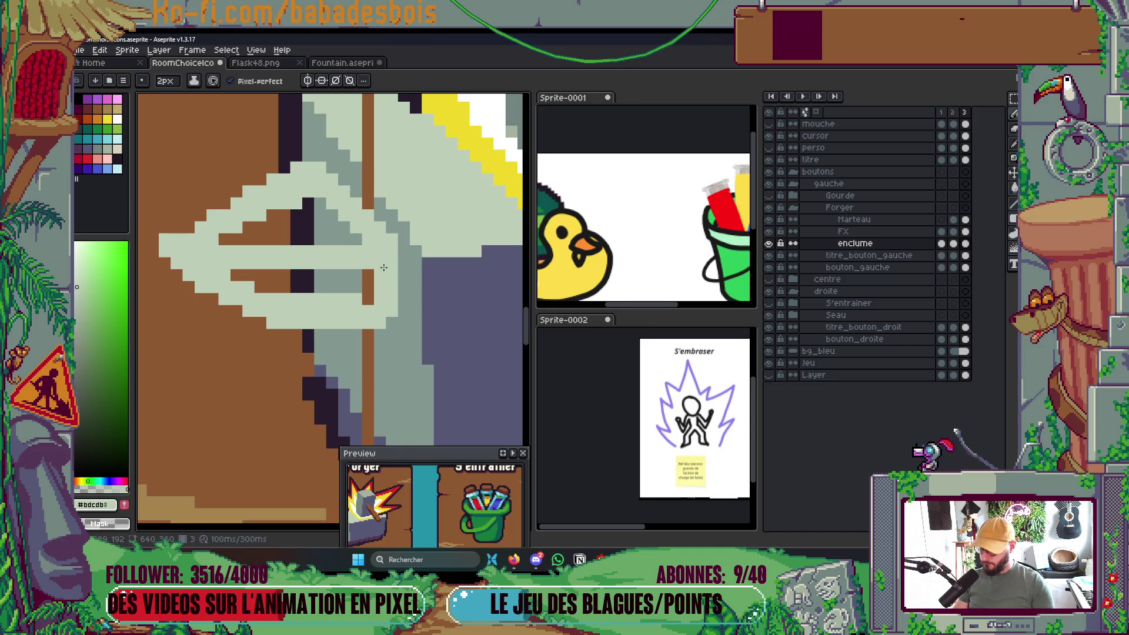
pyautogui.moveTo(347, 228)
pyautogui.mouseDown()
pyautogui.moveTo(227, 244)
pyautogui.moveTo(341, 225)
pyautogui.mouseUp()
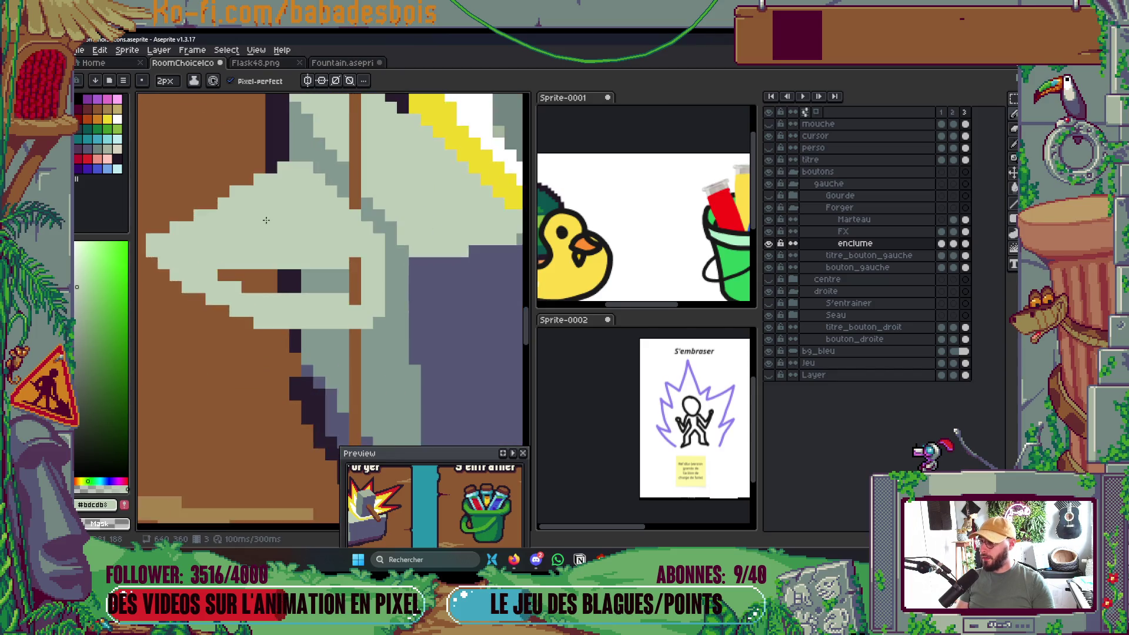
# Extend the light streak shape's left edge.
pyautogui.scroll(2, 235, 247)
pyautogui.scroll(-3, 313, 267)
pyautogui.scroll(-1, 313, 267)
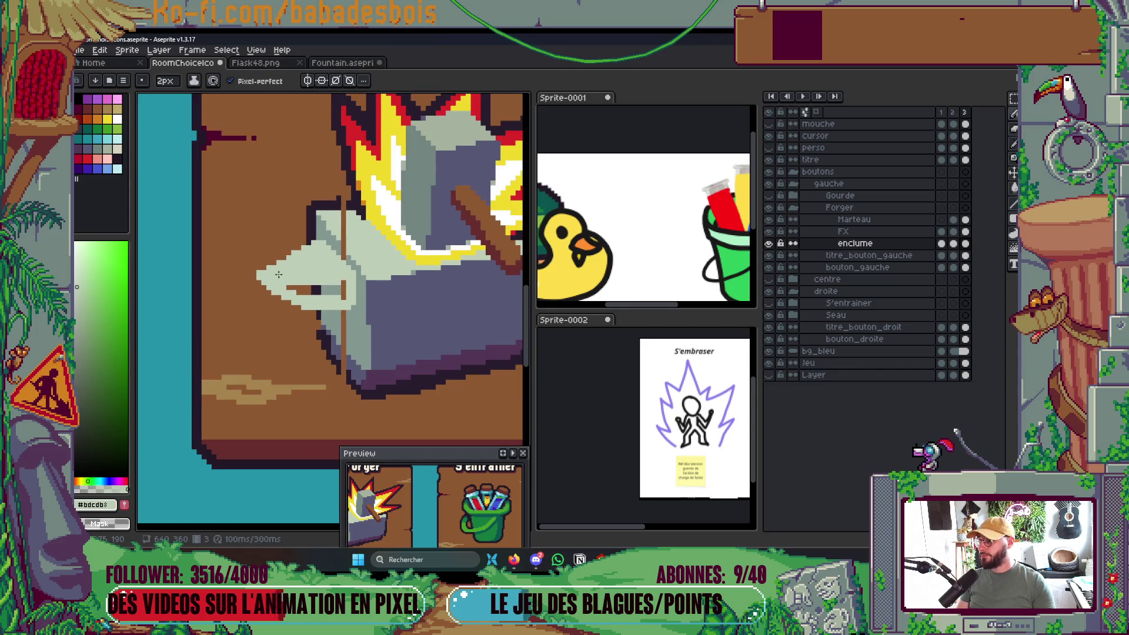
pyautogui.scroll(1, 278, 275)
pyautogui.click(274, 261)
pyautogui.click(254, 266)
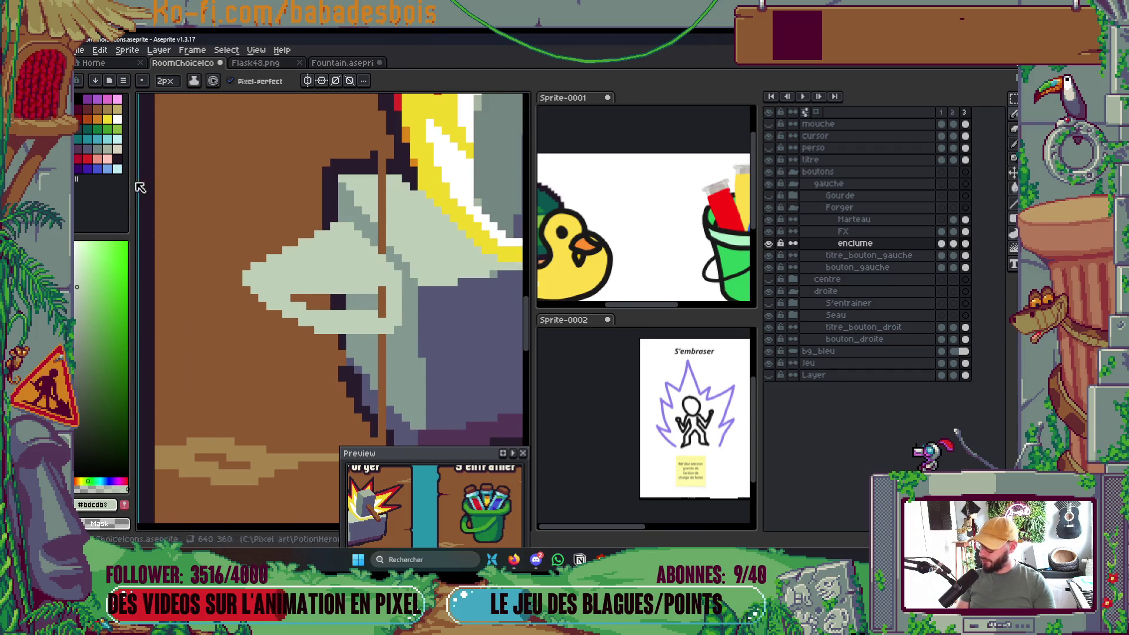
# Add darker grey pixels on the anvil horn.
pyautogui.click(97, 149)
pyautogui.scroll(1, 246, 273)
pyautogui.click(320, 325)
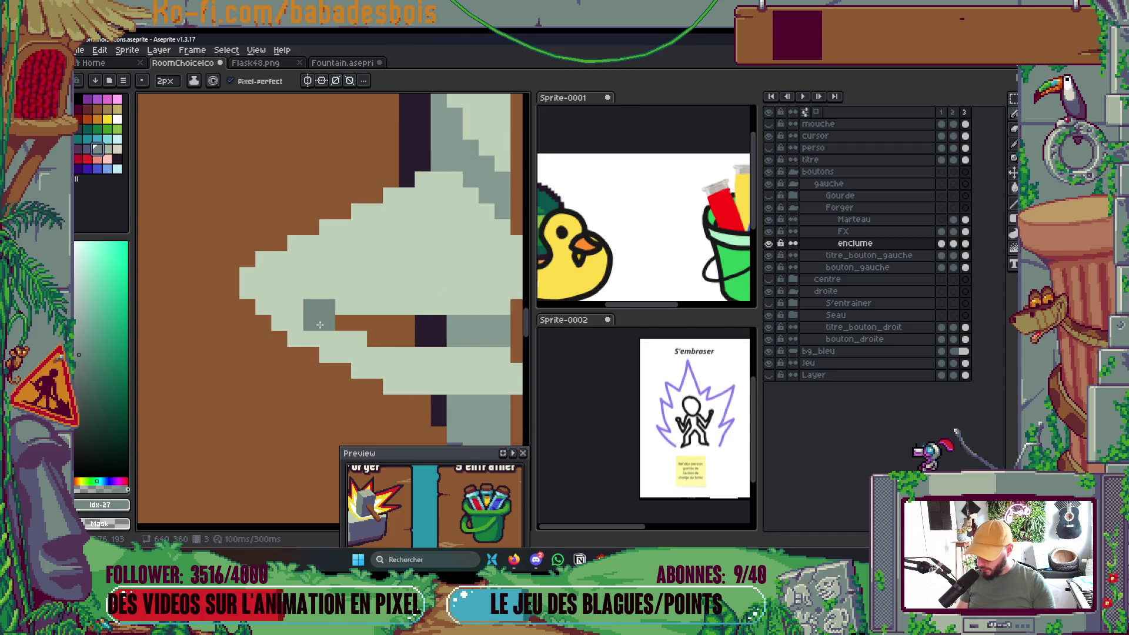
pyautogui.scroll(3, 319, 325)
pyautogui.scroll(1, 341, 229)
# Recolour the brown stripe on the horn grey-green.
pyautogui.press('i')
pyautogui.click(404, 274)
pyautogui.press('b')
pyautogui.click(385, 374)
pyautogui.press('g')
pyautogui.click(384, 300)
pyautogui.moveTo(392, 323); pyautogui.dragTo(379, 164)
# Outline beneath the horn's edge and fill that area dark purple.
pyautogui.press('b')
pyautogui.keyDown('alt'); pyautogui.click(403, 273); pyautogui.keyUp('alt')
pyautogui.scroll(-3, 391, 312)
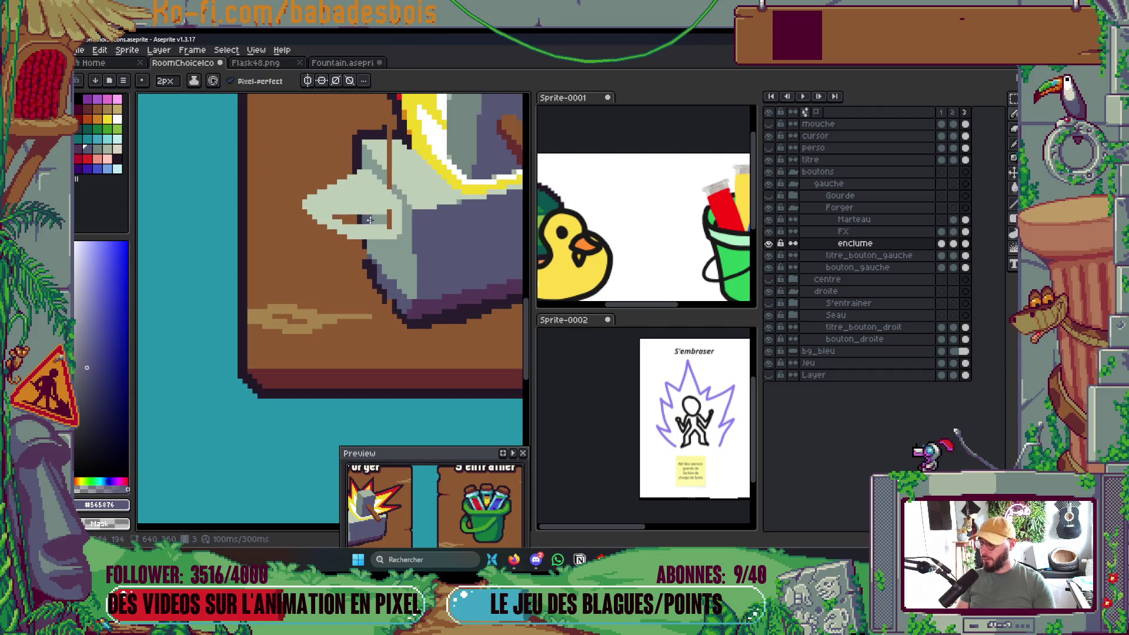
pyautogui.scroll(2, 330, 238)
pyautogui.press('i')
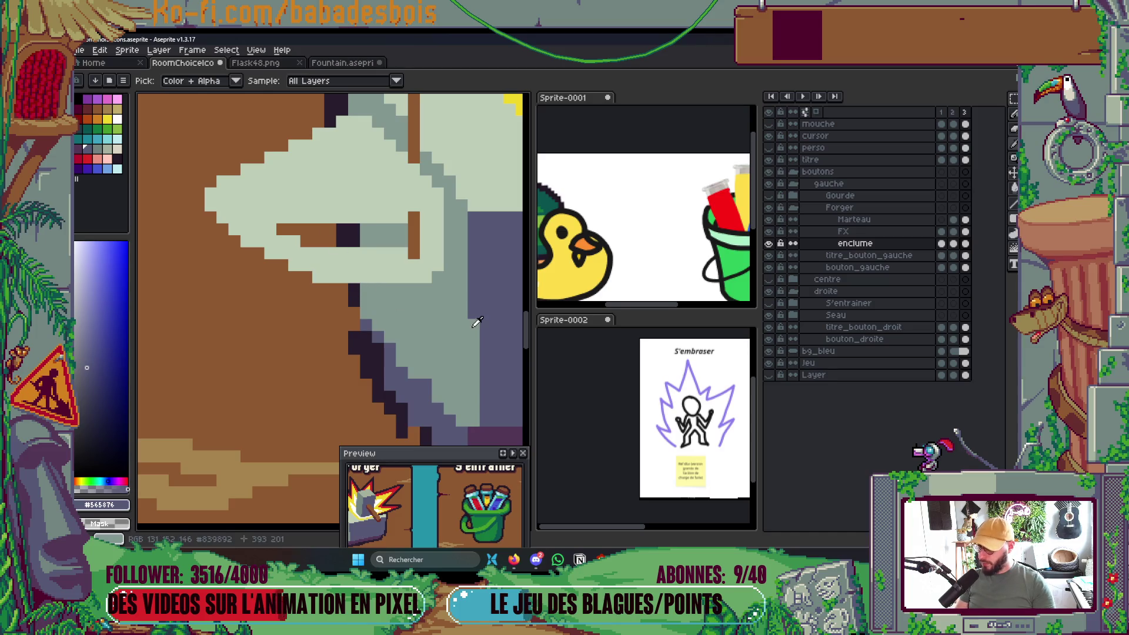
pyautogui.scroll(-4, 460, 308)
pyautogui.scroll(2, 463, 301)
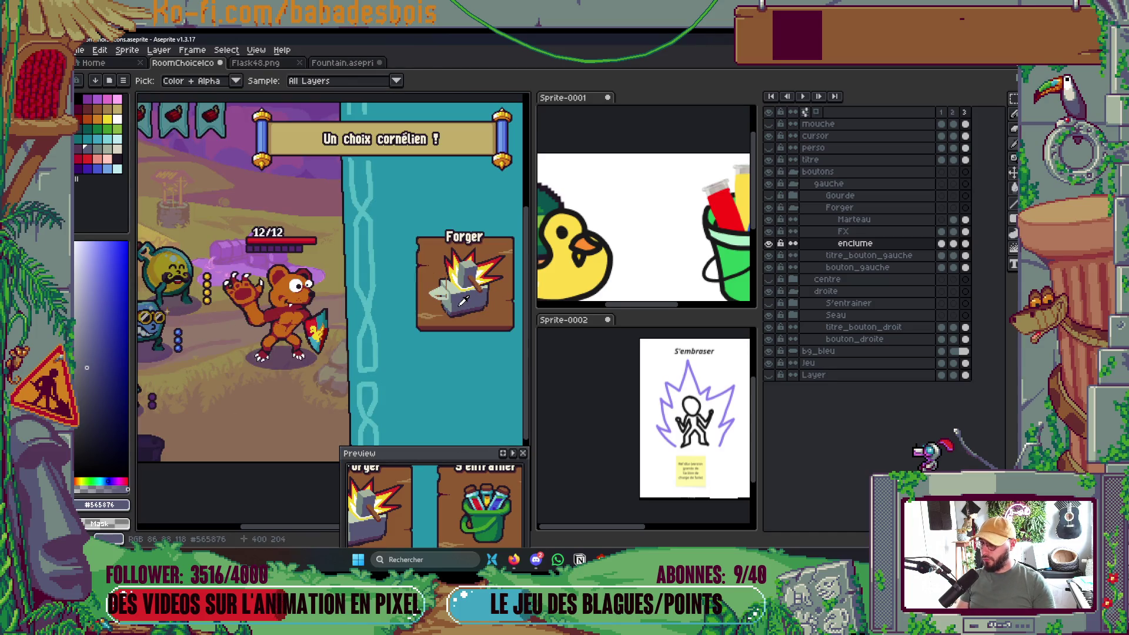
pyautogui.scroll(4, 463, 300)
pyautogui.press('b')
pyautogui.moveTo(410, 265)
pyautogui.mouseDown()
pyautogui.moveTo(418, 279)
pyautogui.moveTo(377, 281)
pyautogui.mouseUp()
pyautogui.press('g')
pyautogui.click(391, 284)
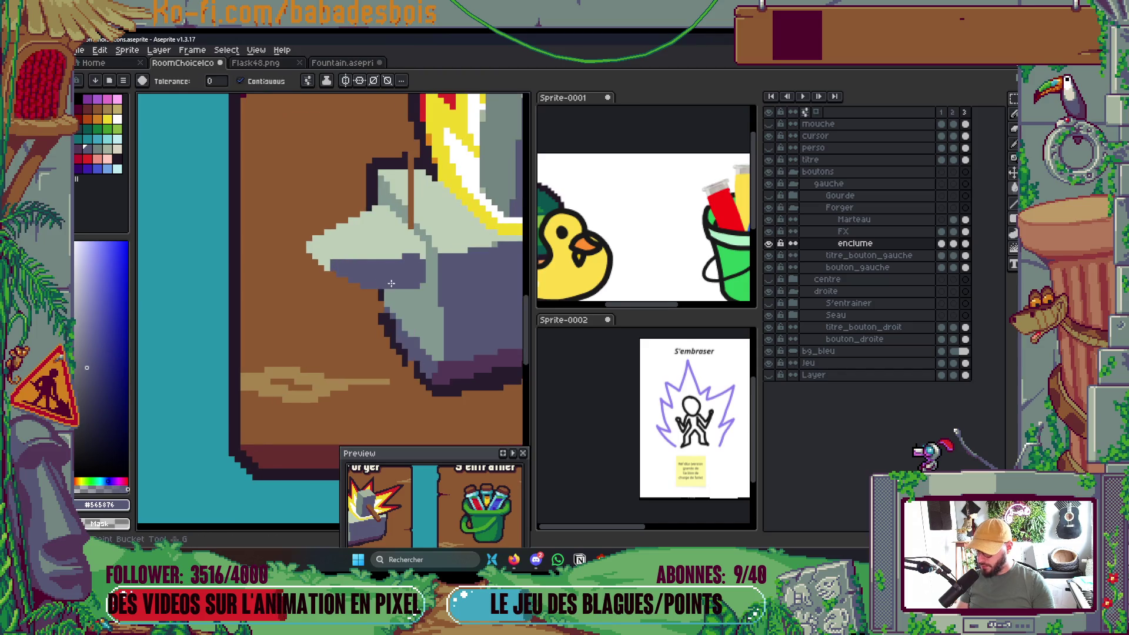
# Save RoomChoiceIcons.aseprite.
pyautogui.scroll(-4, 391, 283)
pyautogui.hotkey('ctrl', 's')
pyautogui.scroll(2, 391, 284)
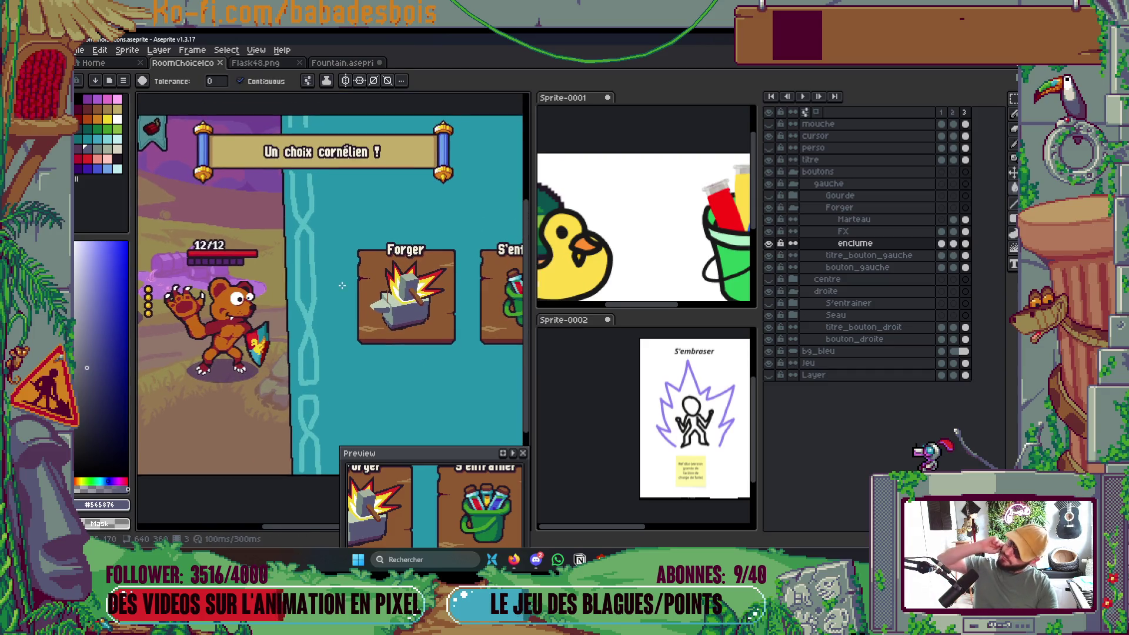
# Cover the anvil's brown vertical line with light green sampled from the anvil, darkening the remaining strip.
pyautogui.scroll(5, 326, 335)
pyautogui.keyDown('alt'); pyautogui.click(347, 312); pyautogui.keyUp('alt')
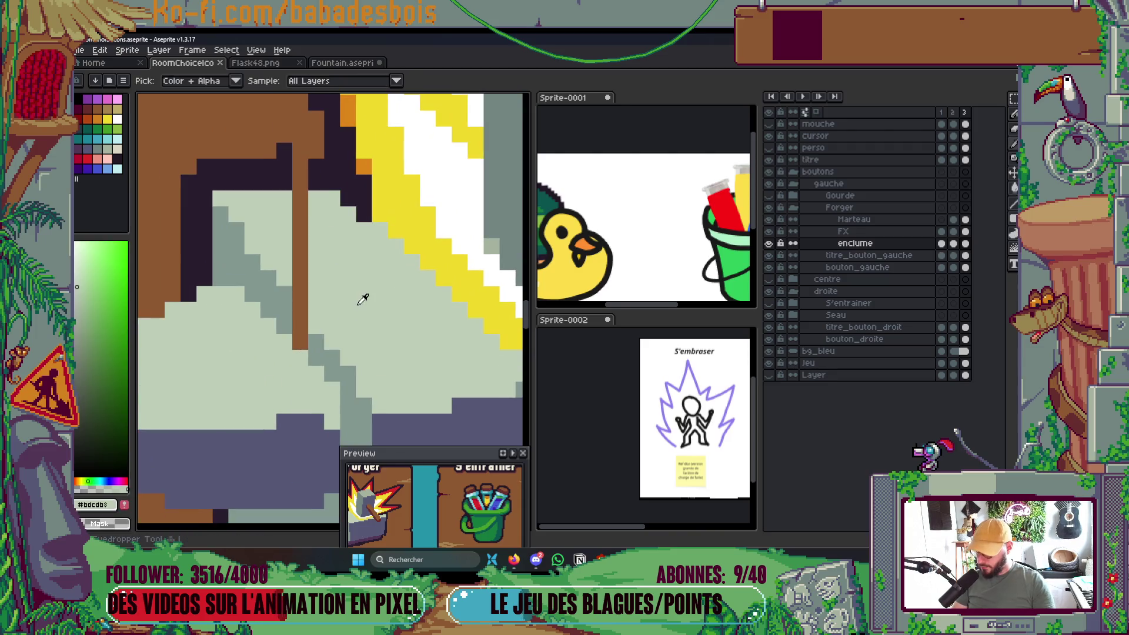
pyautogui.press('b')
pyautogui.moveTo(315, 302)
pyautogui.mouseDown()
pyautogui.moveTo(315, 194)
pyautogui.moveTo(293, 160)
pyautogui.moveTo(337, 164)
pyautogui.mouseUp()
pyautogui.keyDown('alt'); pyautogui.click(284, 171); pyautogui.keyUp('alt')
pyautogui.keyDown('alt'); pyautogui.click(336, 194); pyautogui.keyUp('alt')
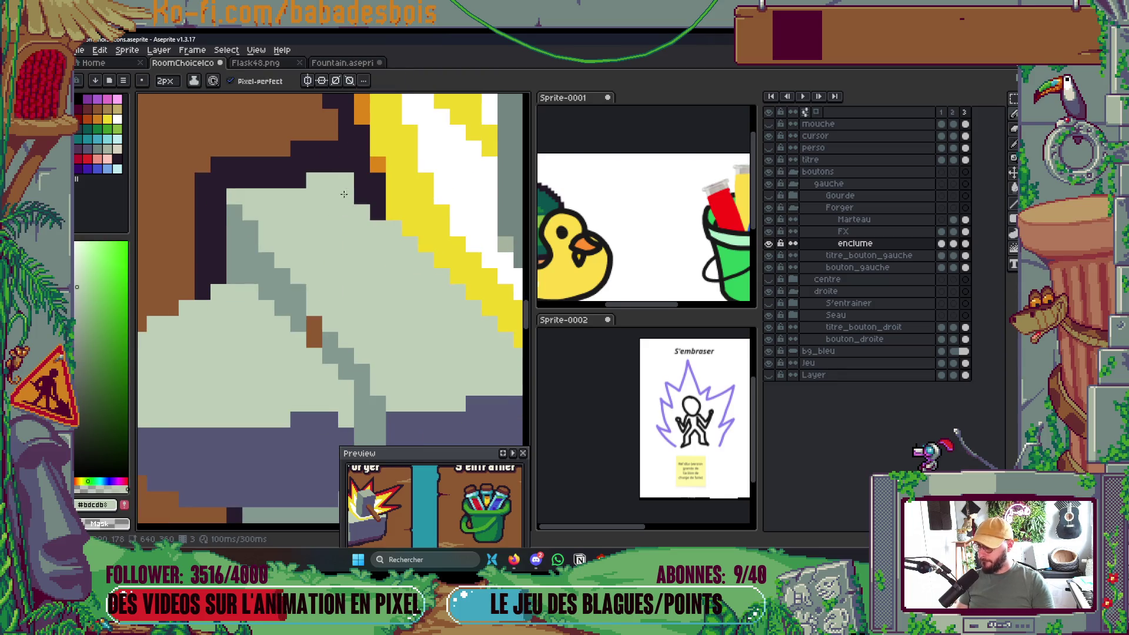
pyautogui.scroll(-5, 336, 195)
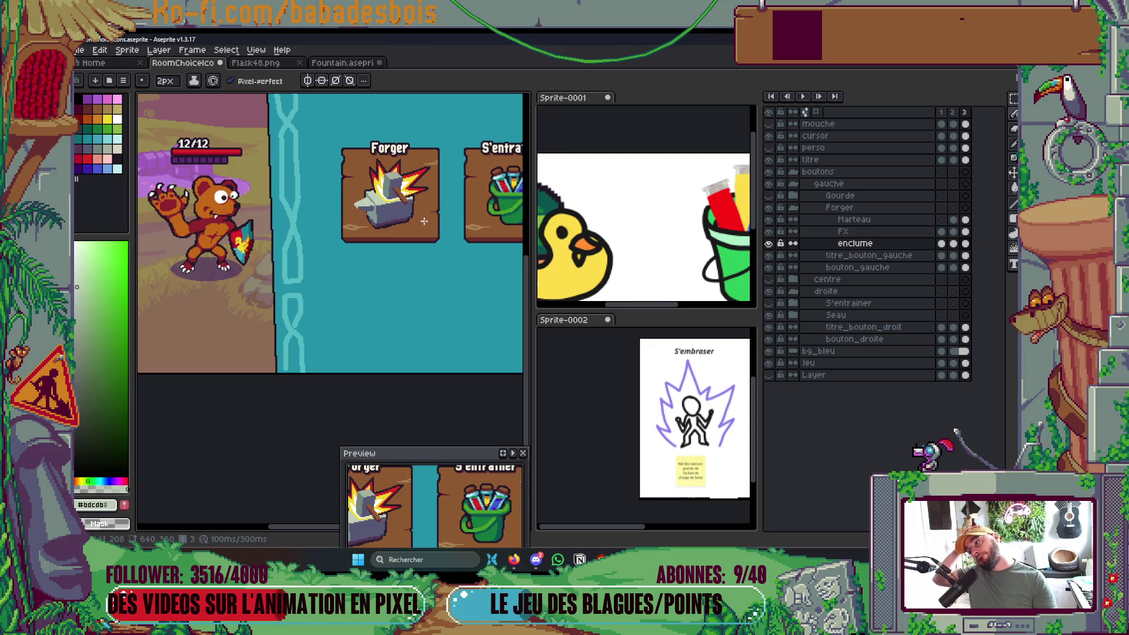
# Draw a short grey-green diagonal streak on the board right of the anvil, redoing it shorter.
pyautogui.scroll(5, 421, 211)
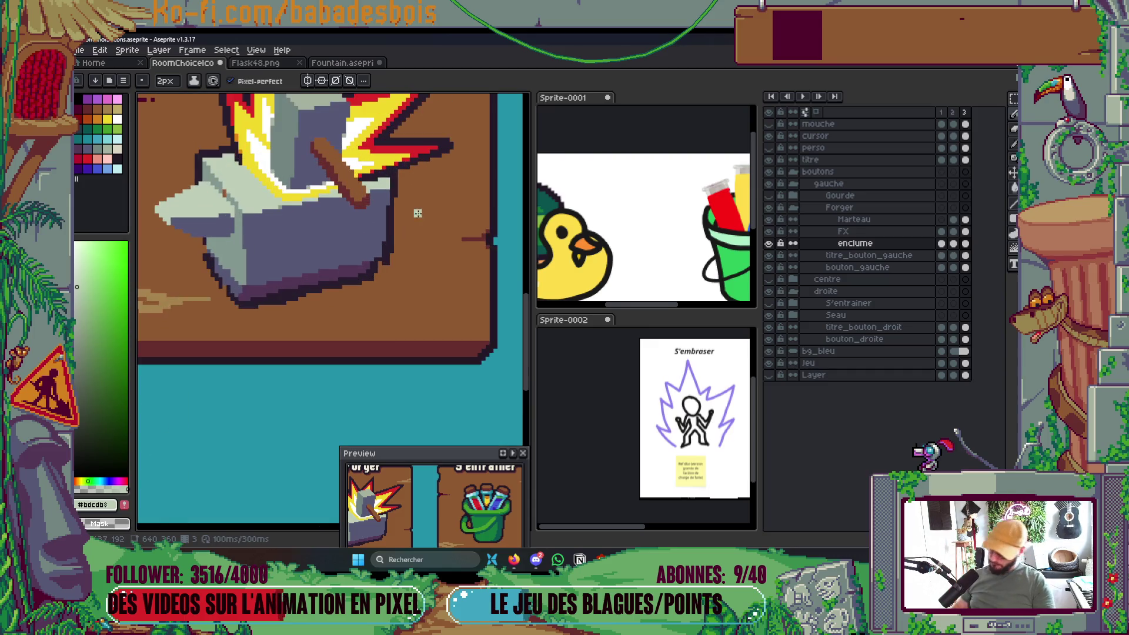
pyautogui.keyDown('alt'); pyautogui.click(247, 252); pyautogui.keyUp('alt')
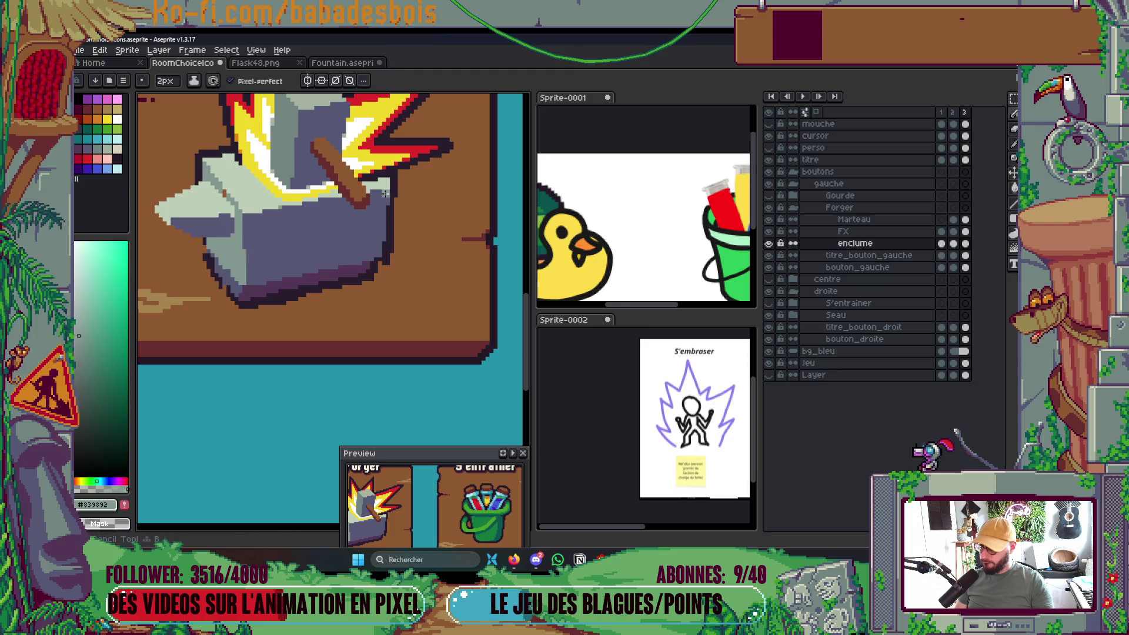
pyautogui.moveTo(392, 222)
pyautogui.mouseDown()
pyautogui.moveTo(472, 164)
pyautogui.moveTo(395, 167)
pyautogui.mouseUp()
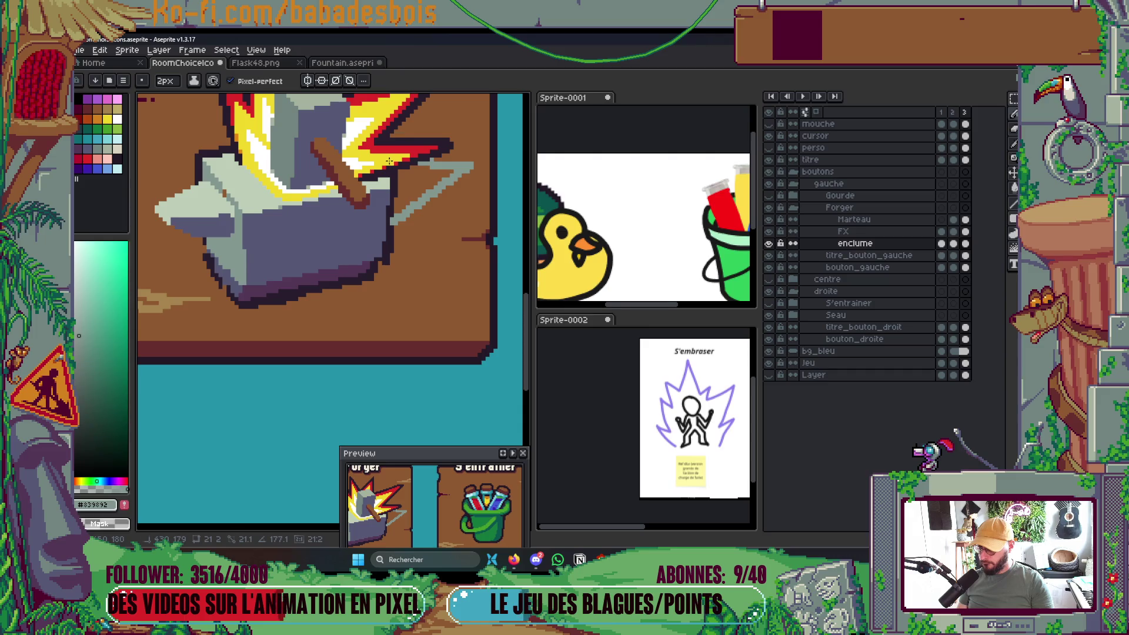
pyautogui.hotkey('ctrl', 'z')
pyautogui.keyDown('shift'); pyautogui.click(457, 158); pyautogui.keyUp('shift')
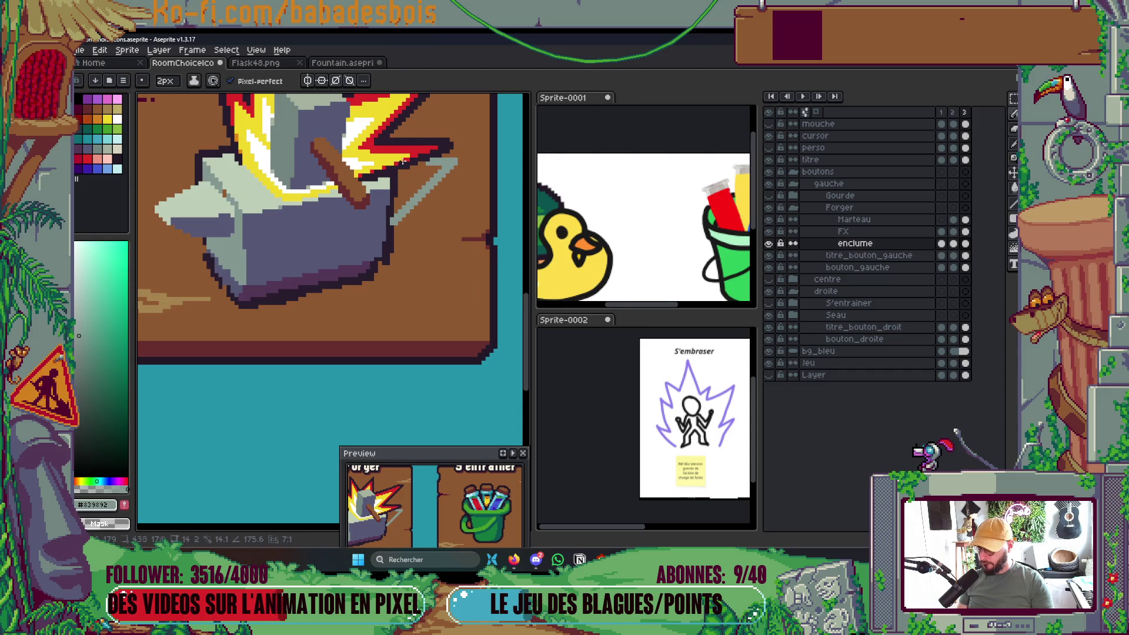
pyautogui.press('g')
pyautogui.scroll(-3, 425, 181)
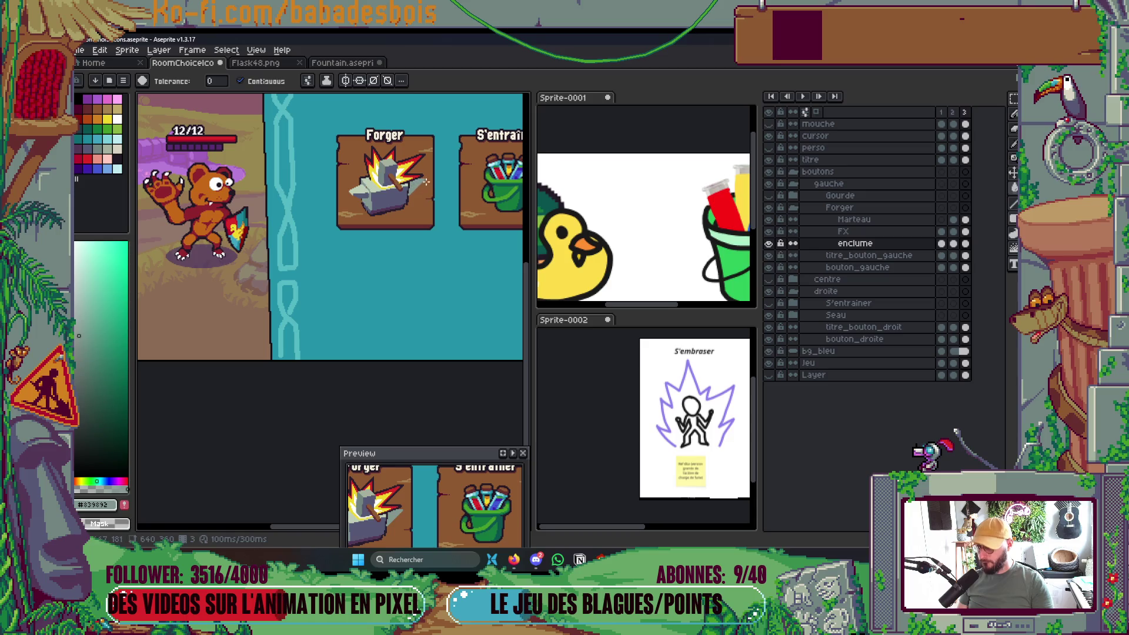
pyautogui.scroll(1, 435, 224)
pyautogui.scroll(3, 412, 221)
# Add light grey highlights down the anvil's front face and a brown pixel at its right edge.
pyautogui.press('b')
pyautogui.moveTo(281, 225); pyautogui.dragTo(306, 291)
pyautogui.click(358, 271)
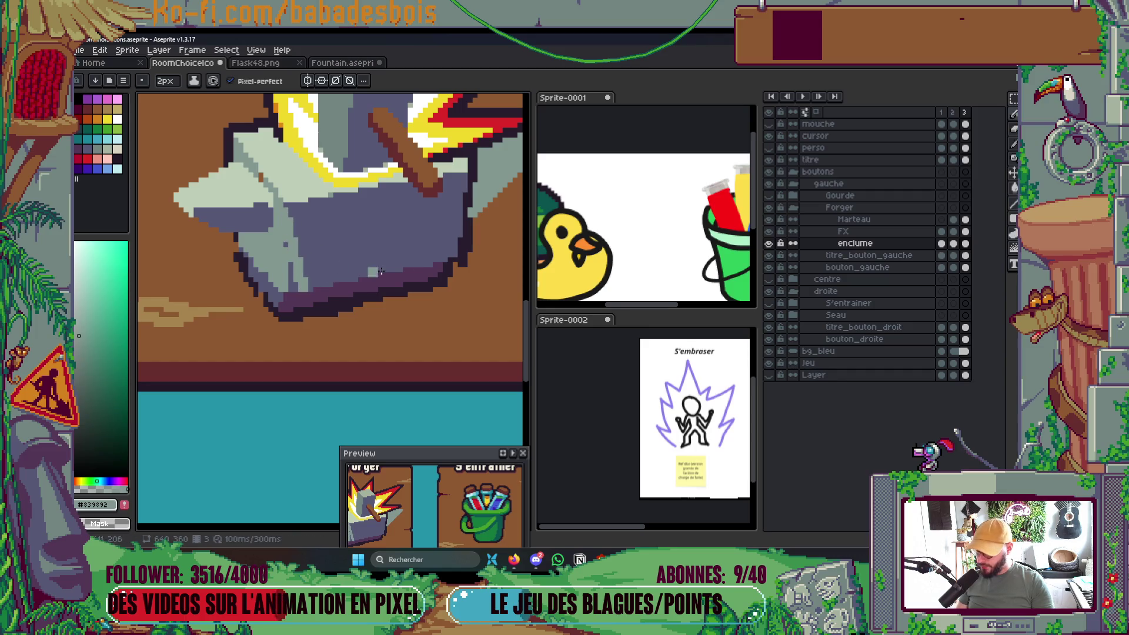
pyautogui.keyDown('alt'); pyautogui.click(468, 209); pyautogui.keyUp('alt')
pyautogui.click(465, 194)
# Trace a dark outline along the anvil's right and lower-left edges, clearing a stray loop back to brown.
pyautogui.keyDown('alt'); pyautogui.click(462, 218); pyautogui.keyUp('alt')
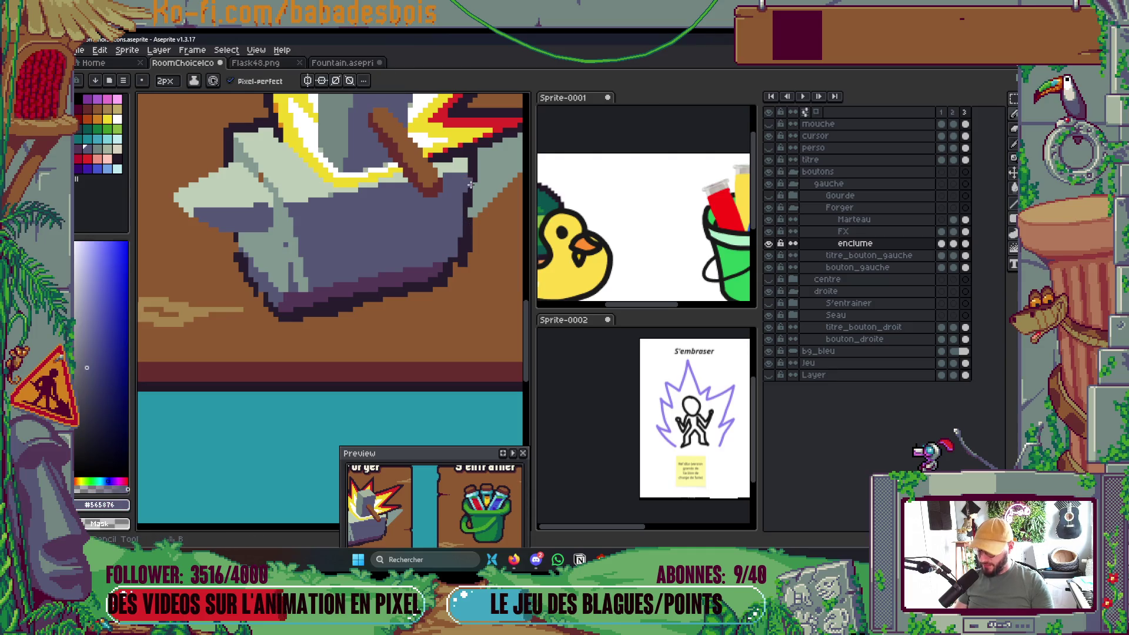
pyautogui.keyDown('alt'); pyautogui.click(467, 194); pyautogui.keyUp('alt')
pyautogui.moveTo(462, 209); pyautogui.dragTo(443, 265)
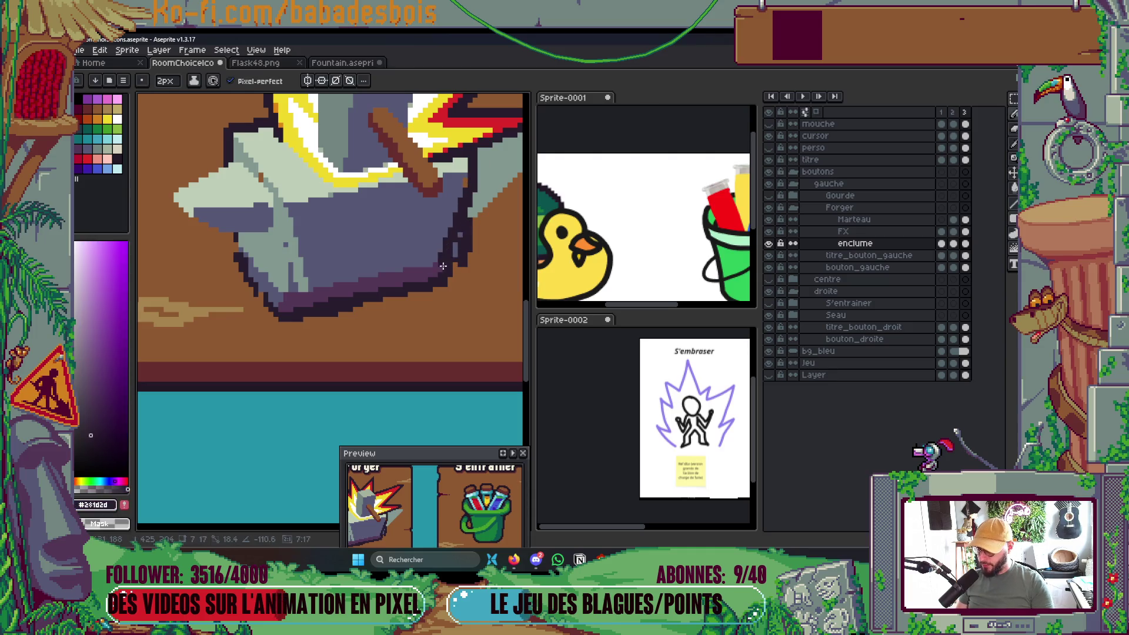
pyautogui.moveTo(466, 226)
pyautogui.mouseDown()
pyautogui.moveTo(458, 266)
pyautogui.moveTo(417, 314)
pyautogui.mouseUp()
pyautogui.scroll(1, 274, 288)
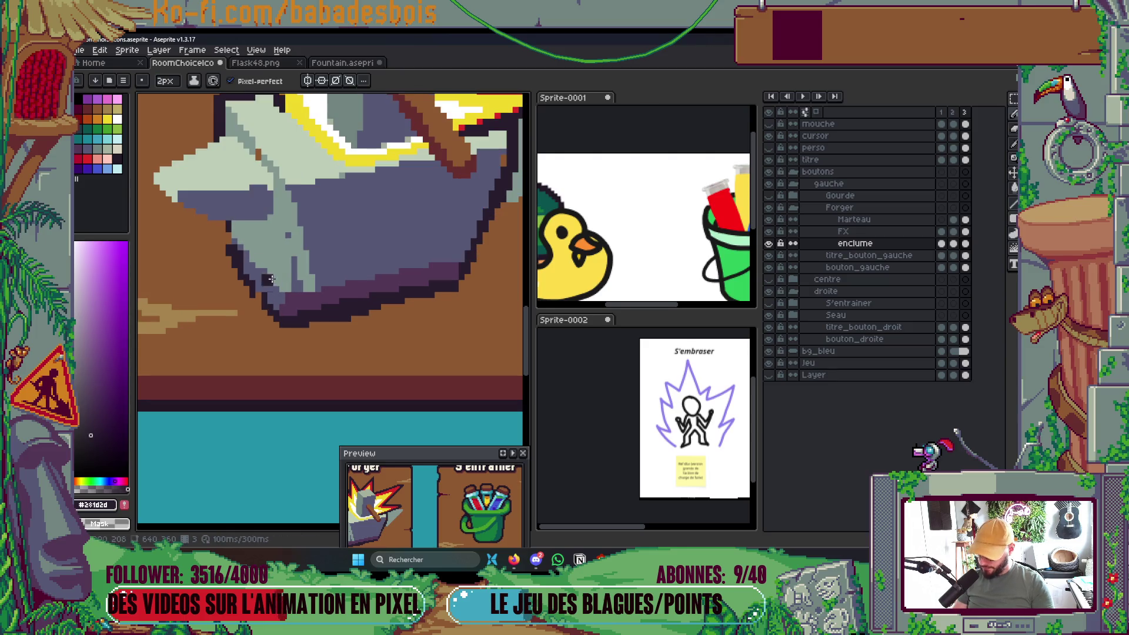
pyautogui.press('alt')
pyautogui.moveTo(234, 229); pyautogui.dragTo(258, 261)
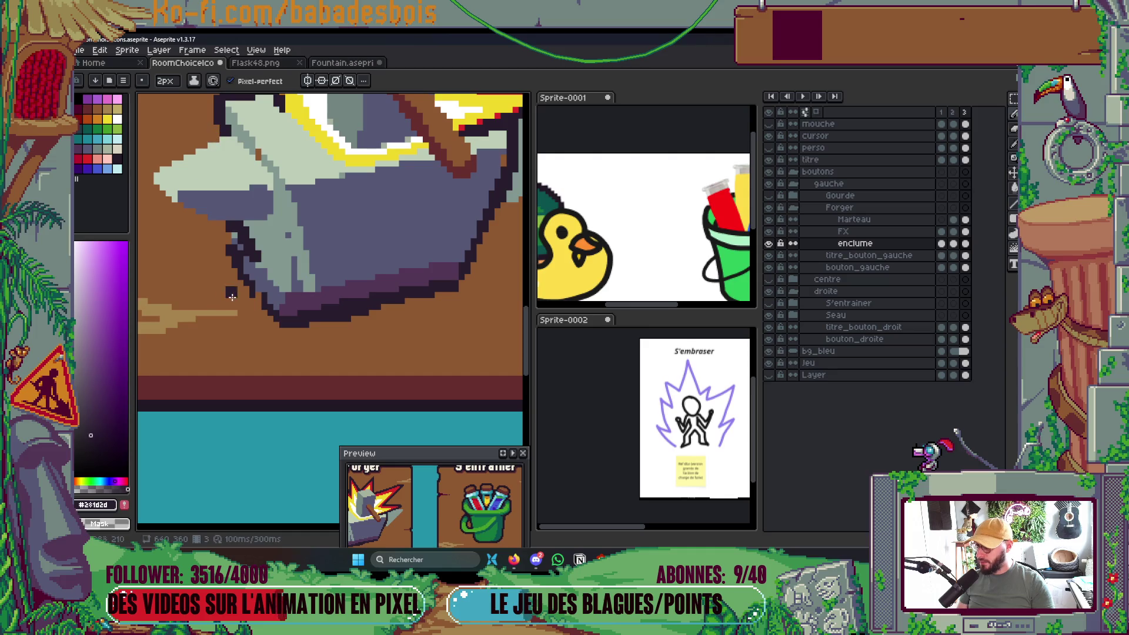
pyautogui.scroll(-4, 356, 233)
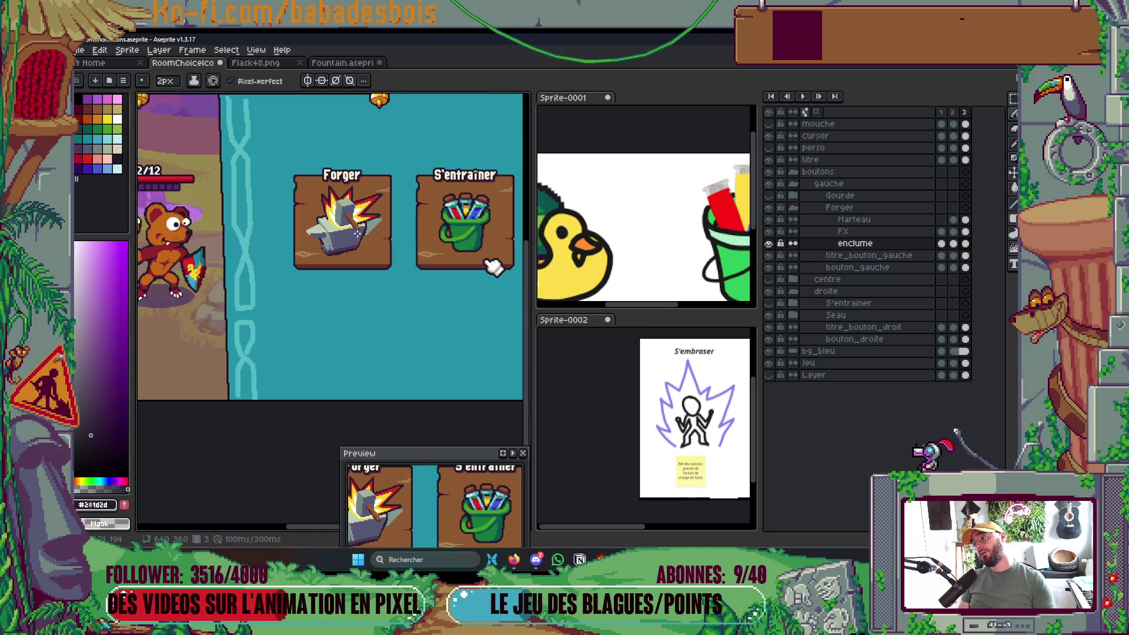
pyautogui.scroll(4, 374, 249)
# Shade the ridge's right edge grey-purple and repaint its dark pixels grey-green #839892.
pyautogui.keyDown('alt'); pyautogui.click(390, 249); pyautogui.keyUp('alt')
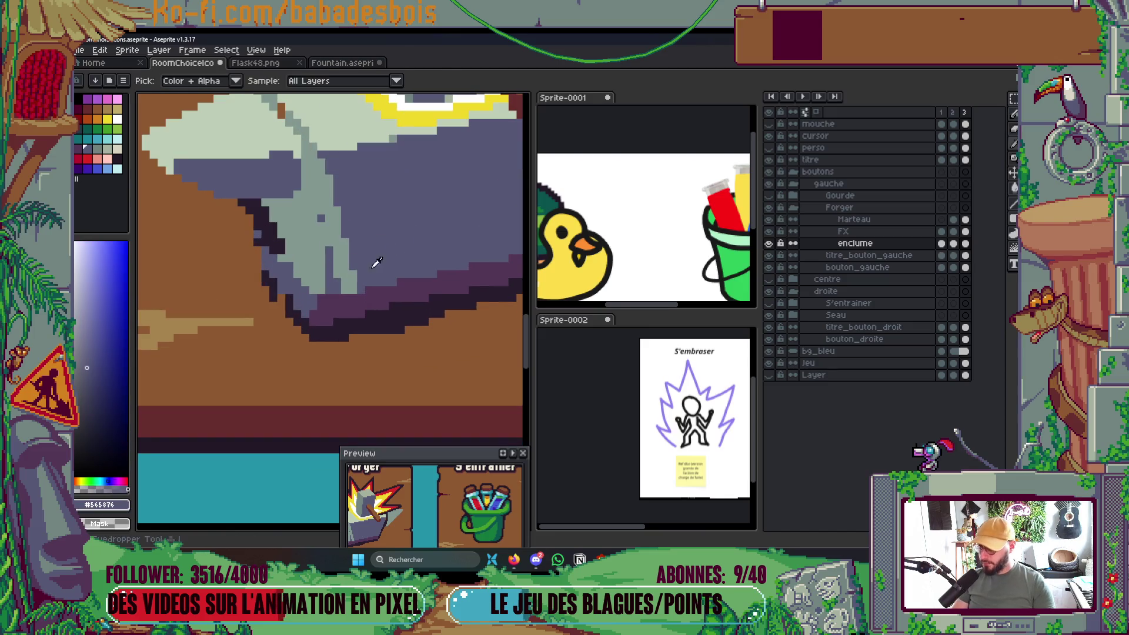
pyautogui.moveTo(353, 282); pyautogui.dragTo(338, 212)
pyautogui.moveTo(338, 262); pyautogui.dragTo(323, 177)
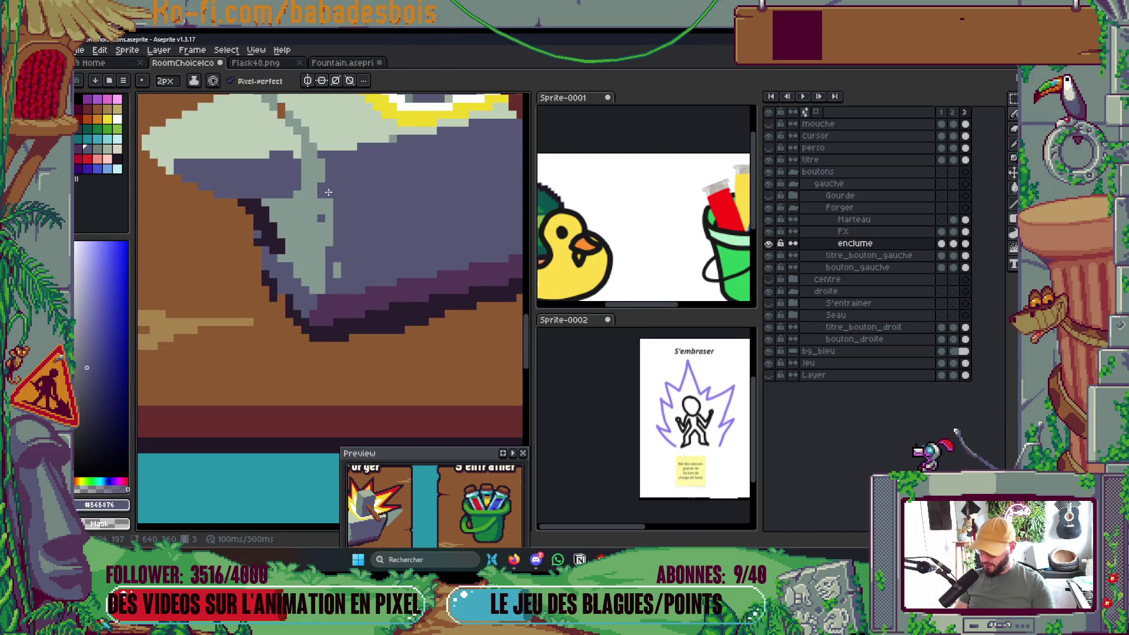
pyautogui.keyDown('alt'); pyautogui.click(301, 205); pyautogui.keyUp('alt')
pyautogui.moveTo(320, 218); pyautogui.dragTo(328, 268)
pyautogui.scroll(-5, 332, 291)
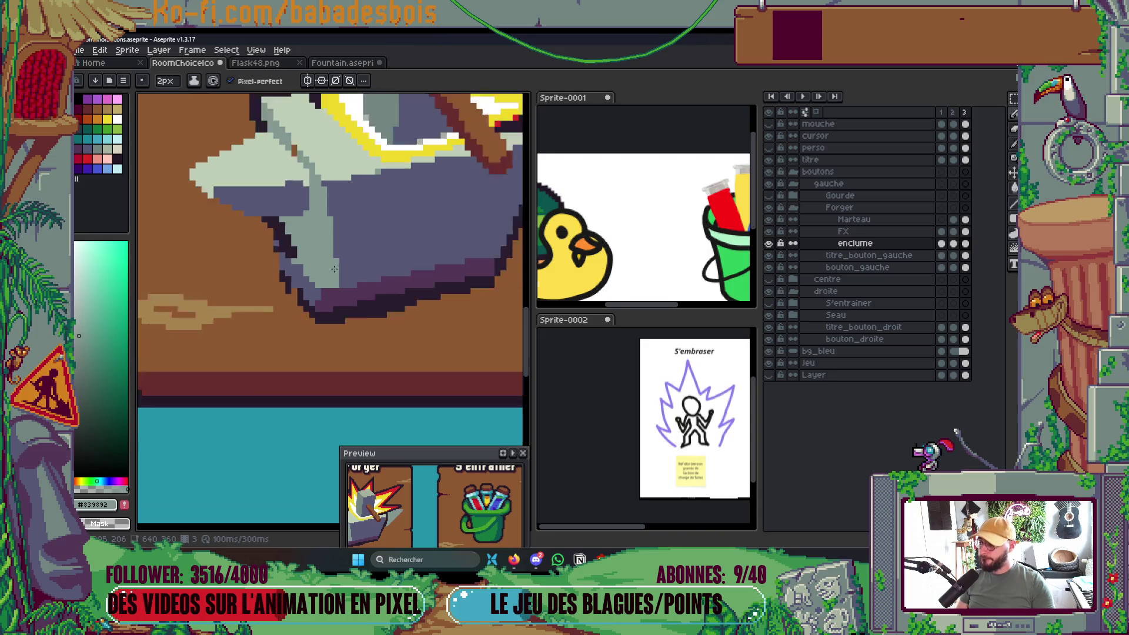
pyautogui.scroll(2, 445, 270)
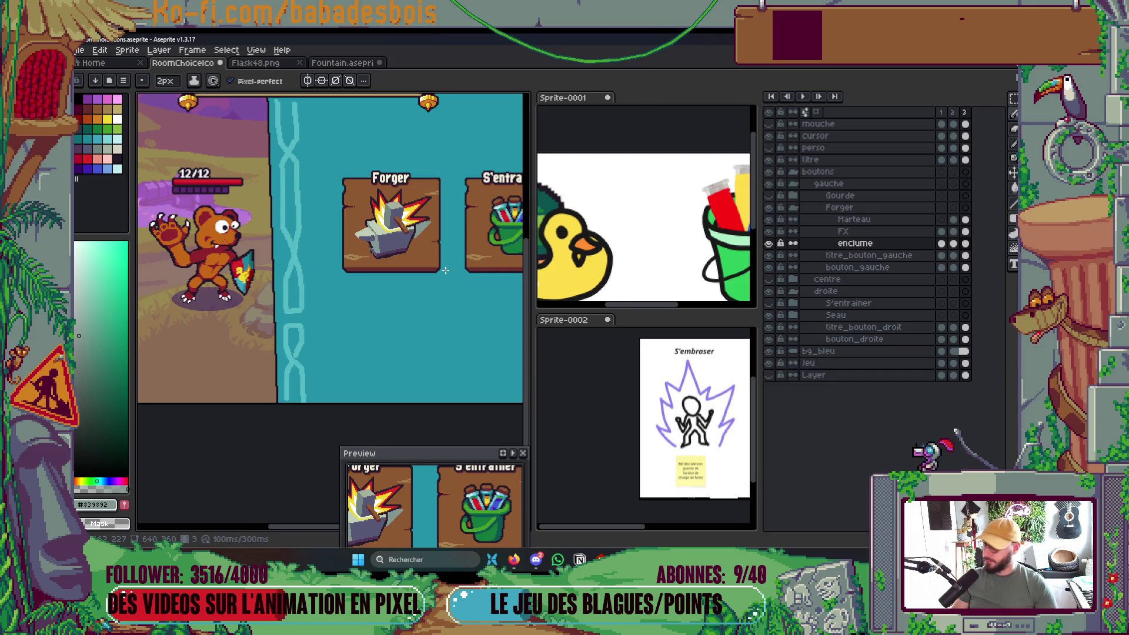
pyautogui.scroll(4, 446, 206)
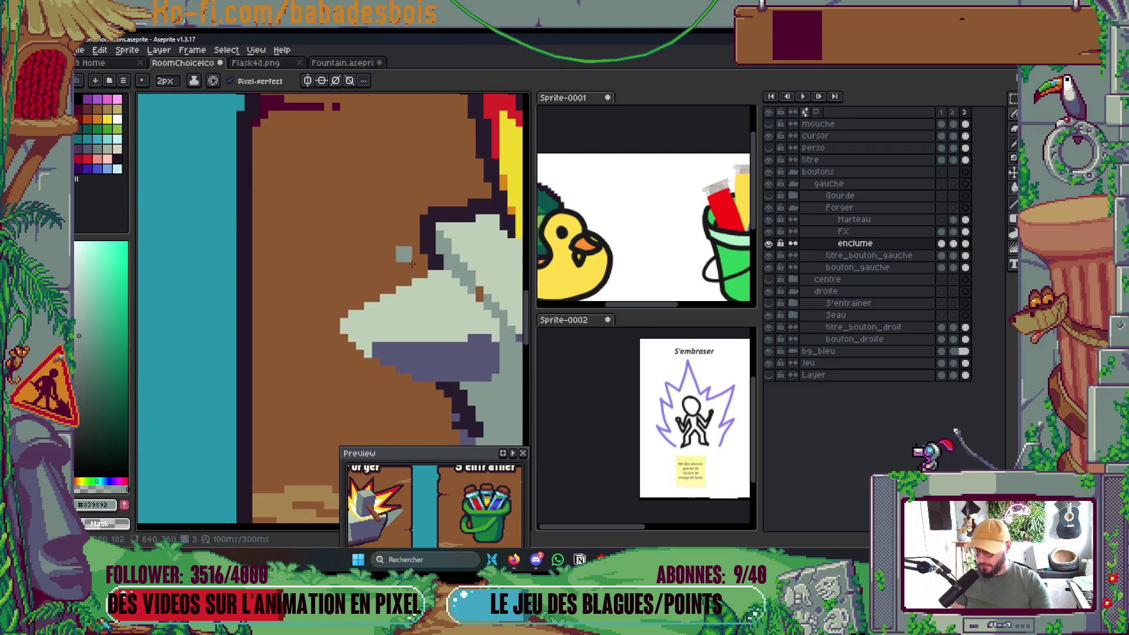
# Outline the horn with a dark staircase line, then extend the outline down-right after undoing extras.
pyautogui.keyDown('alt'); pyautogui.click(442, 137); pyautogui.keyUp('alt')
pyautogui.moveTo(429, 147); pyautogui.dragTo(375, 179)
pyautogui.moveTo(346, 195)
pyautogui.mouseDown()
pyautogui.moveTo(311, 206)
pyautogui.moveTo(284, 235)
pyautogui.moveTo(329, 291)
pyautogui.mouseUp()
pyautogui.hotkey('ctrl', 'z')
pyautogui.click(296, 256)
pyautogui.moveTo(296, 256)
pyautogui.mouseDown()
pyautogui.moveTo(490, 388)
pyautogui.moveTo(420, 296)
pyautogui.mouseUp()
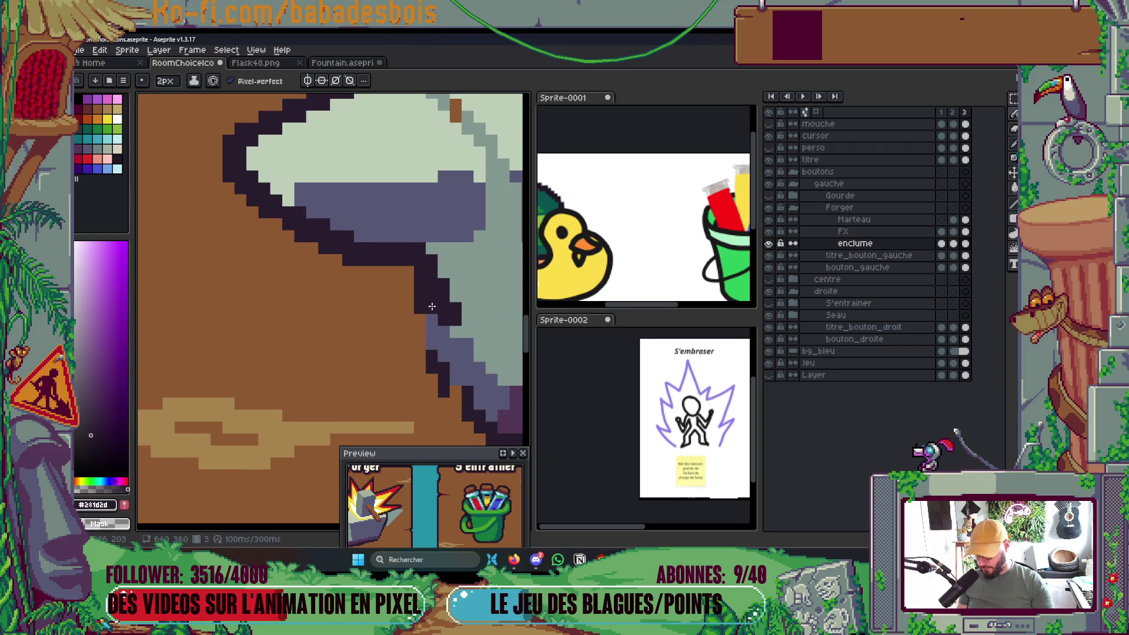
# Reshape the dark outline along the anvil base, adding outline pixels at its left.
pyautogui.moveTo(438, 346); pyautogui.dragTo(429, 333)
pyautogui.scroll(-2, 429, 333)
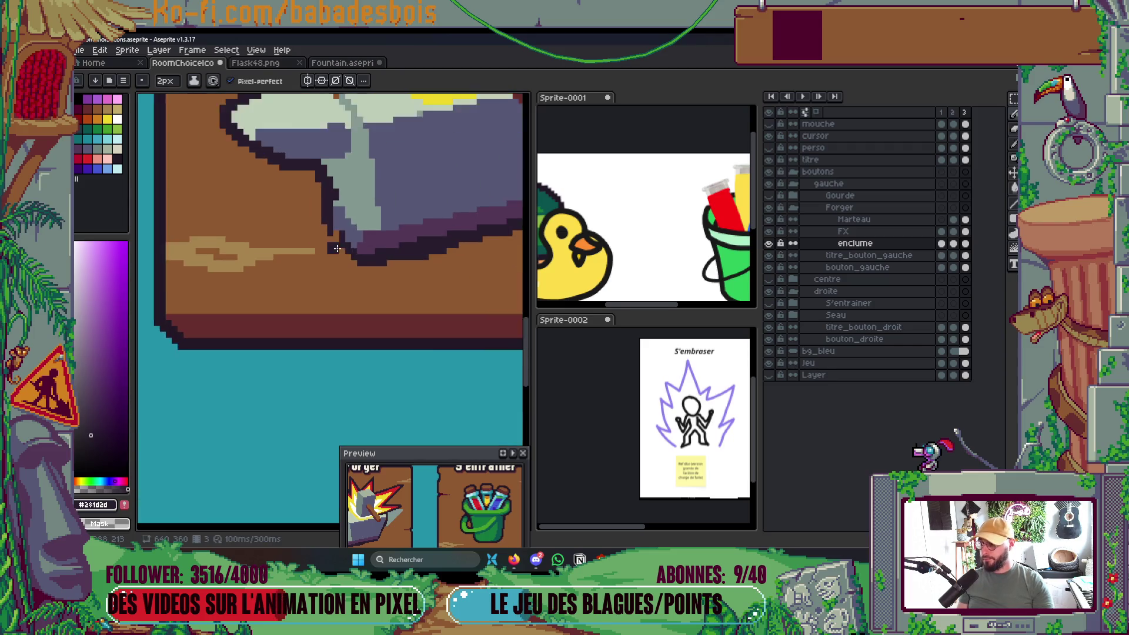
pyautogui.scroll(-1, 362, 239)
pyautogui.scroll(-2, 362, 238)
pyautogui.scroll(5, 327, 277)
pyautogui.moveTo(326, 277); pyautogui.dragTo(306, 277)
pyautogui.moveTo(406, 277)
pyautogui.mouseDown()
pyautogui.moveTo(367, 258)
pyautogui.moveTo(355, 270)
pyautogui.mouseUp()
pyautogui.moveTo(259, 267); pyautogui.dragTo(211, 272)
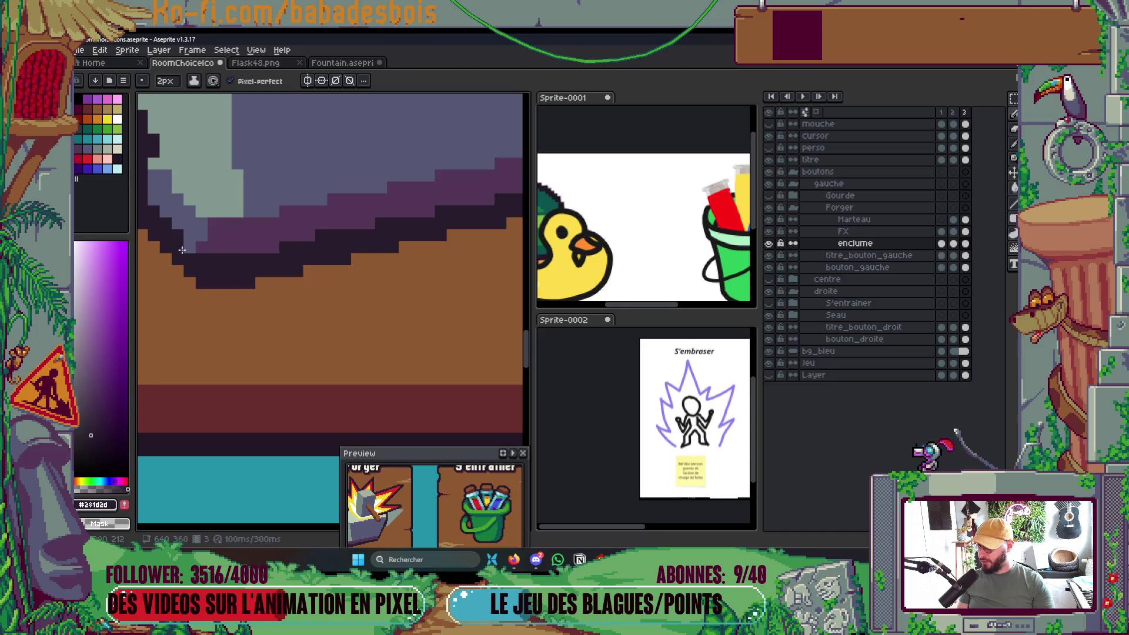
# Paint grey-green over part of the anvil's dark outline and one outline pixel purple-grey.
pyautogui.scroll(-4, 482, 275)
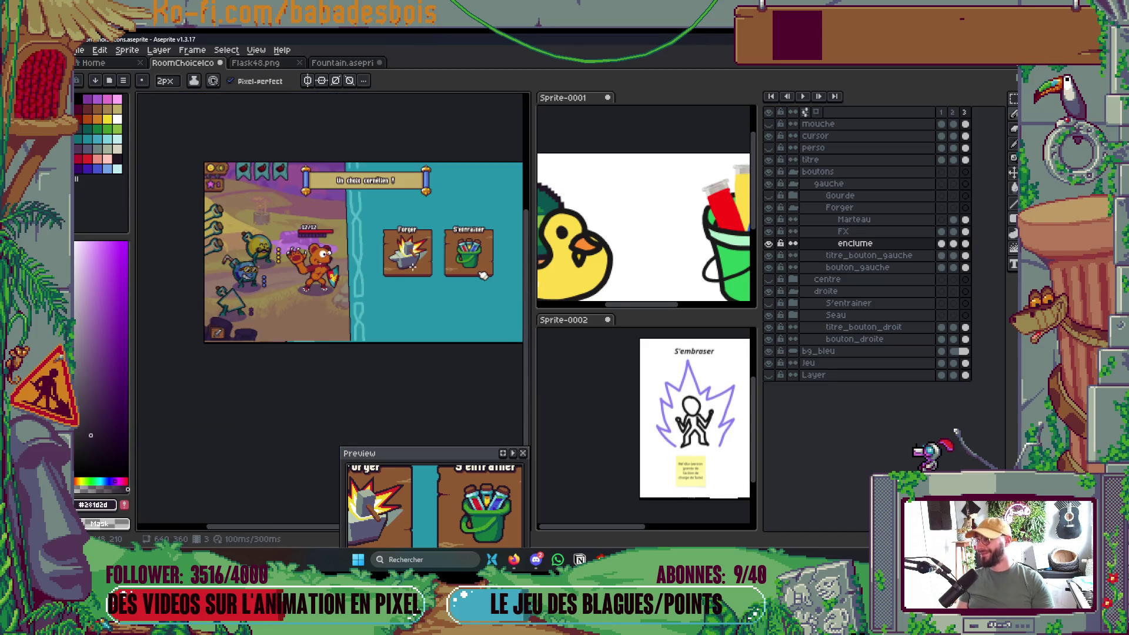
pyautogui.scroll(1, 465, 254)
pyautogui.scroll(4, 371, 291)
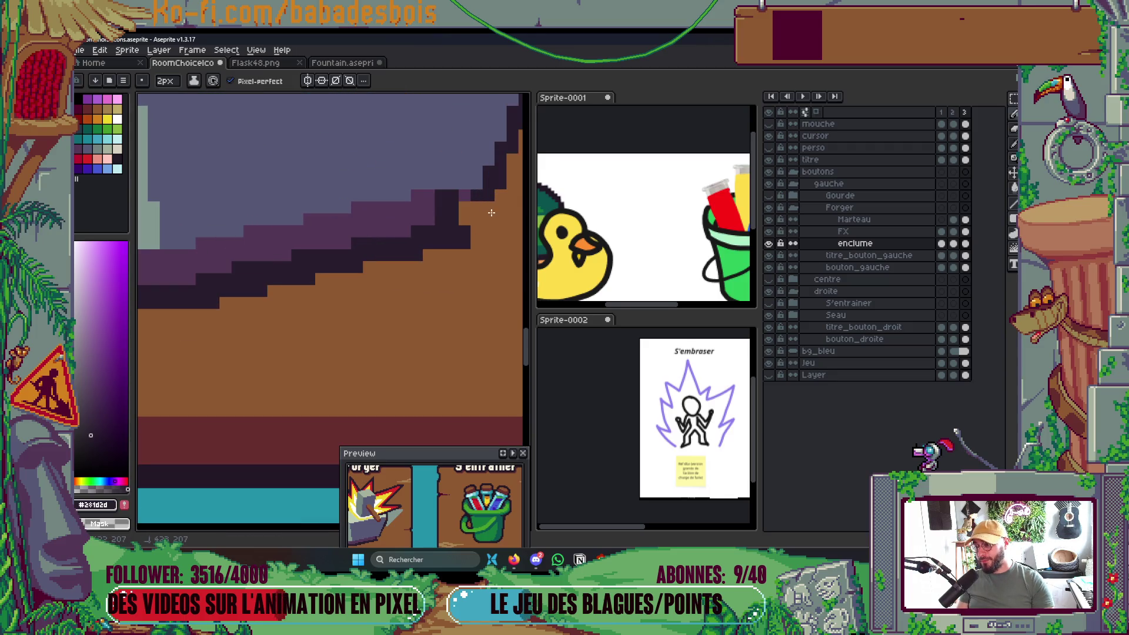
pyautogui.scroll(-3, 488, 196)
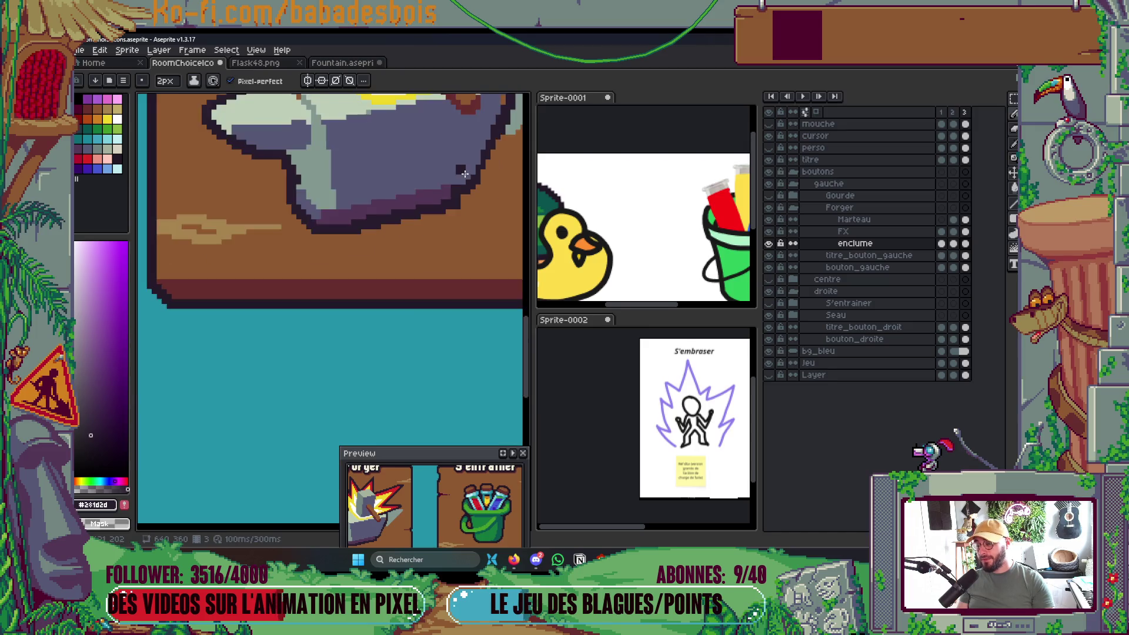
pyautogui.scroll(2, 392, 218)
pyautogui.scroll(1, 392, 218)
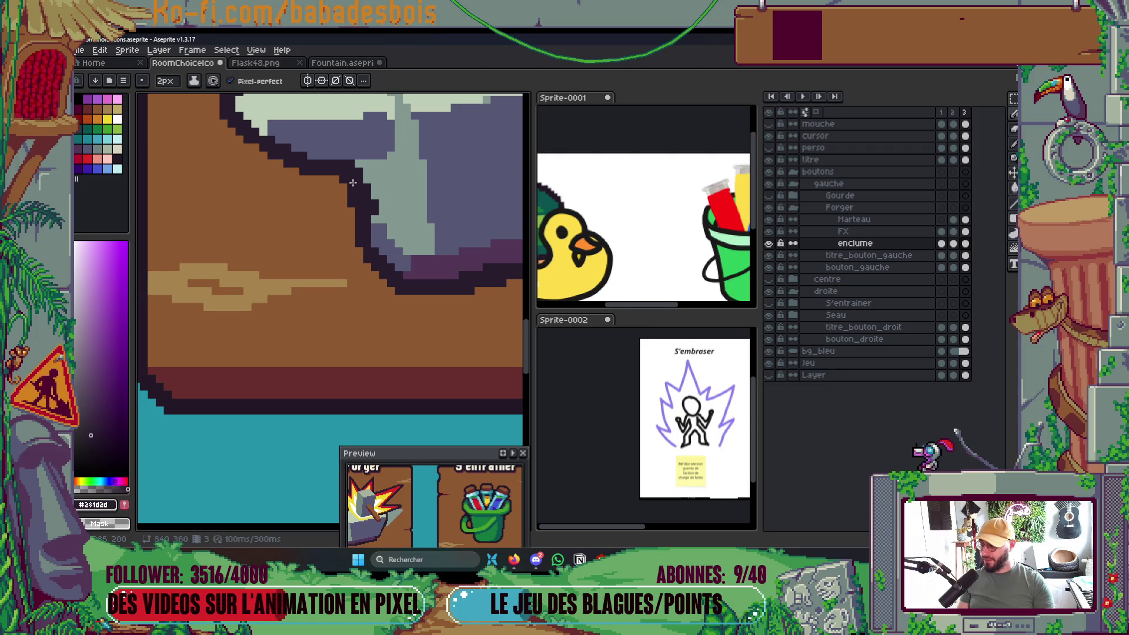
pyautogui.scroll(2, 353, 185)
pyautogui.keyDown('alt'); pyautogui.click(358, 201); pyautogui.keyUp('alt')
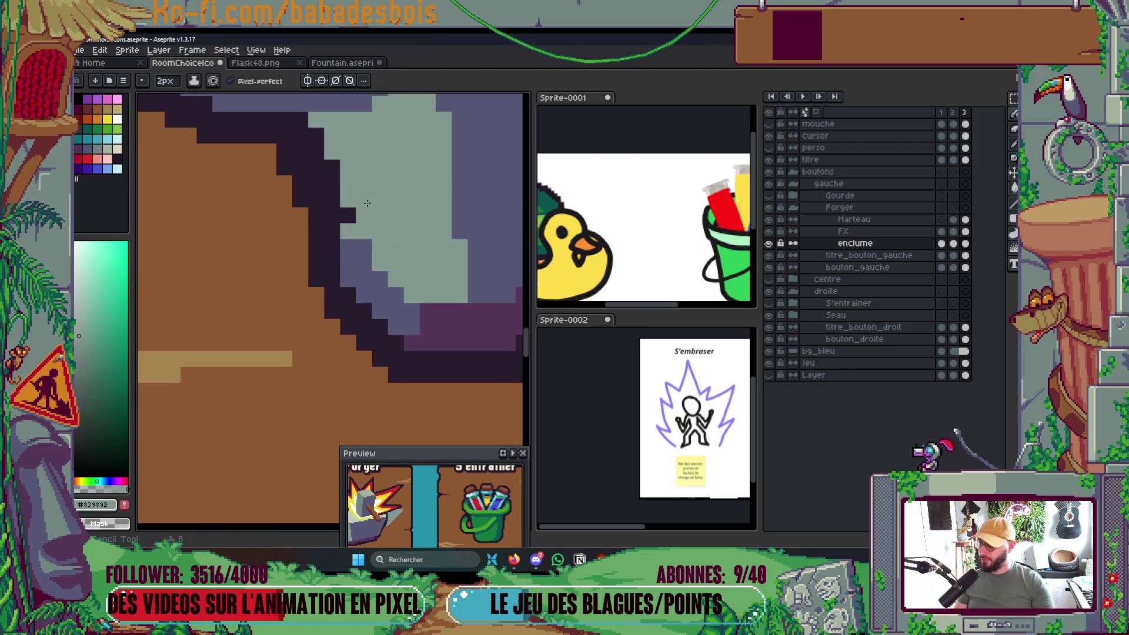
pyautogui.moveTo(348, 203); pyautogui.dragTo(348, 176)
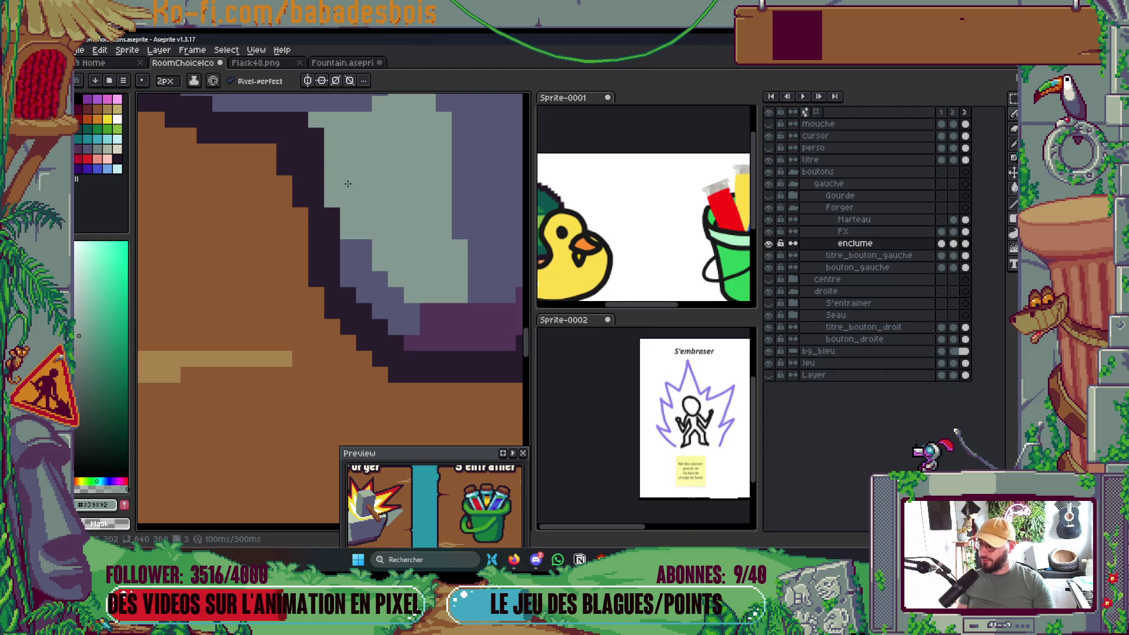
pyautogui.scroll(-6, 347, 227)
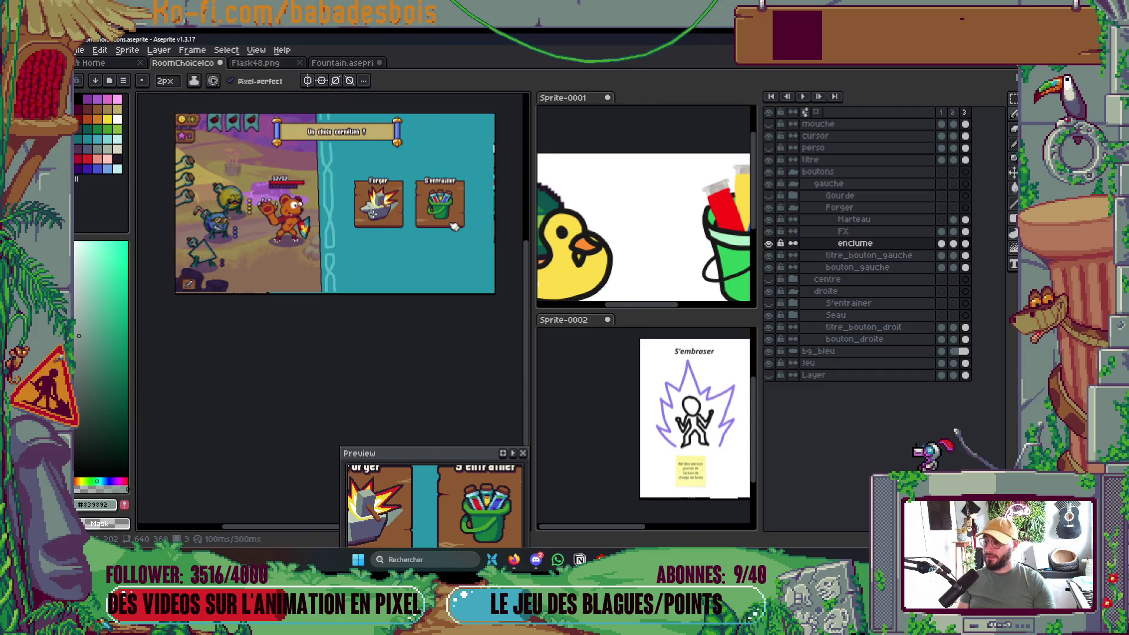
pyautogui.scroll(3, 371, 211)
pyautogui.scroll(2, 372, 211)
pyautogui.keyDown('alt'); pyautogui.click(321, 253); pyautogui.keyUp('alt')
pyautogui.click(309, 231)
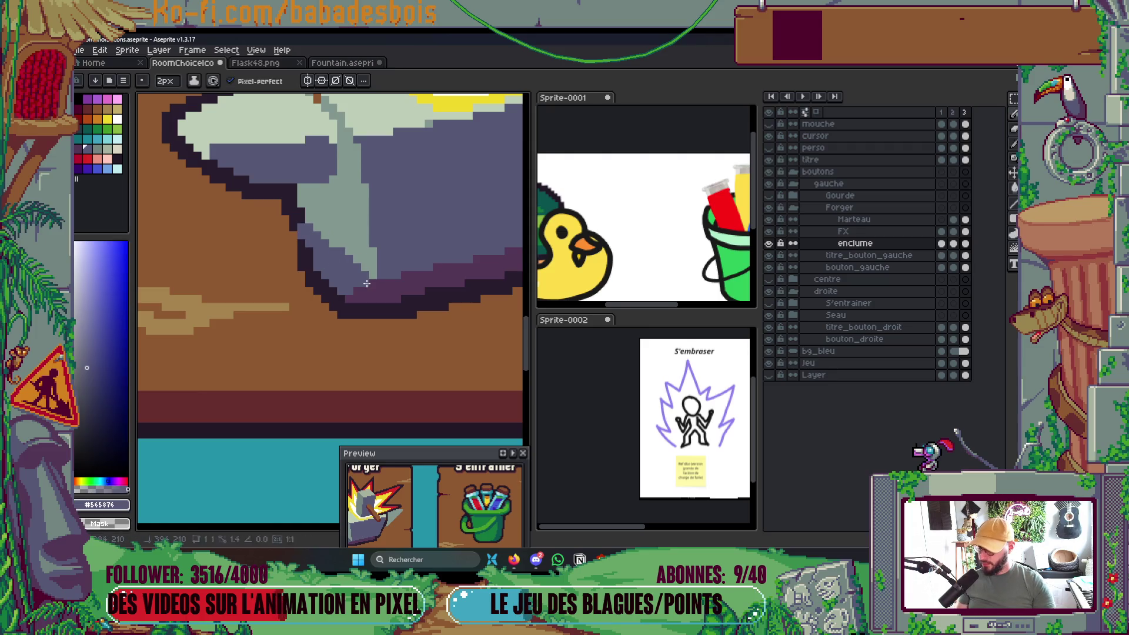
# Extend the anvil's right outline upward in dark purple.
pyautogui.scroll(-3, 371, 244)
pyautogui.scroll(-3, 380, 215)
pyautogui.scroll(2, 404, 211)
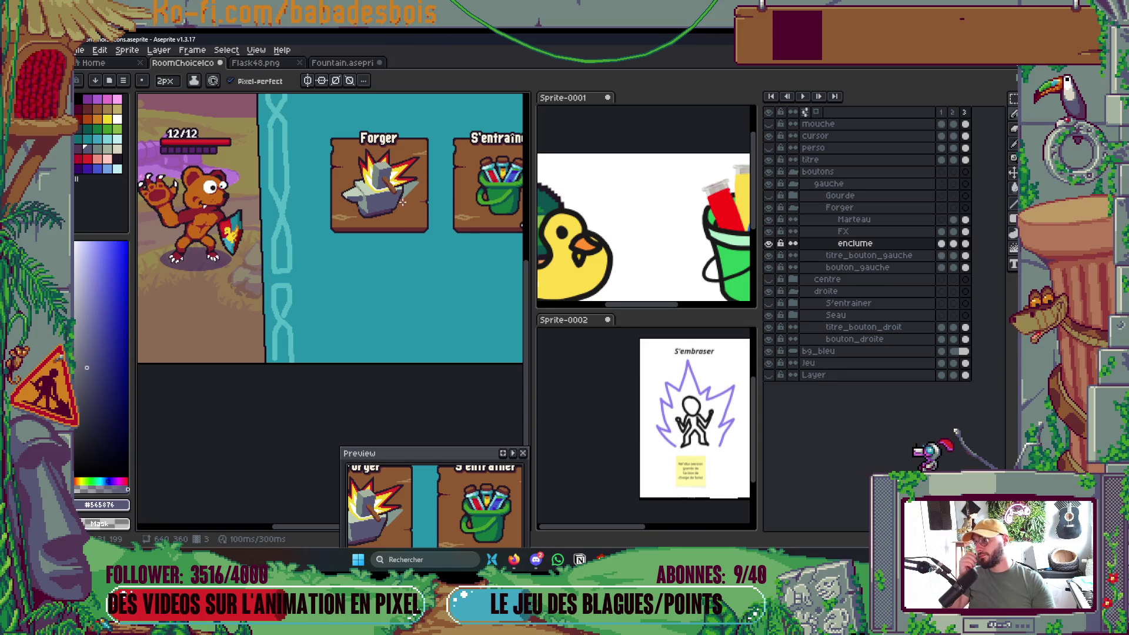
pyautogui.scroll(3, 406, 174)
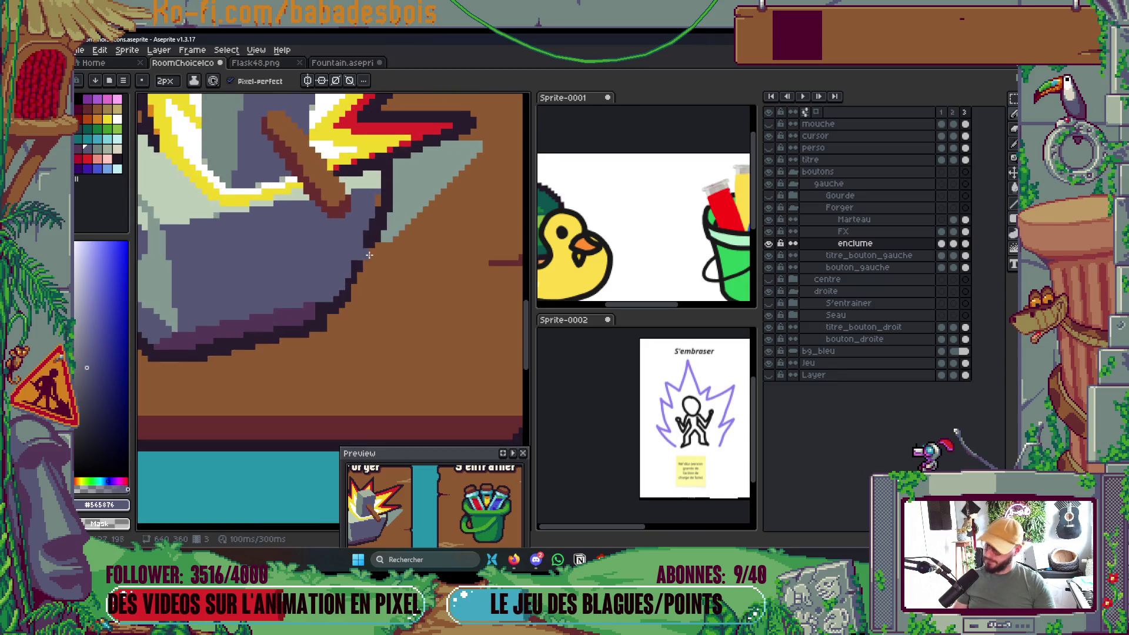
pyautogui.keyDown('alt'); pyautogui.click(395, 257); pyautogui.keyUp('alt')
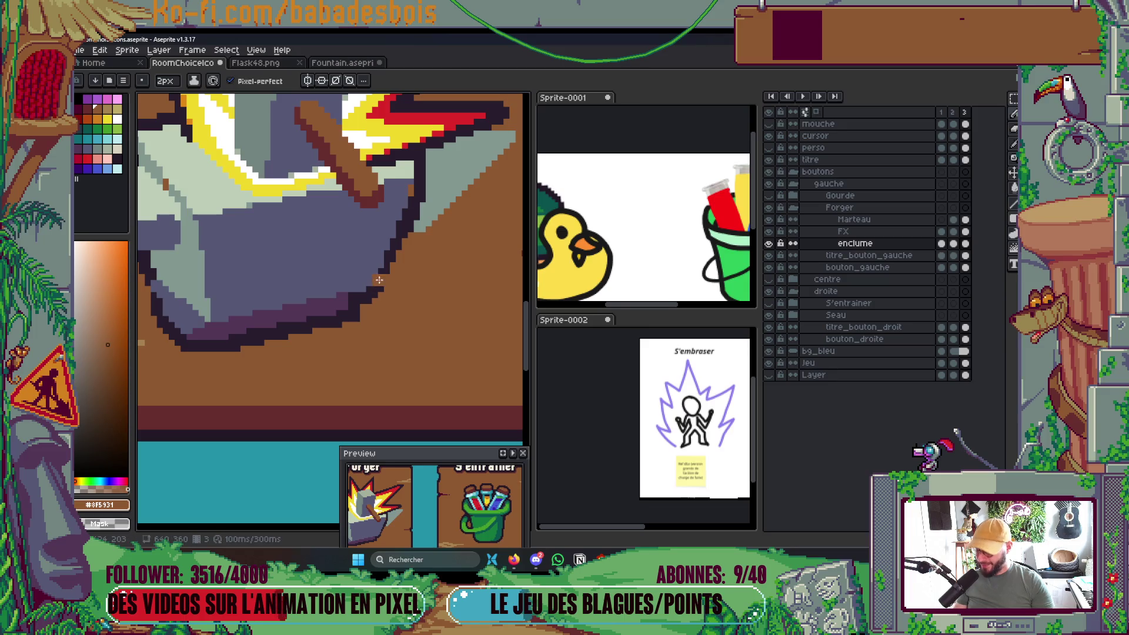
pyautogui.keyDown('alt'); pyautogui.click(379, 279); pyautogui.keyUp('alt')
pyautogui.moveTo(427, 154)
pyautogui.mouseDown()
pyautogui.moveTo(407, 266)
pyautogui.moveTo(417, 222)
pyautogui.mouseUp()
# Recolour the anvil's lower edge with the purple-grey shade.
pyautogui.keyDown('alt'); pyautogui.click(427, 195); pyautogui.keyUp('alt')
pyautogui.scroll(-4, 417, 222)
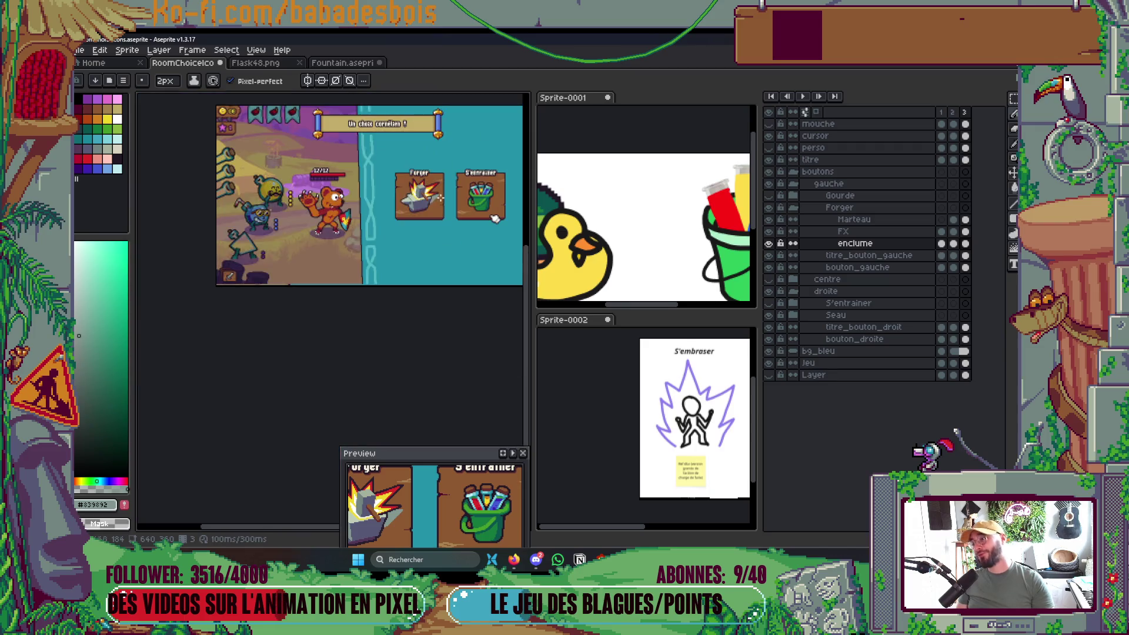
pyautogui.scroll(1, 420, 215)
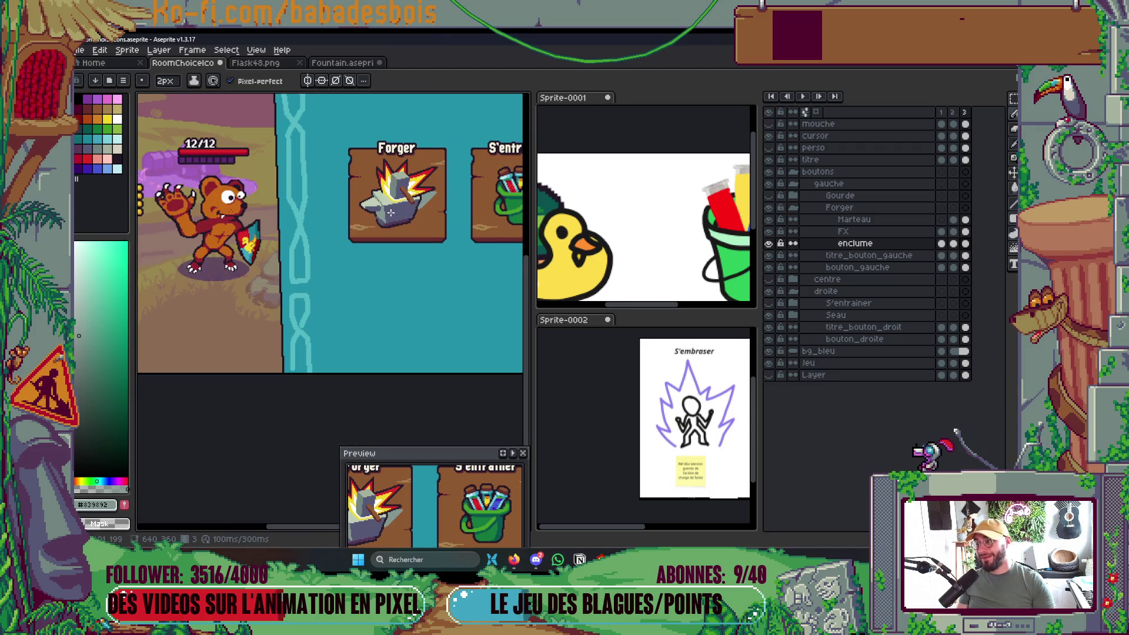
pyautogui.scroll(2, 391, 213)
pyautogui.scroll(3, 361, 280)
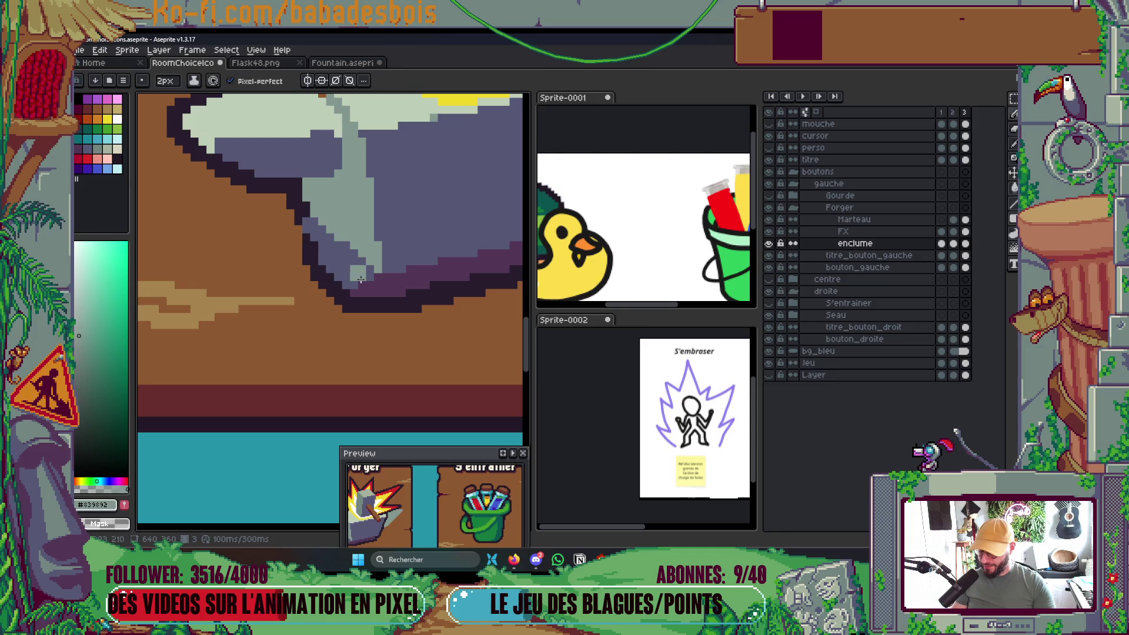
pyautogui.keyDown('alt'); pyautogui.click(358, 277); pyautogui.keyUp('alt')
pyautogui.scroll(1, 382, 282)
pyautogui.moveTo(387, 294)
pyautogui.mouseDown()
pyautogui.moveTo(344, 303)
pyautogui.moveTo(265, 254)
pyautogui.mouseUp()
# Rework the dark lower diagonal outline, undoing extra pixels for a cleaner edge.
pyautogui.keyDown('alt'); pyautogui.click(378, 325); pyautogui.keyUp('alt')
pyautogui.moveTo(343, 277); pyautogui.dragTo(264, 237)
pyautogui.hotkey('ctrl', 'z')
pyautogui.hotkey('ctrl', 'z')
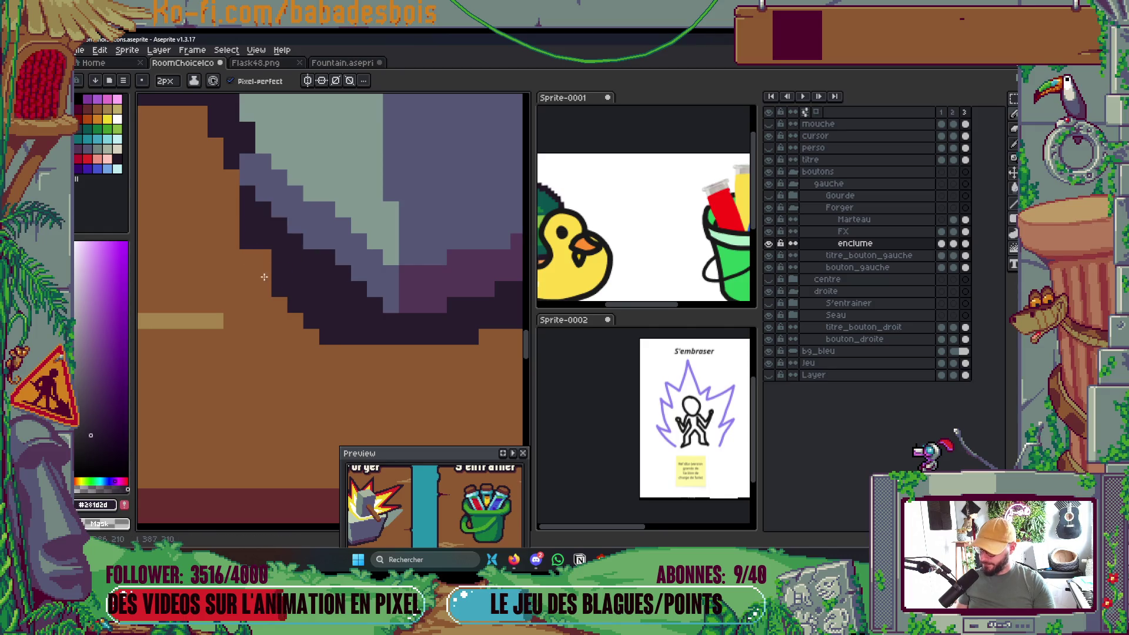
pyautogui.moveTo(325, 302); pyautogui.dragTo(312, 300)
pyautogui.hotkey('ctrl', 'z')
pyautogui.moveTo(317, 250)
pyautogui.mouseDown()
pyautogui.moveTo(291, 223)
pyautogui.moveTo(274, 223)
pyautogui.moveTo(263, 259)
pyautogui.moveTo(272, 269)
pyautogui.mouseUp()
pyautogui.hotkey('ctrl', 'z')
pyautogui.hotkey('ctrl', 'z')
pyautogui.hotkey('ctrl', 'z')
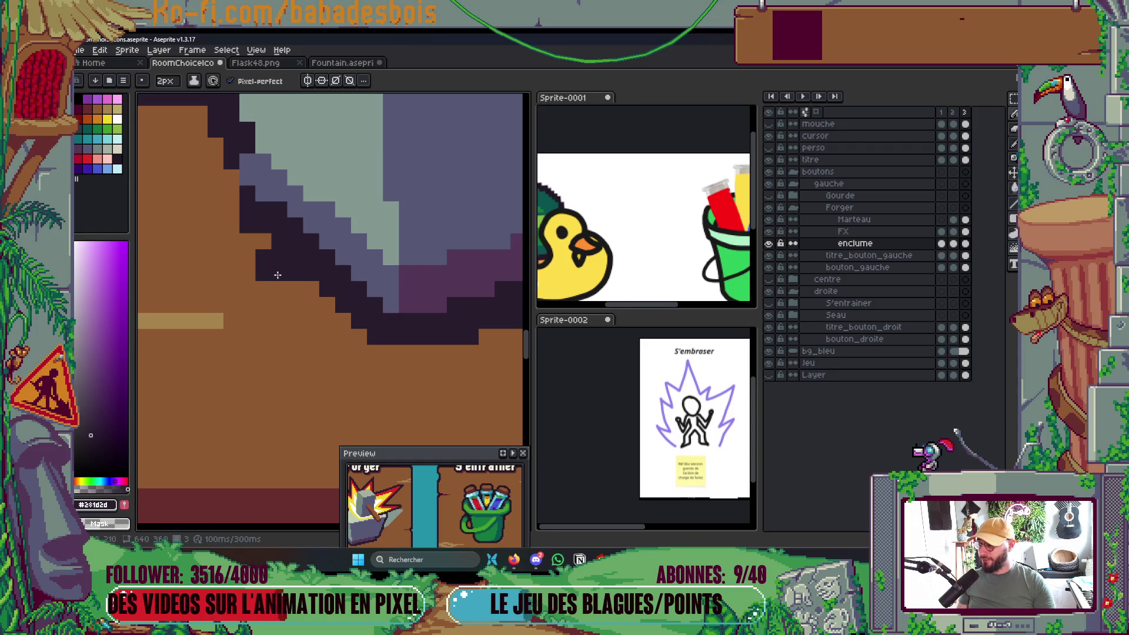
pyautogui.hotkey('ctrl', 'z')
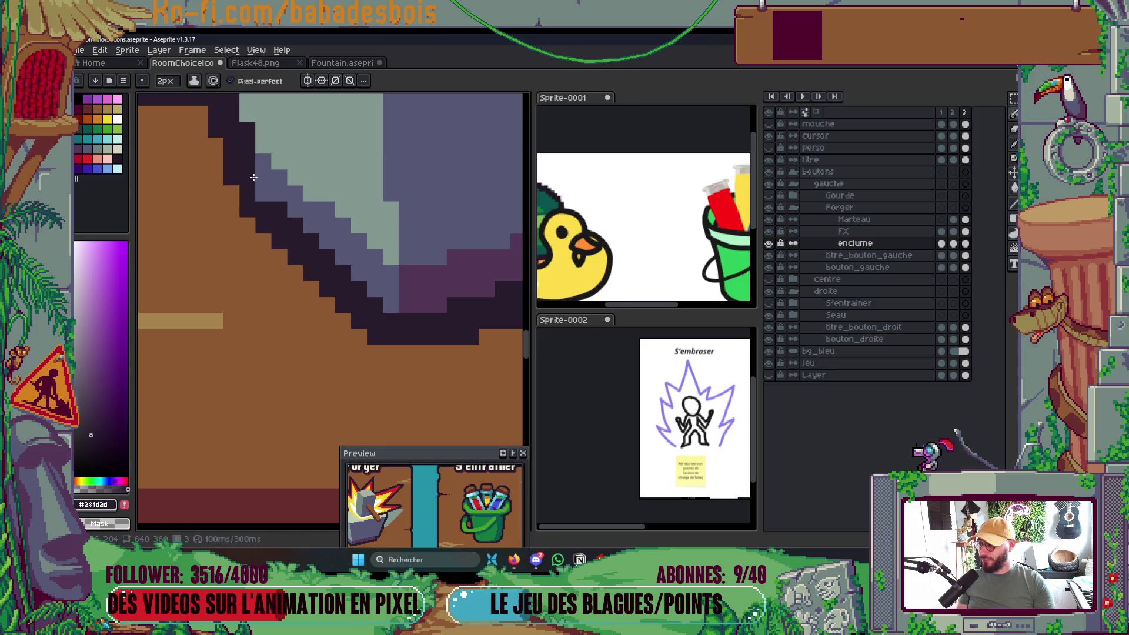
pyautogui.scroll(-5, 519, 171)
pyautogui.scroll(1, 397, 199)
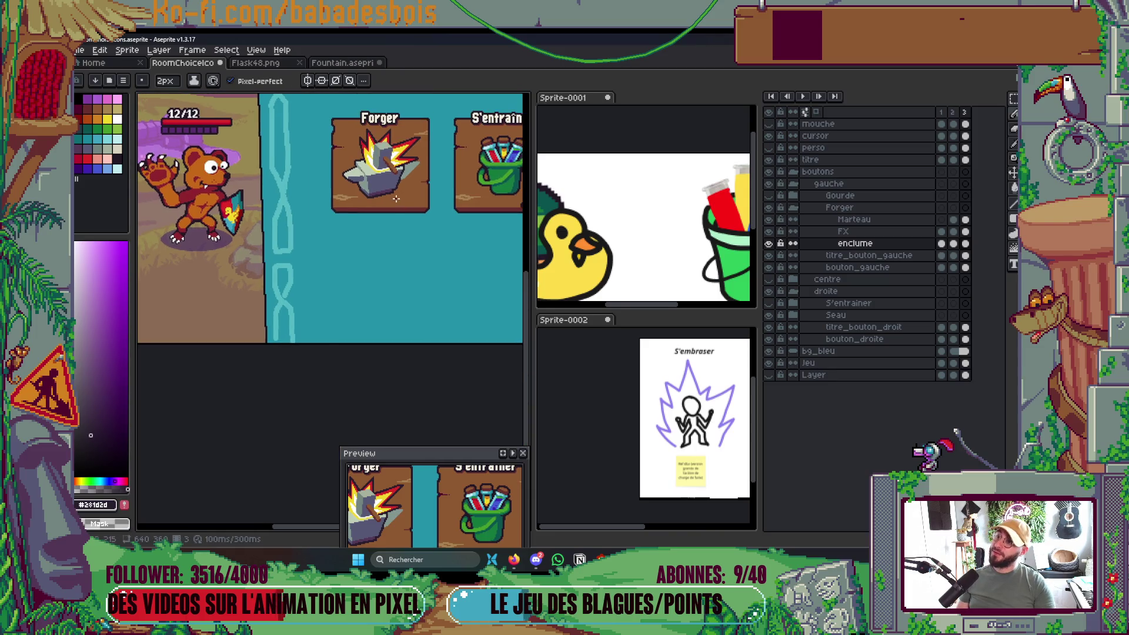
pyautogui.scroll(10, 375, 188)
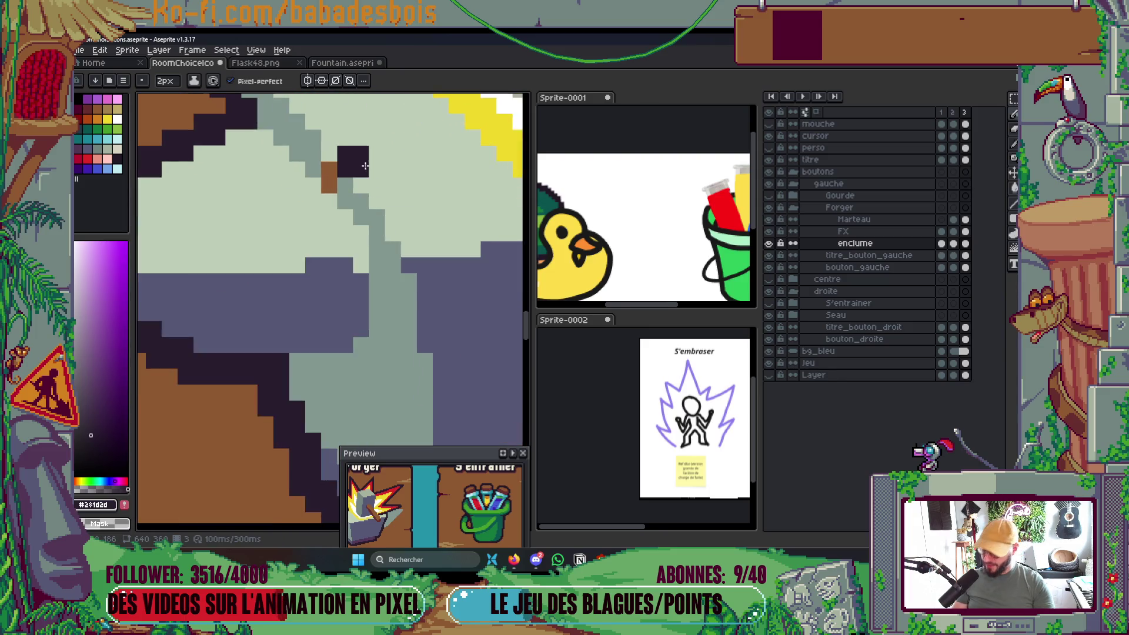
# Paint the stray brown pixels on the anvil grey-green.
pyautogui.press('i')
pyautogui.click(357, 205)
pyautogui.press('b')
pyautogui.moveTo(311, 171); pyautogui.dragTo(311, 195)
pyautogui.scroll(-5, 350, 175)
pyautogui.scroll(-3, 352, 176)
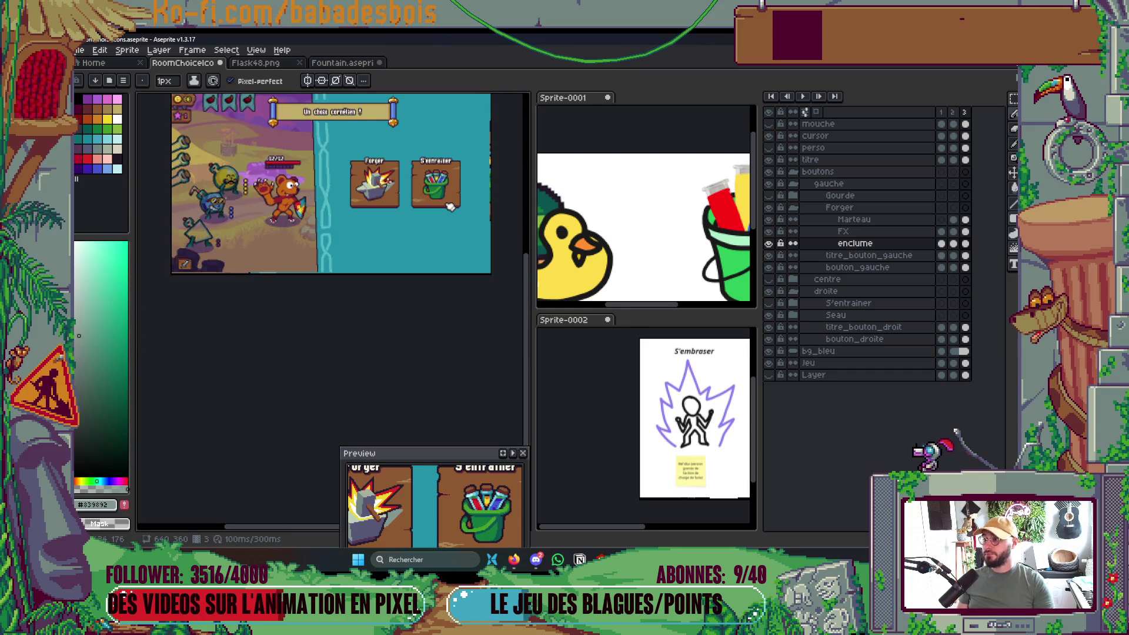
pyautogui.scroll(1, 394, 200)
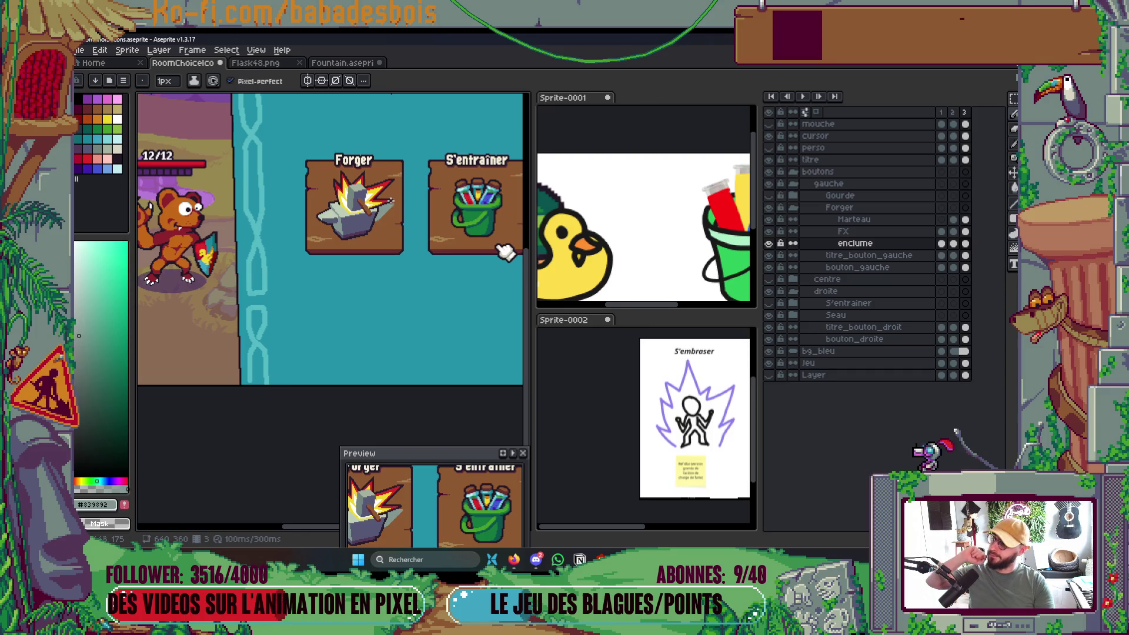
pyautogui.scroll(8, 365, 236)
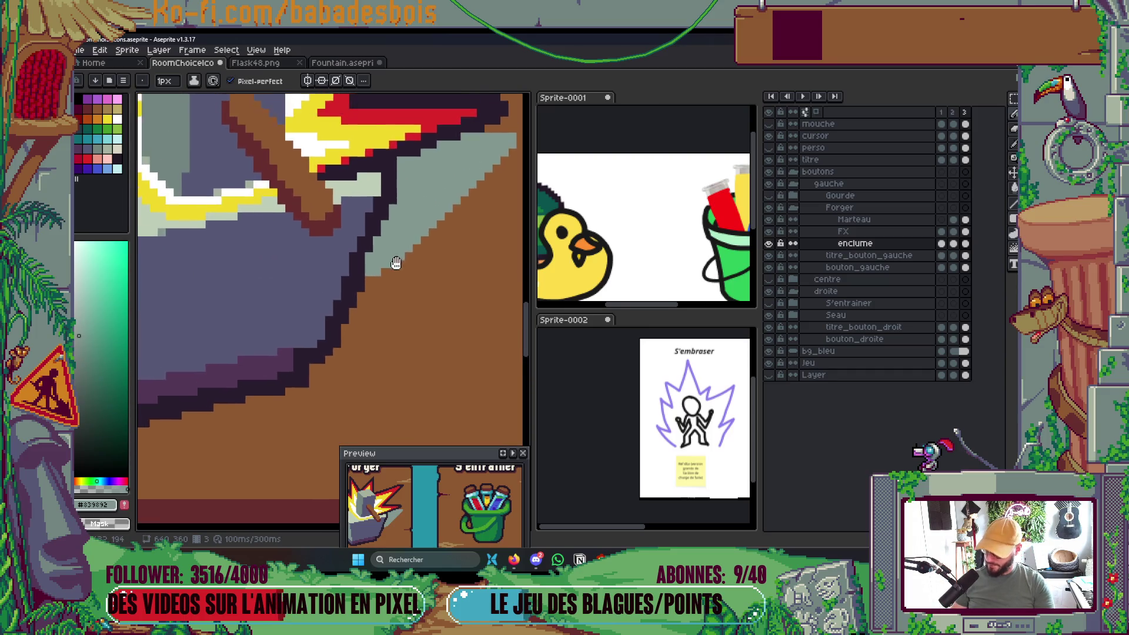
# Flood-fill the upper outline segment with purple-grey and save the file.
pyautogui.press('i')
pyautogui.click(309, 279)
pyautogui.press('b')
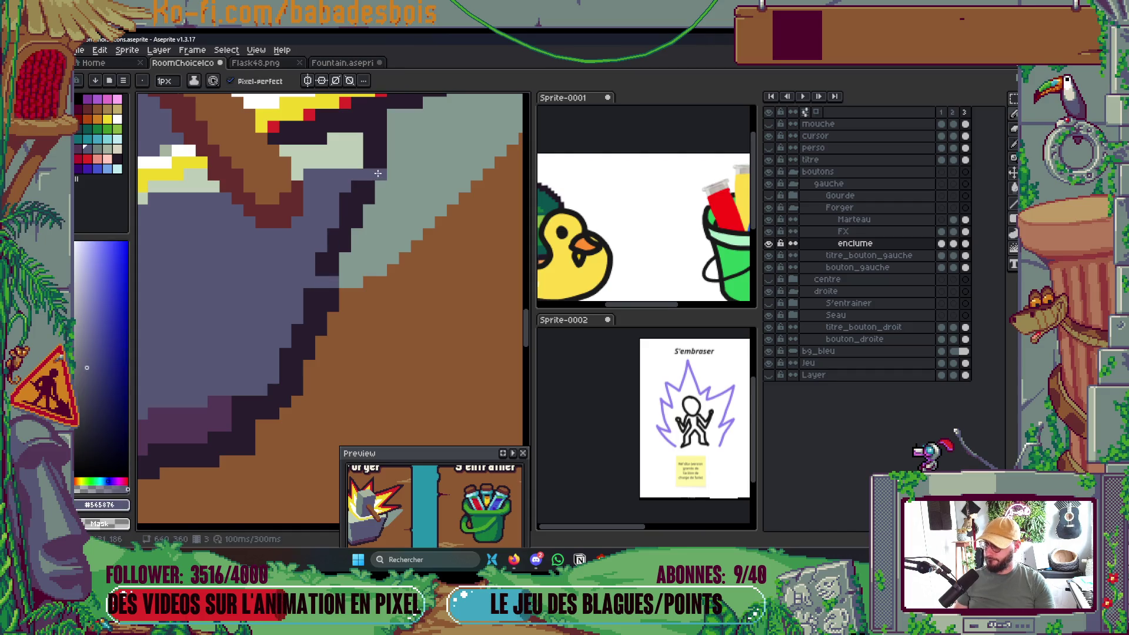
pyautogui.press('g')
pyautogui.click(336, 243)
pyautogui.scroll(-5, 337, 243)
pyautogui.scroll(2, 389, 216)
pyautogui.hotkey('ctrl', 's')
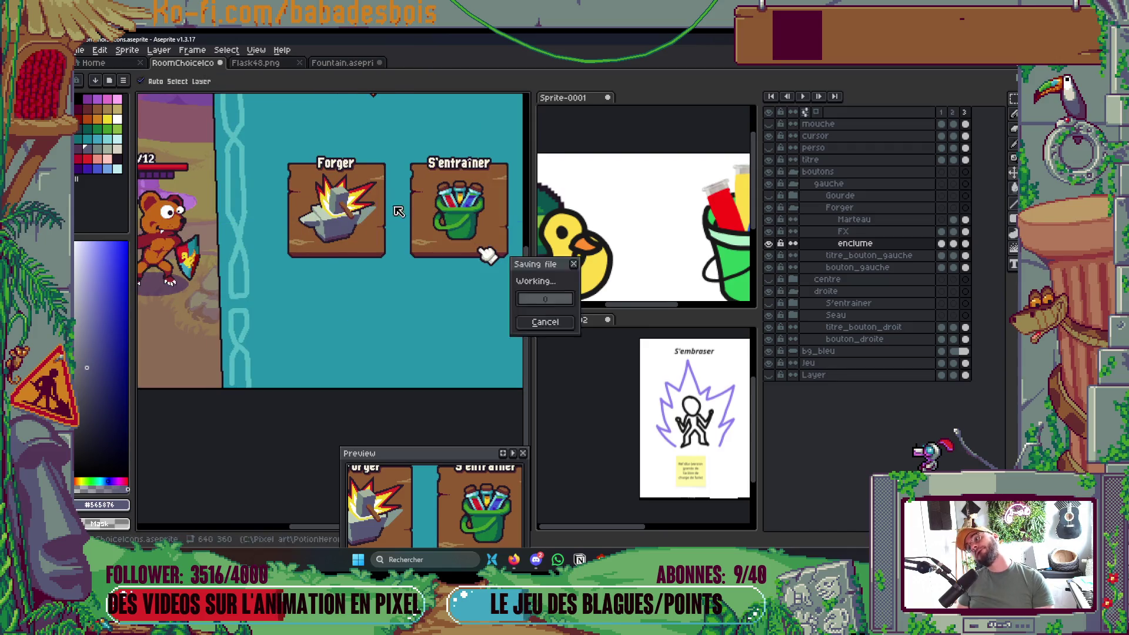
# Redraw the anvil's diagonal grey edge with a 2px pencil.
pyautogui.scroll(4, 347, 247)
pyautogui.press('b')
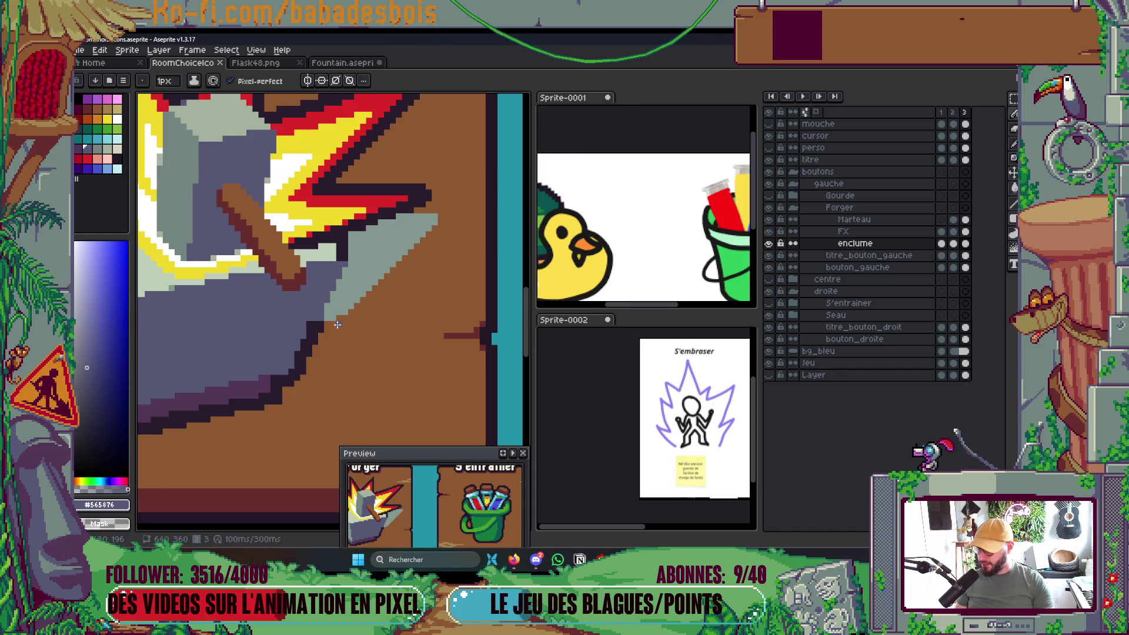
pyautogui.press('+')
pyautogui.moveTo(339, 318); pyautogui.dragTo(432, 218)
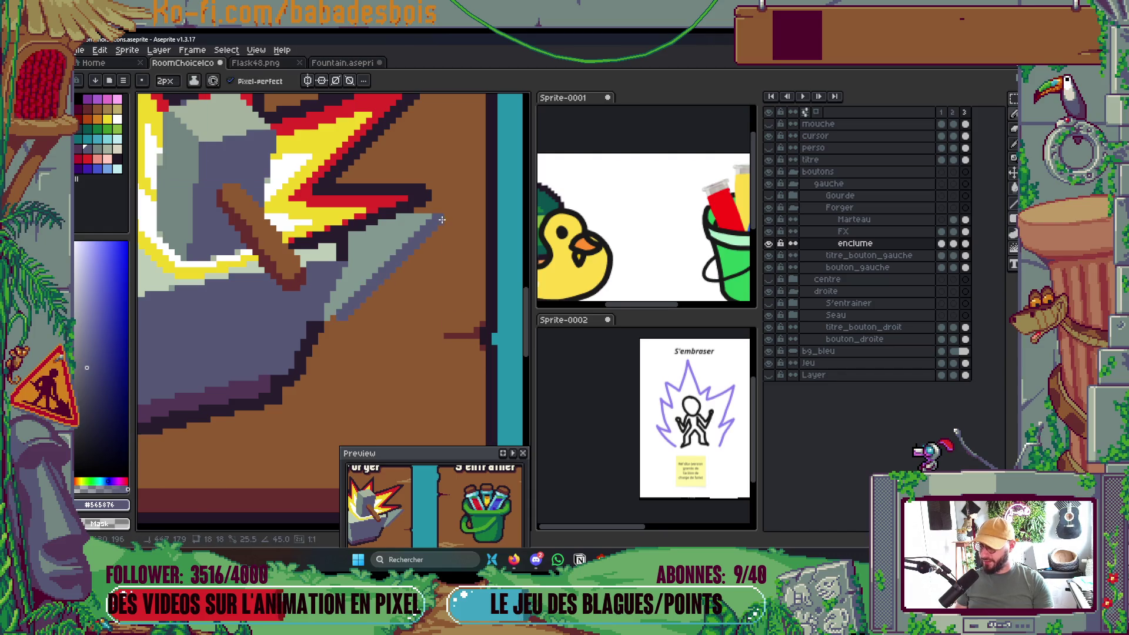
pyautogui.scroll(-4, 420, 243)
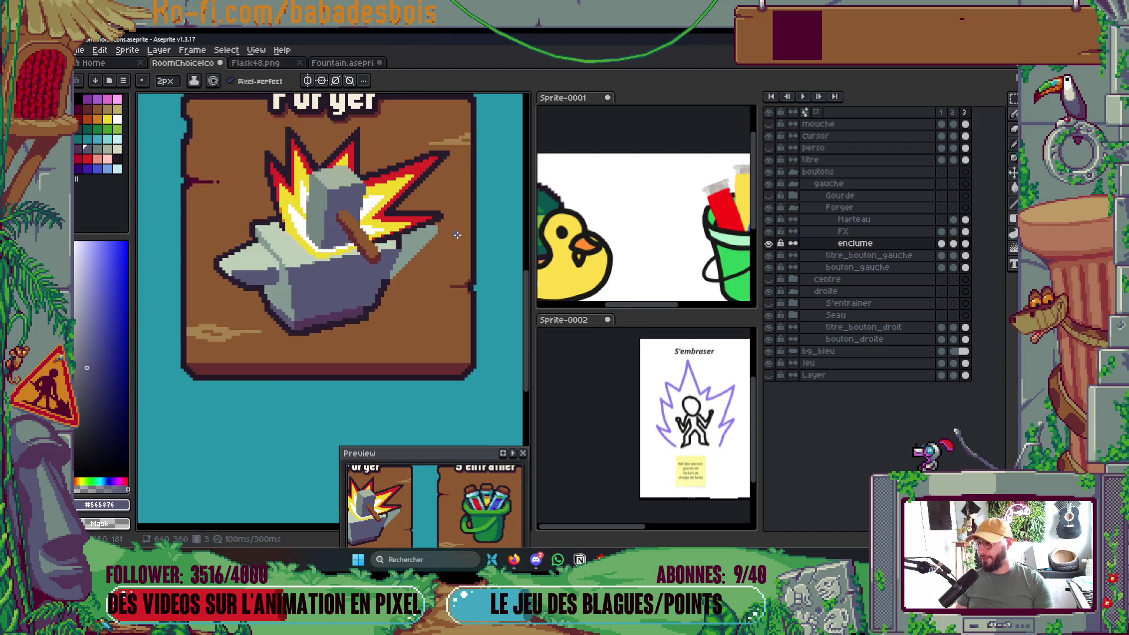
pyautogui.scroll(3, 453, 234)
pyautogui.scroll(2, 453, 235)
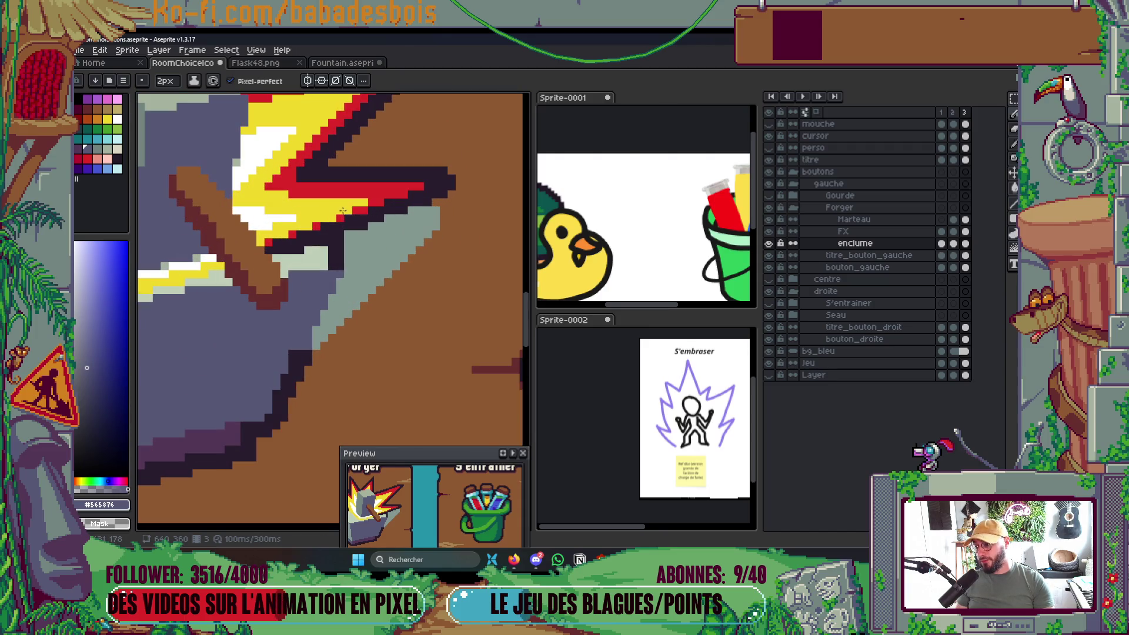
pyautogui.scroll(-2, 457, 226)
pyautogui.scroll(-4, 456, 225)
pyautogui.scroll(2, 452, 230)
pyautogui.scroll(3, 432, 241)
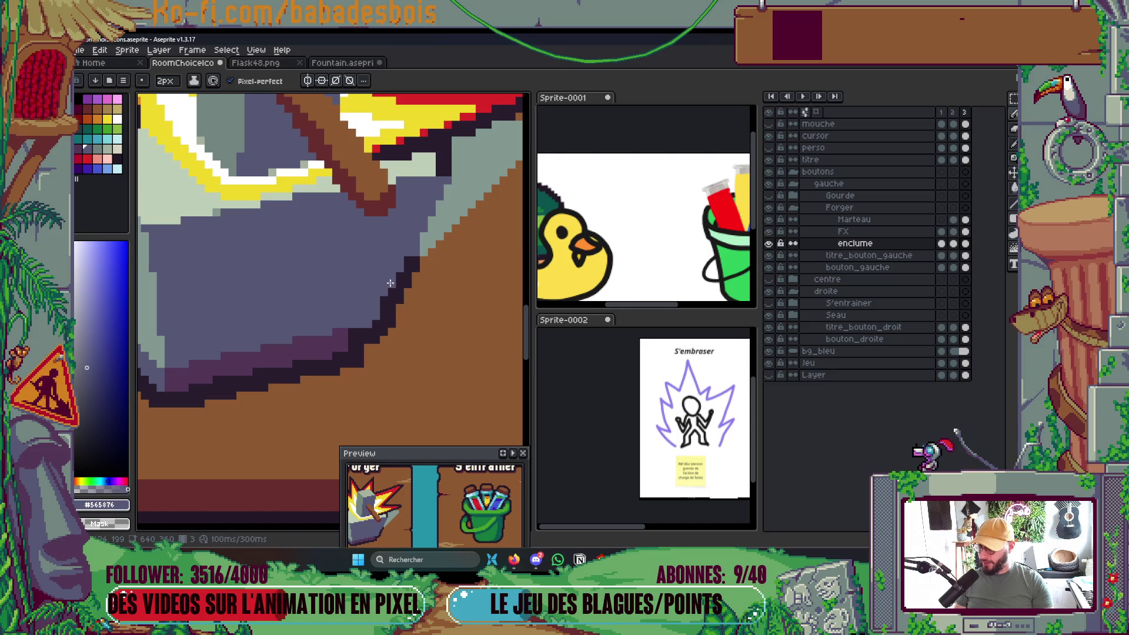
pyautogui.scroll(-4, 382, 300)
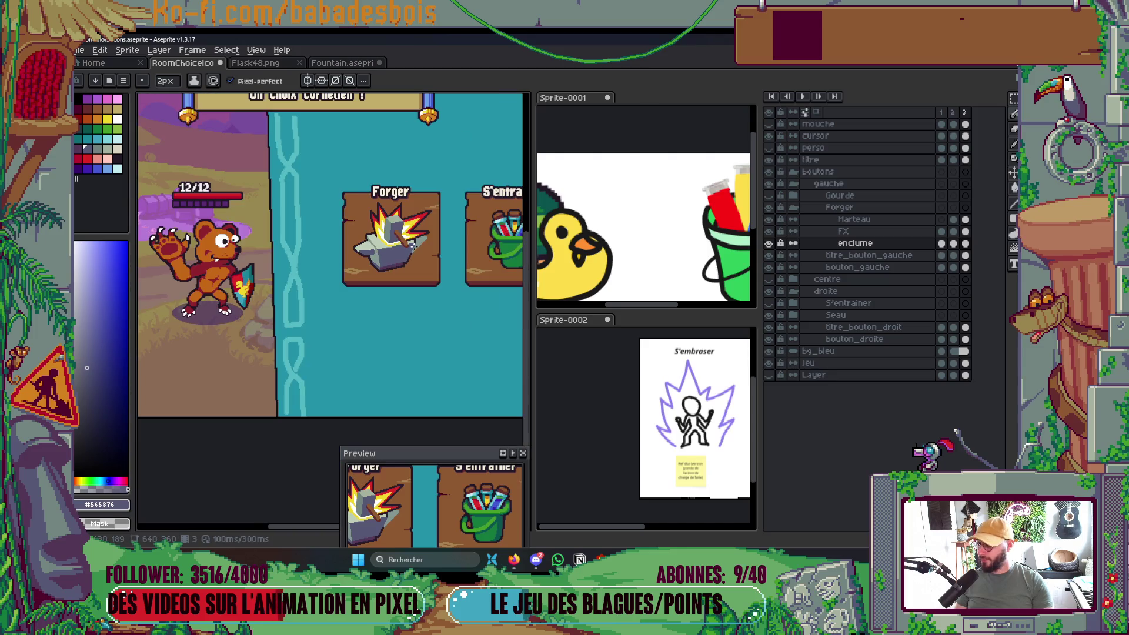
pyautogui.scroll(5, 379, 267)
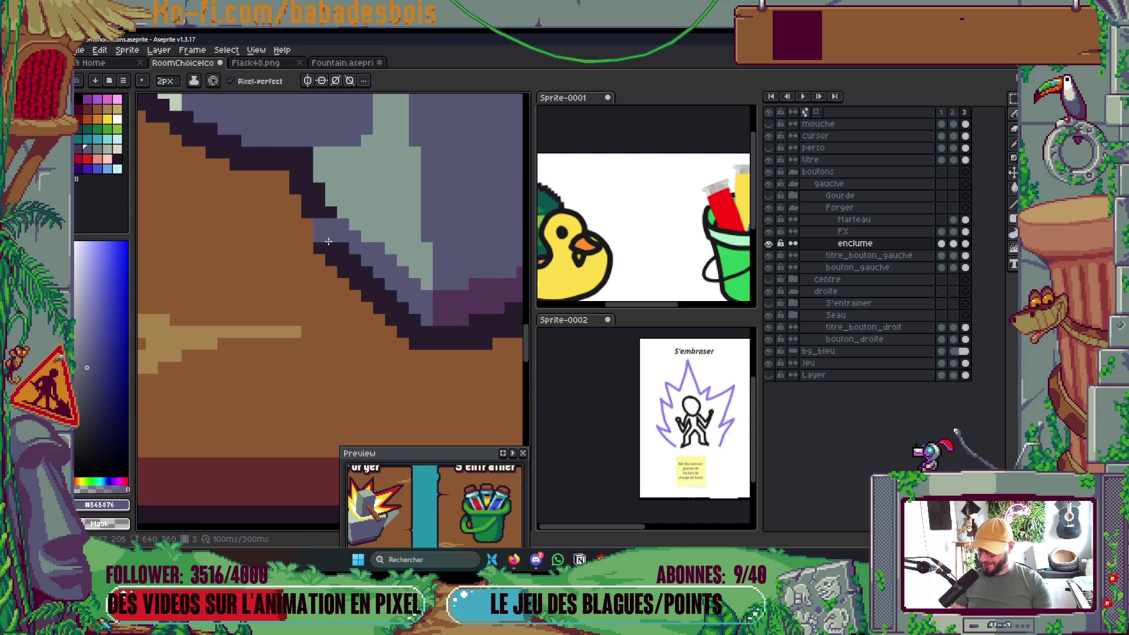
# Darken a step pixel on the outline, repaint two dark anvil pixels grey, and save.
pyautogui.keyDown('alt'); pyautogui.click(350, 250); pyautogui.keyUp('alt')
pyautogui.click(343, 224)
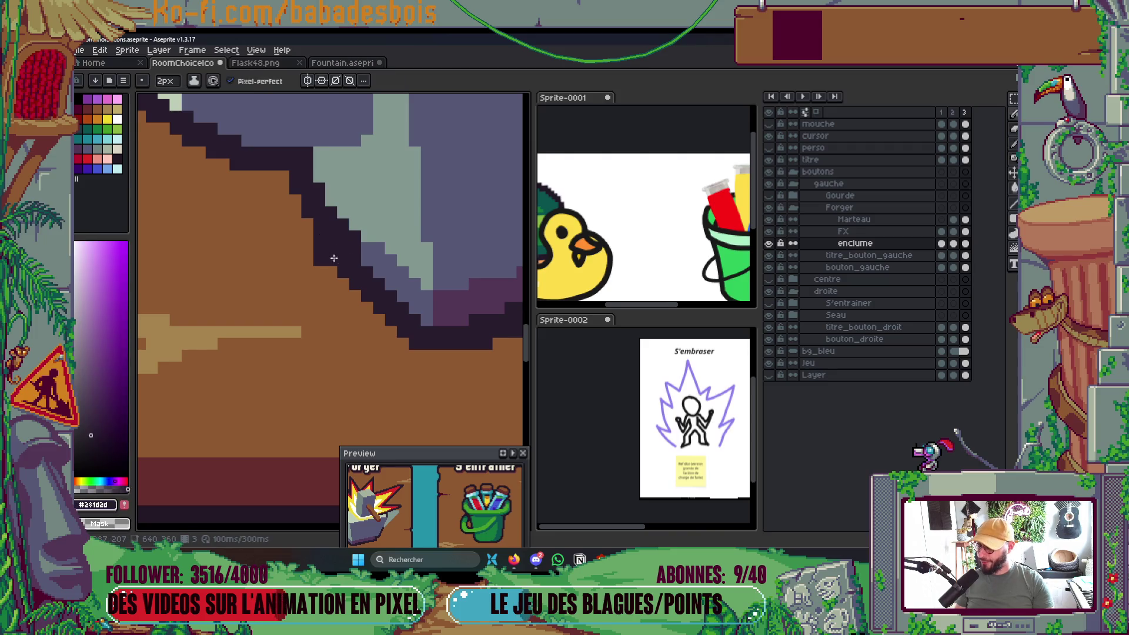
pyautogui.scroll(-5, 405, 257)
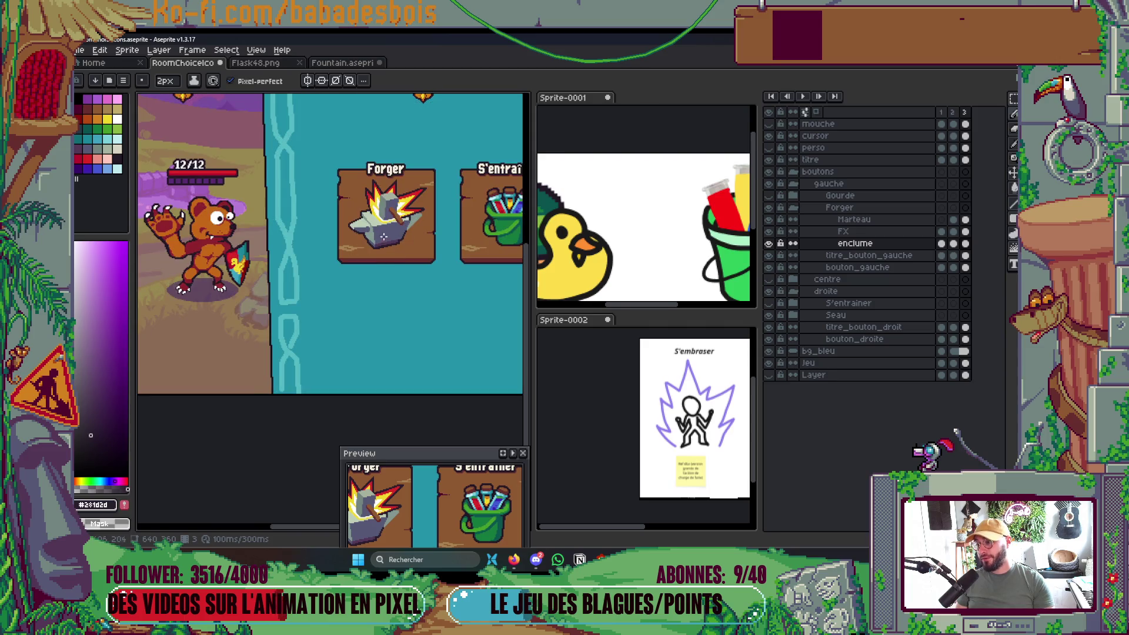
pyautogui.scroll(3, 382, 236)
pyautogui.scroll(-3, 413, 217)
pyautogui.scroll(3, 450, 234)
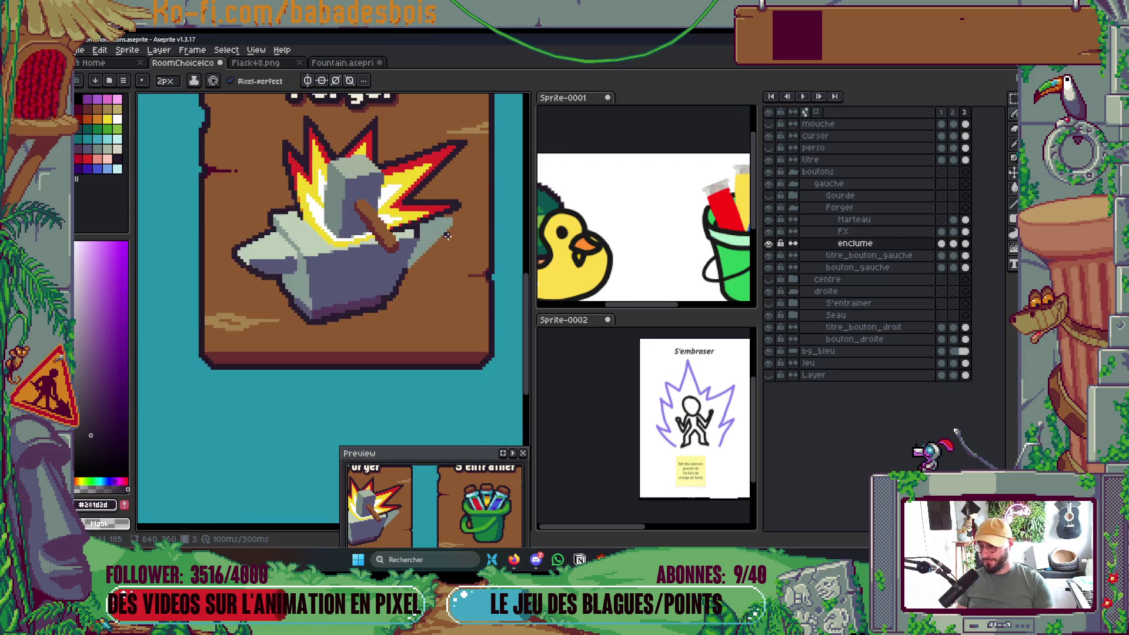
pyautogui.keyDown('alt'); pyautogui.click(405, 219); pyautogui.keyUp('alt')
pyautogui.click(385, 222)
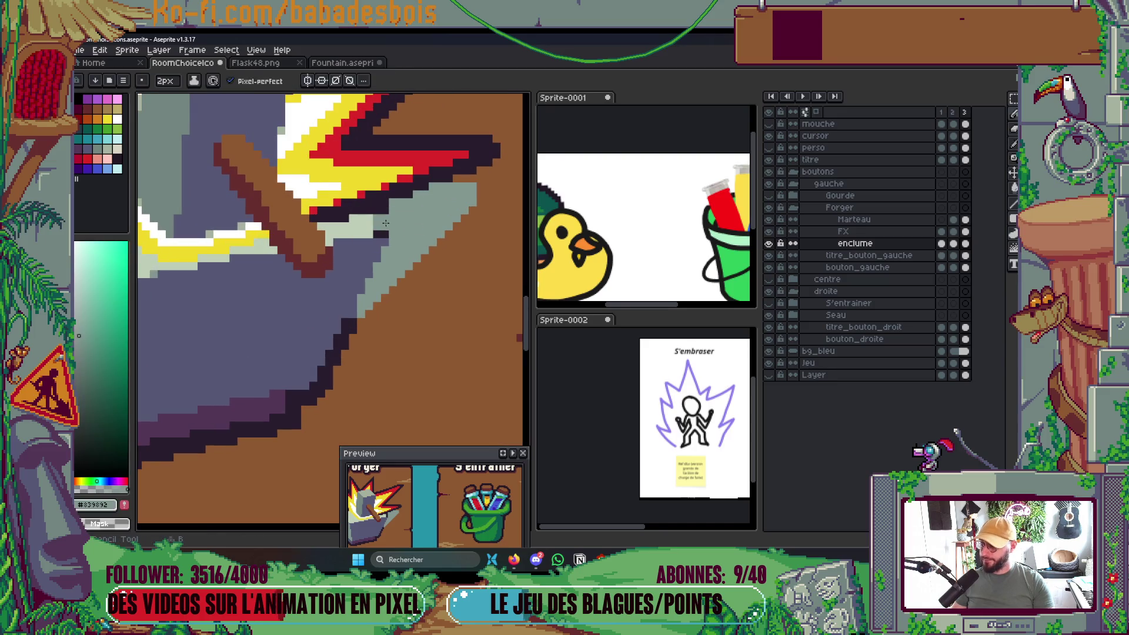
pyautogui.click(385, 230)
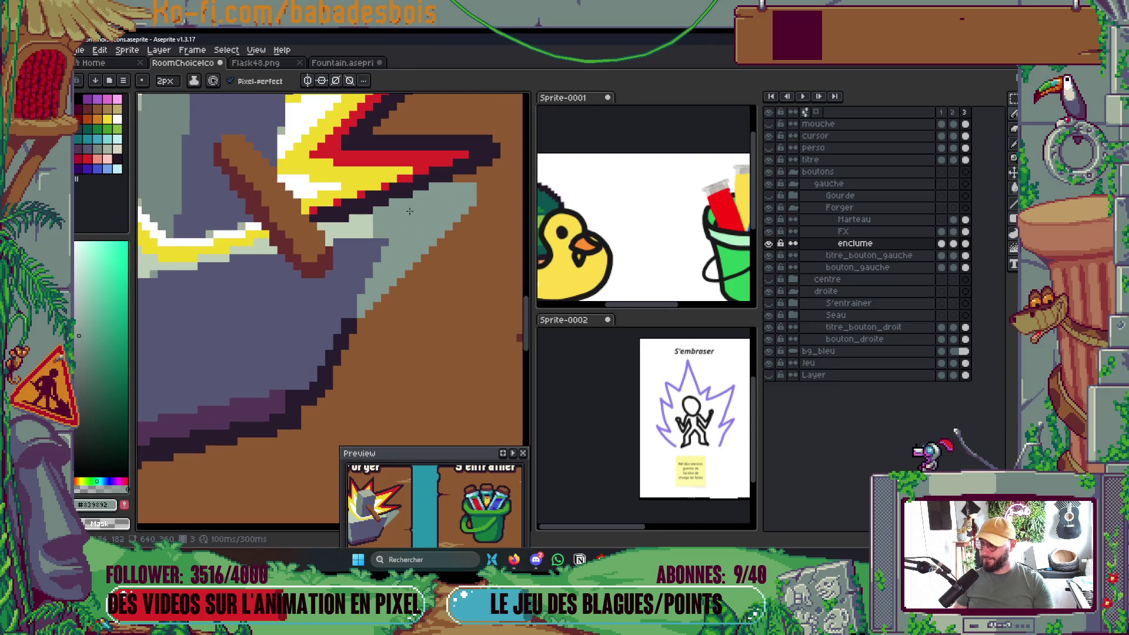
pyautogui.scroll(-4, 389, 219)
pyautogui.press('ctrl')
pyautogui.hotkey('ctrl', 's')
pyautogui.scroll(5, 410, 263)
# Paint brown over the highlight's diagonal edge and save RoomChoiceIcons.aseprite.
pyautogui.moveTo(351, 283)
pyautogui.mouseDown()
pyautogui.moveTo(435, 194)
pyautogui.moveTo(427, 223)
pyautogui.mouseUp()
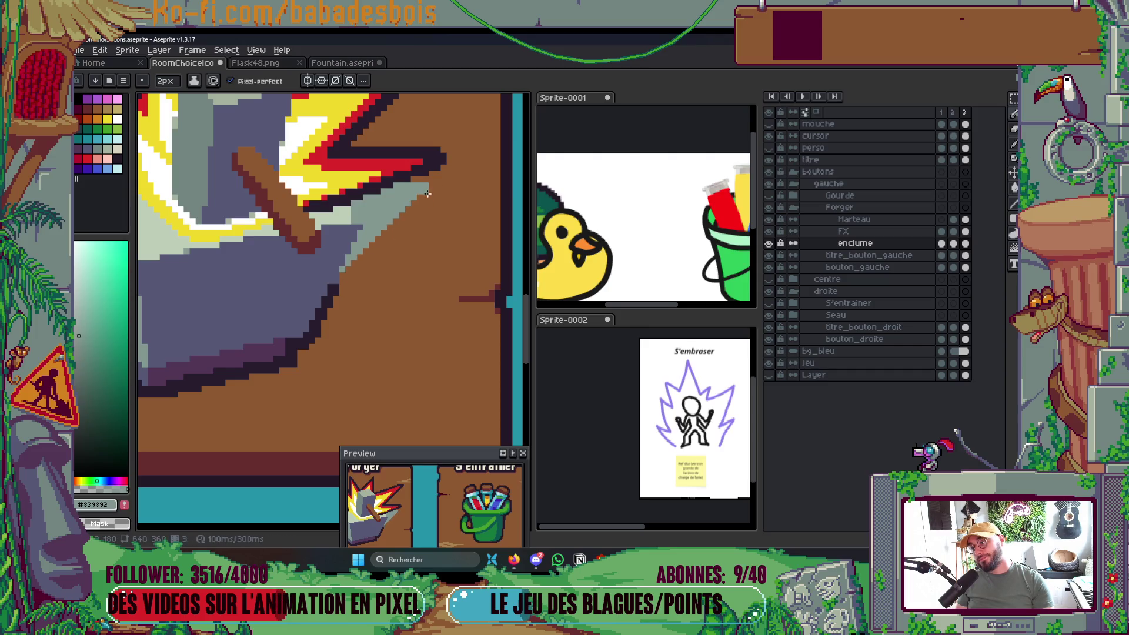
pyautogui.scroll(-4, 424, 188)
pyautogui.scroll(-3, 424, 187)
pyautogui.scroll(2, 432, 206)
pyautogui.hotkey('ctrl', 's')
pyautogui.scroll(1, 432, 220)
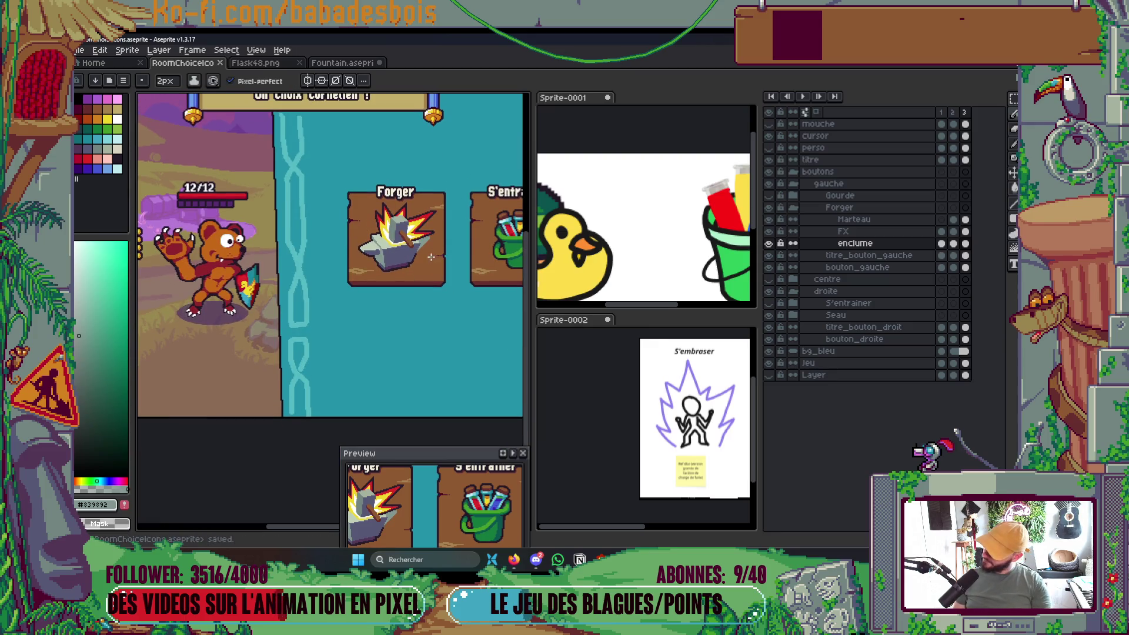
# Eyedrop the anvil's dark outline colour and return to the Pencil.
pyautogui.press('i')
pyautogui.scroll(4, 412, 268)
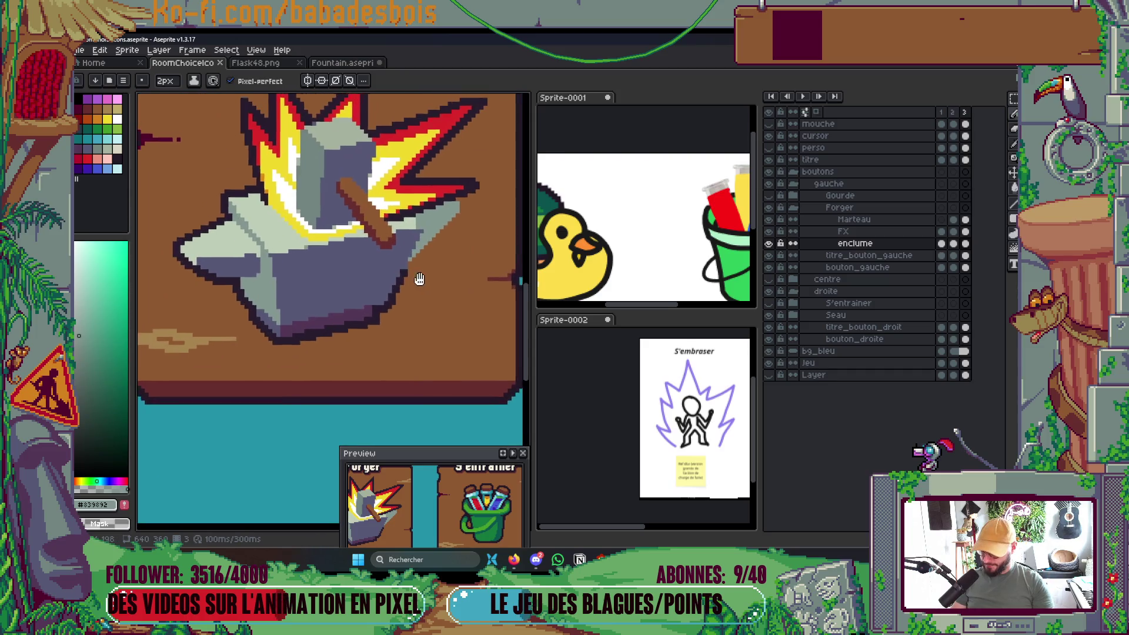
pyautogui.click(391, 279)
pyautogui.scroll(2, 392, 271)
pyautogui.press('b')
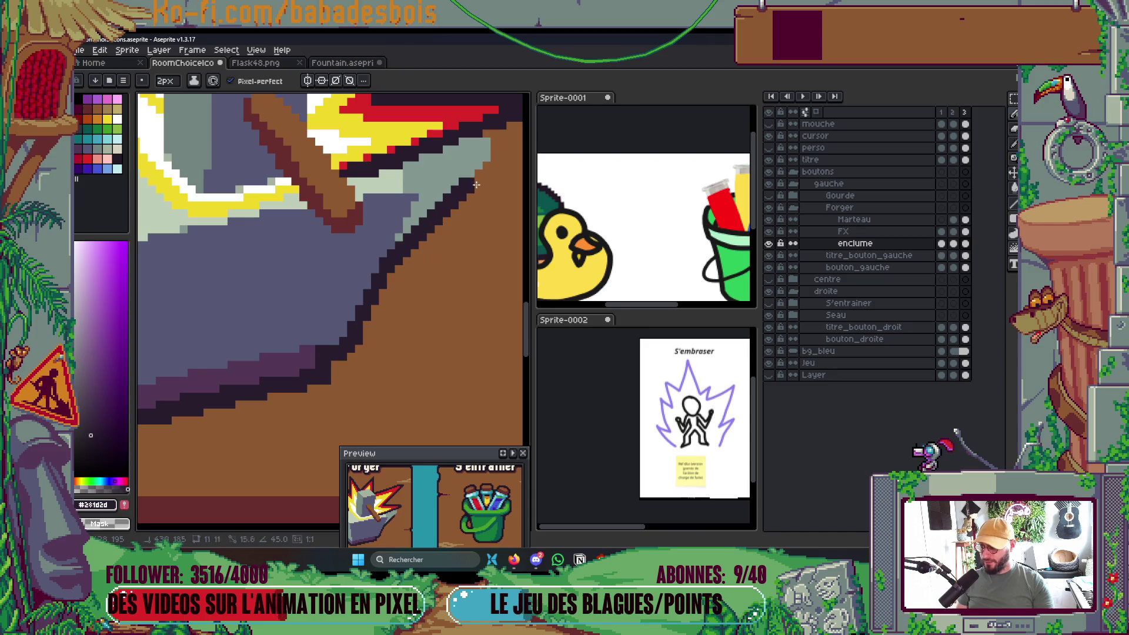
pyautogui.scroll(-5, 492, 144)
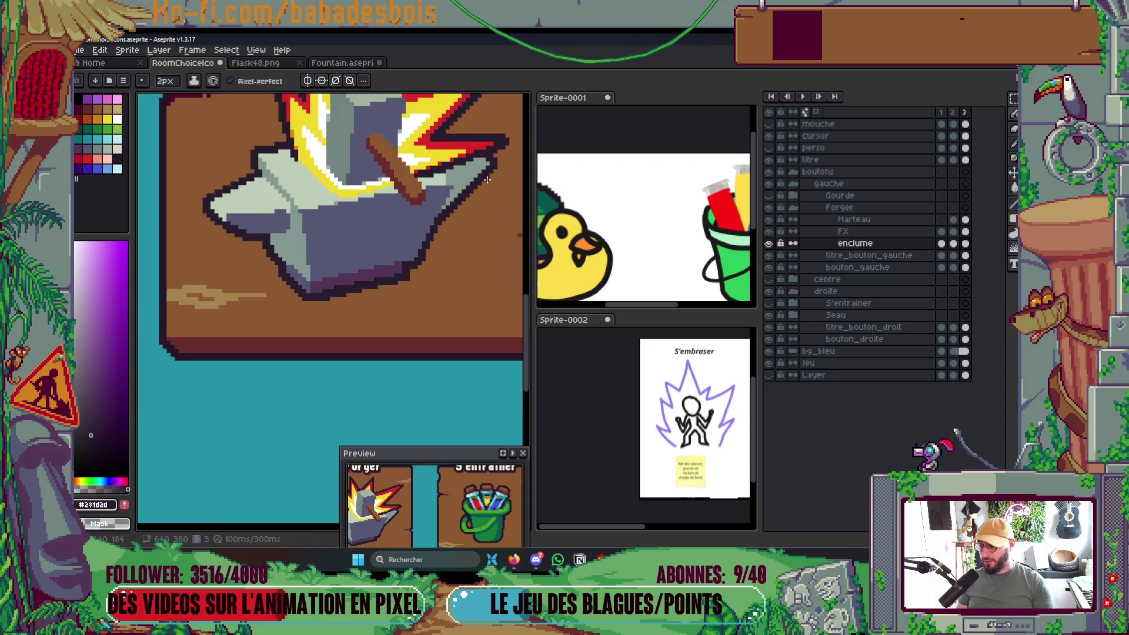
pyautogui.scroll(6, 487, 183)
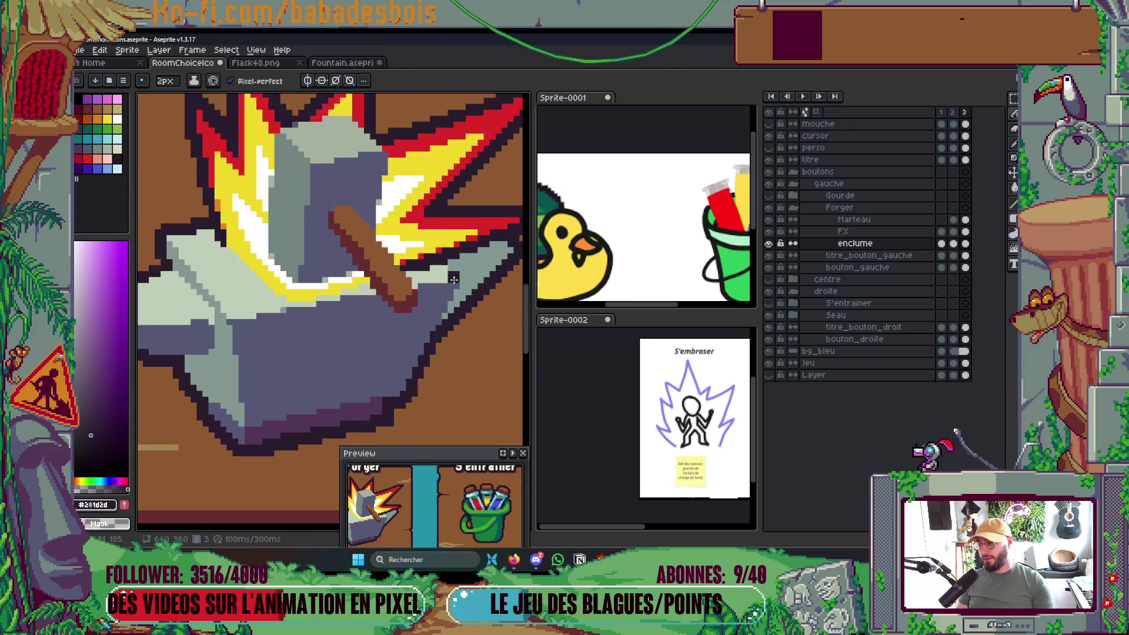
# Sample the anvil's slate shading colour, then switch over to the Notion backlog.
pyautogui.keyDown('alt'); pyautogui.click(444, 301); pyautogui.keyUp('alt')
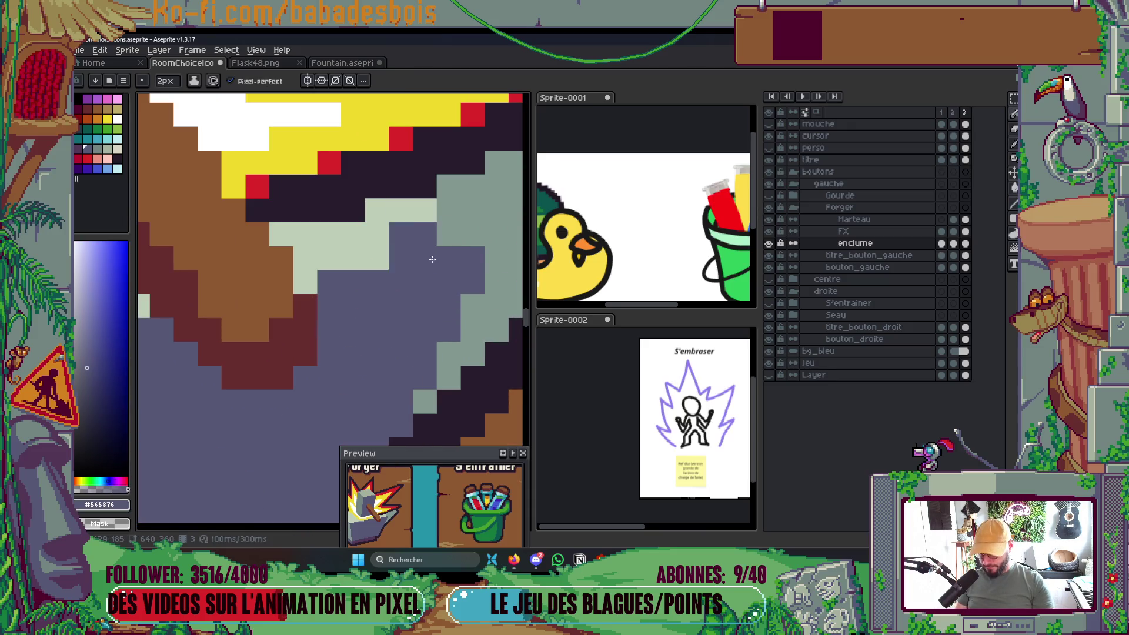
pyautogui.scroll(-1, 441, 292)
pyautogui.scroll(-4, 442, 292)
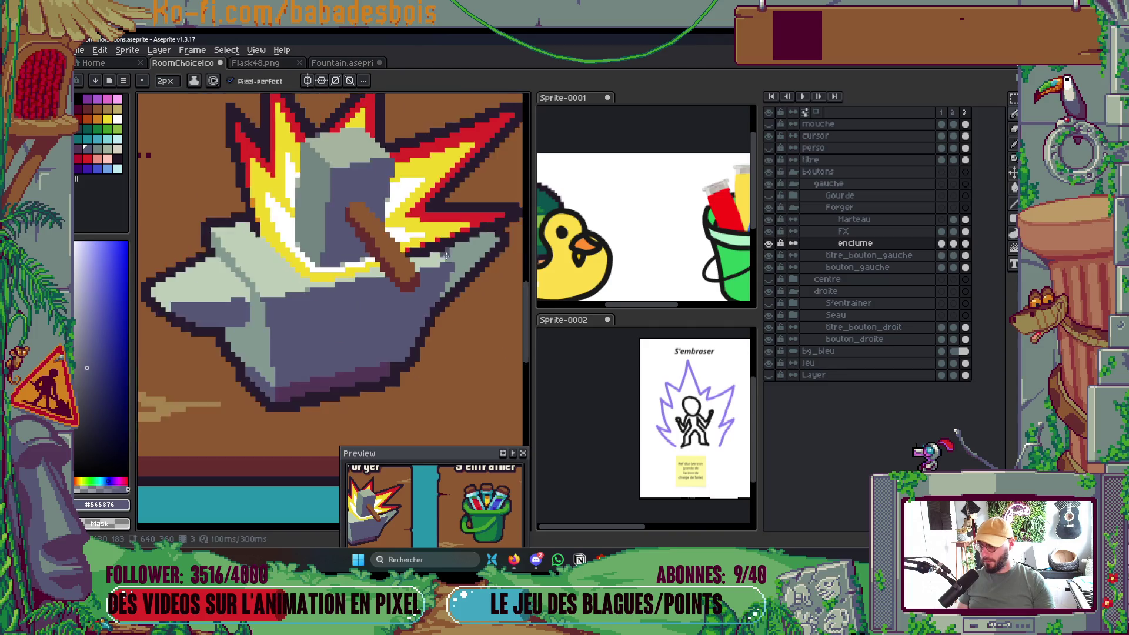
pyautogui.scroll(-3, 454, 258)
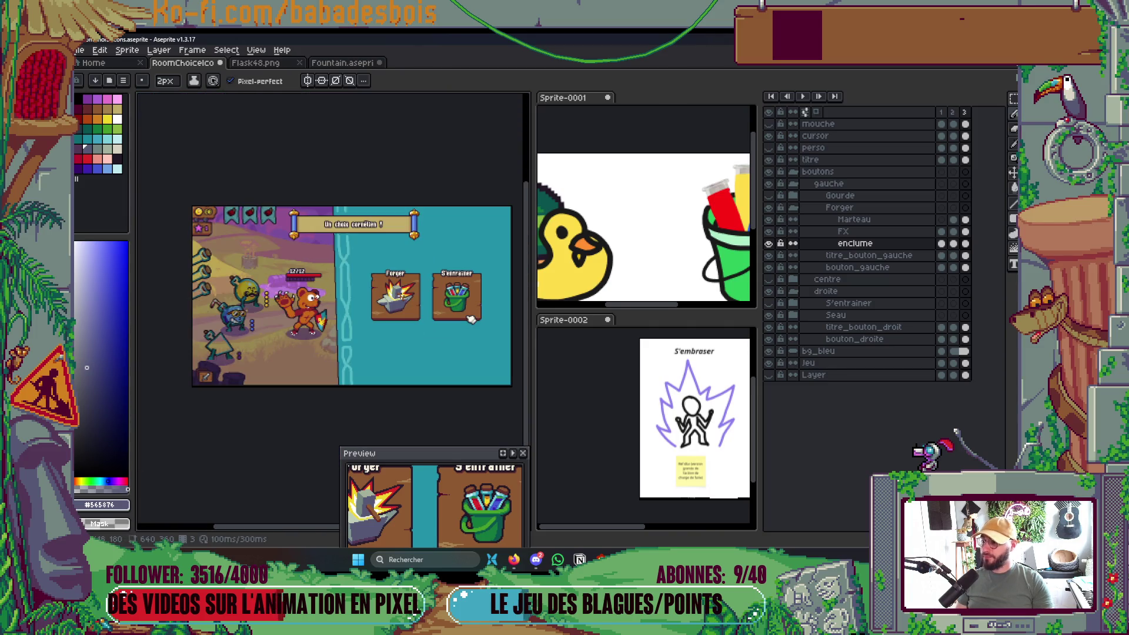
pyautogui.scroll(1, 405, 297)
pyautogui.scroll(-1, 405, 296)
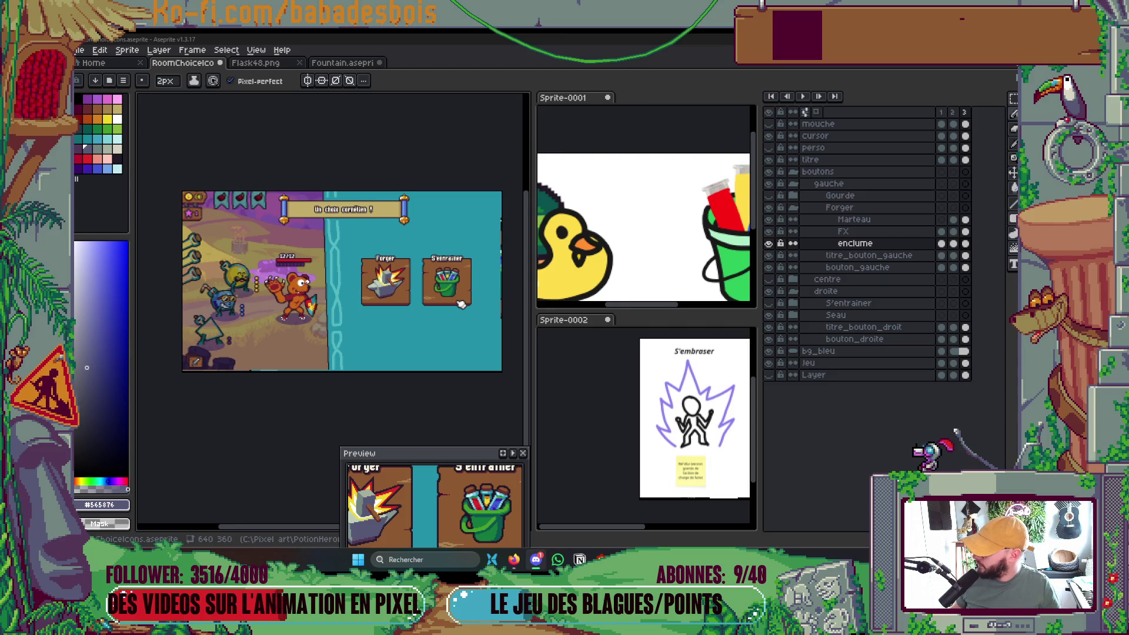
pyautogui.hotkey('alt', 'Tab')
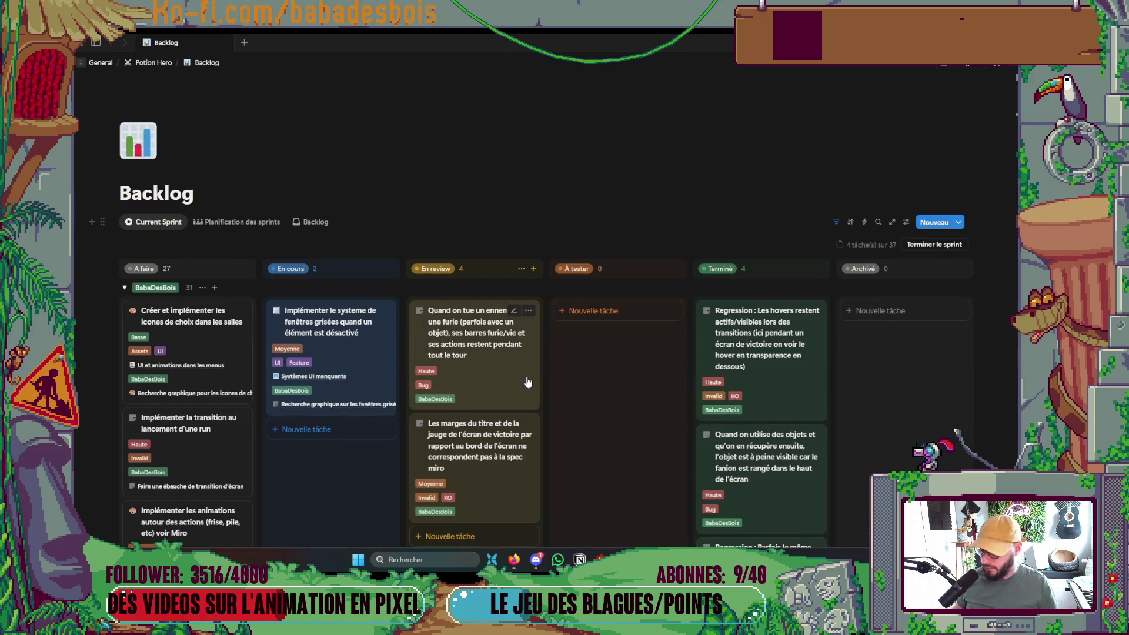
# Move the grey-windows, enemy-kill and title-margins cards into À tester, then return to Aseprite.
pyautogui.moveTo(330, 222); pyautogui.dragTo(616, 222)
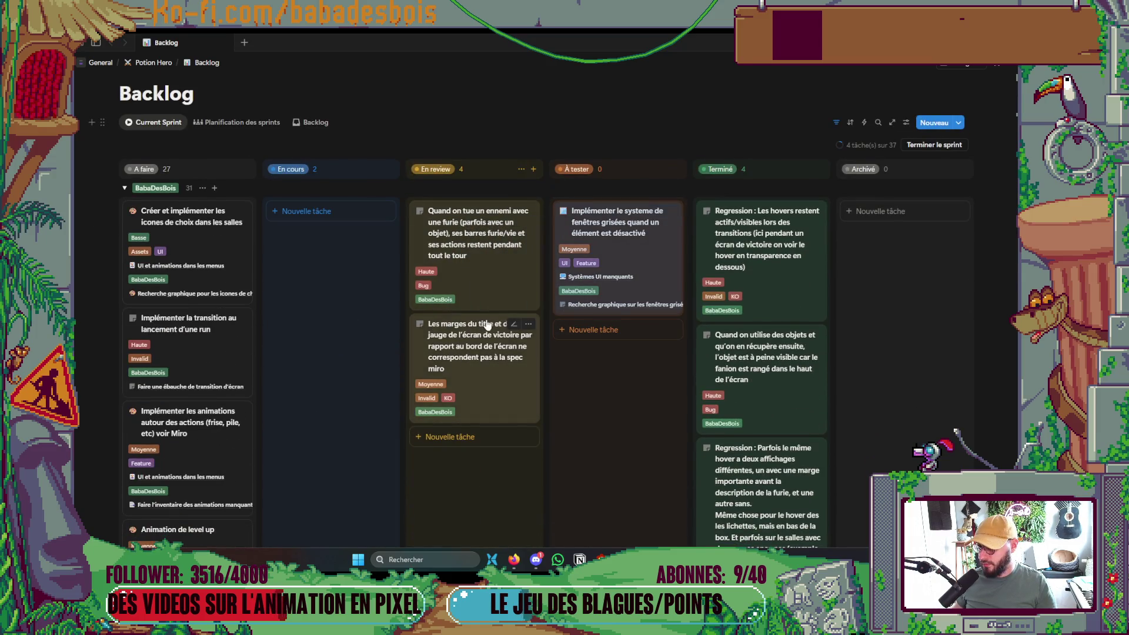
pyautogui.moveTo(535, 303); pyautogui.dragTo(620, 359)
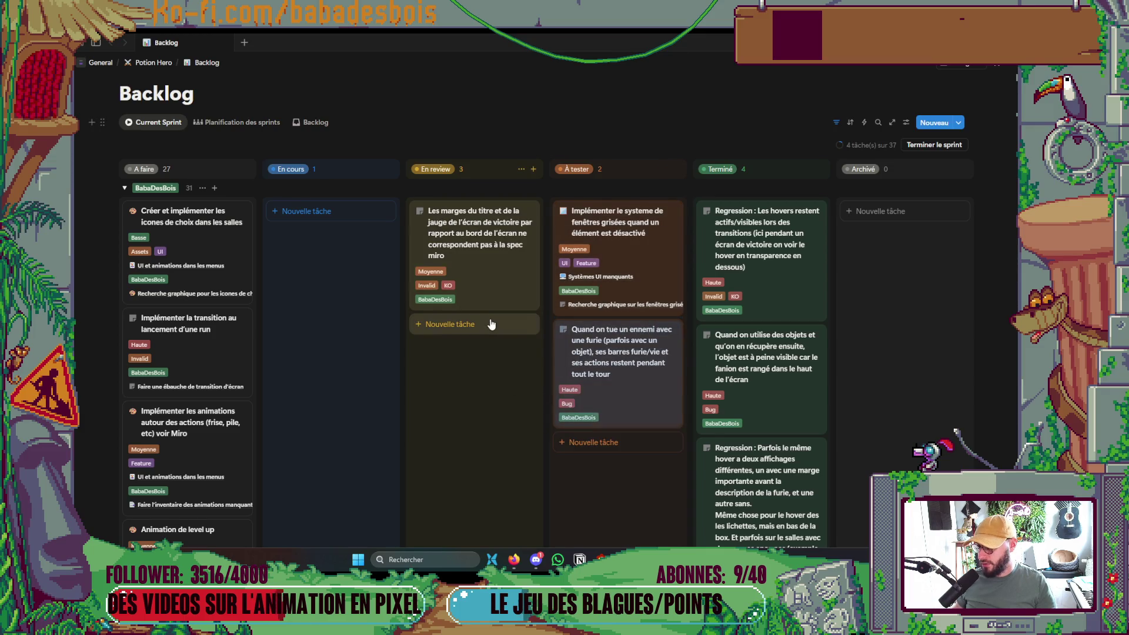
pyautogui.moveTo(498, 303); pyautogui.dragTo(617, 470)
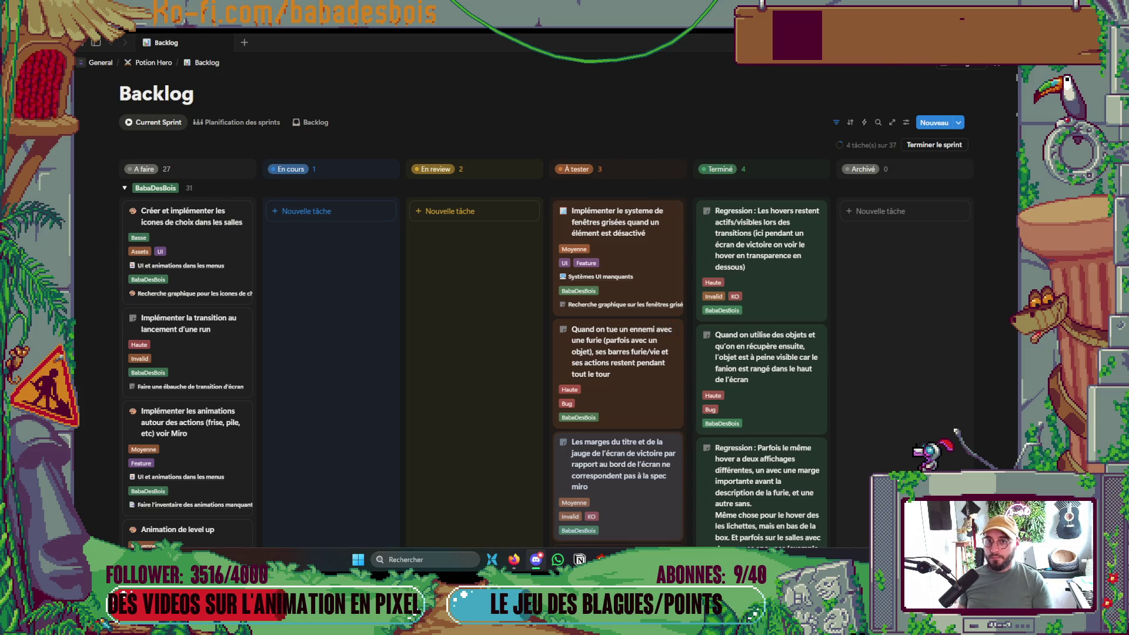
pyautogui.click(600, 559)
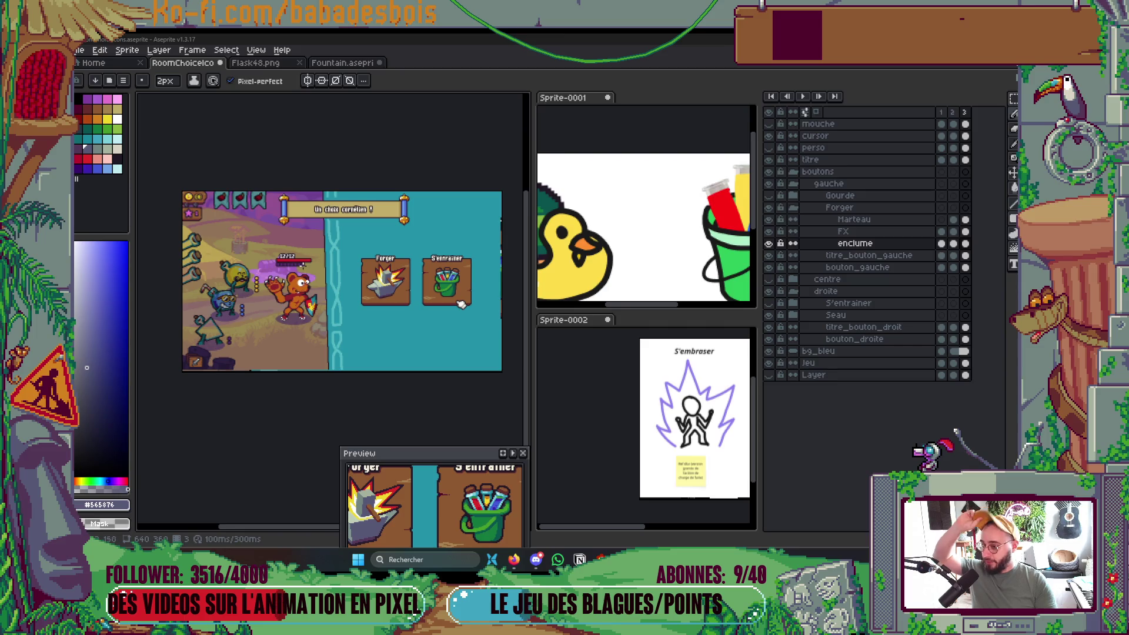
# Repaint slate anvil edge pixels light grey and shrink the brush to 1px.
pyautogui.scroll(5, 410, 284)
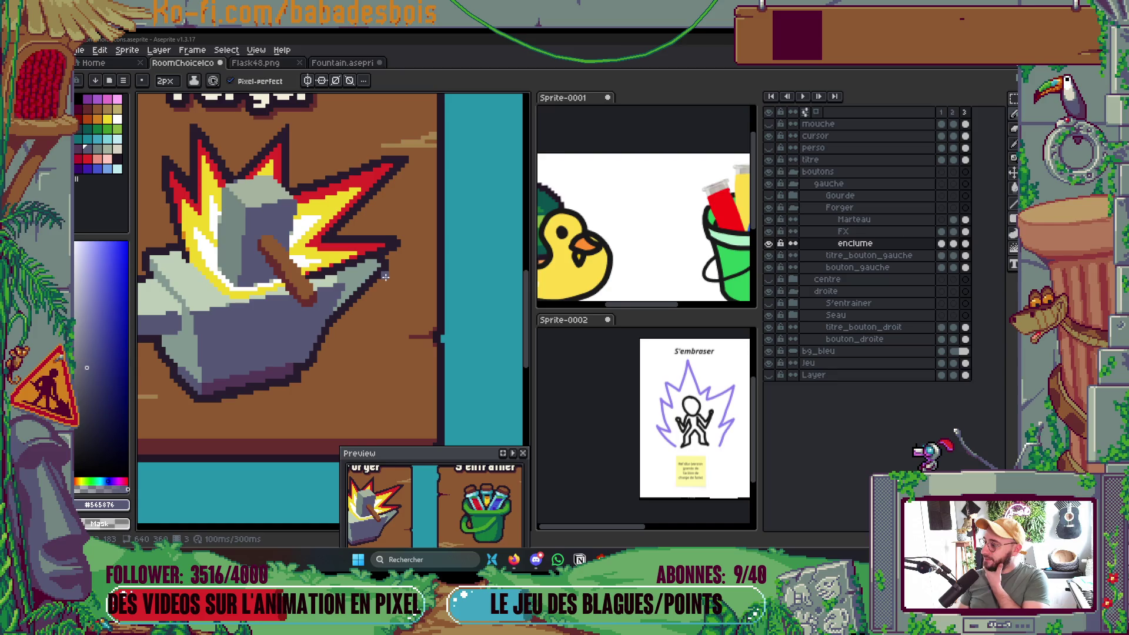
pyautogui.scroll(3, 385, 276)
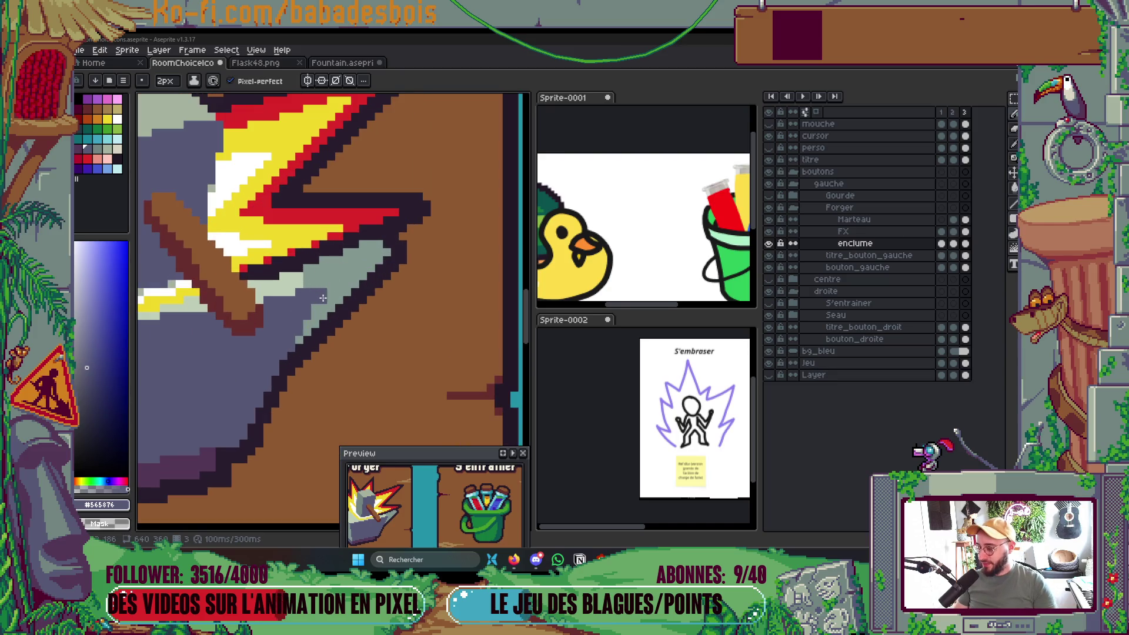
pyautogui.keyDown('alt'); pyautogui.click(358, 264); pyautogui.keyUp('alt')
pyautogui.click(339, 278)
pyautogui.click(325, 310)
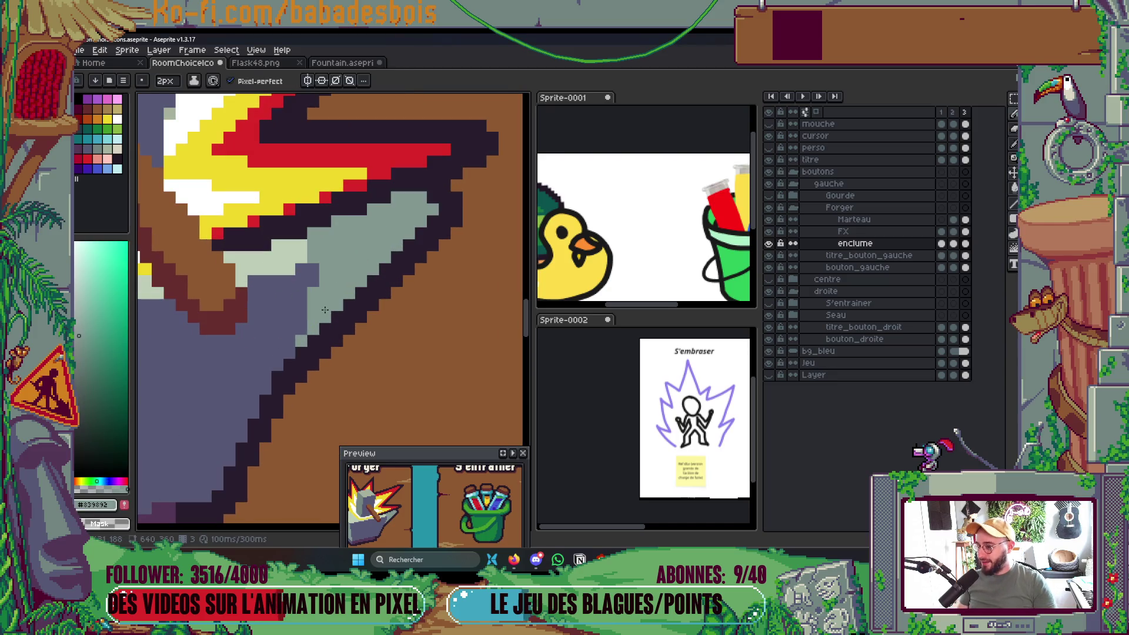
pyautogui.press('-')
# Fill a grey notch in the anvil outline with the dark outline colour.
pyautogui.scroll(-4, 342, 309)
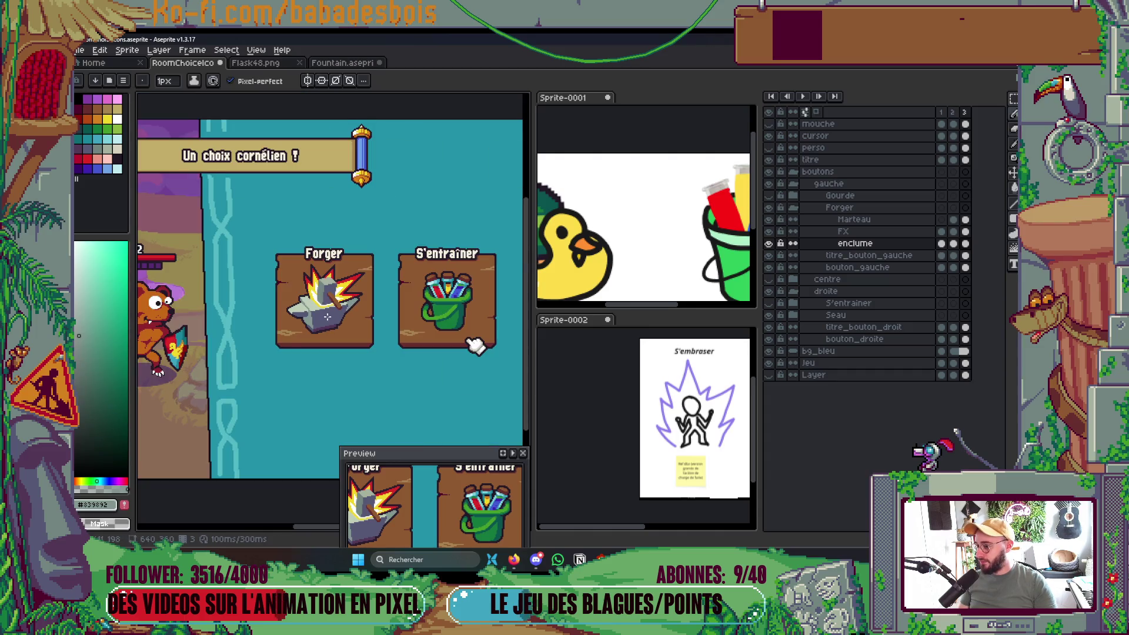
pyautogui.scroll(4, 327, 316)
pyautogui.press('alt')
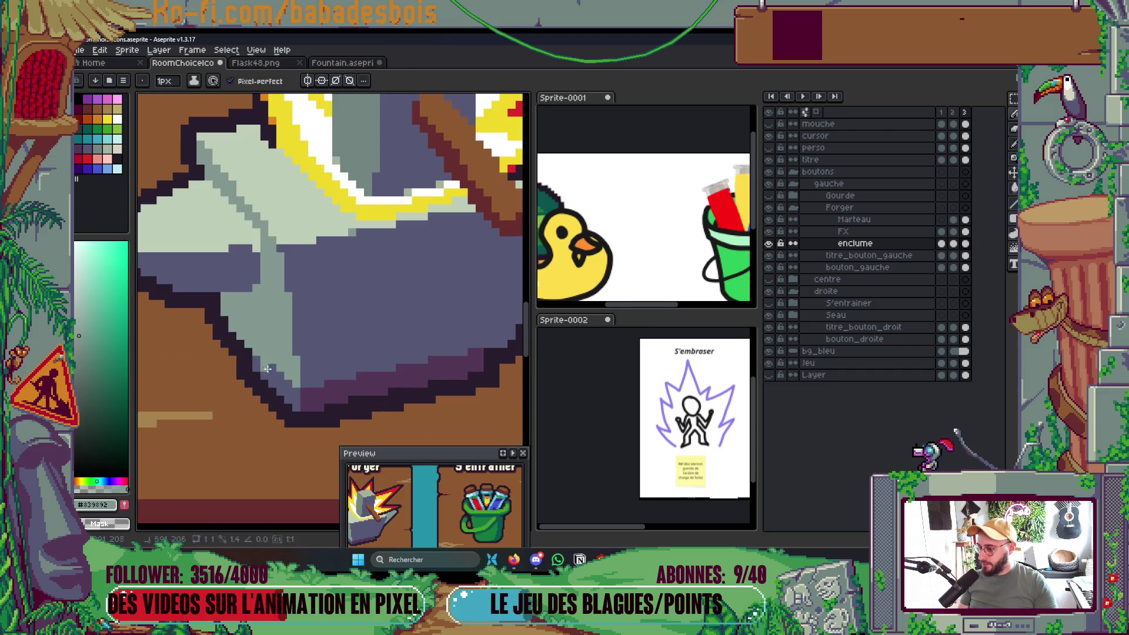
pyautogui.scroll(-2, 306, 357)
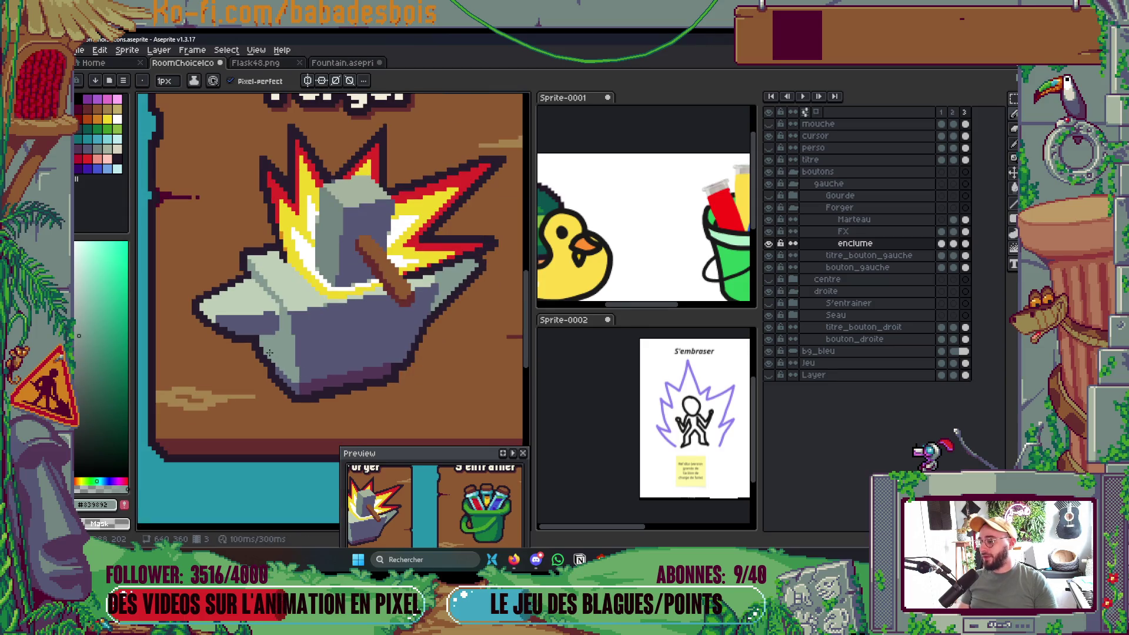
pyautogui.scroll(5, 271, 351)
pyautogui.keyDown('alt'); pyautogui.click(237, 312); pyautogui.keyUp('alt')
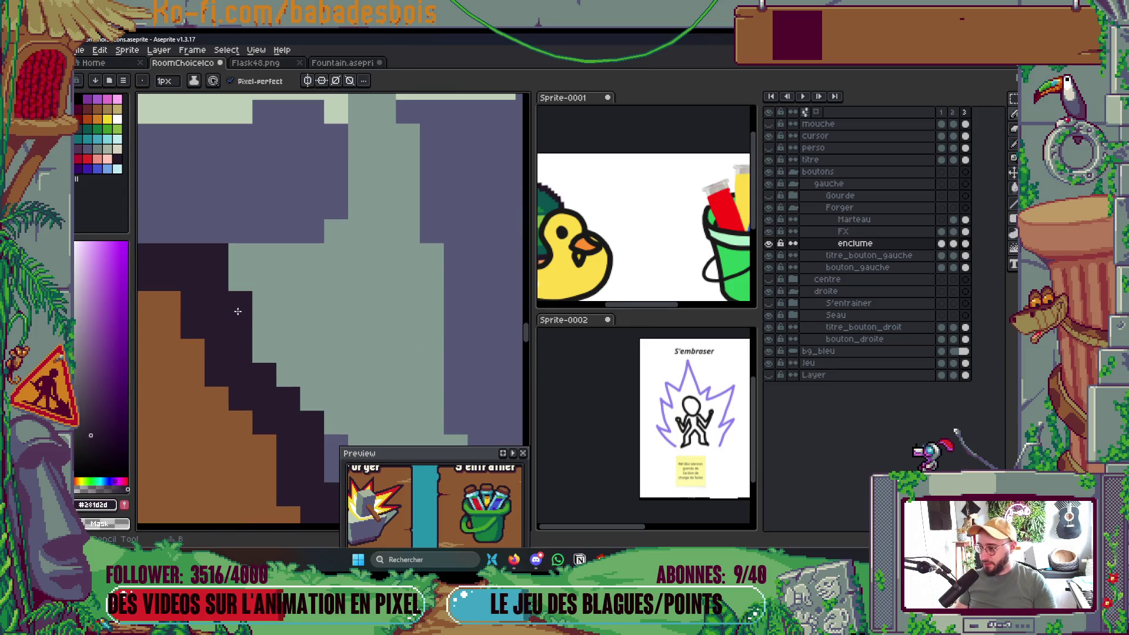
pyautogui.click(255, 358)
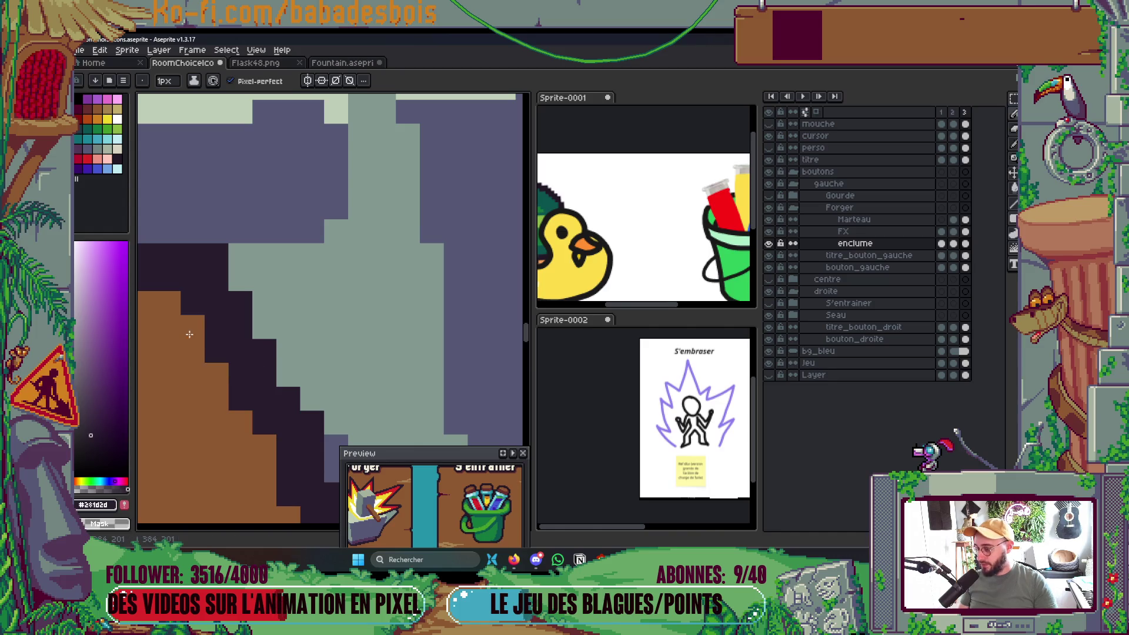
# Sample the anvil's light grey highlight and slate grey colours.
pyautogui.scroll(-5, 314, 296)
pyautogui.scroll(5, 277, 293)
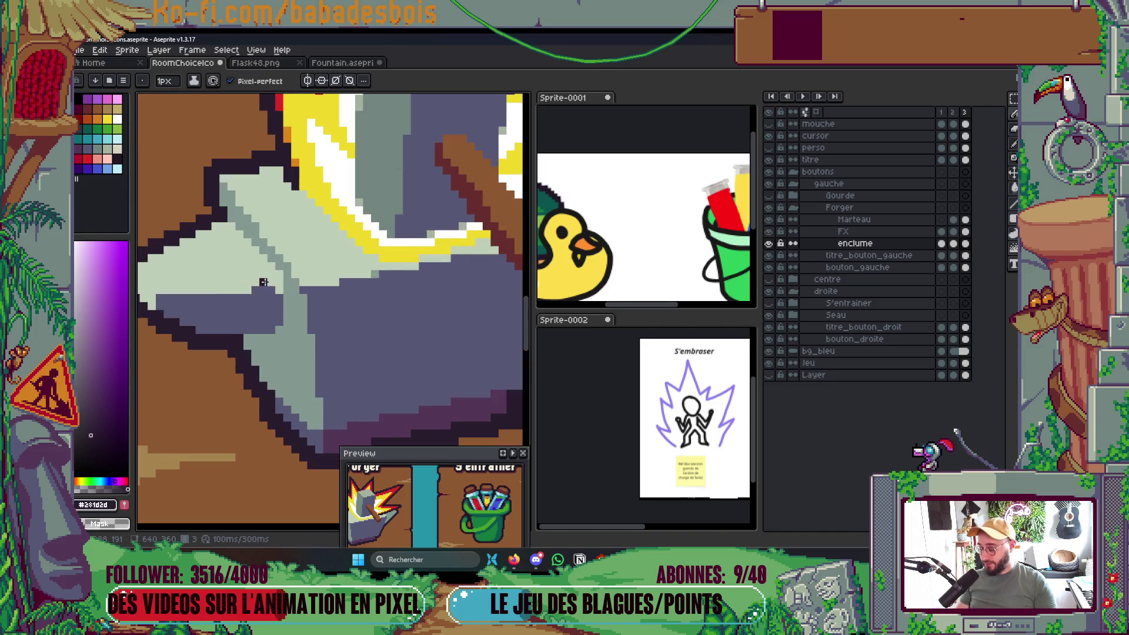
pyautogui.keyDown('alt'); pyautogui.click(296, 290); pyautogui.keyUp('alt')
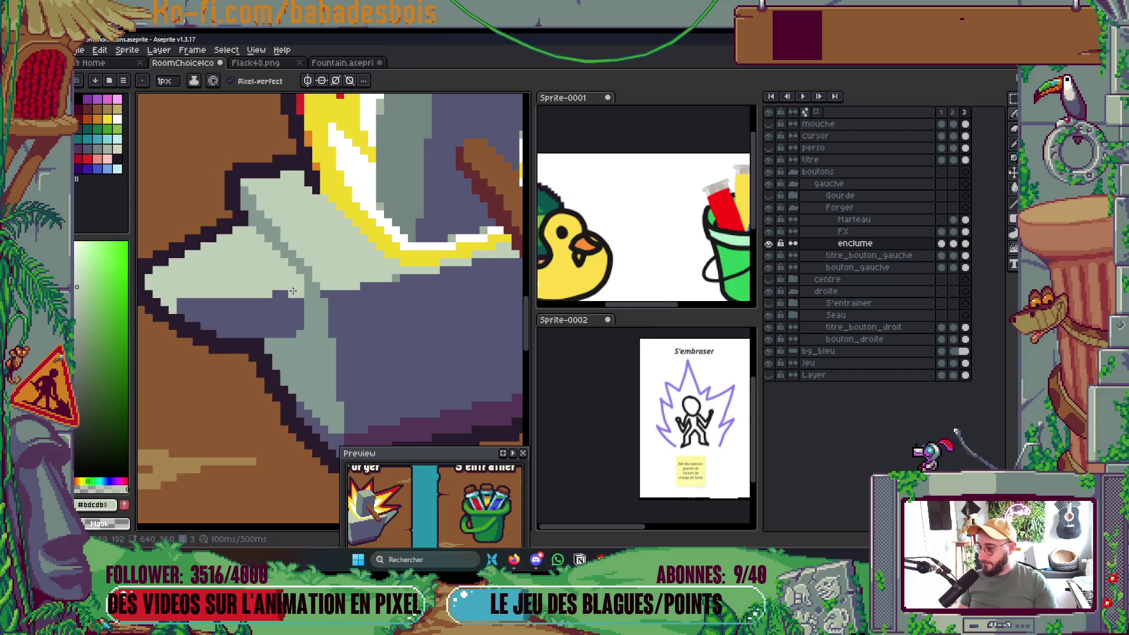
pyautogui.keyDown('alt'); pyautogui.click(200, 310); pyautogui.keyUp('alt')
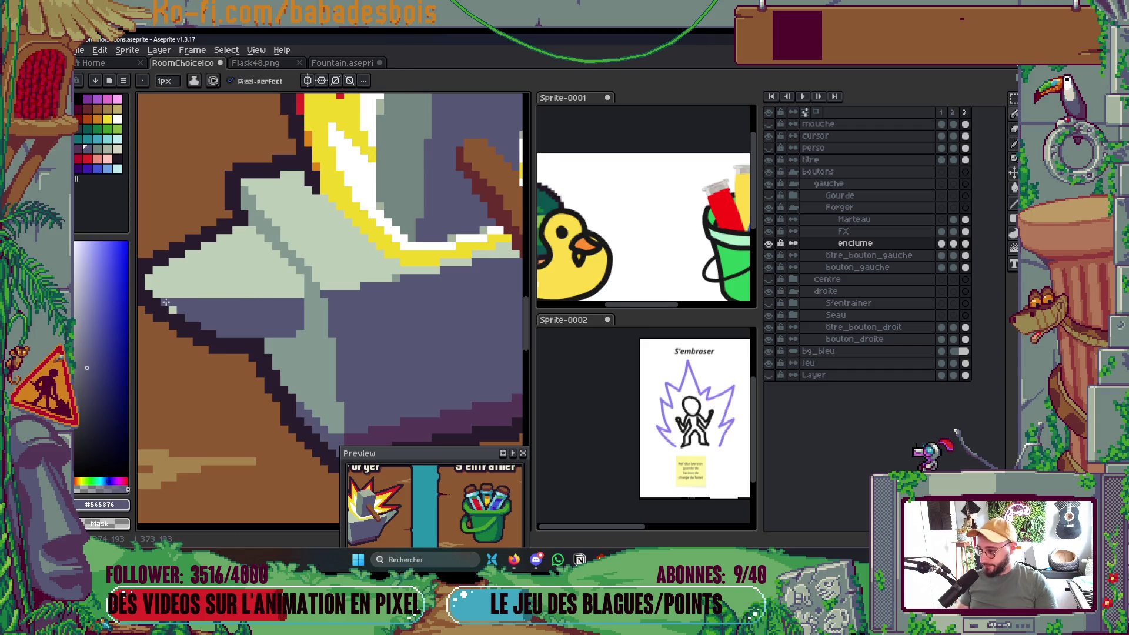
pyautogui.scroll(-5, 183, 307)
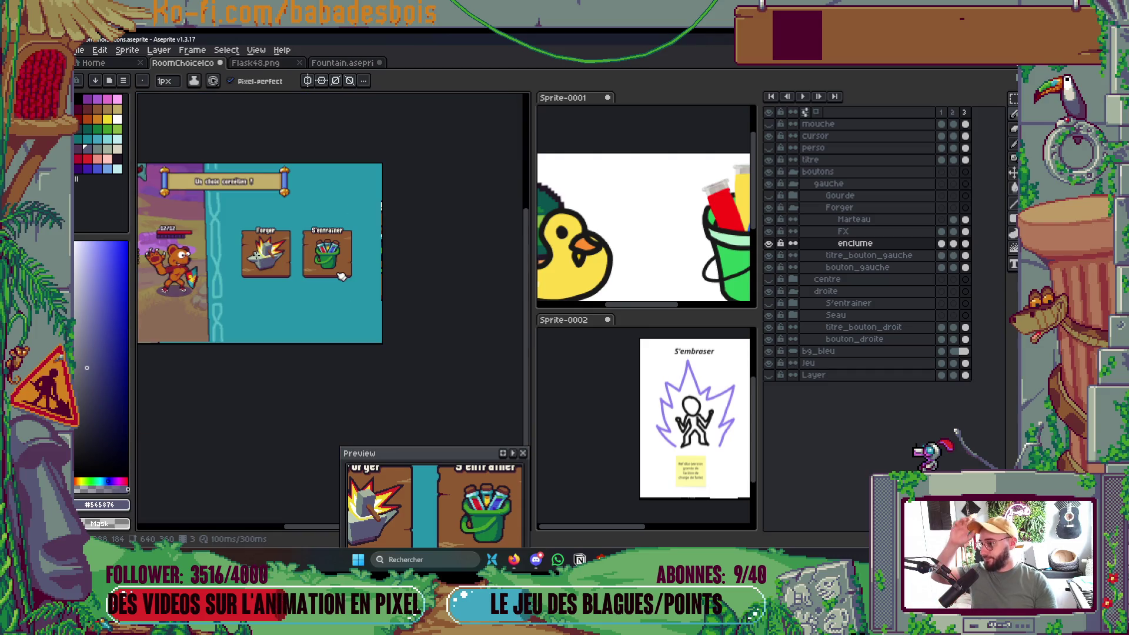
pyautogui.scroll(2, 341, 276)
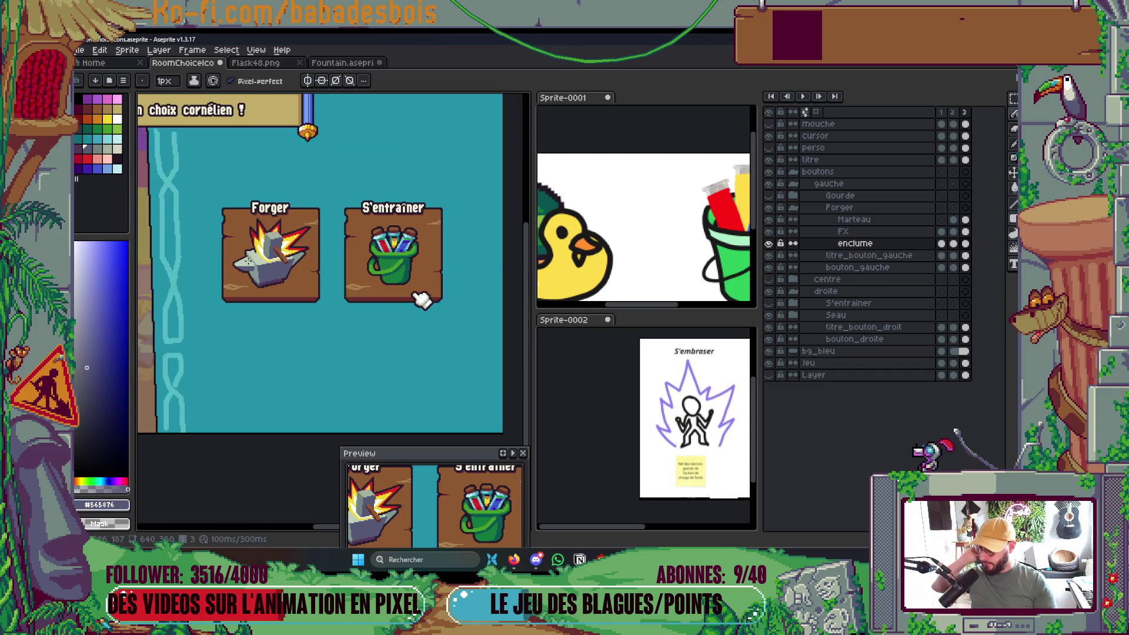
pyautogui.scroll(3, 246, 264)
pyautogui.scroll(4, 245, 284)
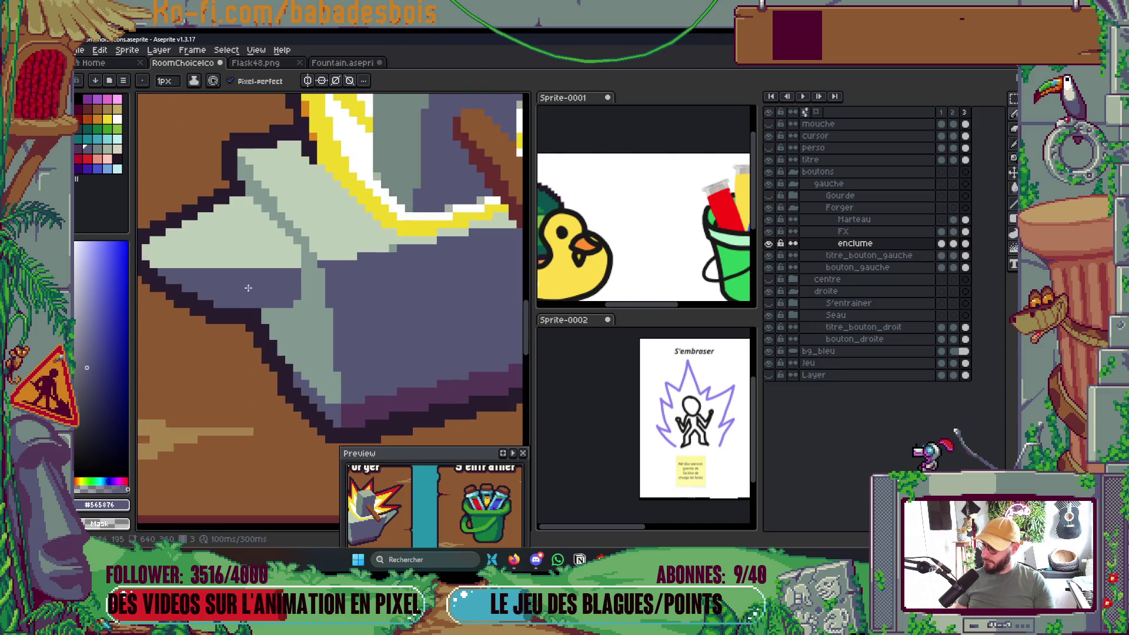
# Paint dark outline pixels along the anvil's left edge.
pyautogui.press('i')
pyautogui.click(235, 319)
pyautogui.press('b')
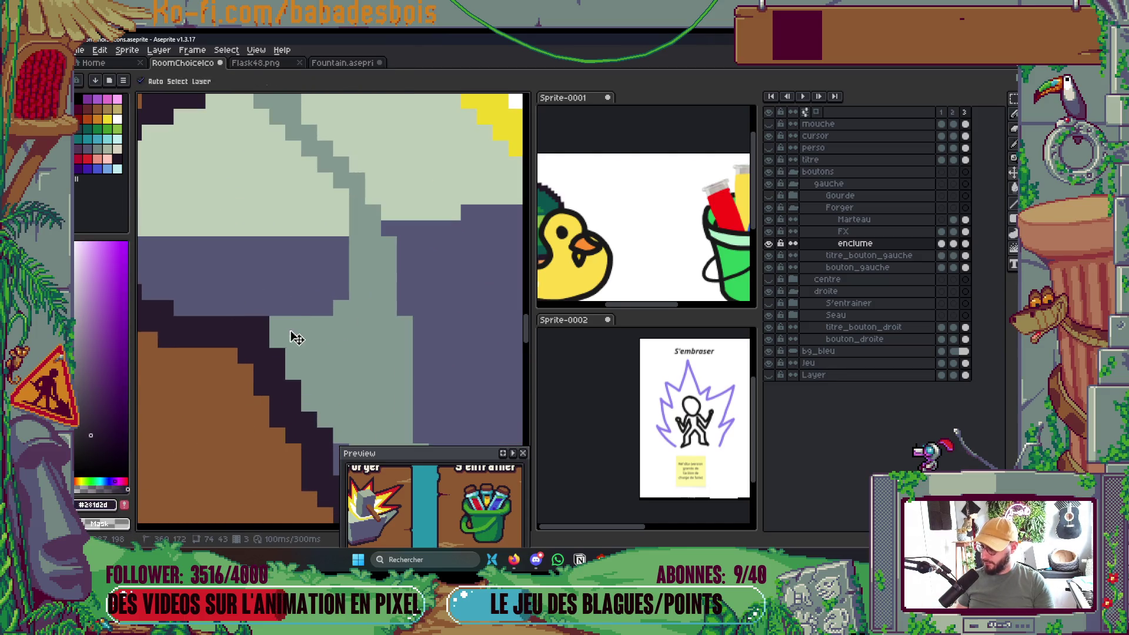
pyautogui.click(290, 335)
pyautogui.moveTo(299, 340); pyautogui.dragTo(317, 318)
pyautogui.scroll(-6, 317, 317)
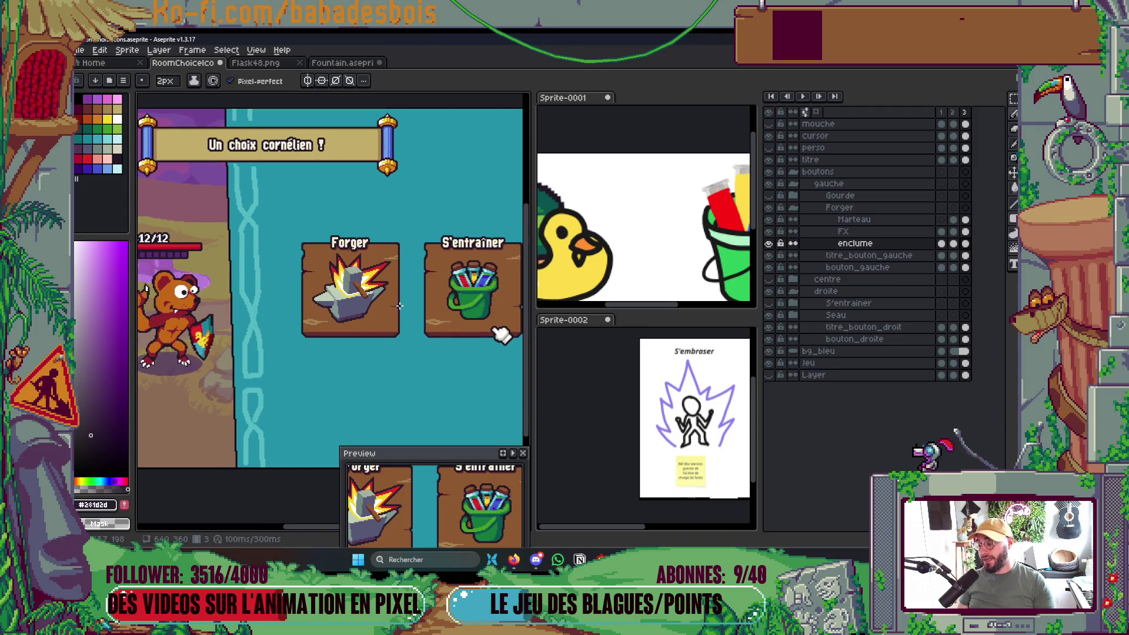
pyautogui.scroll(6, 326, 277)
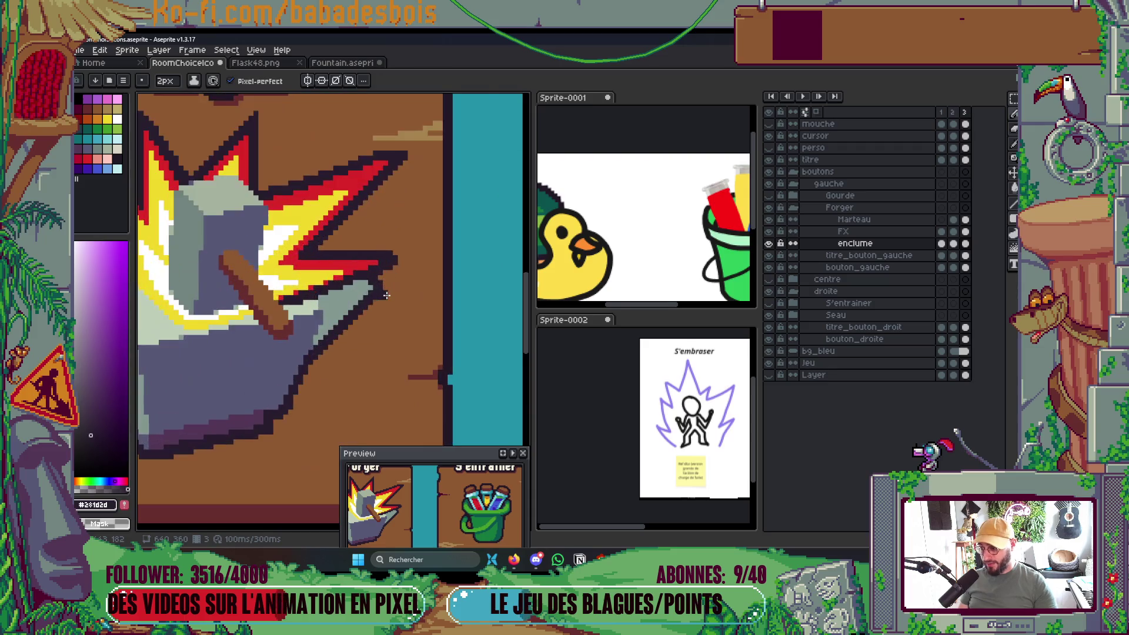
# Paint grey #839892 pixels along the anvil's top edge.
pyautogui.press('i')
pyautogui.click(327, 277)
pyautogui.press('b')
pyautogui.click(359, 265)
pyautogui.scroll(-3, 363, 278)
pyautogui.scroll(-3, 364, 278)
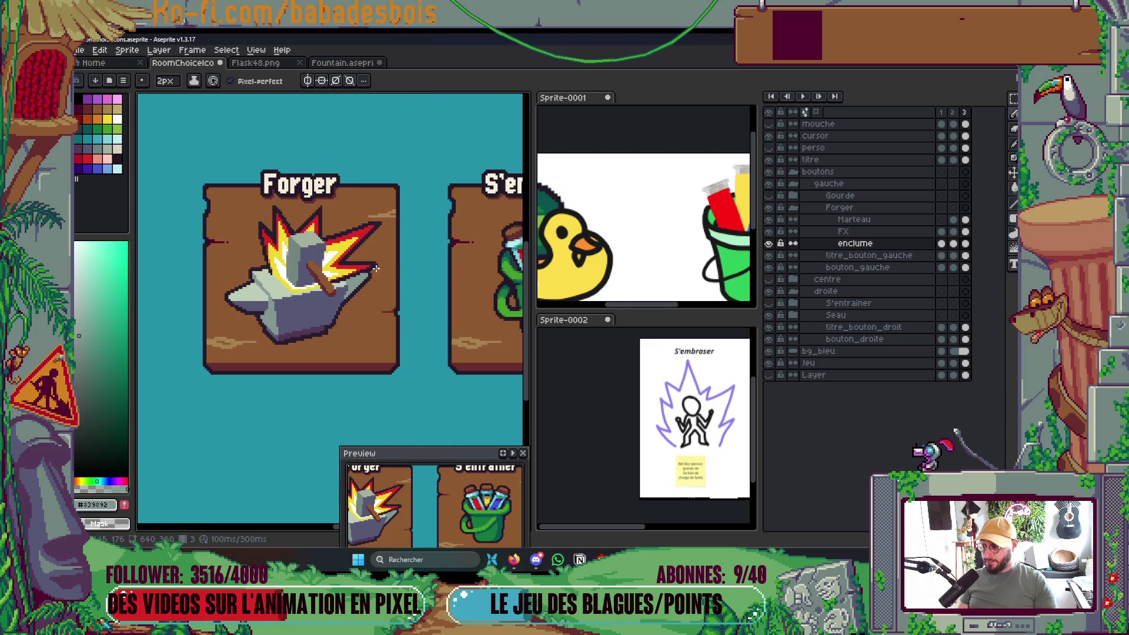
pyautogui.scroll(5, 358, 288)
# Pick the slate colour #565876 from the anvil and save the icons file.
pyautogui.press('i')
pyautogui.click(352, 302)
pyautogui.press('b')
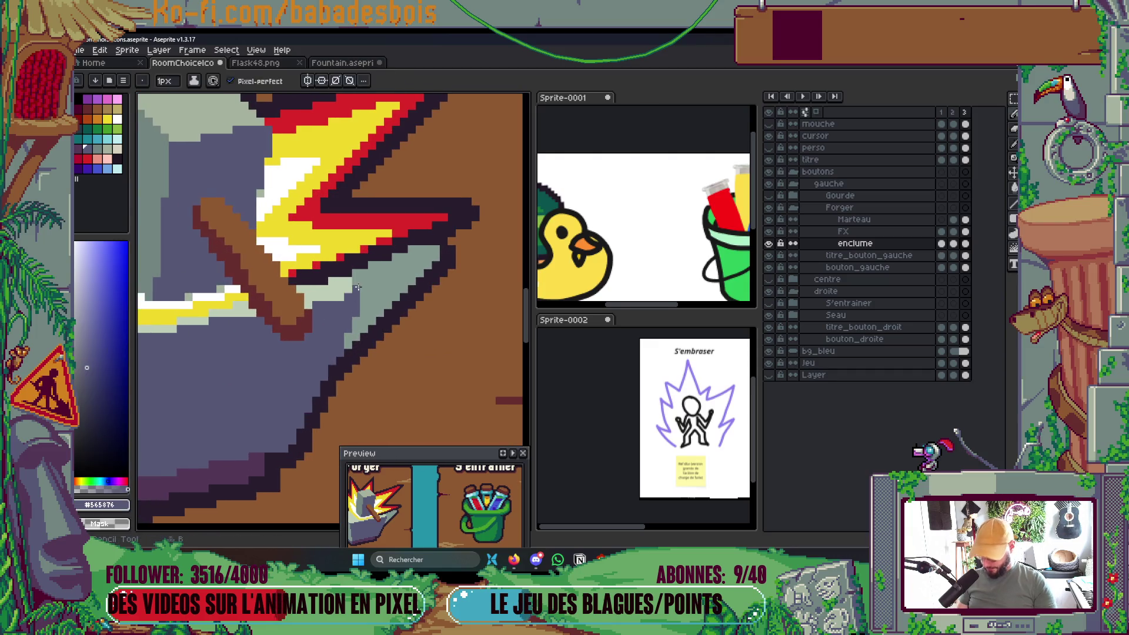
pyautogui.scroll(-5, 362, 288)
pyautogui.scroll(3, 394, 306)
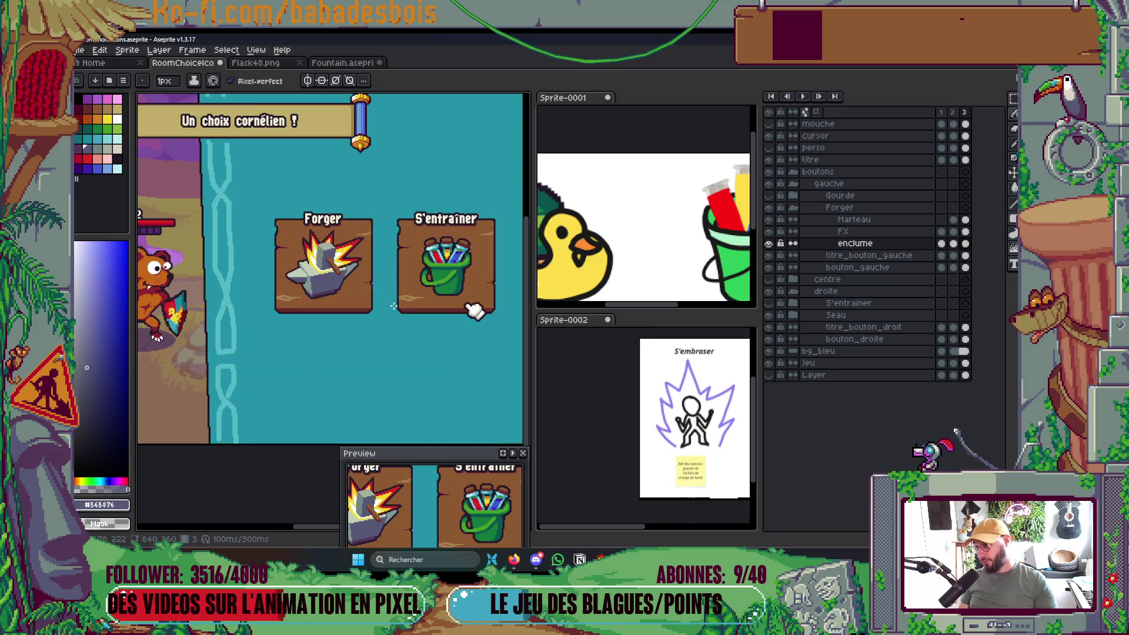
pyautogui.hotkey('ctrl', 's')
# Sample the dark outline colour #2f1d2d and bring the S'entraîner button into view.
pyautogui.scroll(5, 266, 287)
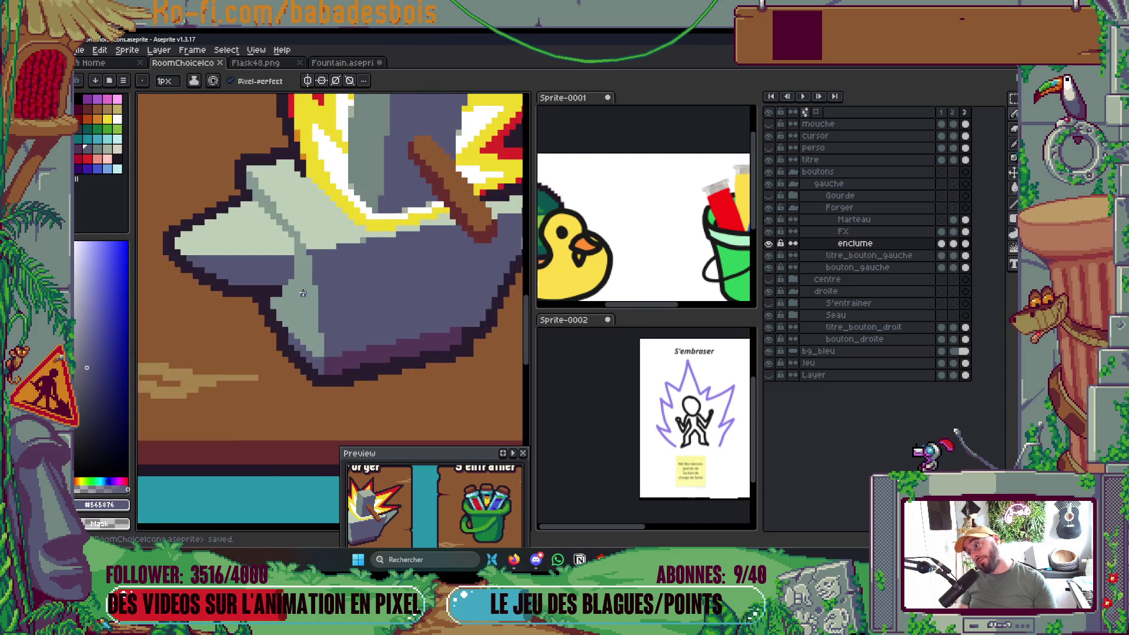
pyautogui.scroll(-4, 262, 286)
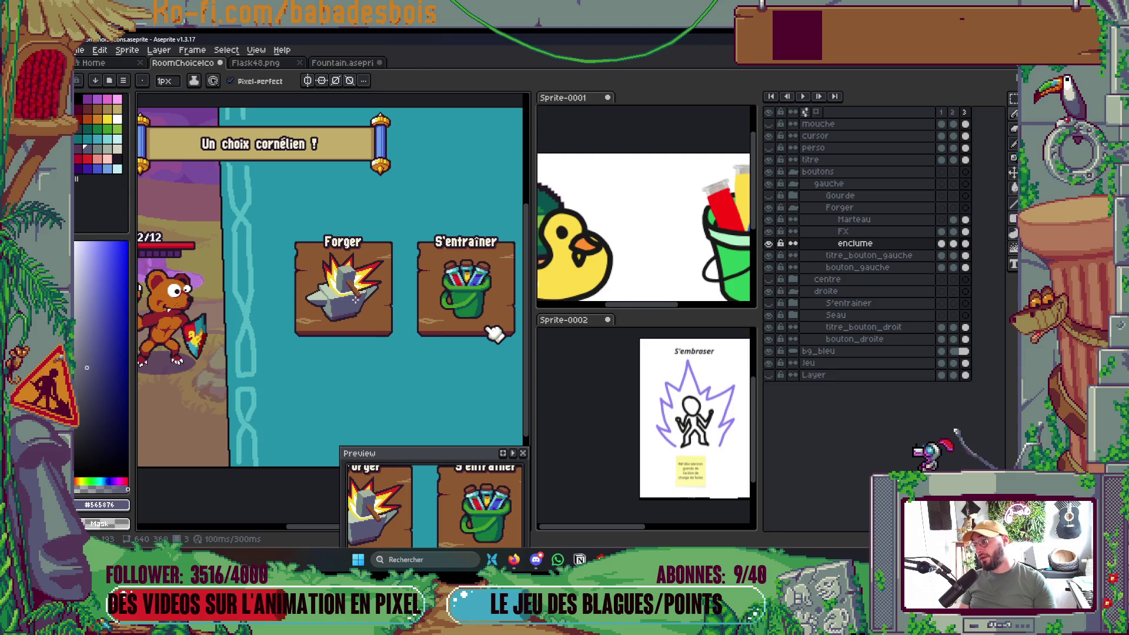
pyautogui.scroll(5, 317, 302)
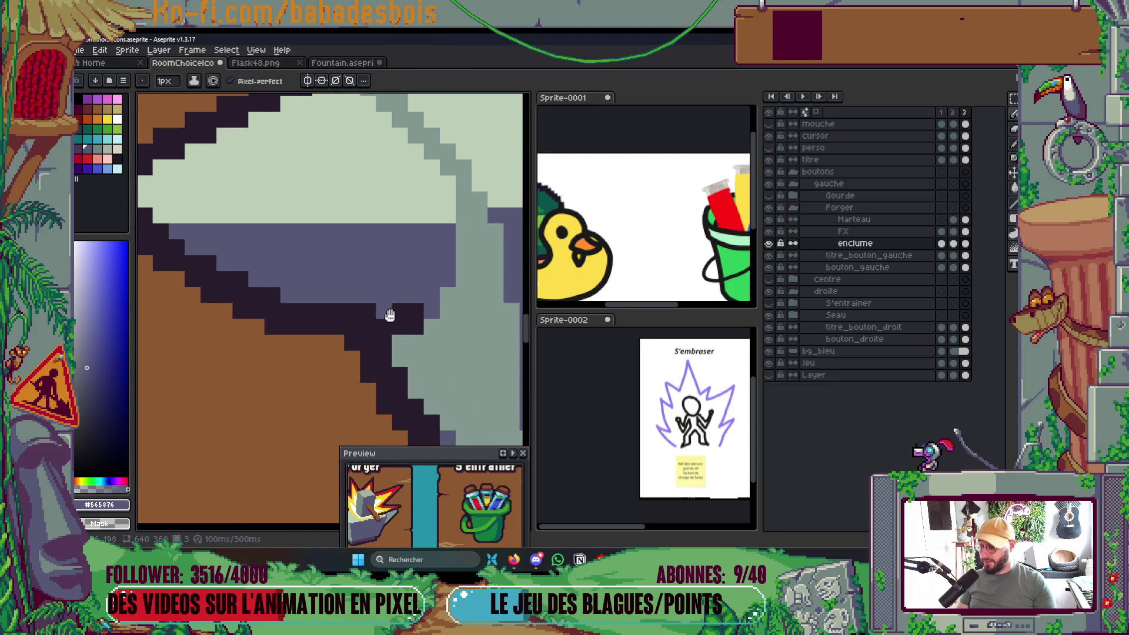
pyautogui.keyDown('alt'); pyautogui.click(422, 308); pyautogui.keyUp('alt')
pyautogui.scroll(-5, 412, 303)
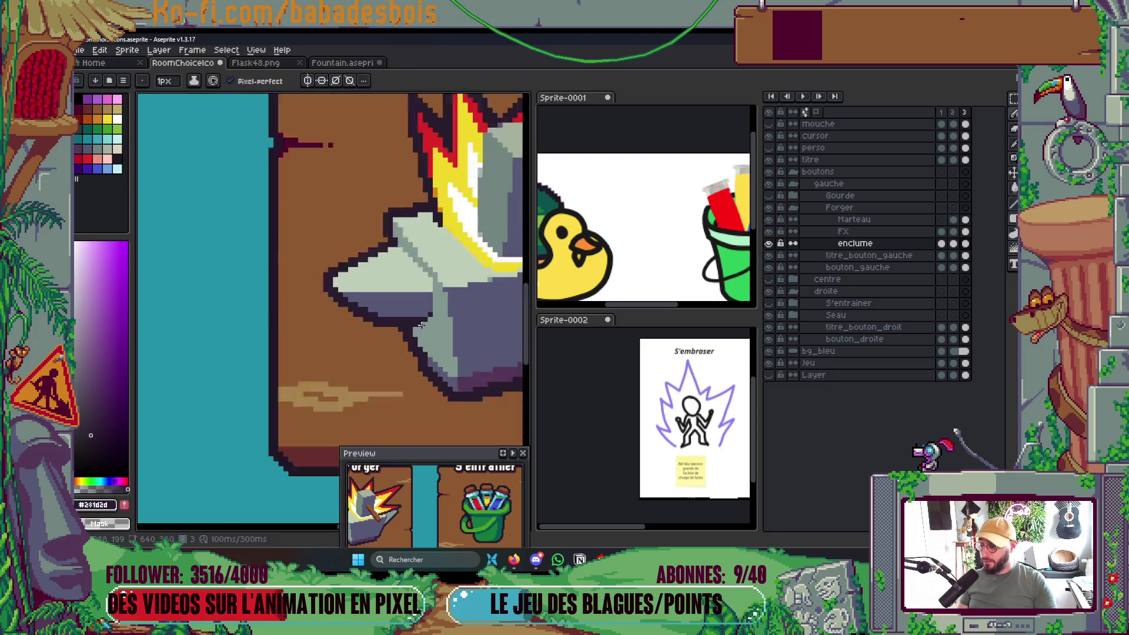
pyautogui.moveTo(444, 312); pyautogui.dragTo(407, 300)
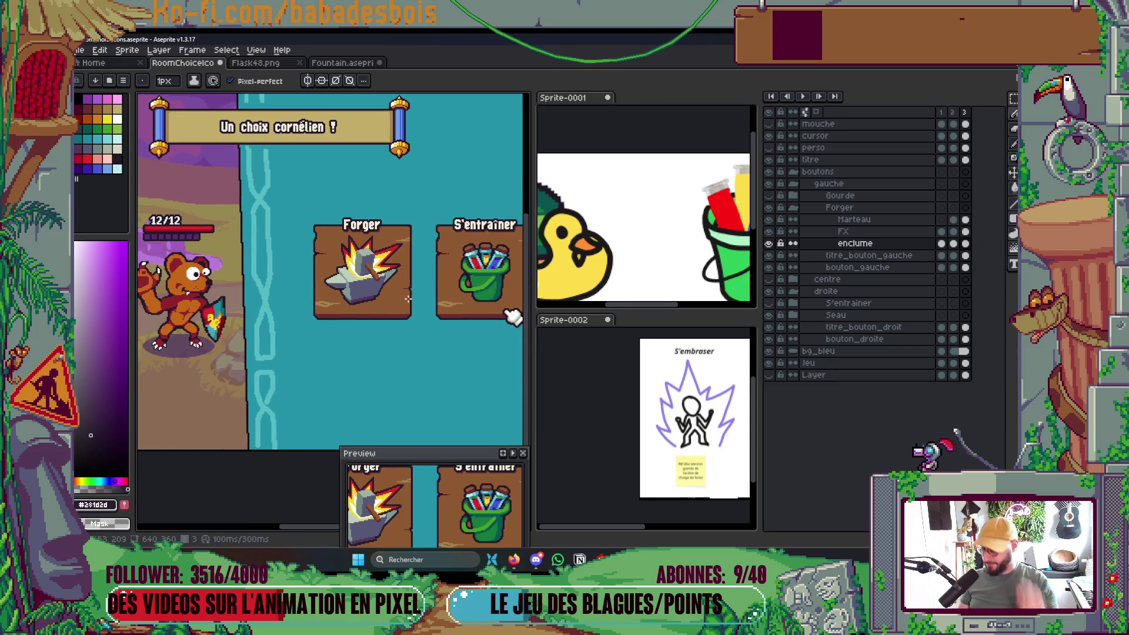
# Pan along the anvil, sampling its slate body and grey-green #839892.
pyautogui.scroll(5, 392, 277)
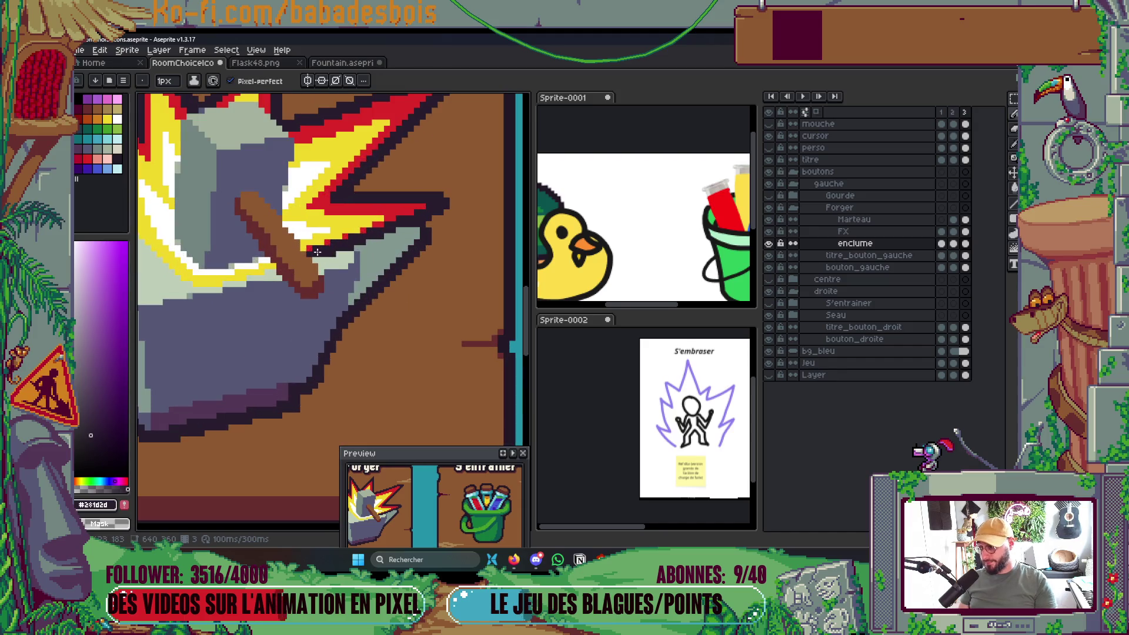
pyautogui.moveTo(317, 252); pyautogui.dragTo(391, 250)
pyautogui.scroll(1, 349, 280)
pyautogui.keyDown('alt'); pyautogui.click(360, 267); pyautogui.keyUp('alt')
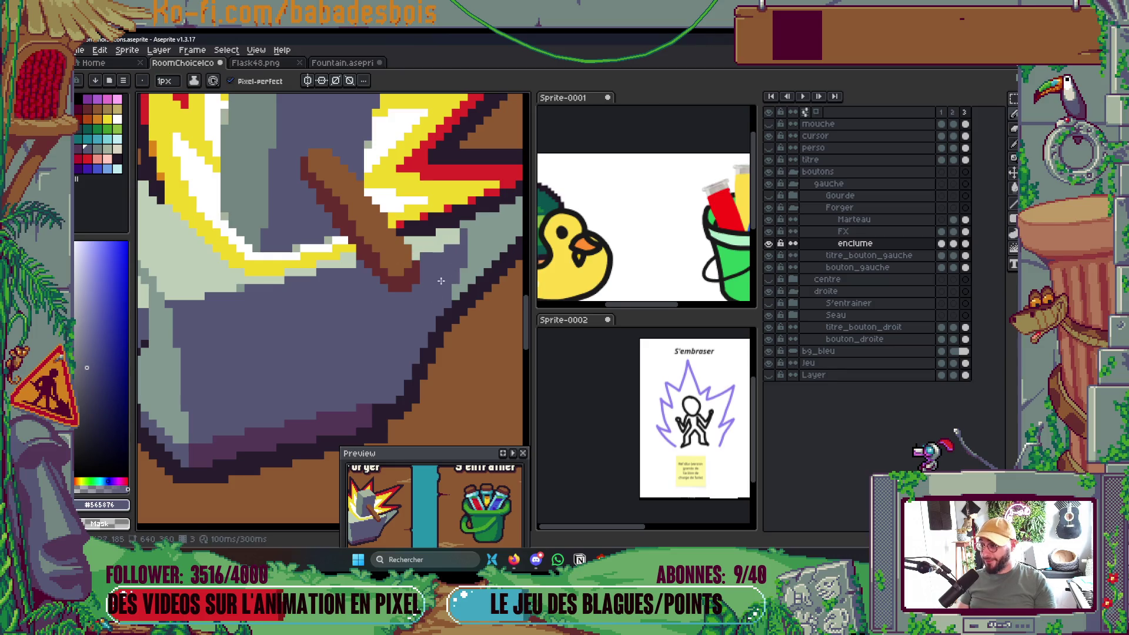
pyautogui.moveTo(252, 307); pyautogui.dragTo(290, 305)
pyautogui.keyDown('alt'); pyautogui.click(273, 284); pyautogui.keyUp('alt')
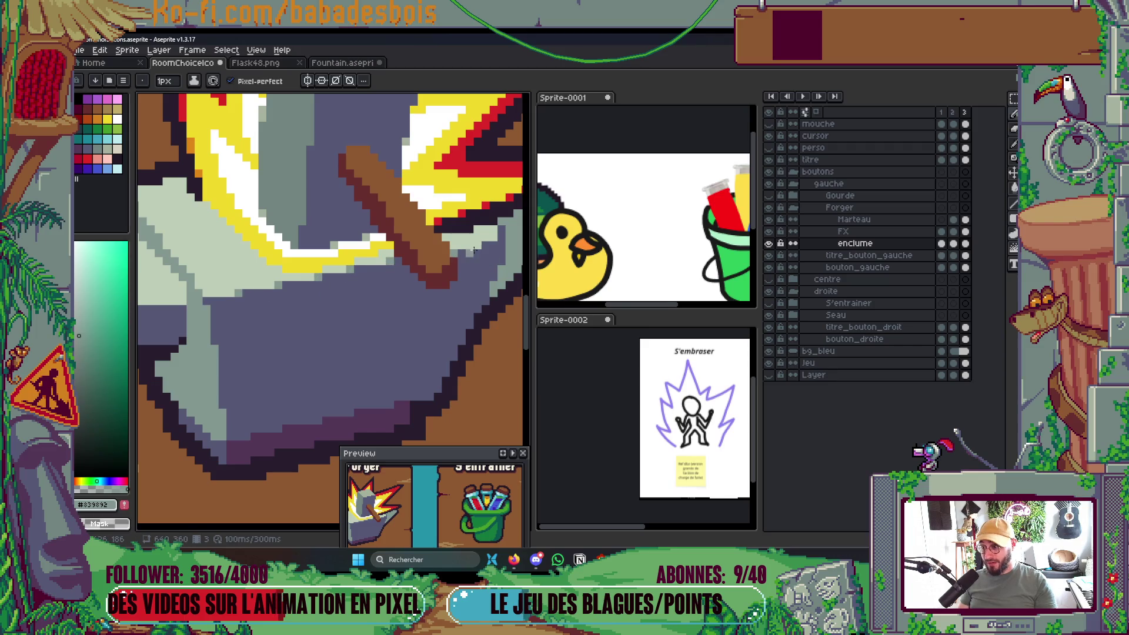
# Sample the light grey #bdcdb8 from the anvil and return to the Pencil.
pyautogui.scroll(-5, 455, 252)
pyautogui.scroll(5, 296, 227)
pyautogui.scroll(-5, 297, 227)
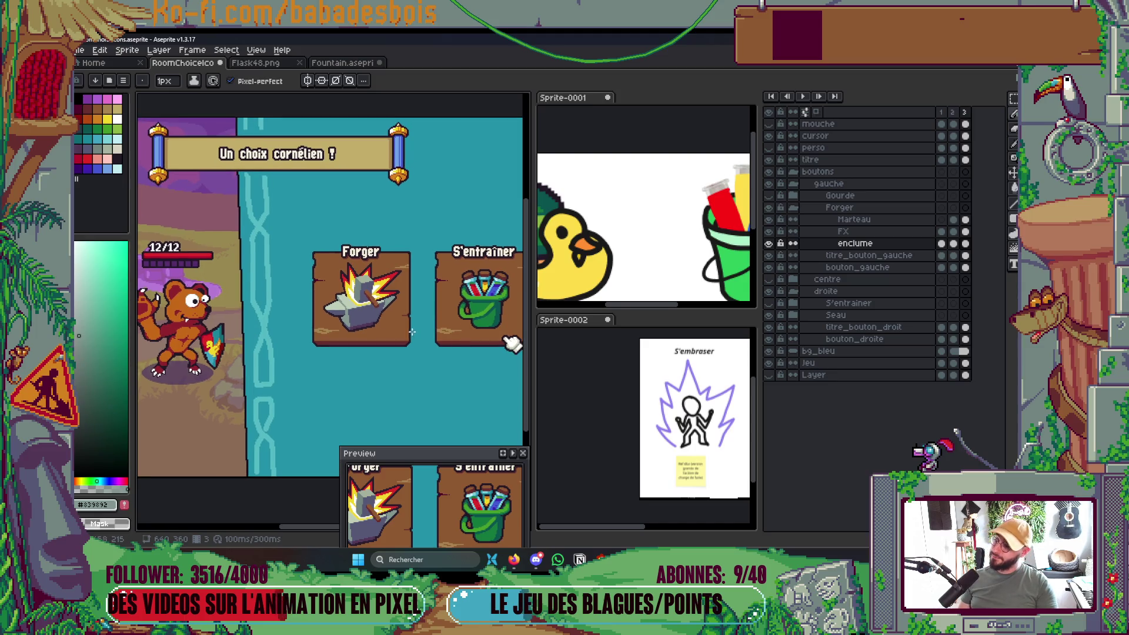
pyautogui.scroll(6, 399, 319)
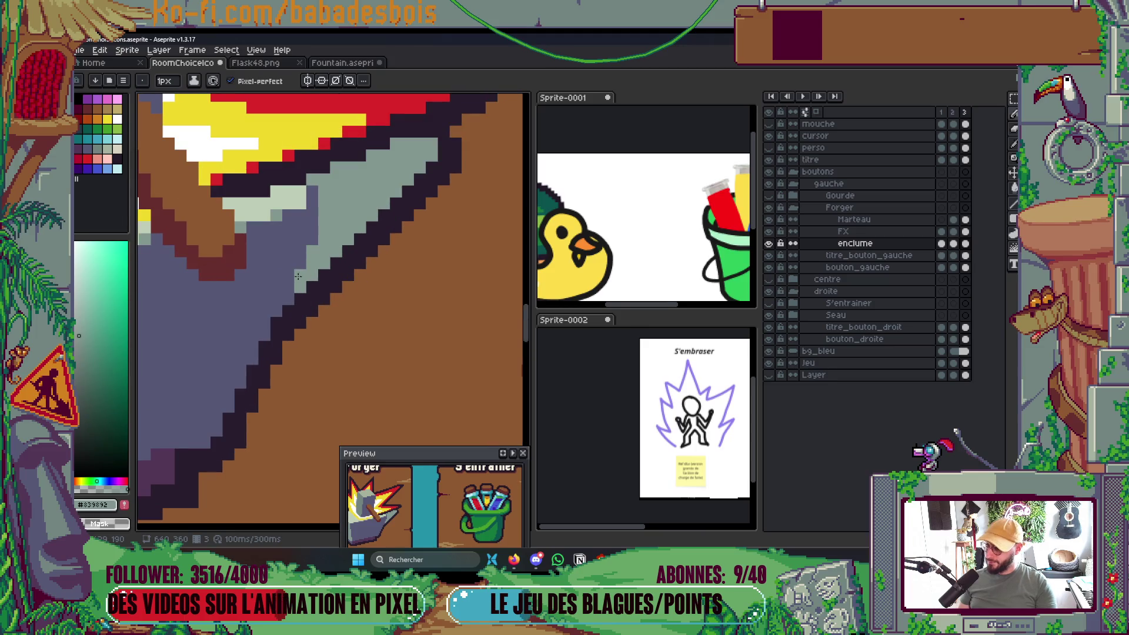
pyautogui.press('i')
pyautogui.scroll(-2, 236, 278)
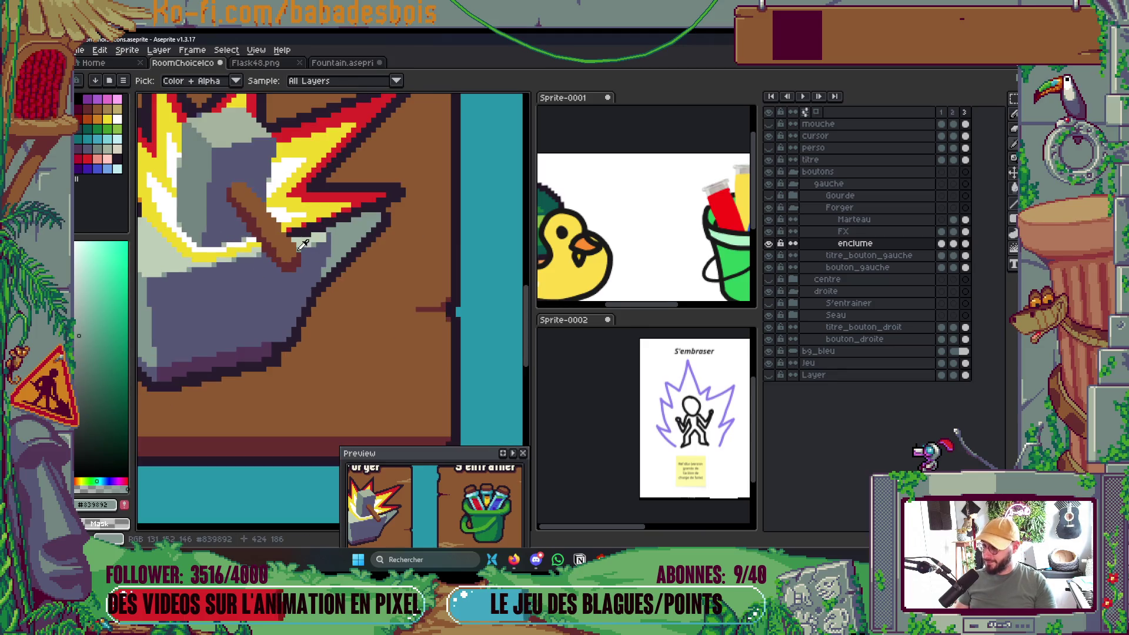
pyautogui.scroll(-3, 237, 278)
pyautogui.scroll(3, 351, 312)
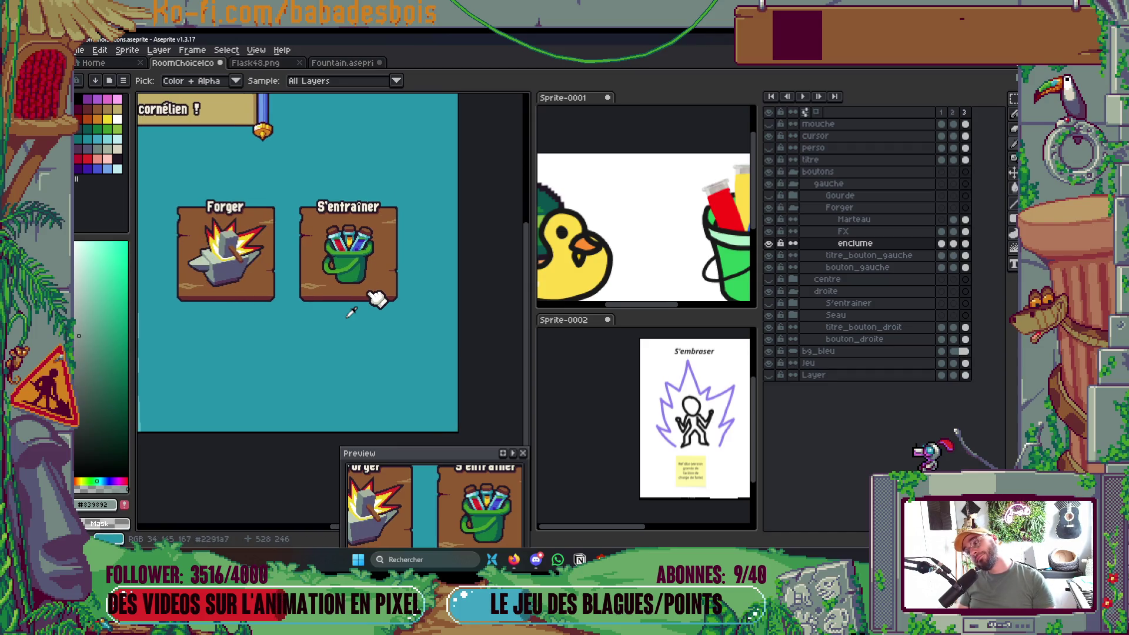
pyautogui.hscroll(-2, 172, 262)
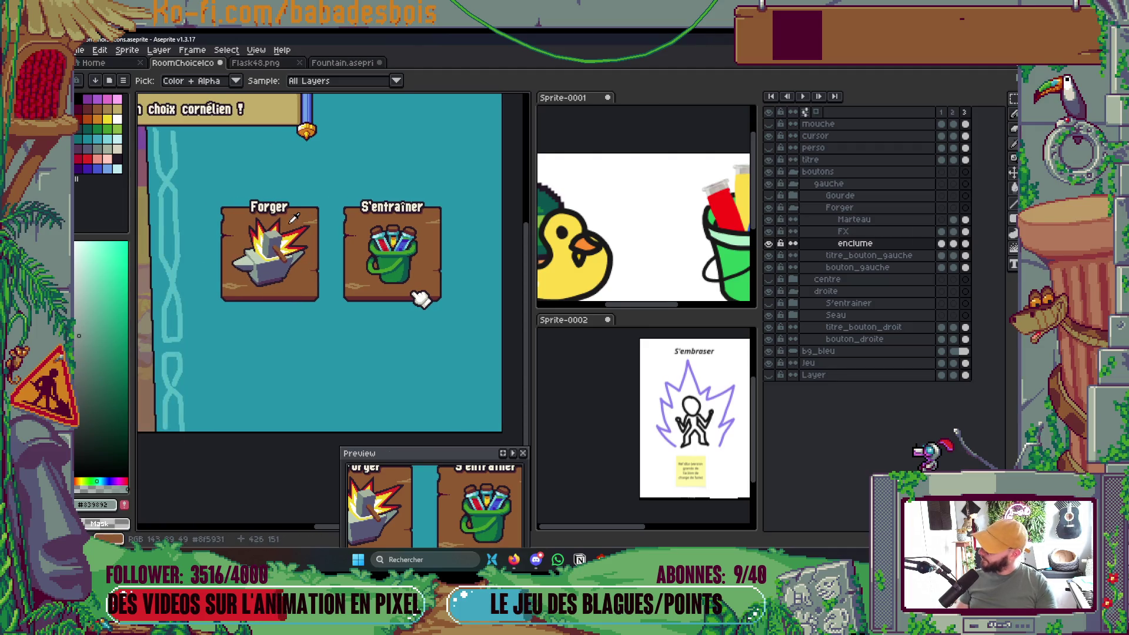
pyautogui.scroll(5, 240, 244)
pyautogui.click(288, 296)
pyautogui.press('b')
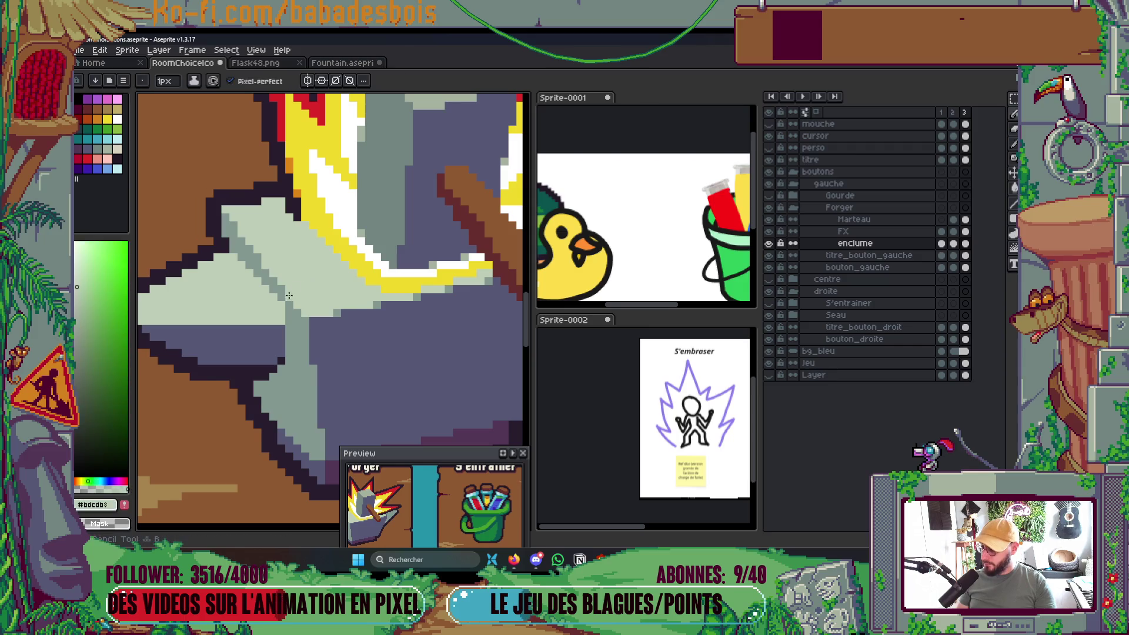
# Sample the darker grey #839892 from the anvil and save RoomChoiceIcons.aseprite.
pyautogui.scroll(1, 294, 306)
pyautogui.keyDown('alt'); pyautogui.click(300, 320); pyautogui.keyUp('alt')
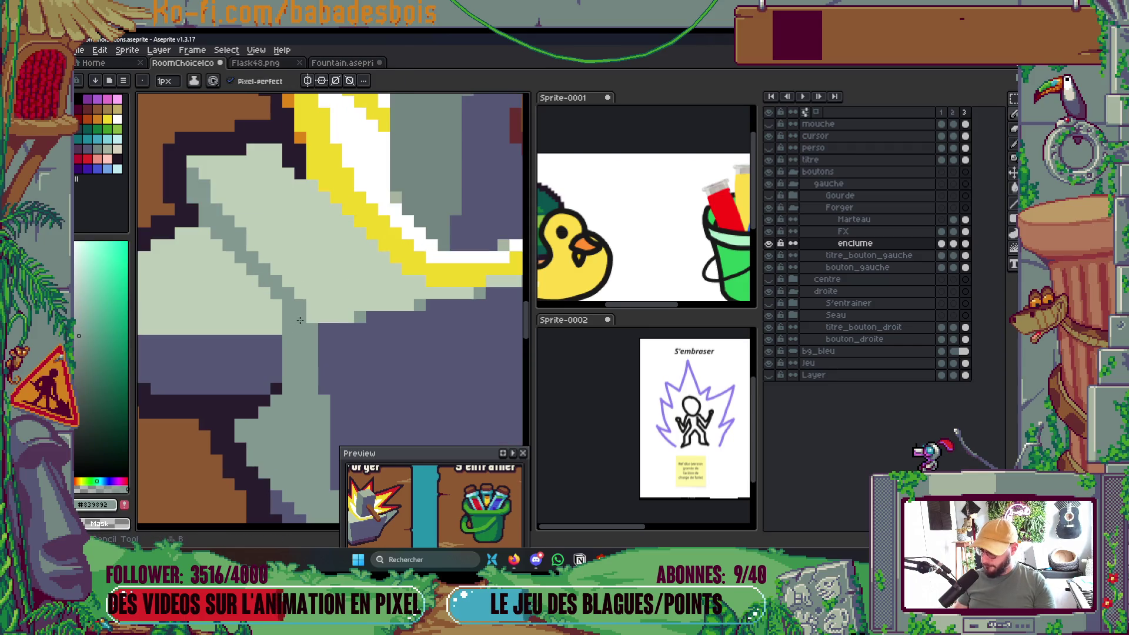
pyautogui.scroll(-6, 300, 321)
pyautogui.scroll(1, 412, 235)
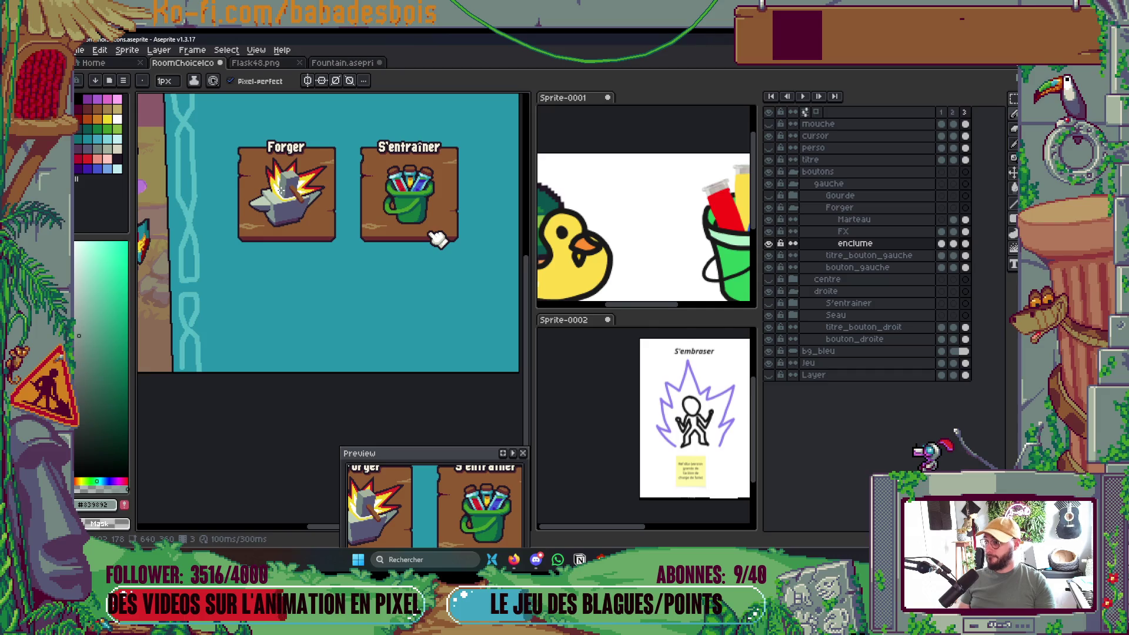
pyautogui.scroll(3, 289, 200)
pyautogui.hotkey('ctrl', 's')
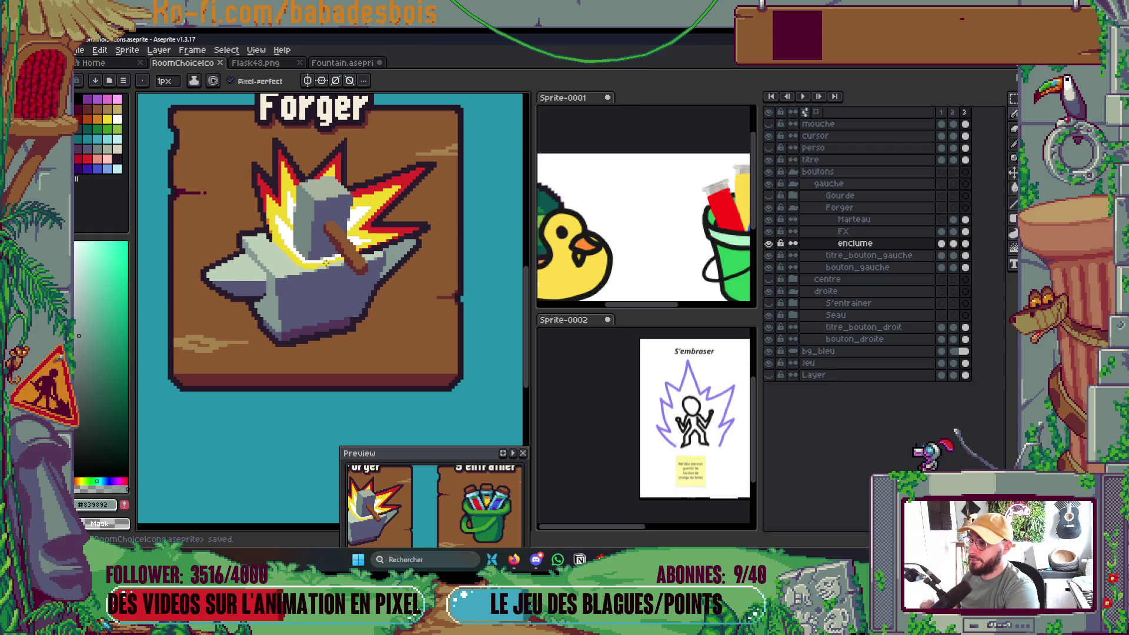
# Switch to the Paint Bucket with light grey-green and make the Marteau layer active.
pyautogui.press('g')
pyautogui.scroll(1, 291, 239)
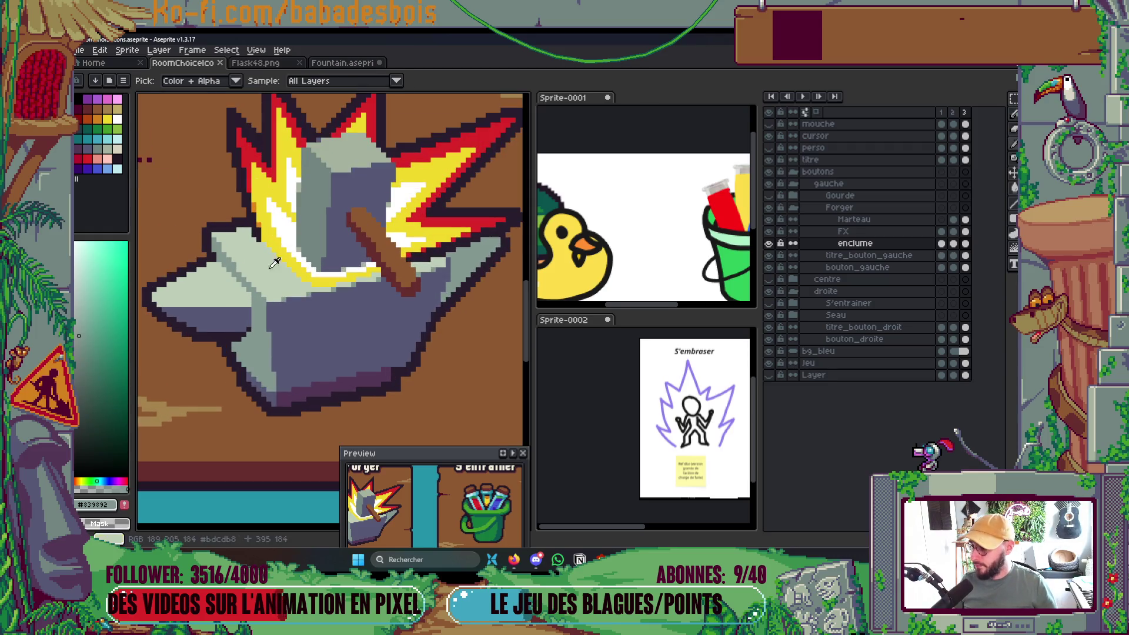
pyautogui.keyDown('alt'); pyautogui.click(334, 153); pyautogui.keyUp('alt')
pyautogui.keyDown('ctrl'); pyautogui.click(334, 153); pyautogui.keyUp('ctrl')
# Fill the hammer head's top face with light grey-green and sample #839892.
pyautogui.click(334, 153)
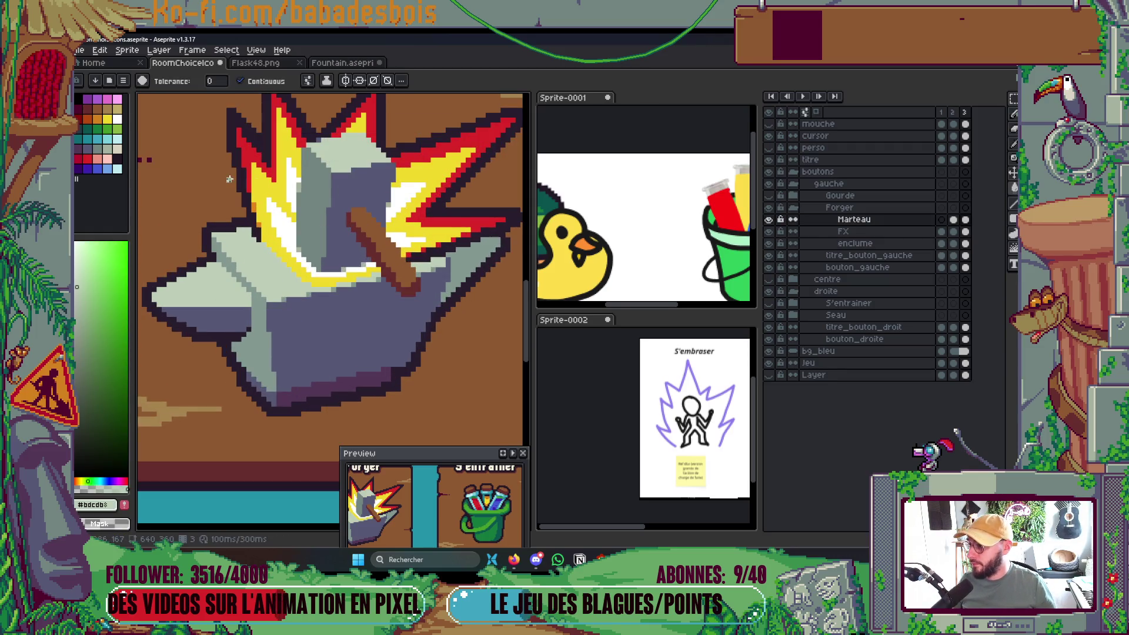
pyautogui.scroll(1, 322, 257)
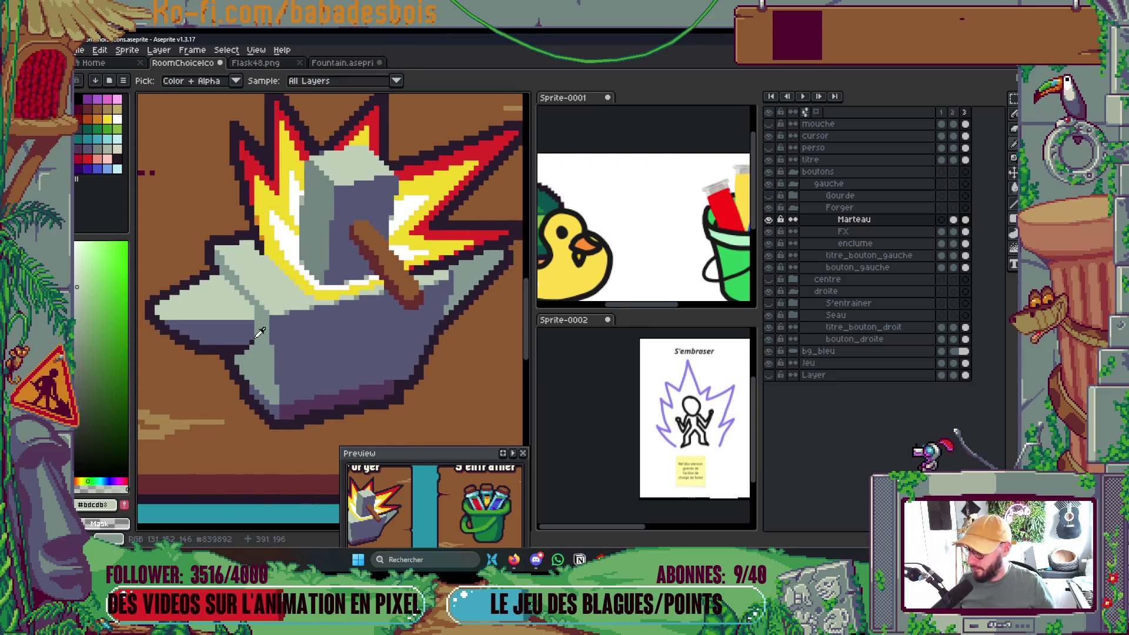
pyautogui.keyDown('alt'); pyautogui.click(308, 225); pyautogui.keyUp('alt')
pyautogui.scroll(-2, 317, 228)
pyautogui.scroll(-1, 329, 230)
pyautogui.scroll(1, 347, 230)
# Sample the hammer's blue-grey #545876 and choose the light grey-green palette colour.
pyautogui.press('v')
pyautogui.scroll(4, 353, 230)
pyautogui.press('i')
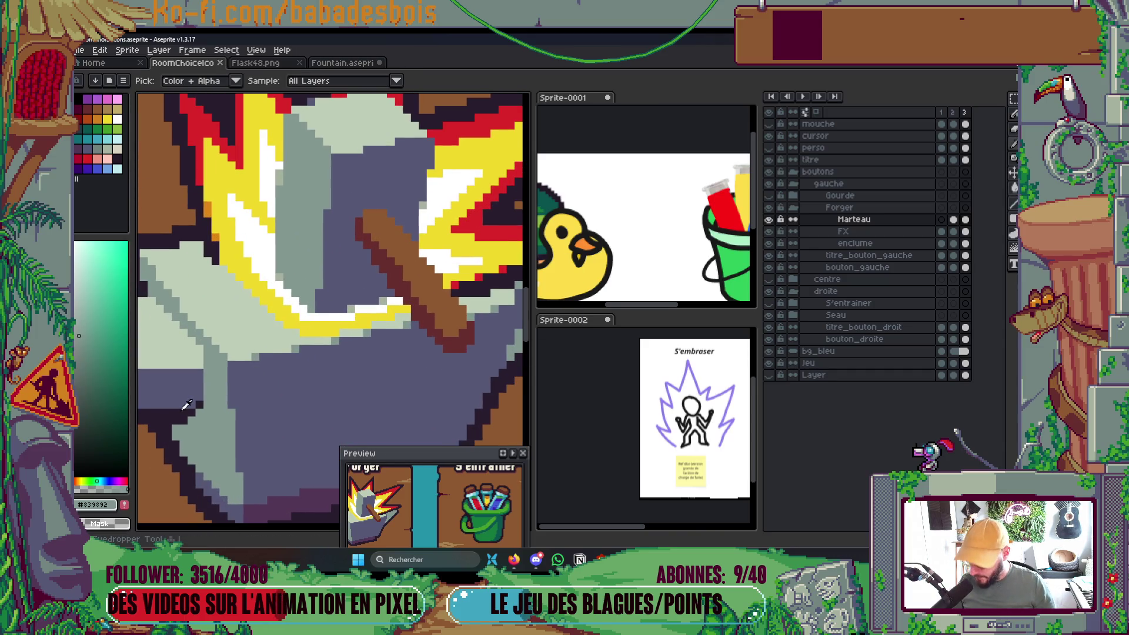
pyautogui.press('b')
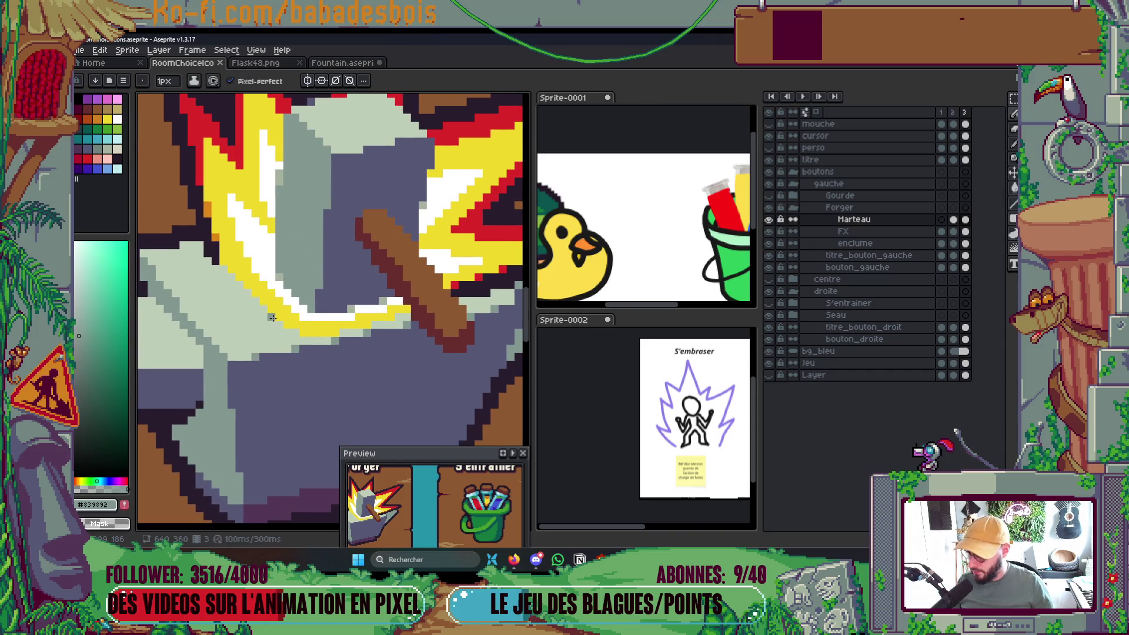
pyautogui.press('i')
pyautogui.click(263, 391)
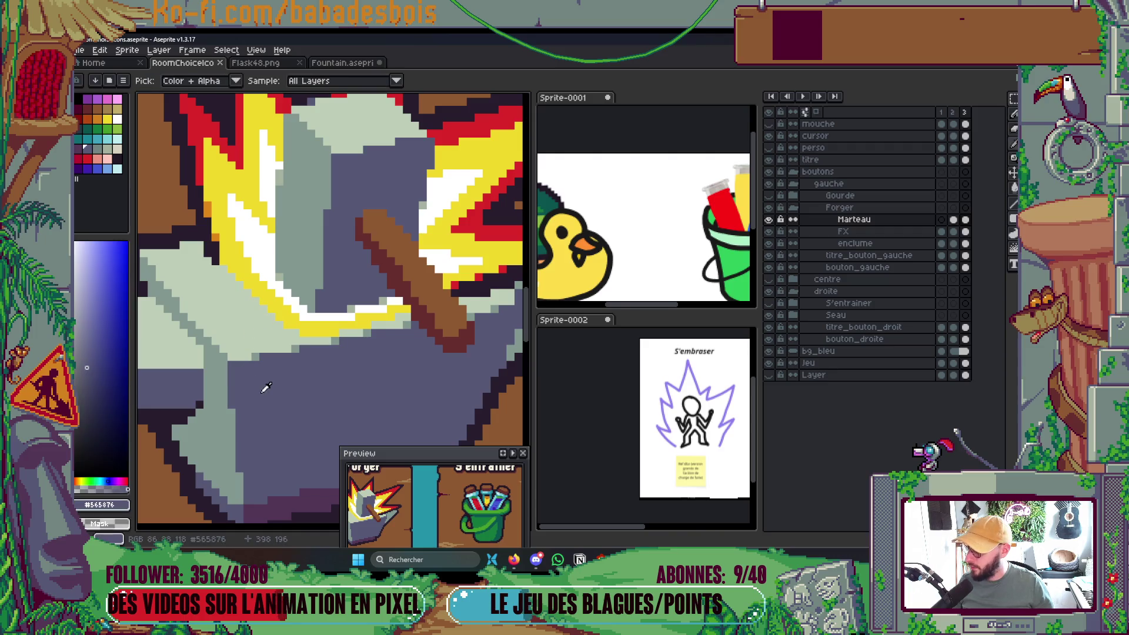
pyautogui.click(98, 158)
pyautogui.scroll(1, 229, 212)
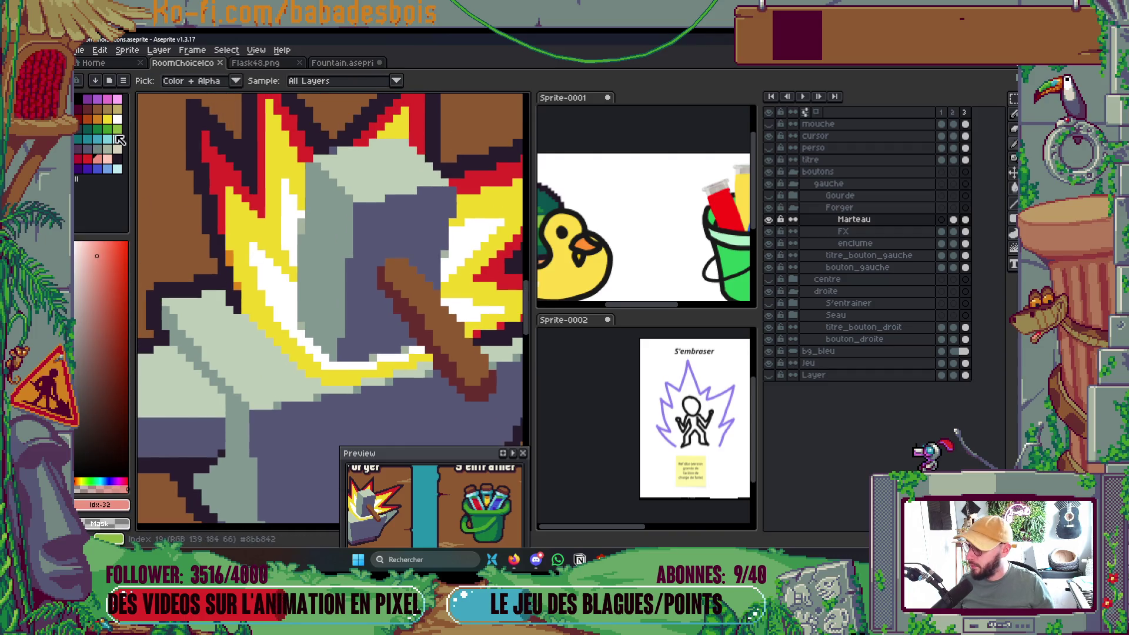
pyautogui.click(118, 151)
pyautogui.press('b')
# Draw two light diagonal lines across the hammer head and bucket-fill the band between them.
pyautogui.moveTo(307, 253); pyautogui.dragTo(346, 204)
pyautogui.moveTo(301, 276)
pyautogui.mouseDown()
pyautogui.moveTo(352, 241)
pyautogui.moveTo(353, 226)
pyautogui.mouseUp()
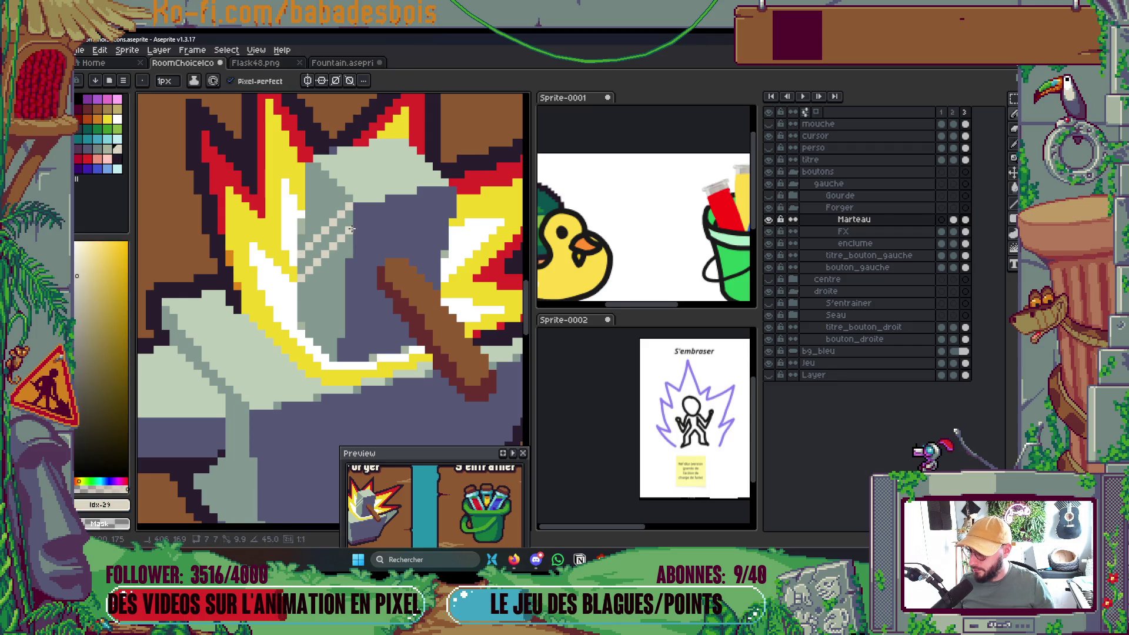
pyautogui.press('g')
pyautogui.click(317, 243)
pyautogui.scroll(-2, 318, 243)
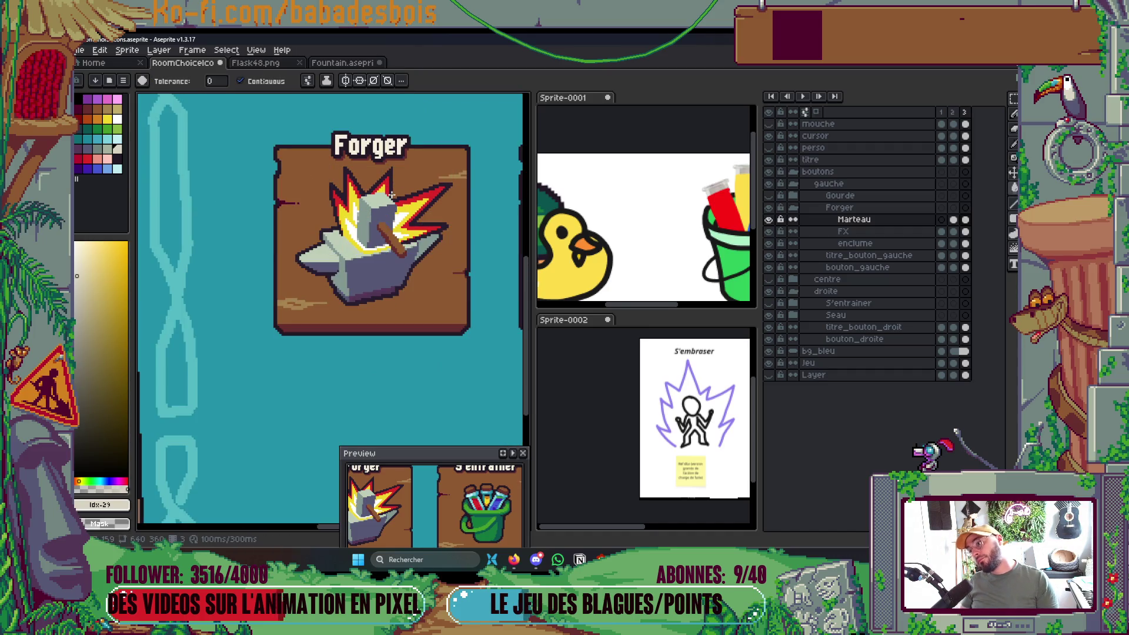
pyautogui.scroll(-2, 392, 194)
pyautogui.scroll(1, 395, 173)
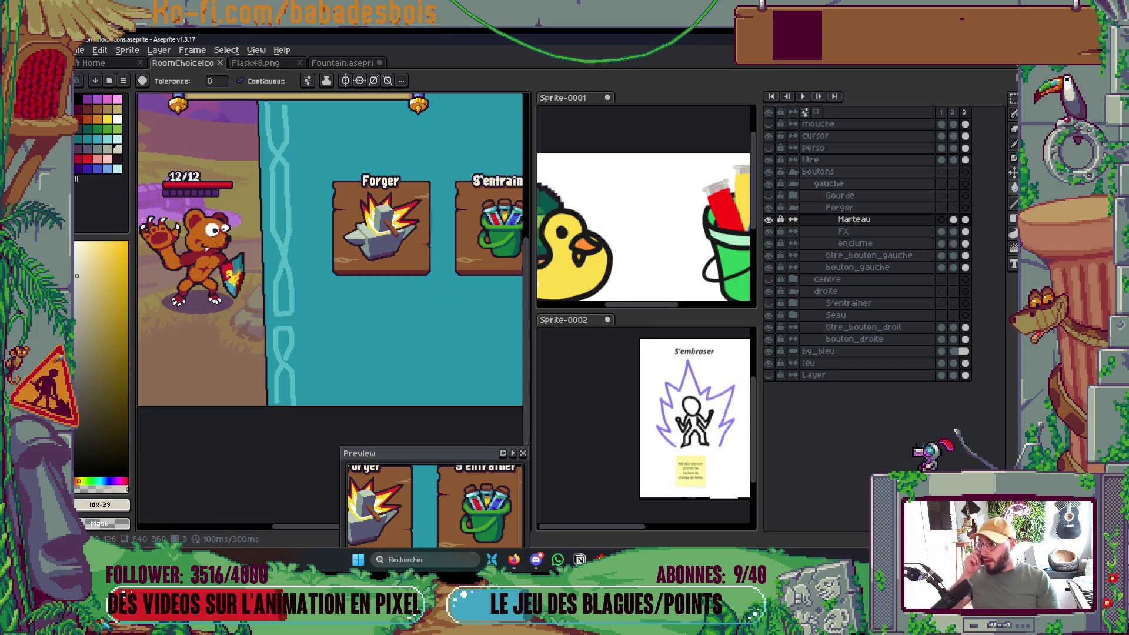
pyautogui.scroll(6, 377, 235)
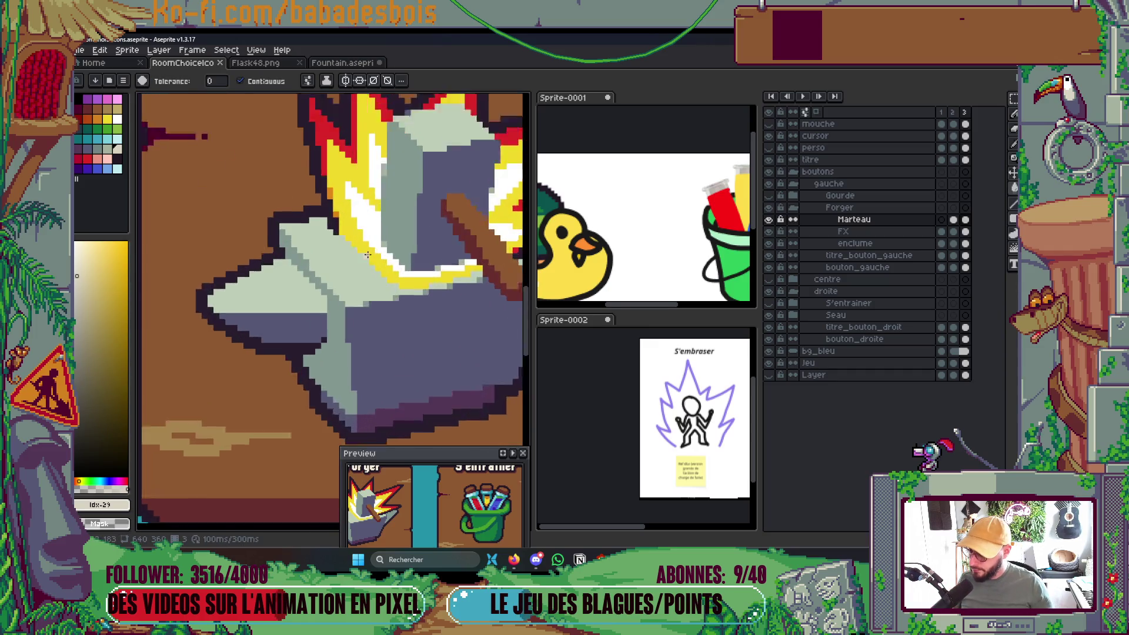
# Draw orange #dc8518 lines down the hammer's yellow edge and save the file.
pyautogui.press('i')
pyautogui.click(302, 171)
pyautogui.press('b')
pyautogui.moveTo(314, 221); pyautogui.dragTo(363, 281)
pyautogui.scroll(-3, 493, 265)
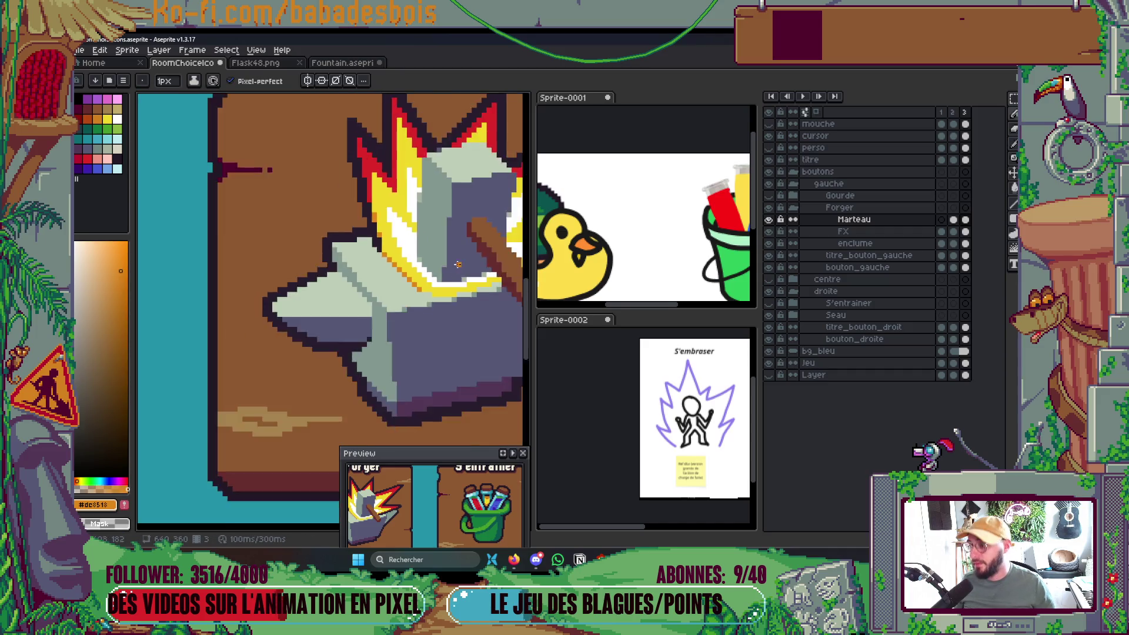
pyautogui.scroll(4, 379, 248)
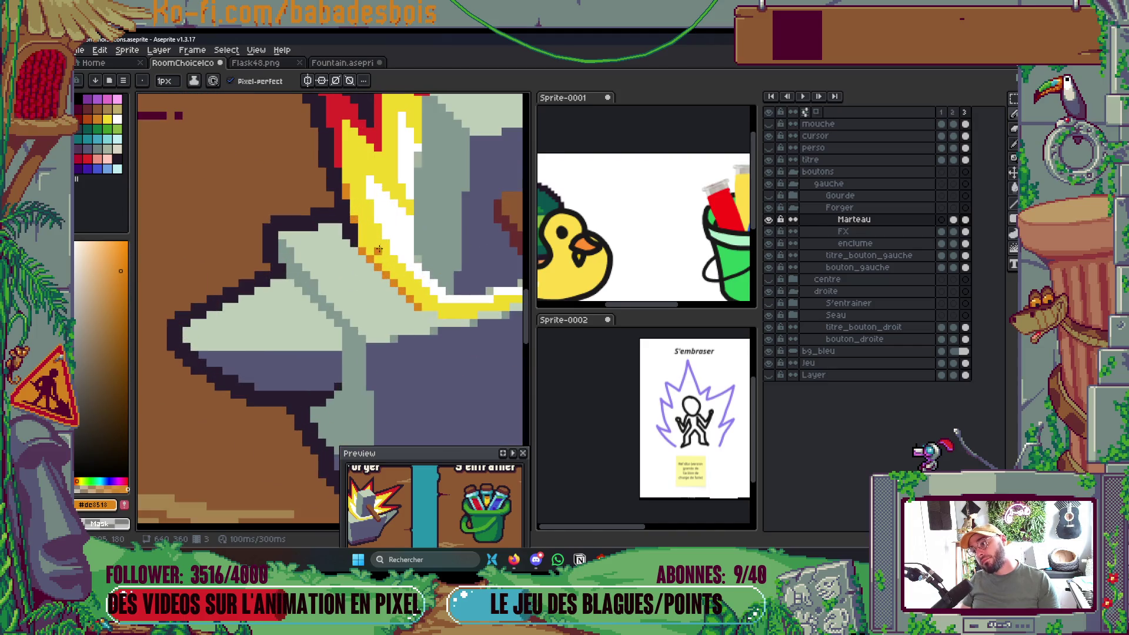
pyautogui.moveTo(364, 243); pyautogui.dragTo(395, 282)
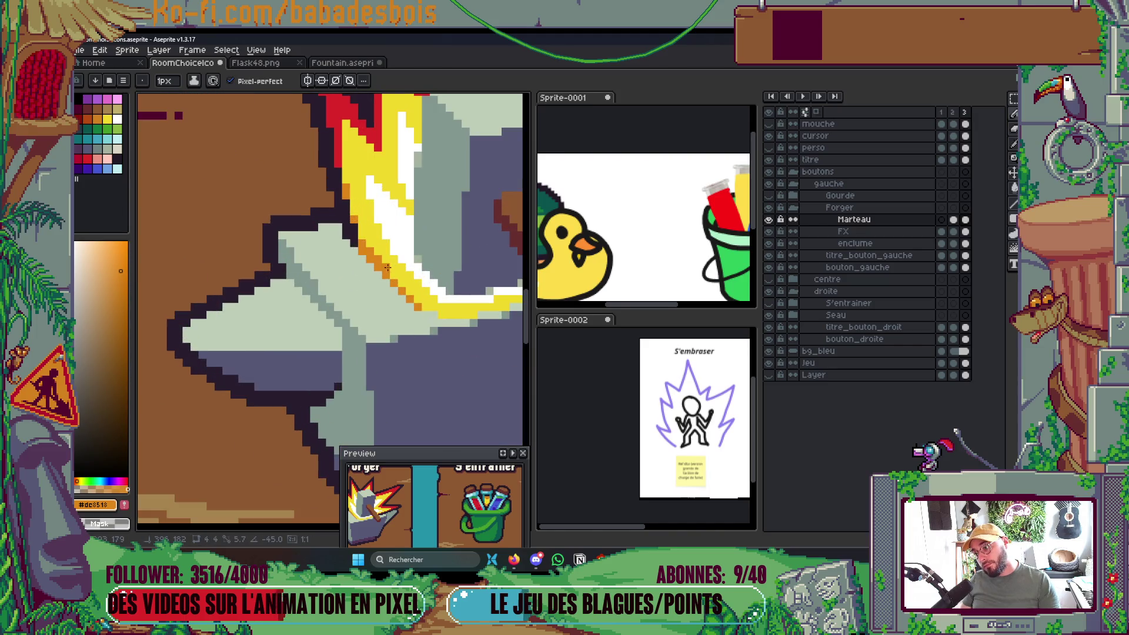
pyautogui.hotkey('ctrl', 's')
# Add two orange pixels beside the hammer handle.
pyautogui.scroll(-5, 391, 276)
pyautogui.scroll(2, 479, 188)
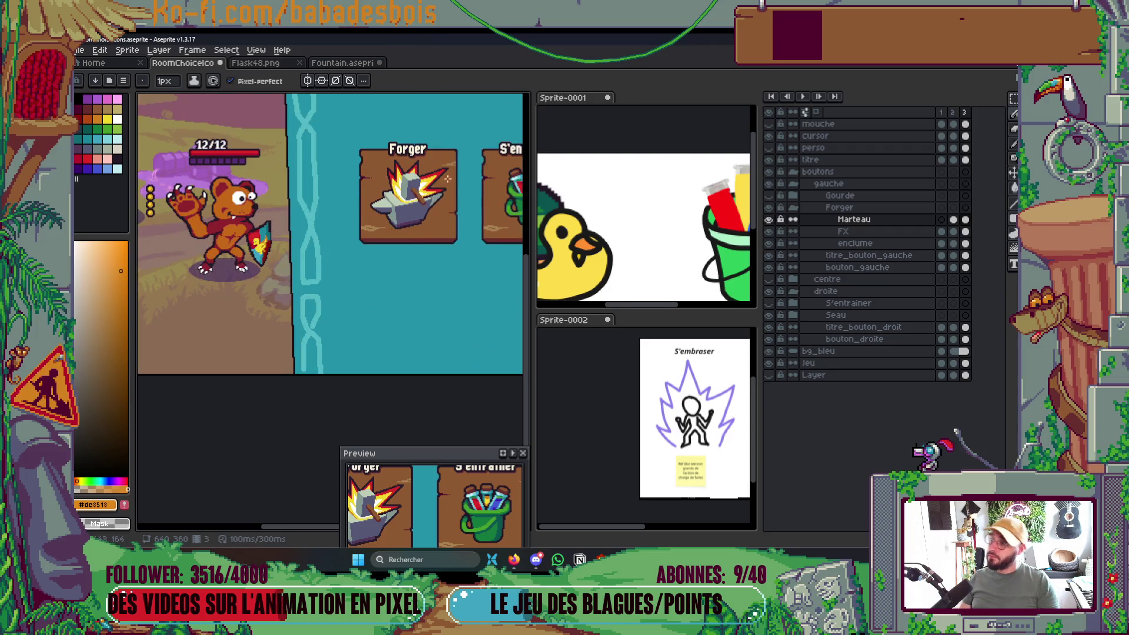
pyautogui.scroll(8, 478, 188)
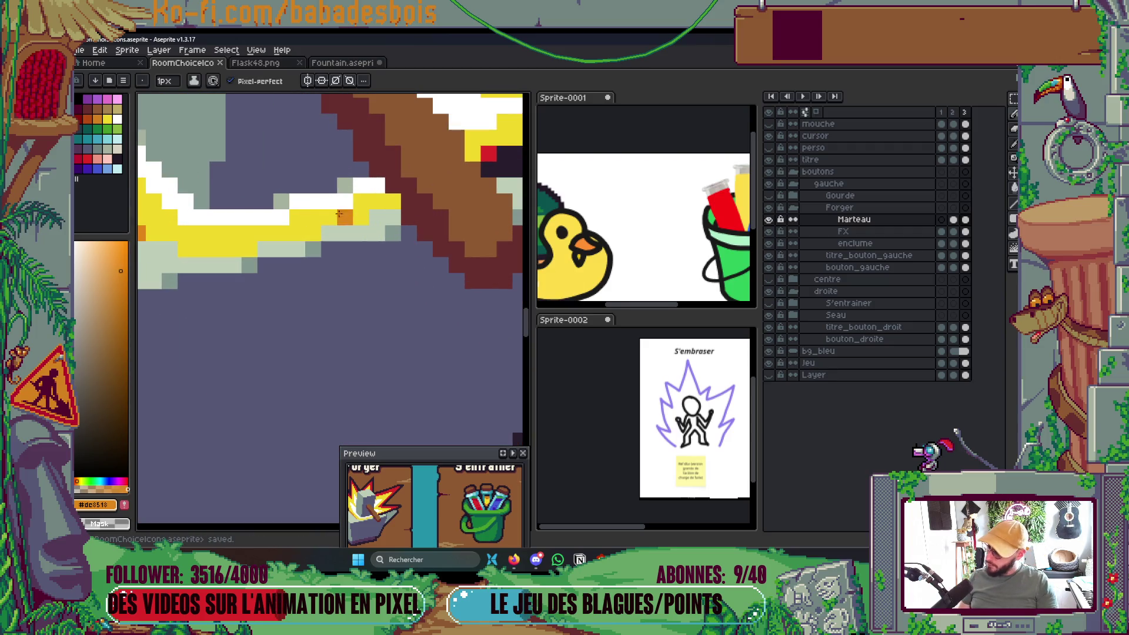
pyautogui.click(377, 201)
pyautogui.click(390, 201)
pyautogui.scroll(-6, 391, 201)
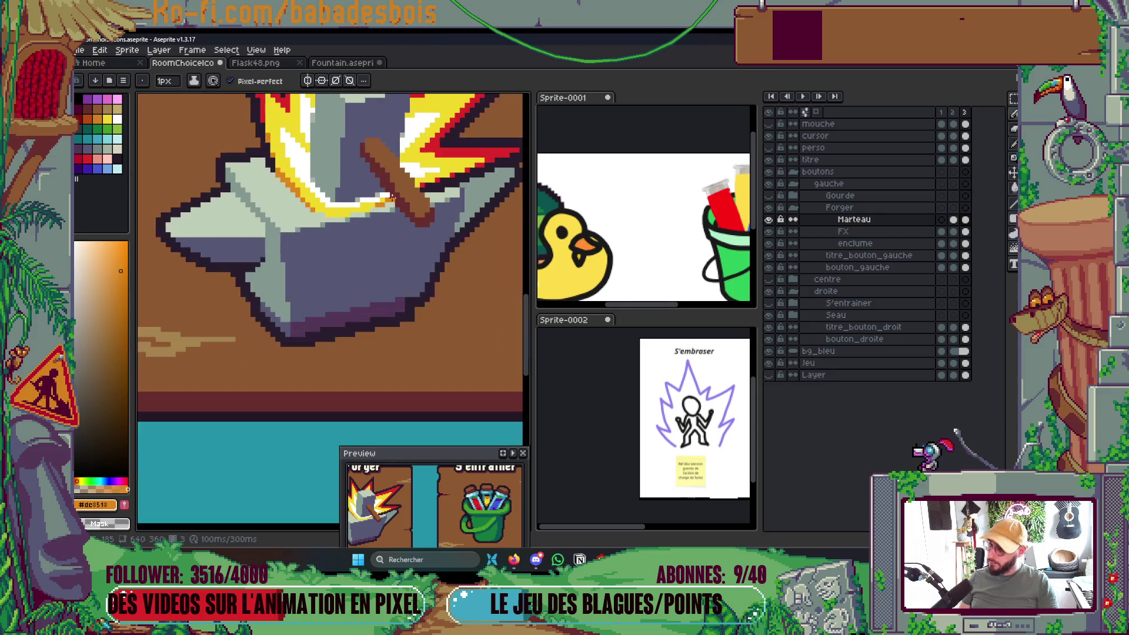
pyautogui.moveTo(432, 193); pyautogui.dragTo(434, 233)
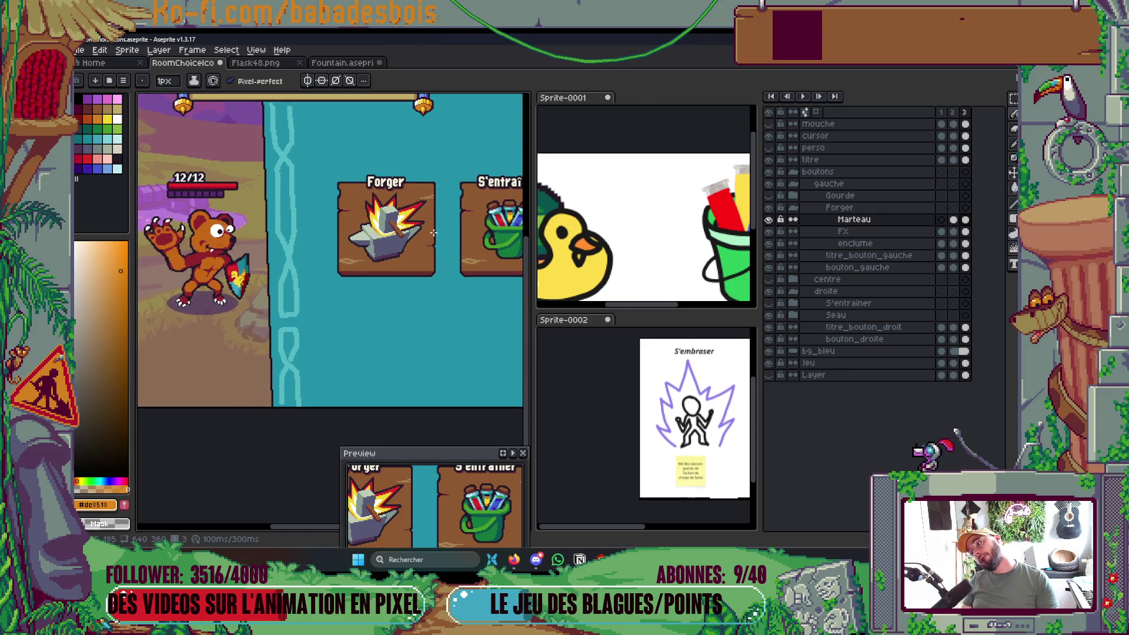
pyautogui.scroll(5, 424, 230)
# Sample the flame yellow #f1d72a and select the frame-3 cels of Marteau and FX.
pyautogui.press('i')
pyautogui.keyDown('alt'); pyautogui.click(358, 245); pyautogui.keyUp('alt')
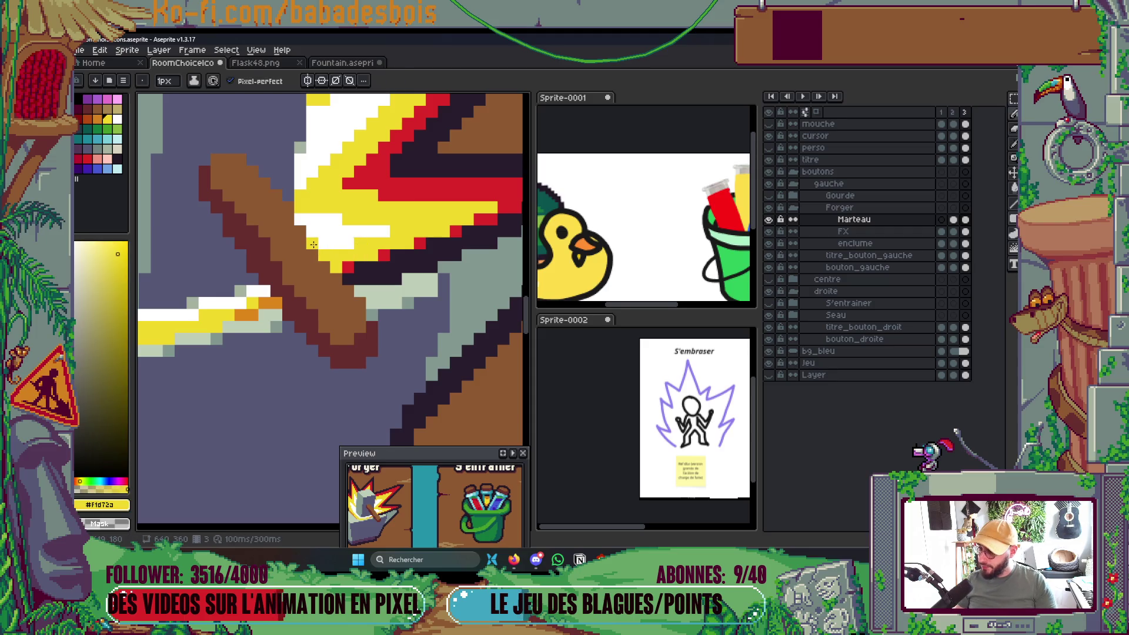
pyautogui.scroll(-5, 313, 192)
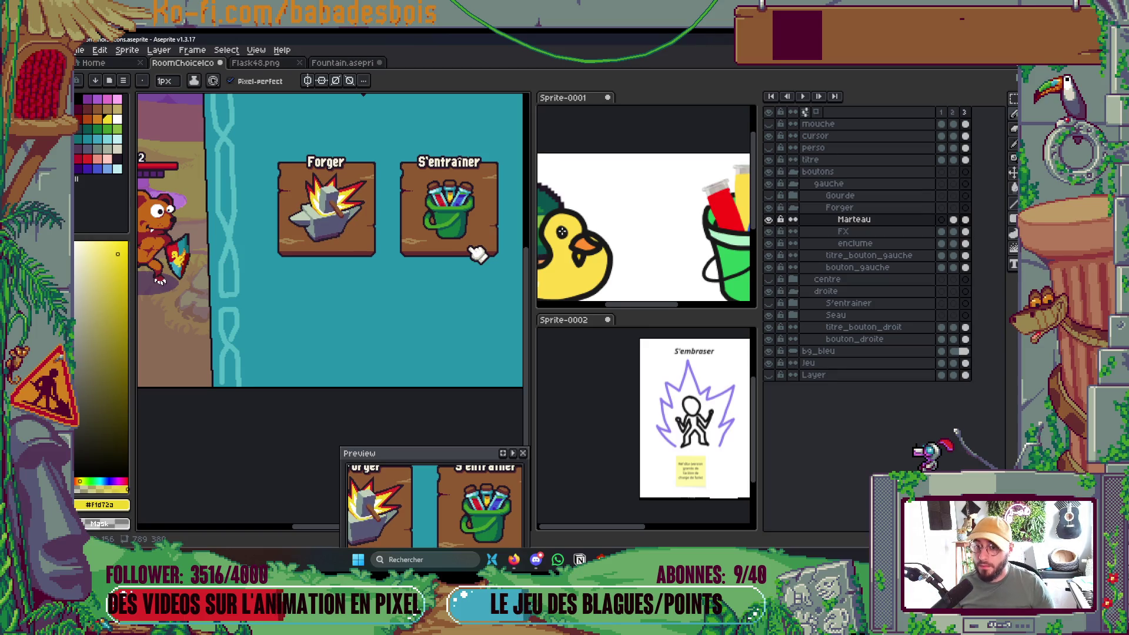
pyautogui.moveTo(964, 220); pyautogui.dragTo(965, 231)
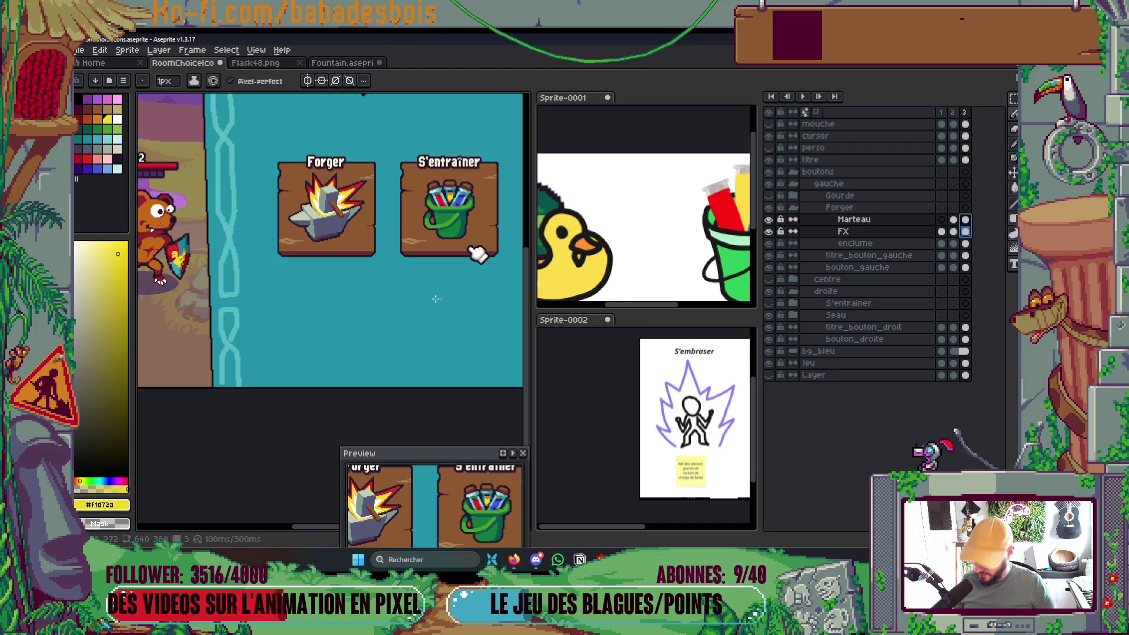
# Flip back and forth between frames 2 and 3 to compare the anvil animation, then switch to the browser.
pyautogui.press('v')
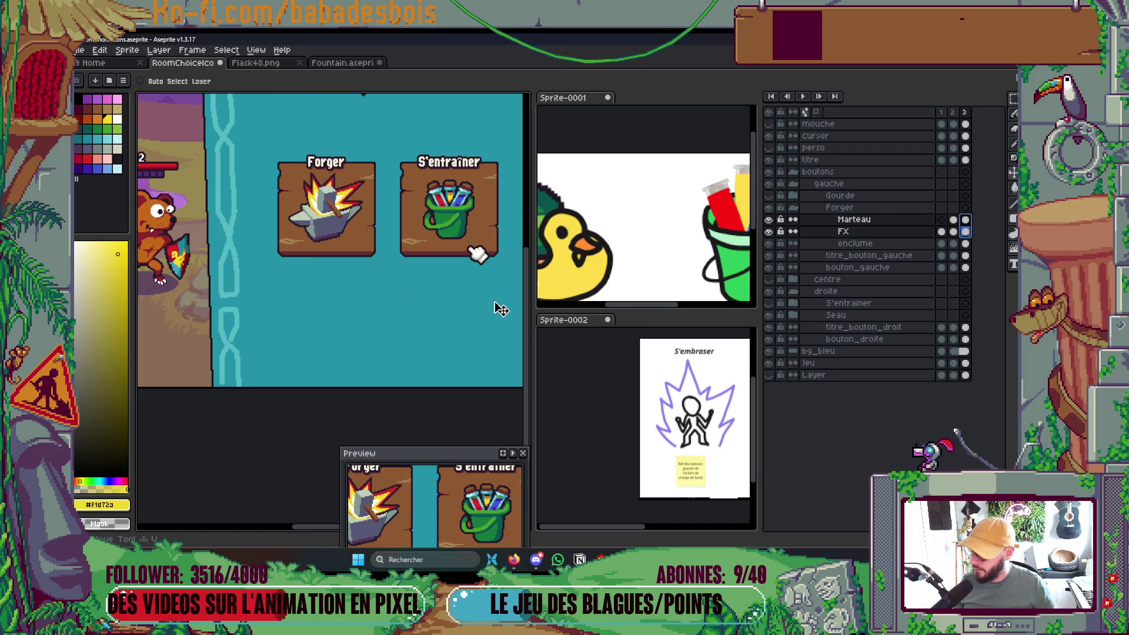
pyautogui.press('Left')
pyautogui.press('Right')
pyautogui.press('Left')
pyautogui.press('Right')
pyautogui.press('Left')
pyautogui.press('Right')
pyautogui.press('Left')
pyautogui.press('Right')
pyautogui.press('Left')
pyautogui.press('Right')
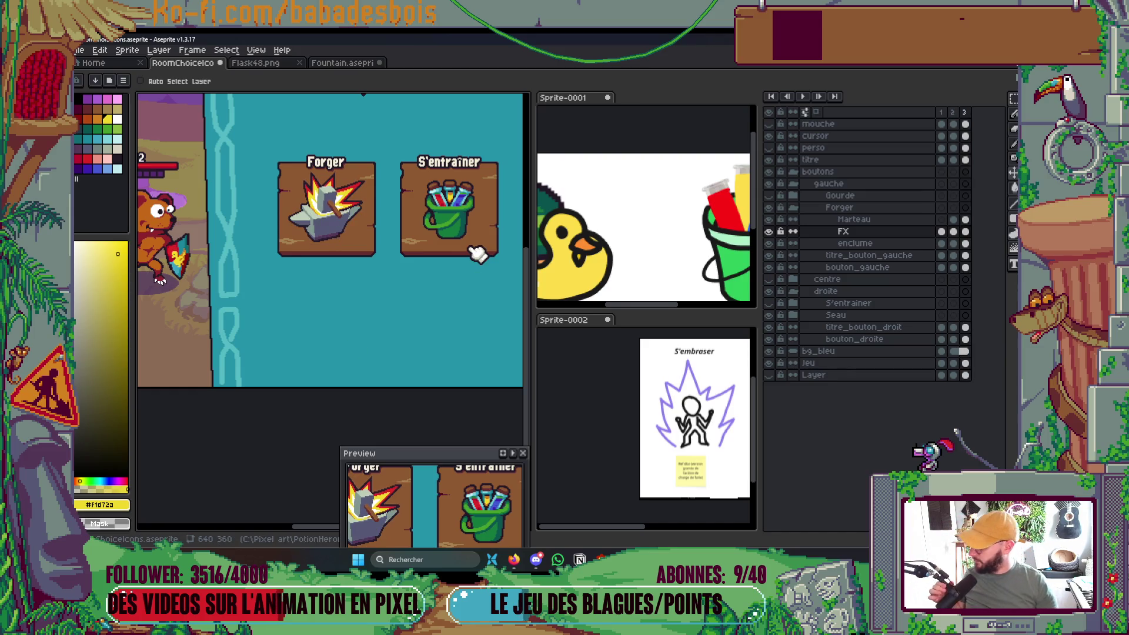
pyautogui.hotkey('alt', 'Tab')
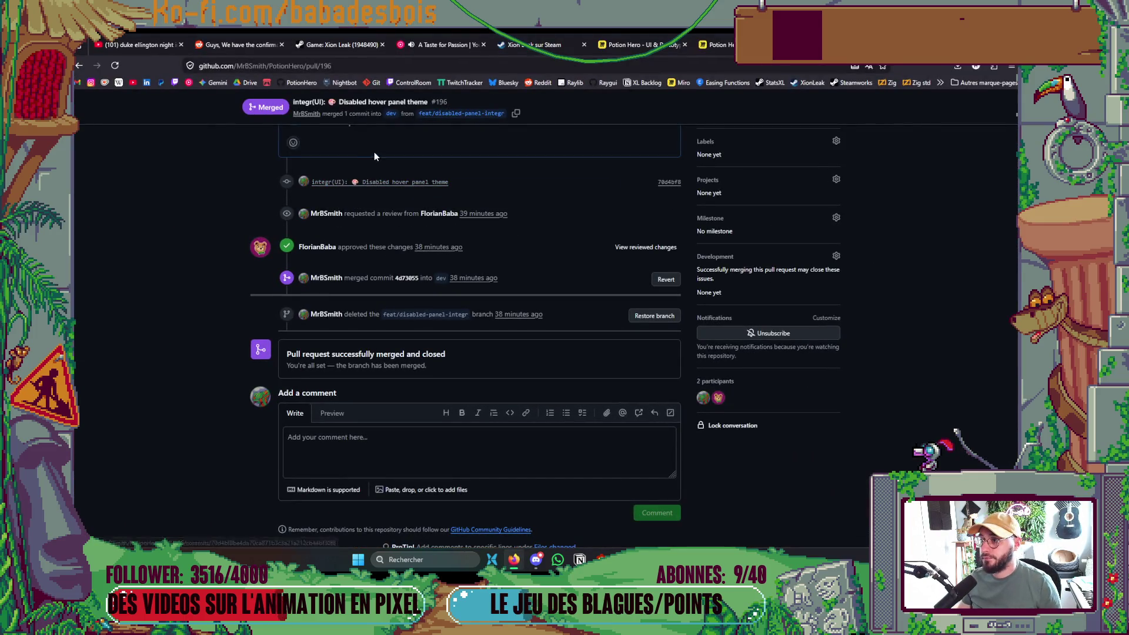
# Play the Leviathan album from the YouTube Music library, then return to Aseprite.
pyautogui.click(447, 45)
pyautogui.scroll(-3, 453, 374)
pyautogui.scroll(-15, 453, 375)
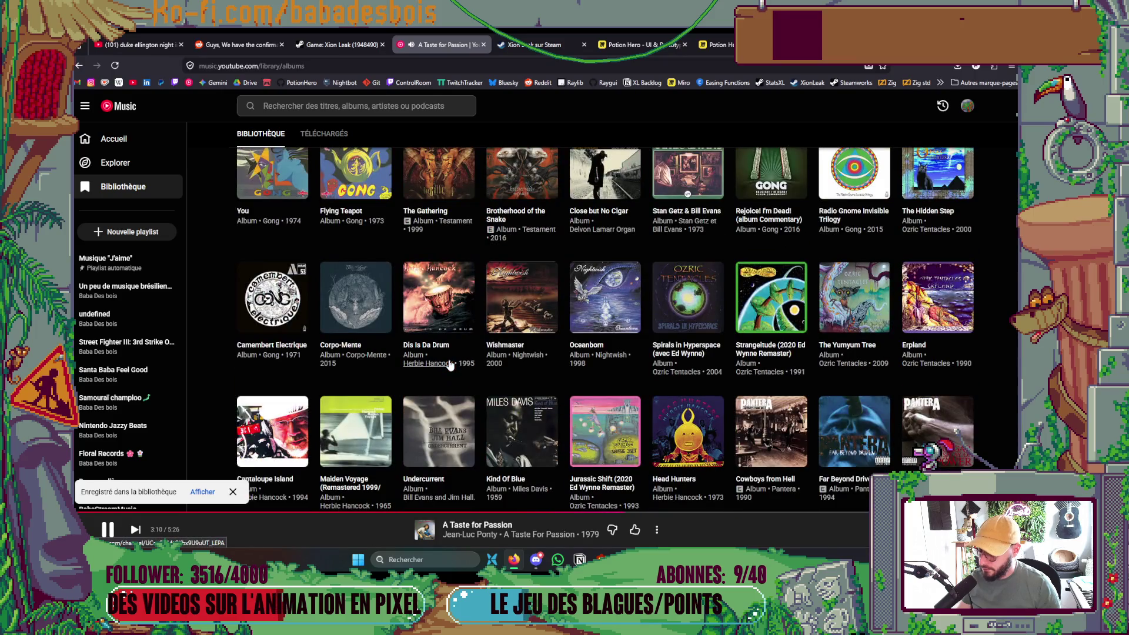
pyautogui.scroll(-3, 449, 364)
pyautogui.scroll(-3, 450, 365)
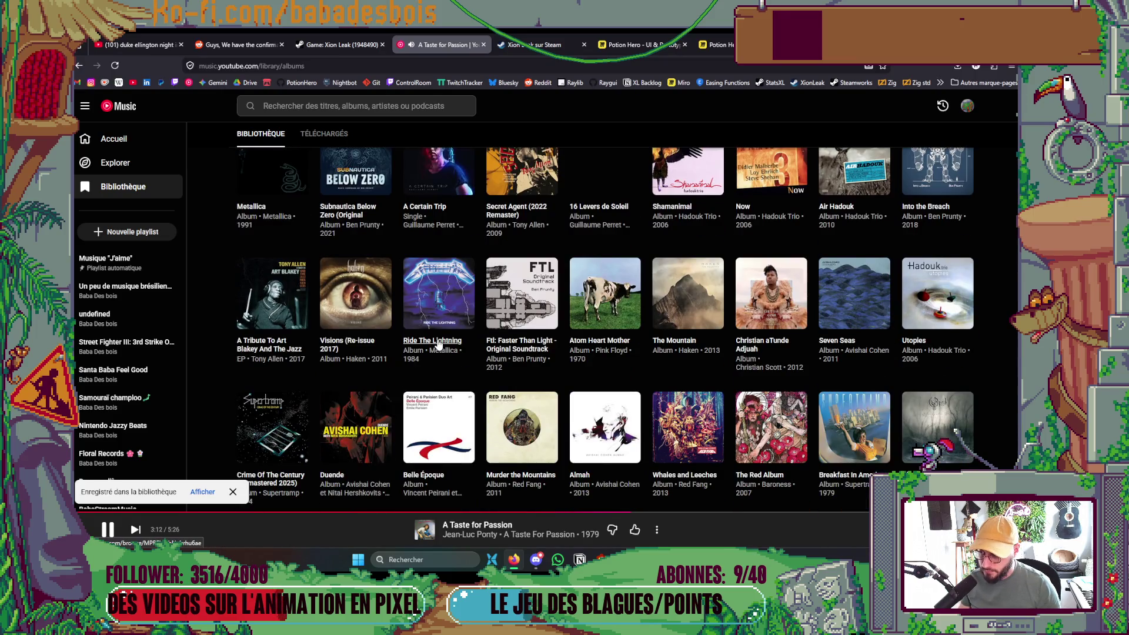
pyautogui.scroll(-8, 435, 342)
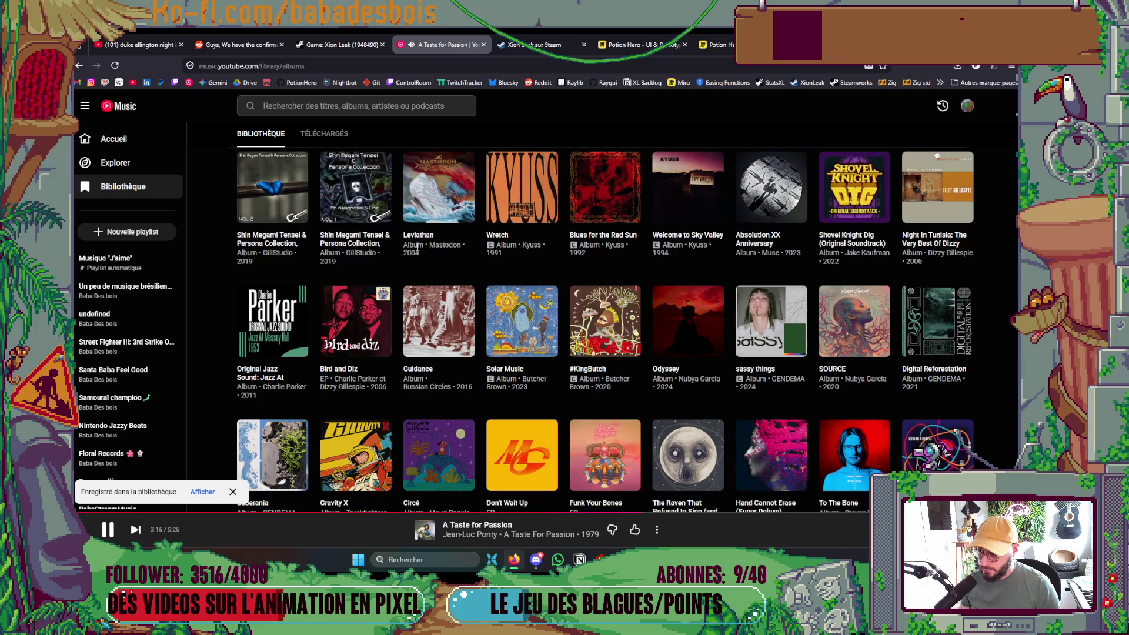
pyautogui.click(470, 210)
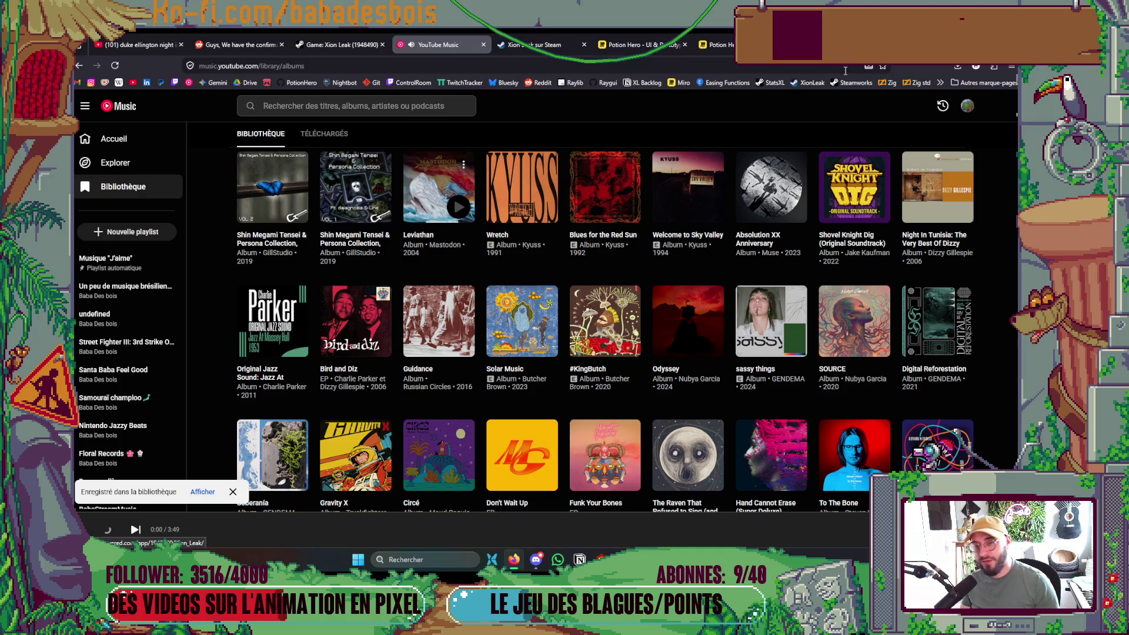
pyautogui.hotkey('alt', 'Tab')
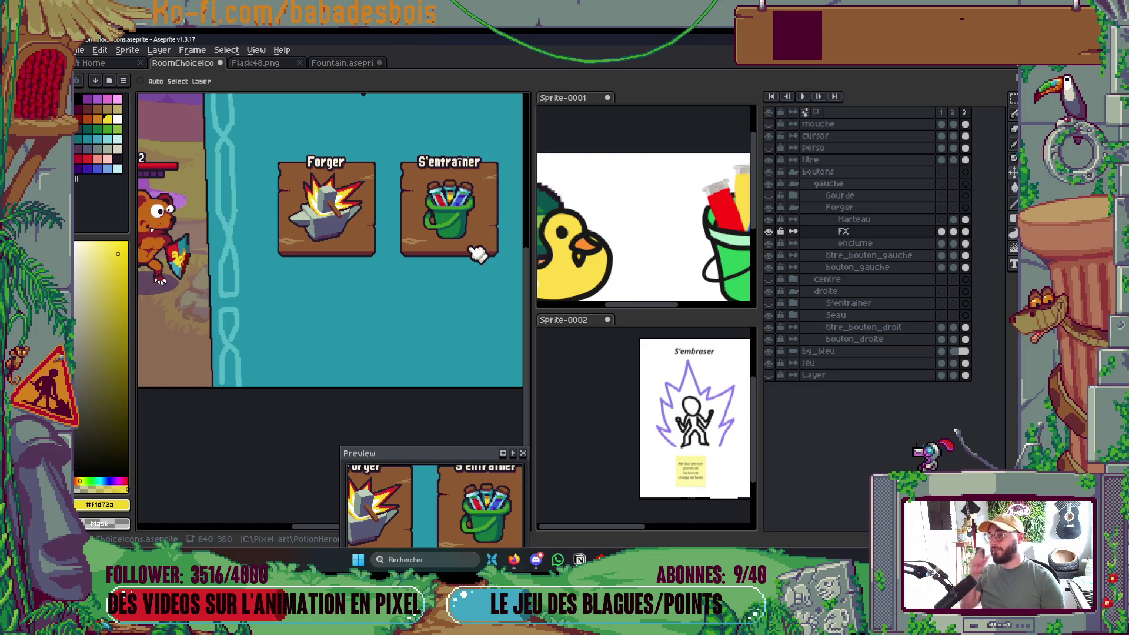
# Zoom in, switch to the Pencil, and save the icon file.
pyautogui.scroll(3, 344, 185)
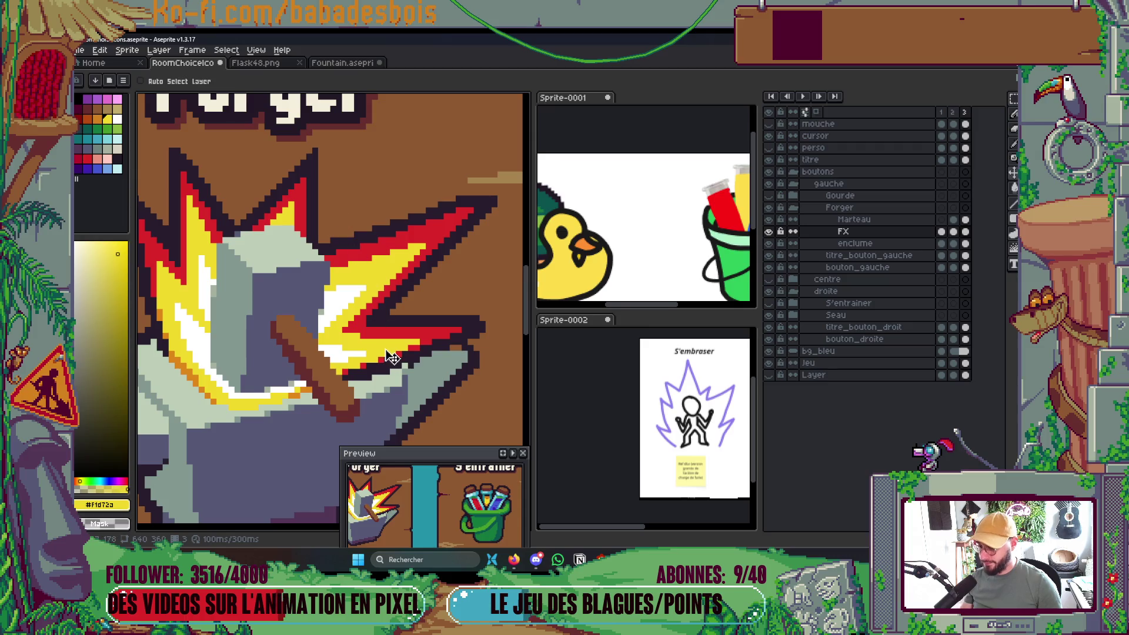
pyautogui.scroll(2, 393, 356)
pyautogui.press('b')
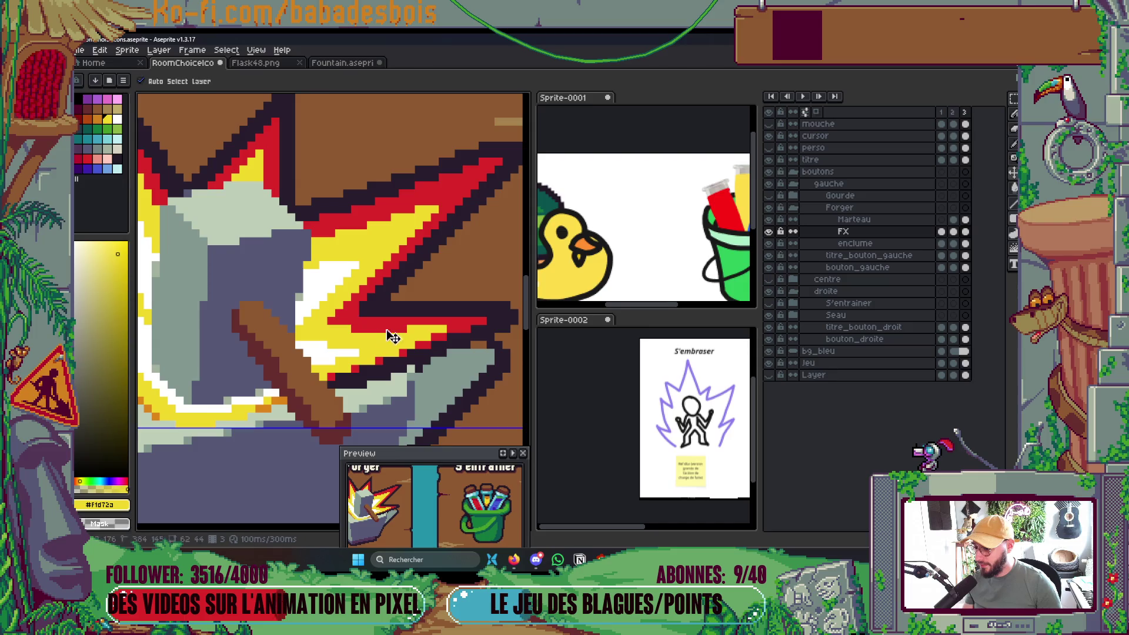
pyautogui.hotkey('ctrl', 's')
# Sample grey #839892 to fill the pixel below the spark, then darken stray brown pixels on the anvil.
pyautogui.scroll(-5, 399, 323)
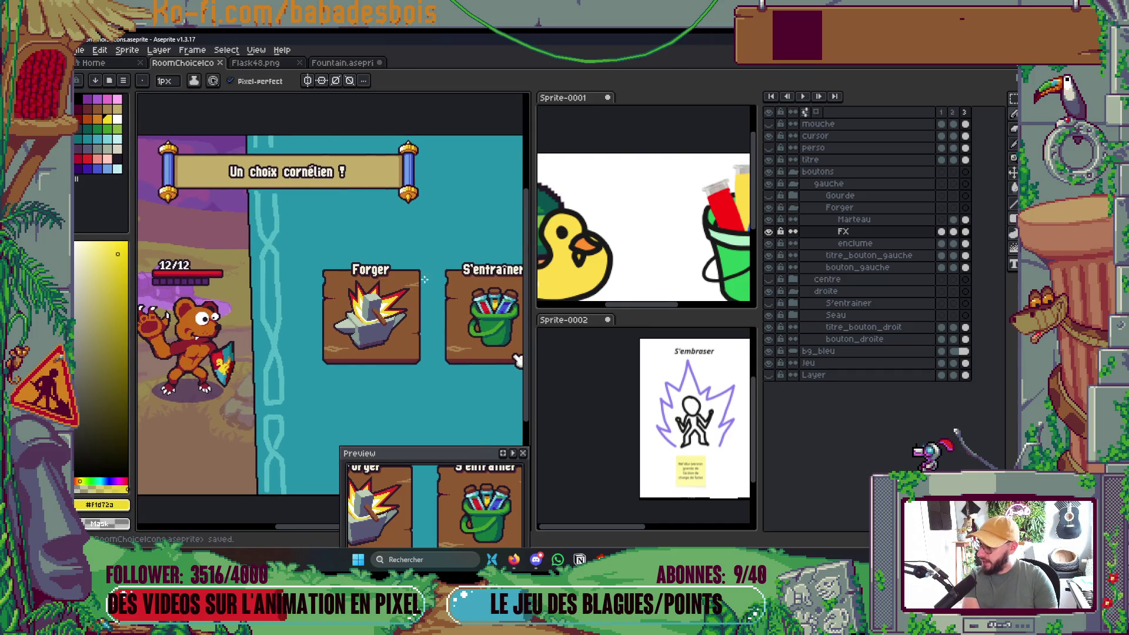
pyautogui.scroll(6, 376, 323)
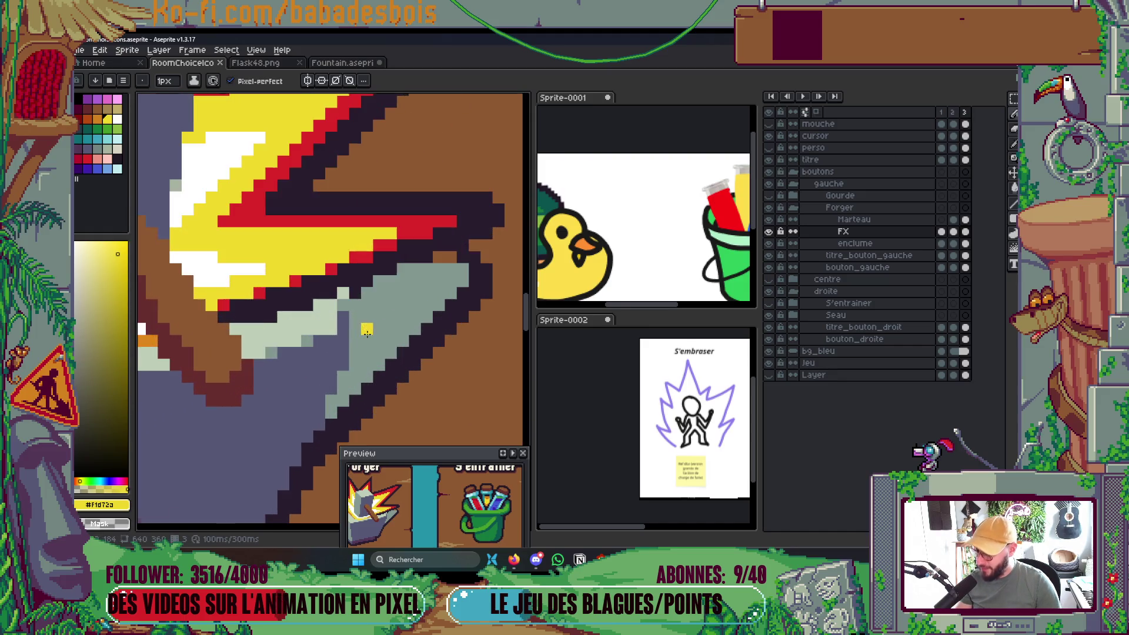
pyautogui.keyDown('alt'); pyautogui.click(377, 328); pyautogui.keyUp('alt')
pyautogui.click(472, 259)
pyautogui.keyDown('alt'); pyautogui.click(479, 267); pyautogui.keyUp('alt')
pyautogui.keyDown('ctrl'); pyautogui.click(479, 267); pyautogui.keyUp('ctrl')
pyautogui.click(450, 256)
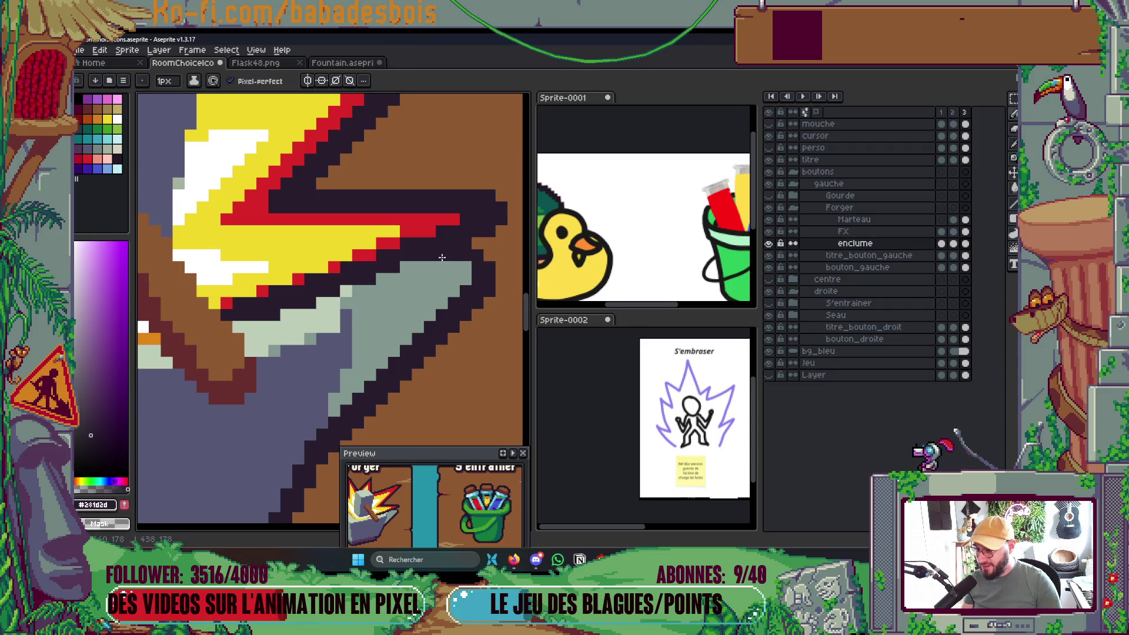
# Sample the grey-green #839892 shade from the anvil while inspecting its edges.
pyautogui.scroll(-3, 441, 257)
pyautogui.scroll(-3, 441, 257)
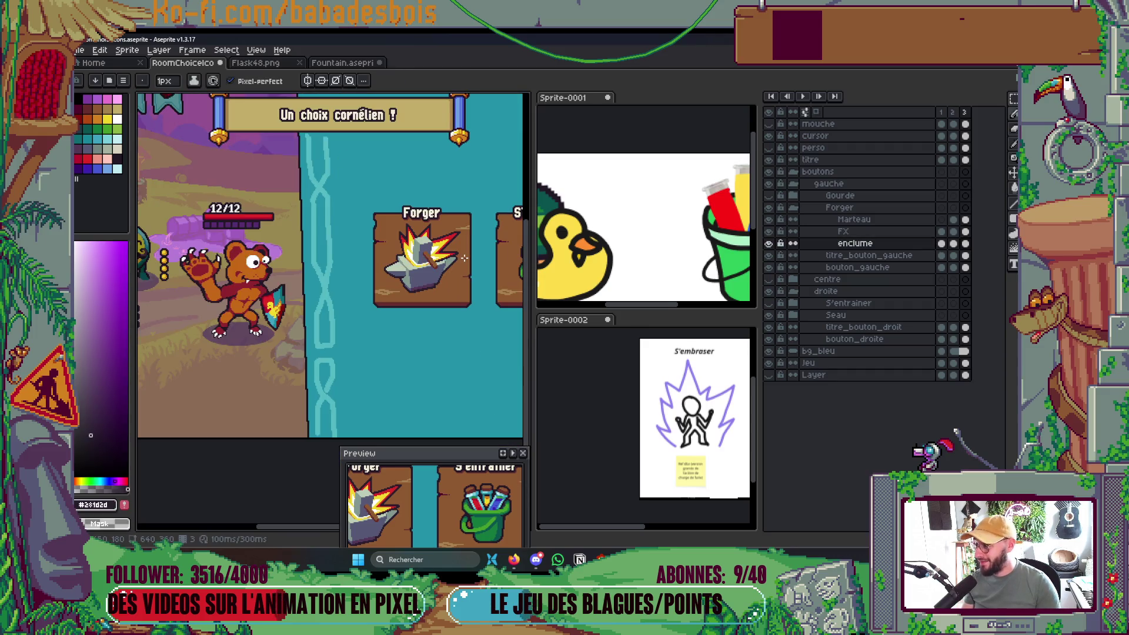
pyautogui.scroll(4, 459, 258)
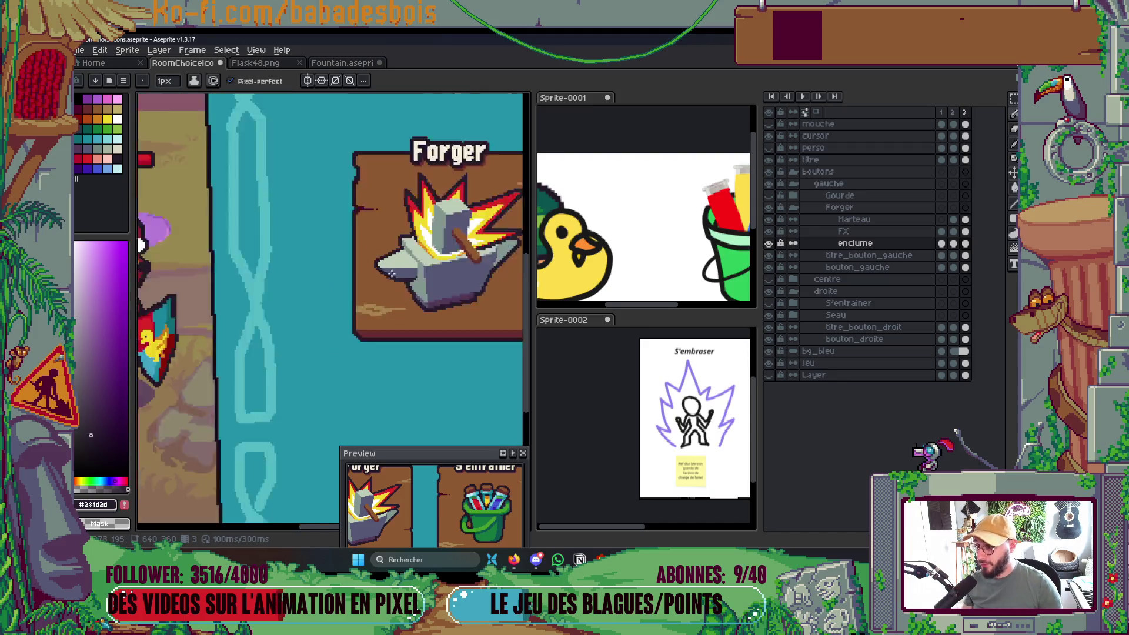
pyautogui.keyDown('alt'); pyautogui.click(485, 313); pyautogui.keyUp('alt')
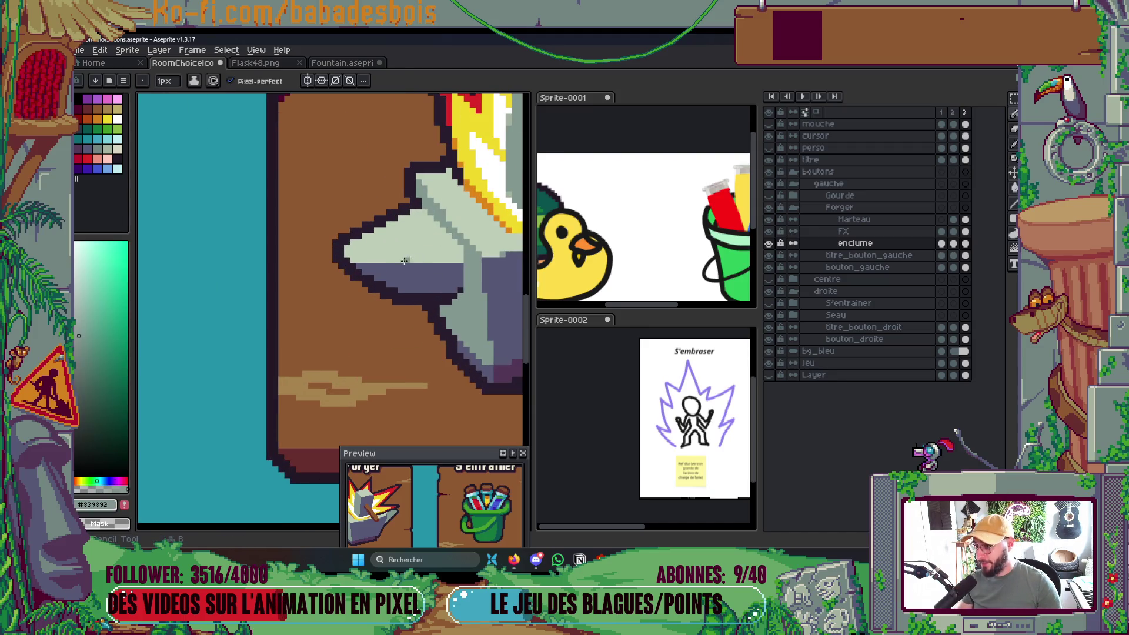
pyautogui.scroll(-4, 389, 282)
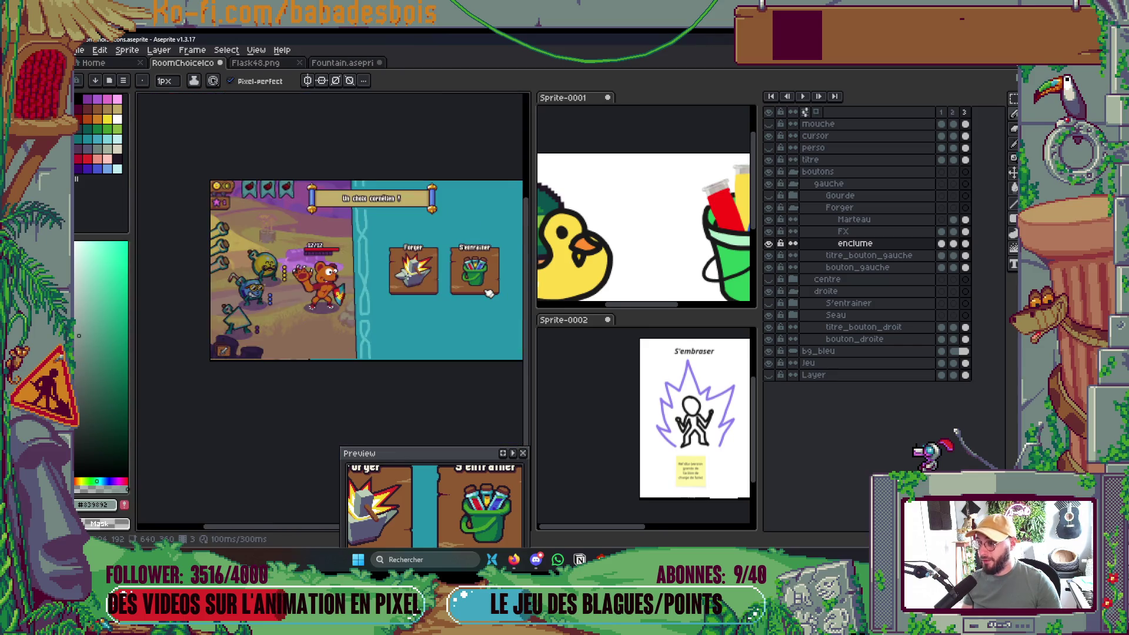
pyautogui.scroll(1, 420, 273)
pyautogui.scroll(4, 422, 269)
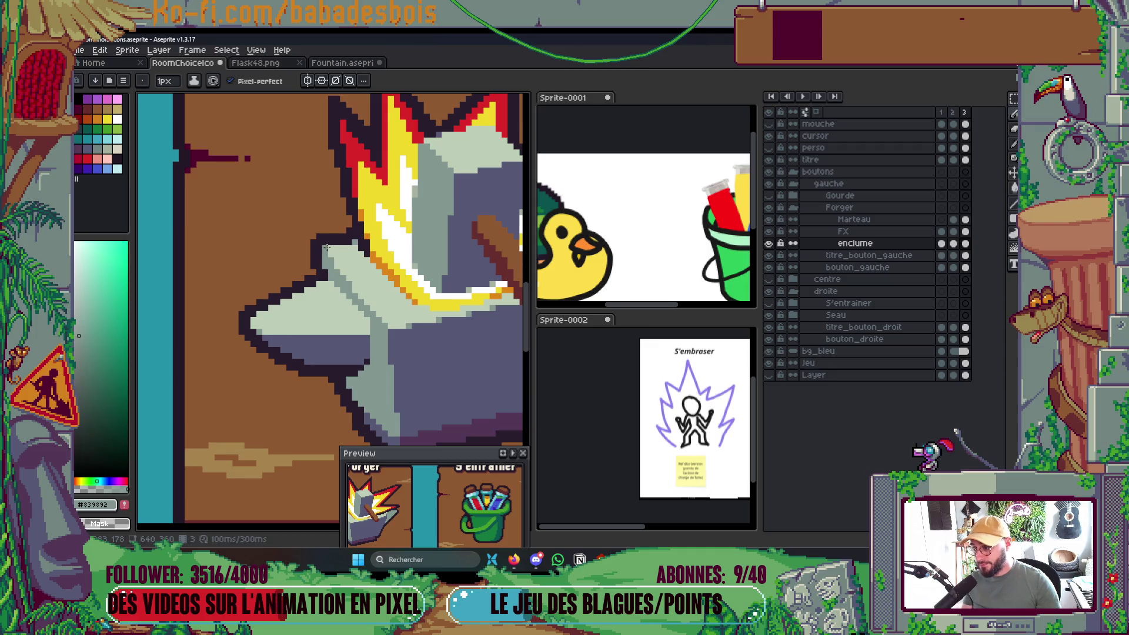
pyautogui.scroll(-3, 326, 247)
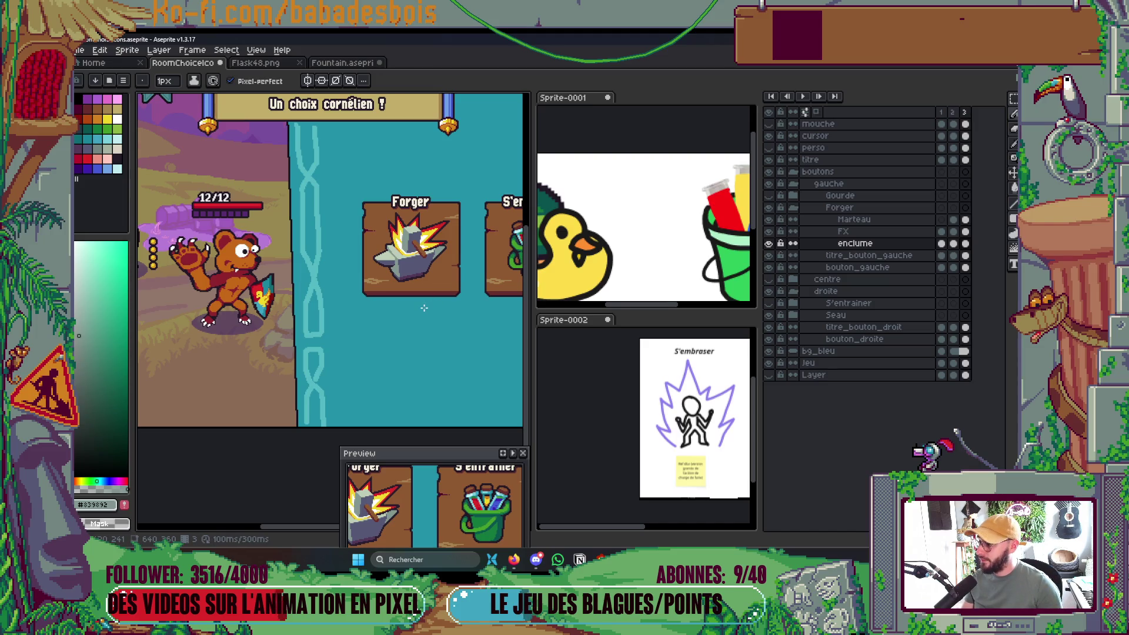
pyautogui.scroll(5, 404, 284)
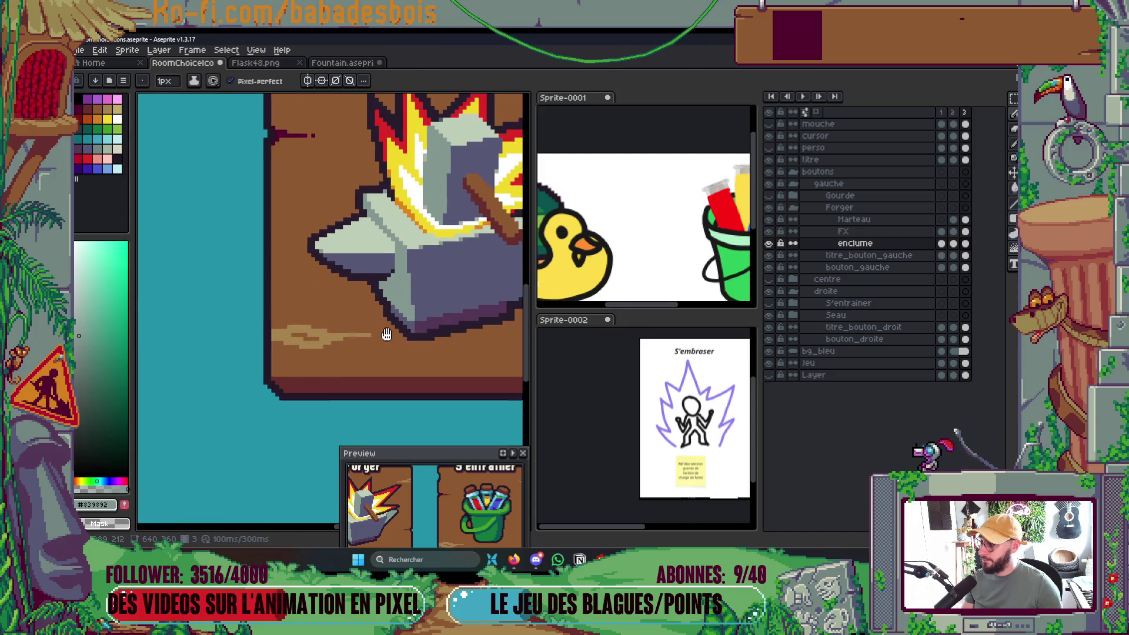
pyautogui.scroll(2, 391, 281)
# Eyedrop the dark outline colour #2d1d2d from the anvil and recentre the view on the Forger card.
pyautogui.press('i')
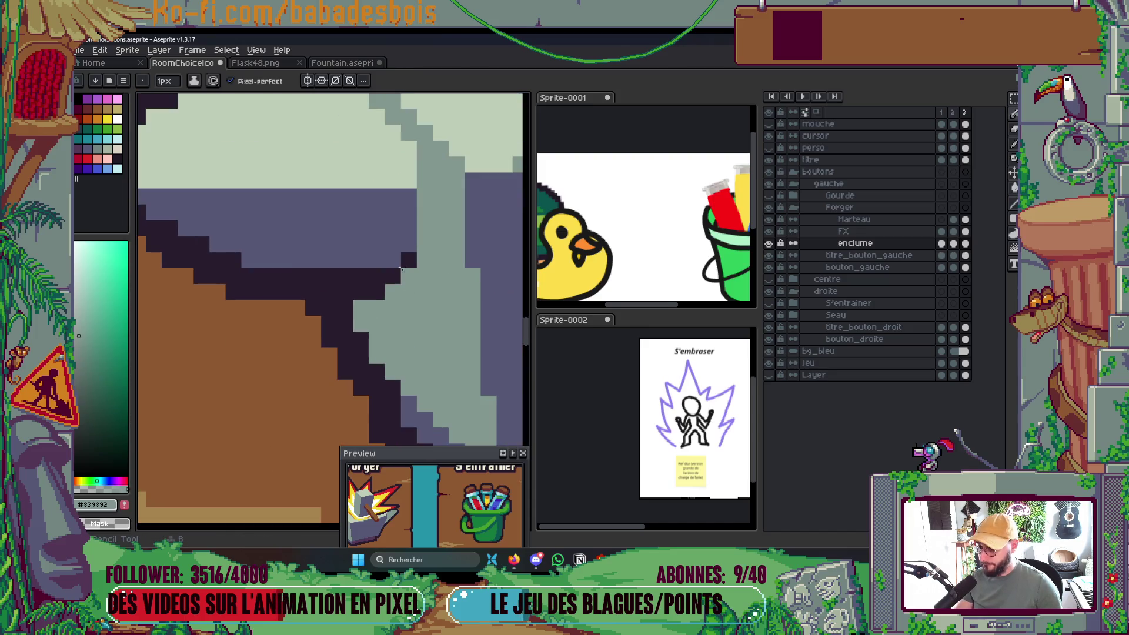
pyautogui.click(398, 242)
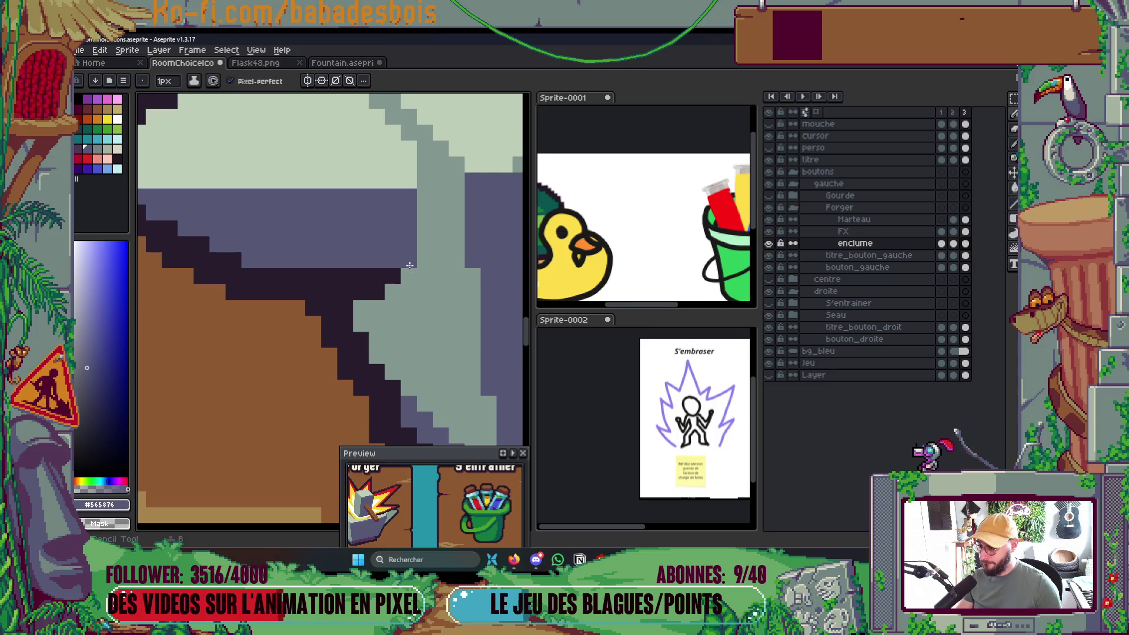
pyautogui.click(385, 284)
pyautogui.scroll(-5, 424, 259)
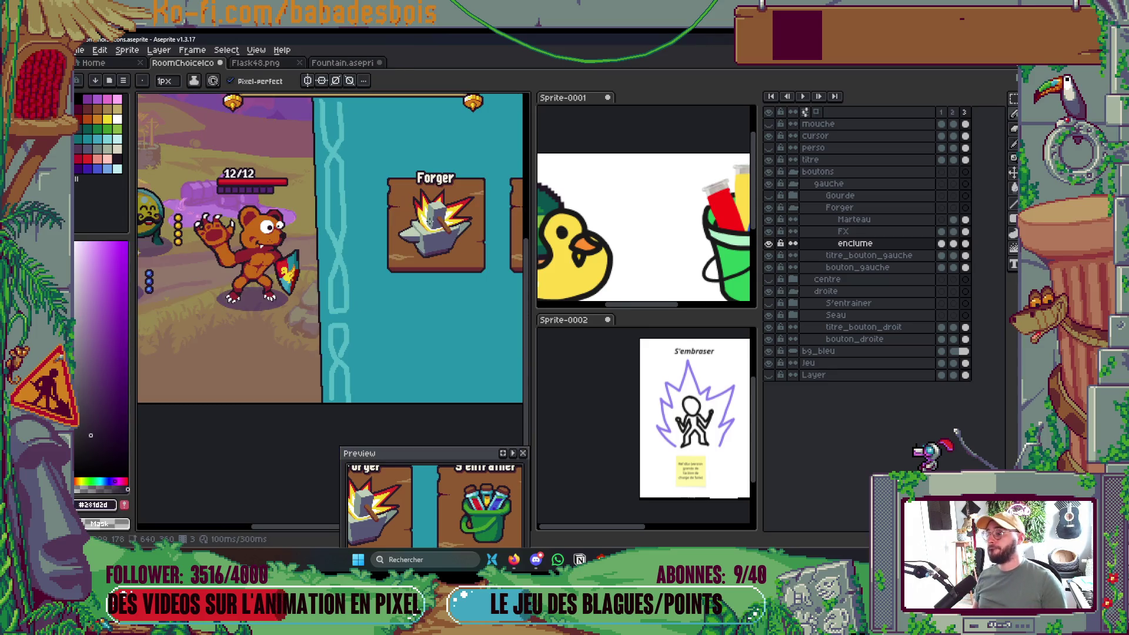
pyautogui.scroll(6, 432, 232)
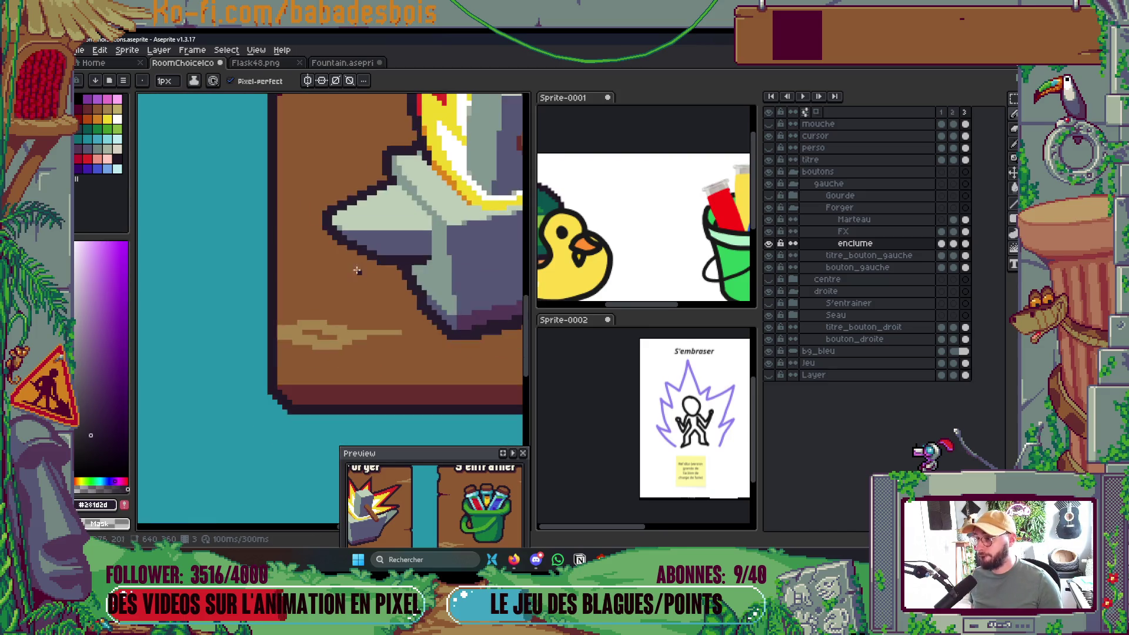
pyautogui.scroll(-5, 411, 259)
pyautogui.moveTo(423, 274); pyautogui.dragTo(398, 296)
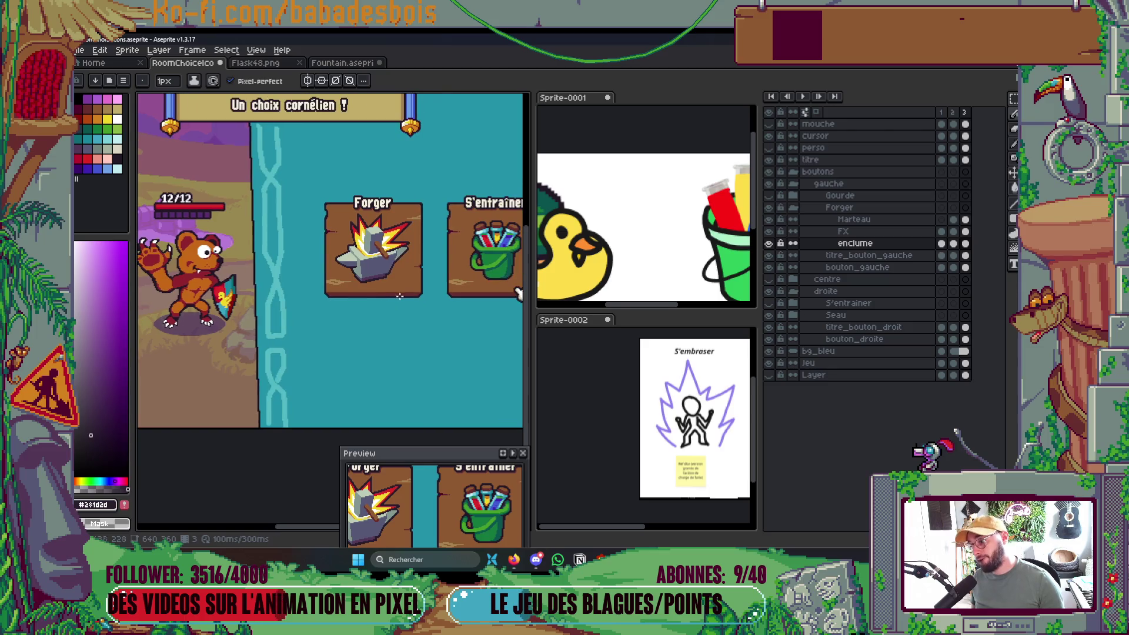
pyautogui.scroll(5, 405, 255)
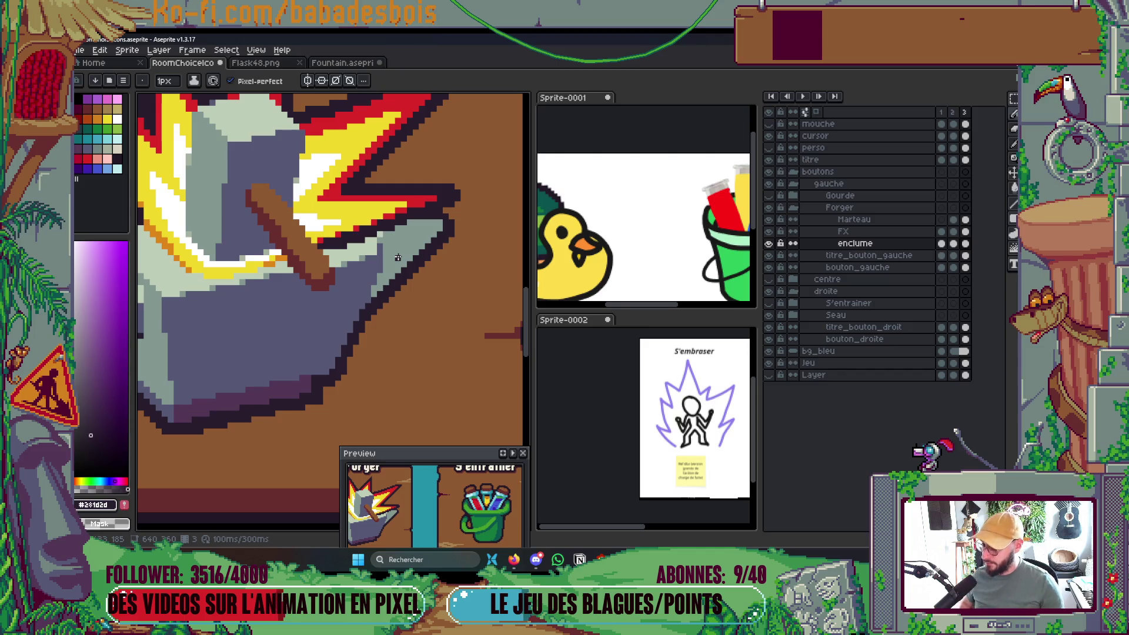
# Zoom out and pan to frame the Forger and S'entraîner buttons.
pyautogui.scroll(-5, 397, 257)
pyautogui.scroll(3, 413, 262)
pyautogui.scroll(-3, 413, 262)
pyautogui.scroll(2, 415, 261)
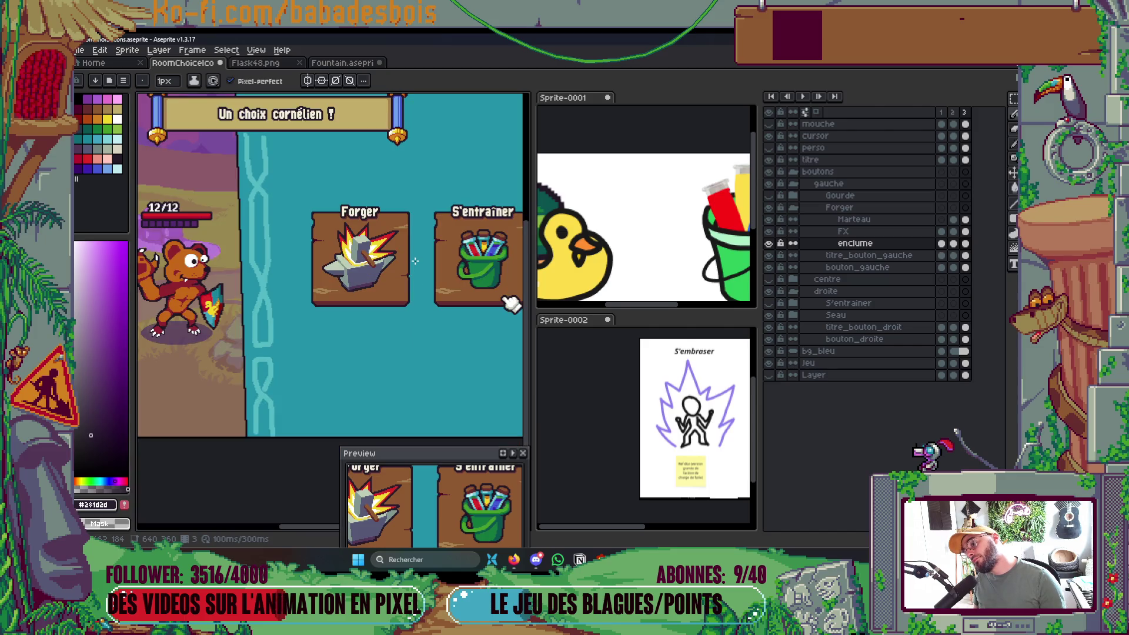
pyautogui.scroll(2, 364, 266)
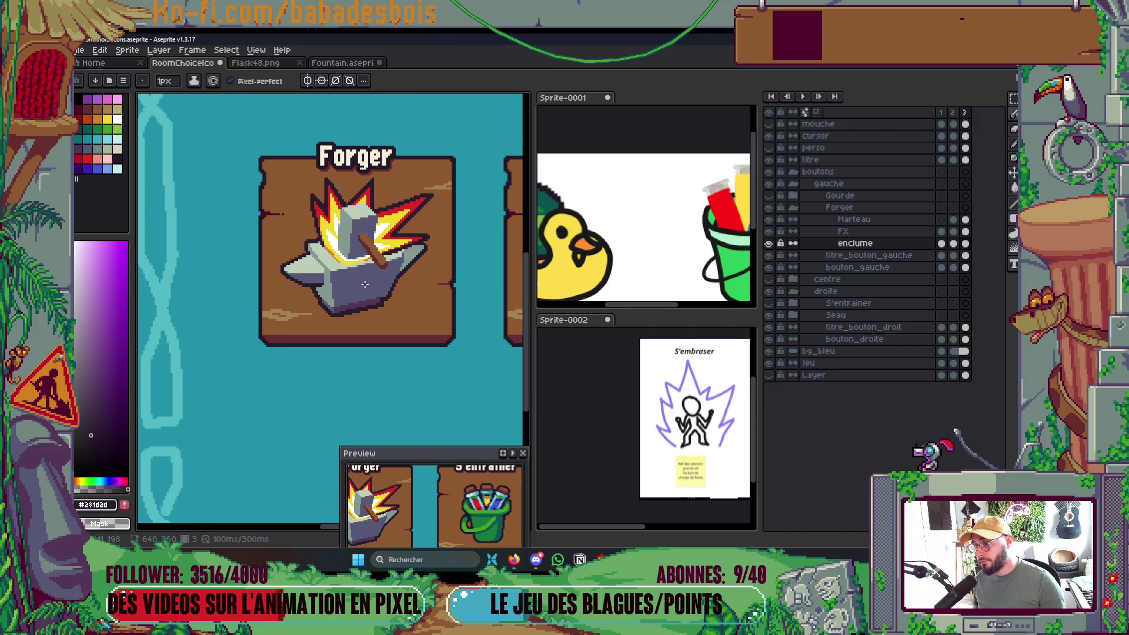
pyautogui.scroll(1, 363, 267)
pyautogui.scroll(-2, 388, 302)
pyautogui.scroll(-1, 388, 303)
pyautogui.scroll(1, 388, 302)
pyautogui.scroll(2, 395, 299)
pyautogui.scroll(-2, 396, 298)
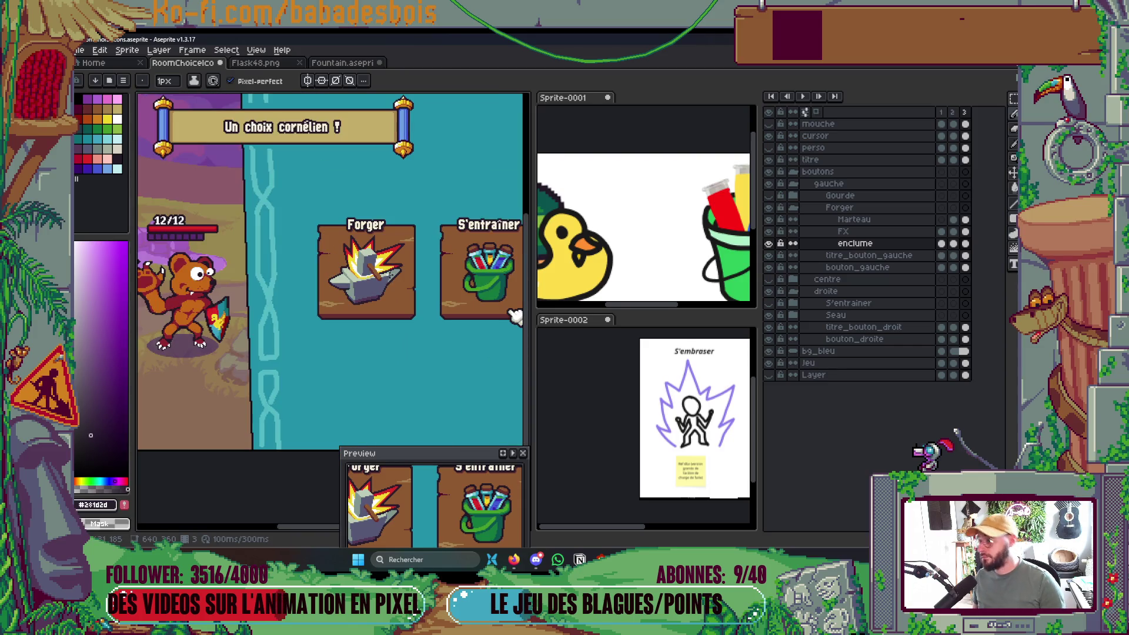
pyautogui.moveTo(515, 315); pyautogui.dragTo(501, 314)
# Snip a screenshot of the Forger button, advance to the next frame, and marquee-select the button.
pyautogui.press('super+shift+s')
pyautogui.moveTo(284, 191); pyautogui.dragTo(411, 334)
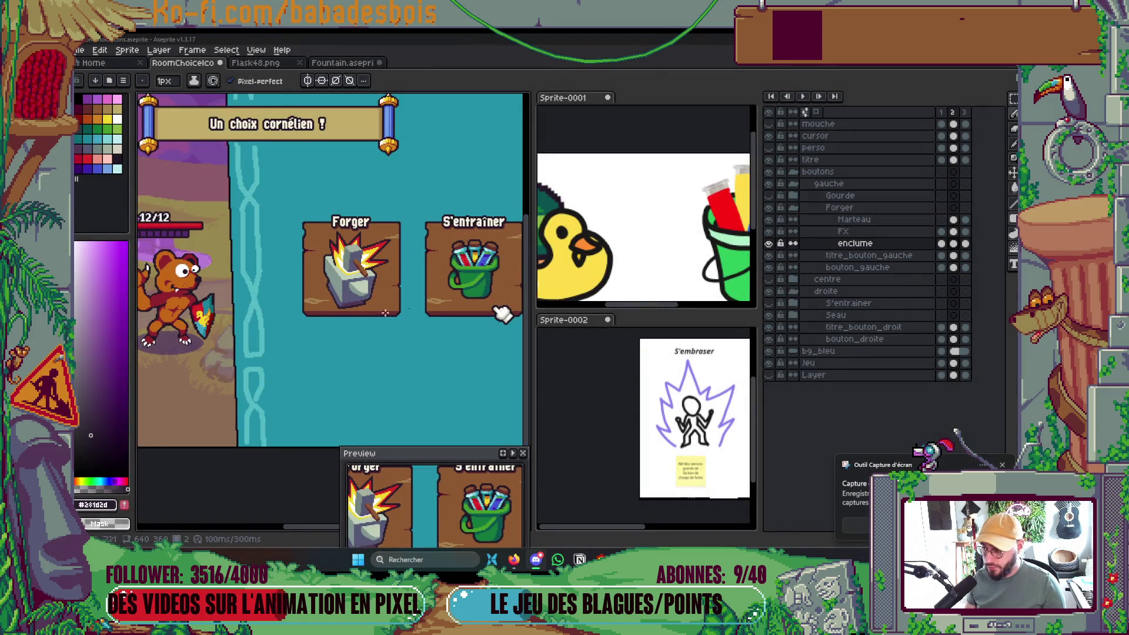
pyautogui.press('Right')
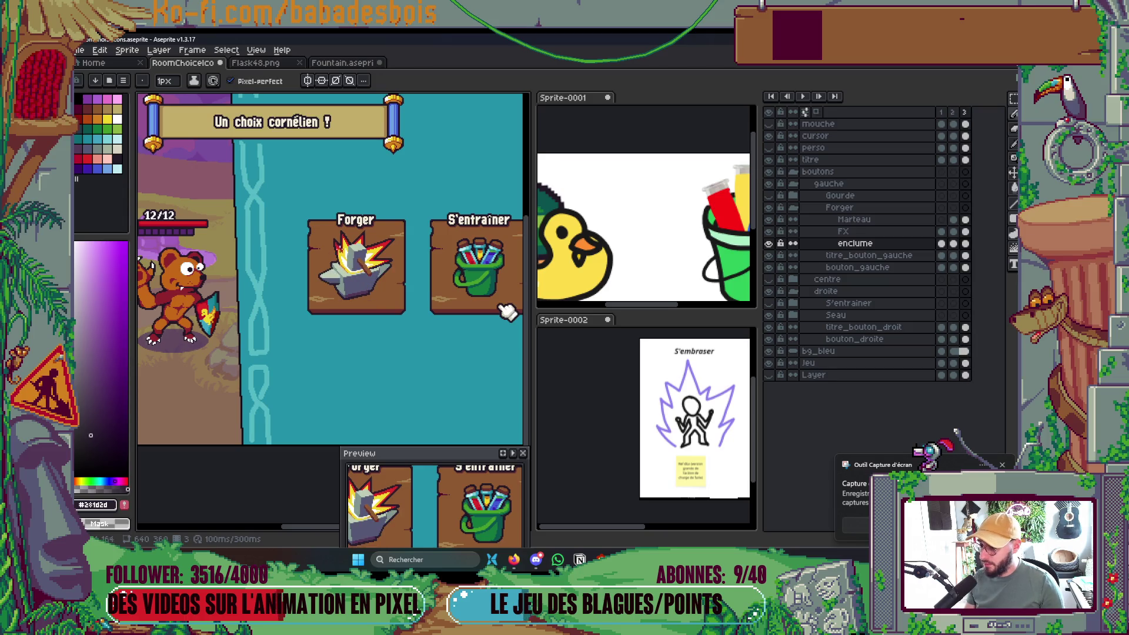
pyautogui.press('m')
pyautogui.moveTo(297, 201)
pyautogui.mouseDown()
pyautogui.moveTo(418, 315)
pyautogui.moveTo(421, 332)
pyautogui.mouseUp()
# Deselect and export the room choice screen as RoomChoiceIcons.gif.
pyautogui.hotkey('ctrl', 'd')
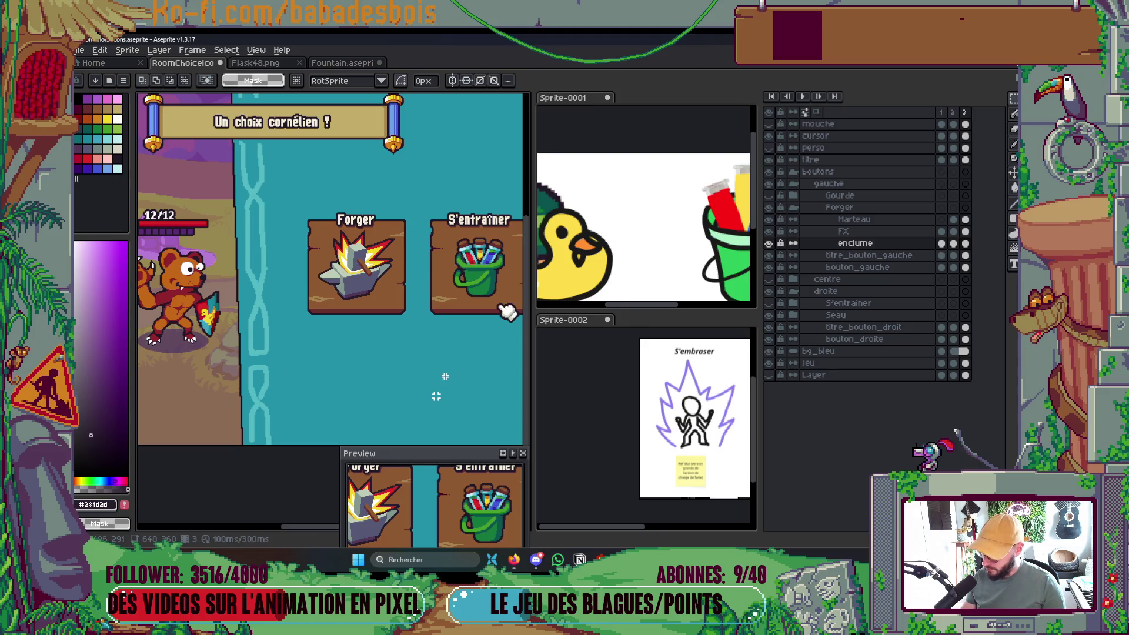
pyautogui.hotkey('ctrl', 'alt', 'shift', 's')
pyautogui.press('Return')
# Take two more screenshots of the Forger button area.
pyautogui.press('super+shift+s')
pyautogui.moveTo(291, 194); pyautogui.dragTo(425, 333)
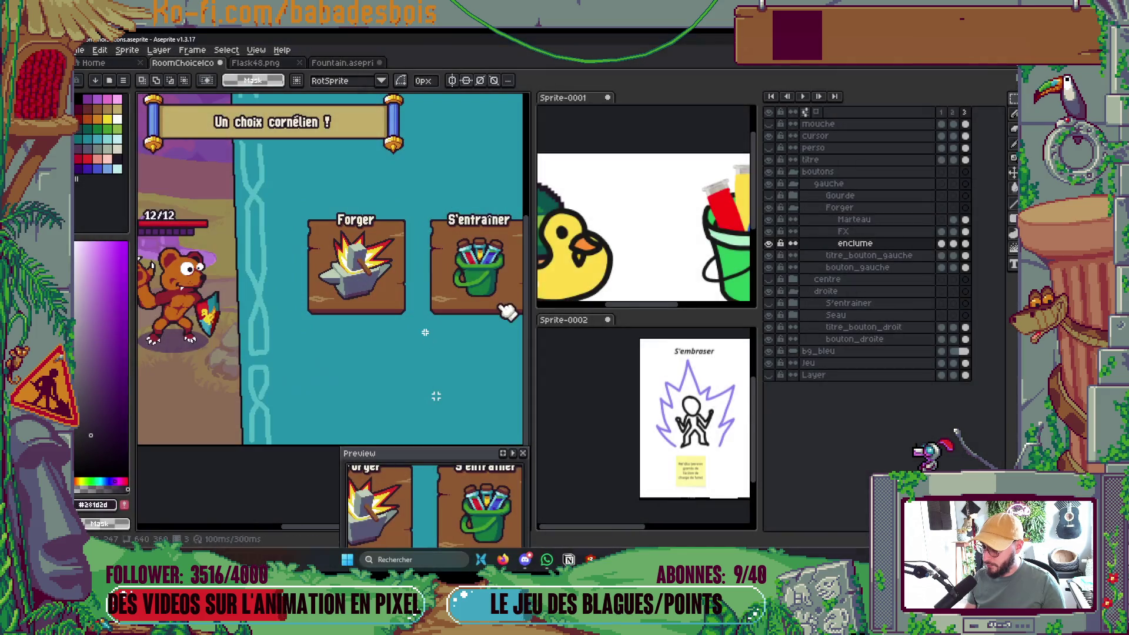
pyautogui.press('super+shift+s')
pyautogui.moveTo(291, 206); pyautogui.dragTo(419, 323)
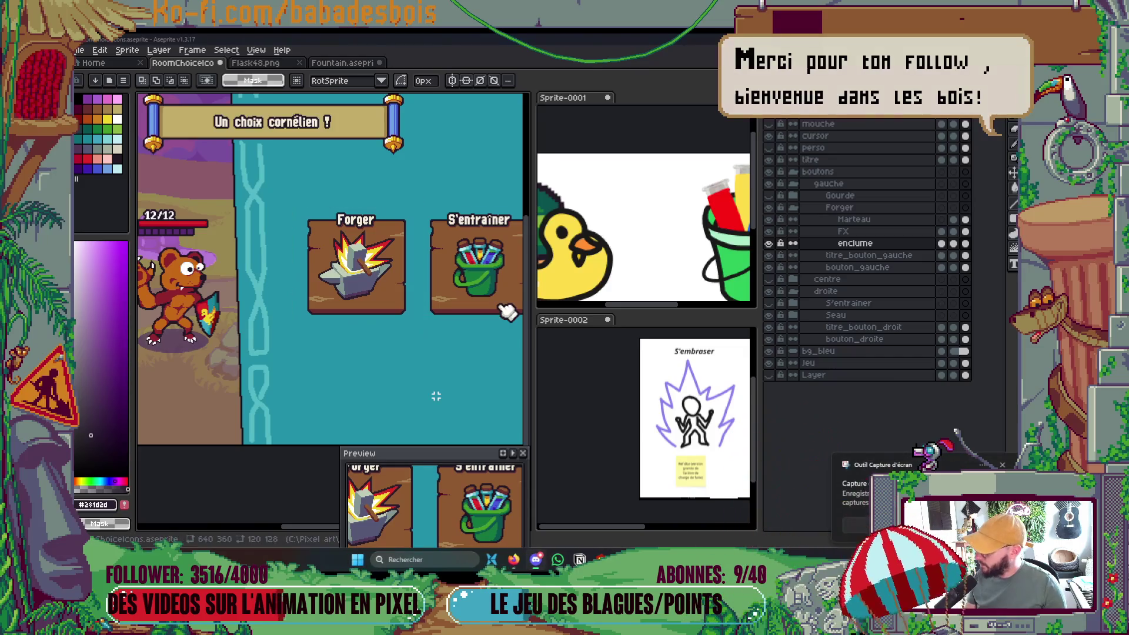
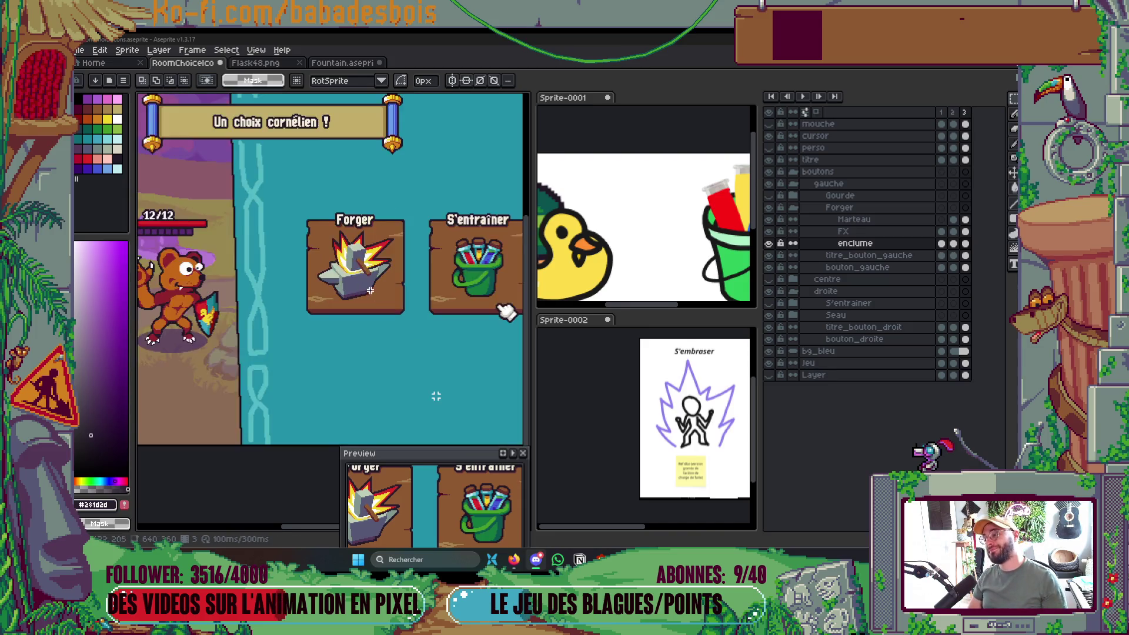
# Zoom in on the Forger icon and sample the flame outline's orange colour.
pyautogui.press('+')
pyautogui.press('+')
pyautogui.press('+')
pyautogui.press('-')
pyautogui.press('-')
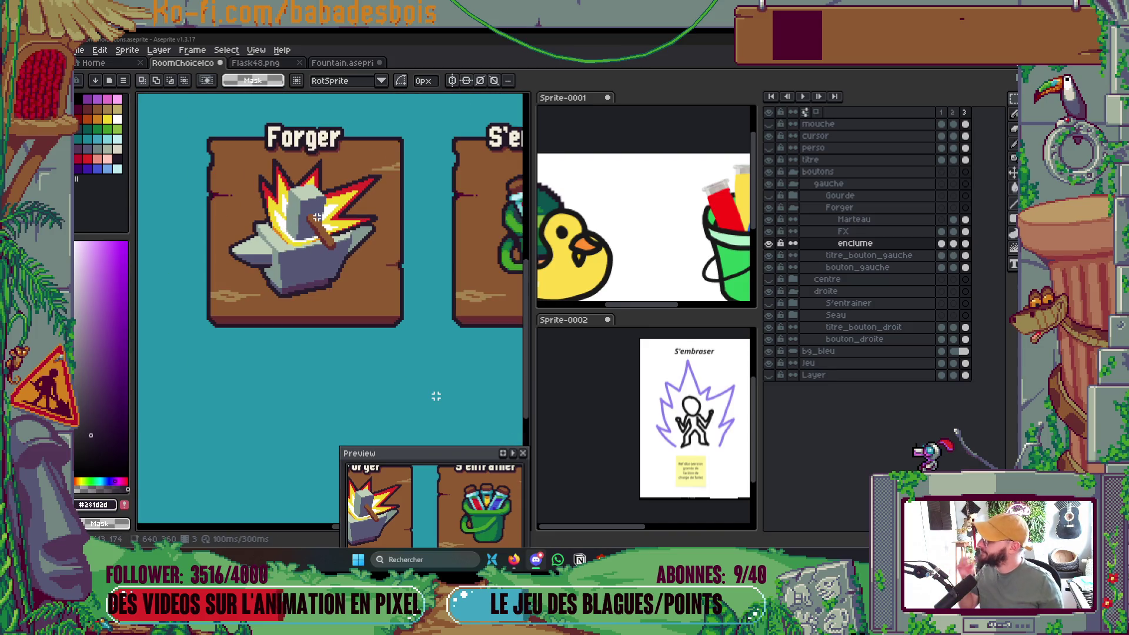
pyautogui.scroll(3, 314, 219)
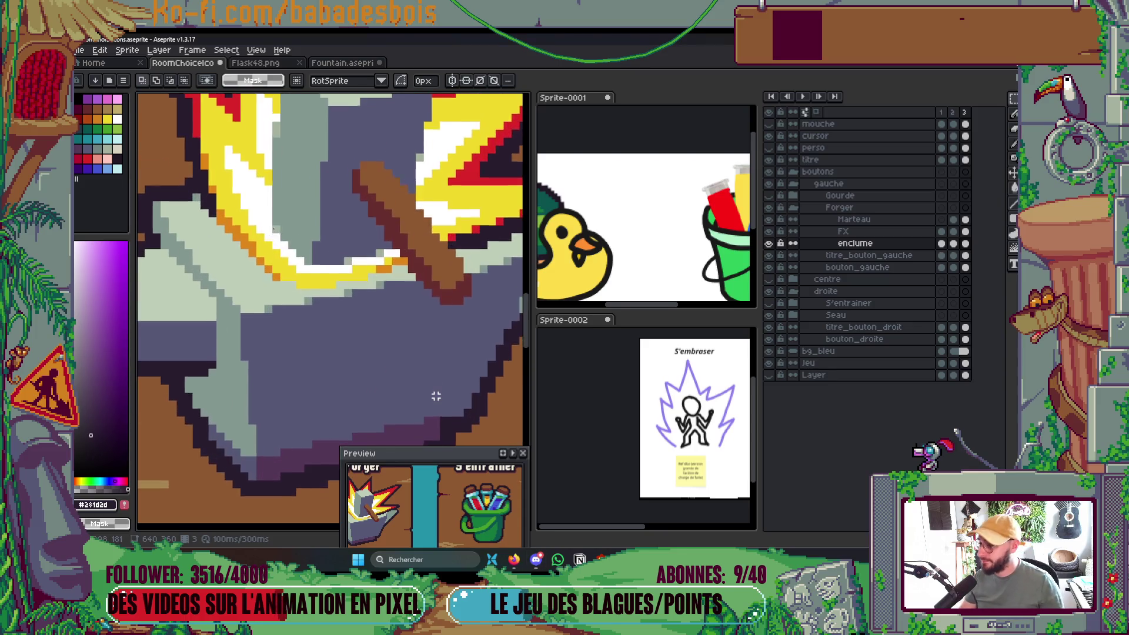
pyautogui.scroll(-3, 274, 223)
pyautogui.scroll(3, 259, 219)
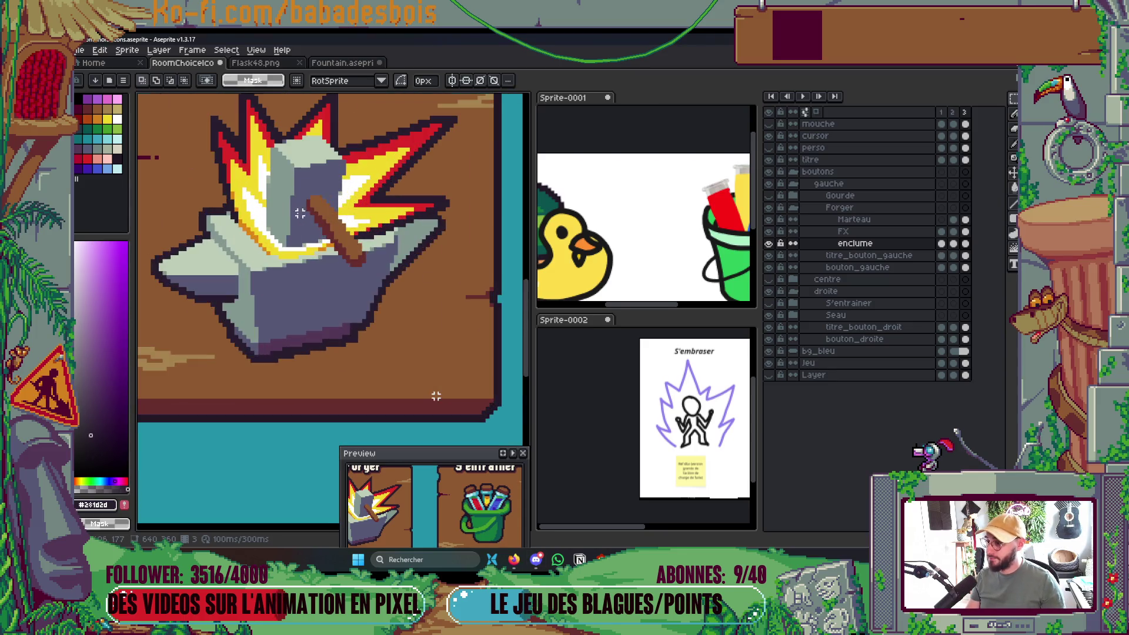
pyautogui.scroll(3, 251, 217)
pyautogui.press('b')
pyautogui.keyDown('alt'); pyautogui.click(260, 257); pyautogui.keyUp('alt')
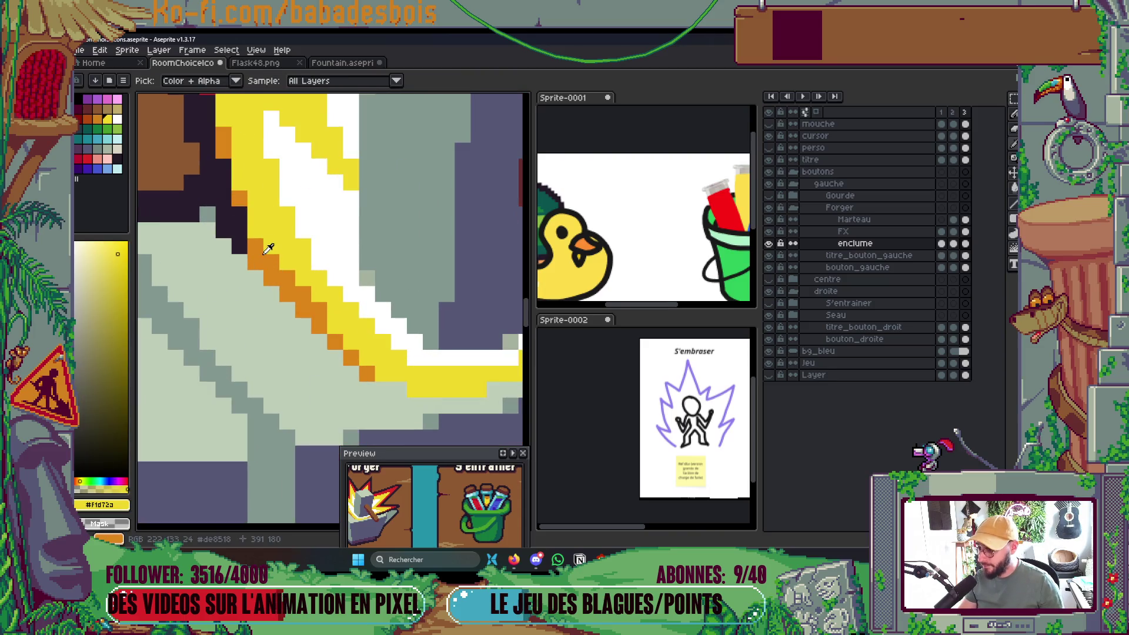
# Make the Marteau hammer layer active and choose white as the fill colour.
pyautogui.keyDown('ctrl'); pyautogui.click(261, 257); pyautogui.keyUp('ctrl')
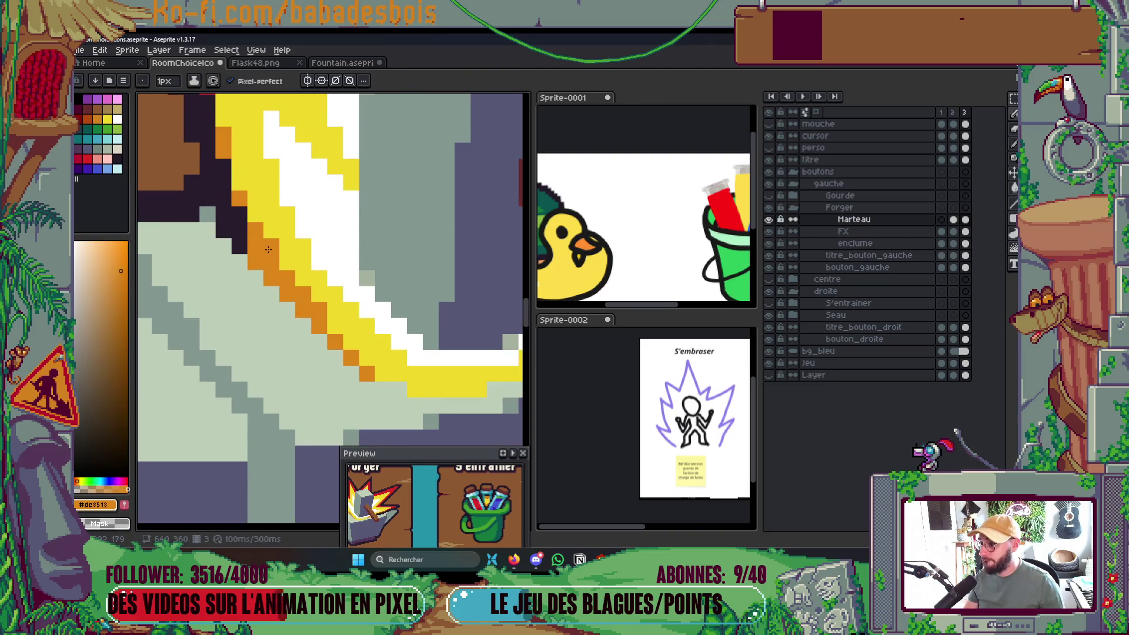
pyautogui.scroll(-6, 237, 193)
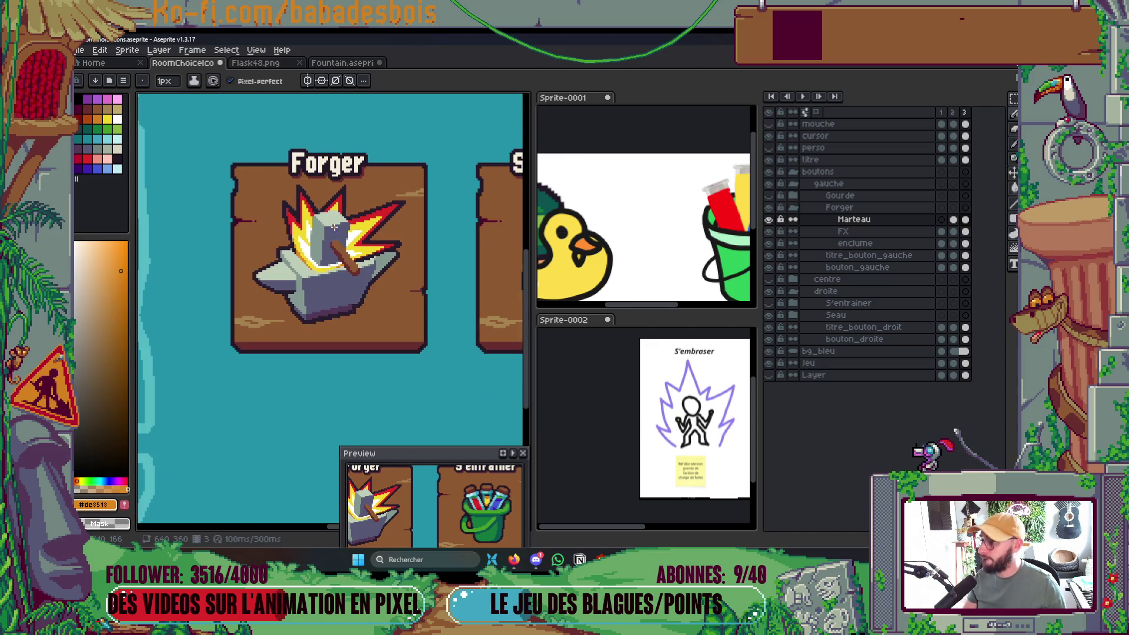
pyautogui.scroll(2, 341, 222)
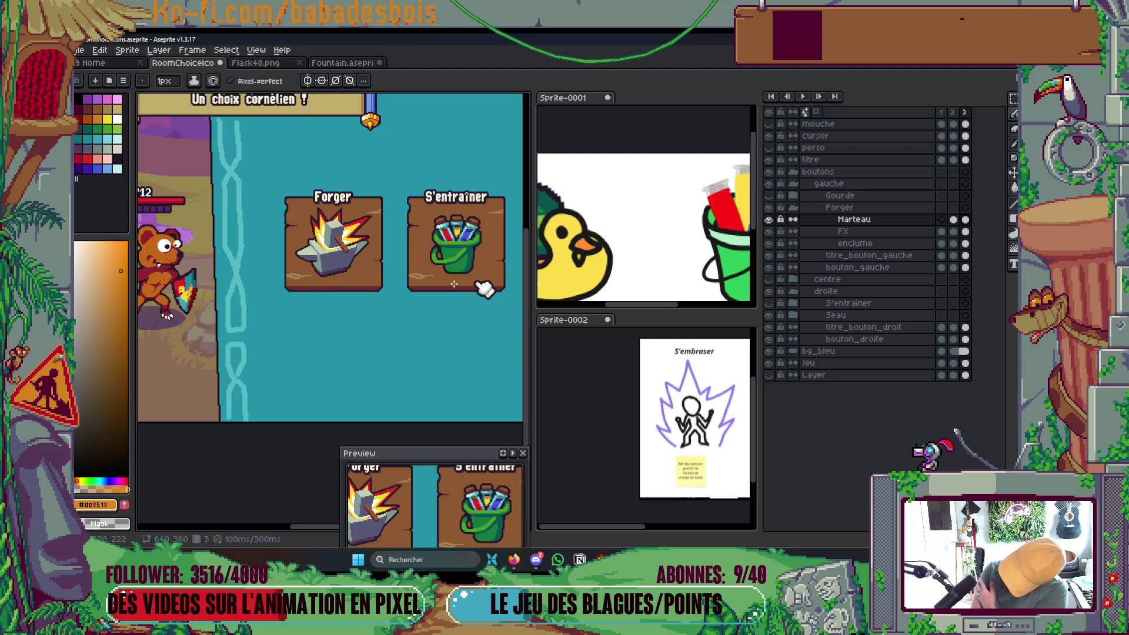
pyautogui.scroll(4, 299, 217)
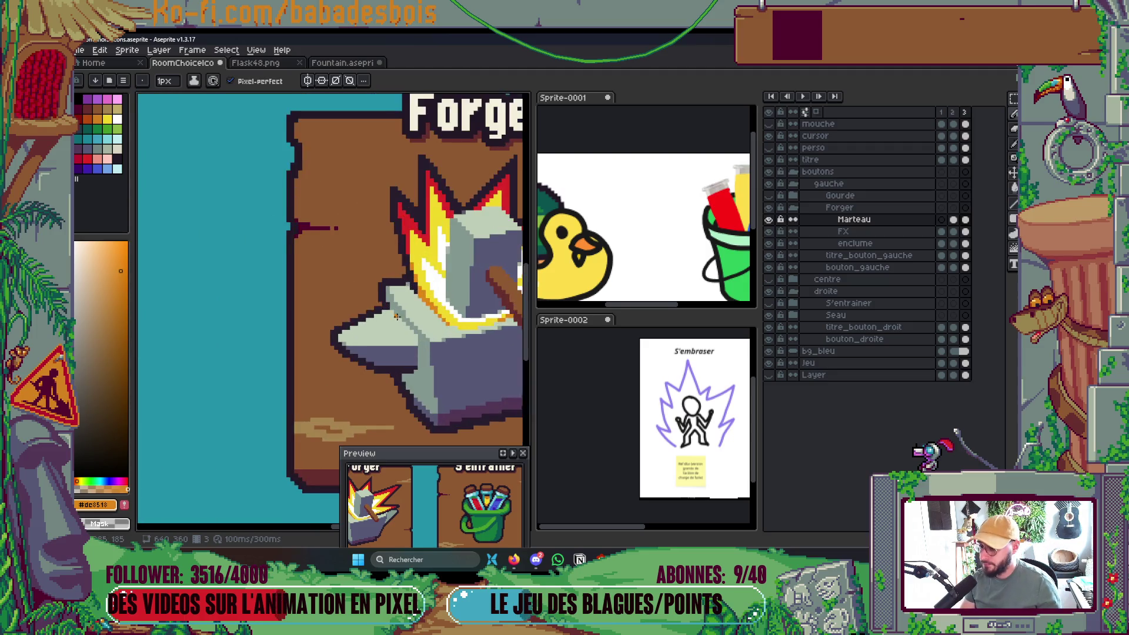
pyautogui.press('g')
pyautogui.click(117, 119)
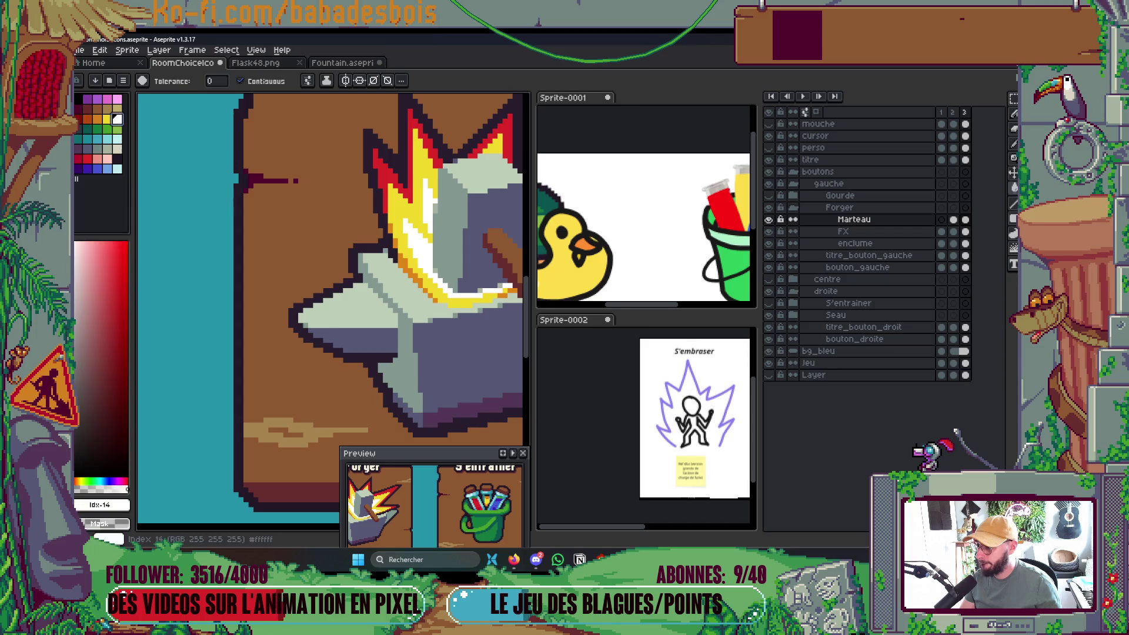
# Draw a white highlight line across the hammer head's top.
pyautogui.press('b')
pyautogui.moveTo(407, 282); pyautogui.dragTo(341, 294)
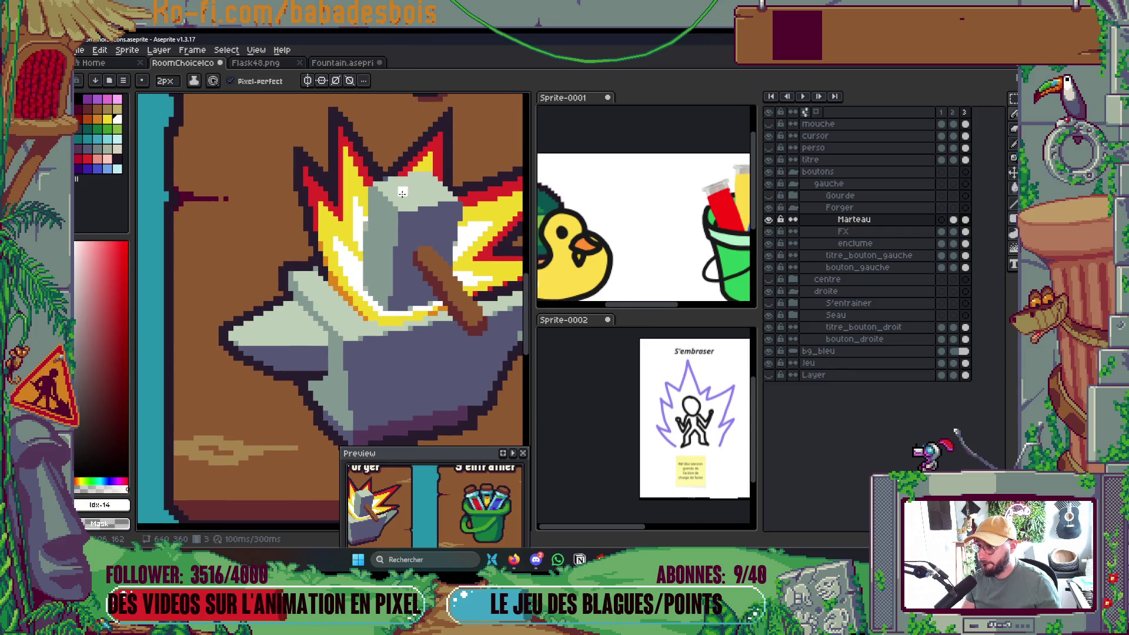
pyautogui.click(387, 179)
pyautogui.keyDown('shift'); pyautogui.click(450, 202); pyautogui.keyUp('shift')
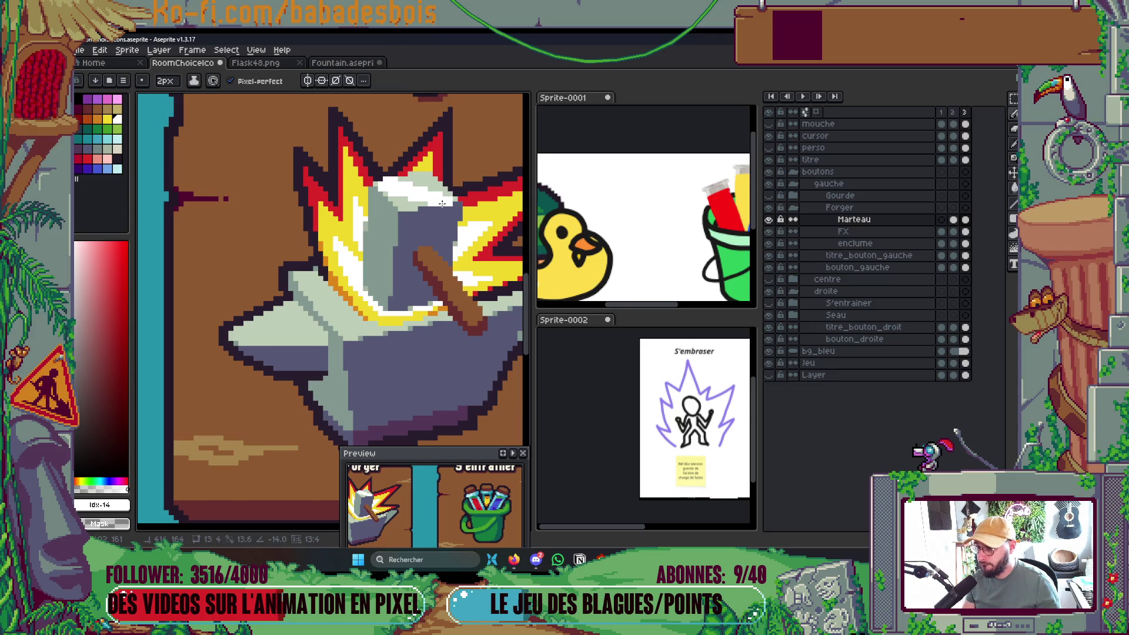
pyautogui.scroll(-6, 495, 202)
pyautogui.scroll(8, 495, 202)
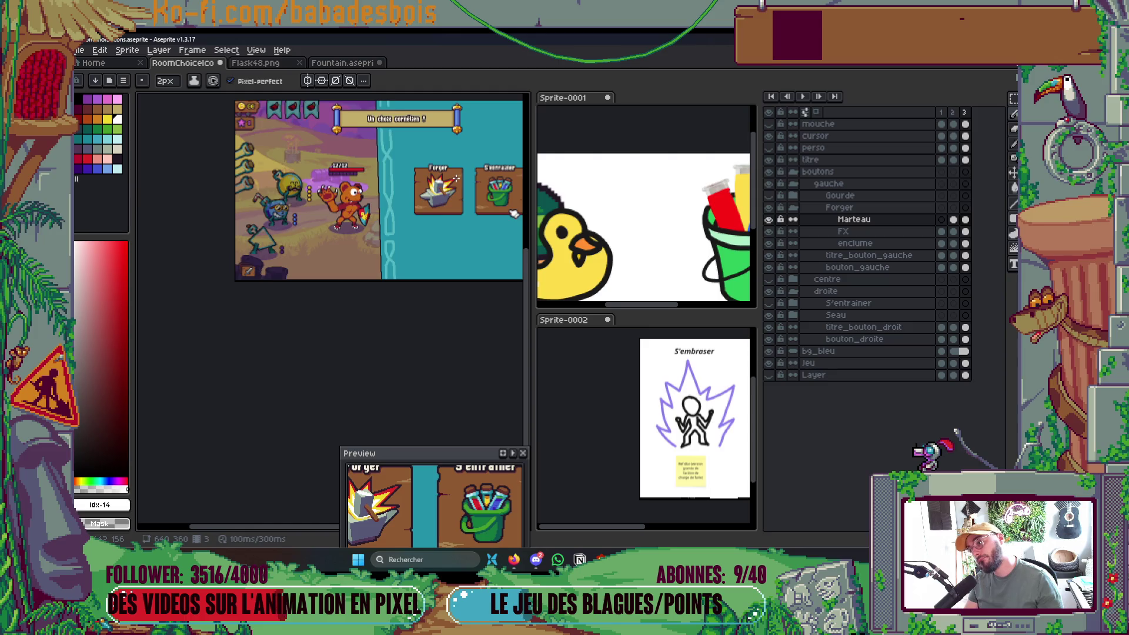
# Fill the hammer top's light and grey patches with white.
pyautogui.press('i')
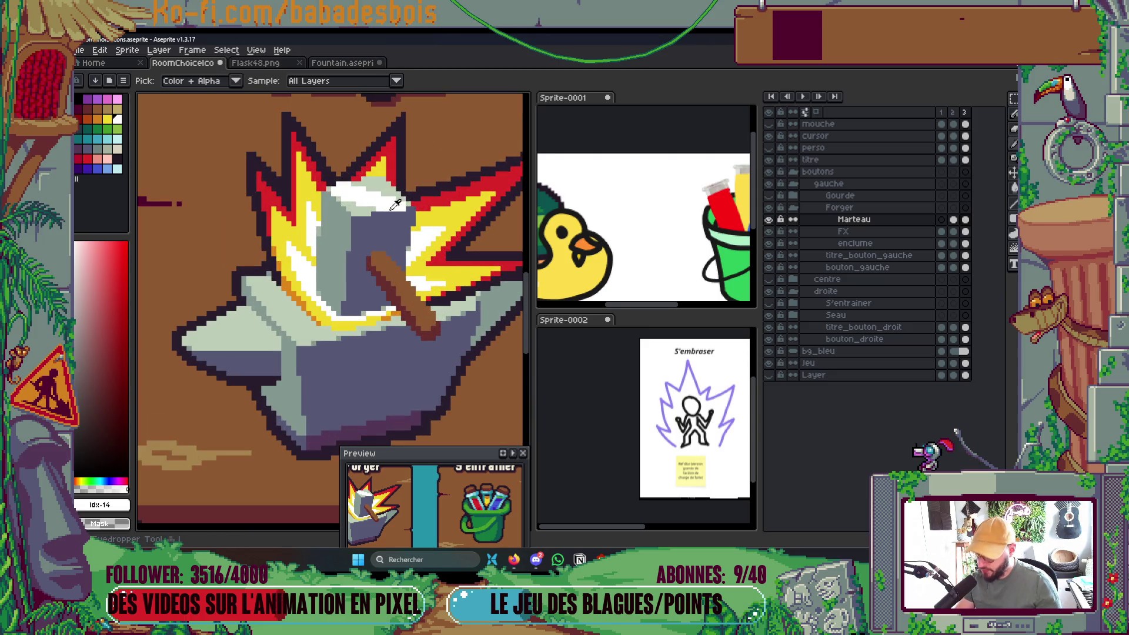
pyautogui.click(377, 194)
pyautogui.press('g')
pyautogui.click(377, 194)
pyautogui.click(364, 207)
# Fill the hammer's left face with the palette beige.
pyautogui.press('i')
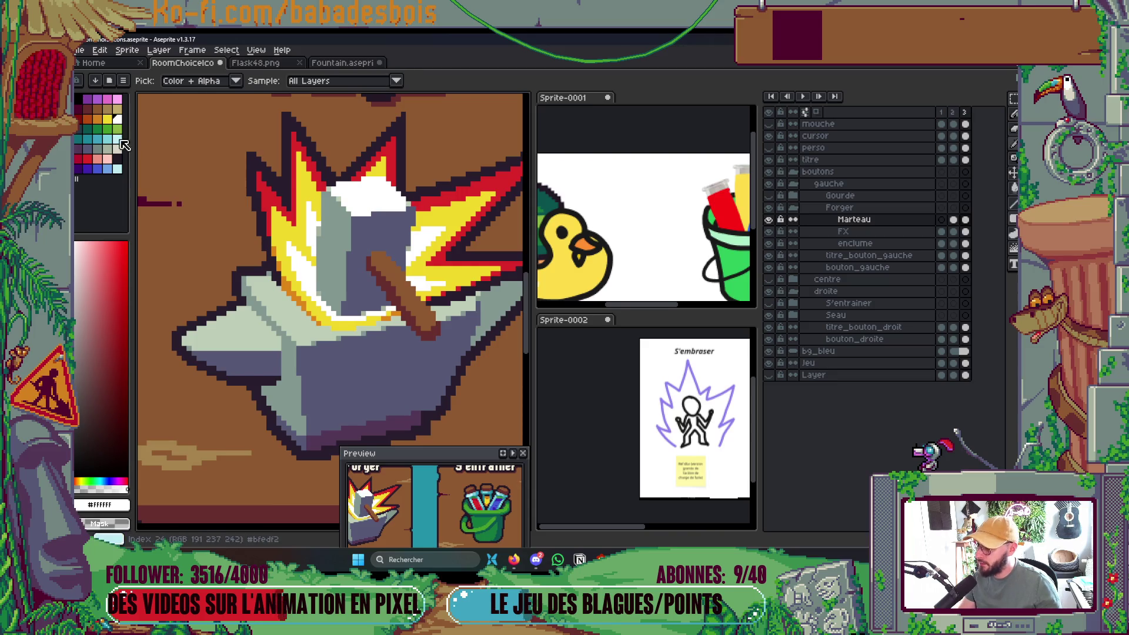
pyautogui.click(108, 149)
pyautogui.click(118, 149)
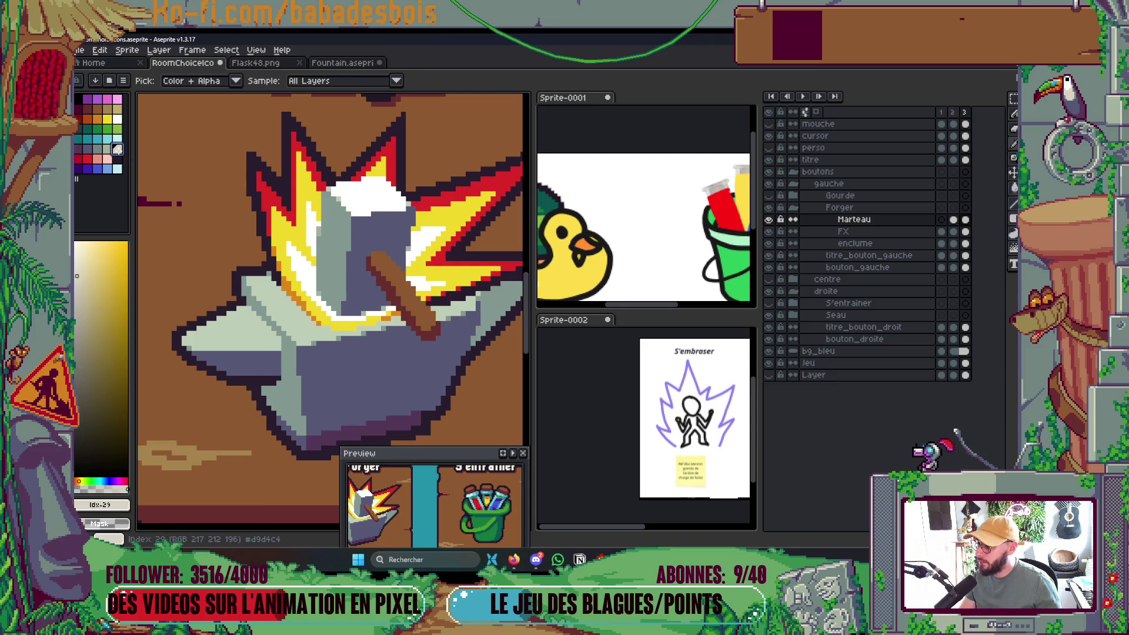
pyautogui.press('g')
pyautogui.click(325, 251)
# Add a thick light diagonal highlight line along the hammer.
pyautogui.scroll(-5, 326, 251)
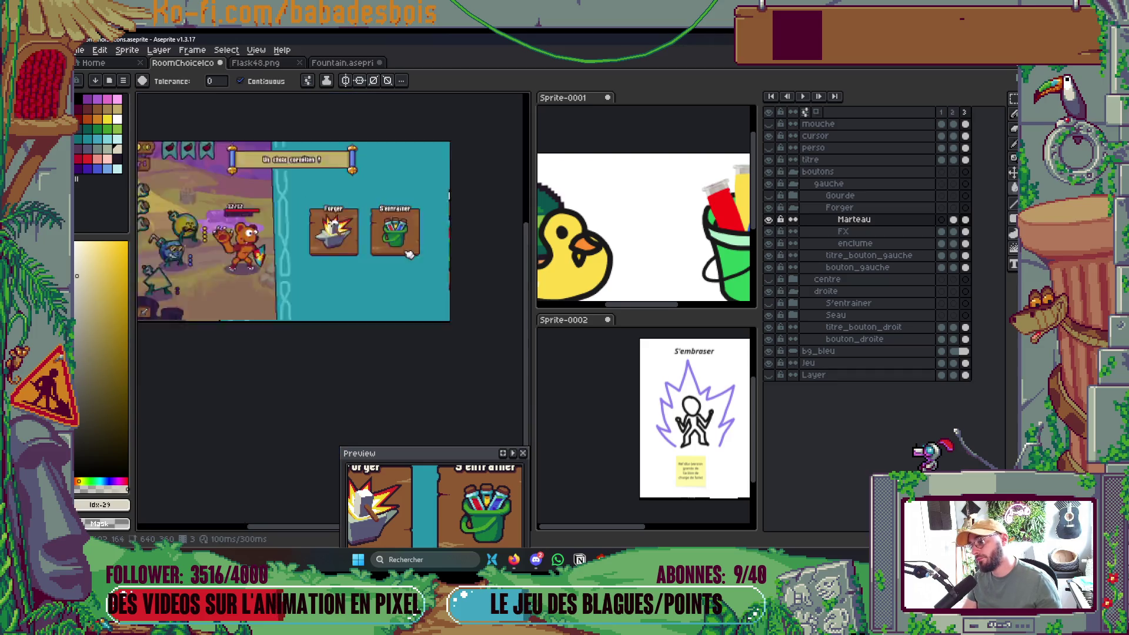
pyautogui.scroll(2, 466, 282)
pyautogui.press('v')
pyautogui.press('ctrl')
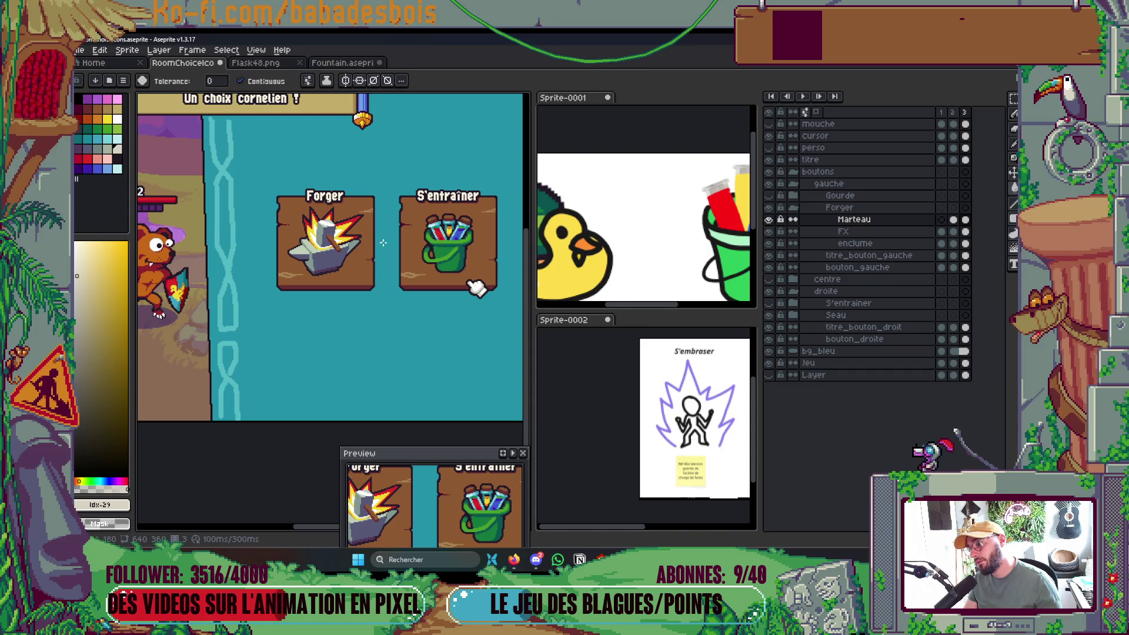
pyautogui.press('ctrl')
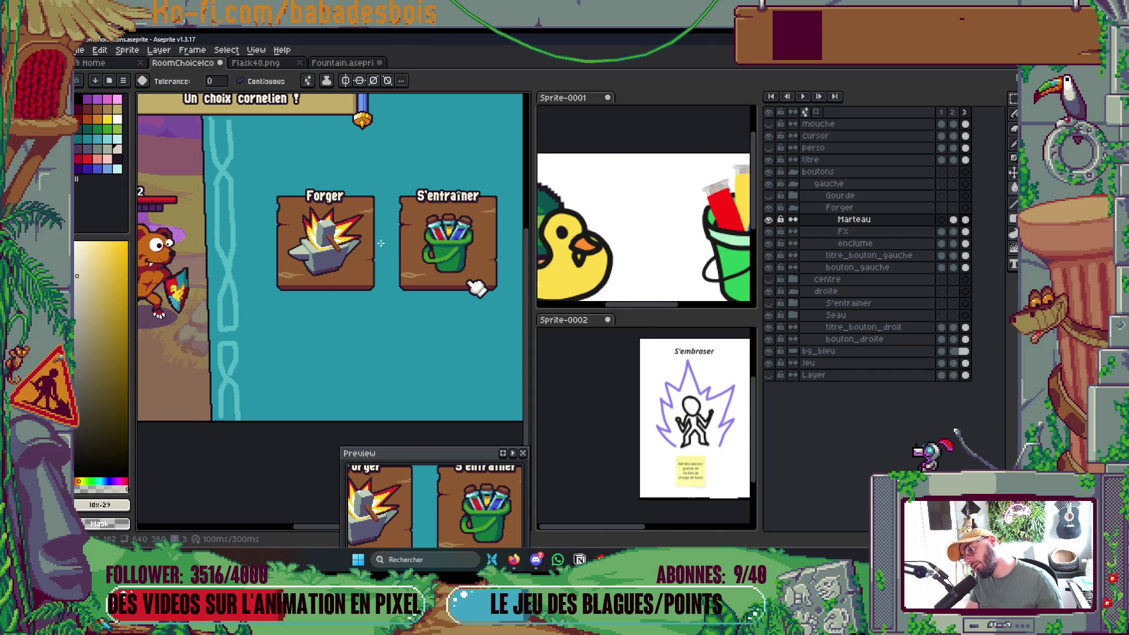
pyautogui.scroll(5, 318, 238)
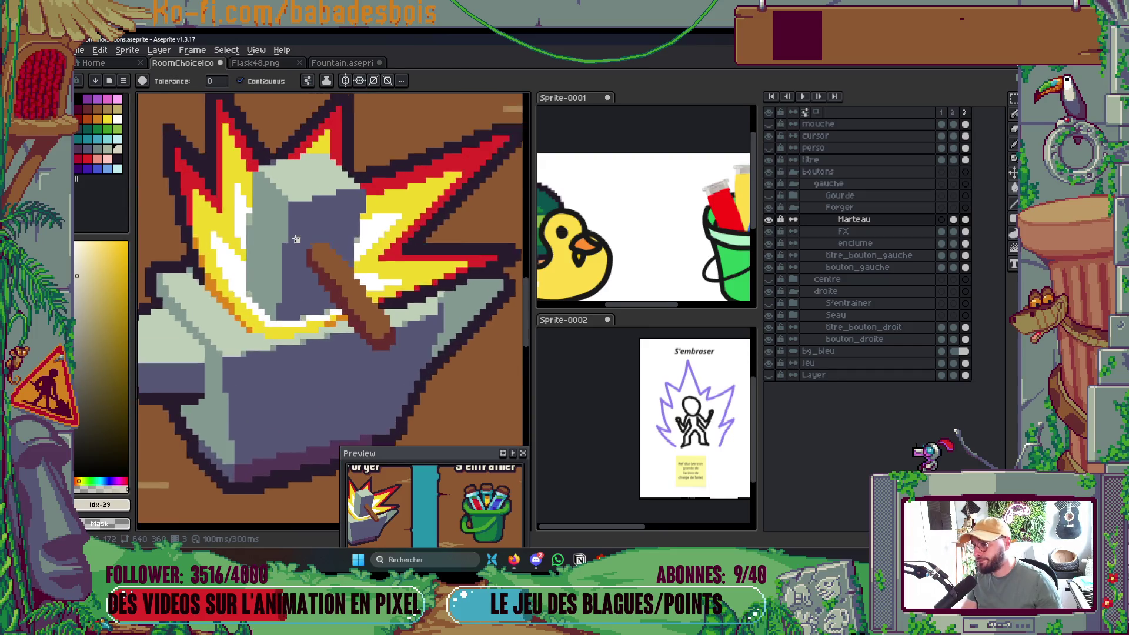
pyautogui.press('b')
pyautogui.keyDown('shift'); pyautogui.click(281, 190); pyautogui.keyUp('shift')
pyautogui.keyDown('shift'); pyautogui.click(237, 264); pyautogui.keyUp('shift')
pyautogui.scroll(-5, 303, 229)
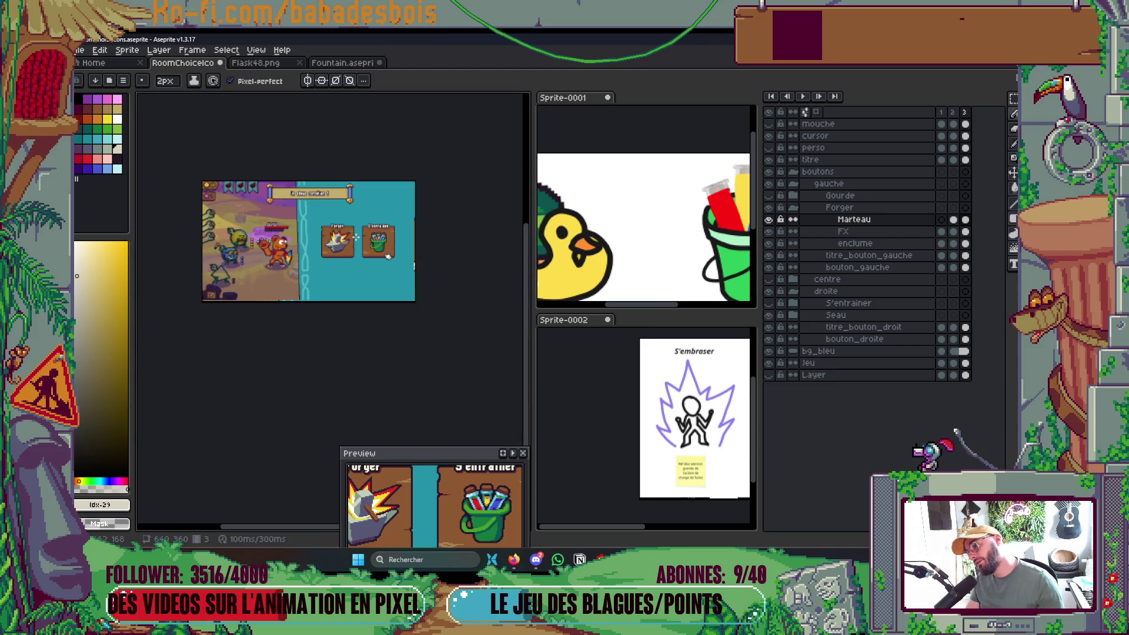
pyautogui.scroll(3, 356, 237)
# Draw a white highlight along the anvil's top edge, sampled from the hammer.
pyautogui.press('ctrl')
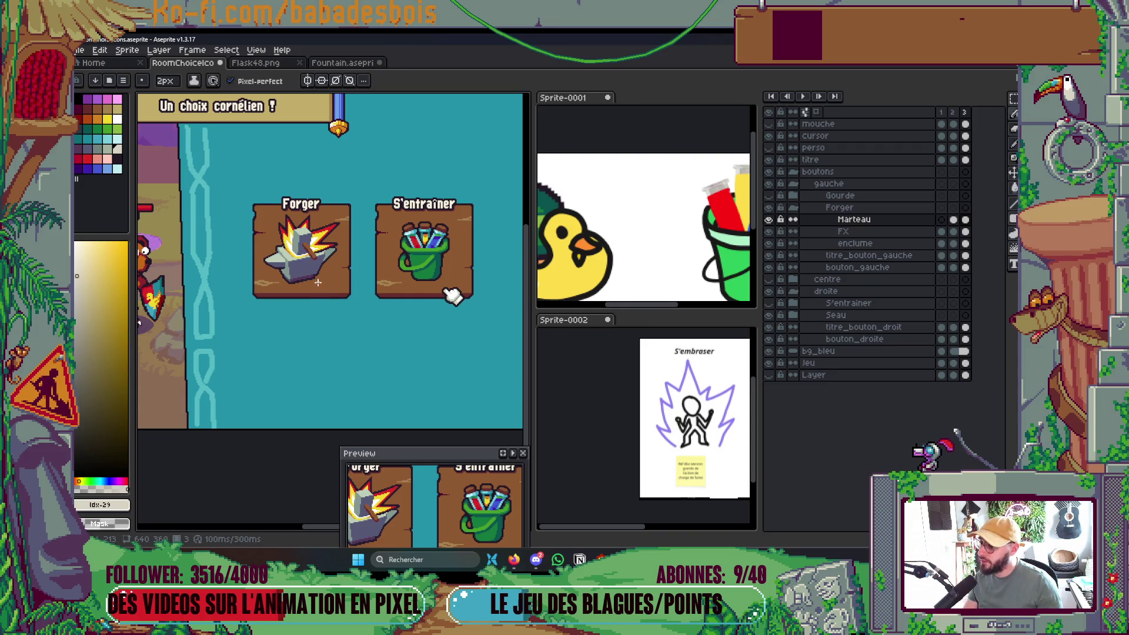
pyautogui.scroll(4, 311, 274)
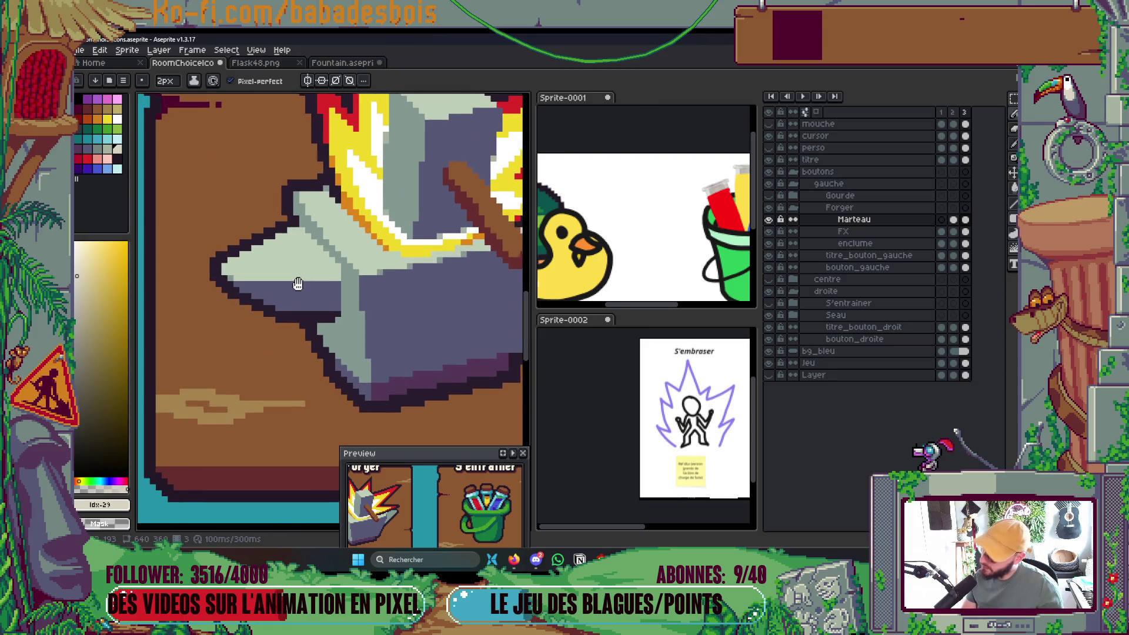
pyautogui.press('alt')
pyautogui.keyDown('alt'); pyautogui.click(389, 203); pyautogui.keyUp('alt')
pyautogui.keyDown('ctrl'); pyautogui.click(264, 258); pyautogui.keyUp('ctrl')
pyautogui.moveTo(232, 265)
pyautogui.mouseDown()
pyautogui.moveTo(306, 241)
pyautogui.moveTo(232, 272)
pyautogui.mouseUp()
# Redraw the white line across the anvil top with a 2-pixel pencil and save RoomChoiceIcons.
pyautogui.scroll(-5, 294, 247)
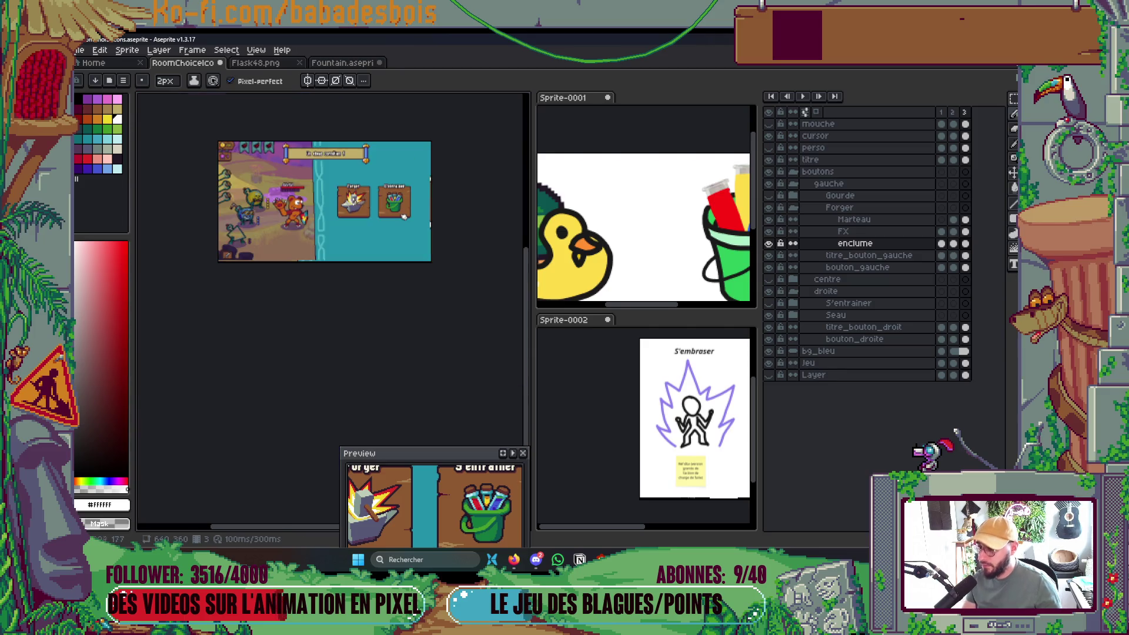
pyautogui.scroll(1, 358, 205)
pyautogui.scroll(3, 356, 205)
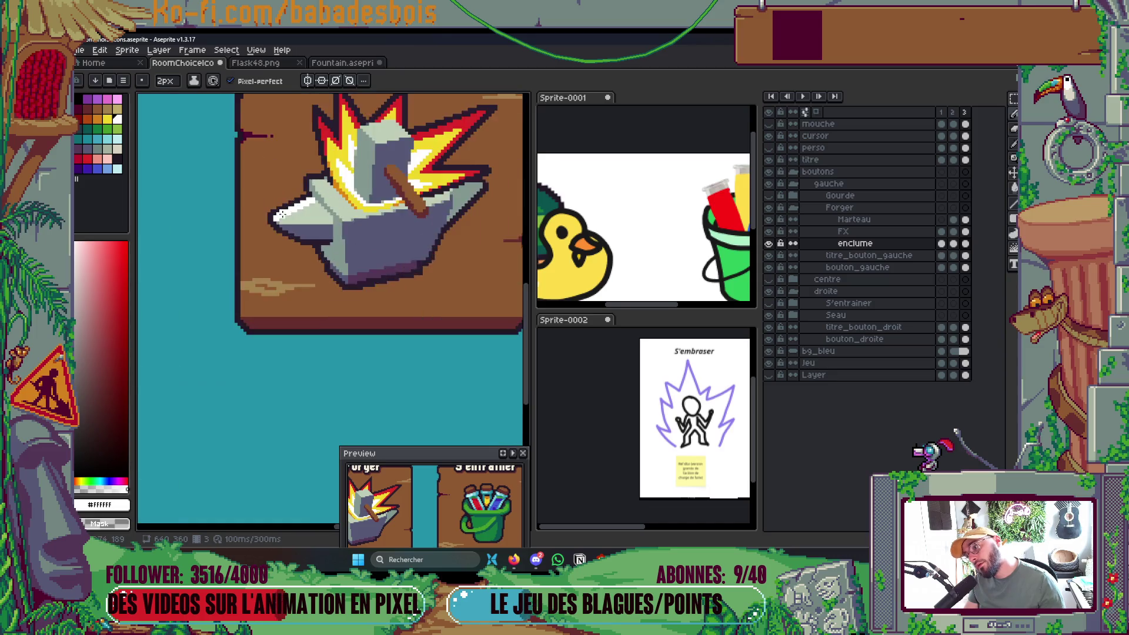
pyautogui.press('-')
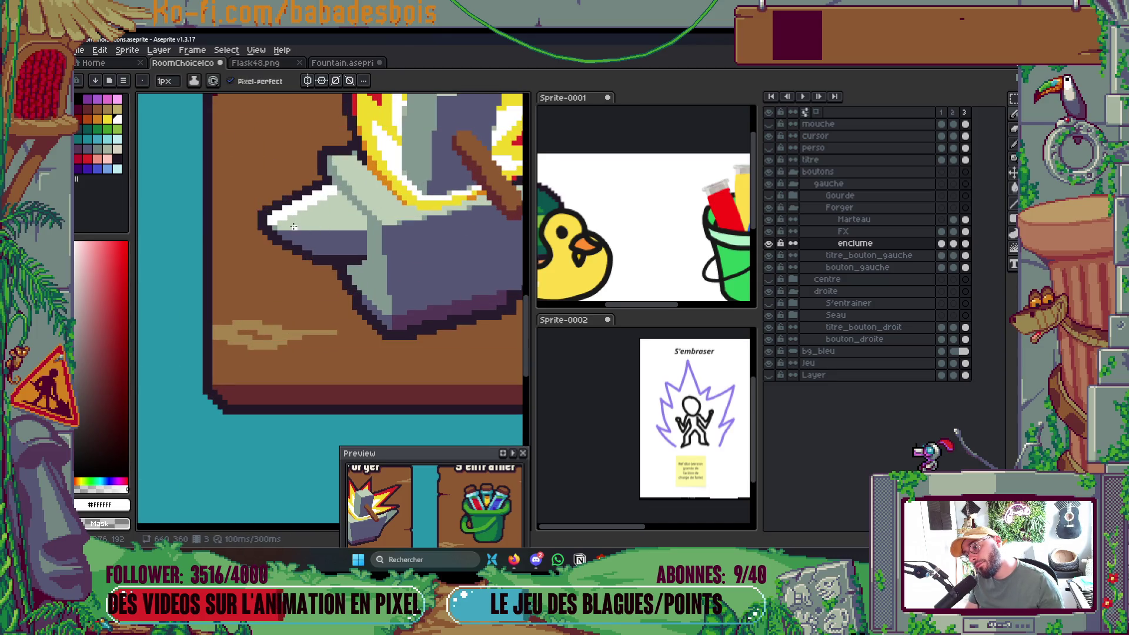
pyautogui.hotkey('ctrl', 'z')
pyautogui.press('+')
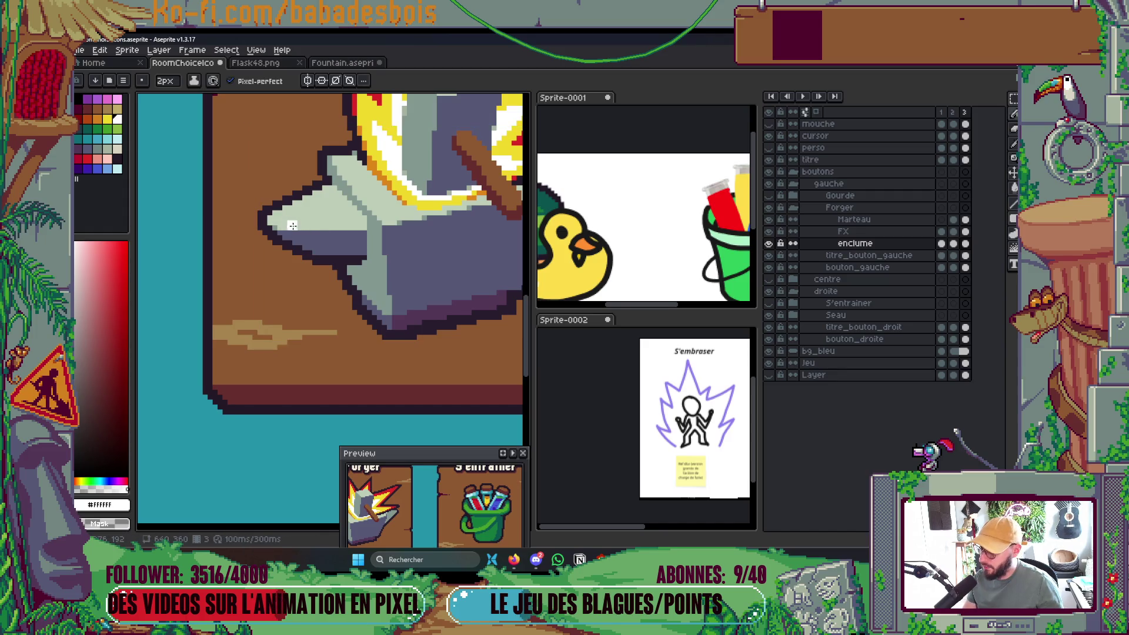
pyautogui.moveTo(341, 227); pyautogui.dragTo(298, 230)
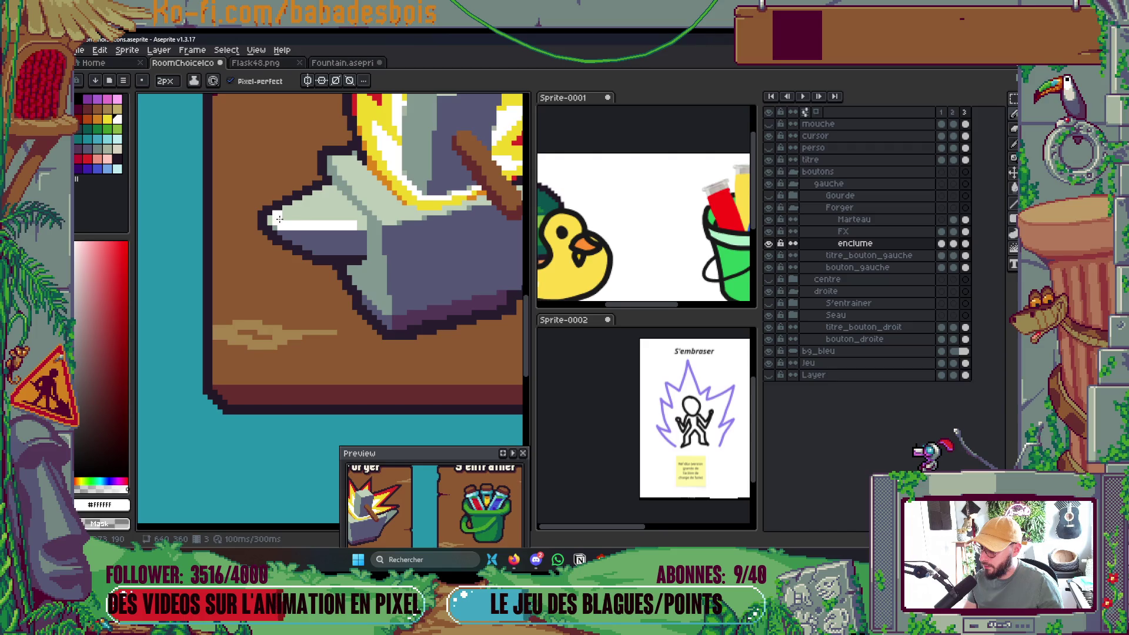
pyautogui.scroll(-5, 287, 219)
pyautogui.scroll(3, 373, 194)
pyautogui.hotkey('ctrl', 's')
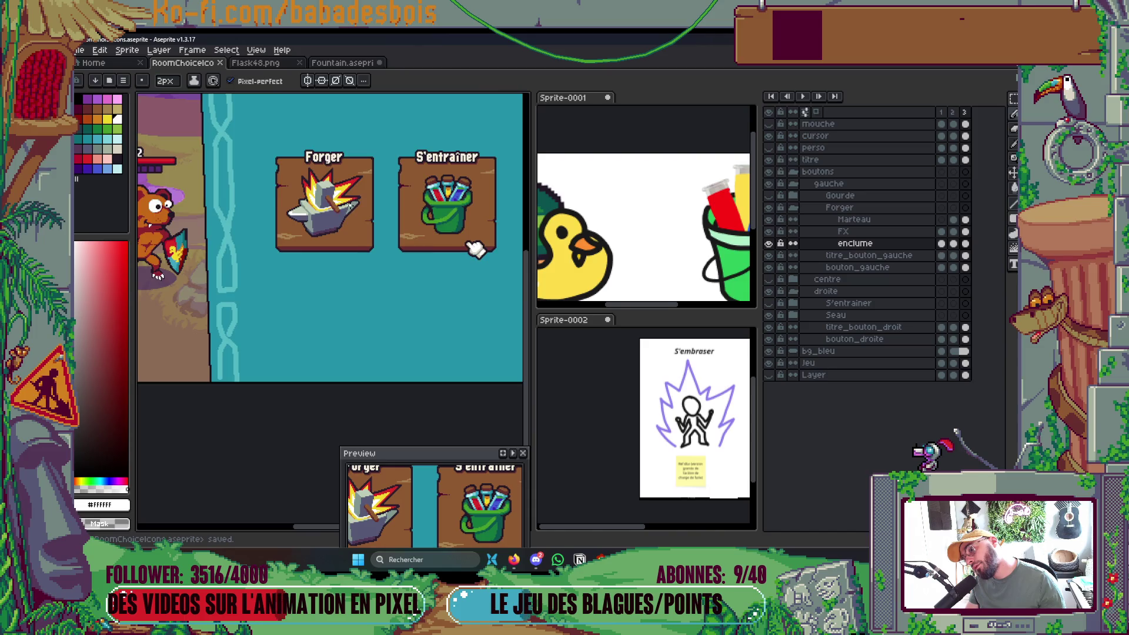
# Add a white edge pixel and a grey-green stroke on the anvil, then save.
pyautogui.scroll(3, 348, 203)
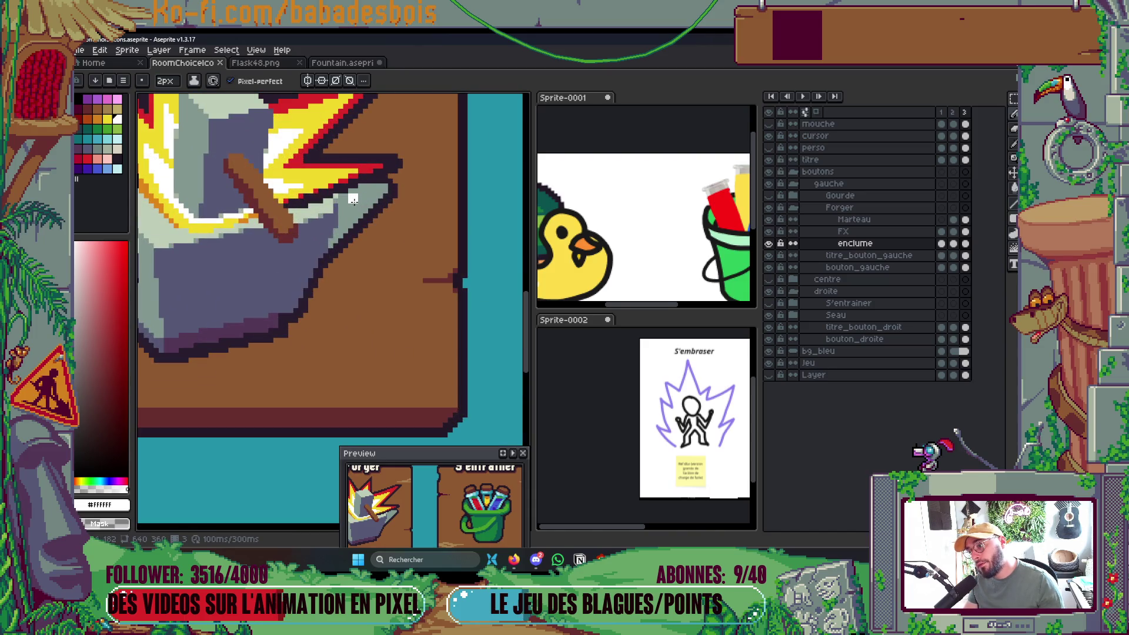
pyautogui.click(352, 199)
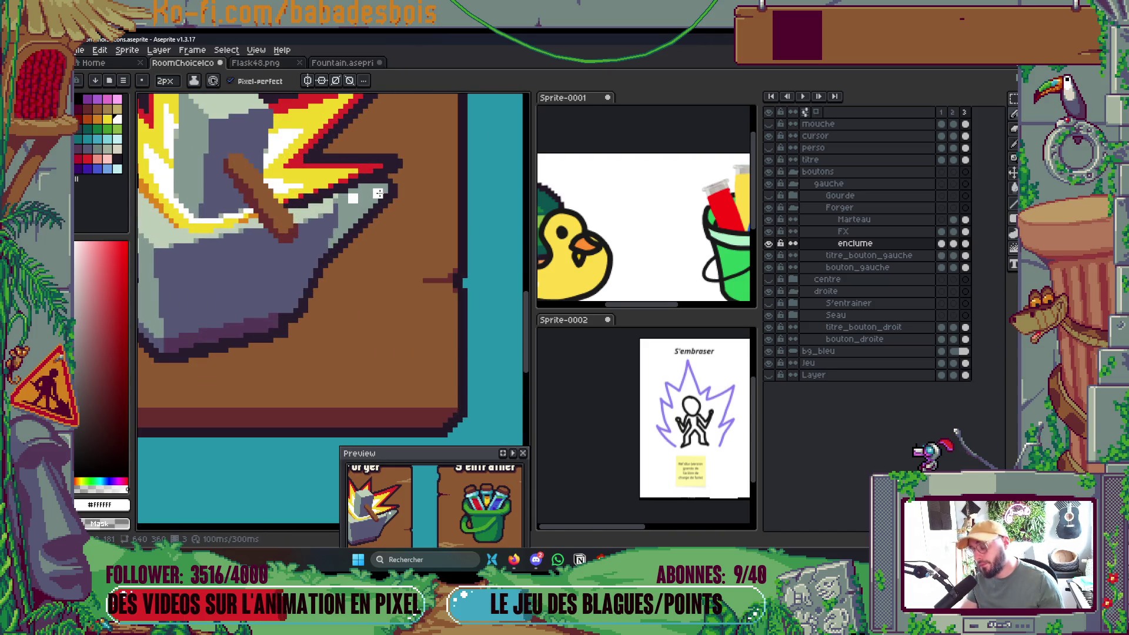
pyautogui.press('i')
pyautogui.click(332, 196)
pyautogui.press('b')
pyautogui.moveTo(350, 198); pyautogui.dragTo(380, 192)
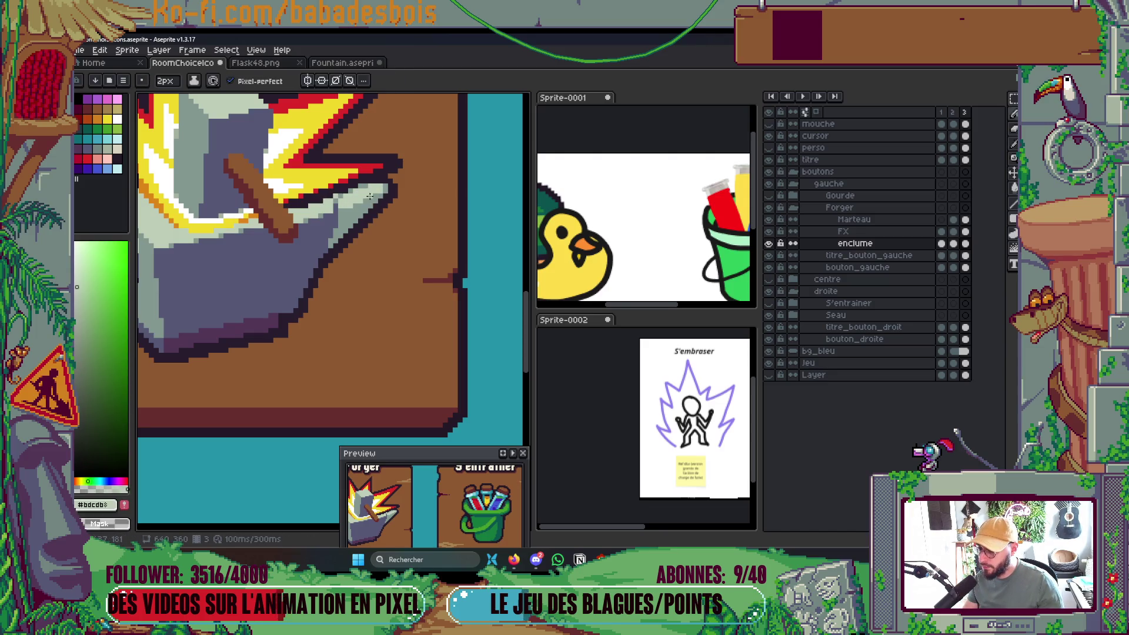
pyautogui.scroll(-3, 376, 194)
pyautogui.hotkey('ctrl', 's')
pyautogui.scroll(1, 405, 186)
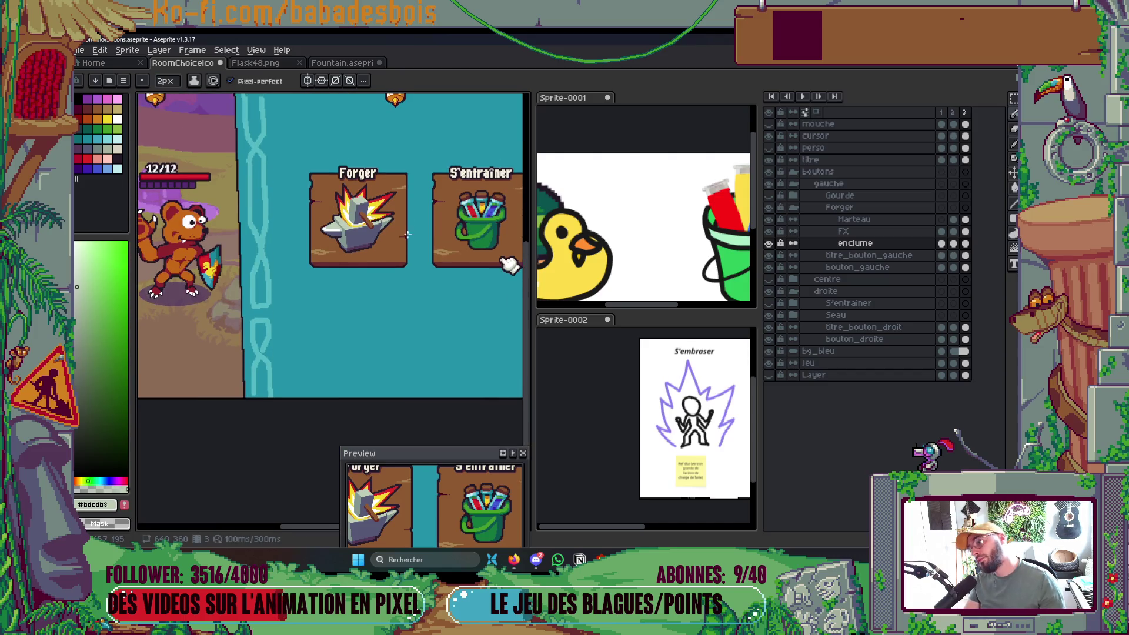
pyautogui.scroll(5, 380, 235)
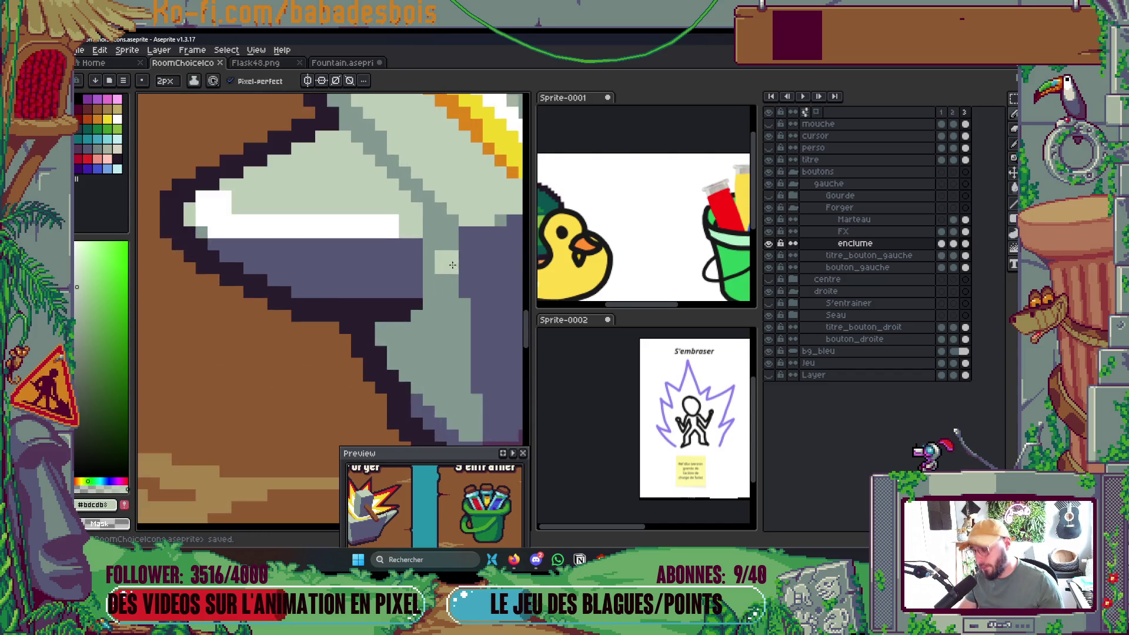
# Repaint the highlight's top row grey-green and dot two beige pixels onto the white strip.
pyautogui.moveTo(291, 205)
pyautogui.mouseDown()
pyautogui.moveTo(338, 206)
pyautogui.moveTo(276, 205)
pyautogui.mouseUp()
pyautogui.click(117, 148)
pyautogui.press('-')
pyautogui.click(261, 206)
pyautogui.click(245, 206)
# Pan around the scene to view the title banner and both choice buttons.
pyautogui.moveTo(190, 192); pyautogui.dragTo(440, 220)
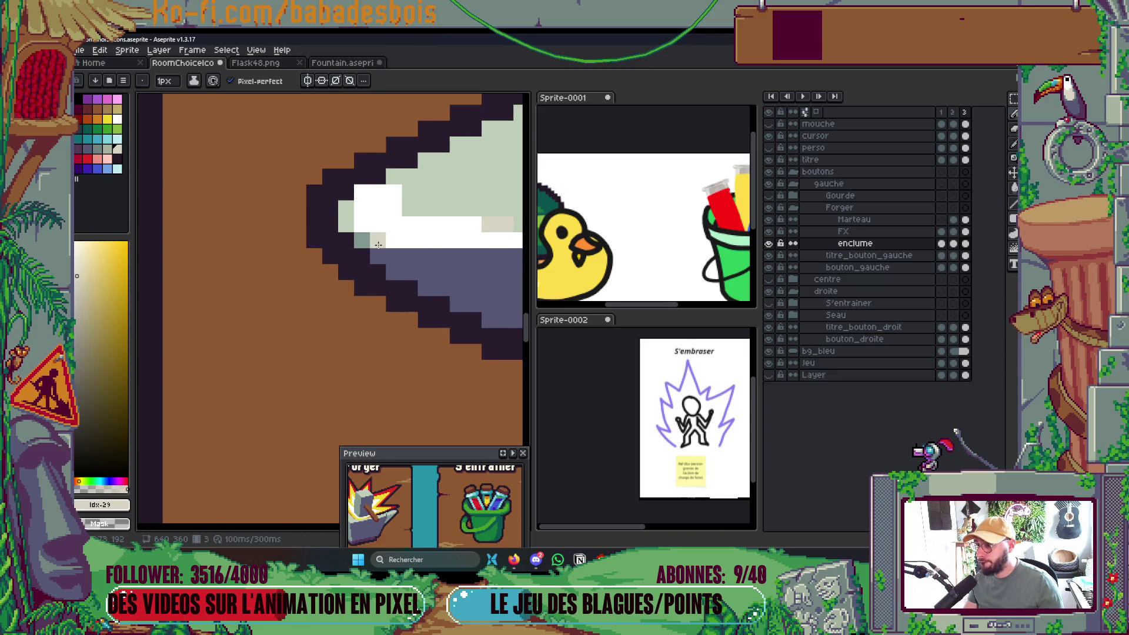
pyautogui.scroll(-1, 370, 244)
pyautogui.scroll(-4, 376, 241)
pyautogui.scroll(3, 400, 232)
pyautogui.scroll(-3, 388, 228)
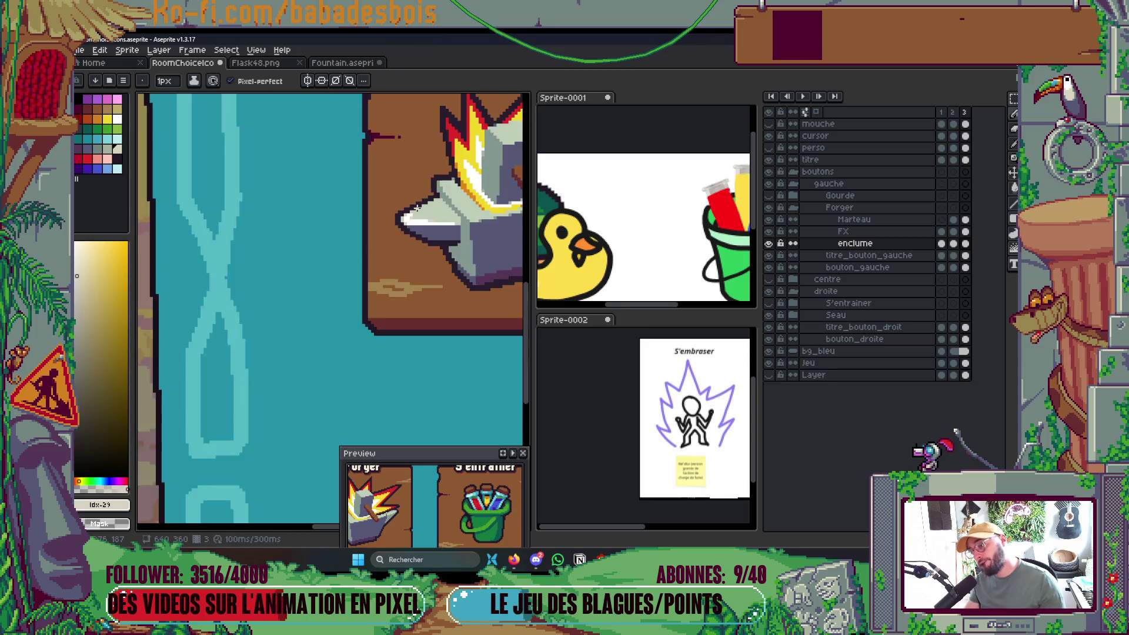
pyautogui.scroll(3, 382, 256)
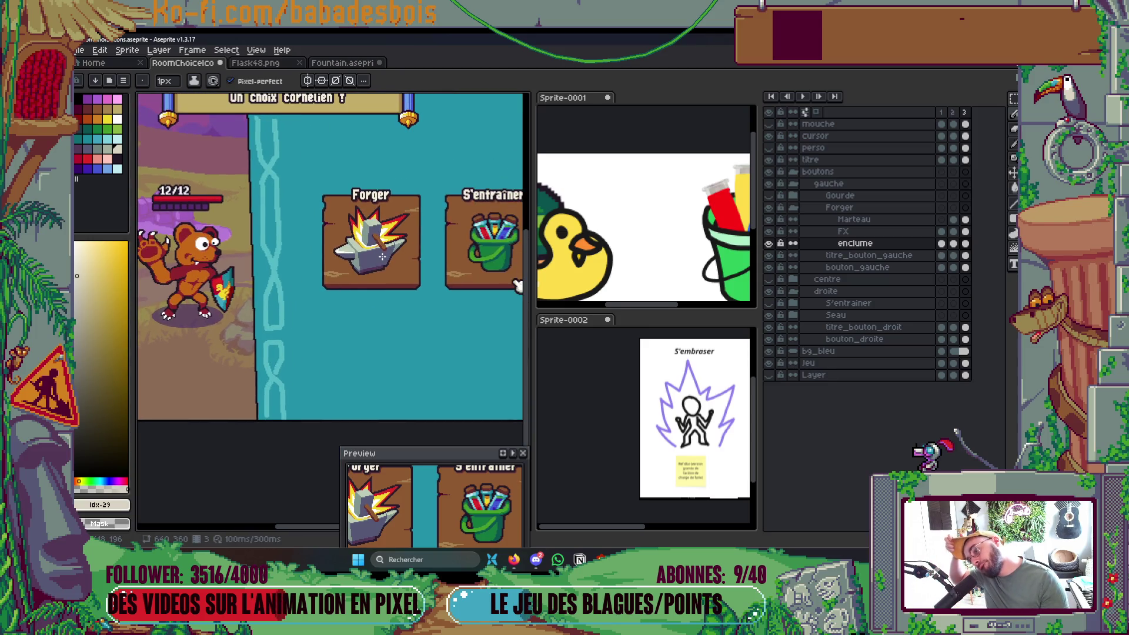
pyautogui.moveTo(382, 256)
pyautogui.mouseDown()
pyautogui.moveTo(392, 331)
pyautogui.moveTo(361, 371)
pyautogui.mouseUp()
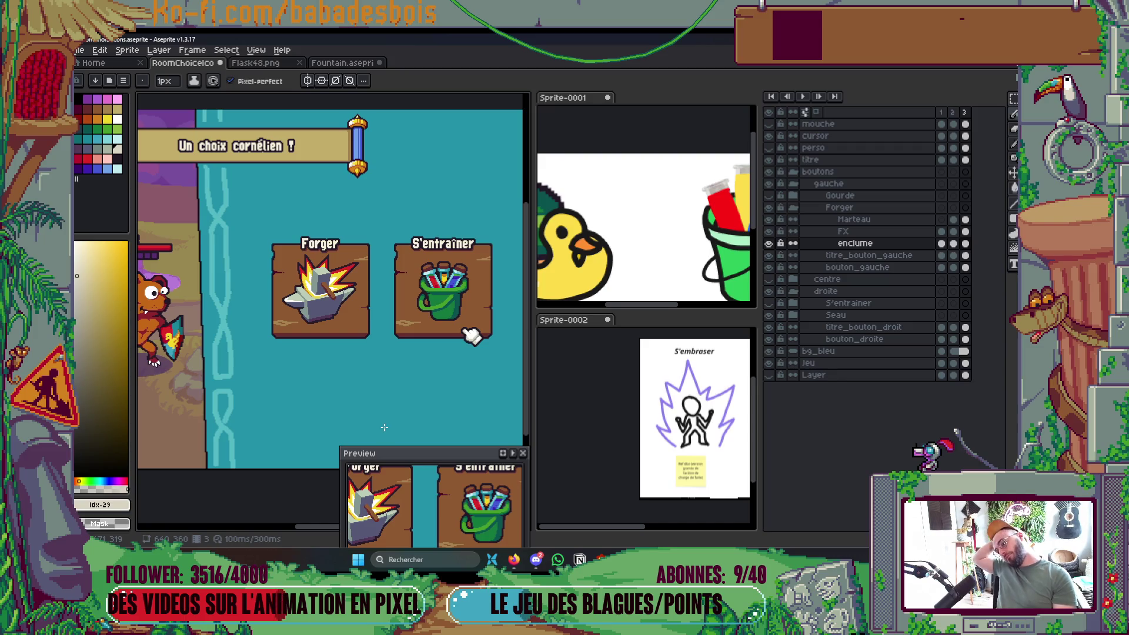
pyautogui.moveTo(384, 428)
pyautogui.mouseDown()
pyautogui.moveTo(351, 382)
pyautogui.moveTo(373, 369)
pyautogui.mouseUp()
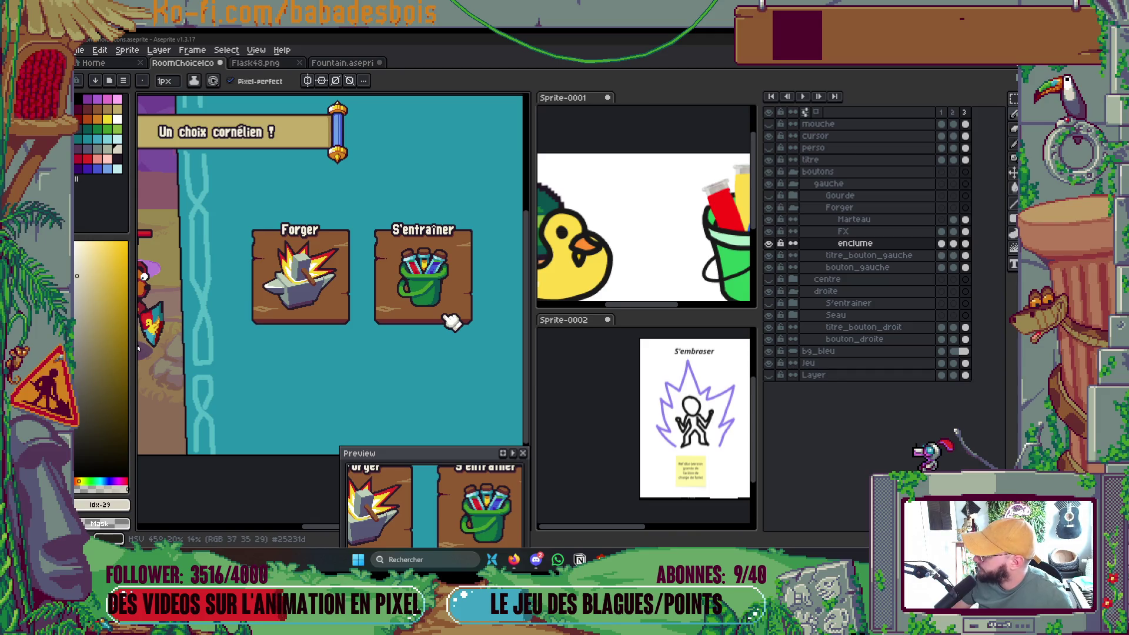
pyautogui.moveTo(400, 362); pyautogui.dragTo(373, 366)
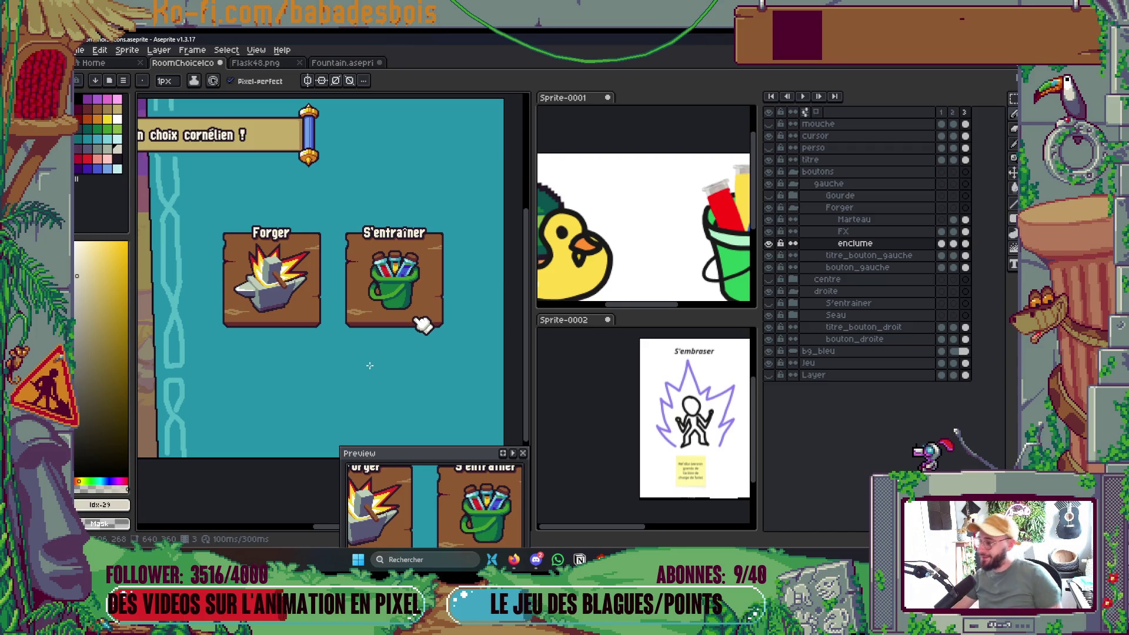
pyautogui.scroll(-2, 442, 302)
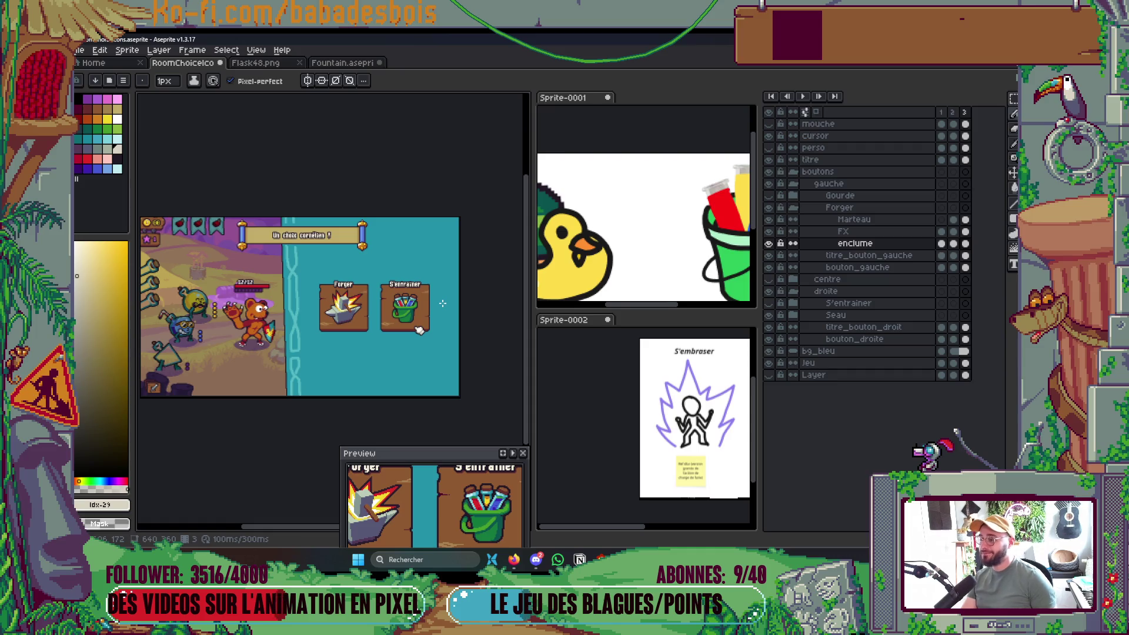
pyautogui.scroll(2, 442, 302)
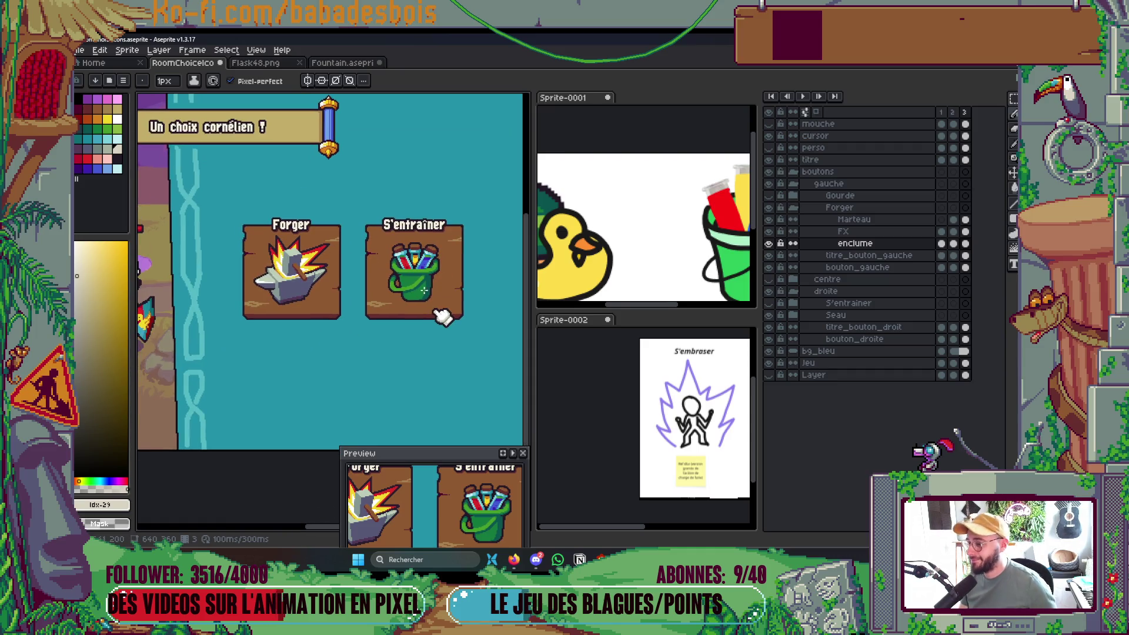
pyautogui.scroll(4, 344, 282)
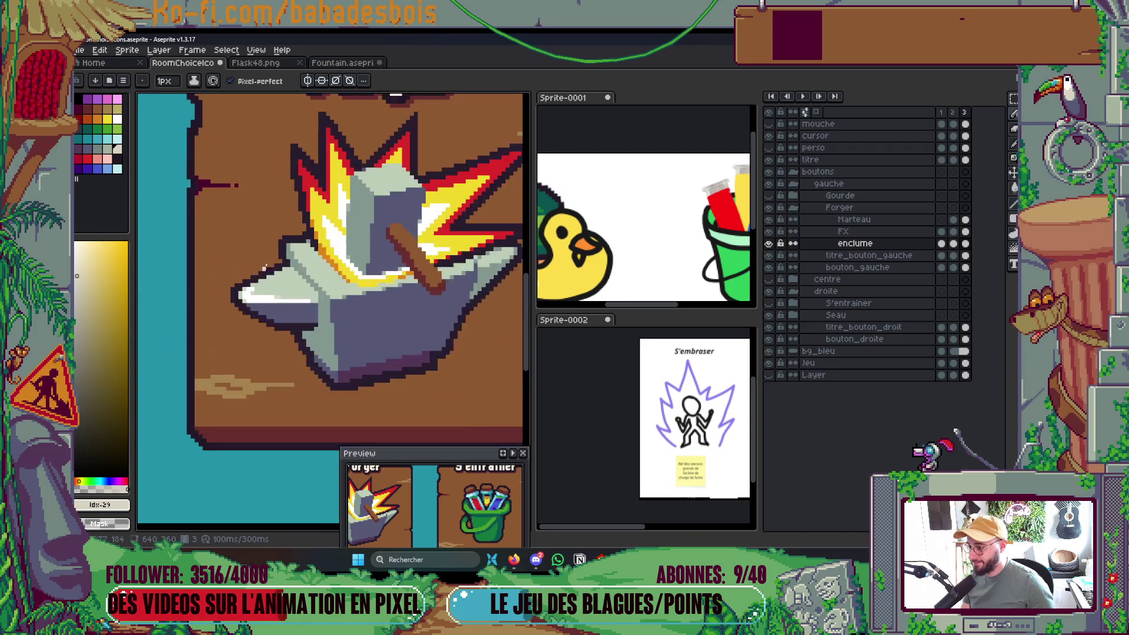
# Darken two light pixels at the anvil's top-left corner with dark purple and save.
pyautogui.press('i')
pyautogui.press('b')
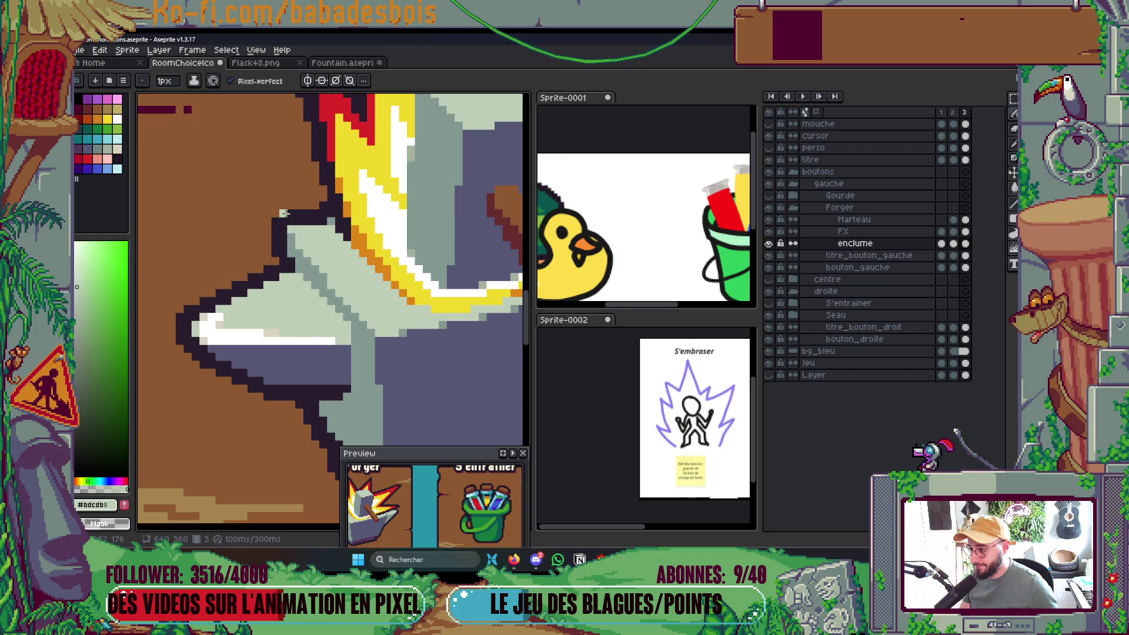
pyautogui.scroll(2, 284, 213)
pyautogui.keyDown('alt'); pyautogui.click(312, 207); pyautogui.keyUp('alt')
pyautogui.moveTo(299, 206); pyautogui.dragTo(283, 222)
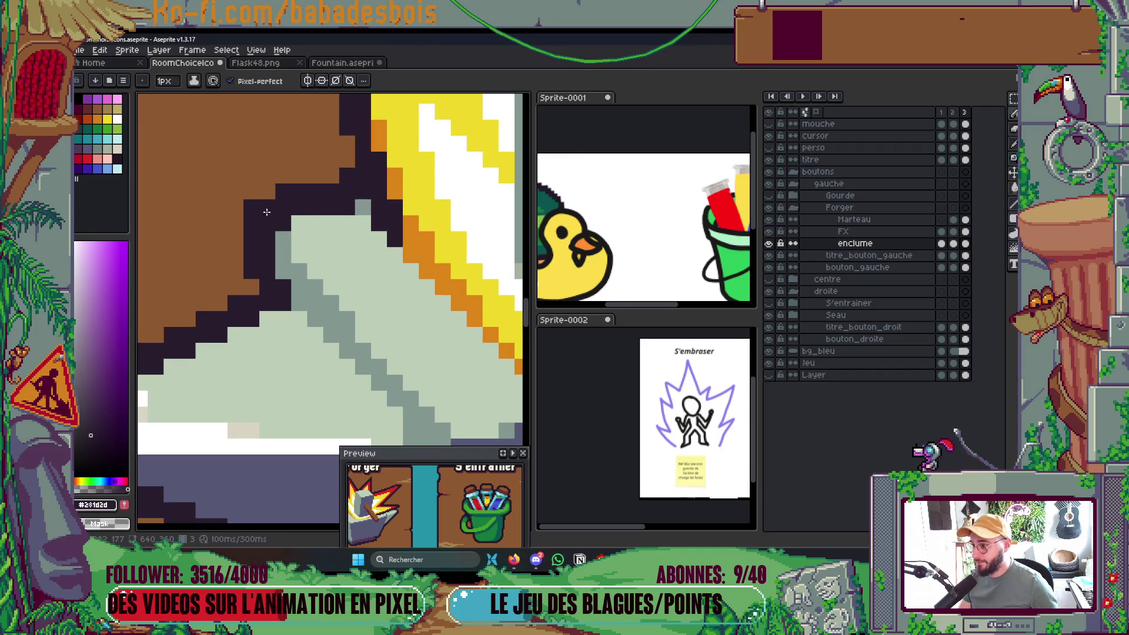
pyautogui.scroll(-5, 364, 207)
pyautogui.hotkey('ctrl', 's')
# Paint light grey pixels near the anvil's top-left edge.
pyautogui.moveTo(425, 283); pyautogui.dragTo(406, 297)
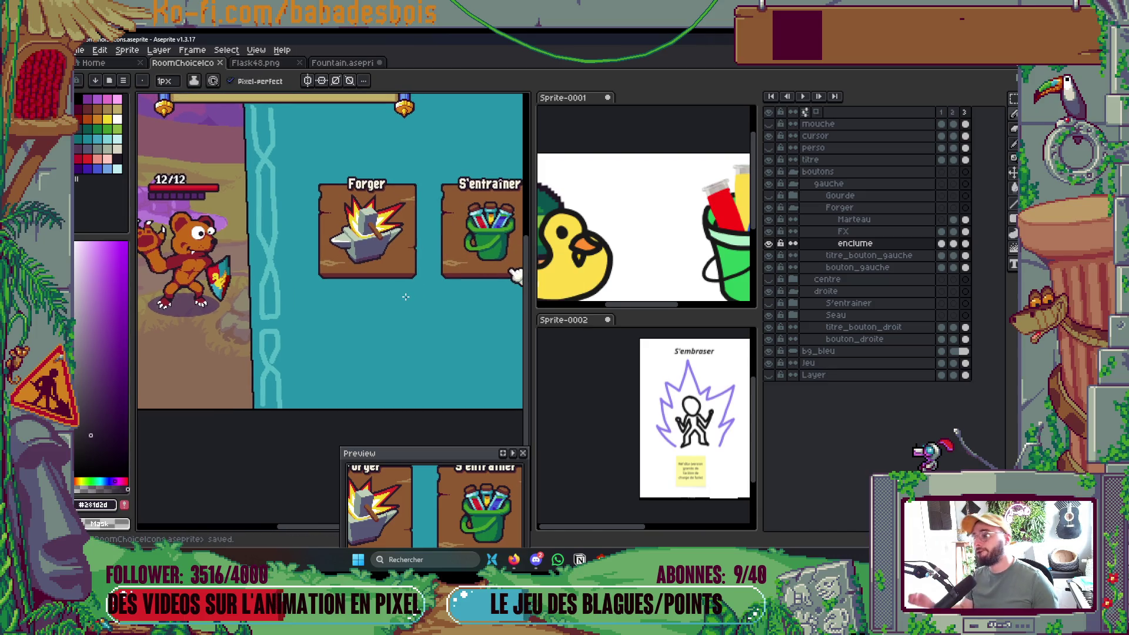
pyautogui.scroll(4, 265, 238)
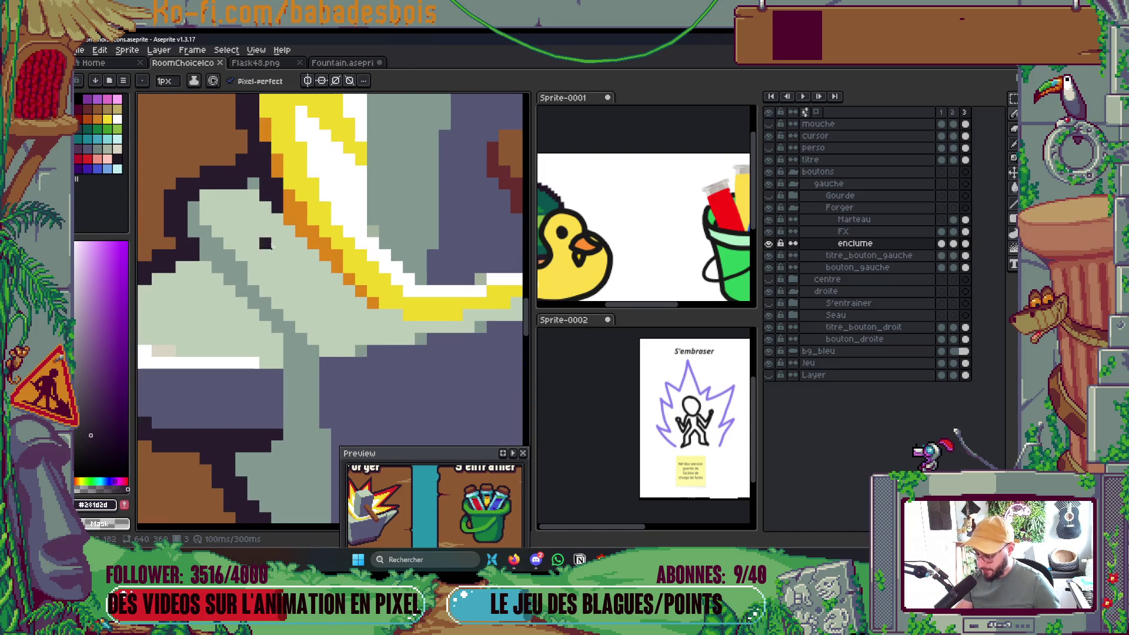
pyautogui.keyDown('alt'); pyautogui.click(266, 239); pyautogui.keyUp('alt')
pyautogui.moveTo(235, 259); pyautogui.dragTo(199, 222)
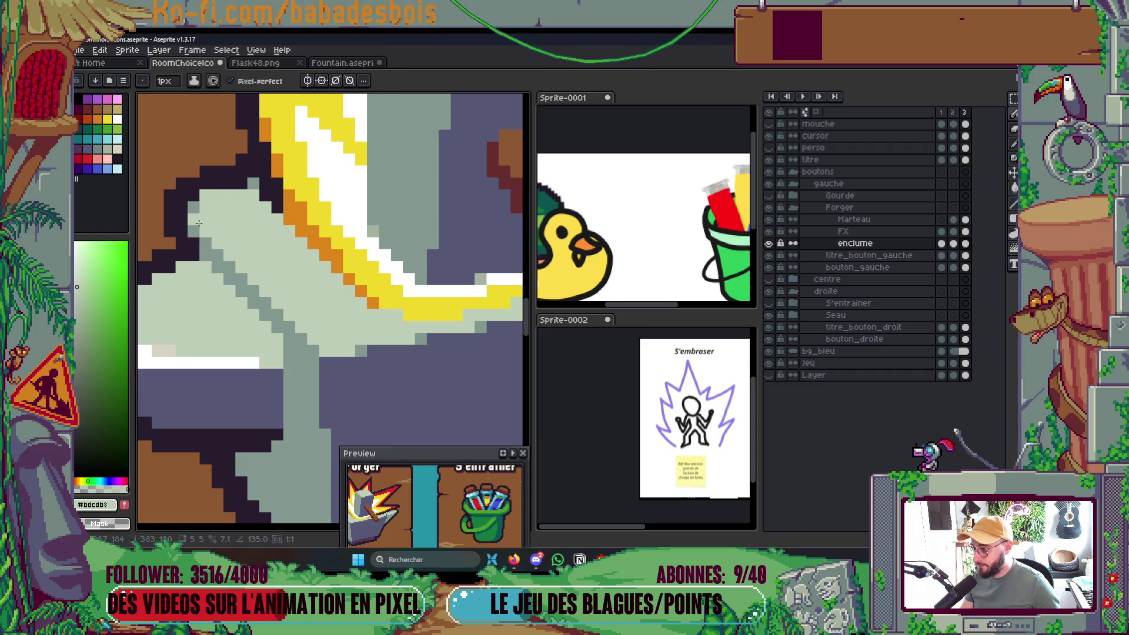
pyautogui.scroll(-4, 427, 255)
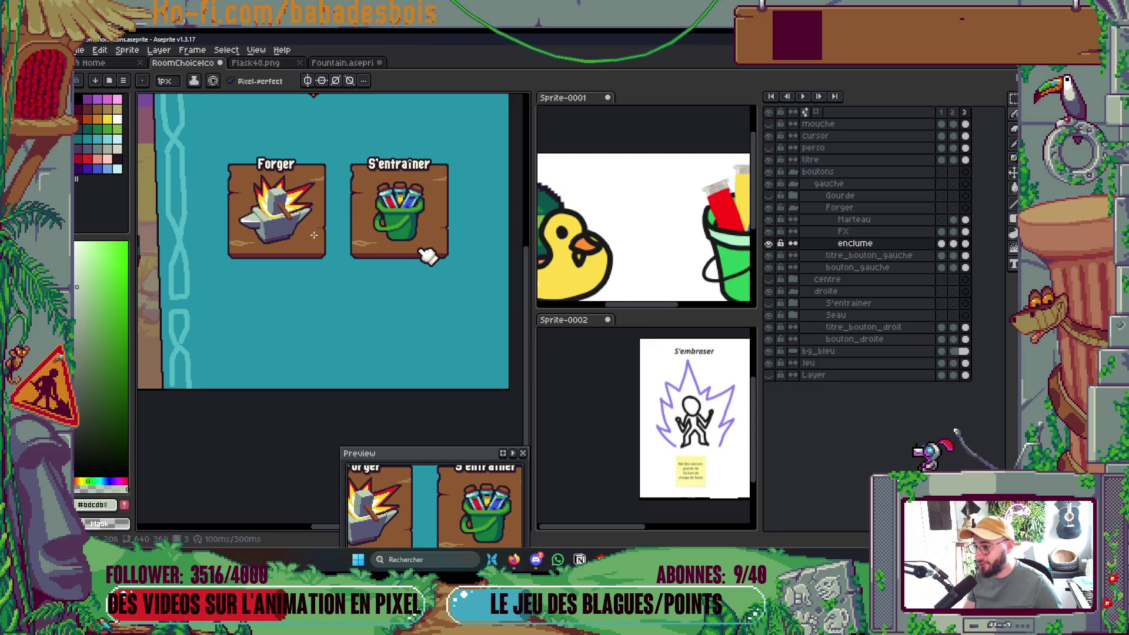
pyautogui.scroll(4, 270, 205)
pyautogui.scroll(1, 204, 170)
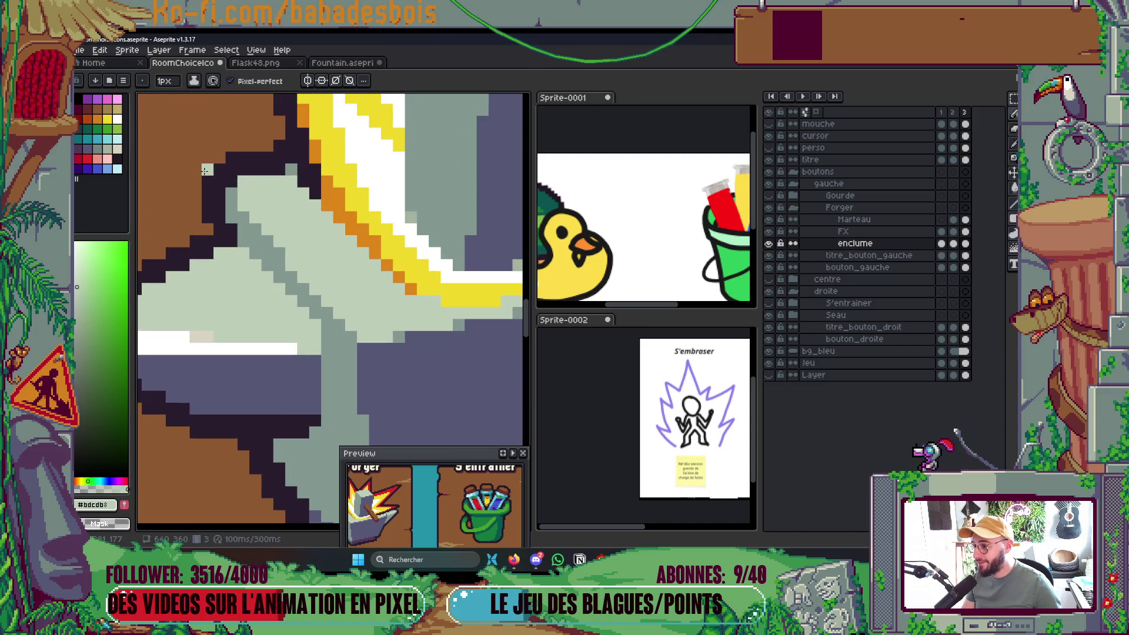
# Fill the anvil's light top with the palette grey.
pyautogui.keyDown('alt'); pyautogui.click(212, 221); pyautogui.keyUp('alt')
pyautogui.scroll(-5, 210, 230)
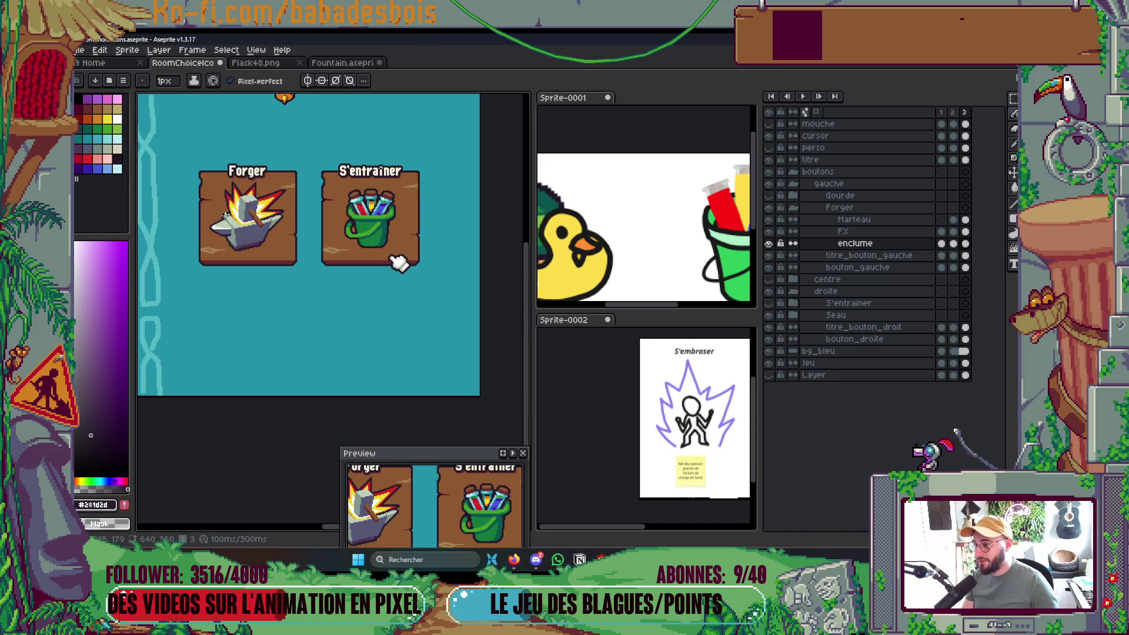
pyautogui.scroll(6, 222, 223)
pyautogui.scroll(-1, 224, 239)
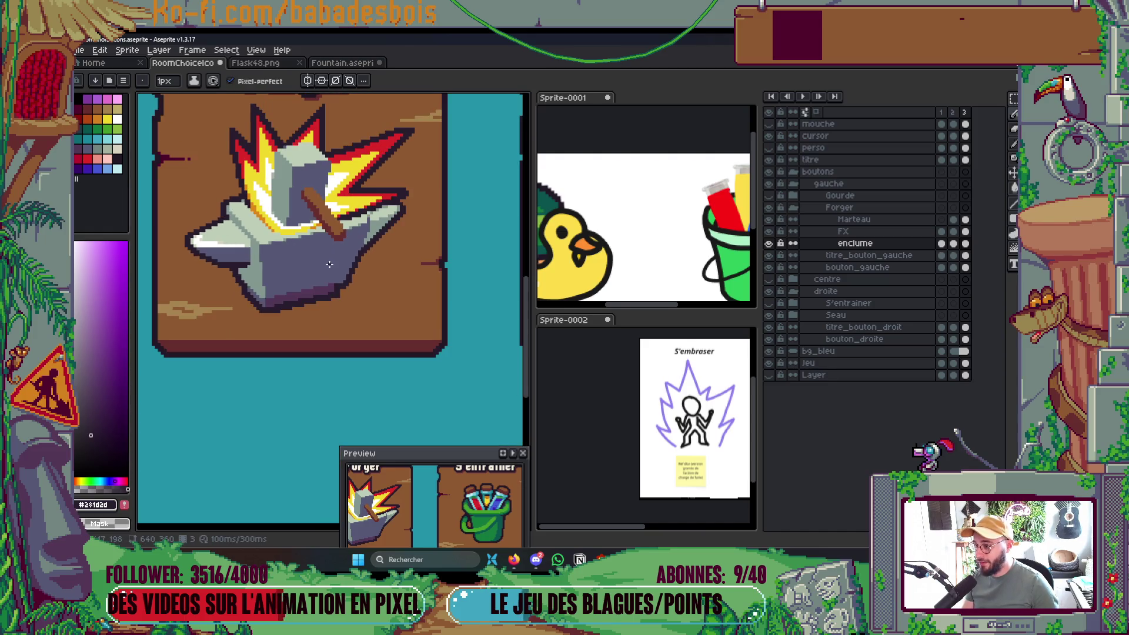
pyautogui.scroll(1, 300, 268)
pyautogui.scroll(5, 265, 268)
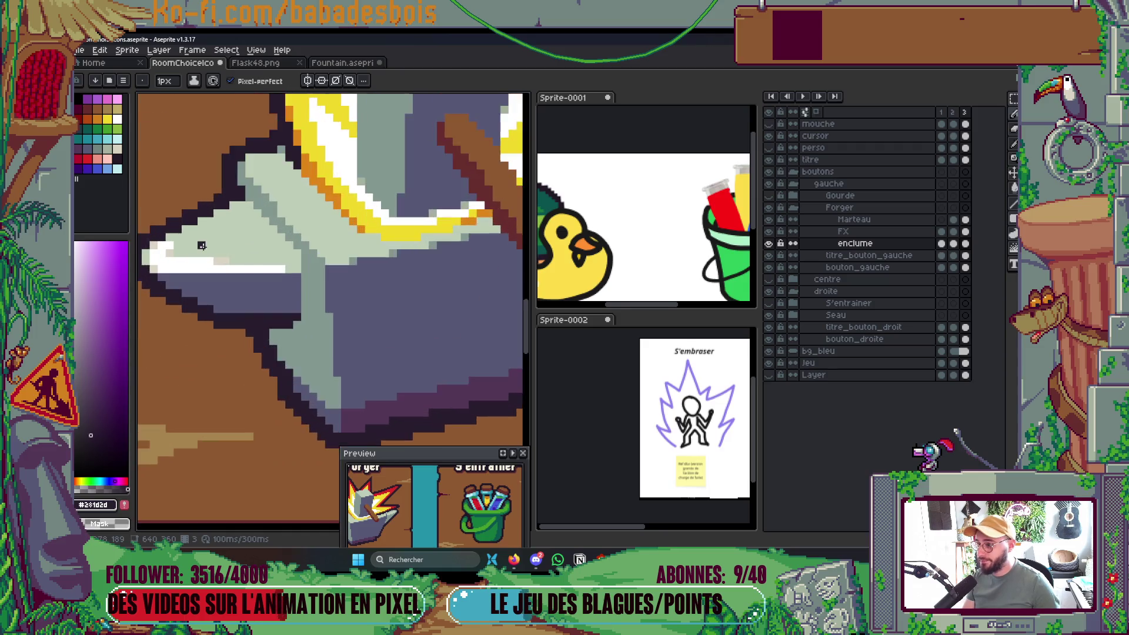
pyautogui.press('i')
pyautogui.click(252, 228)
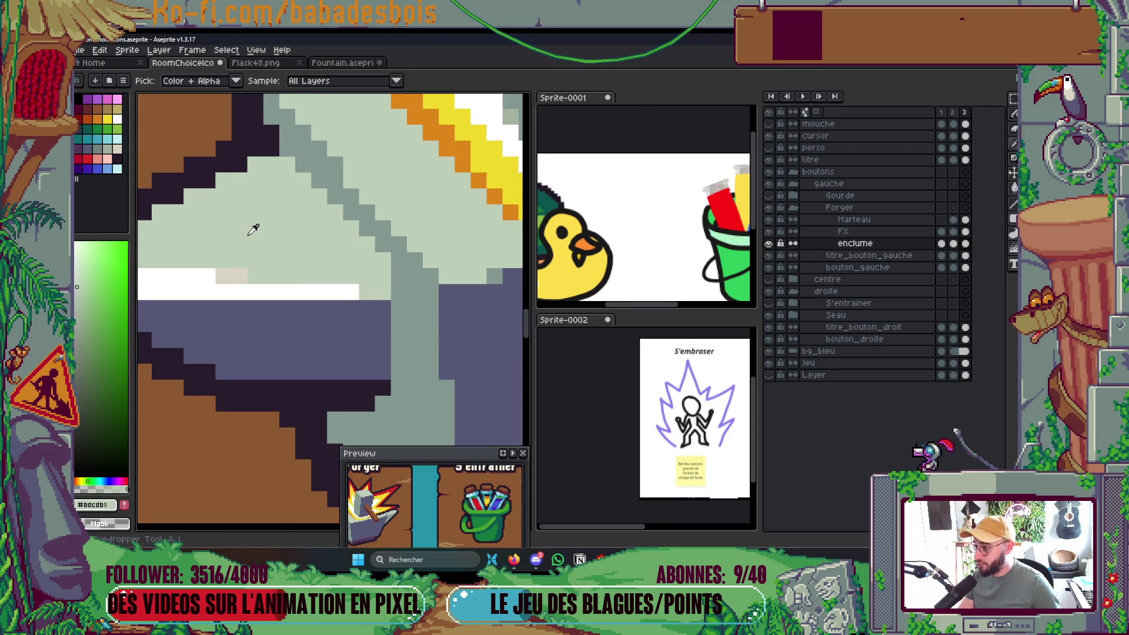
pyautogui.click(107, 148)
pyautogui.press('g')
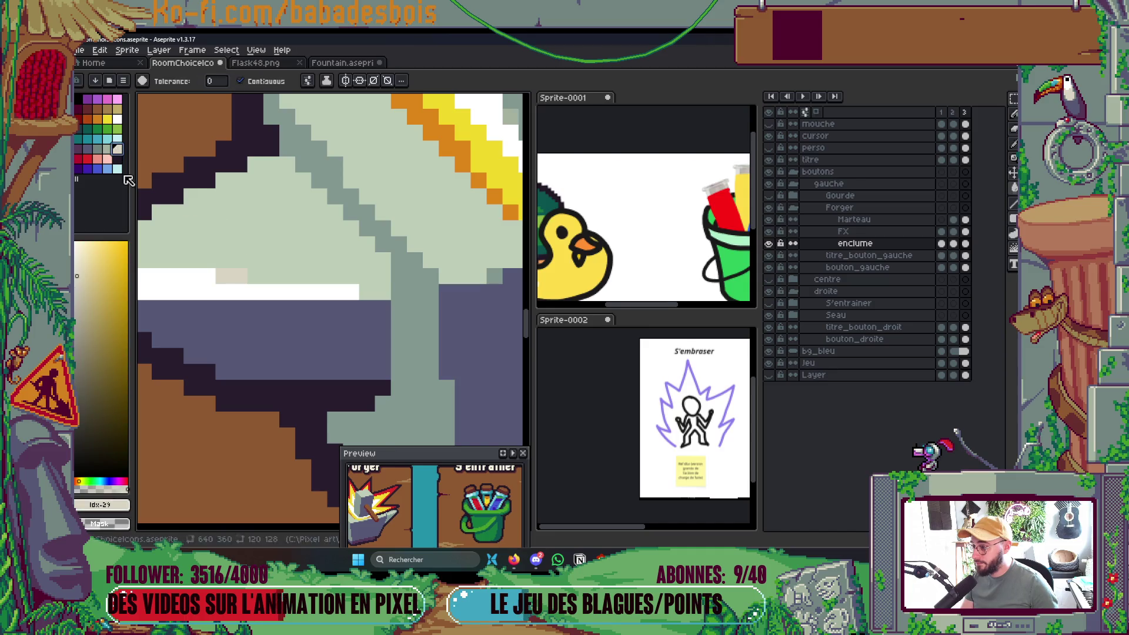
pyautogui.click(258, 256)
pyautogui.scroll(-6, 258, 256)
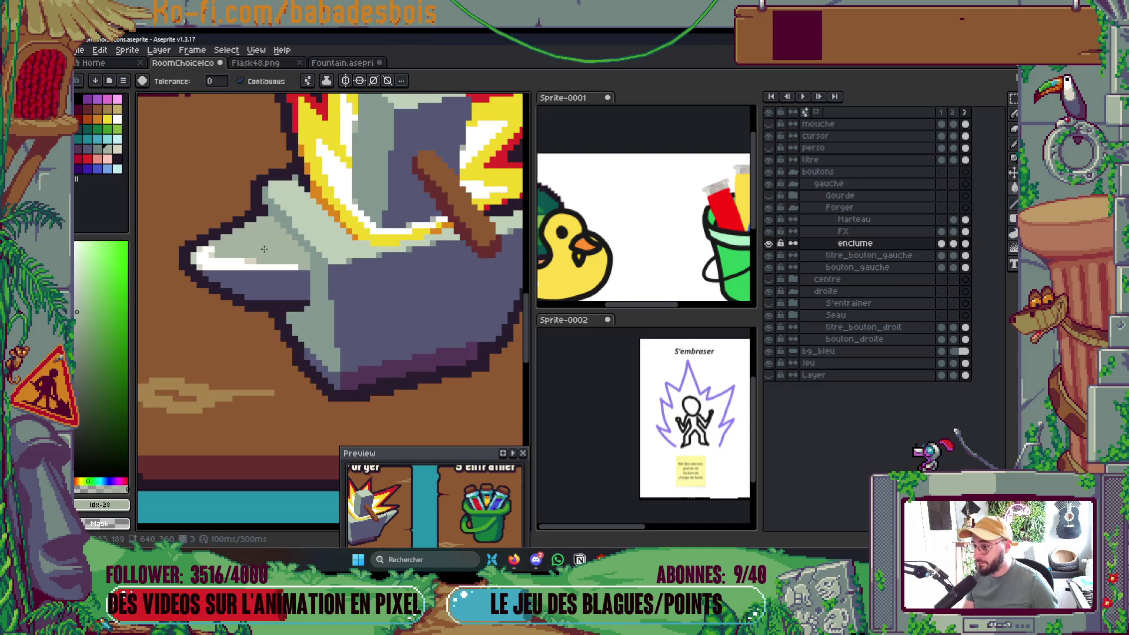
pyautogui.scroll(6, 258, 256)
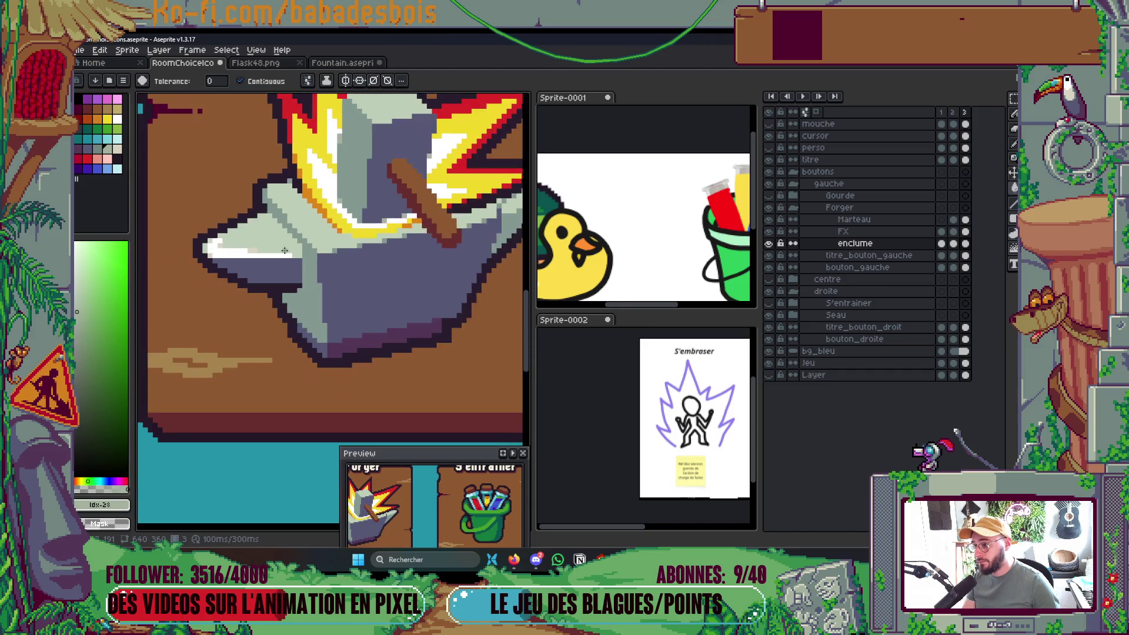
# Save, then paint over the anvil's white highlight in grey-green.
pyautogui.keyDown('alt'); pyautogui.click(158, 241); pyautogui.keyUp('alt')
pyautogui.press('b')
pyautogui.scroll(-5, 171, 246)
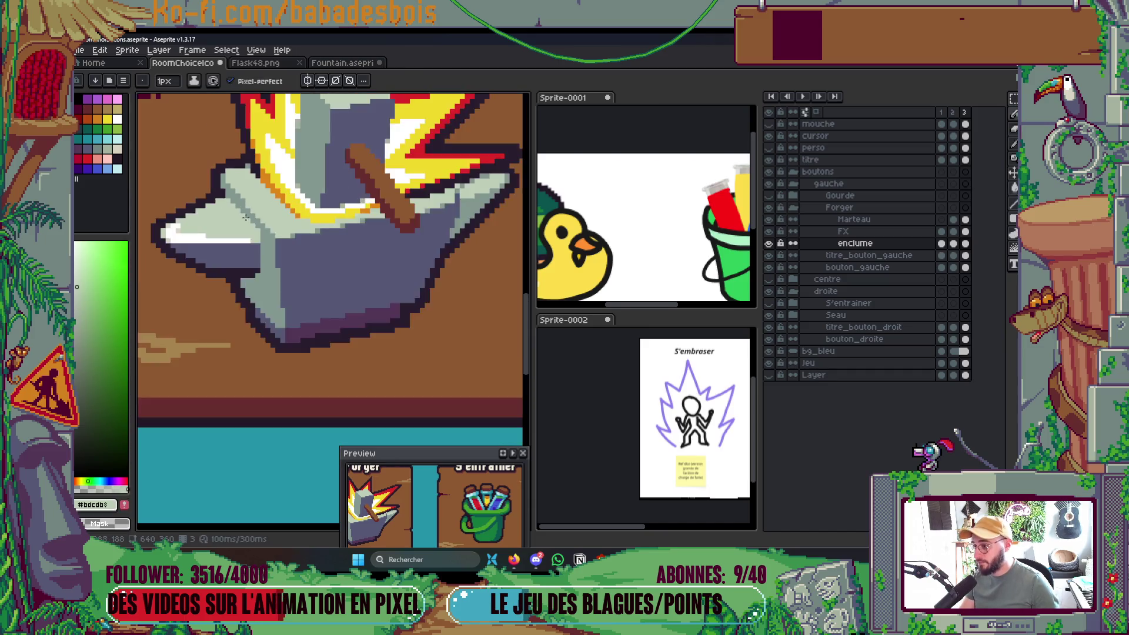
pyautogui.hotkey('ctrl', 's')
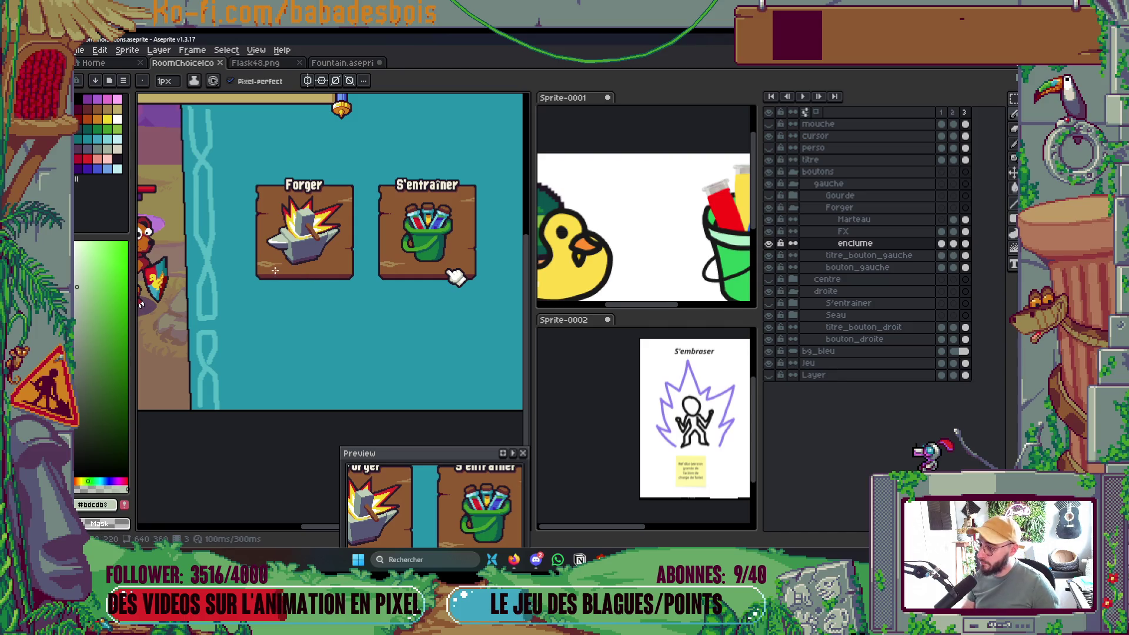
pyautogui.scroll(4, 288, 235)
pyautogui.press('i')
pyautogui.press('b')
pyautogui.moveTo(332, 217); pyautogui.dragTo(252, 213)
pyautogui.scroll(2, 259, 208)
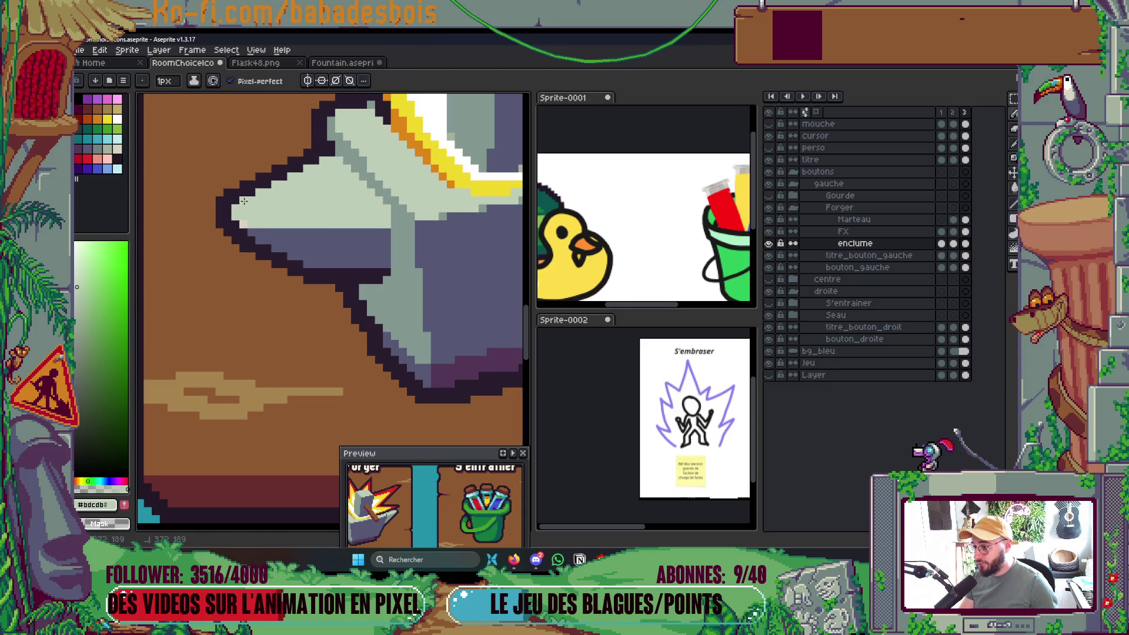
# Fill the anvil's lower grey face with a new grey shade from the palette.
pyautogui.press('g')
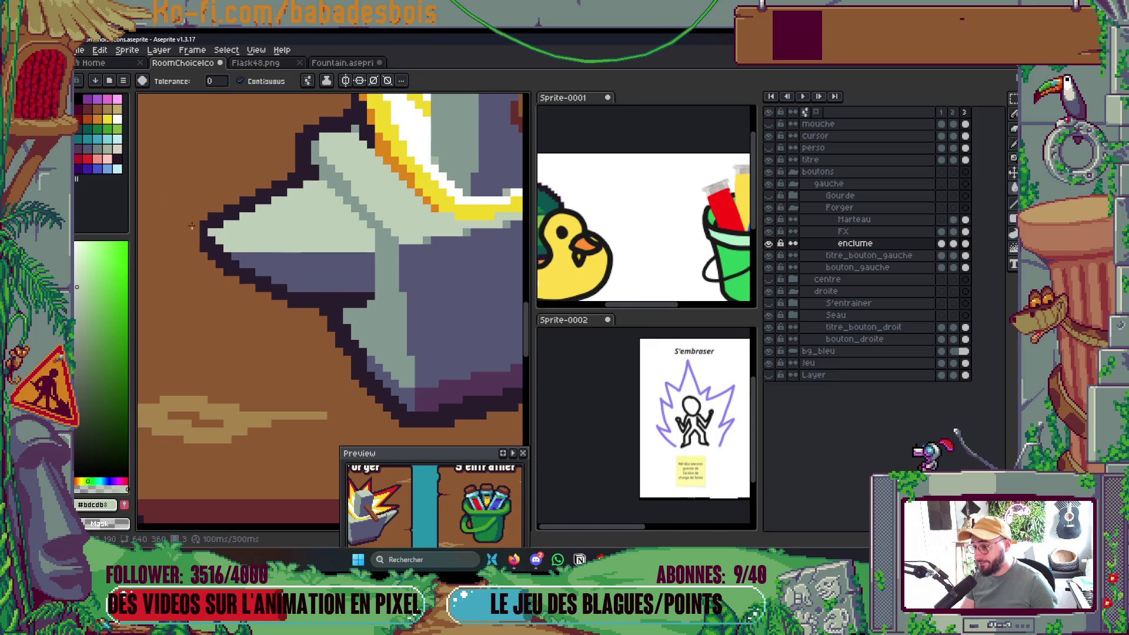
pyautogui.click(99, 150)
pyautogui.press('v')
pyautogui.press('g')
pyautogui.click(388, 344)
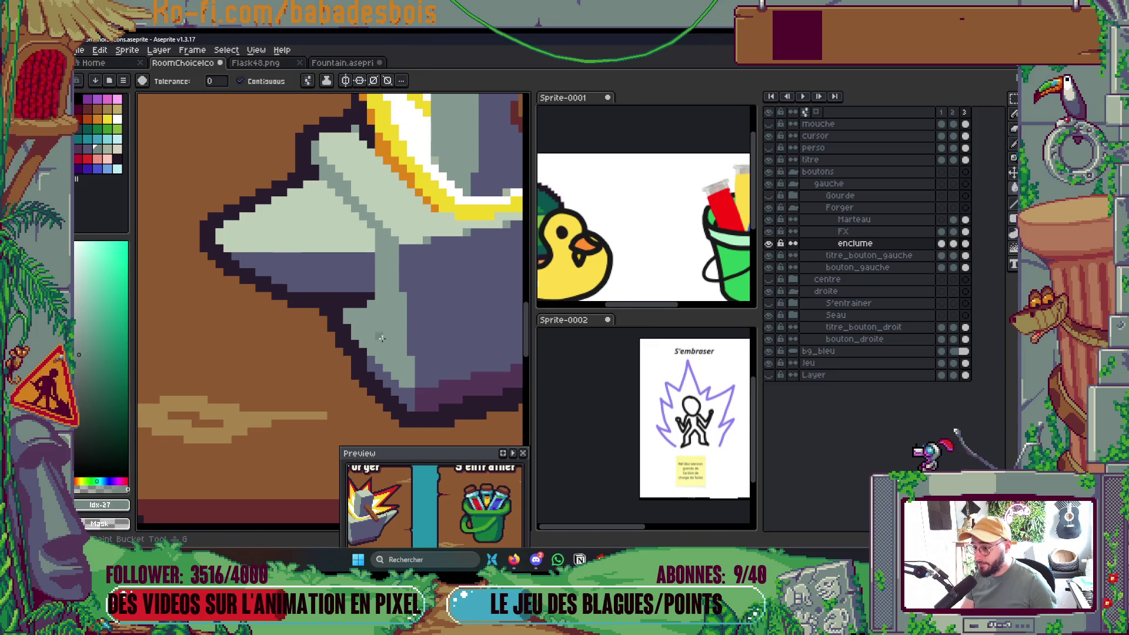
pyautogui.scroll(-3, 388, 344)
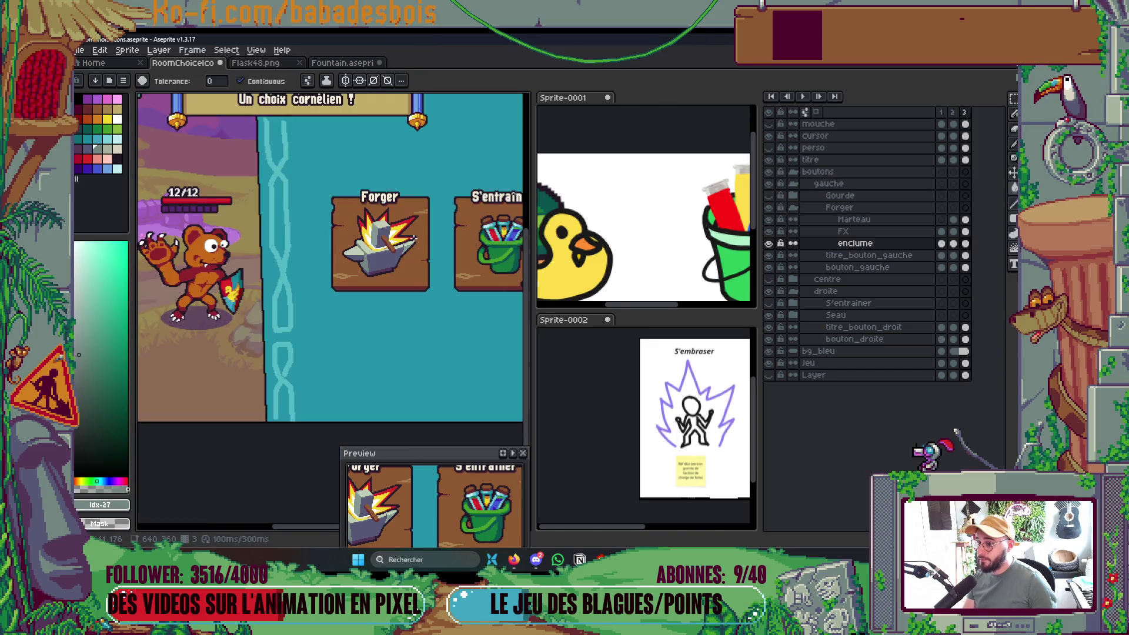
pyautogui.scroll(3, 387, 240)
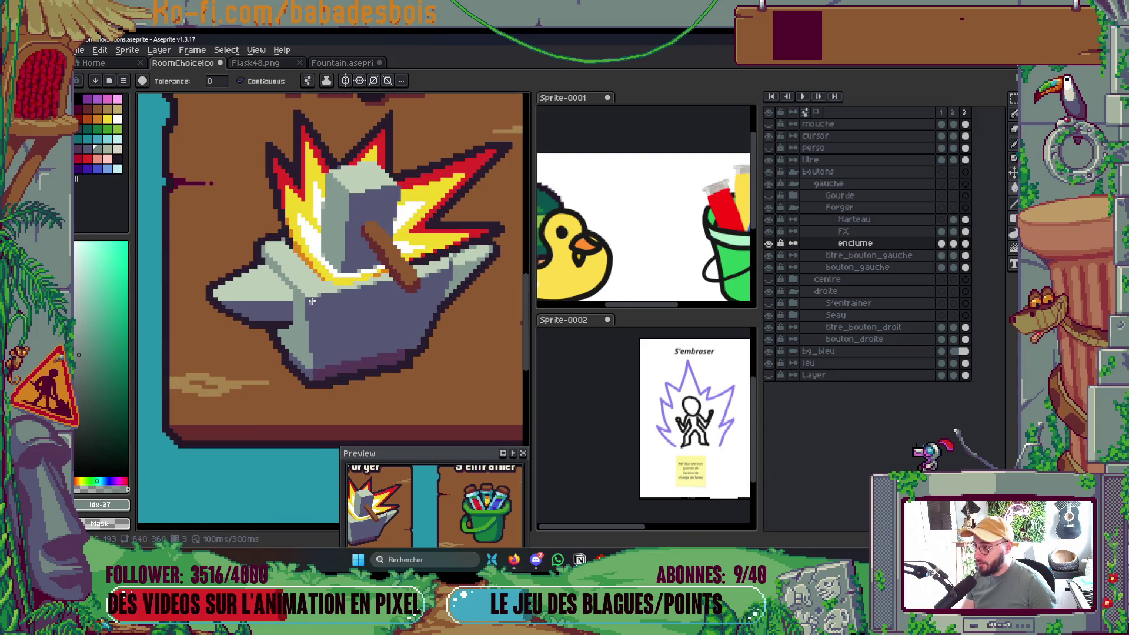
# With Contiguous unchecked, fill the anvil's light top face with light tan.
pyautogui.click(311, 301)
pyautogui.hotkey('ctrl', 'z')
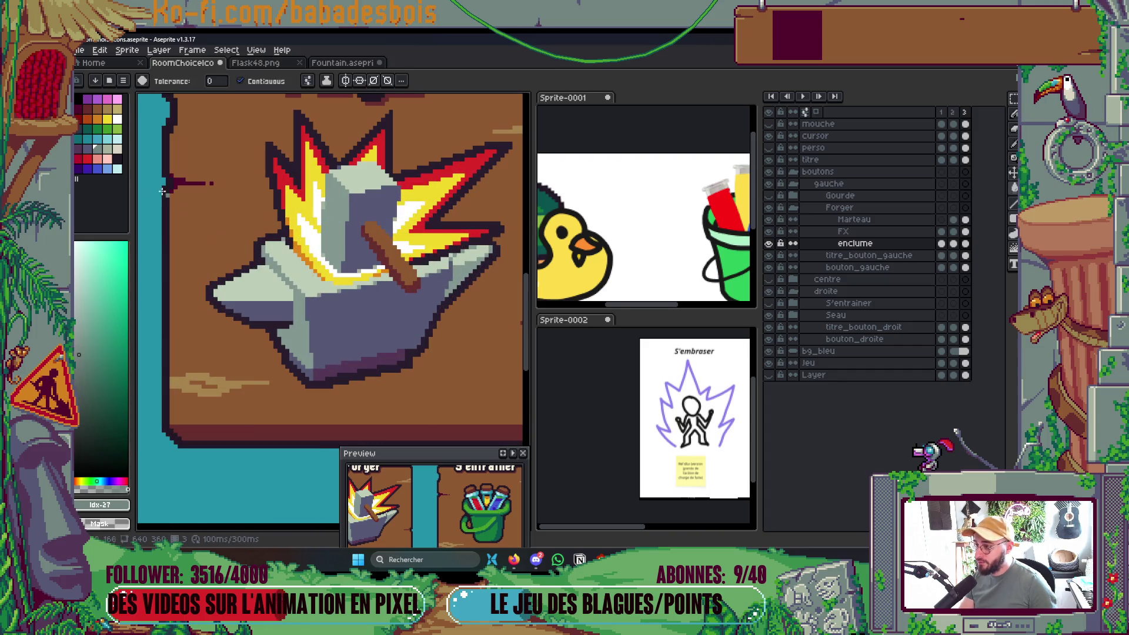
pyautogui.press(']')
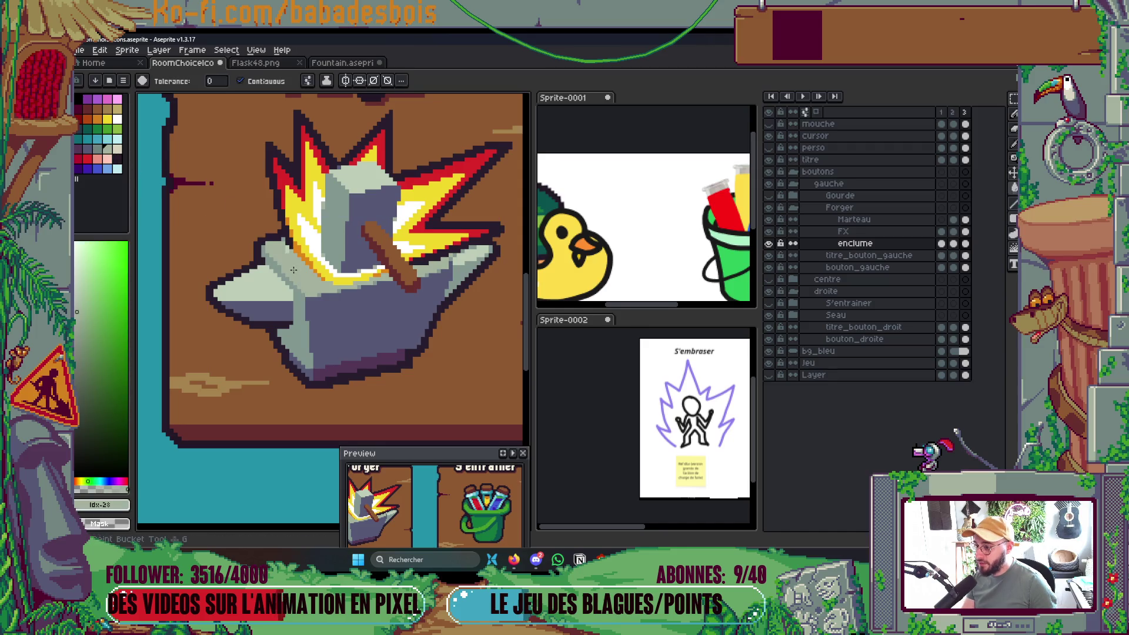
pyautogui.click(120, 151)
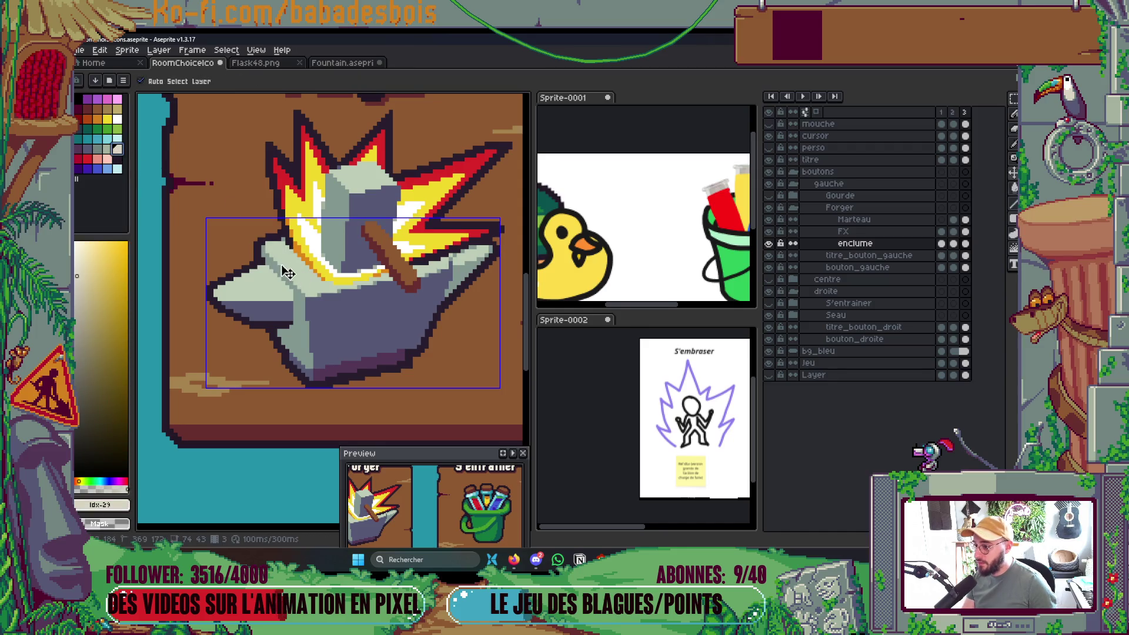
pyautogui.click(241, 80)
pyautogui.click(297, 269)
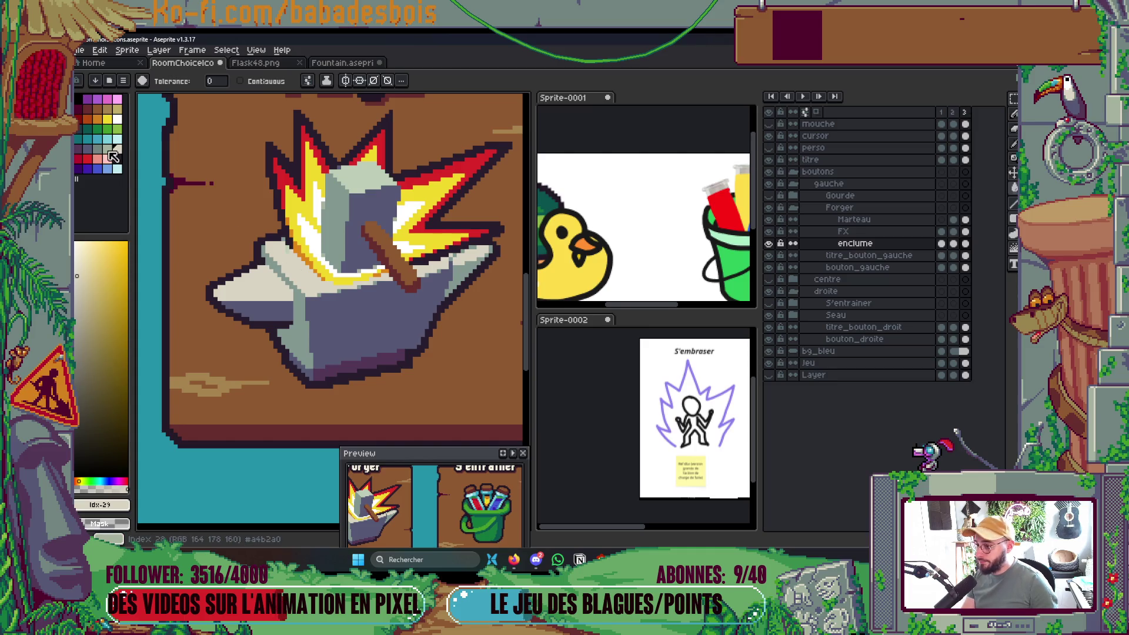
# Pick pale and mid grey-green shades across the FX and enclume layers, then save.
pyautogui.scroll(2, 299, 244)
pyautogui.keyDown('ctrl'); pyautogui.click(299, 244); pyautogui.keyUp('ctrl')
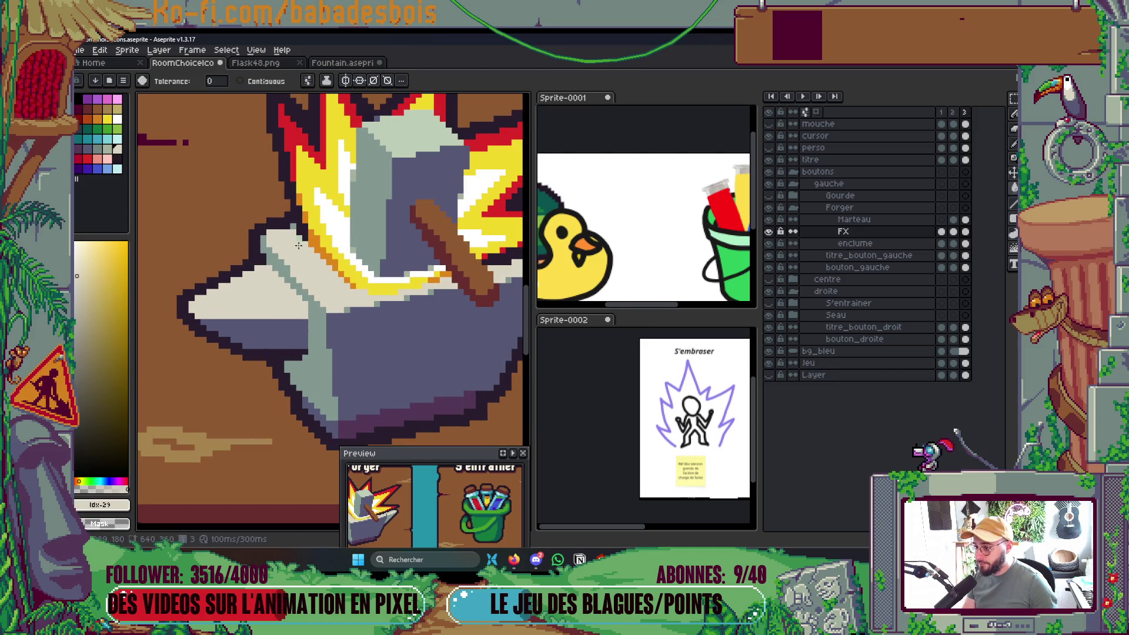
pyautogui.keyDown('alt'); pyautogui.click(282, 230); pyautogui.keyUp('alt')
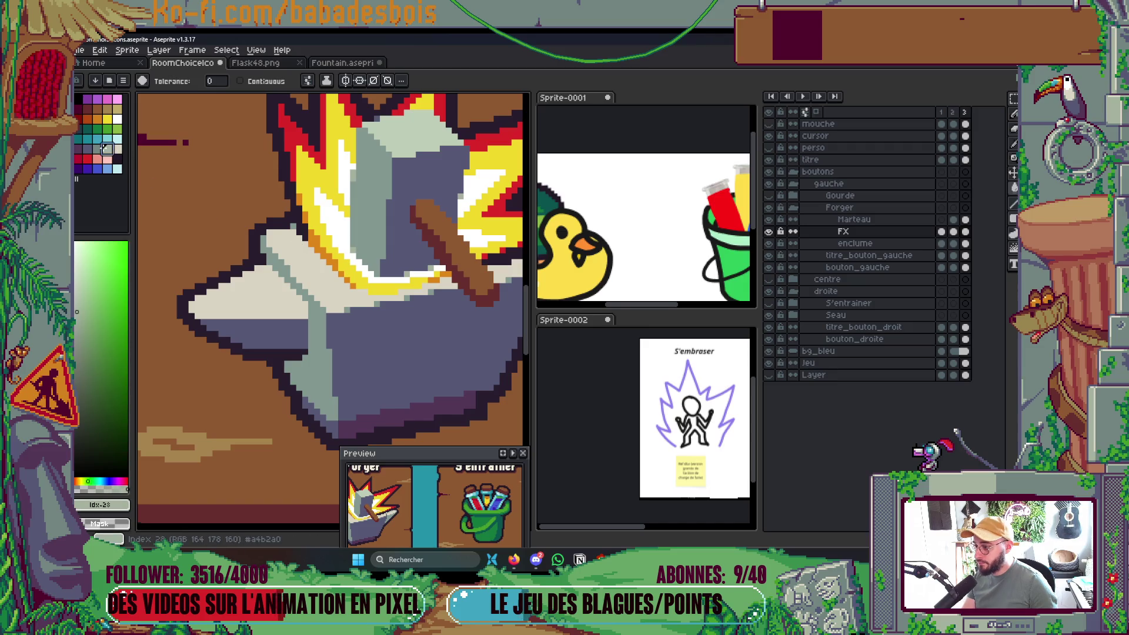
pyautogui.keyDown('ctrl'); pyautogui.click(292, 226); pyautogui.keyUp('ctrl')
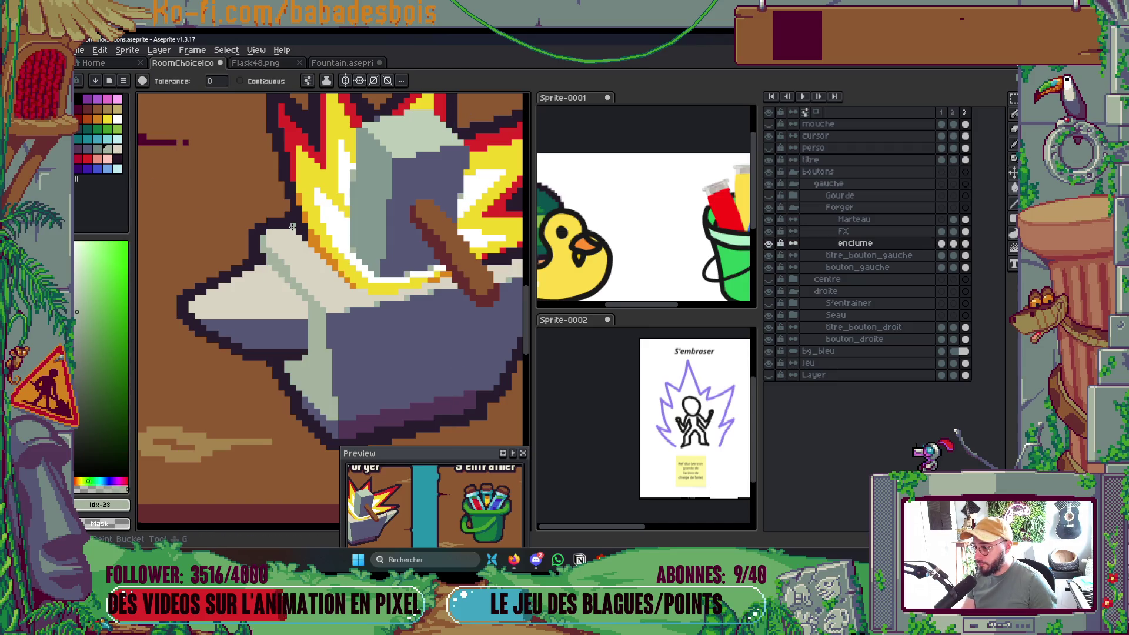
pyautogui.keyDown('alt'); pyautogui.click(245, 333); pyautogui.keyUp('alt')
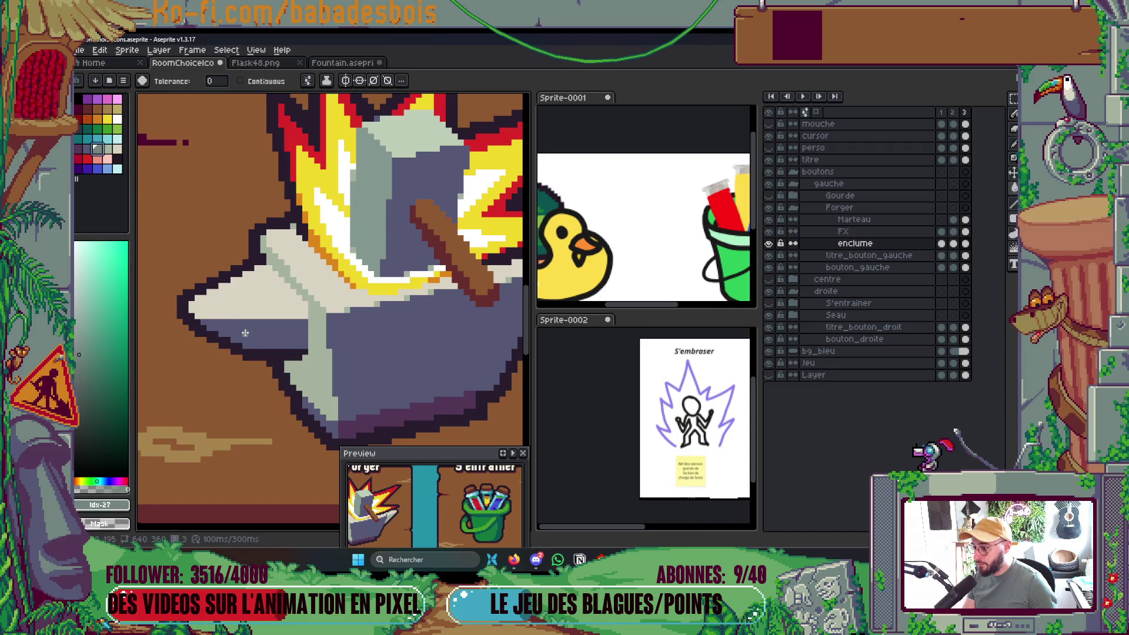
pyautogui.scroll(-4, 245, 332)
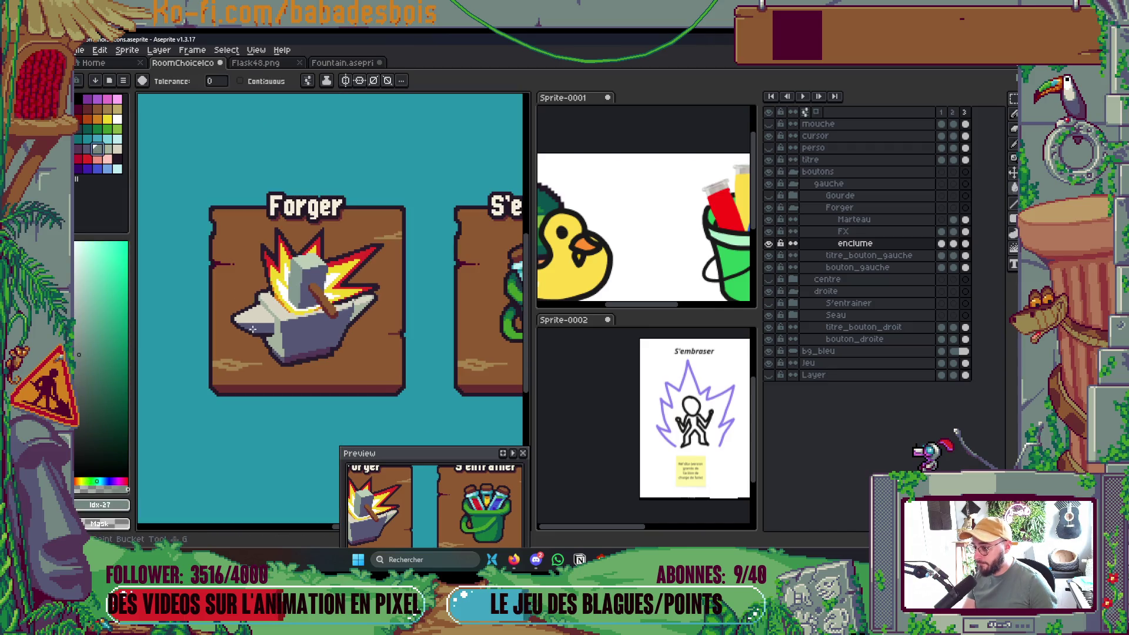
pyautogui.scroll(2, 351, 339)
pyautogui.hotkey('ctrl', 's')
# Fill the anvil's underside with the dark blue-grey shadow colour and pan to show both buttons.
pyautogui.scroll(3, 269, 335)
pyautogui.keyDown('alt'); pyautogui.click(230, 317); pyautogui.keyUp('alt')
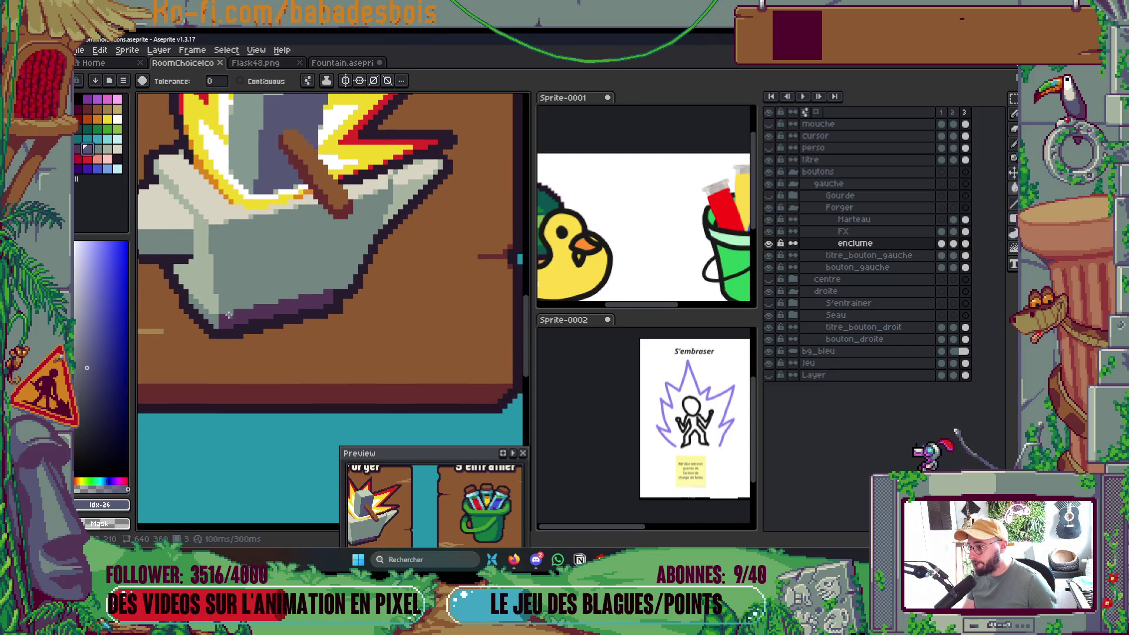
pyautogui.click(233, 318)
pyautogui.scroll(-4, 322, 264)
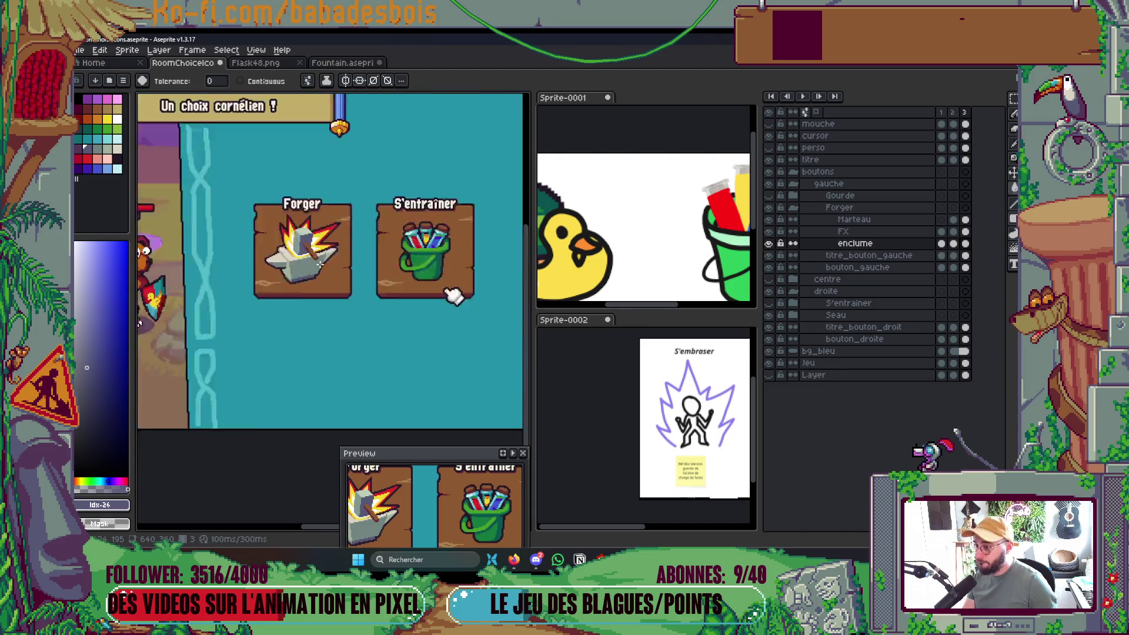
pyautogui.moveTo(322, 265); pyautogui.dragTo(338, 268)
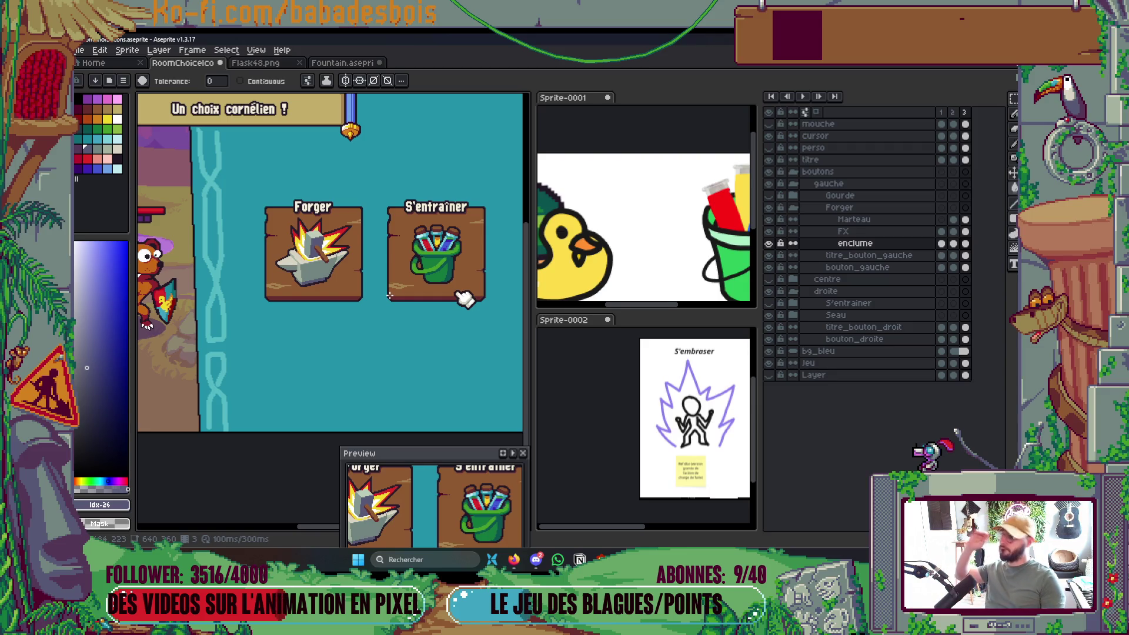
pyautogui.scroll(5, 334, 245)
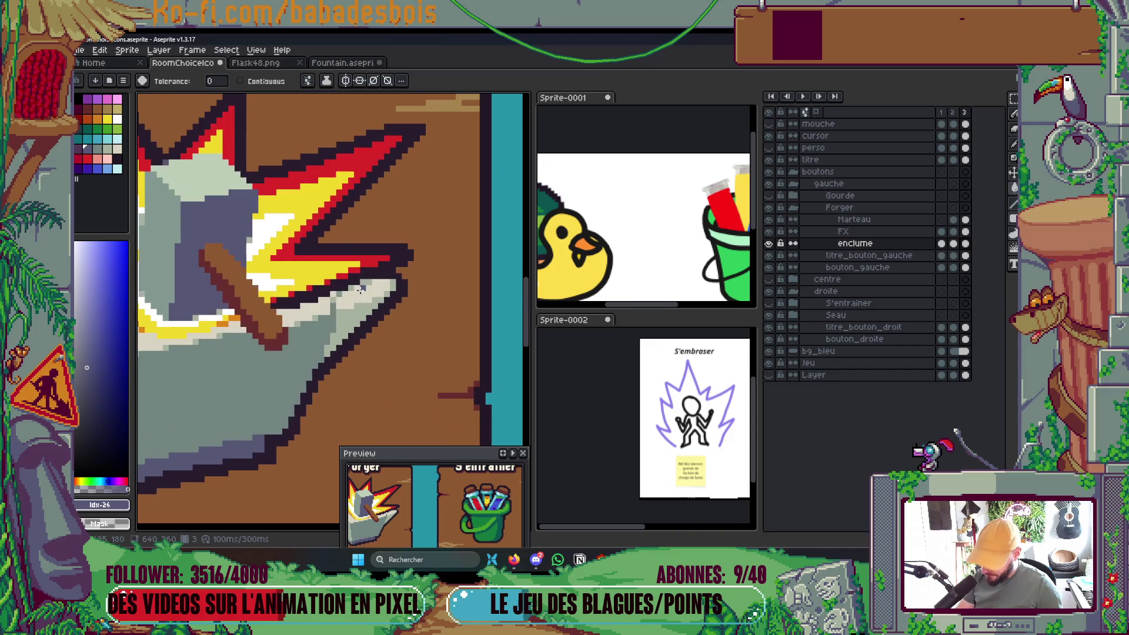
# Fill the anvil's light face with blue-grey, discarding a trial grey-teal fill on the cream face.
pyautogui.press('i')
pyautogui.scroll(2, 356, 303)
pyautogui.press('w')
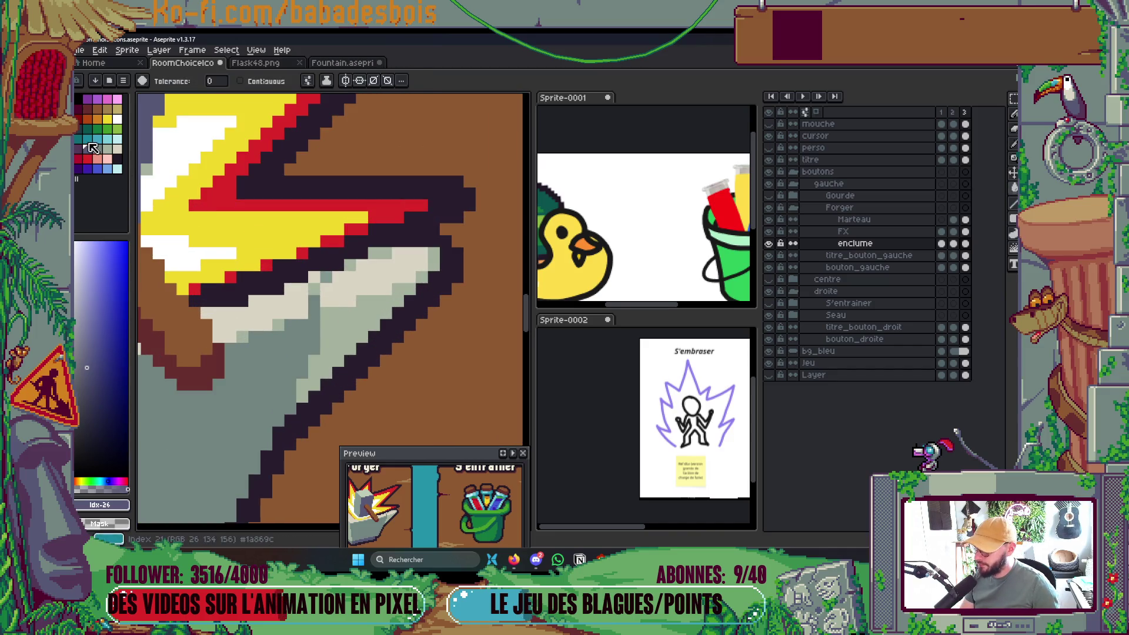
pyautogui.click(333, 333)
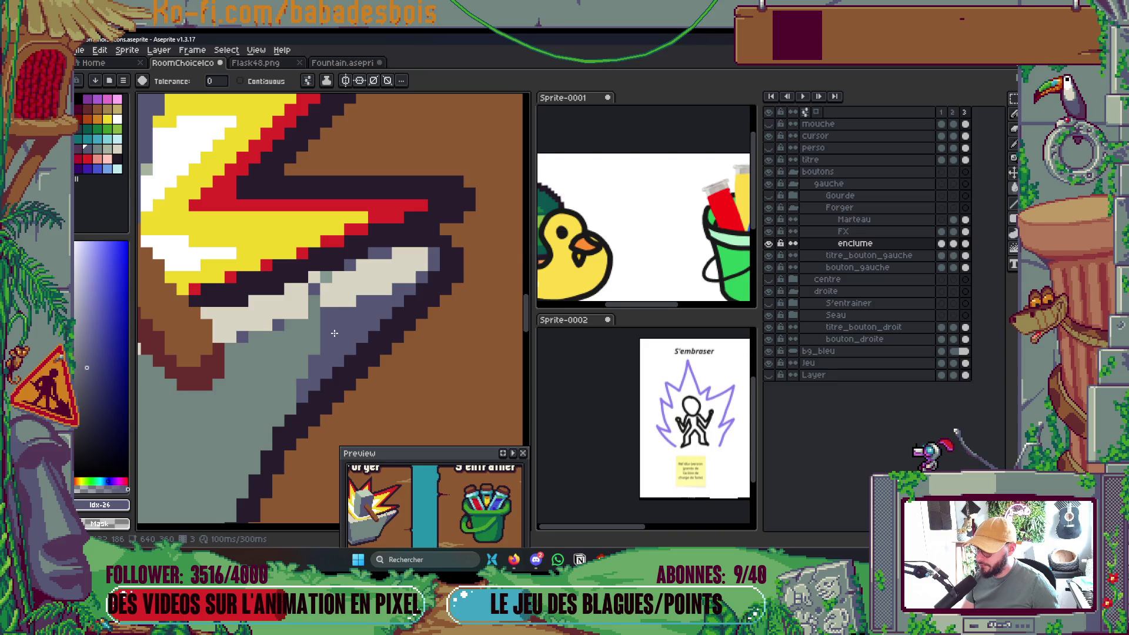
pyautogui.press(']')
pyautogui.click(352, 286)
pyautogui.hotkey('ctrl', 'z')
# Paint individual anvil edge pixels grey-teal with the Pencil.
pyautogui.press('b')
pyautogui.press('g')
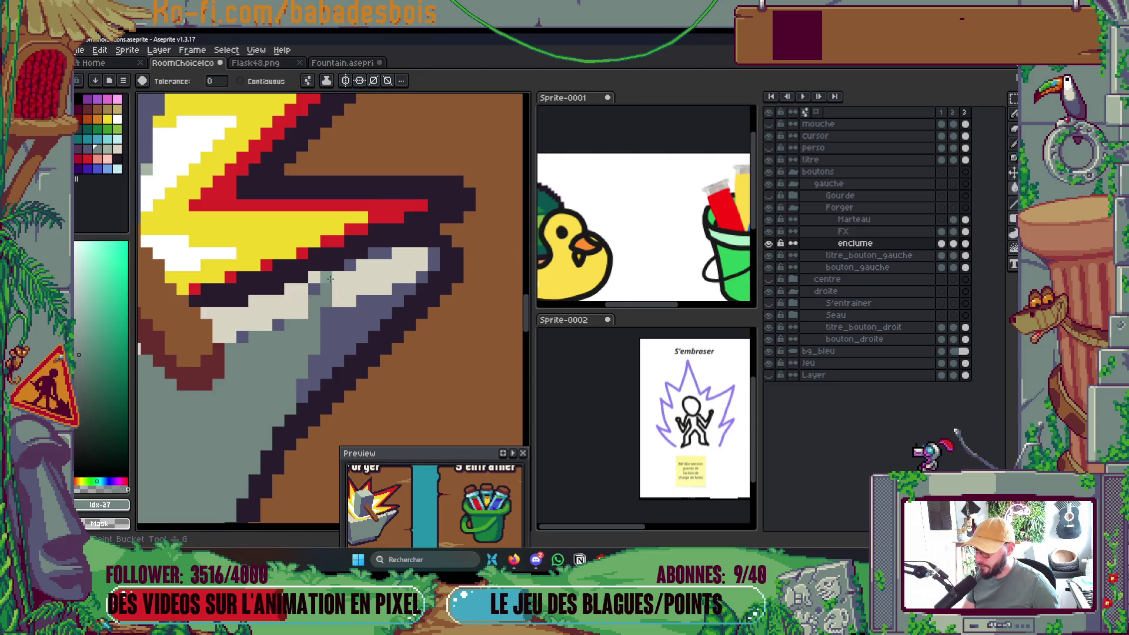
pyautogui.click(351, 288)
pyautogui.click(353, 286)
pyautogui.hotkey('ctrl', 'z')
pyautogui.hotkey('ctrl', 'z')
pyautogui.press('b')
pyautogui.click(336, 275)
# Undo an accidental grey-green fill on the FX layer and turn Contiguous back on.
pyautogui.hotkey('alt', 'Up')
pyautogui.press('g')
pyautogui.press(']')
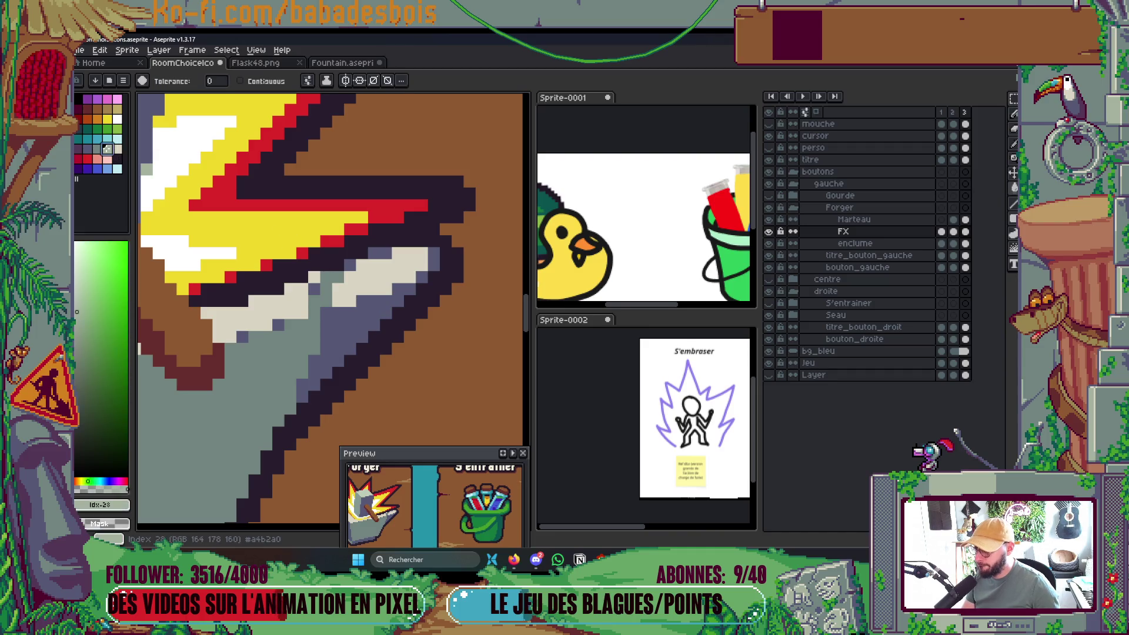
pyautogui.click(344, 284)
pyautogui.hotkey('ctrl', 'z')
pyautogui.hotkey('alt', 'Down')
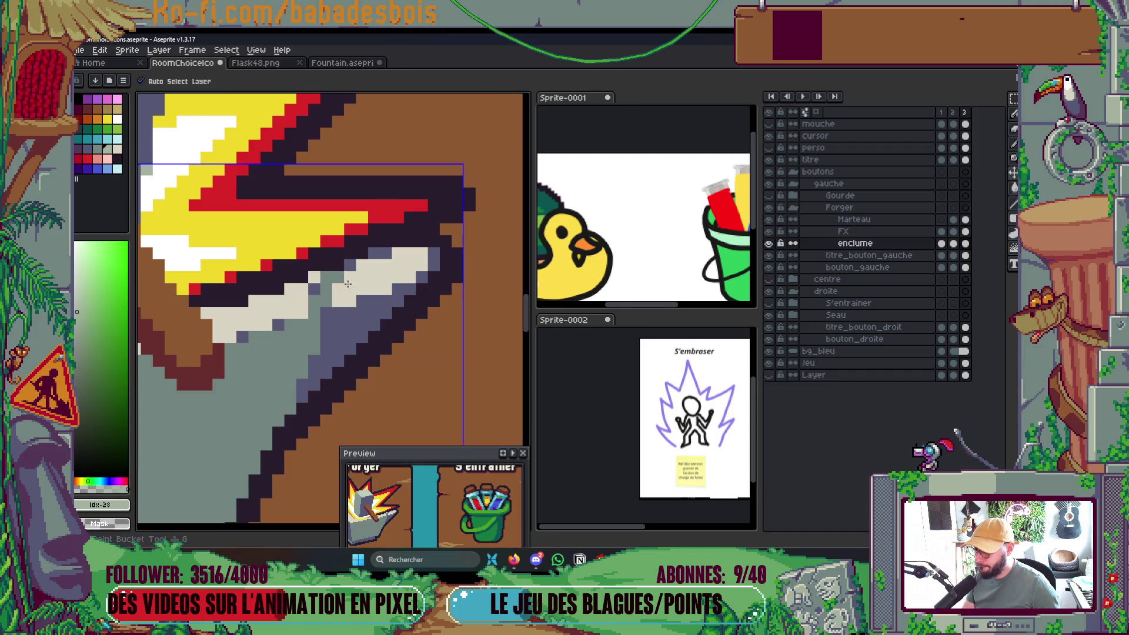
pyautogui.click(240, 80)
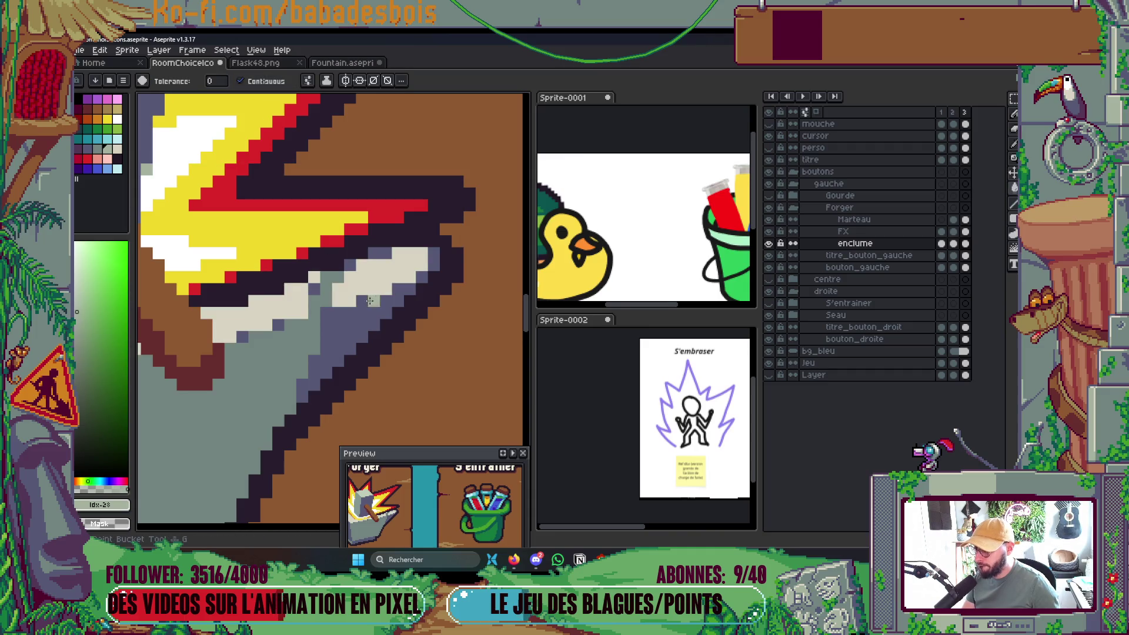
# Bucket-fill the anvil's beige top edge with the lighter grey-green swatch.
pyautogui.scroll(-3, 391, 264)
pyautogui.scroll(-3, 391, 265)
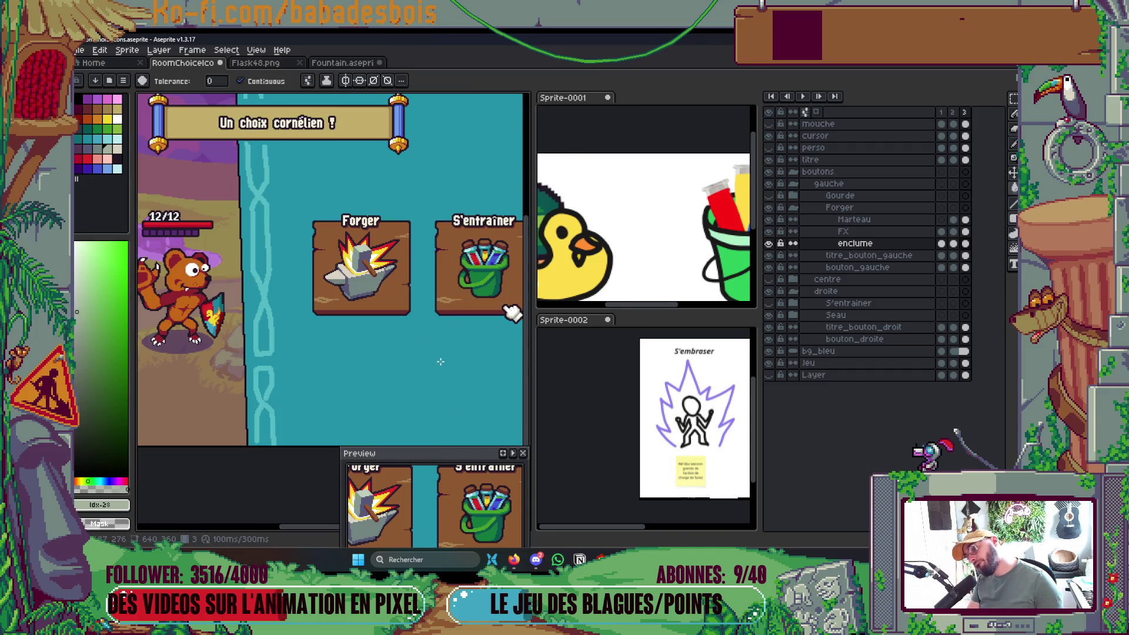
pyautogui.hotkey('alt', 'Up')
pyautogui.hotkey('alt', 'Down')
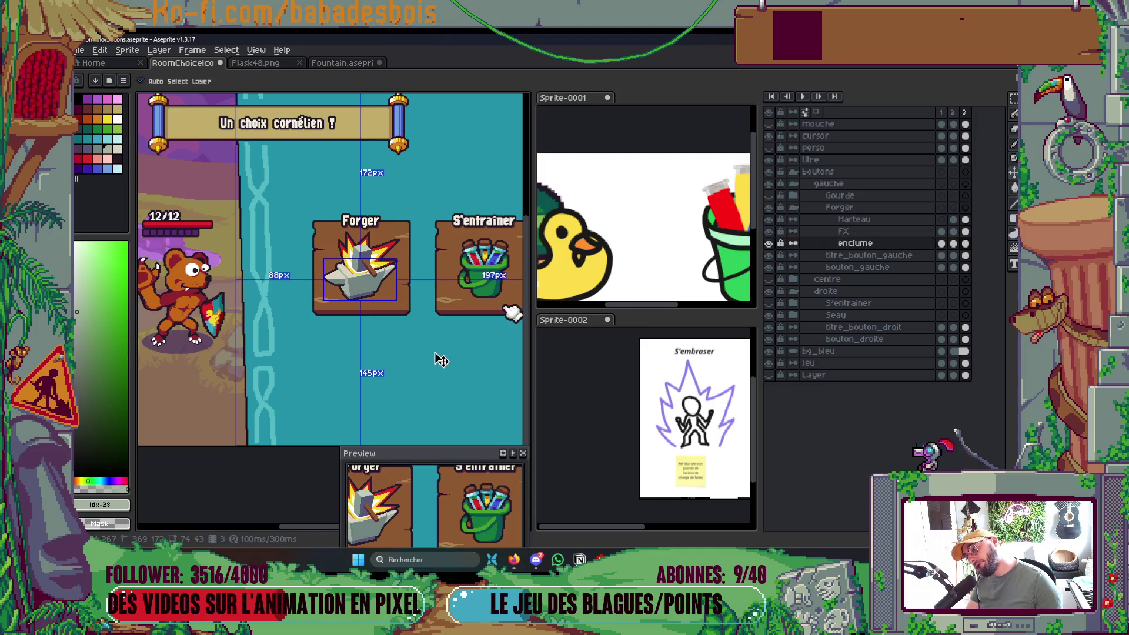
pyautogui.scroll(3, 423, 273)
pyautogui.scroll(-1, 422, 274)
pyautogui.scroll(1, 423, 273)
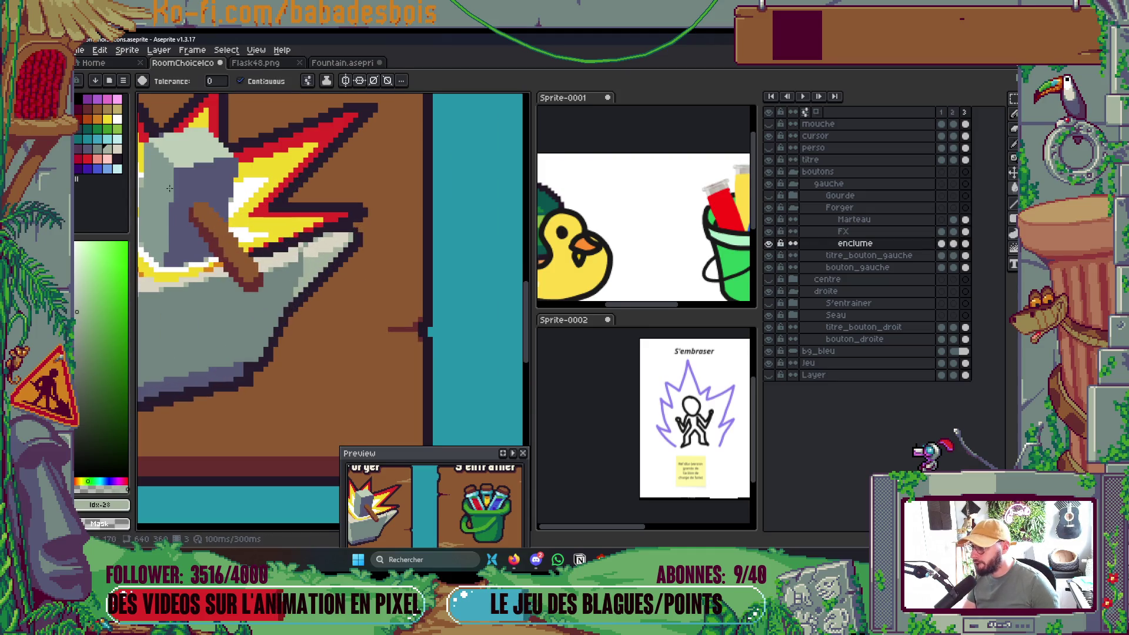
pyautogui.click(87, 149)
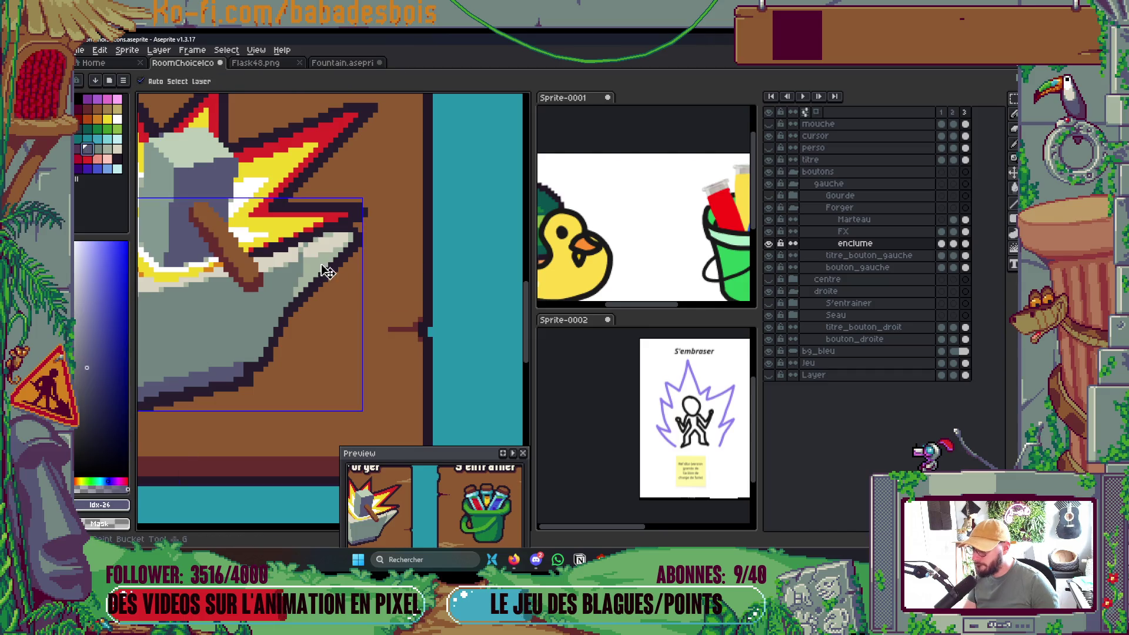
pyautogui.scroll(2, 310, 268)
pyautogui.click(99, 150)
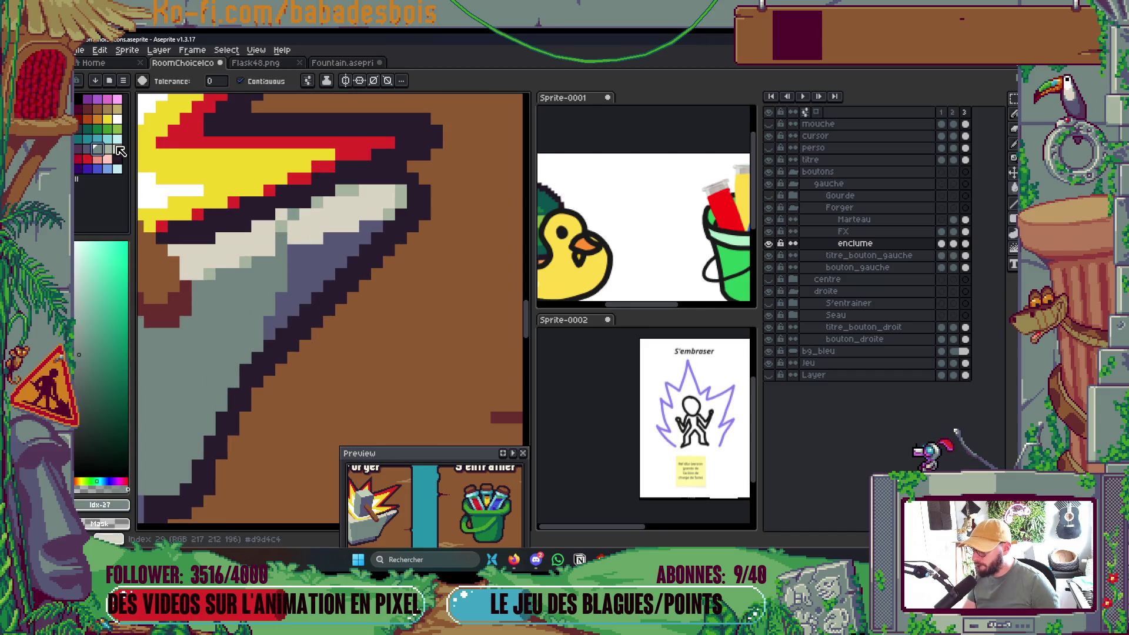
pyautogui.click(109, 151)
pyautogui.click(338, 213)
# Pick up the anvil's grey-green and grey #72847f with the 1px Pencil for touch-ups.
pyautogui.press('b')
pyautogui.keyDown('ctrl'); pyautogui.click(289, 222); pyautogui.keyUp('ctrl')
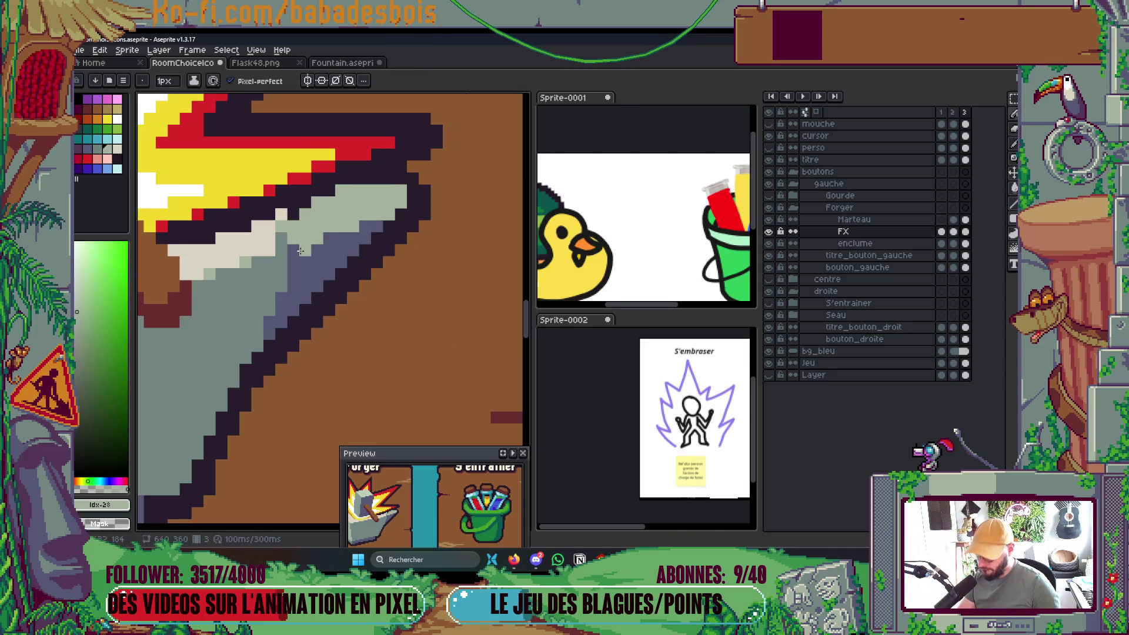
pyautogui.keyDown('alt'); pyautogui.click(309, 227); pyautogui.keyUp('alt')
pyautogui.keyDown('ctrl'); pyautogui.click(310, 226); pyautogui.keyUp('ctrl')
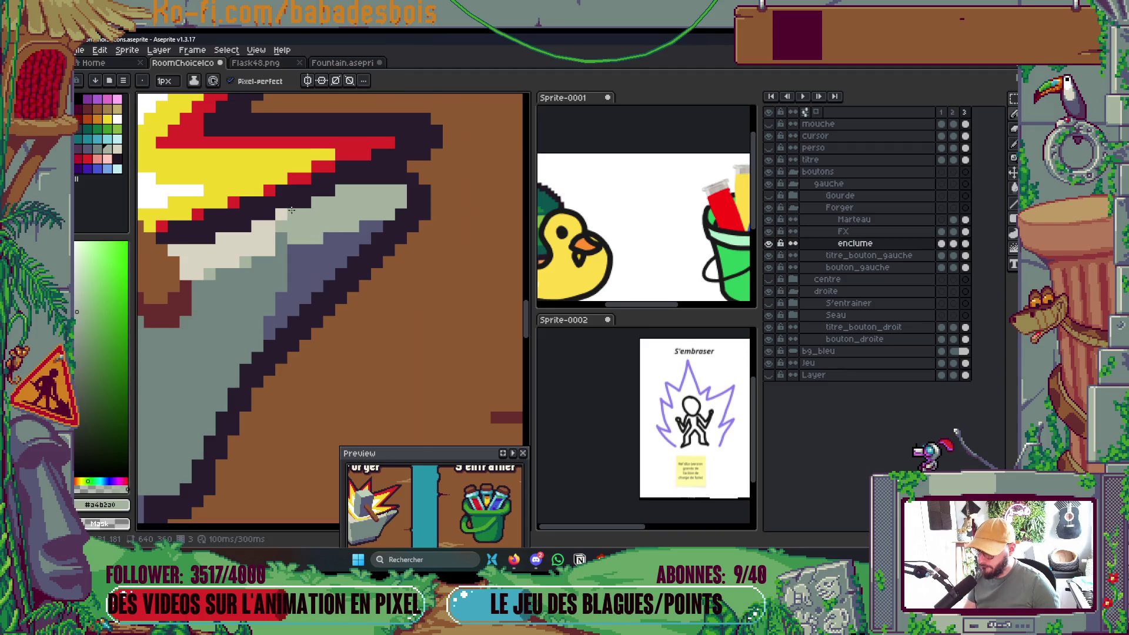
pyautogui.keyDown('alt'); pyautogui.click(276, 264); pyautogui.keyUp('alt')
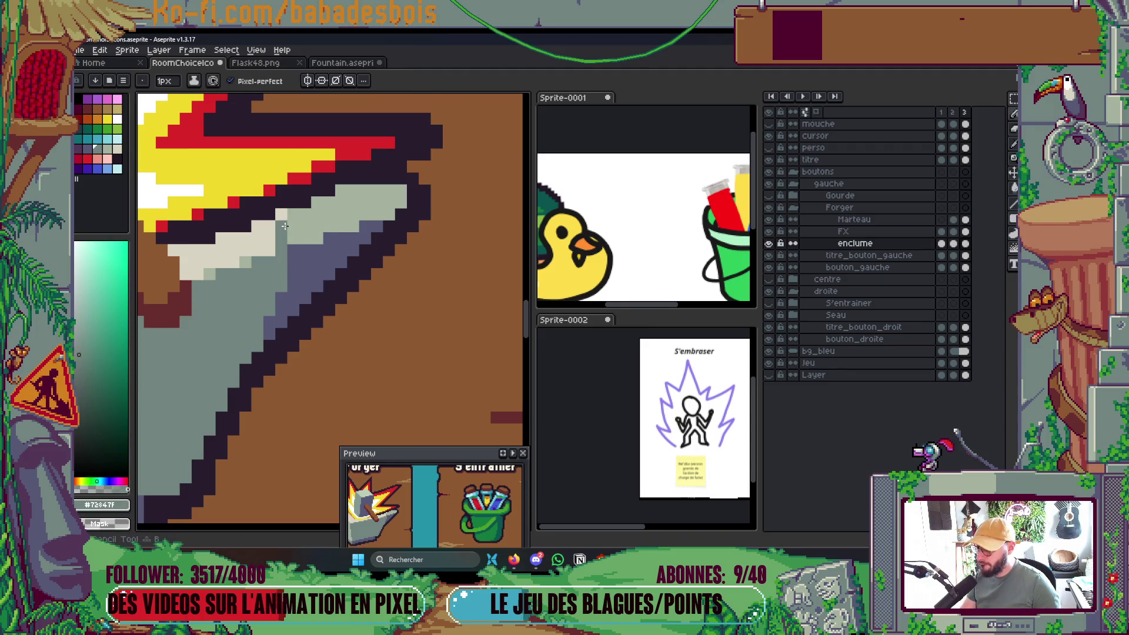
# Pan across the choice screen and save RoomChoiceIcons.aseprite, then zoom in on the anvil.
pyautogui.scroll(-6, 353, 259)
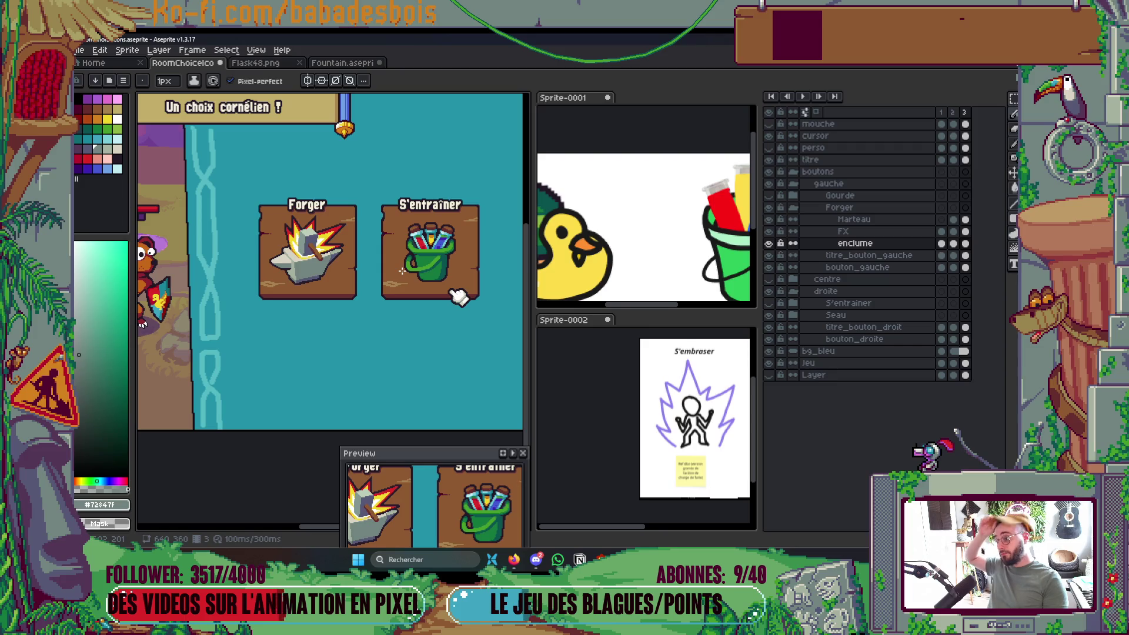
pyautogui.moveTo(402, 271); pyautogui.dragTo(445, 282)
pyautogui.scroll(-1, 441, 288)
pyautogui.press('ctrl')
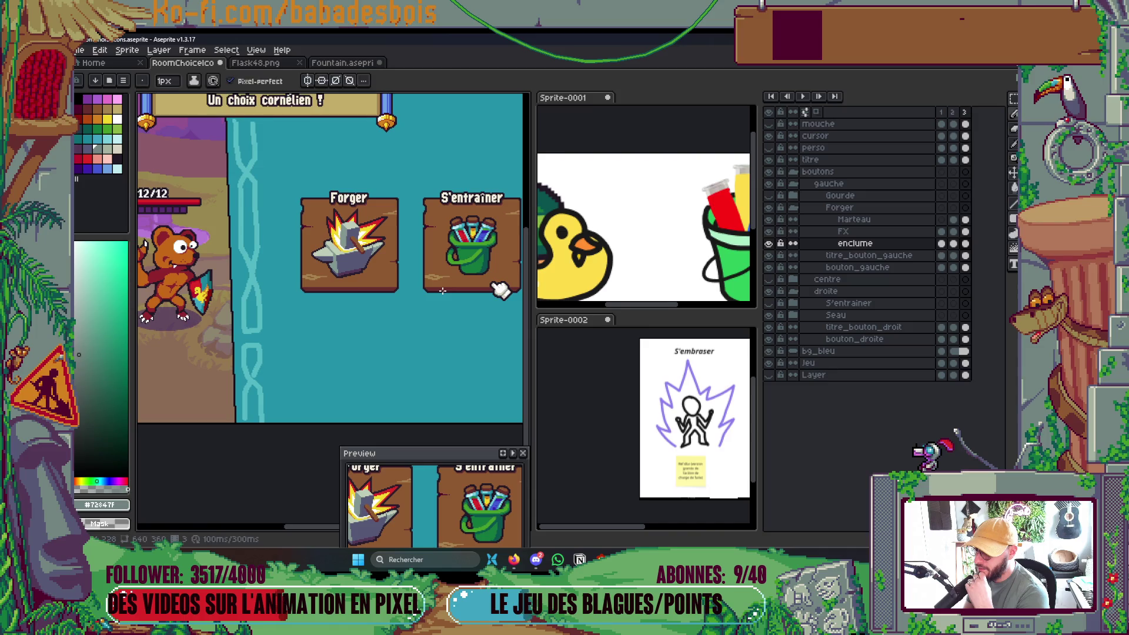
pyautogui.hotkey('ctrl', 's')
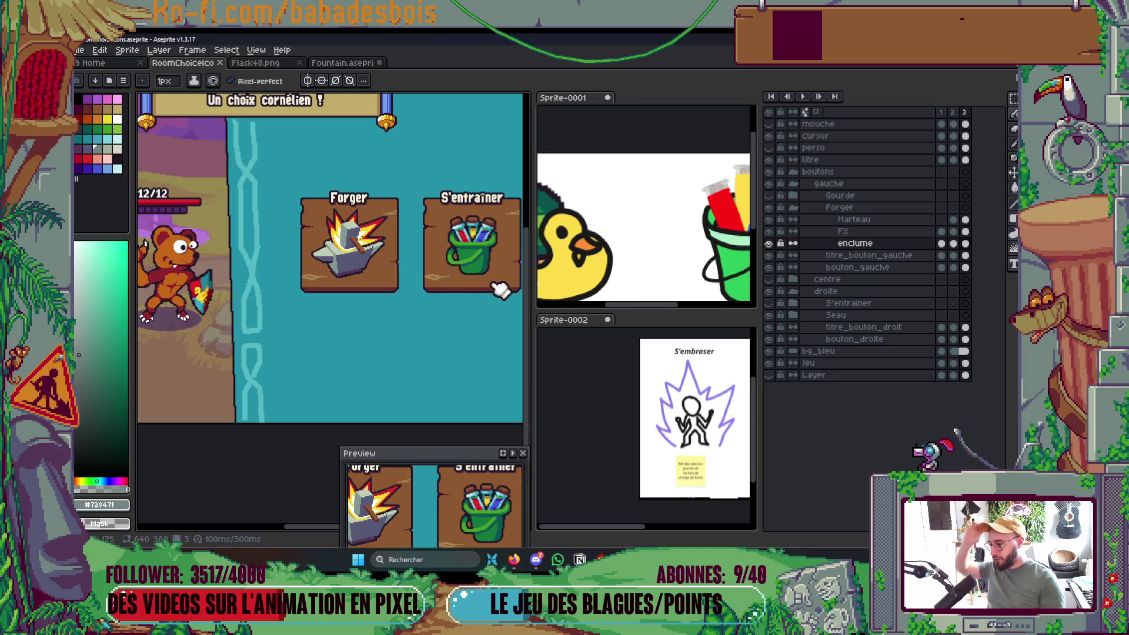
pyautogui.scroll(3, 332, 253)
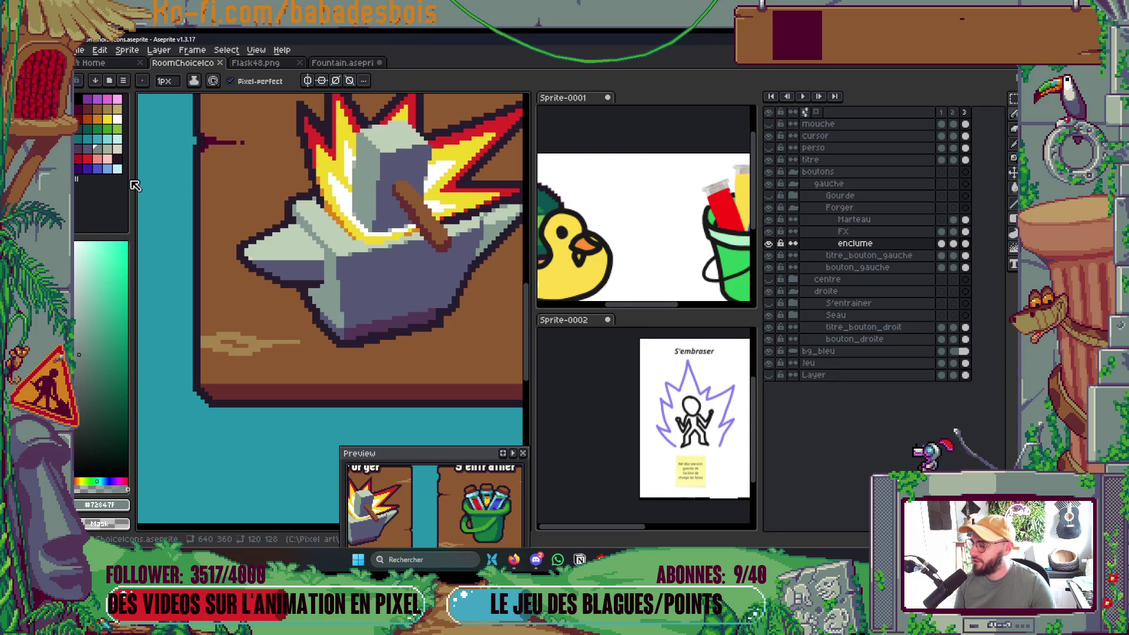
# Sample the hammer's grey #839892, select the Marteau layer and save the file.
pyautogui.scroll(3, 376, 188)
pyautogui.press('i')
pyautogui.click(338, 189)
pyautogui.press('b')
pyautogui.keyDown('ctrl'); pyautogui.click(392, 162); pyautogui.keyUp('ctrl')
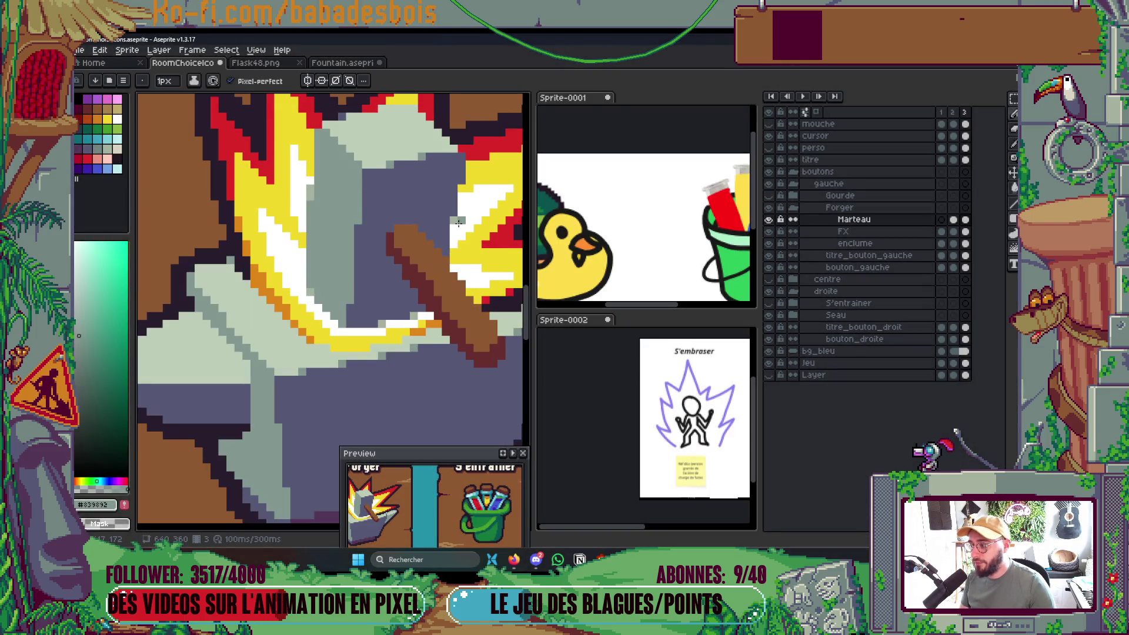
pyautogui.scroll(-2, 434, 244)
pyautogui.scroll(-1, 433, 244)
pyautogui.hotkey('ctrl', 's')
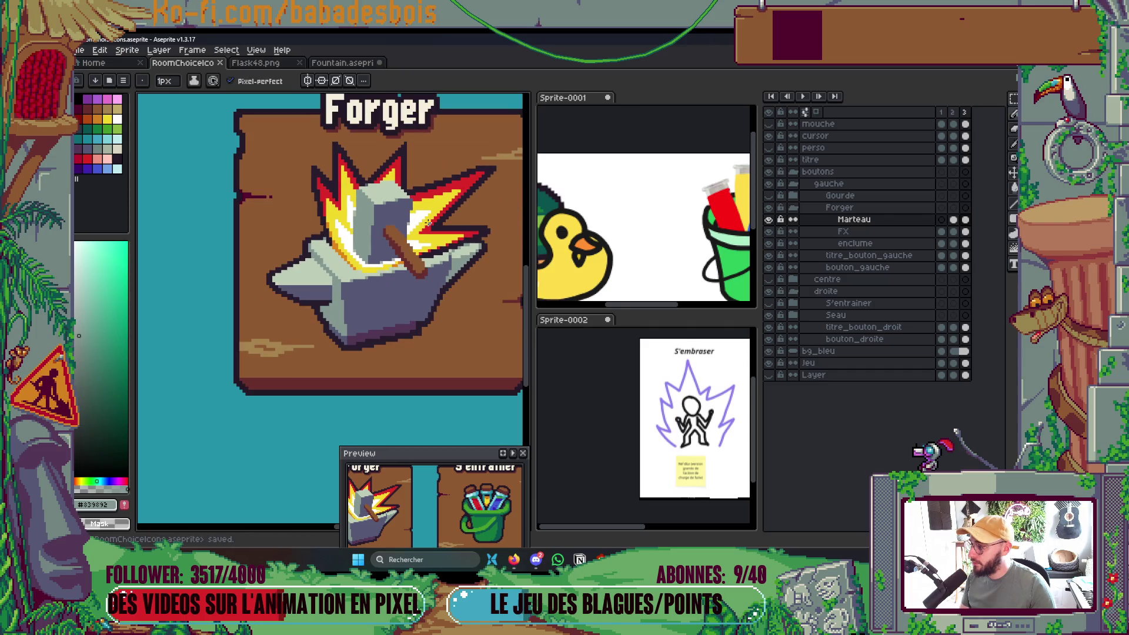
pyautogui.scroll(-2, 429, 221)
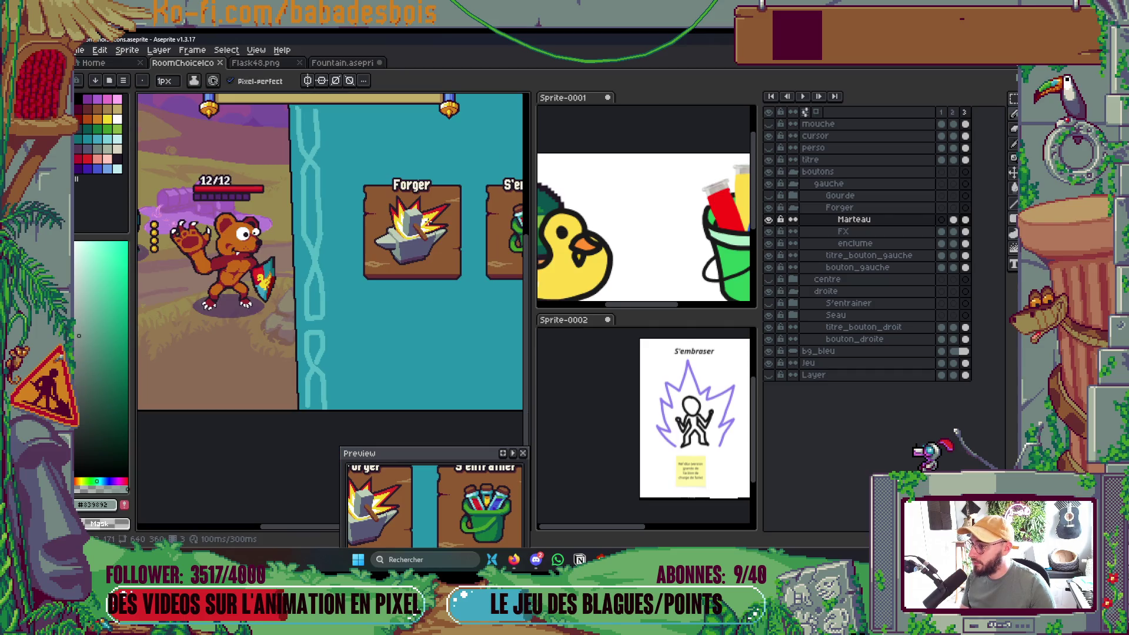
# On the FX layer, select the Forger button and shift the flames about ten pixels left.
pyautogui.press('Down')
pyautogui.press('m')
pyautogui.moveTo(353, 178); pyautogui.dragTo(475, 280)
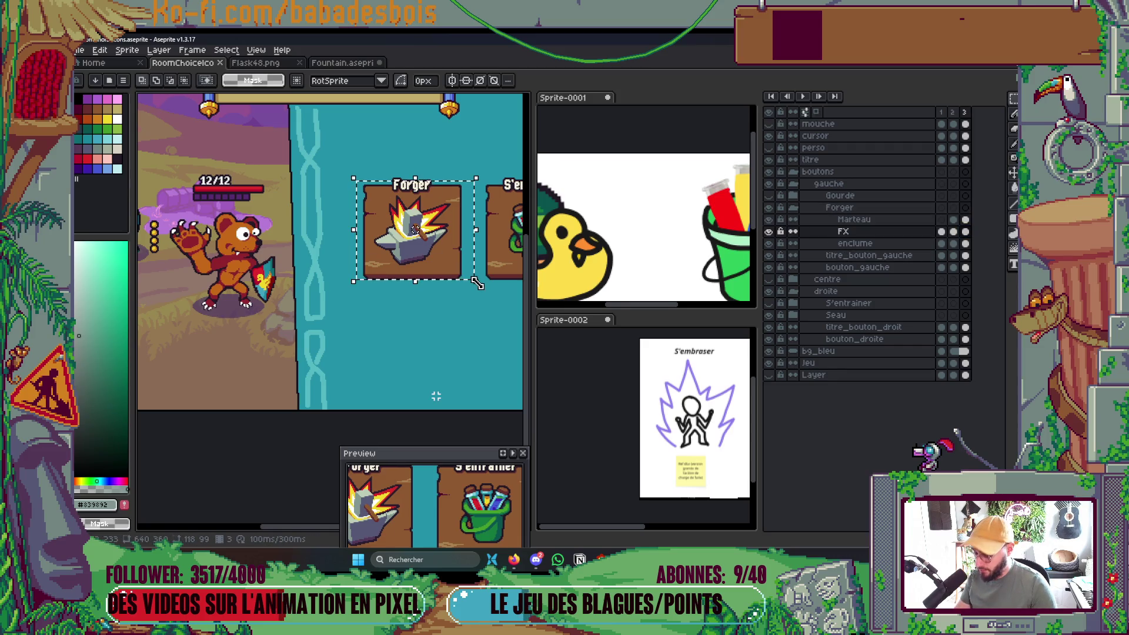
pyautogui.moveTo(442, 234); pyautogui.dragTo(426, 233)
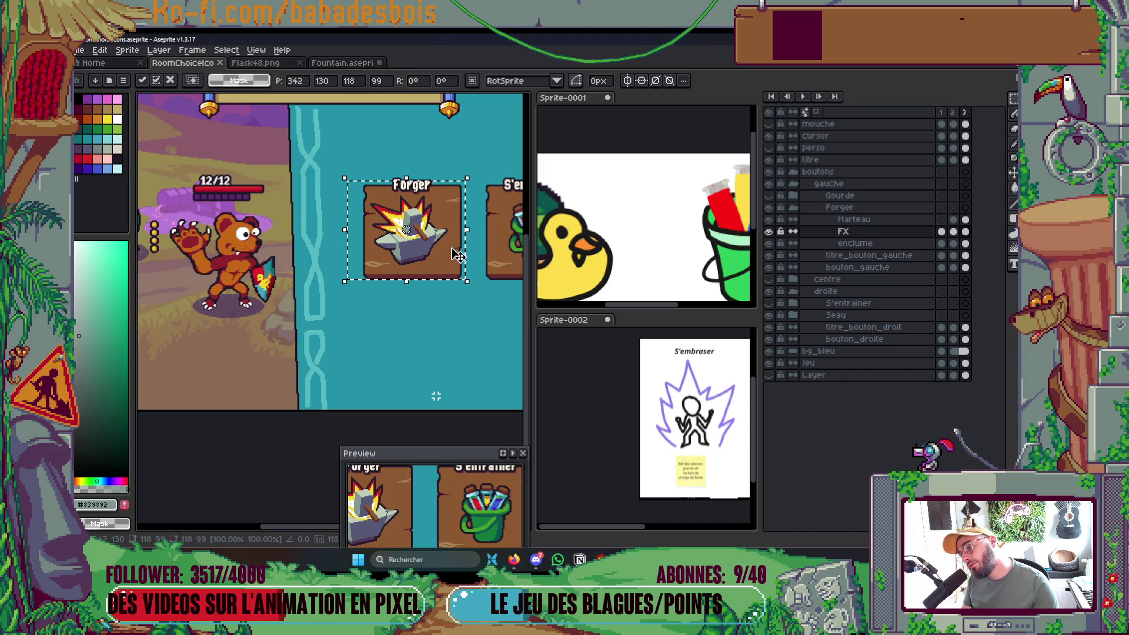
pyautogui.press('Left')
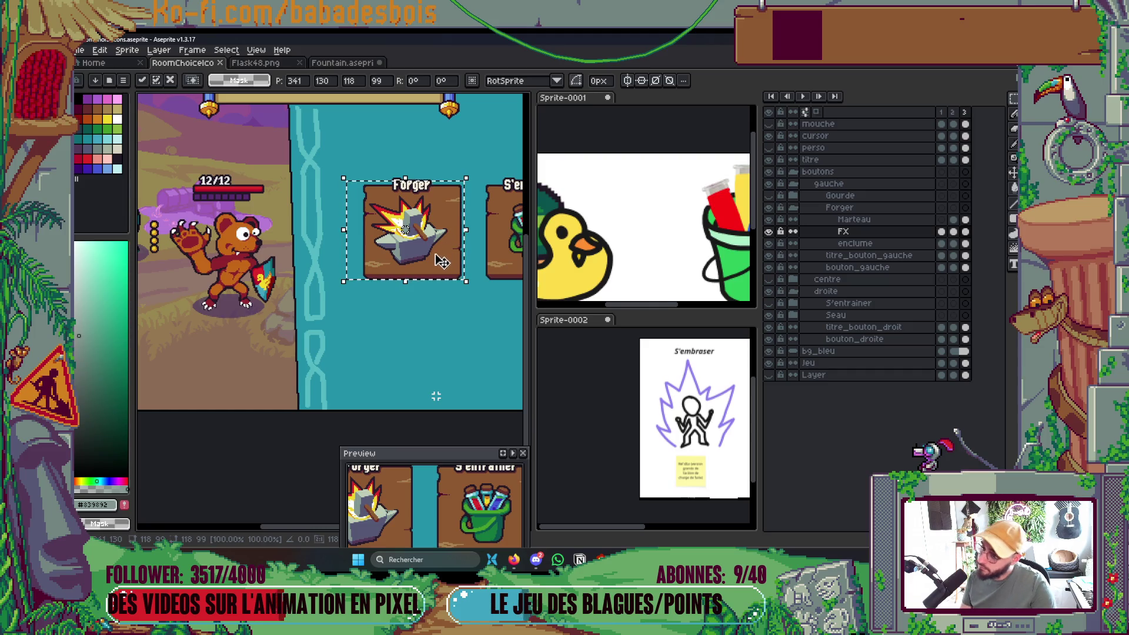
pyautogui.hotkey('ctrl', 'd')
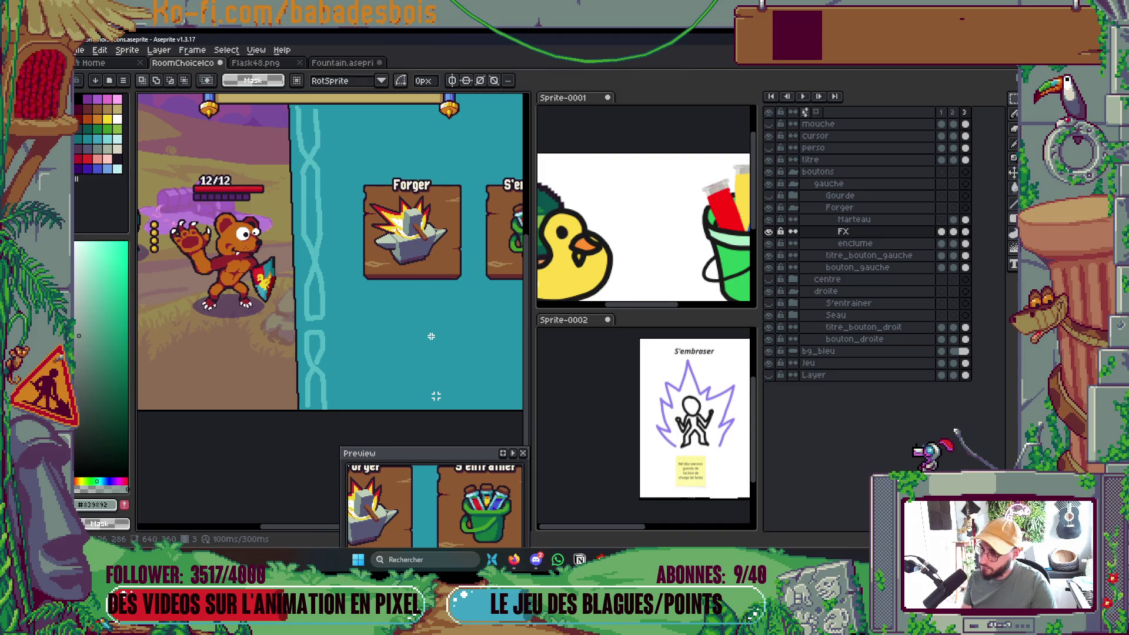
# Select all the hammer's pixels on the Marteau layer with a non-contiguous Magic Wand.
pyautogui.press('Right')
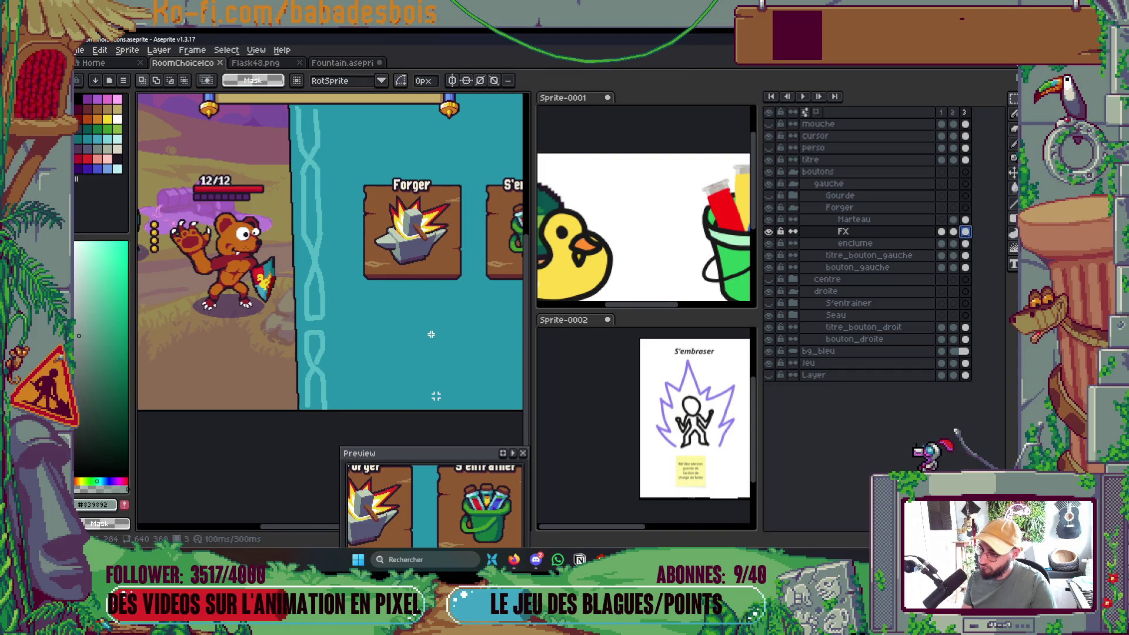
pyautogui.scroll(-3, 423, 327)
pyautogui.scroll(3, 411, 329)
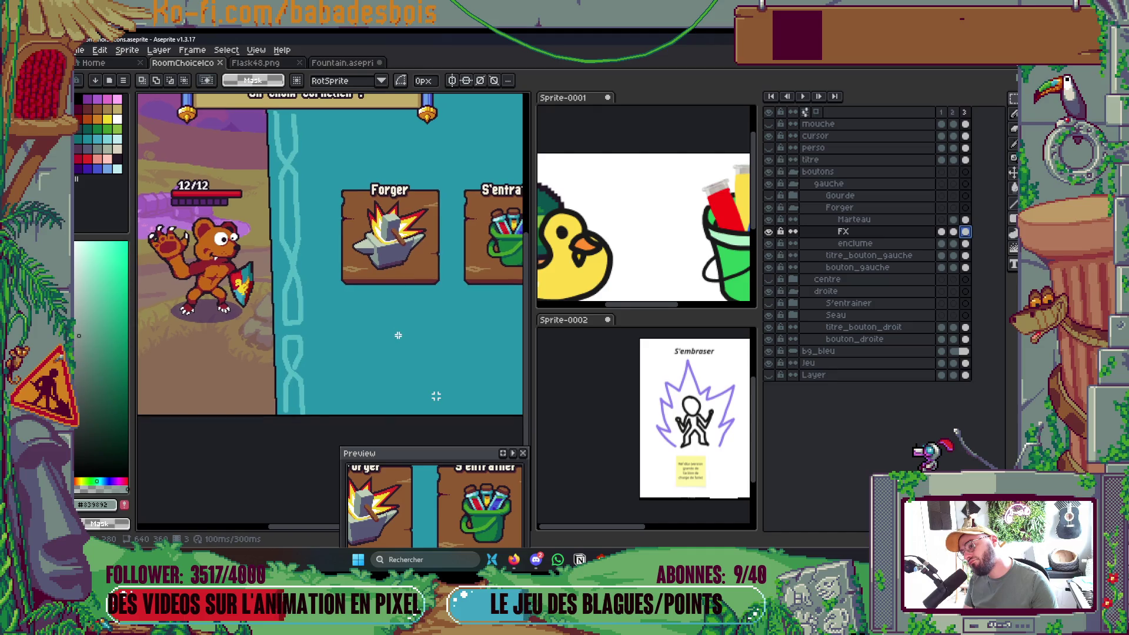
pyautogui.scroll(2, 405, 224)
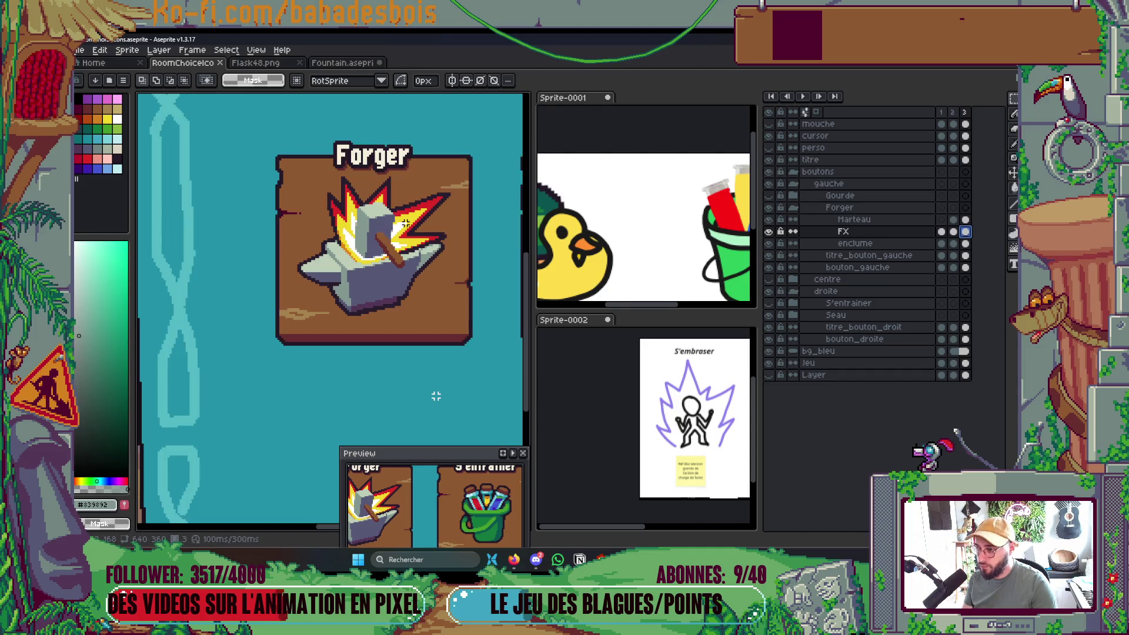
pyautogui.press('v')
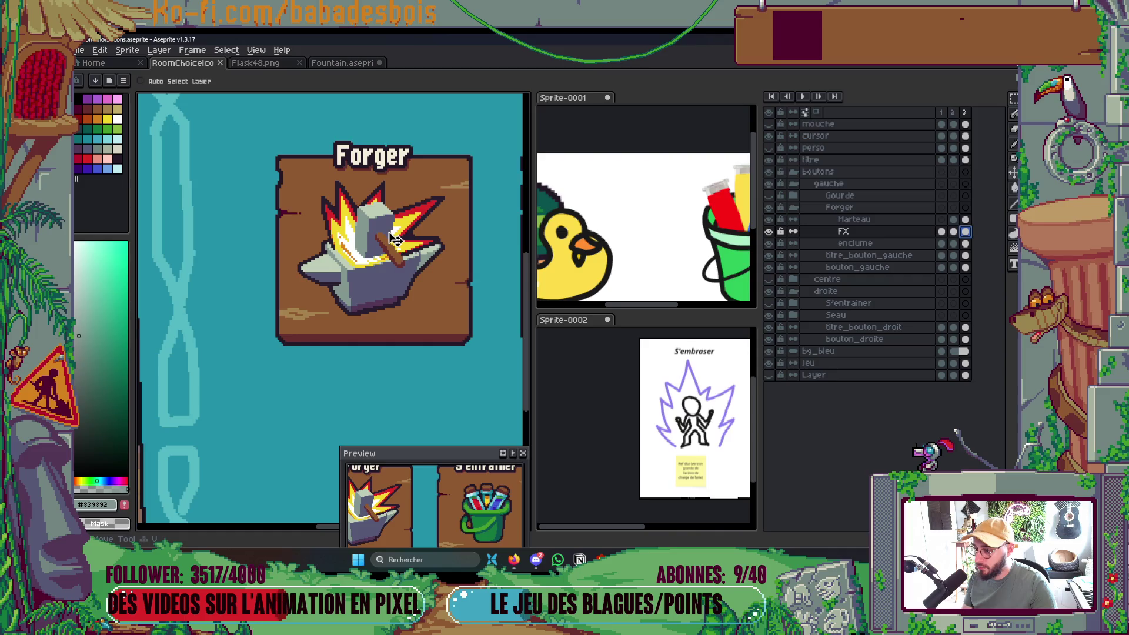
pyautogui.scroll(2, 395, 237)
pyautogui.press('b')
pyautogui.keyDown('ctrl'); pyautogui.click(357, 241); pyautogui.keyUp('ctrl')
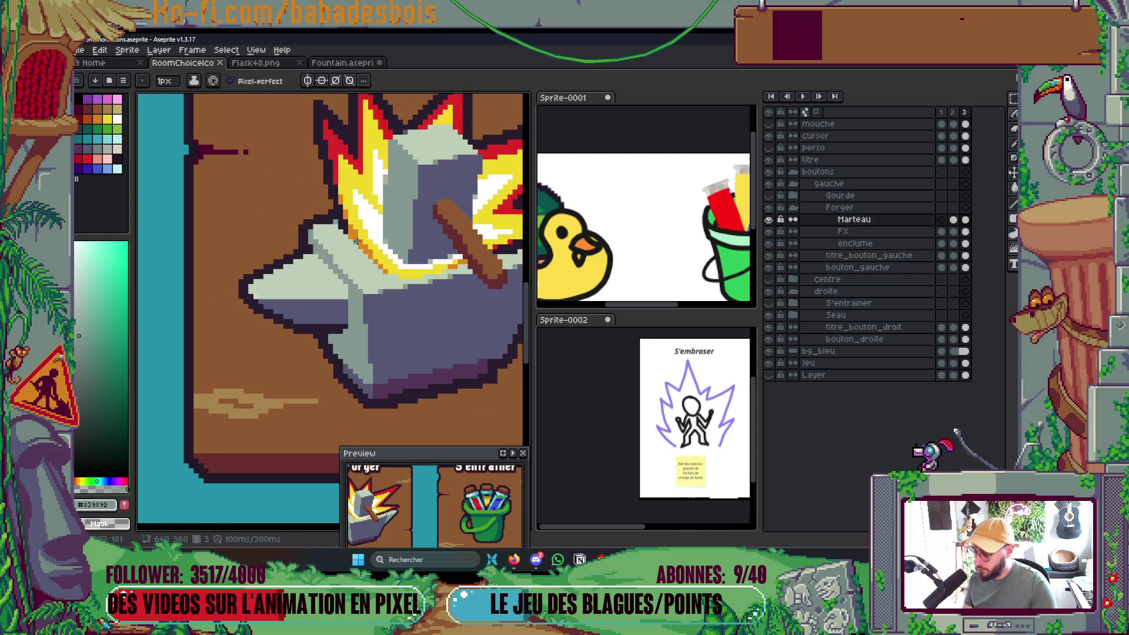
pyautogui.press('w')
pyautogui.click(480, 81)
pyautogui.click(351, 235)
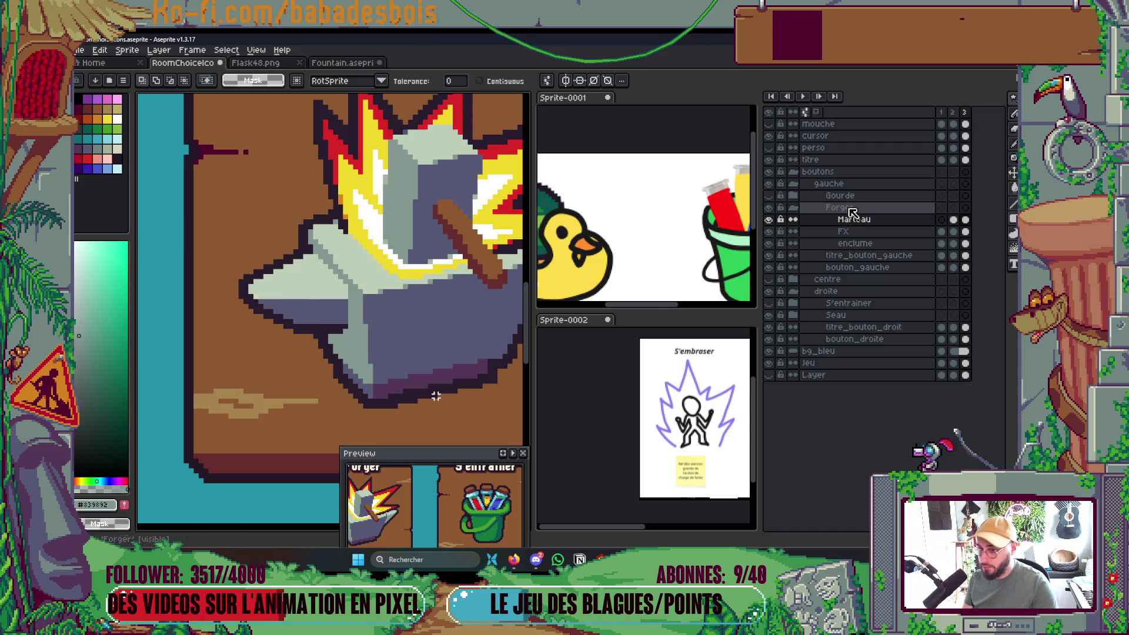
# Move the FX flames layer about 13 px left with the Move tool and save.
pyautogui.click(843, 231)
pyautogui.hotkey('ctrl', 't')
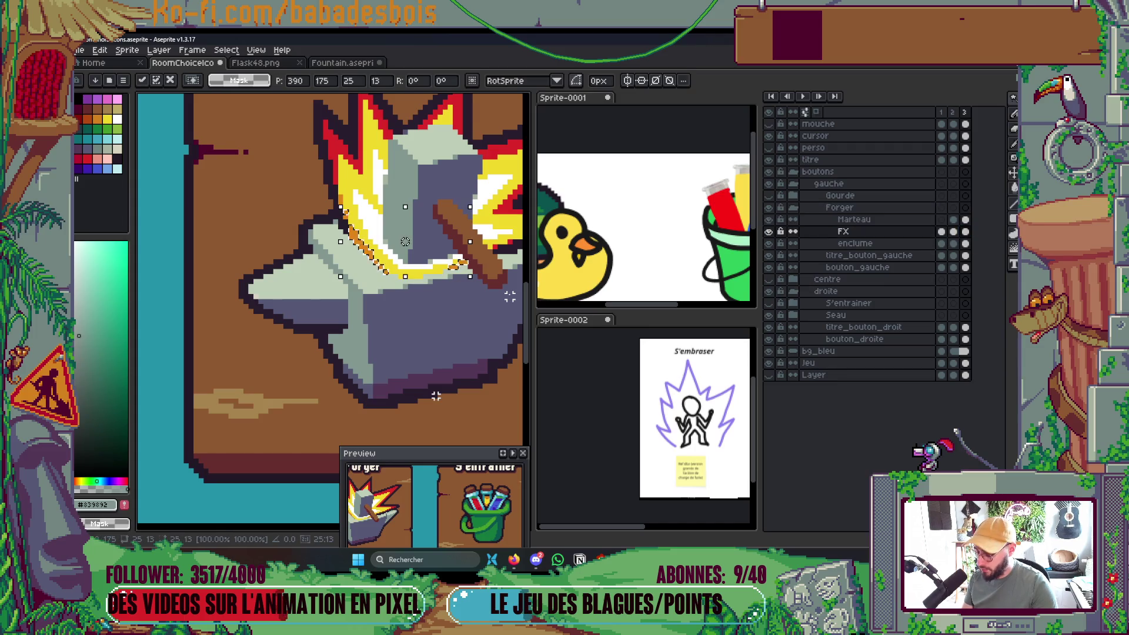
pyautogui.hotkey('ctrl', 'd')
pyautogui.scroll(-4, 509, 295)
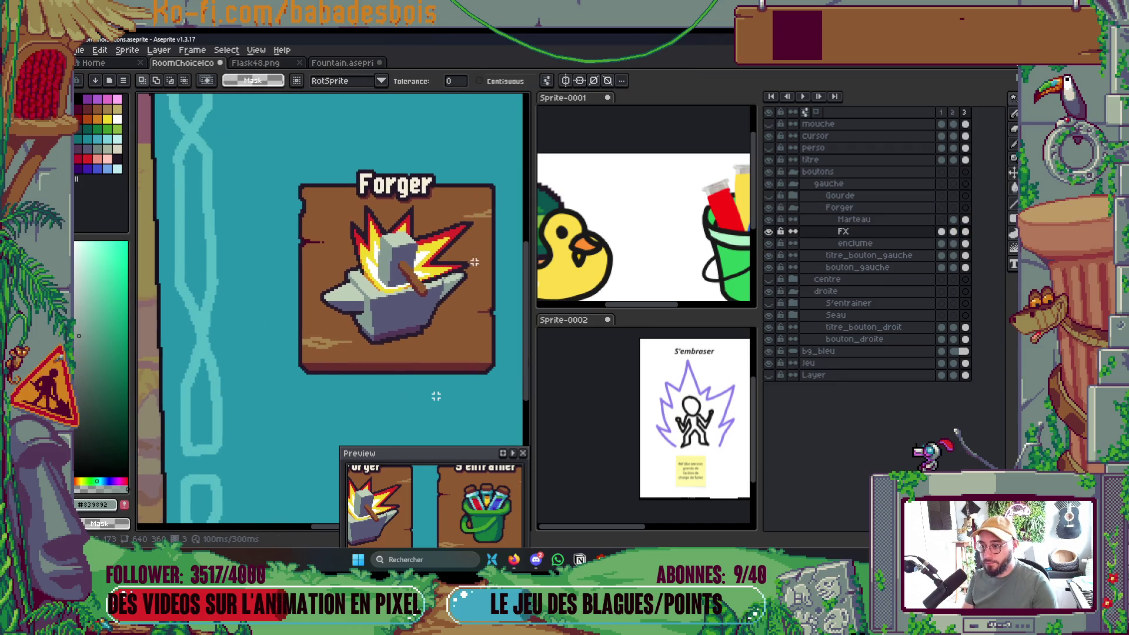
pyautogui.press('v')
pyautogui.moveTo(463, 277); pyautogui.dragTo(428, 274)
pyautogui.scroll(1, 437, 274)
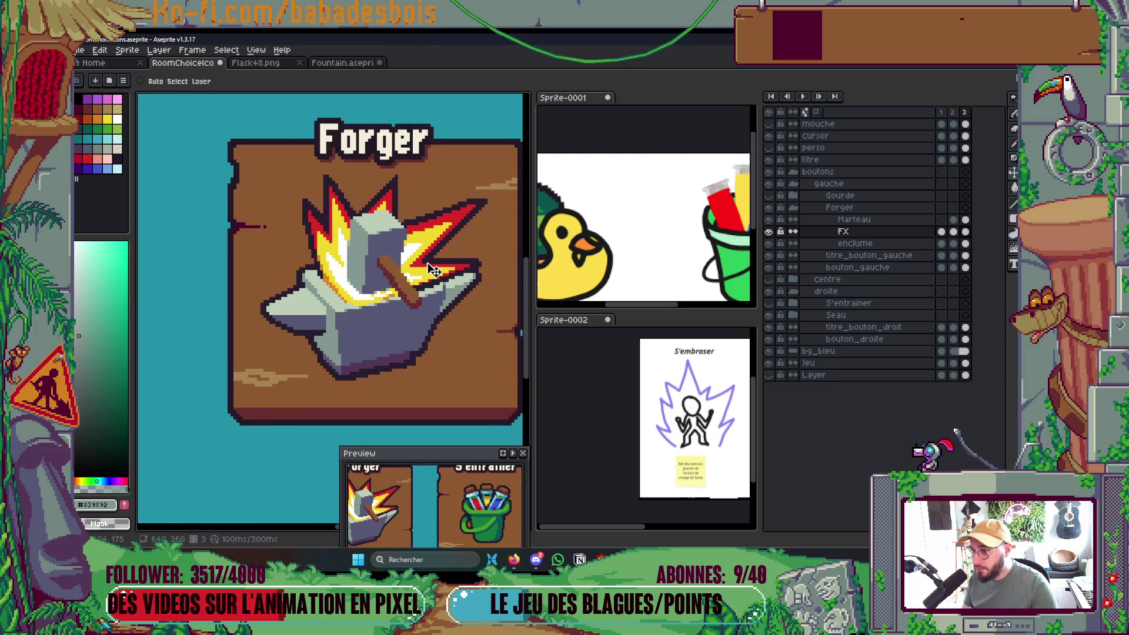
pyautogui.scroll(-2, 445, 271)
pyautogui.hotkey('ctrl', 's')
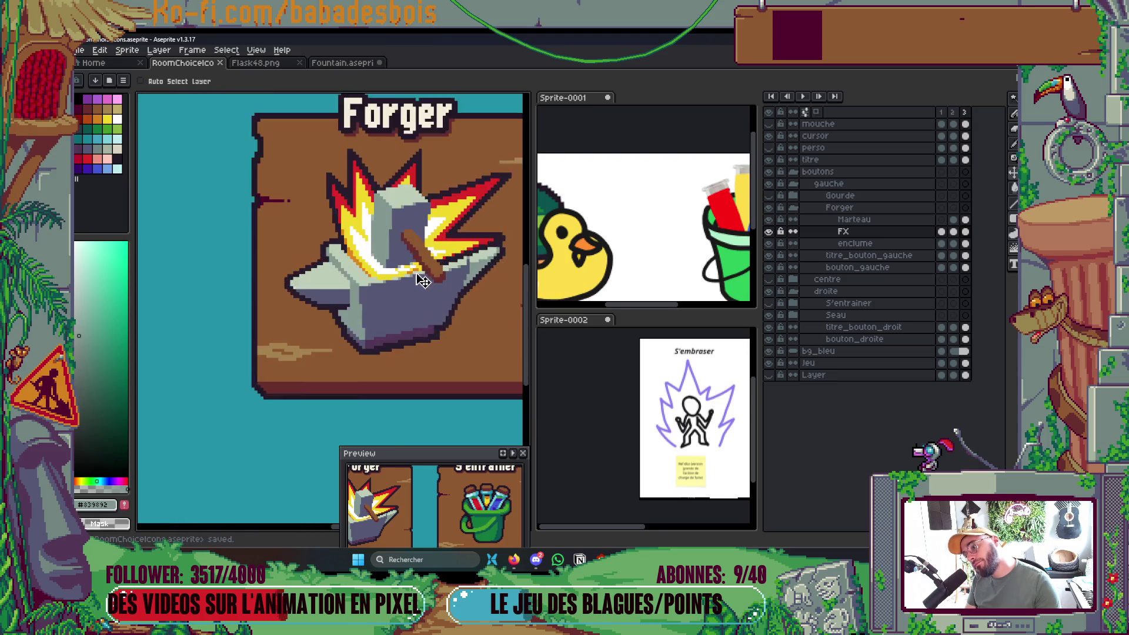
# Paint several yellow flame pixels near the hammer white with the Pencil.
pyautogui.scroll(5, 381, 272)
pyautogui.press('b')
pyautogui.keyDown('alt'); pyautogui.click(367, 300); pyautogui.keyUp('alt')
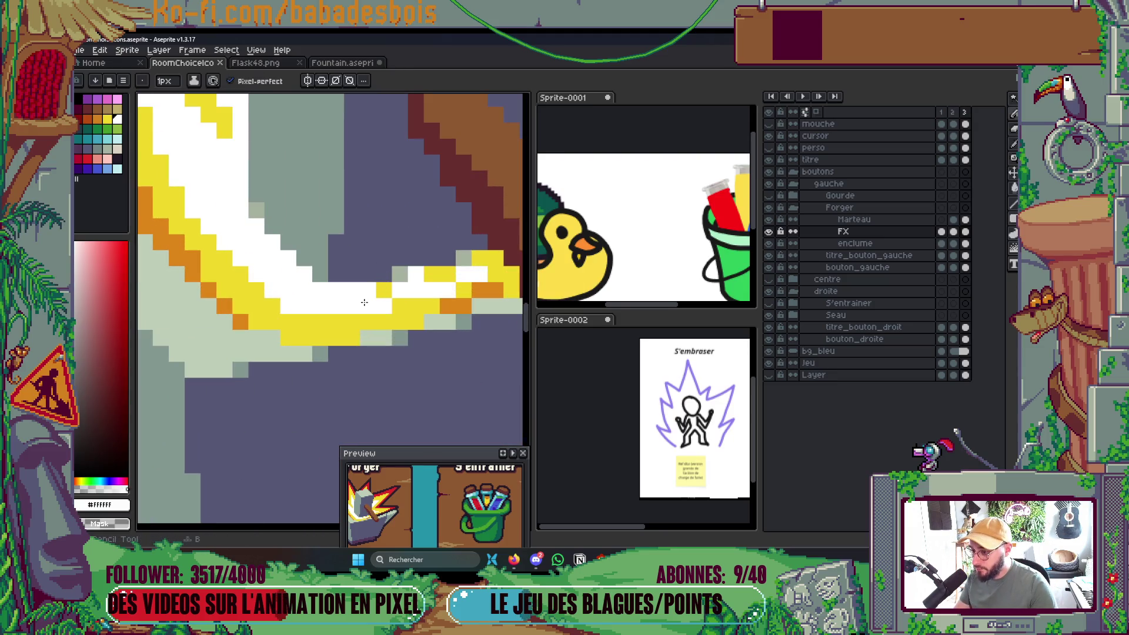
pyautogui.click(387, 292)
pyautogui.click(432, 274)
pyautogui.click(447, 274)
pyautogui.scroll(-2, 435, 273)
pyautogui.scroll(2, 467, 265)
pyautogui.click(463, 266)
pyautogui.scroll(-2, 474, 253)
pyautogui.scroll(2, 499, 250)
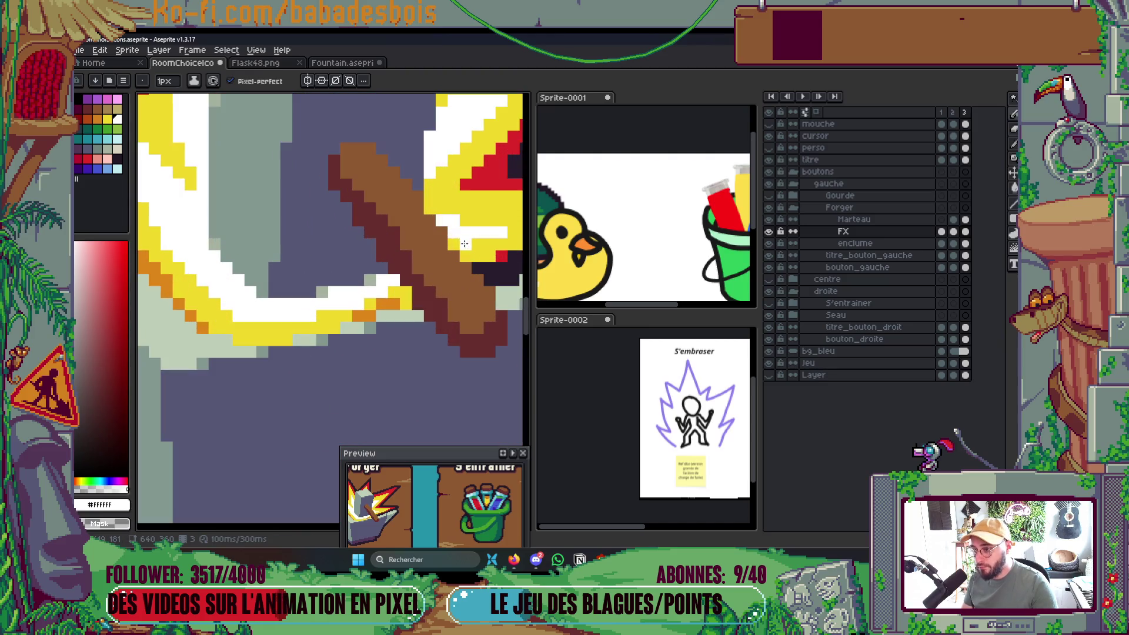
pyautogui.click(456, 243)
# Pan the close-up toward the hammer head and save the icons file.
pyautogui.hotkey('alt', 'Up')
pyautogui.moveTo(470, 270); pyautogui.dragTo(398, 280)
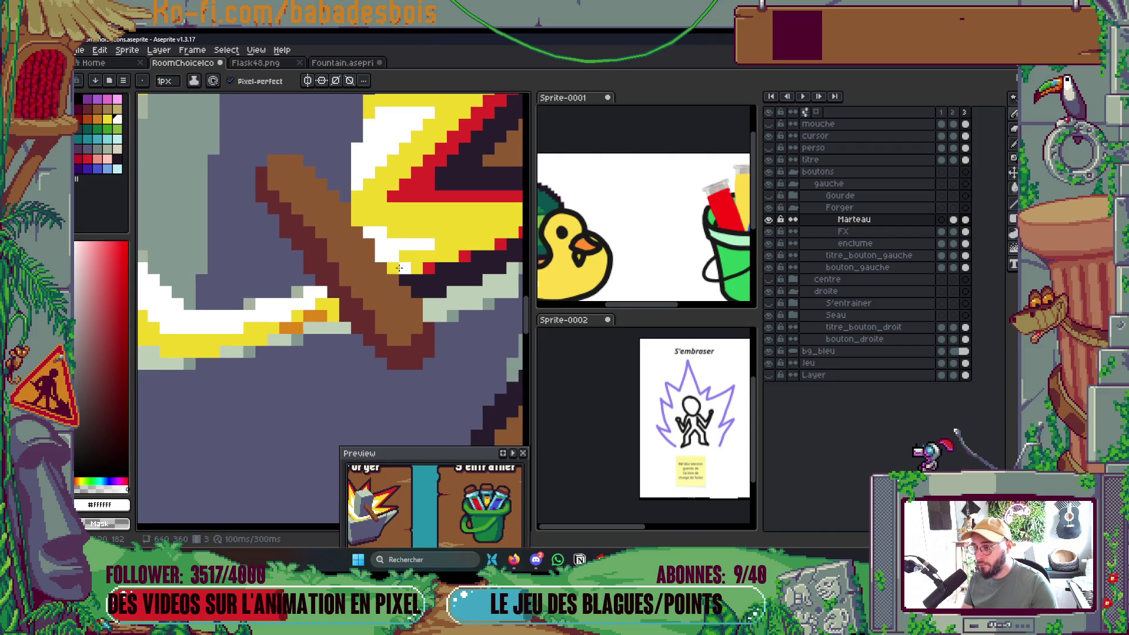
pyautogui.press('i')
pyautogui.hotkey('alt', 'Down')
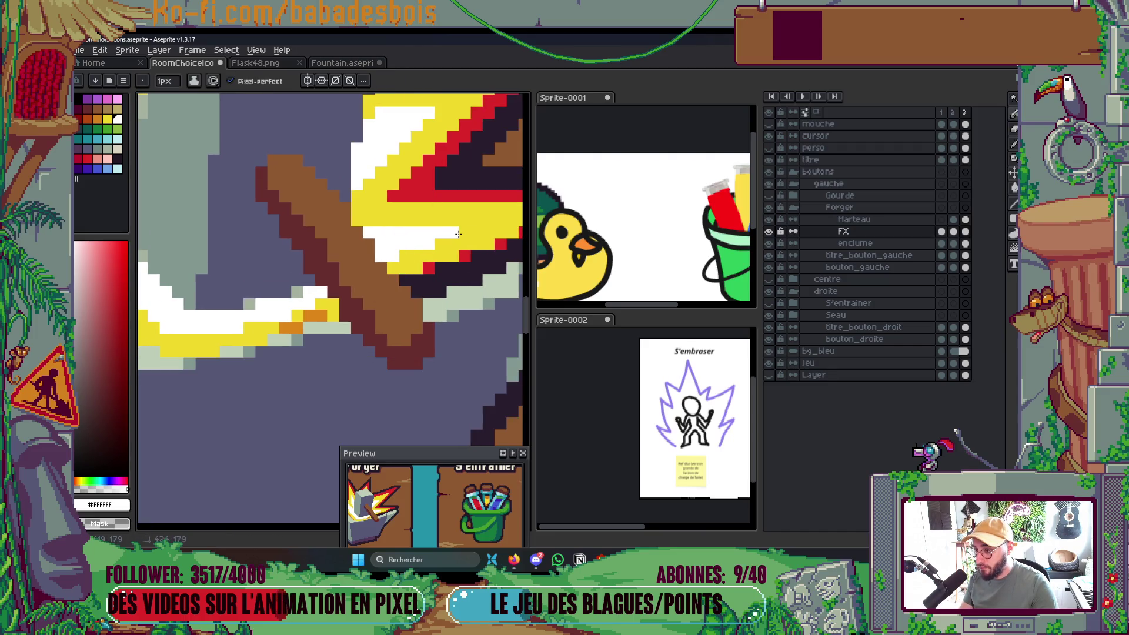
pyautogui.scroll(-2, 406, 218)
pyautogui.scroll(-3, 406, 218)
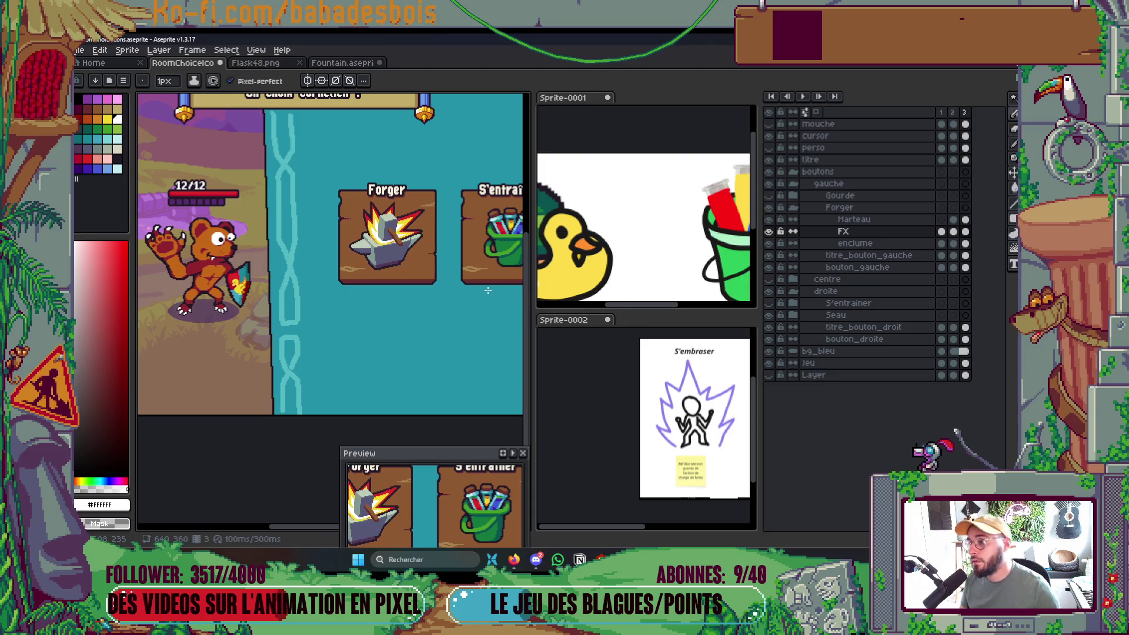
pyautogui.hotkey('ctrl', 's')
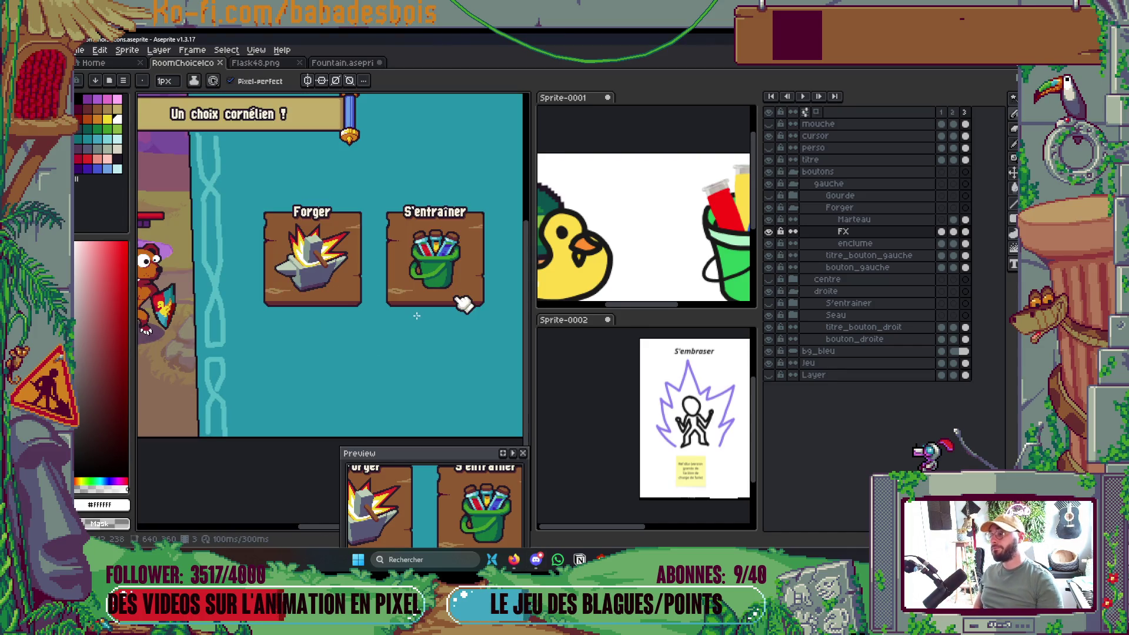
pyautogui.hscroll(1, 401, 336)
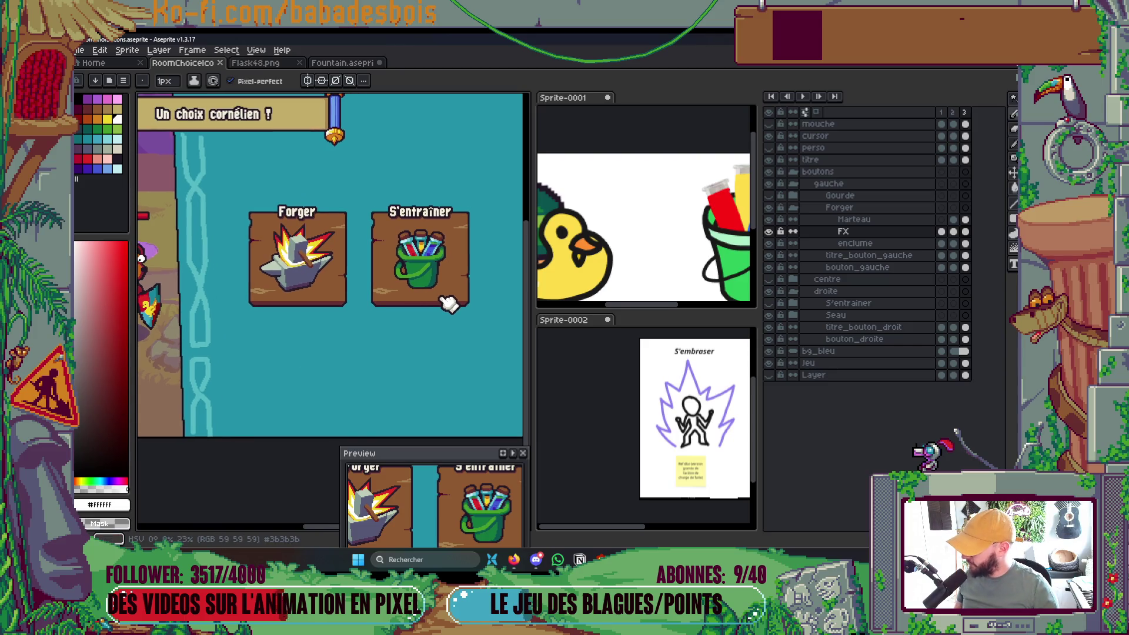
pyautogui.scroll(-2, 282, 381)
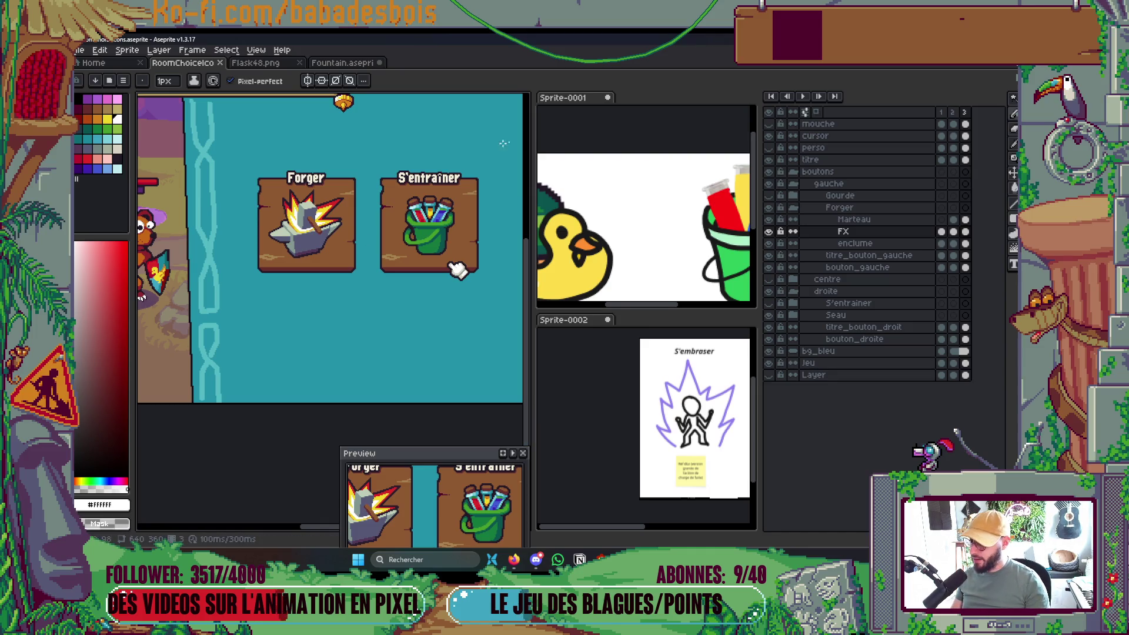
pyautogui.scroll(2, 284, 294)
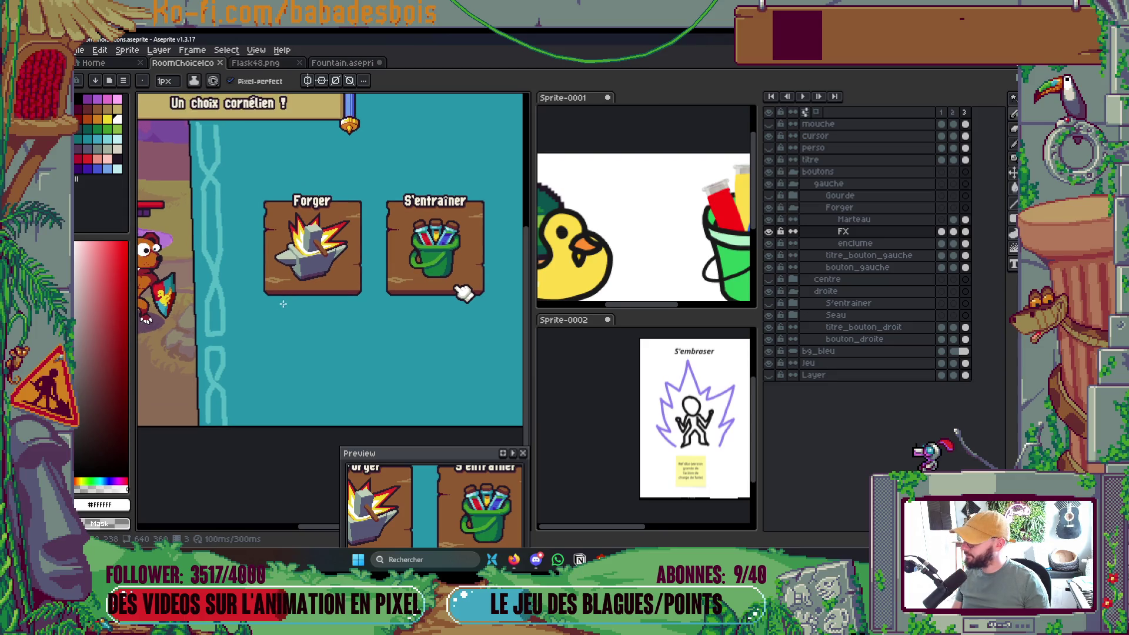
pyautogui.scroll(3, 347, 224)
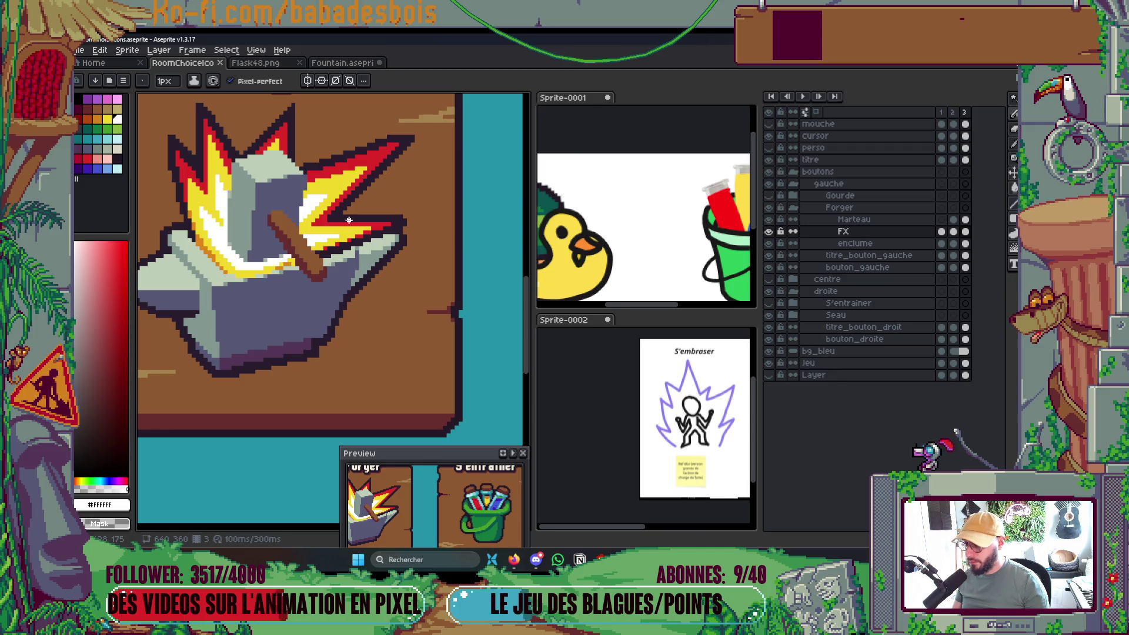
# Set the pencil to 2px and erase the flame's lower tip.
pyautogui.scroll(1, 348, 220)
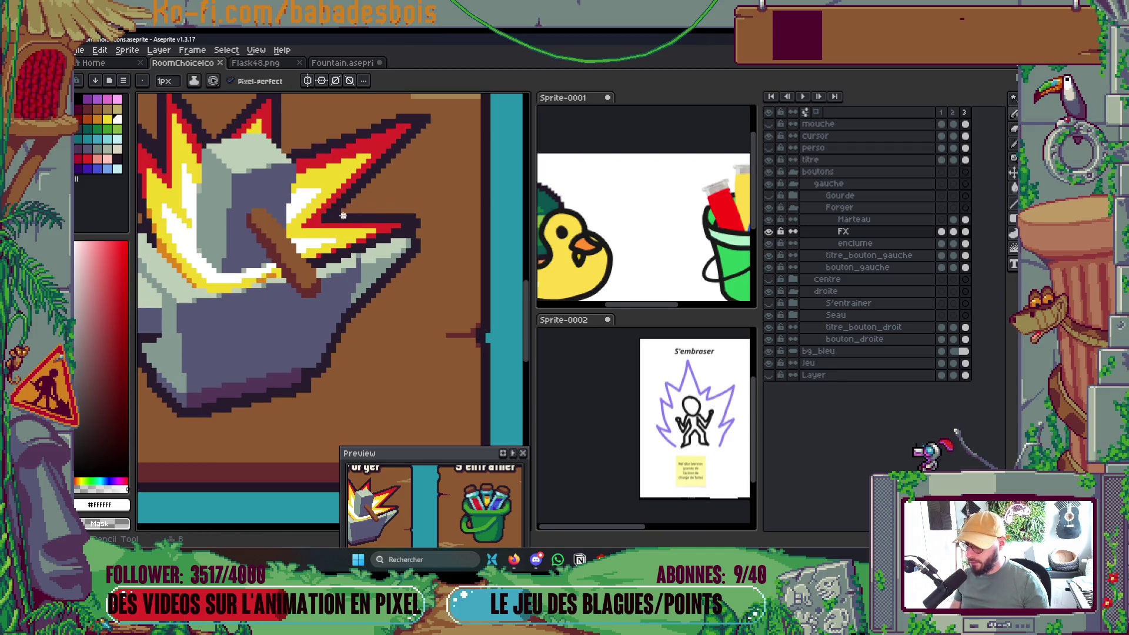
pyautogui.moveTo(332, 228); pyautogui.dragTo(343, 240)
pyautogui.hotkey('ctrl', 'z')
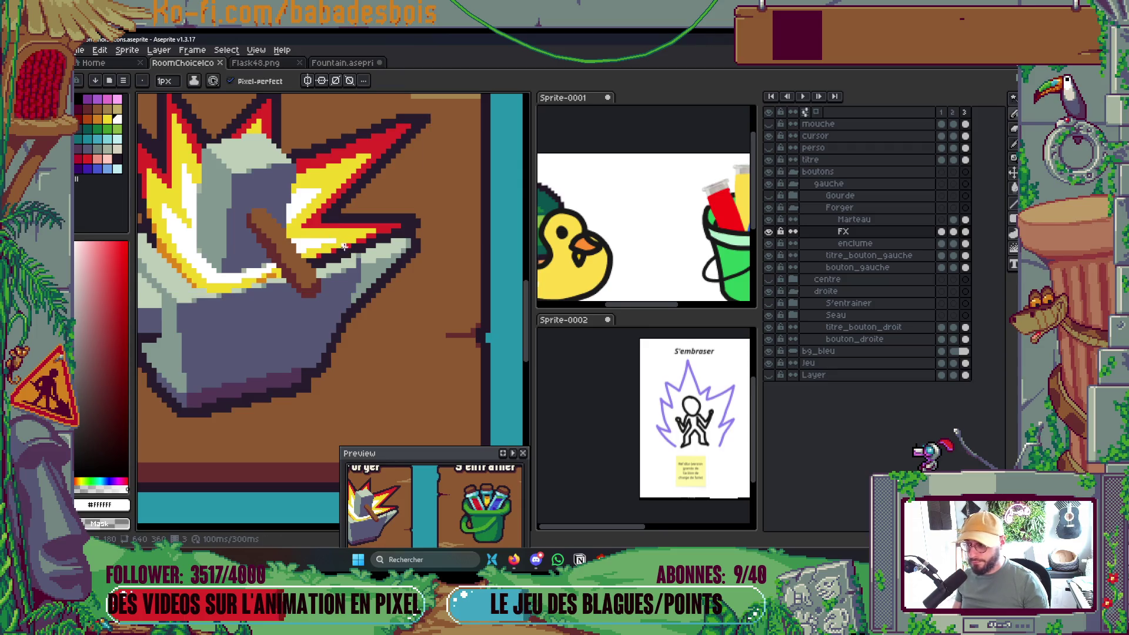
pyautogui.press('+')
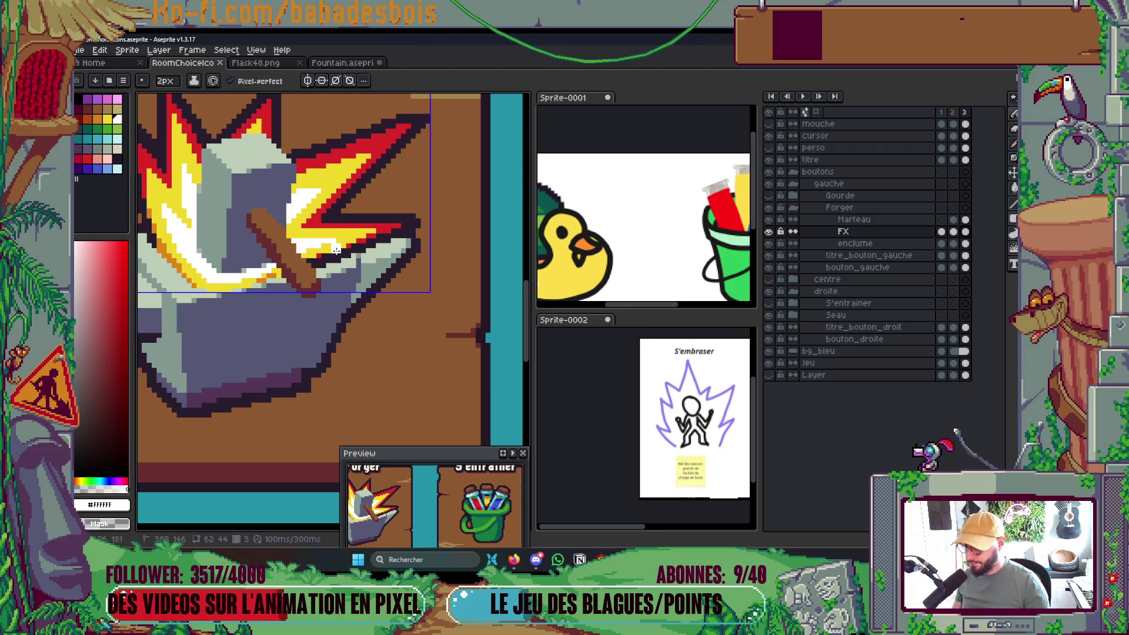
pyautogui.moveTo(335, 266)
pyautogui.mouseDown()
pyautogui.moveTo(362, 220)
pyautogui.moveTo(344, 258)
pyautogui.moveTo(388, 238)
pyautogui.mouseUp()
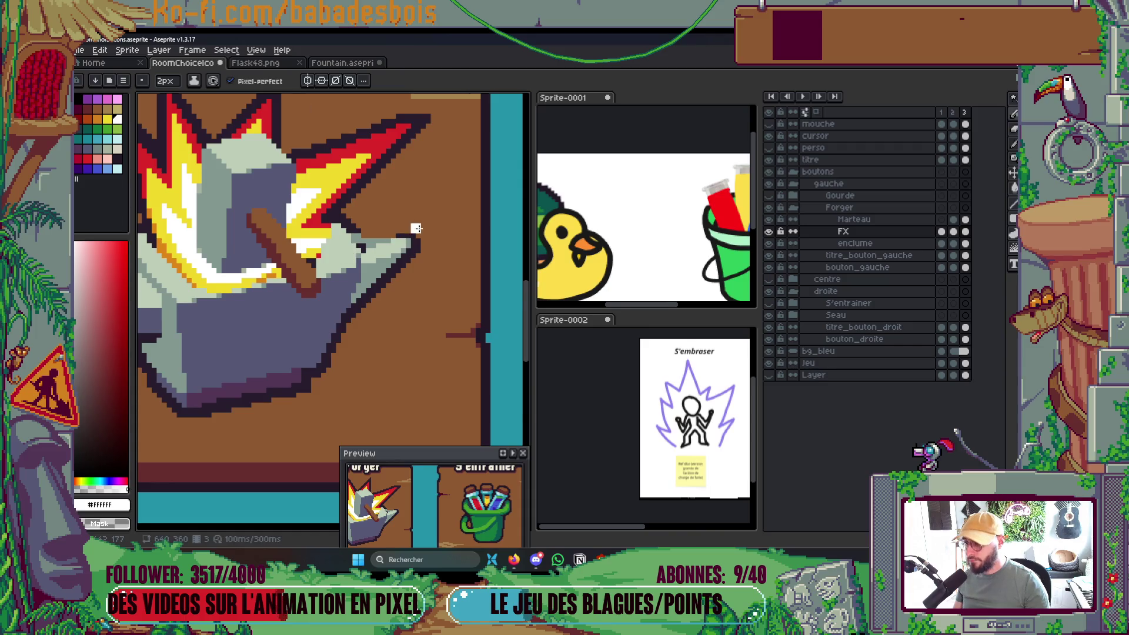
# Eyedrop the flame's yellow and add more yellow to the flame's left side.
pyautogui.scroll(-8, 422, 224)
pyautogui.scroll(6, 422, 225)
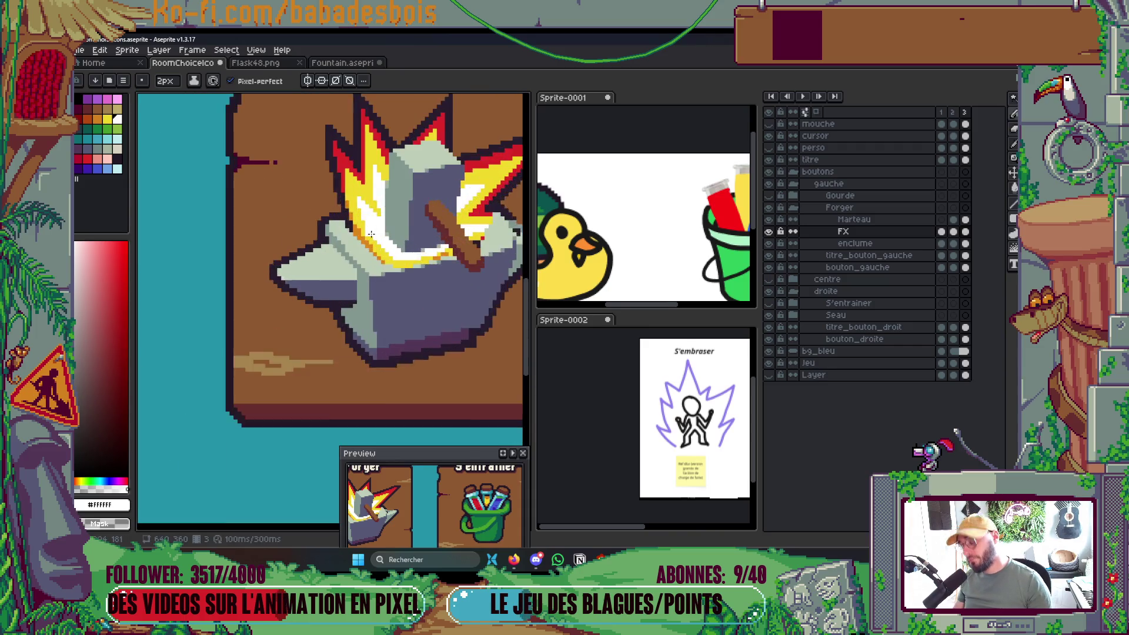
pyautogui.press('i')
pyautogui.click(362, 196)
pyautogui.press('b')
pyautogui.moveTo(301, 197); pyautogui.dragTo(315, 206)
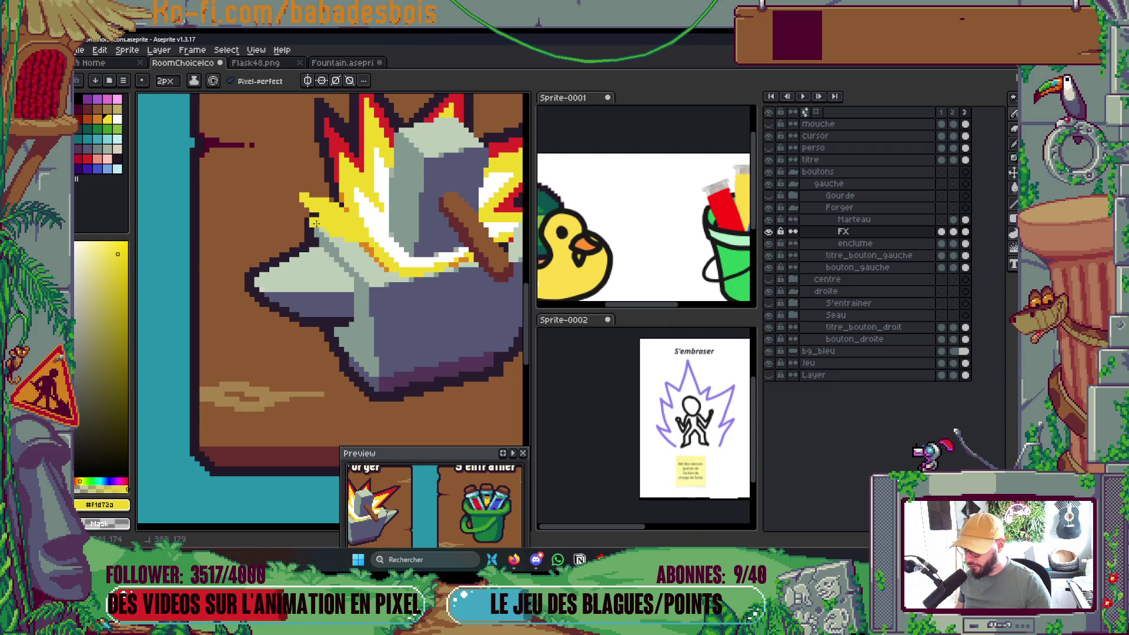
# Extend yellow along the flame's edge, undoing strokes that spill onto the anvil.
pyautogui.scroll(-3, 346, 238)
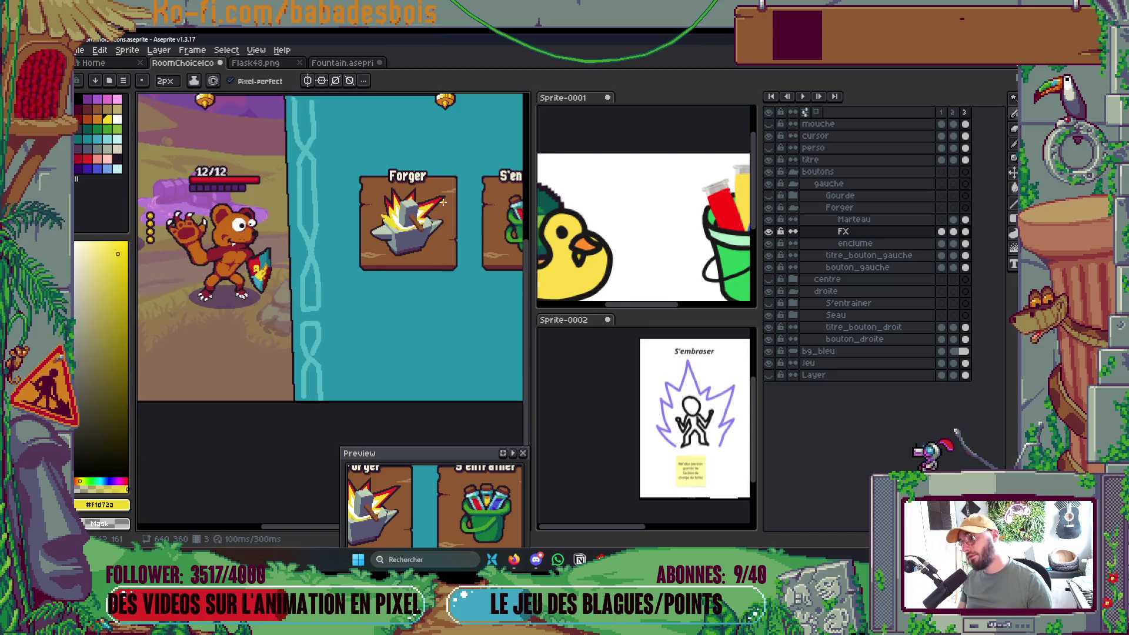
pyautogui.scroll(5, 401, 210)
pyautogui.moveTo(406, 197)
pyautogui.mouseDown()
pyautogui.moveTo(450, 176)
pyautogui.moveTo(406, 194)
pyautogui.mouseUp()
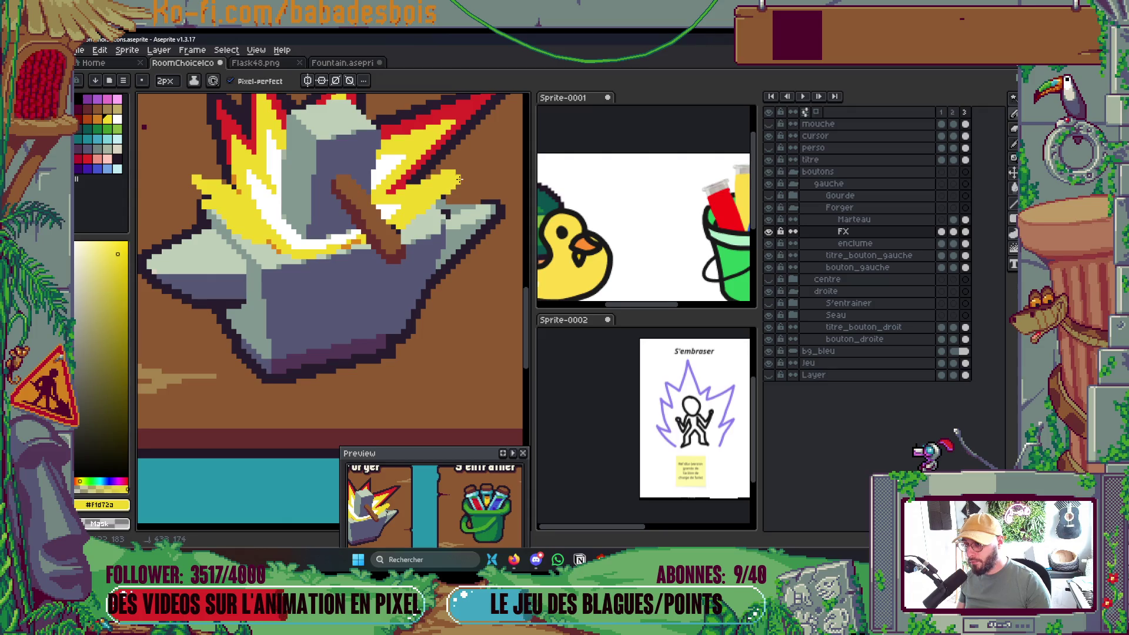
pyautogui.scroll(-4, 470, 173)
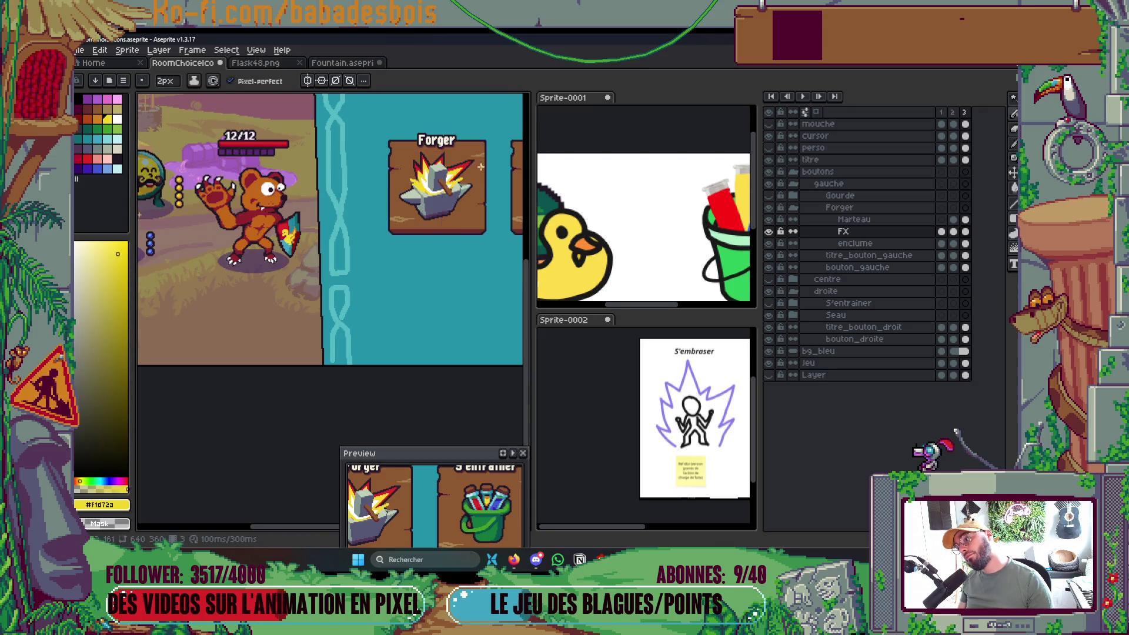
pyautogui.scroll(4, 438, 197)
pyautogui.moveTo(435, 197)
pyautogui.mouseDown()
pyautogui.moveTo(408, 234)
pyautogui.moveTo(448, 203)
pyautogui.mouseUp()
pyautogui.hotkey('ctrl', 'z')
pyautogui.scroll(-5, 441, 189)
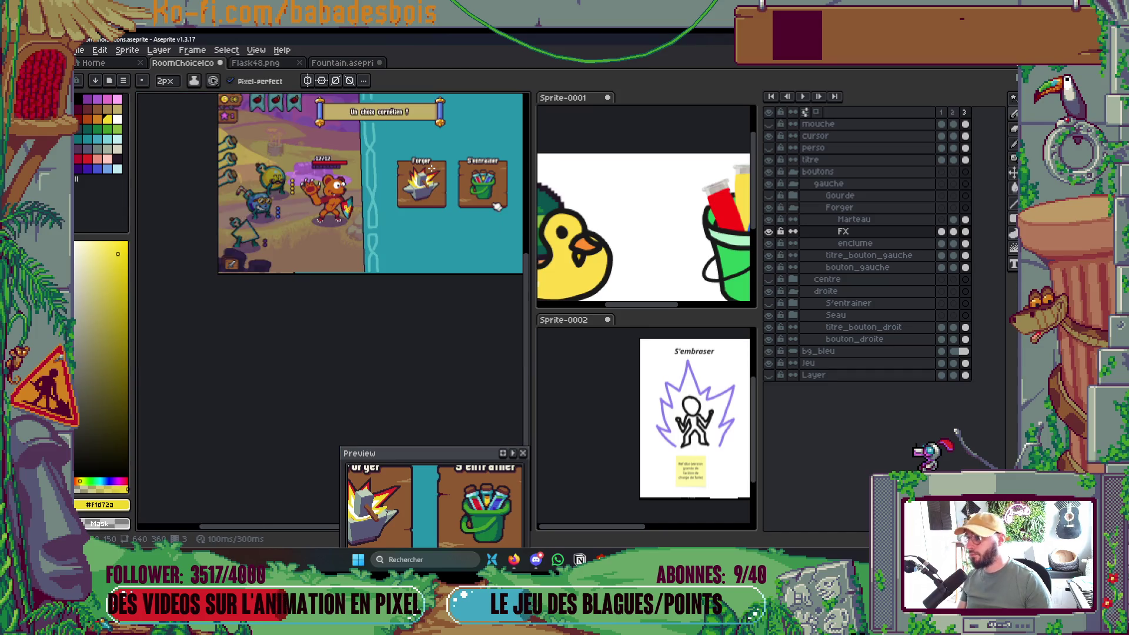
pyautogui.scroll(5, 400, 241)
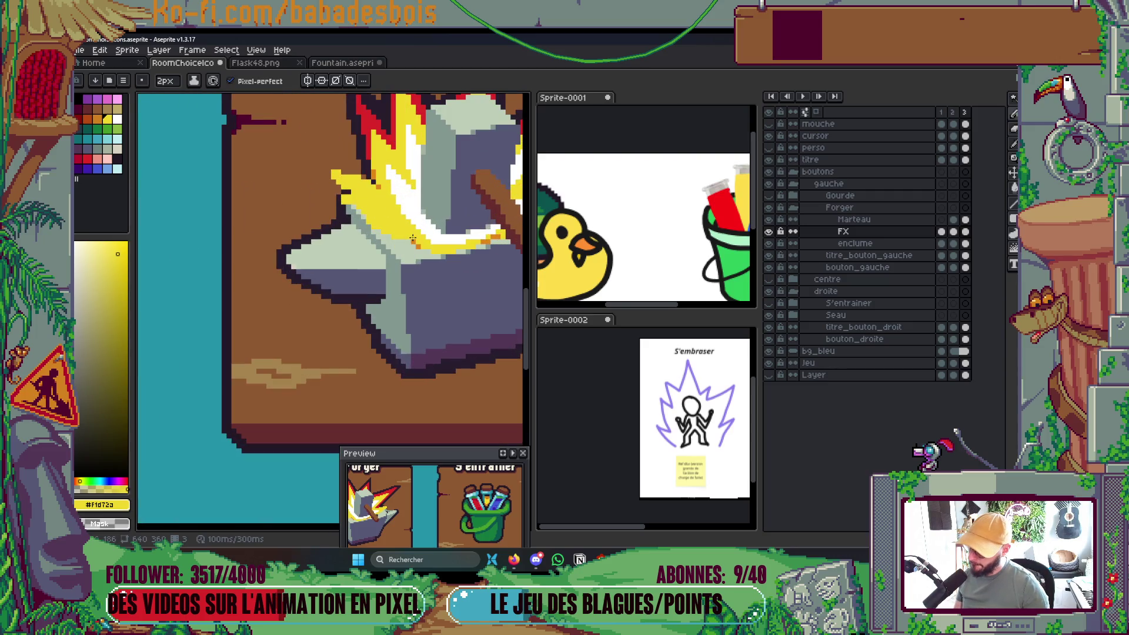
pyautogui.moveTo(412, 240)
pyautogui.mouseDown()
pyautogui.moveTo(372, 271)
pyautogui.moveTo(430, 248)
pyautogui.moveTo(361, 235)
pyautogui.mouseUp()
pyautogui.hotkey('ctrl', 'z')
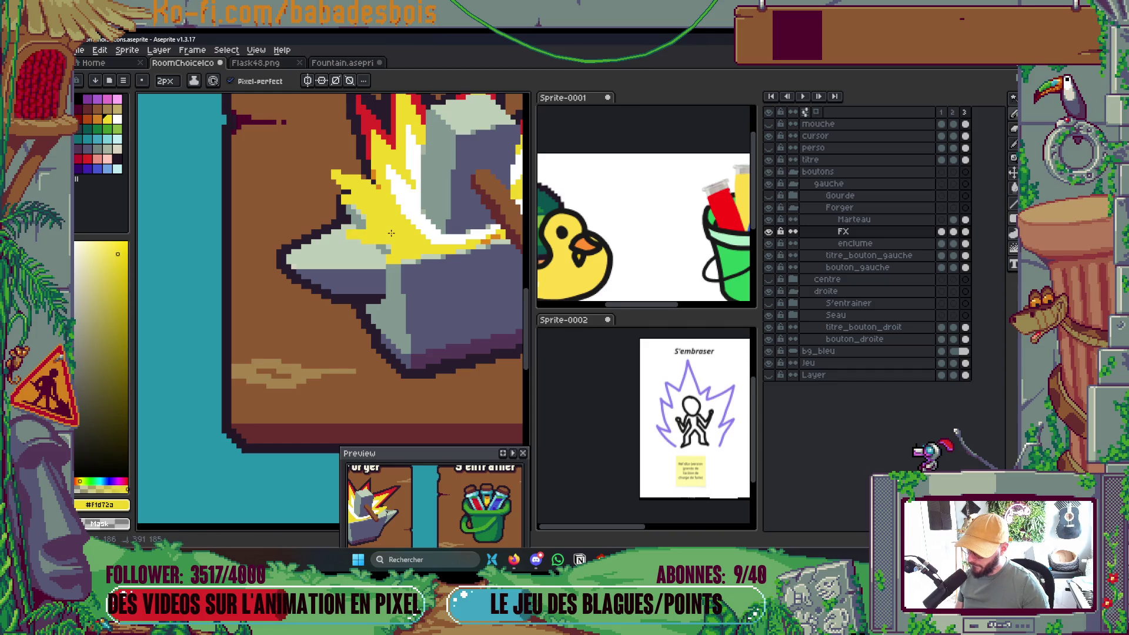
# Eyedrop the flame's red and lay a red stroke along the flame's base.
pyautogui.scroll(-3, 391, 234)
pyautogui.scroll(1, 414, 218)
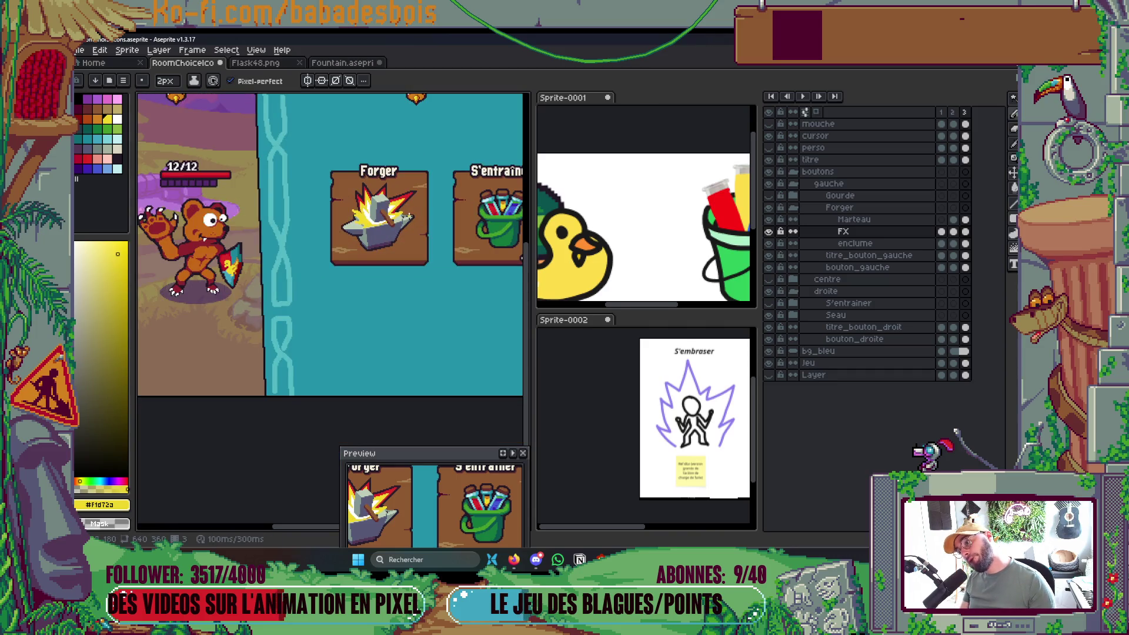
pyautogui.scroll(5, 410, 217)
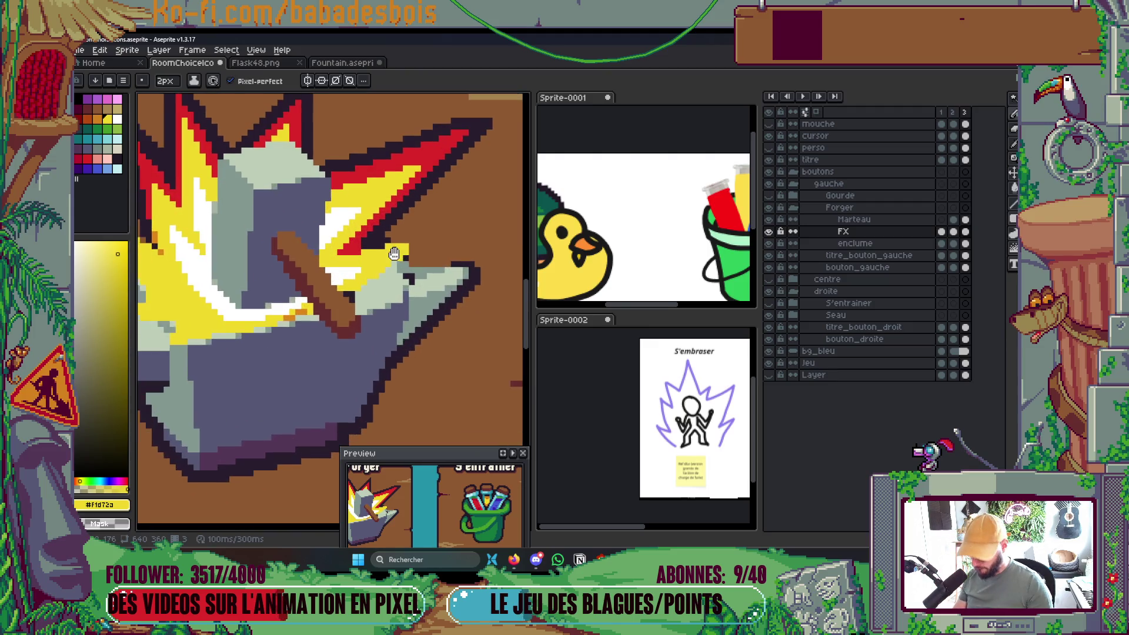
pyautogui.scroll(1, 394, 252)
pyautogui.keyDown('alt'); pyautogui.click(337, 249); pyautogui.keyUp('alt')
pyautogui.moveTo(351, 247); pyautogui.dragTo(420, 237)
pyautogui.click(349, 303)
pyautogui.hotkey('ctrl', 'z')
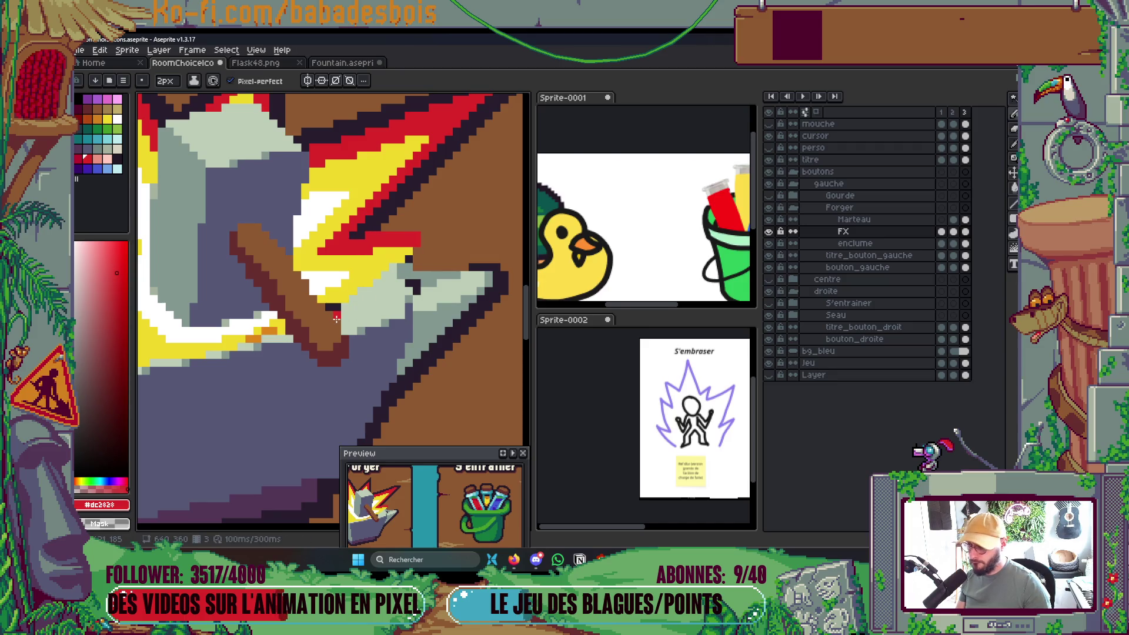
# Draw red outline lines along the flame's underside, joining them down toward the anvil.
pyautogui.keyDown('shift'); pyautogui.click(423, 254); pyautogui.keyUp('shift')
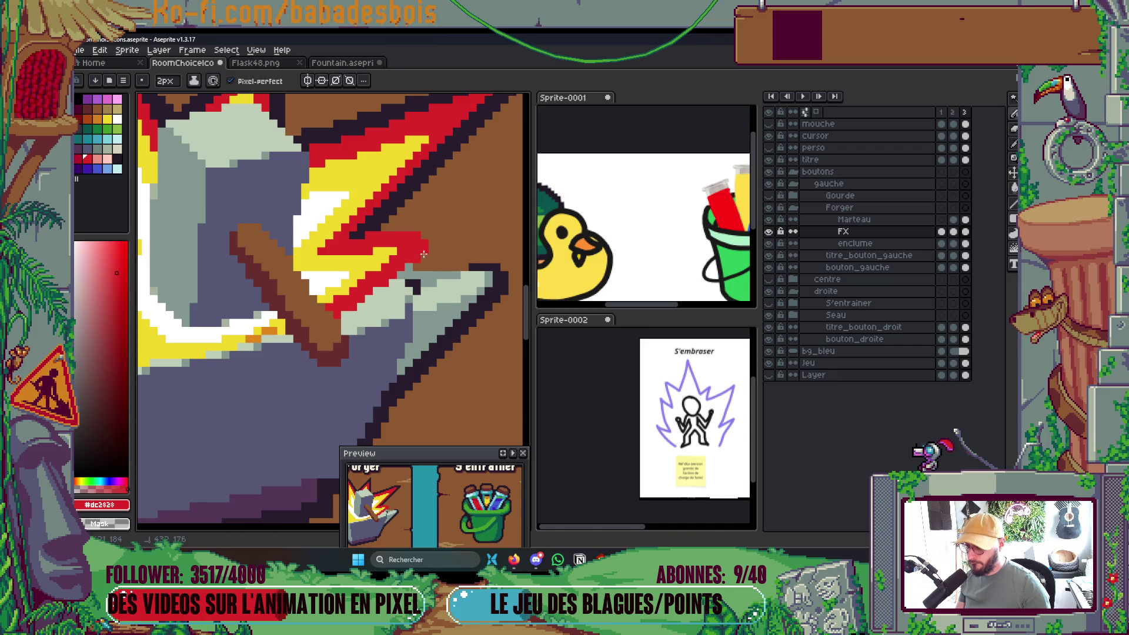
pyautogui.scroll(-4, 423, 254)
pyautogui.scroll(4, 374, 222)
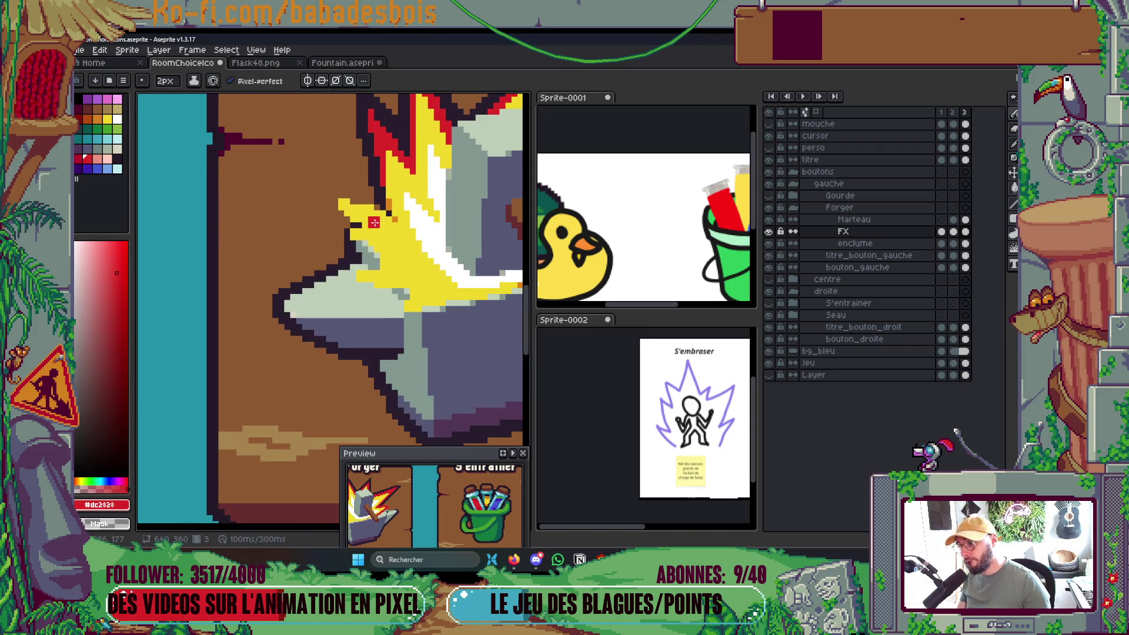
pyautogui.keyDown('shift'); pyautogui.click(349, 194); pyautogui.keyUp('shift')
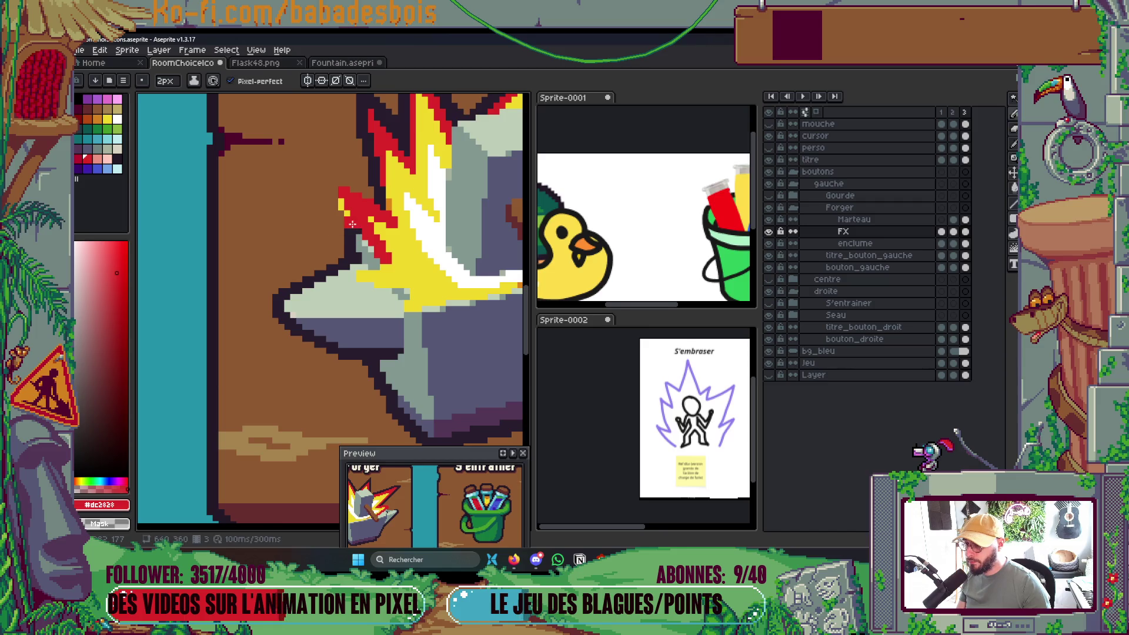
pyautogui.scroll(-3, 352, 224)
pyautogui.scroll(1, 342, 189)
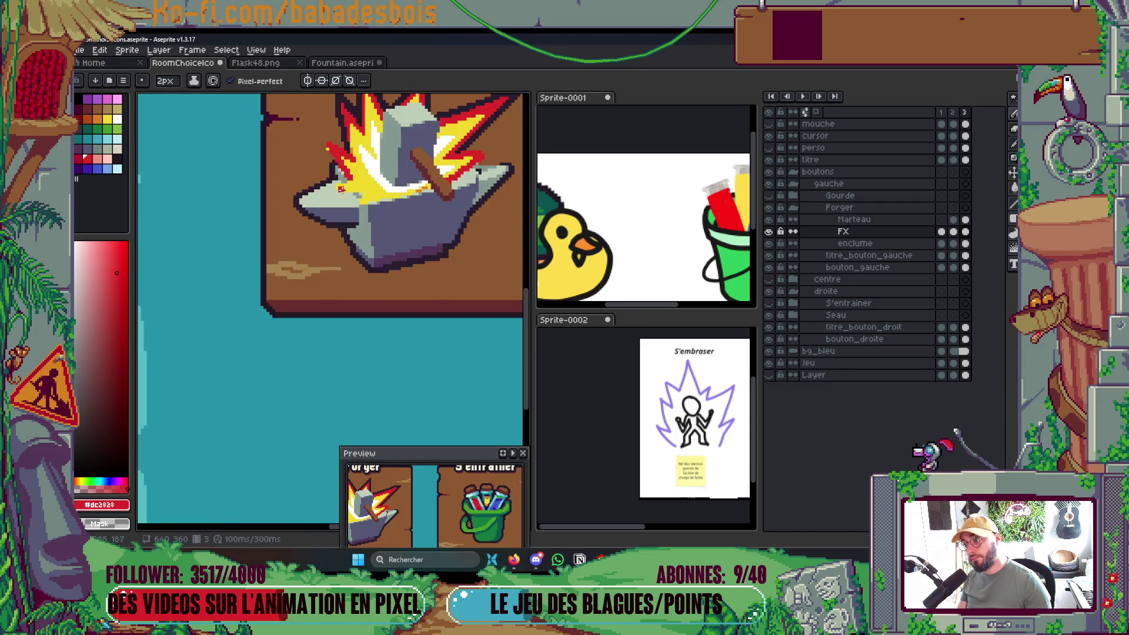
pyautogui.scroll(1, 340, 188)
pyautogui.moveTo(364, 189)
pyautogui.mouseDown()
pyautogui.moveTo(340, 197)
pyautogui.moveTo(387, 206)
pyautogui.mouseUp()
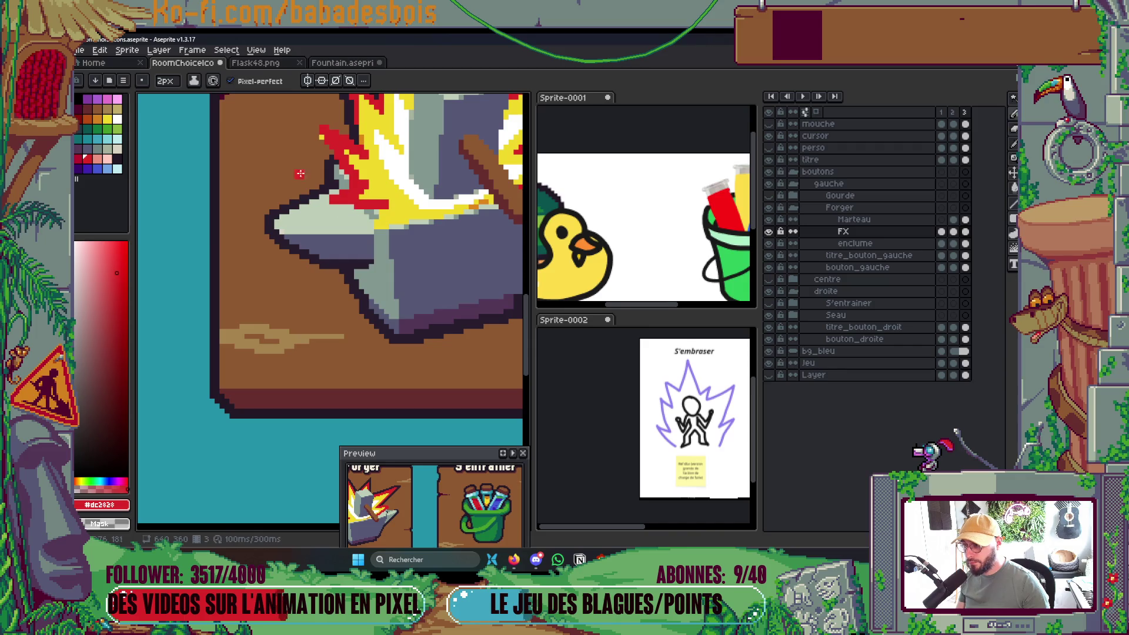
pyautogui.keyDown('shift'); pyautogui.click(368, 225); pyautogui.keyUp('shift')
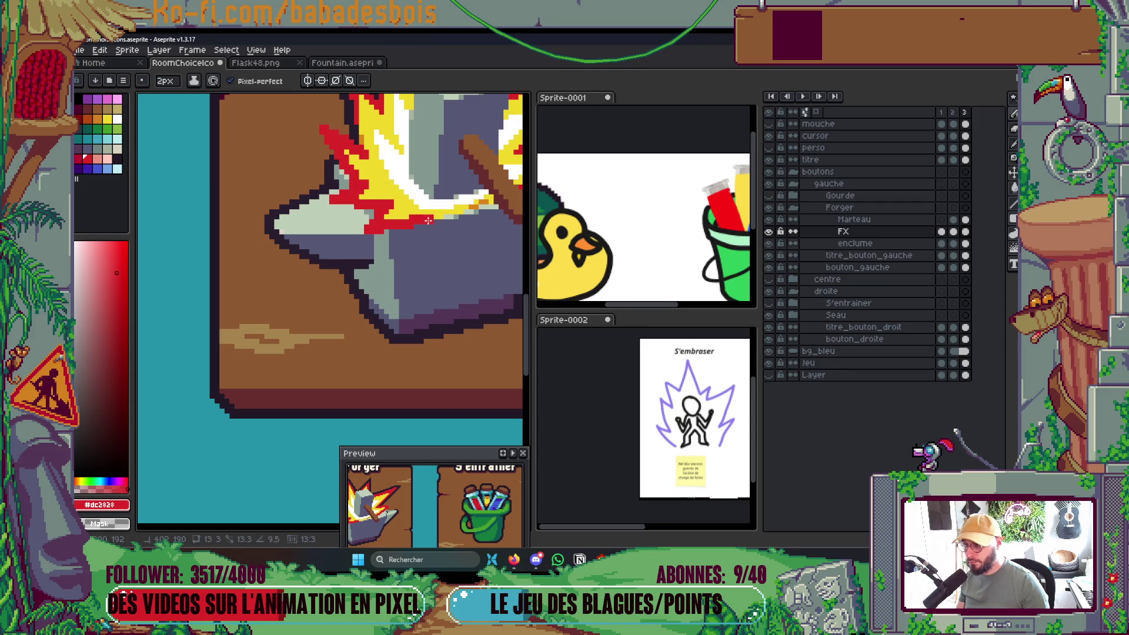
pyautogui.scroll(-4, 429, 220)
pyautogui.scroll(2, 458, 211)
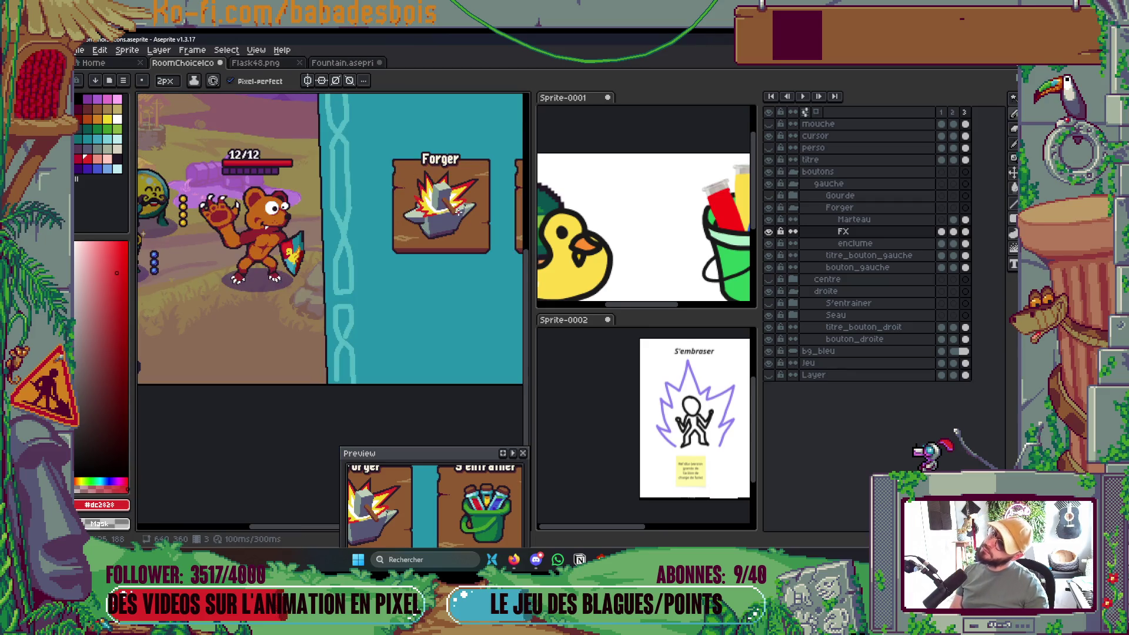
# Add a row of white highlight pixels in the flame, finishing with a 1px pencil.
pyautogui.scroll(4, 453, 216)
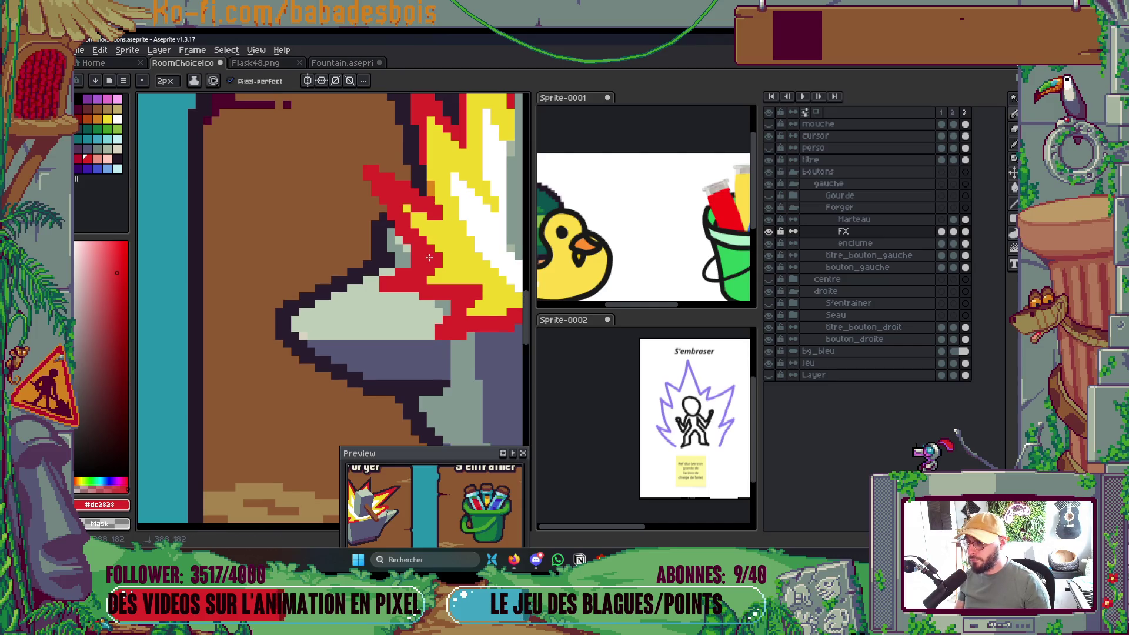
pyautogui.scroll(-4, 431, 260)
pyautogui.scroll(2, 454, 234)
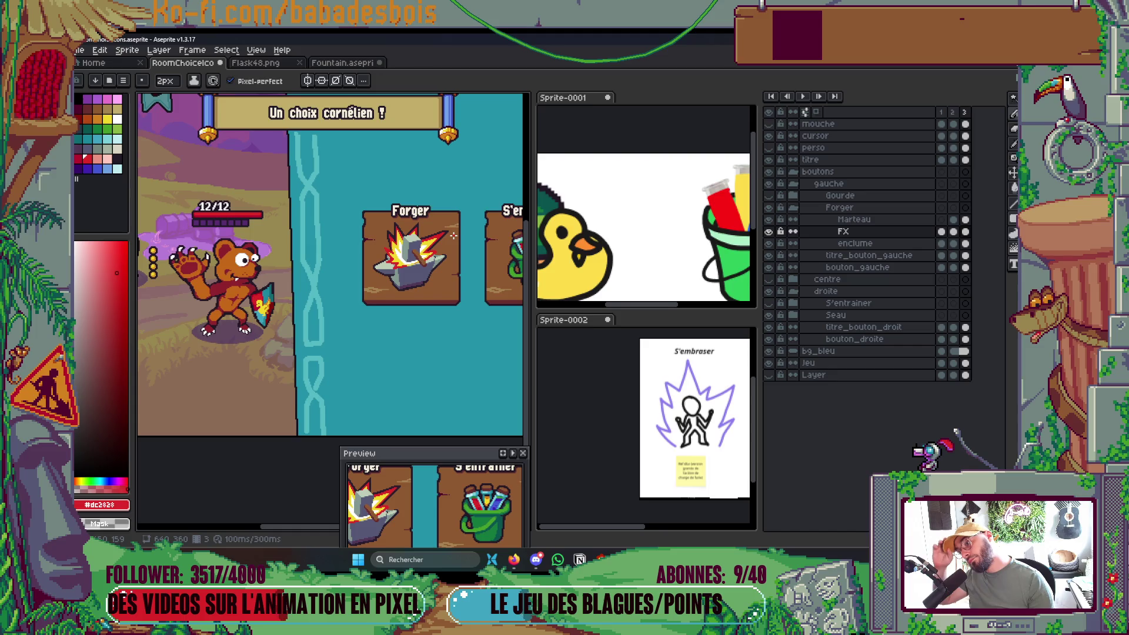
pyautogui.scroll(4, 405, 253)
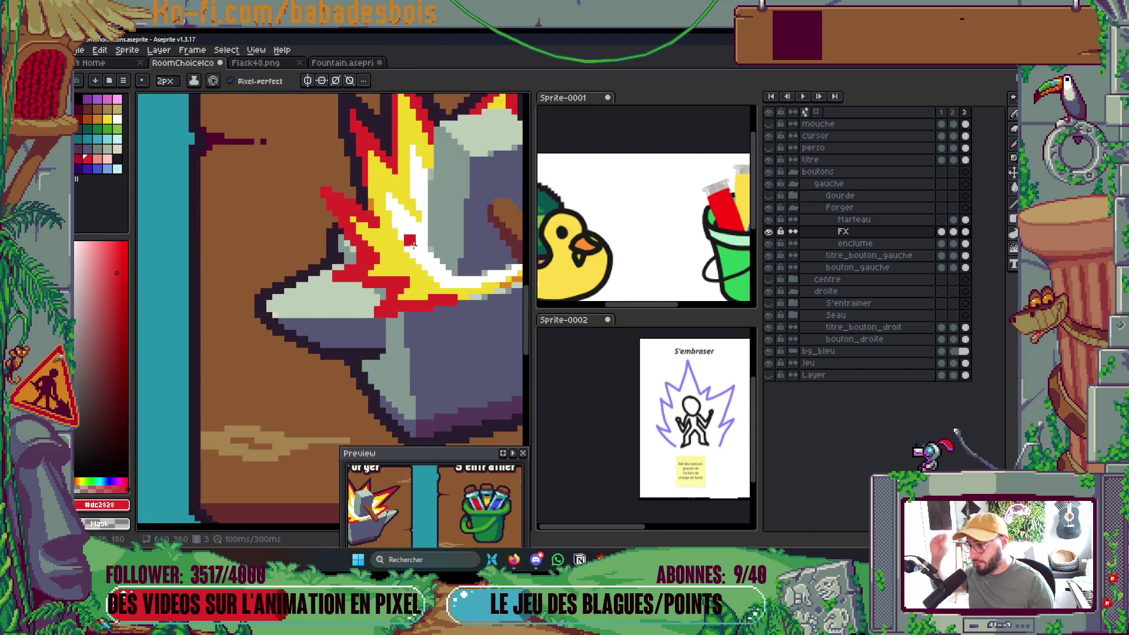
pyautogui.keyDown('alt'); pyautogui.click(372, 292); pyautogui.keyUp('alt')
pyautogui.moveTo(368, 275); pyautogui.dragTo(428, 282)
pyautogui.scroll(-3, 409, 261)
pyautogui.scroll(2, 422, 288)
pyautogui.press('-')
pyautogui.moveTo(422, 288); pyautogui.dragTo(435, 284)
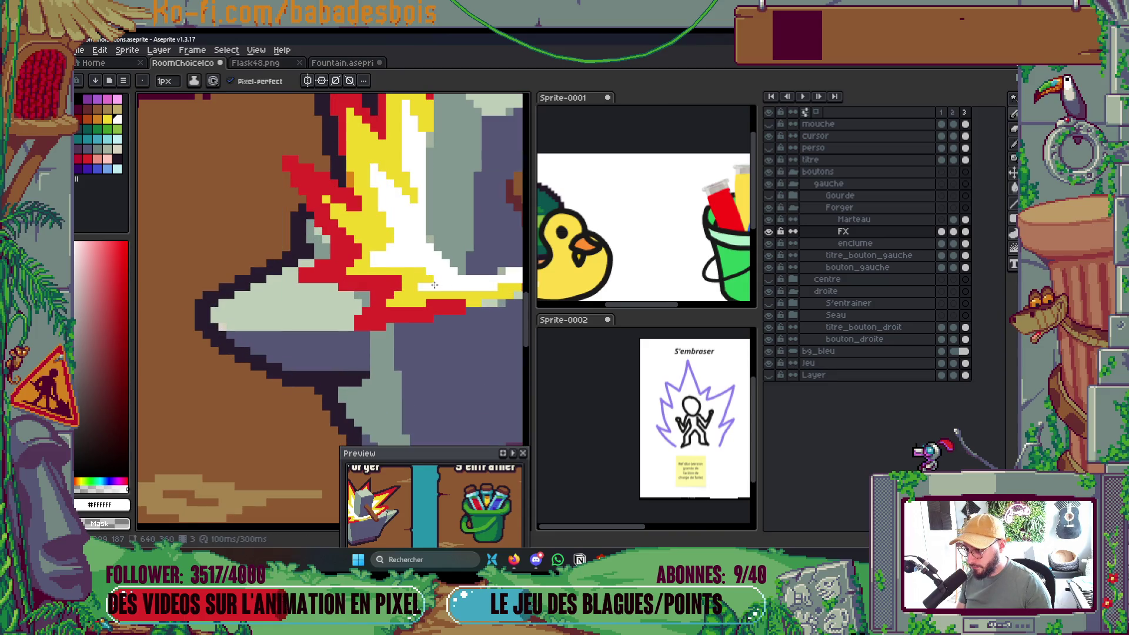
# Save RoomChoiceIcons.aseprite.
pyautogui.scroll(-3, 418, 287)
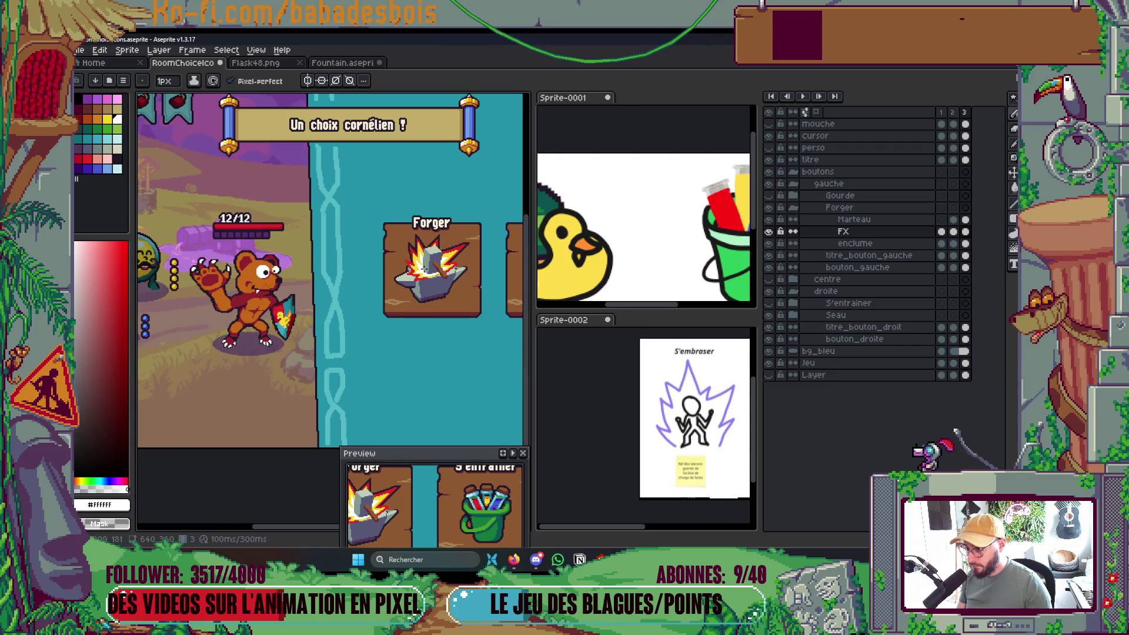
pyautogui.scroll(3, 435, 262)
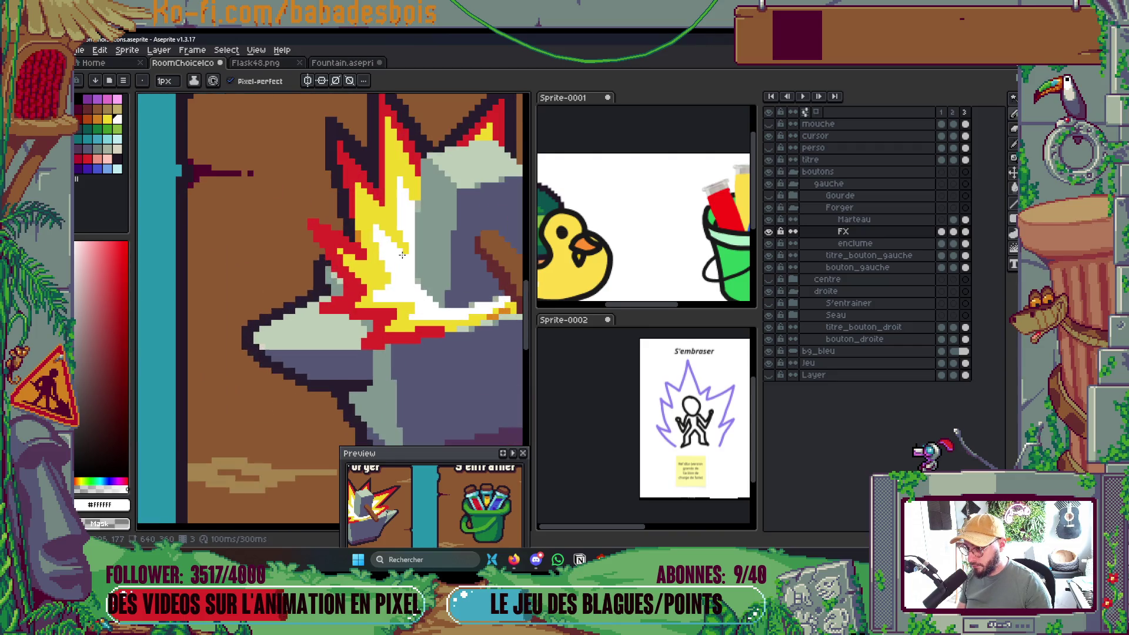
pyautogui.scroll(-3, 409, 241)
pyautogui.scroll(3, 417, 221)
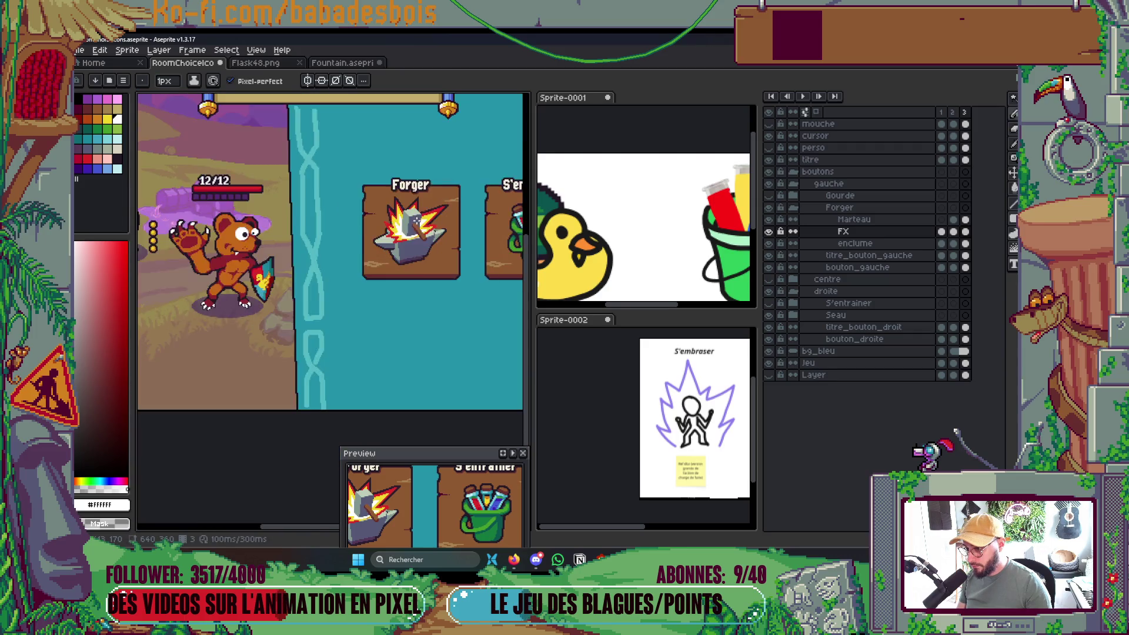
pyautogui.hotkey('ctrl', 's')
# Recolour the stray red pixel on the flame's lower edge grey and save again.
pyautogui.scroll(4, 368, 271)
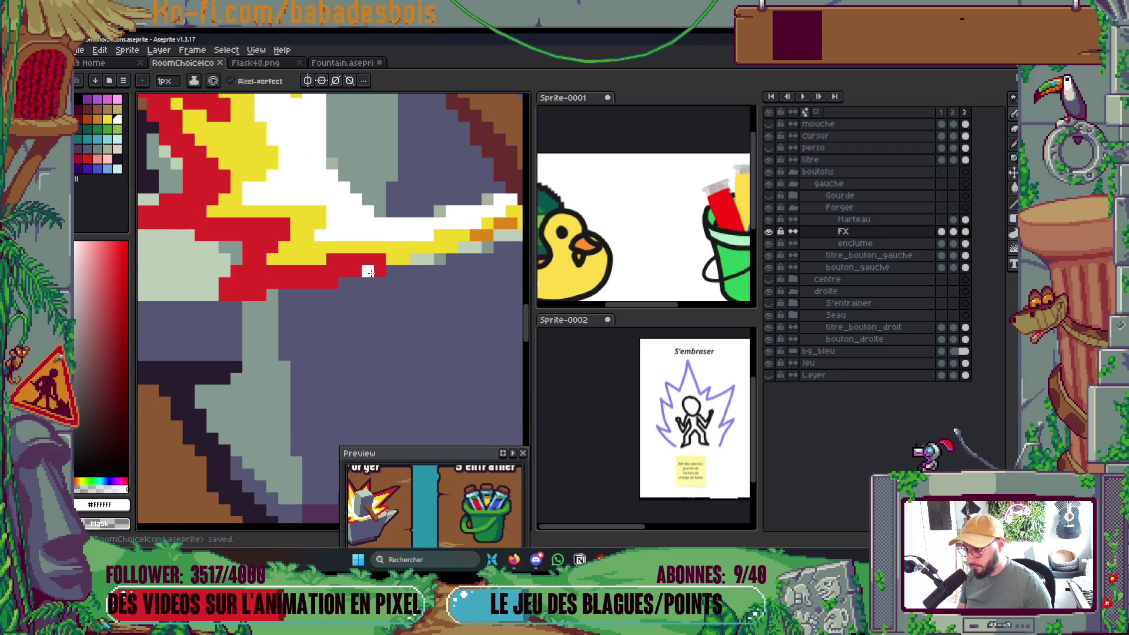
pyautogui.click(380, 271)
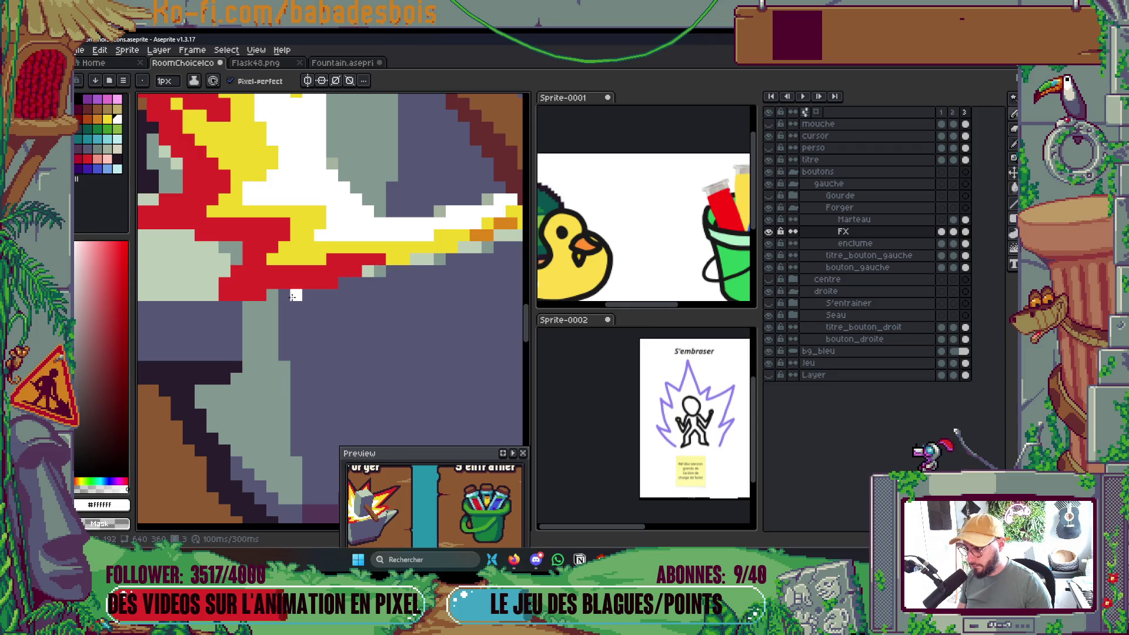
pyautogui.scroll(-2, 406, 260)
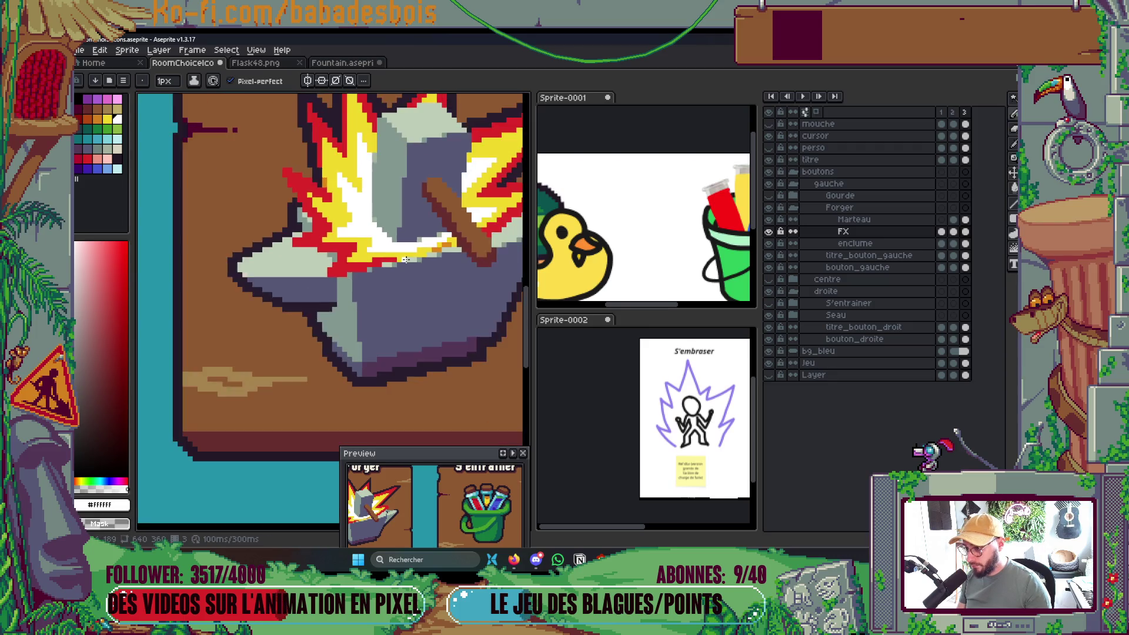
pyautogui.scroll(-2, 406, 259)
pyautogui.hotkey('ctrl', 's')
pyautogui.scroll(3, 355, 207)
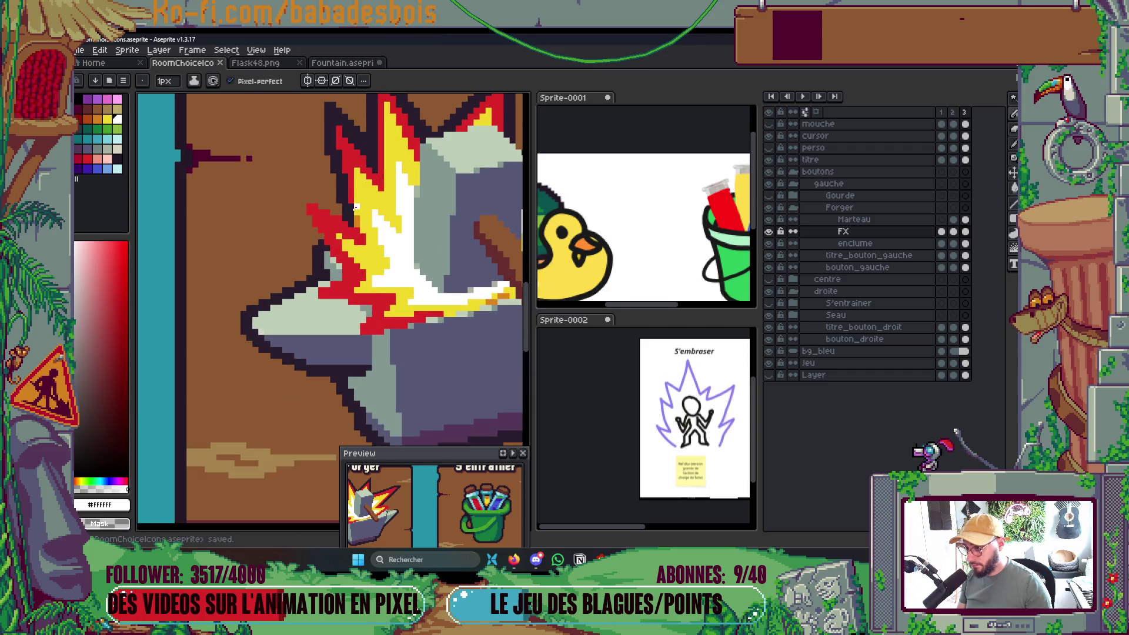
pyautogui.scroll(2, 356, 207)
pyautogui.keyDown('alt'); pyautogui.click(366, 235); pyautogui.keyUp('alt')
# With a 2px dark purple pencil, darken a flame pixel and the top of the anvil blade.
pyautogui.click(366, 250)
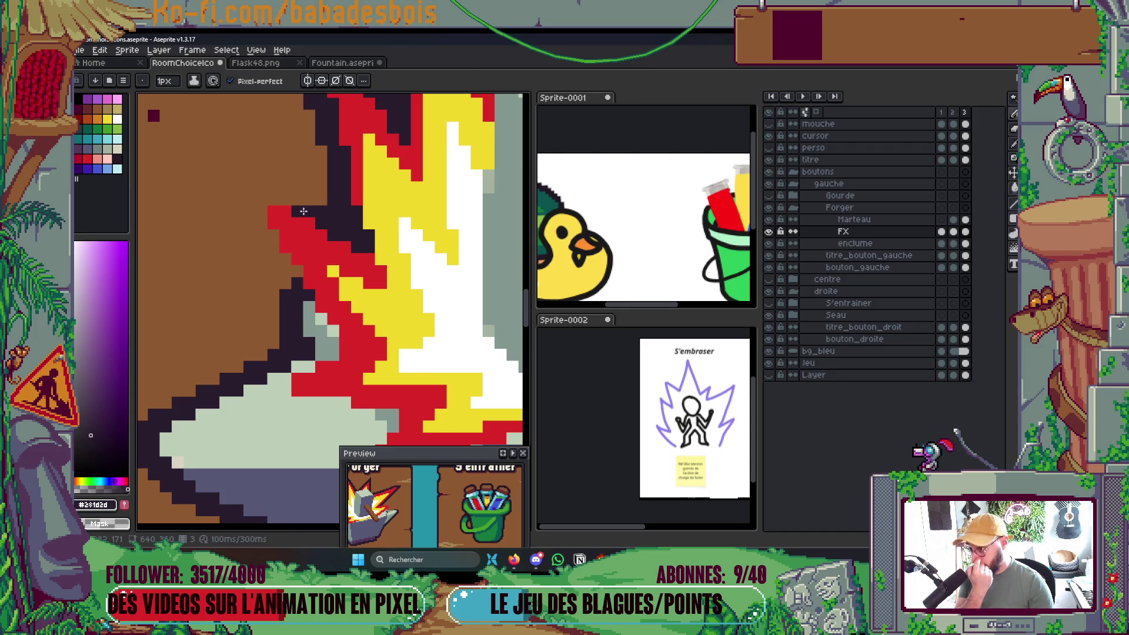
pyautogui.press('+')
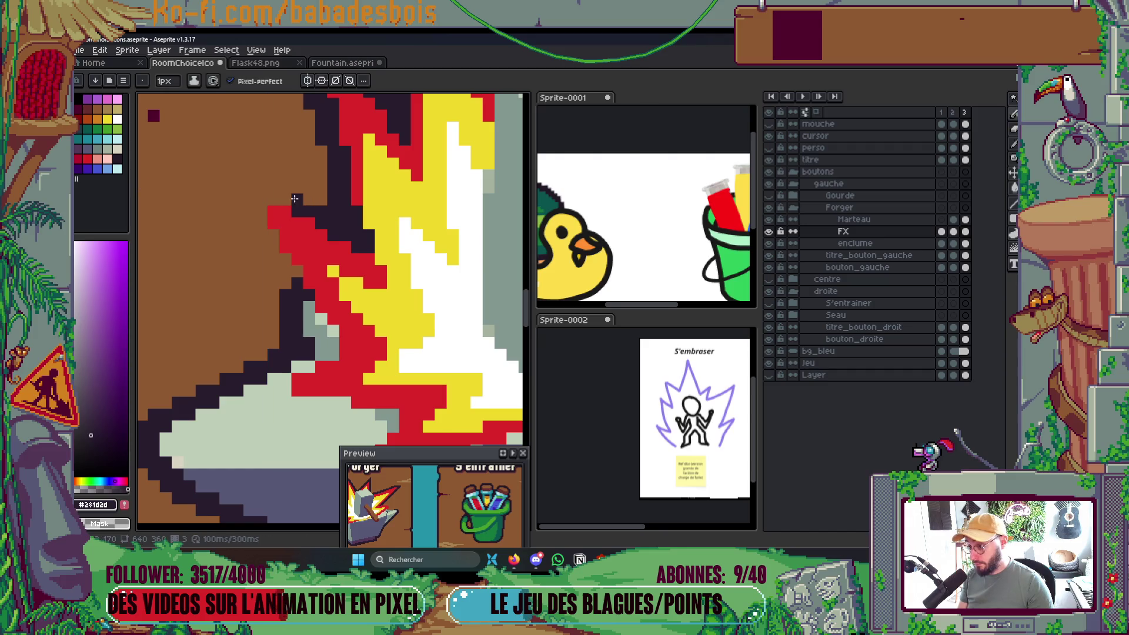
pyautogui.moveTo(311, 206)
pyautogui.mouseDown()
pyautogui.moveTo(273, 191)
pyautogui.moveTo(254, 200)
pyautogui.moveTo(336, 347)
pyautogui.moveTo(270, 376)
pyautogui.moveTo(277, 400)
pyautogui.moveTo(347, 416)
pyautogui.moveTo(292, 415)
pyautogui.mouseUp()
pyautogui.hotkey('ctrl', 'z')
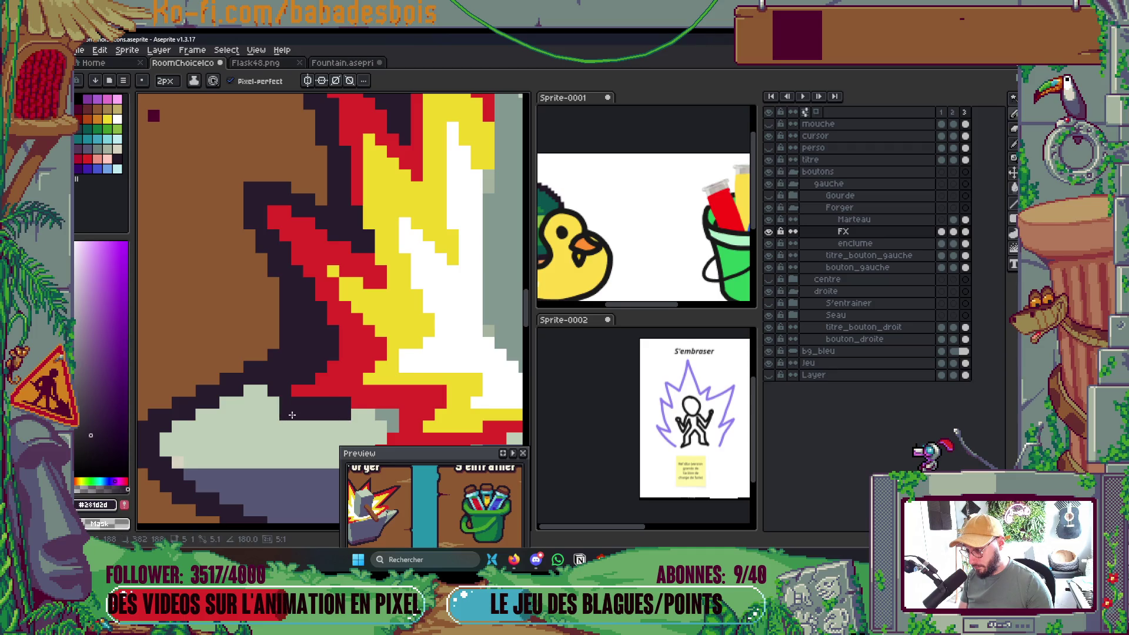
pyautogui.click(276, 397)
pyautogui.scroll(-8, 288, 391)
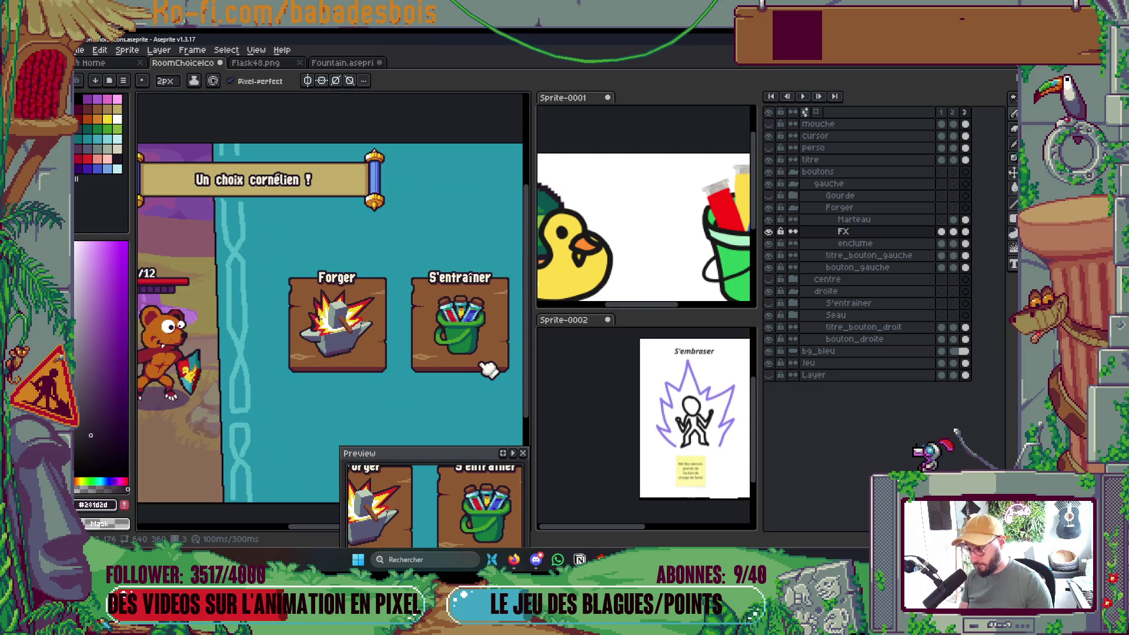
pyautogui.scroll(8, 243, 341)
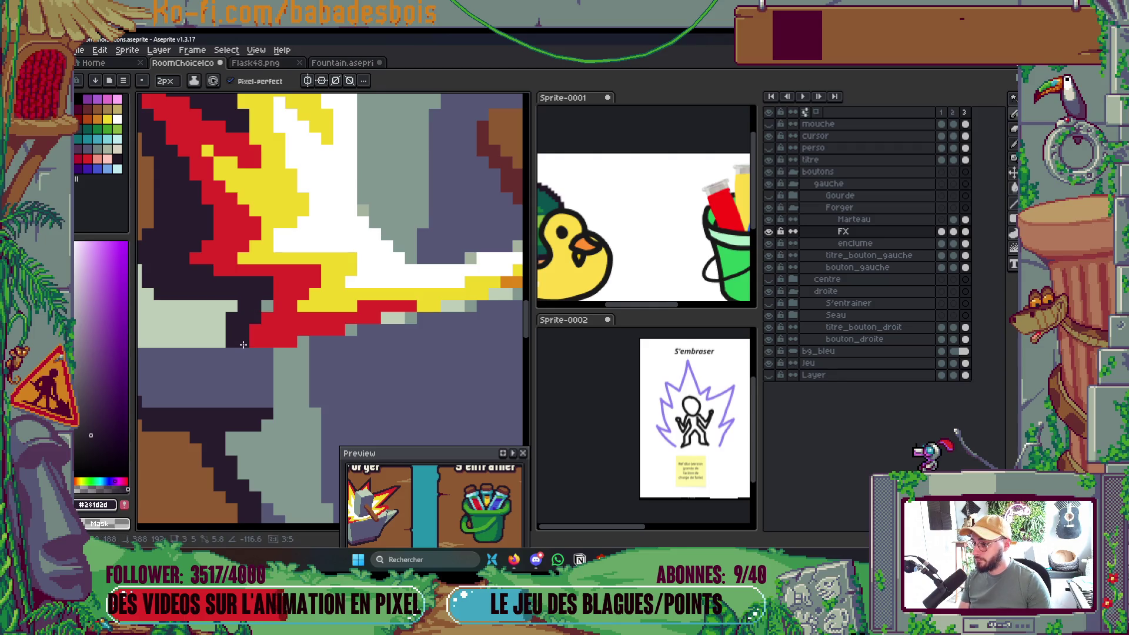
# Draw a straight dark purple line along the flame's lower edge and check the FX layer's placement.
pyautogui.keyDown('shift'); pyautogui.click(292, 365); pyautogui.keyUp('shift')
pyautogui.moveTo(292, 365); pyautogui.dragTo(315, 348)
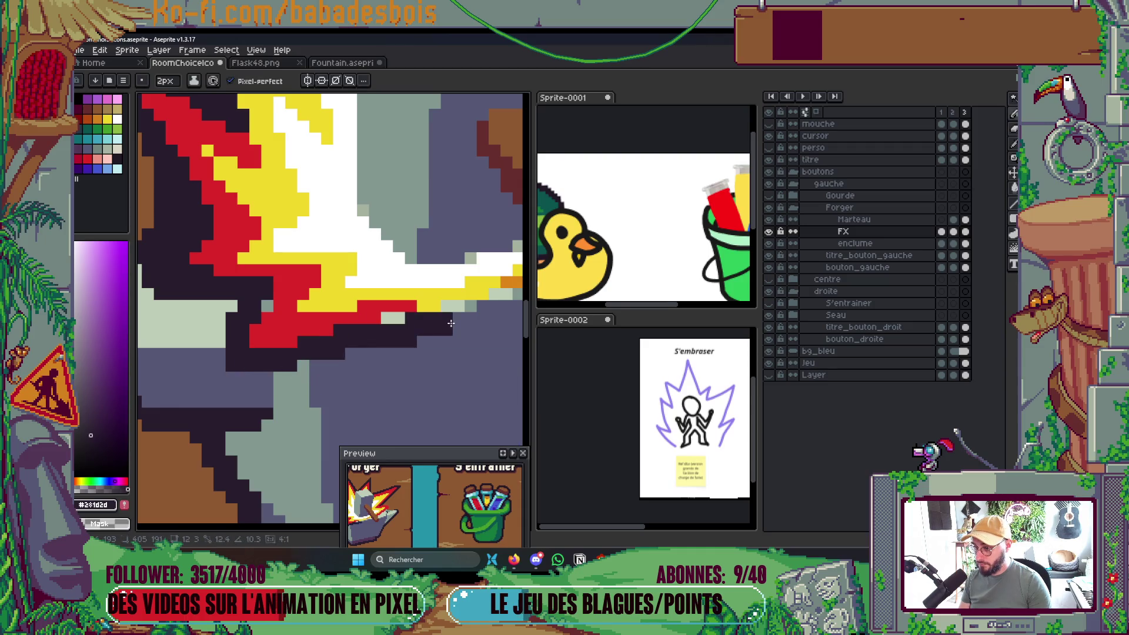
pyautogui.keyDown('shift'); pyautogui.click(465, 325); pyautogui.keyUp('shift')
pyautogui.scroll(-5, 470, 300)
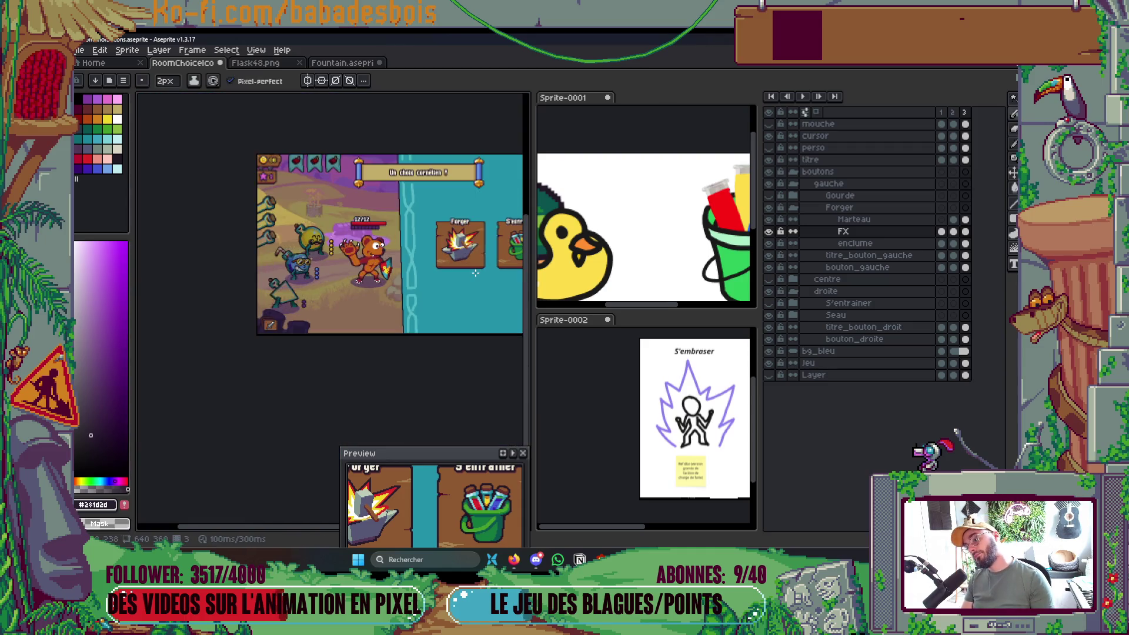
pyautogui.scroll(6, 474, 232)
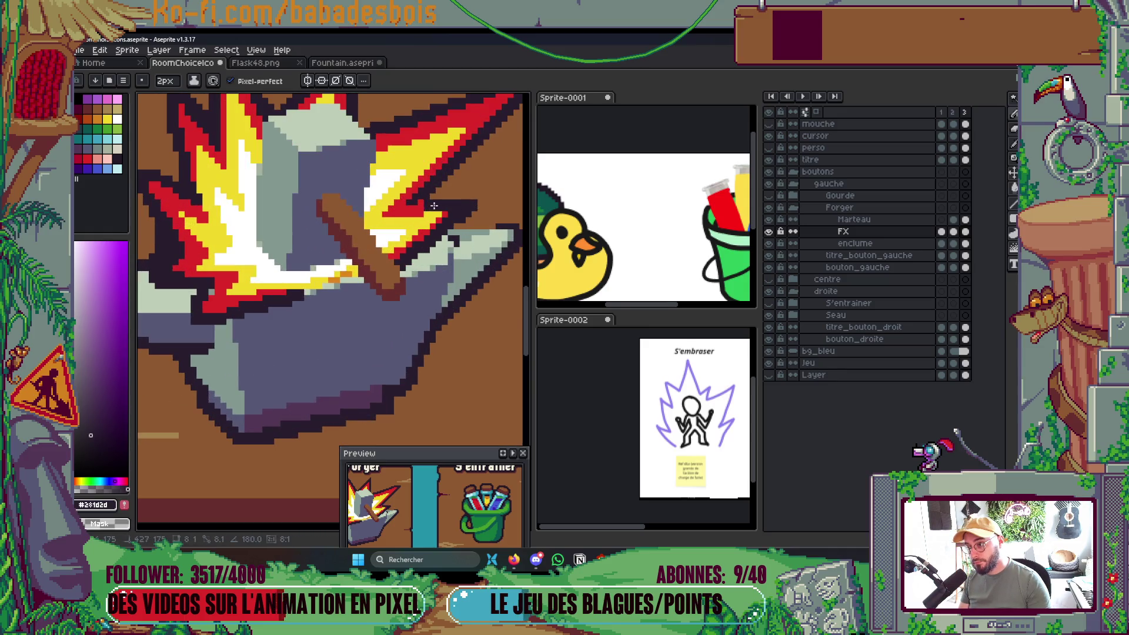
pyautogui.scroll(-3, 422, 201)
pyautogui.scroll(-3, 429, 197)
pyautogui.scroll(2, 441, 189)
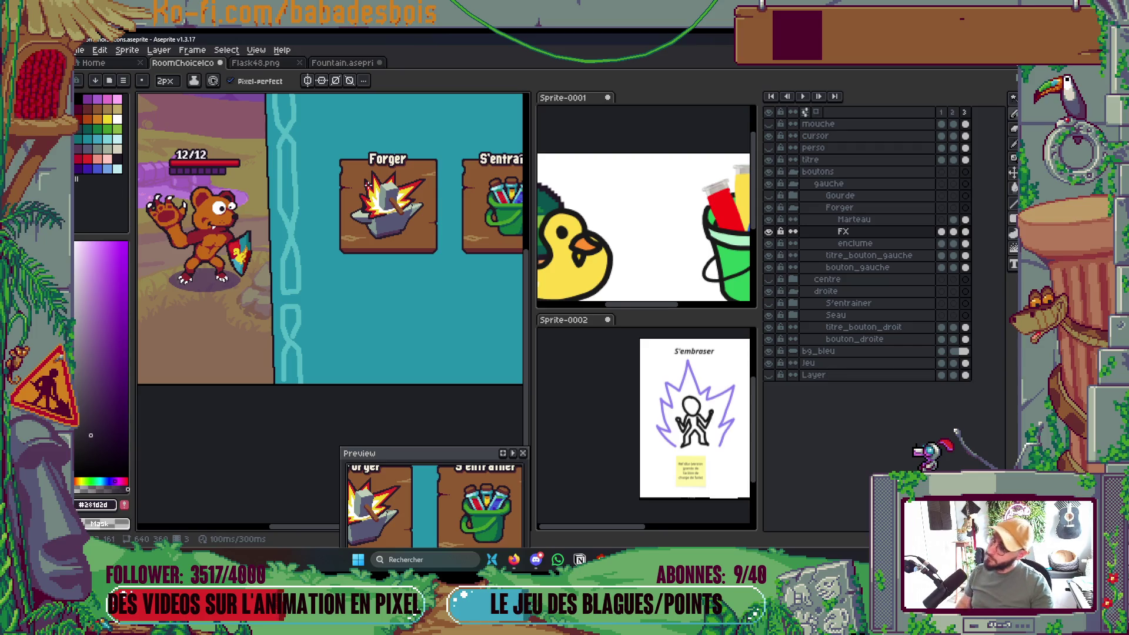
pyautogui.press('ctrl')
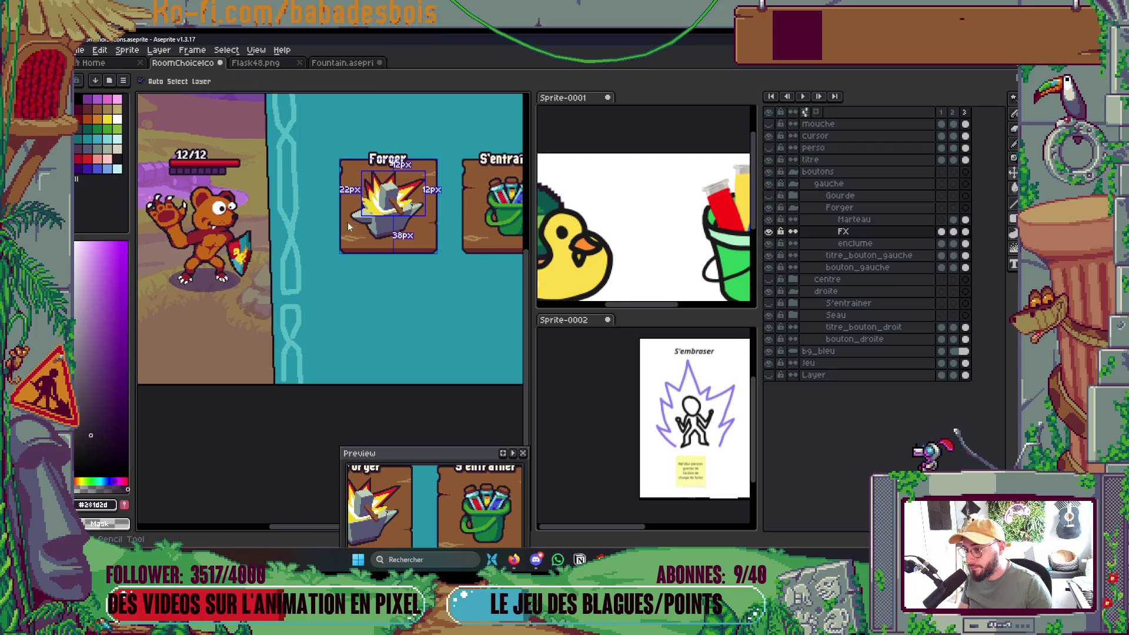
pyautogui.scroll(4, 406, 202)
pyautogui.scroll(3, 407, 202)
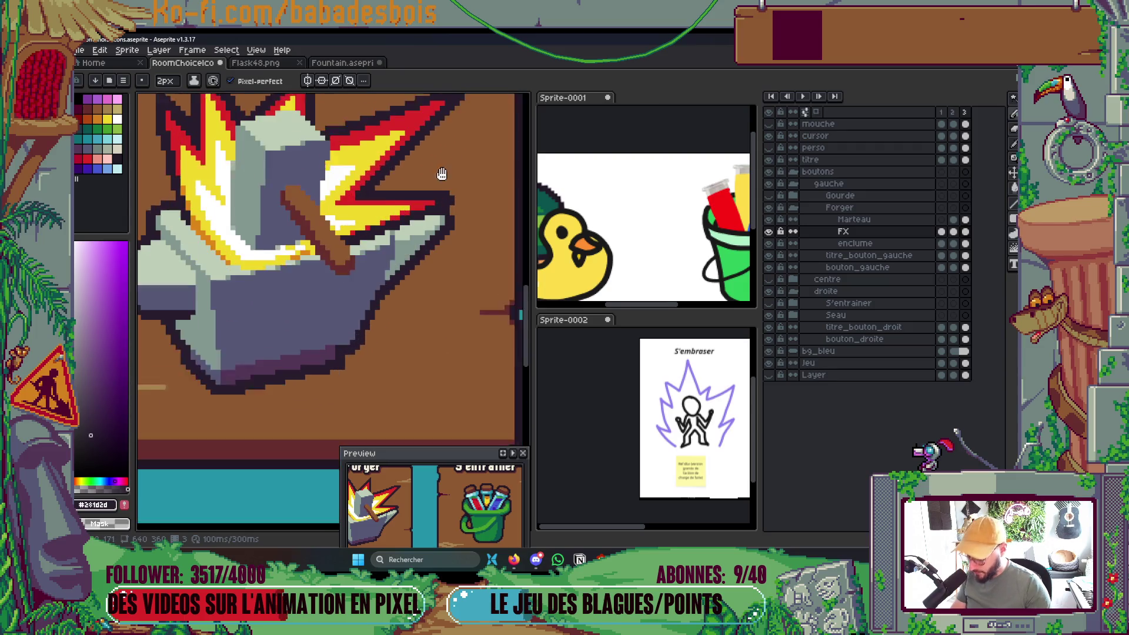
# Eyedrop yellow and repaint the flame streak right of the hammer yellow.
pyautogui.keyDown('alt'); pyautogui.click(372, 195); pyautogui.keyUp('alt')
pyautogui.moveTo(354, 192)
pyautogui.mouseDown()
pyautogui.moveTo(424, 165)
pyautogui.moveTo(376, 223)
pyautogui.moveTo(346, 223)
pyautogui.moveTo(439, 177)
pyautogui.moveTo(389, 235)
pyautogui.moveTo(460, 187)
pyautogui.mouseUp()
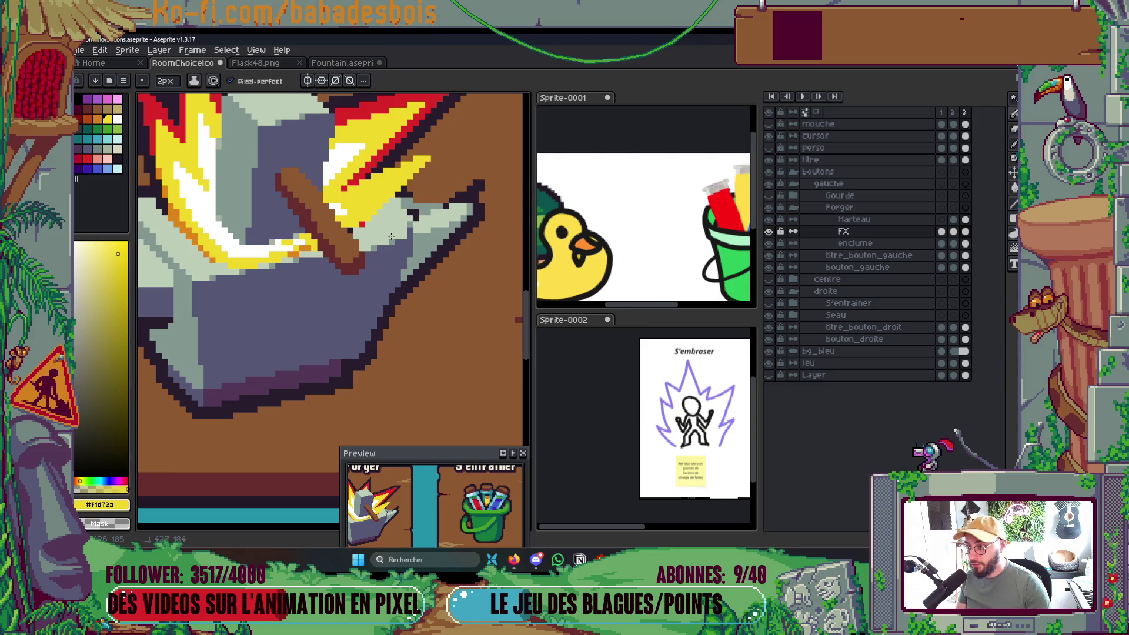
pyautogui.scroll(-3, 449, 211)
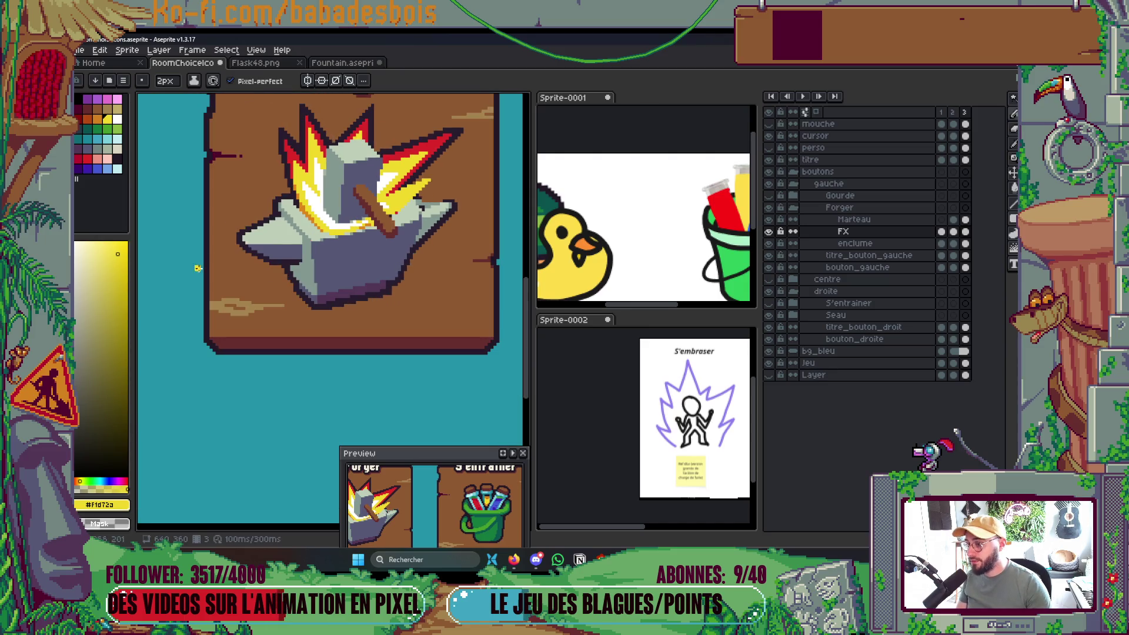
pyautogui.scroll(-3, 317, 244)
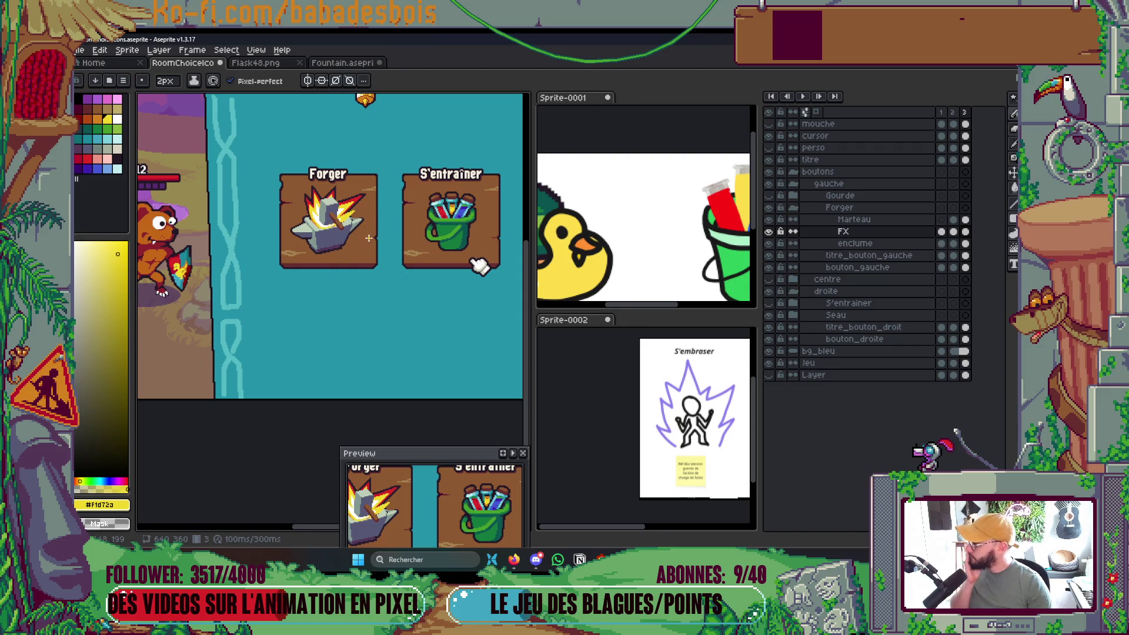
pyautogui.scroll(5, 387, 211)
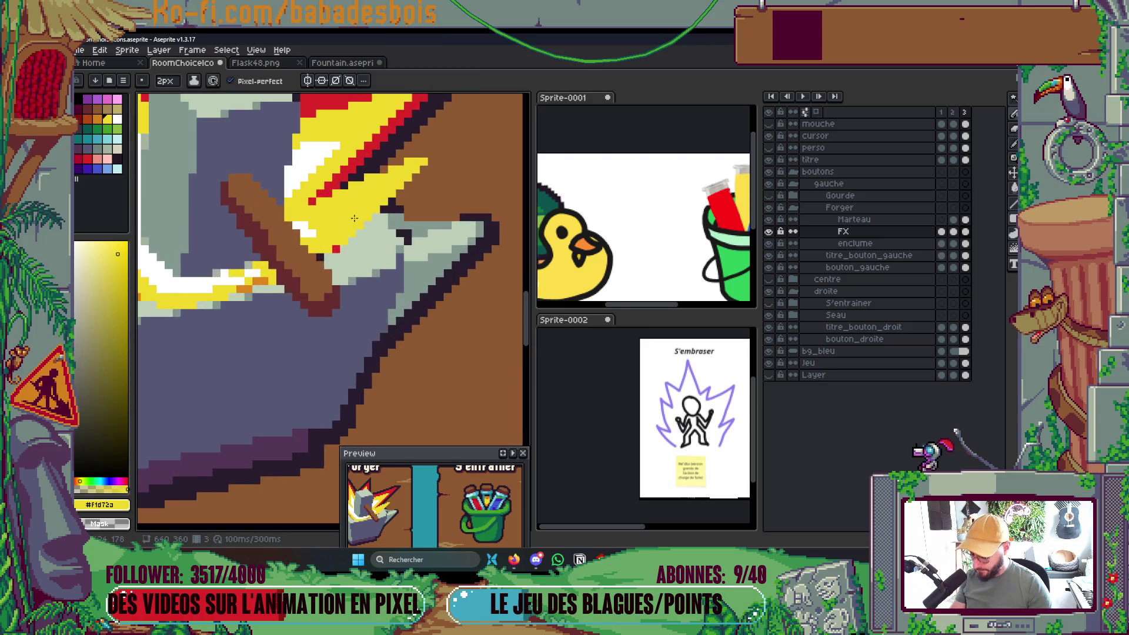
# Outline the hammer's red stripe in 1px dark purple, darken the hammer head's tip at 2px, and erase extras.
pyautogui.keyDown('alt'); pyautogui.click(336, 170); pyautogui.keyUp('alt')
pyautogui.press('-')
pyautogui.moveTo(302, 192); pyautogui.dragTo(356, 146)
pyautogui.press('+')
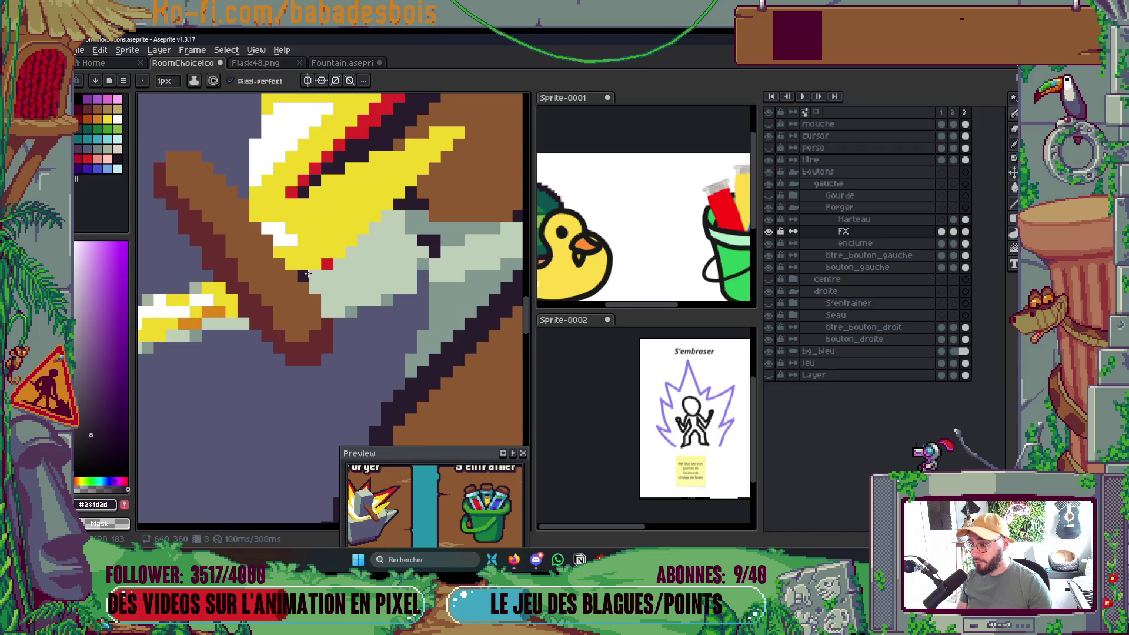
pyautogui.click(314, 279)
pyautogui.moveTo(314, 279)
pyautogui.mouseDown()
pyautogui.moveTo(494, 118)
pyautogui.moveTo(407, 146)
pyautogui.mouseUp()
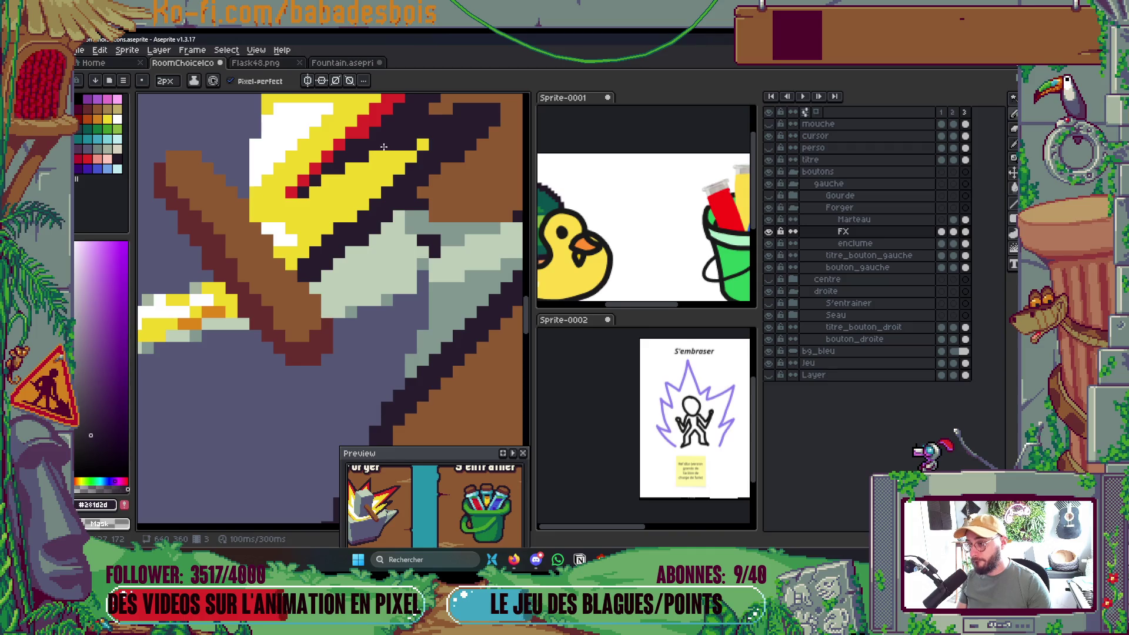
pyautogui.scroll(-3, 379, 154)
pyautogui.scroll(5, 414, 141)
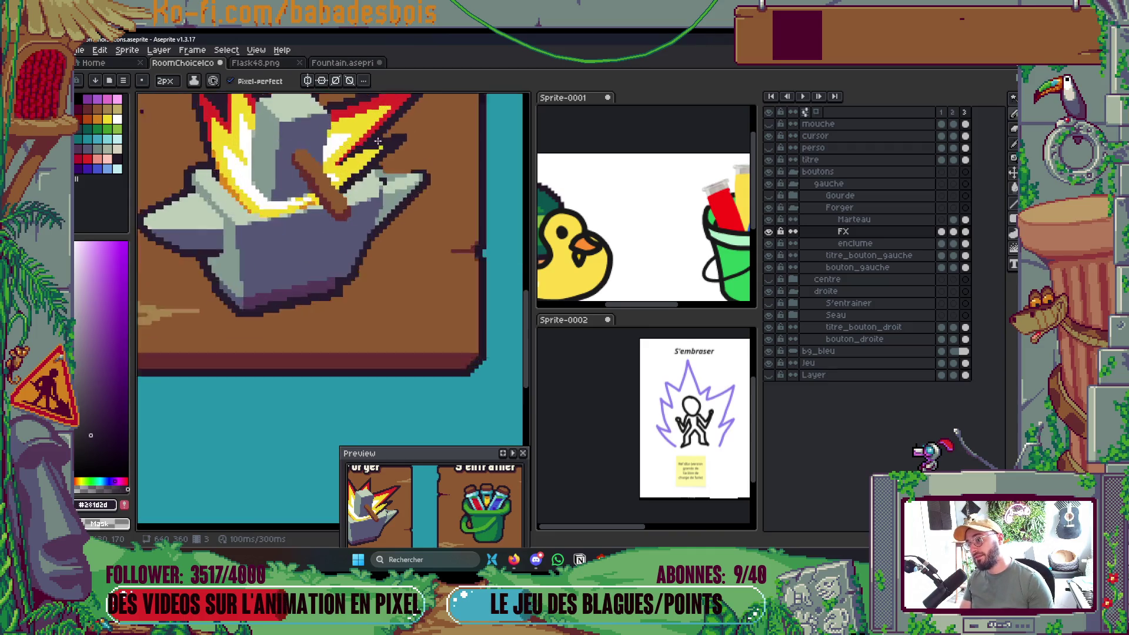
pyautogui.moveTo(463, 127); pyautogui.dragTo(448, 146)
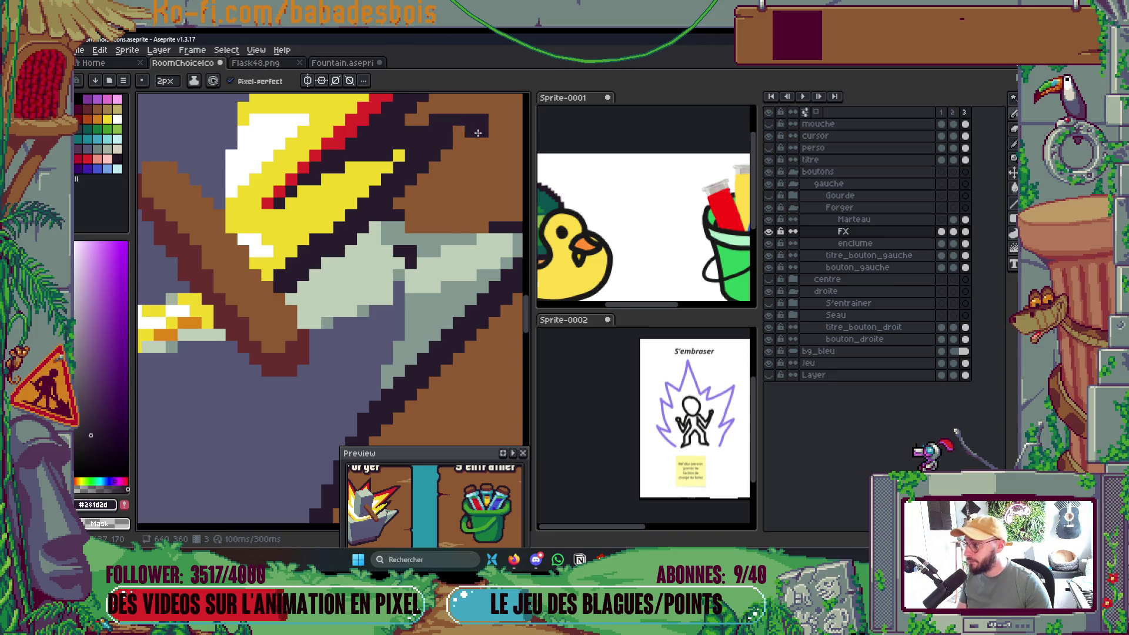
pyautogui.scroll(-2, 476, 151)
pyautogui.scroll(-3, 476, 151)
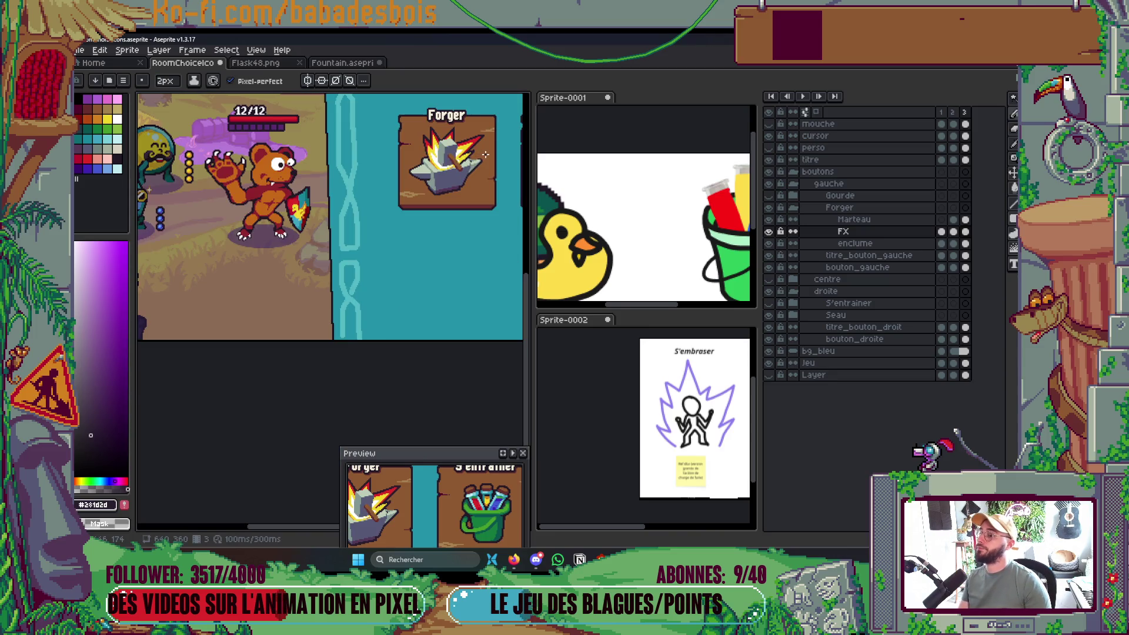
pyautogui.scroll(5, 363, 190)
# Eyedrop the flame red and add a straight red line plus diagonal red accents across the yellow flame.
pyautogui.press('alt')
pyautogui.click(362, 189)
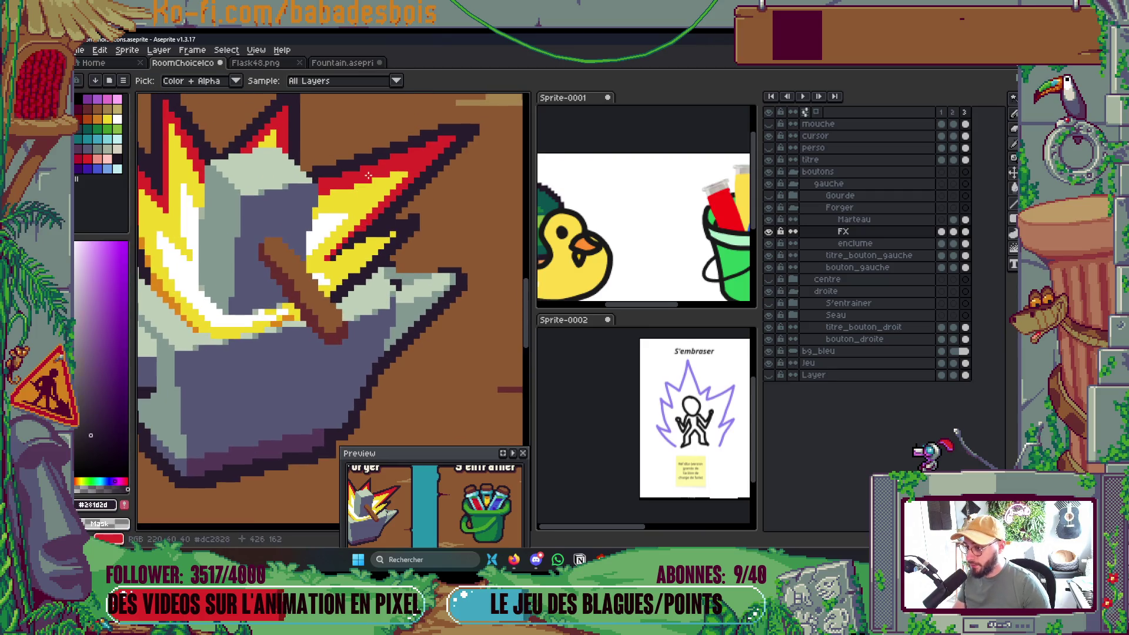
pyautogui.scroll(2, 347, 247)
pyautogui.click(328, 336)
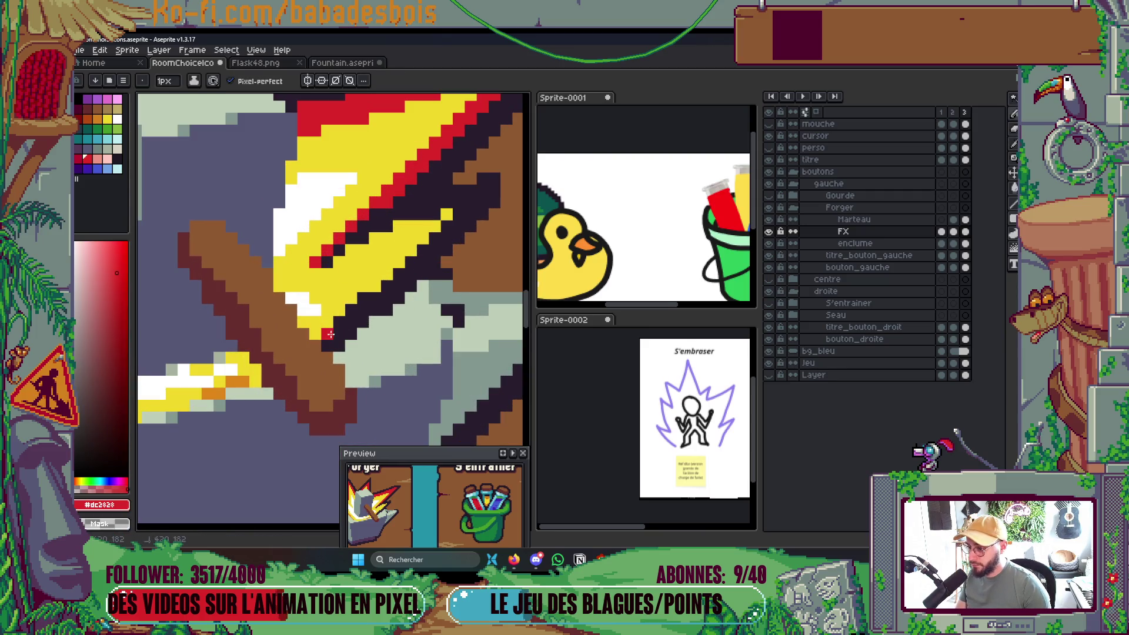
pyautogui.keyDown('shift'); pyautogui.click(443, 222); pyautogui.keyUp('shift')
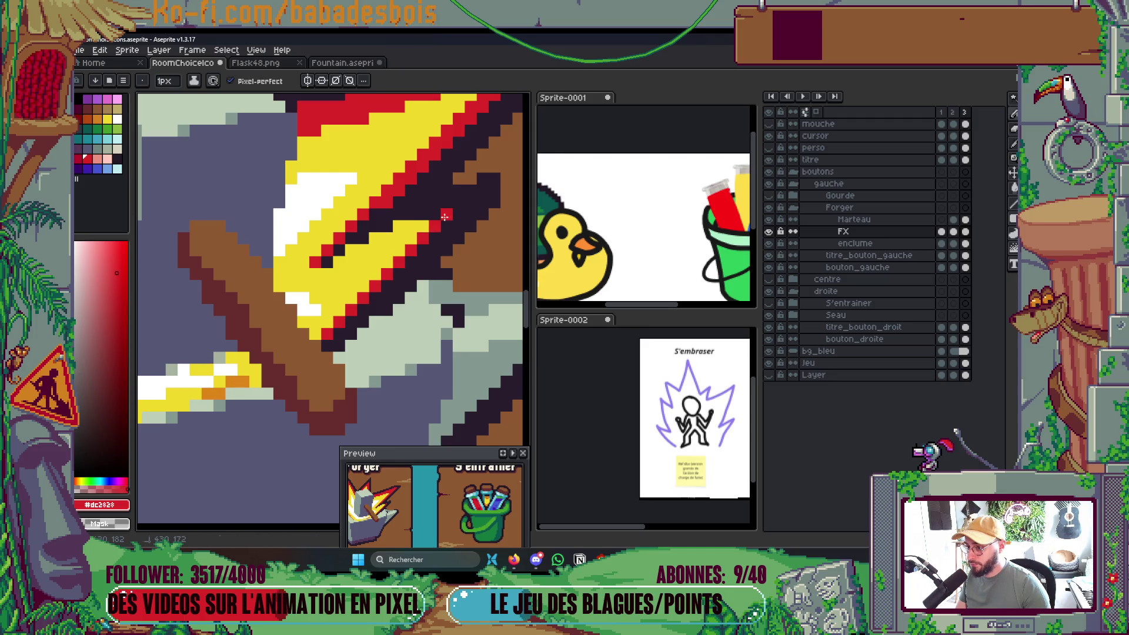
pyautogui.keyDown('shift'); pyautogui.click(318, 337); pyautogui.keyUp('shift')
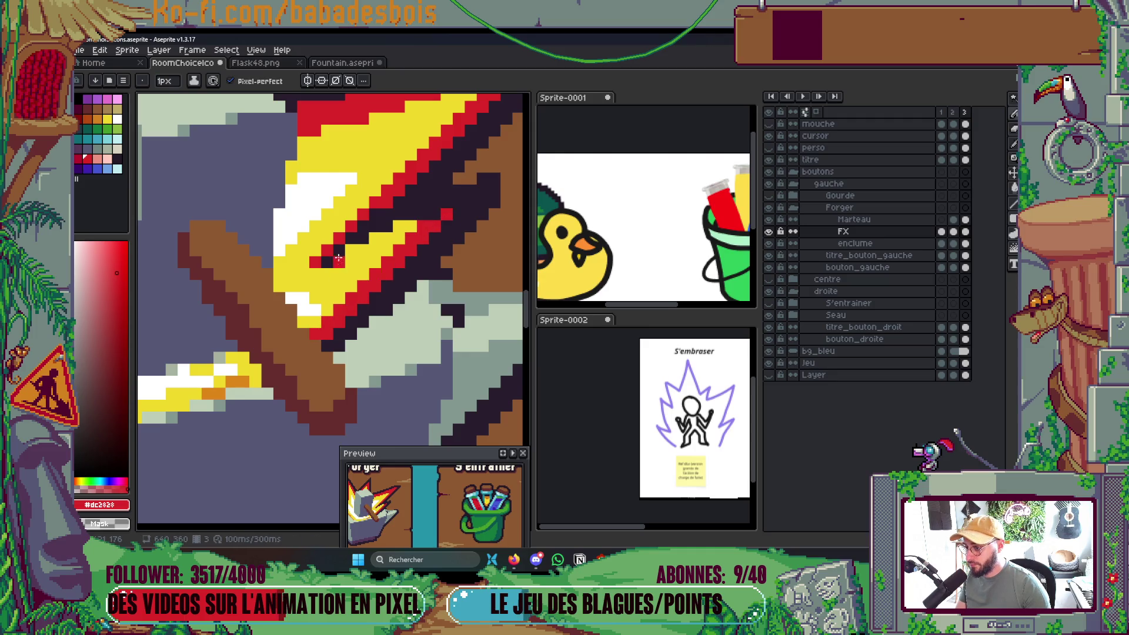
pyautogui.moveTo(317, 275); pyautogui.dragTo(381, 245)
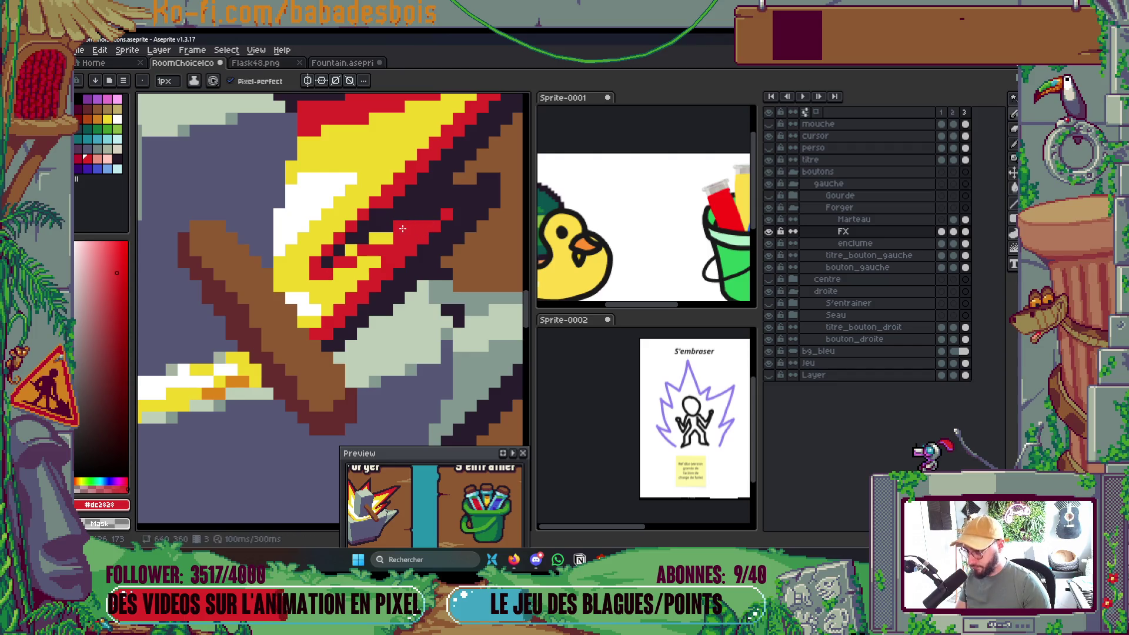
pyautogui.scroll(-8, 382, 241)
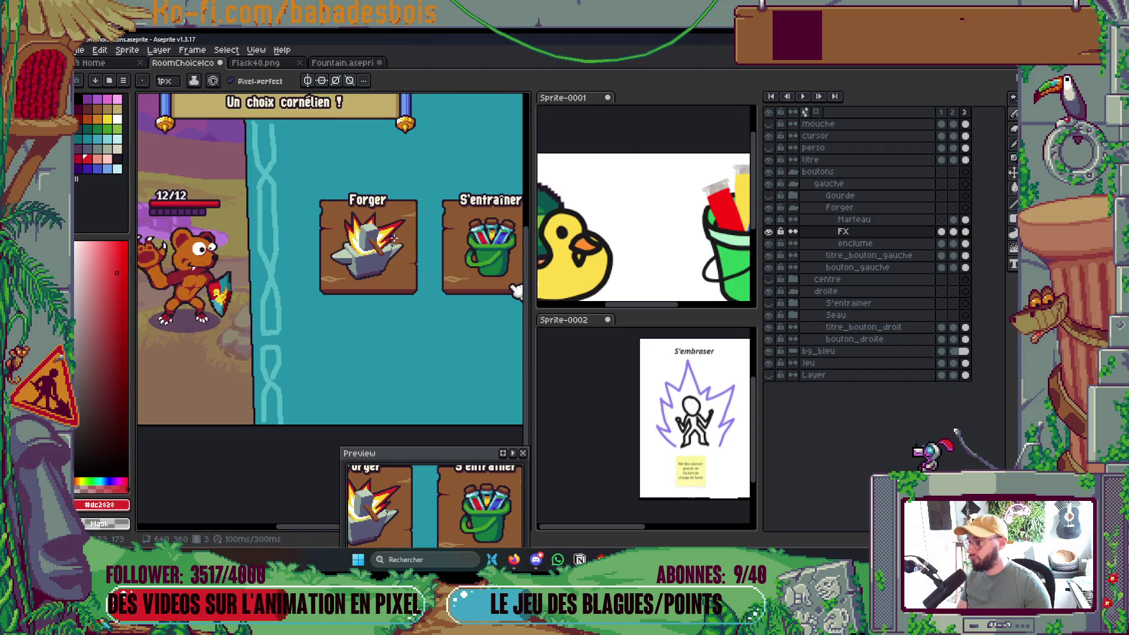
# Play the Forger animation to check it, then paint an anvil pixel in sampled dark grey.
pyautogui.scroll(3, 403, 265)
pyautogui.press('Return')
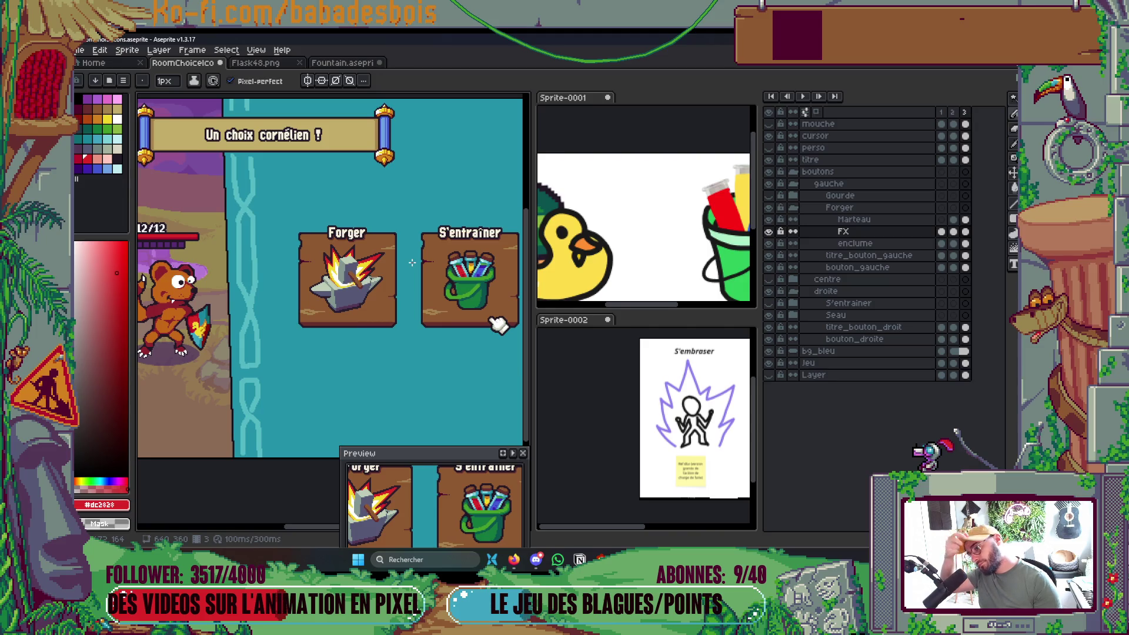
pyautogui.scroll(5, 379, 322)
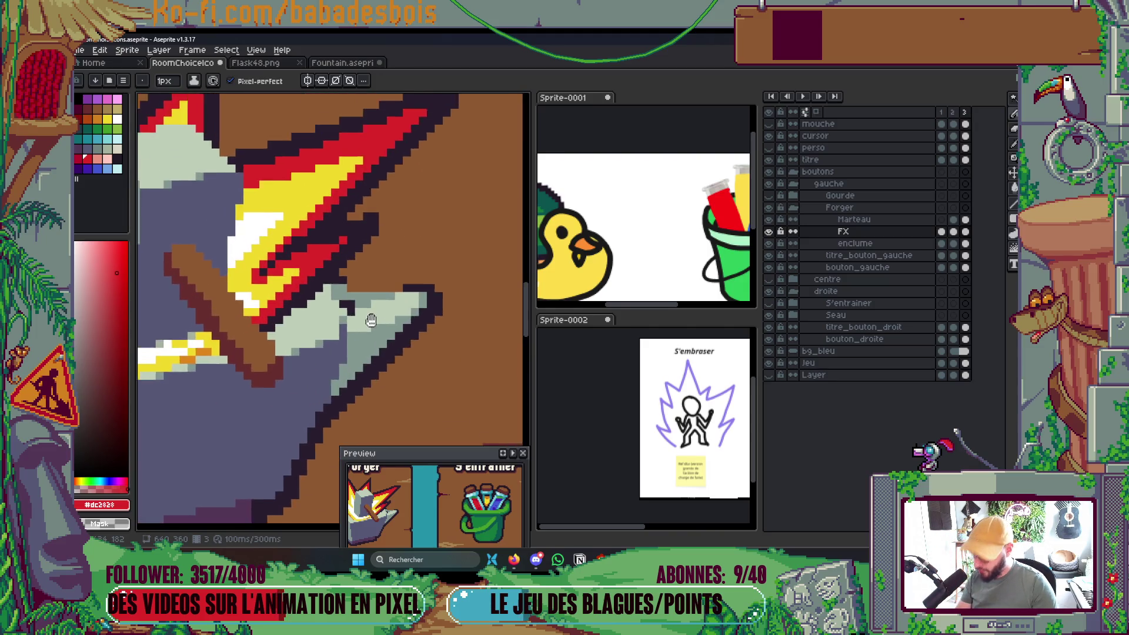
pyautogui.press('i')
pyautogui.click(316, 331)
pyautogui.press('b')
pyautogui.press('Down')
pyautogui.click(315, 301)
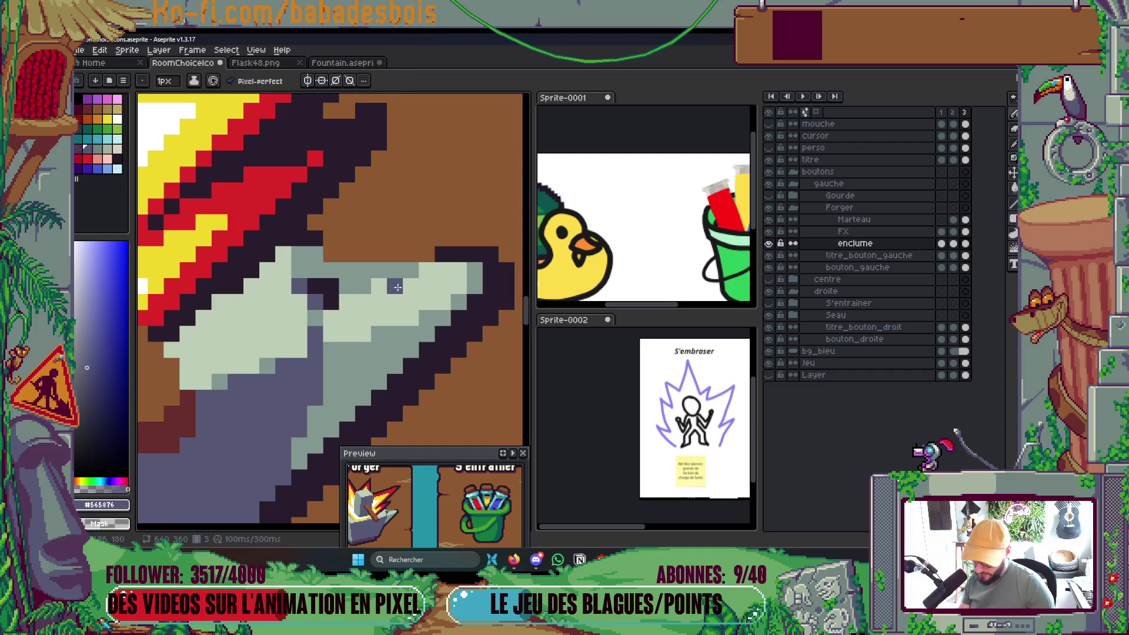
# Trace a dark outline along the anvil blade's top edge, undoing the strokes that went wrong.
pyautogui.keyDown('alt'); pyautogui.click(457, 261); pyautogui.keyUp('alt')
pyautogui.click(499, 260)
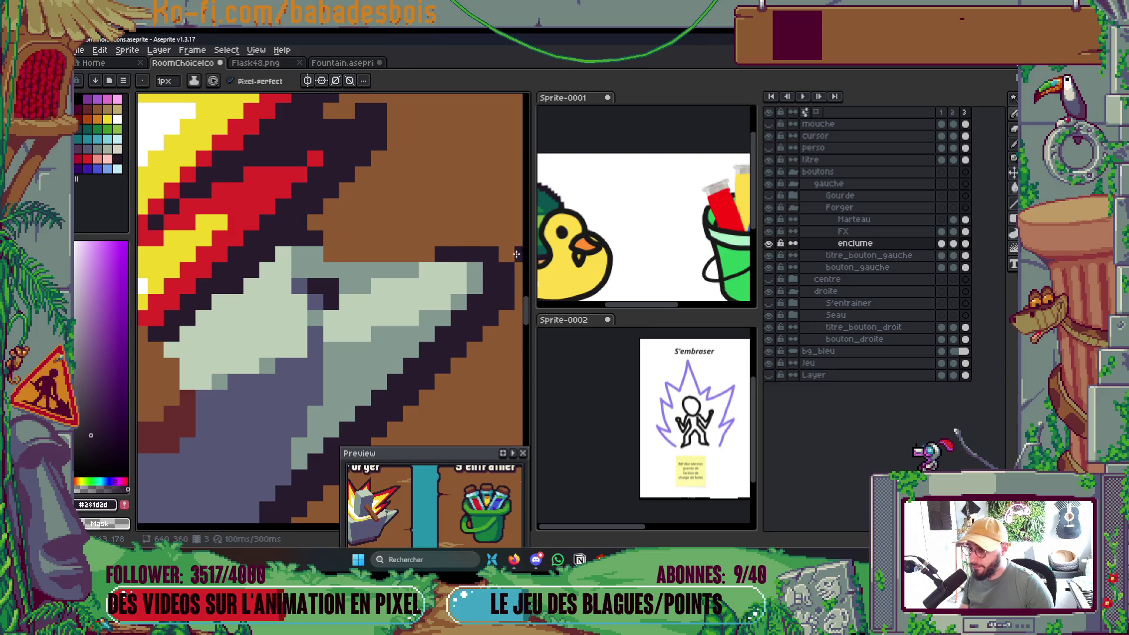
pyautogui.moveTo(493, 236); pyautogui.dragTo(321, 238)
pyautogui.moveTo(427, 254); pyautogui.dragTo(297, 252)
pyautogui.scroll(-3, 306, 246)
pyautogui.scroll(-5, 307, 247)
pyautogui.scroll(2, 283, 241)
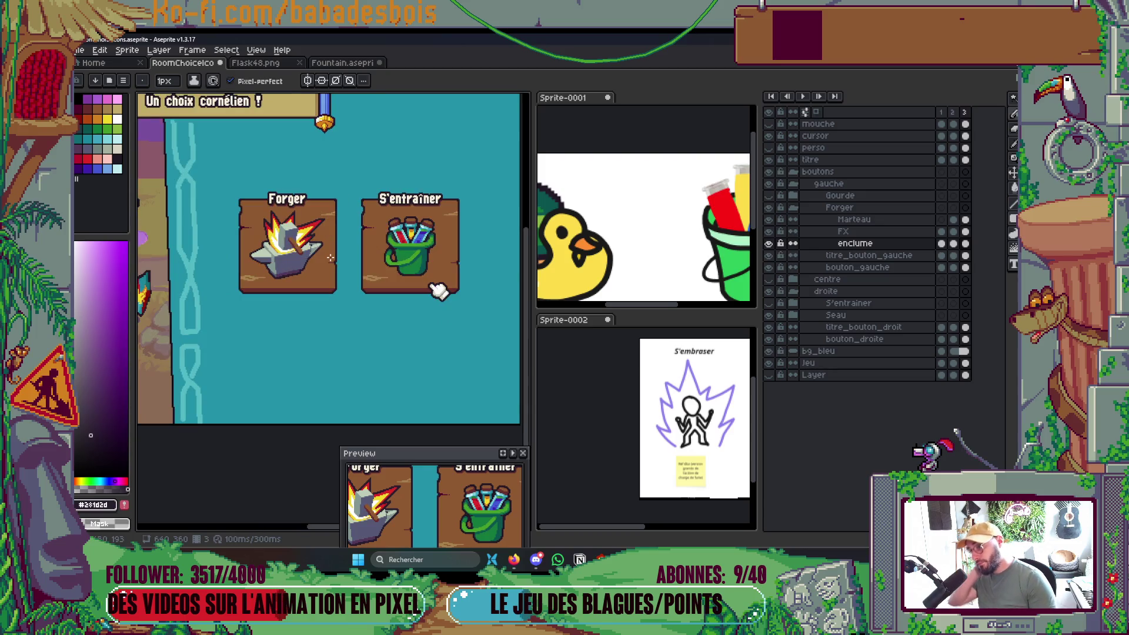
pyautogui.scroll(3, 263, 235)
pyautogui.scroll(3, 263, 235)
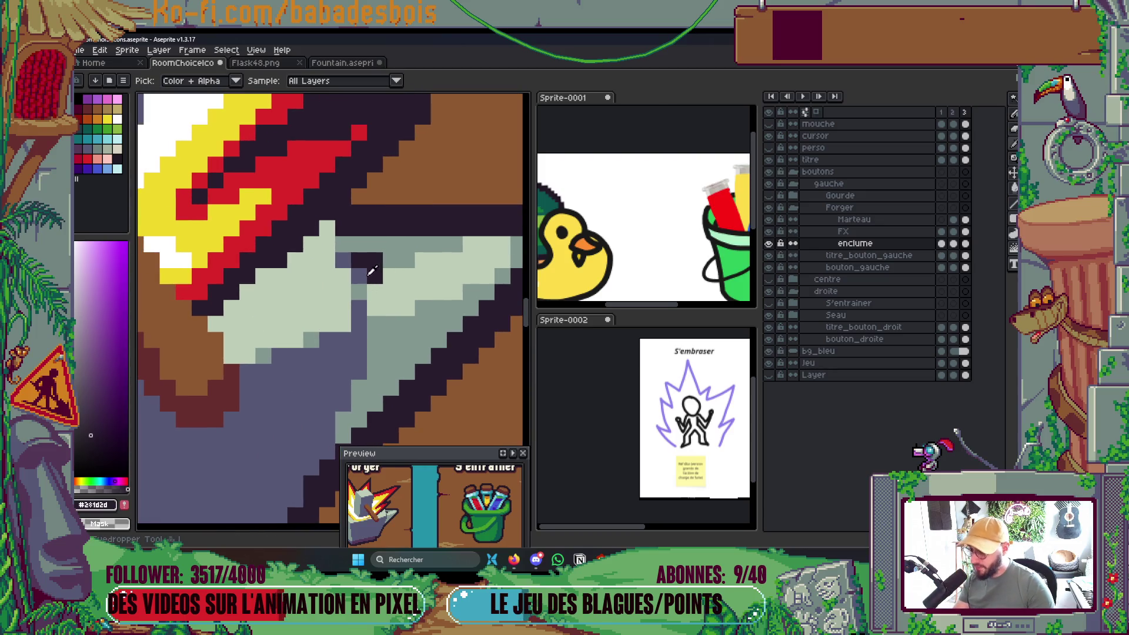
pyautogui.keyDown('alt'); pyautogui.click(369, 265); pyautogui.keyUp('alt')
pyautogui.hotkey('ctrl', 'z')
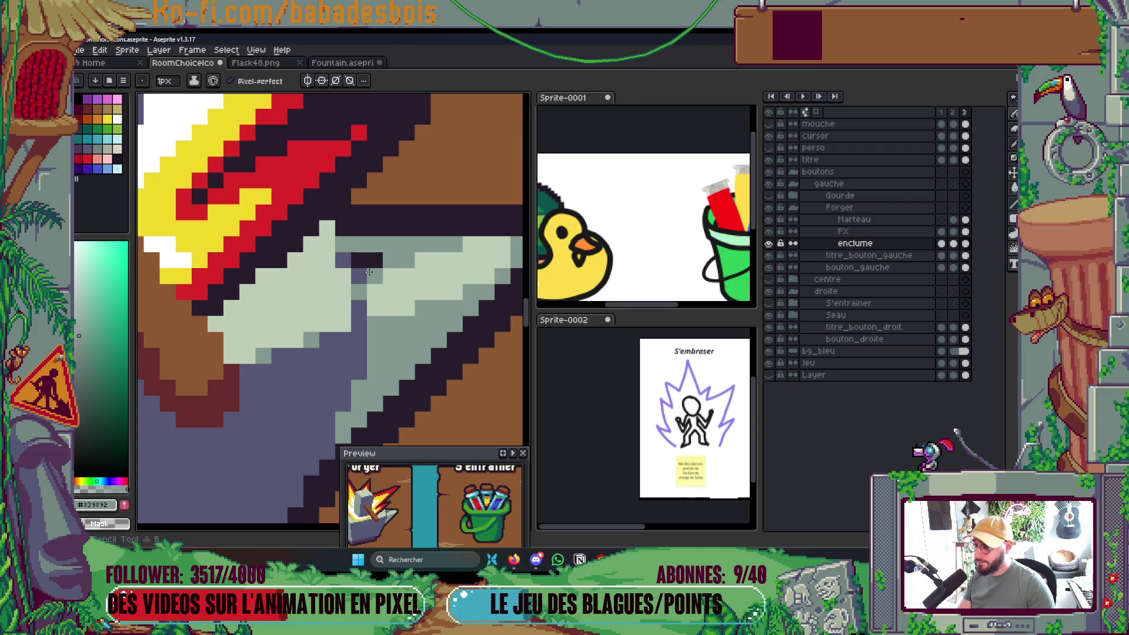
pyautogui.hotkey('ctrl', 'z')
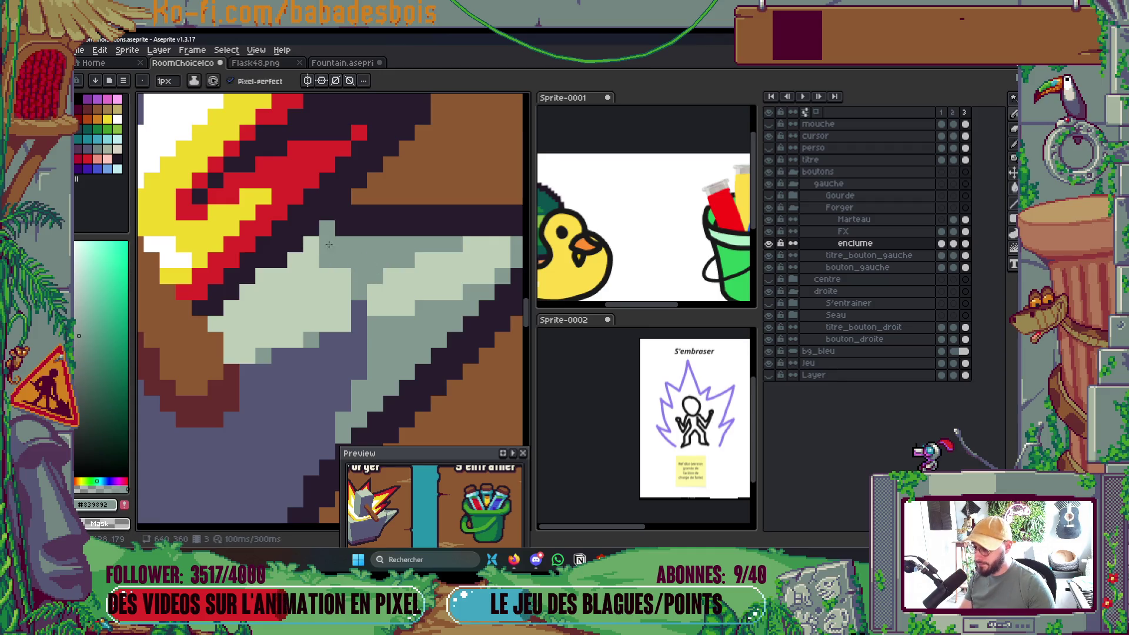
# Re-pick the dark outline colour, make the FX flame layer active, and sample the flame's red.
pyautogui.keyDown('alt'); pyautogui.click(333, 229); pyautogui.keyUp('alt')
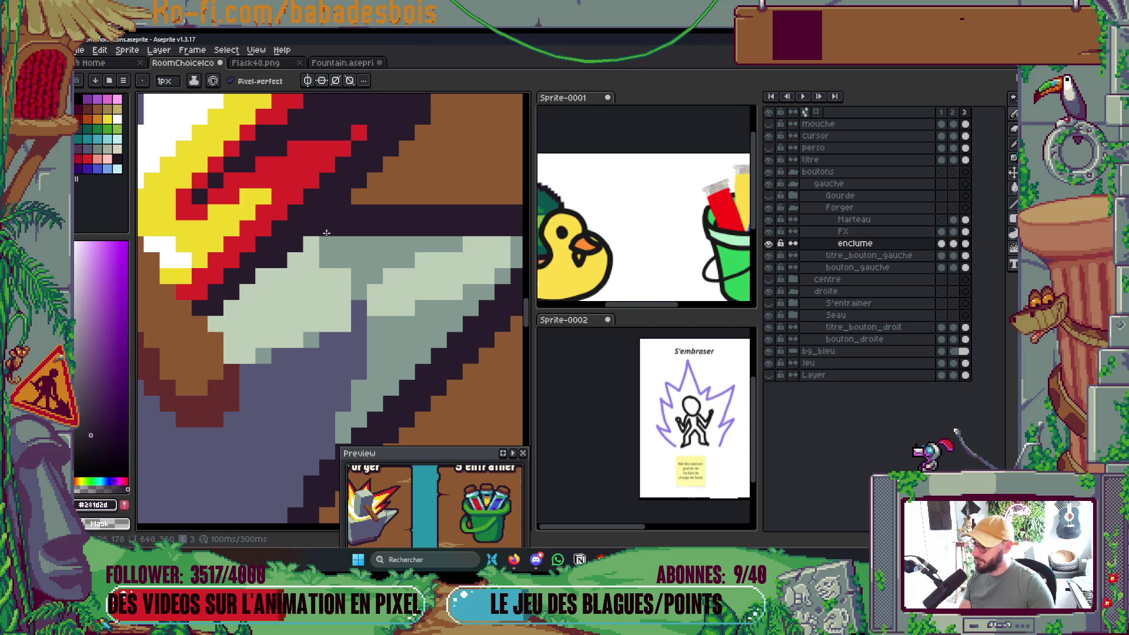
pyautogui.scroll(-7, 326, 233)
pyautogui.scroll(2, 349, 234)
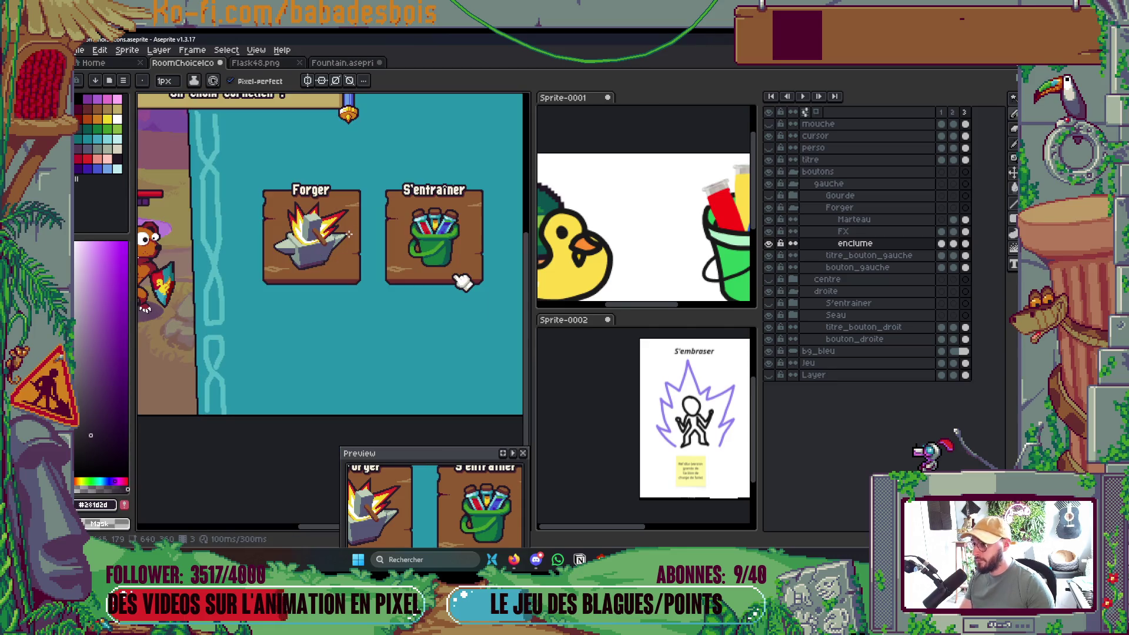
pyautogui.scroll(4, 349, 237)
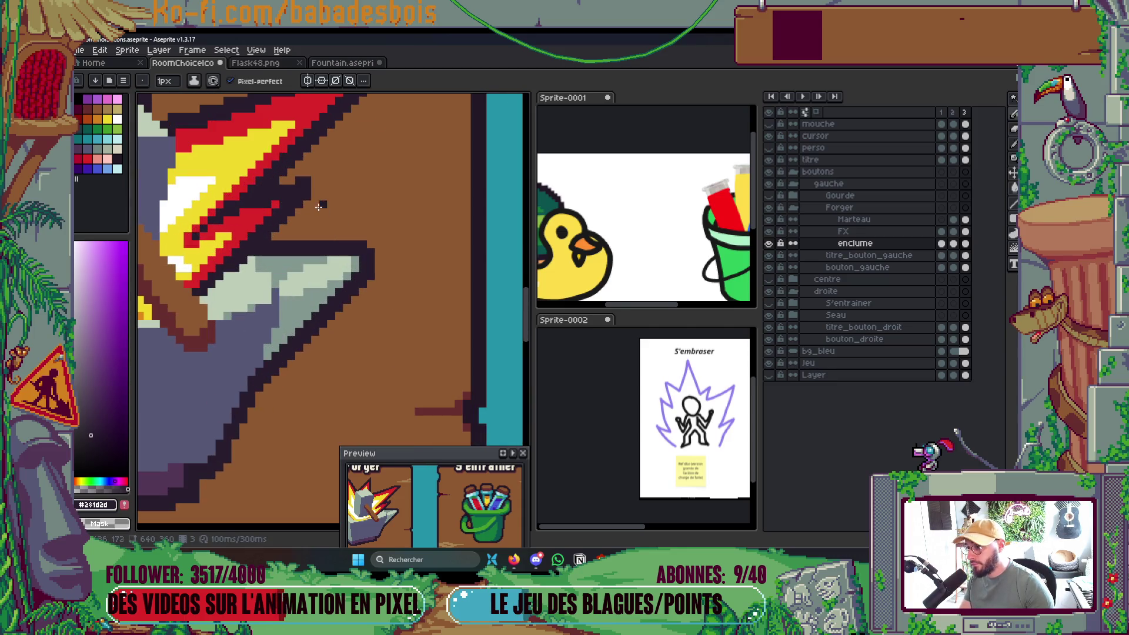
pyautogui.keyDown('ctrl'); pyautogui.click(297, 180); pyautogui.keyUp('ctrl')
pyautogui.scroll(2, 276, 213)
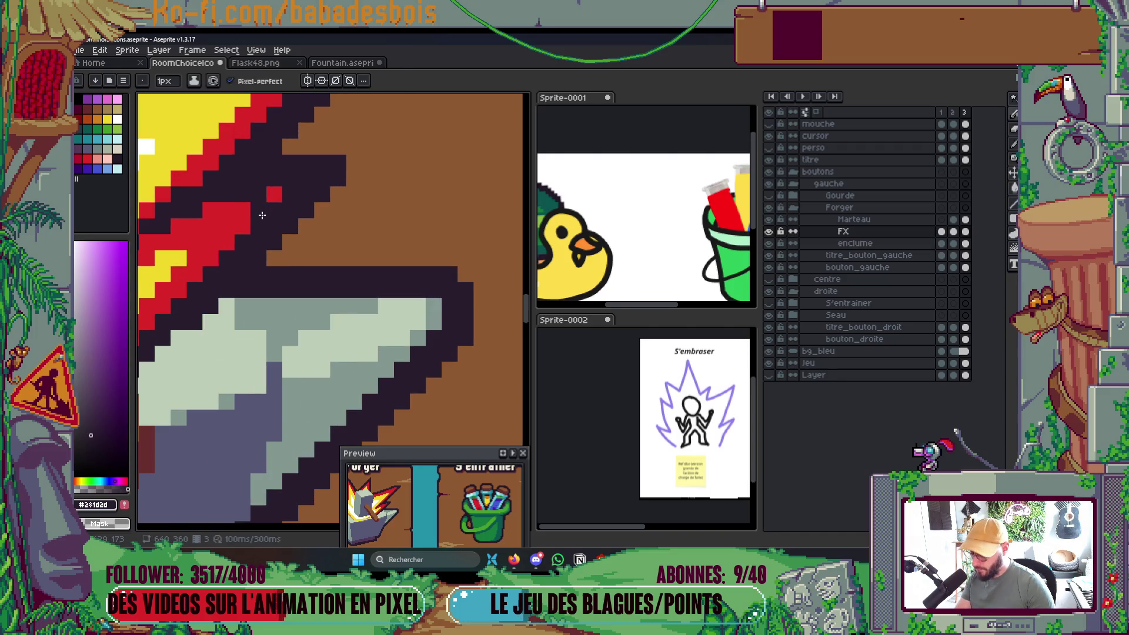
pyautogui.keyDown('alt'); pyautogui.click(276, 212); pyautogui.keyUp('alt')
pyautogui.scroll(-5, 393, 260)
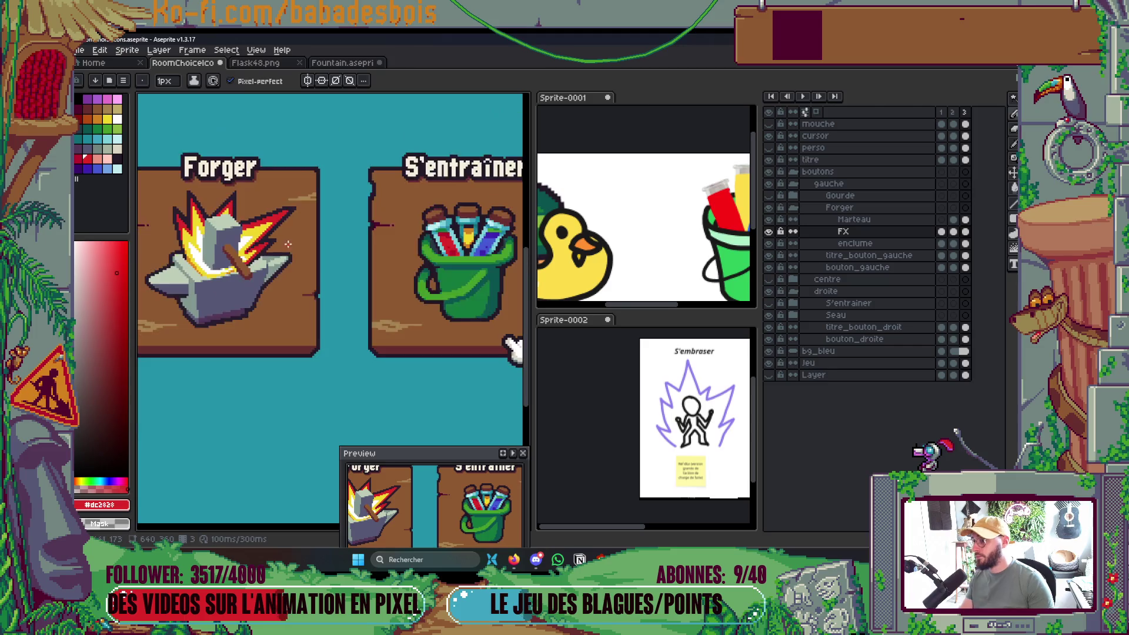
# Sample the anvil grey and reshade two light anvil pixels medium grey.
pyautogui.scroll(1, 393, 260)
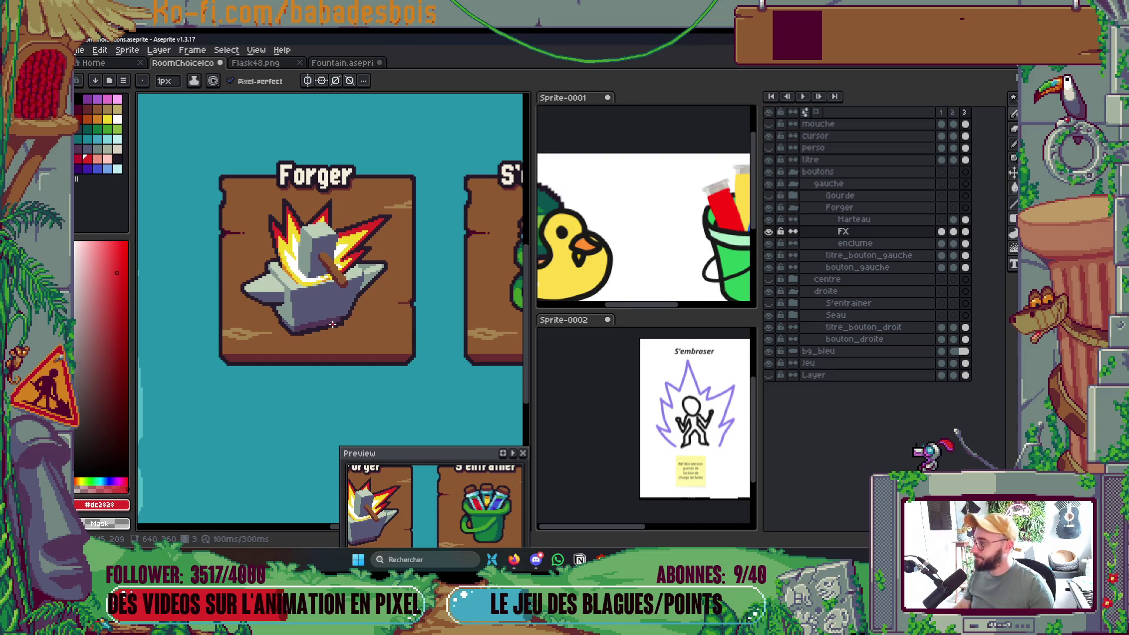
pyautogui.scroll(3, 366, 308)
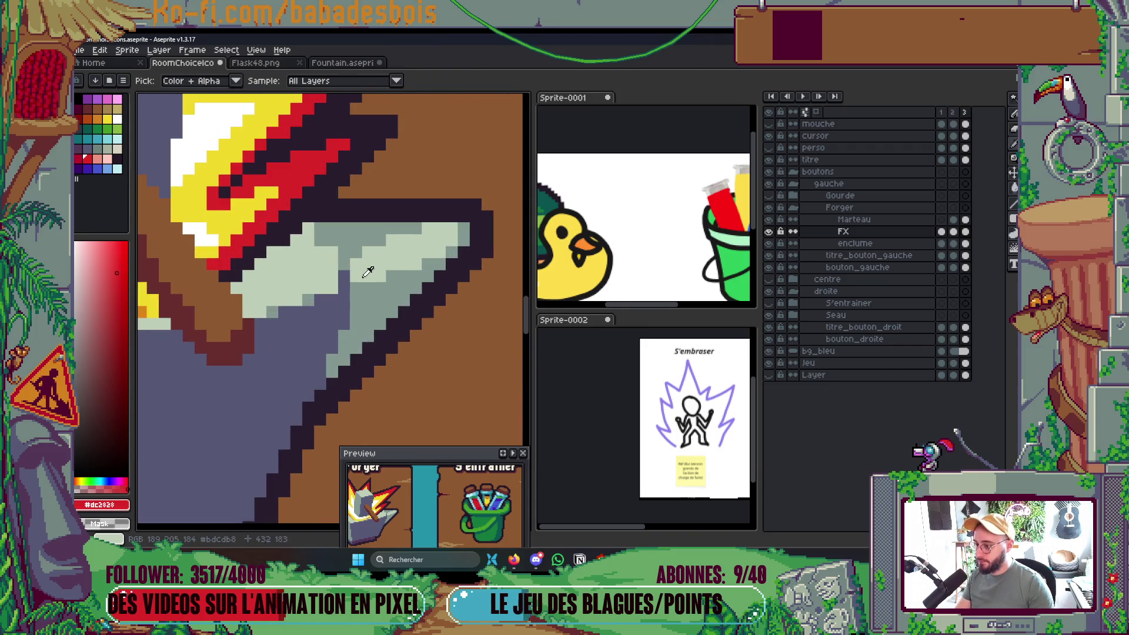
pyautogui.click(356, 263)
pyautogui.hotkey('alt', 'Down')
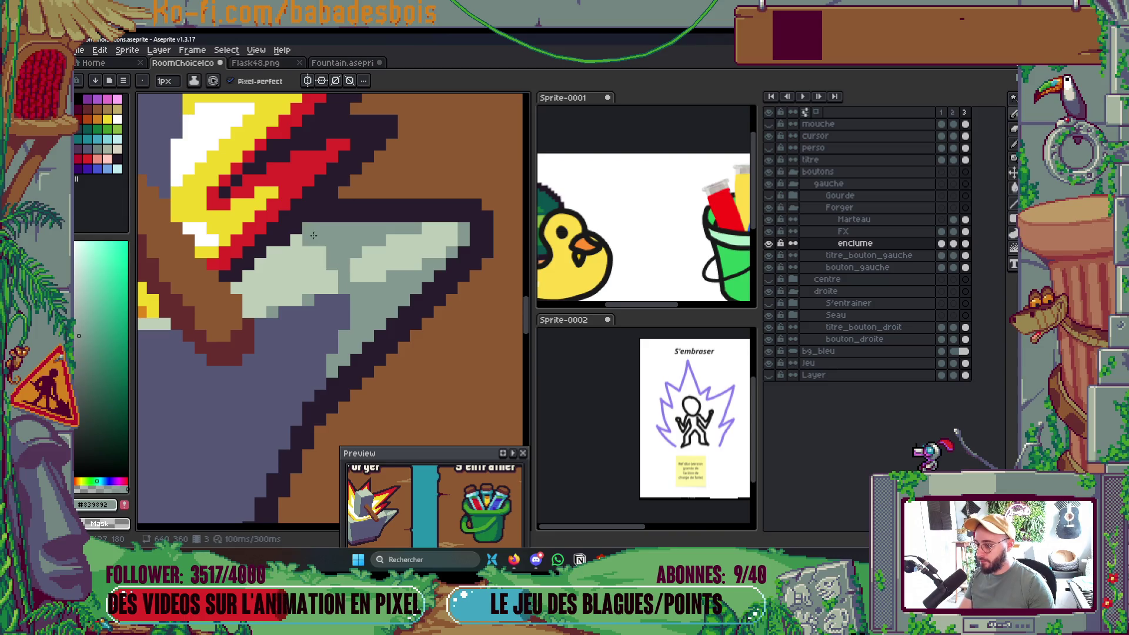
pyautogui.scroll(-5, 311, 242)
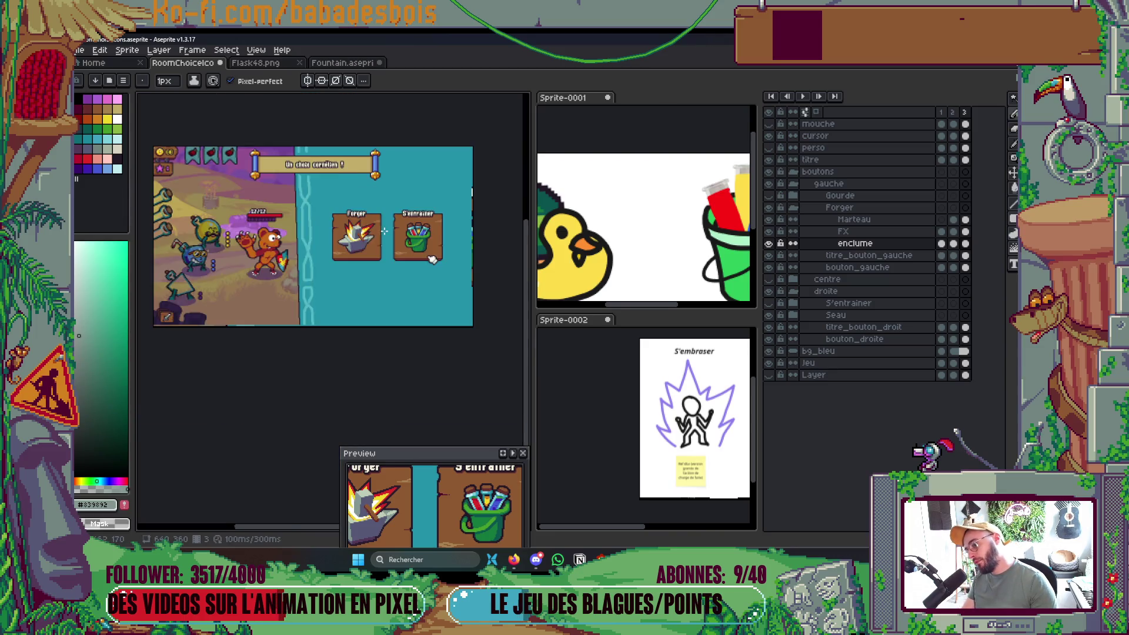
pyautogui.scroll(2, 367, 242)
pyautogui.scroll(4, 334, 216)
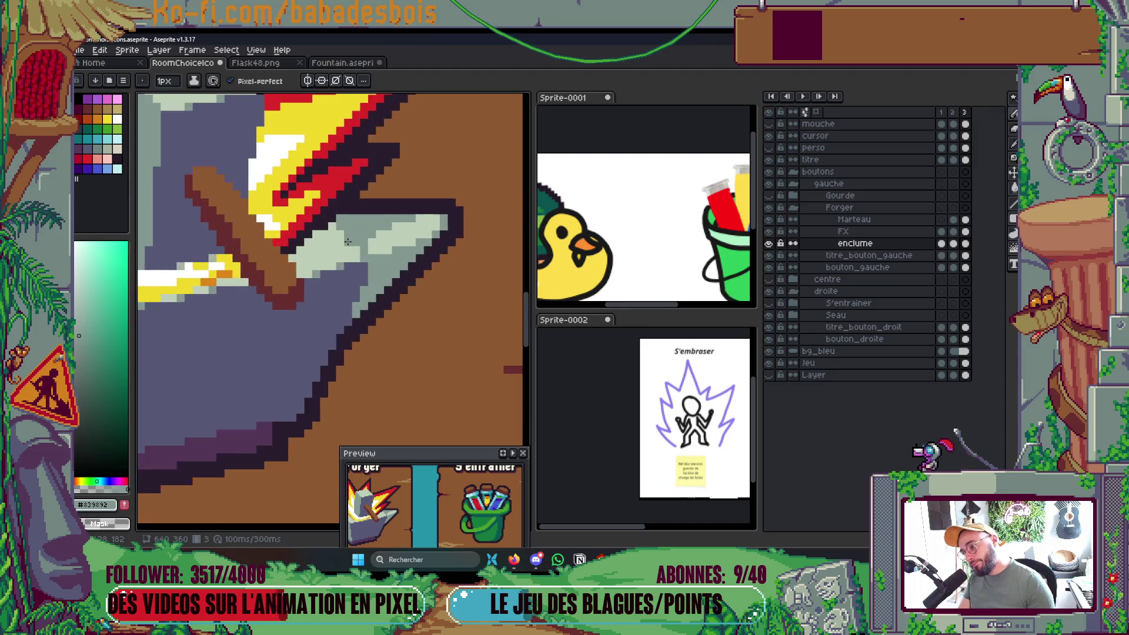
pyautogui.scroll(-4, 346, 235)
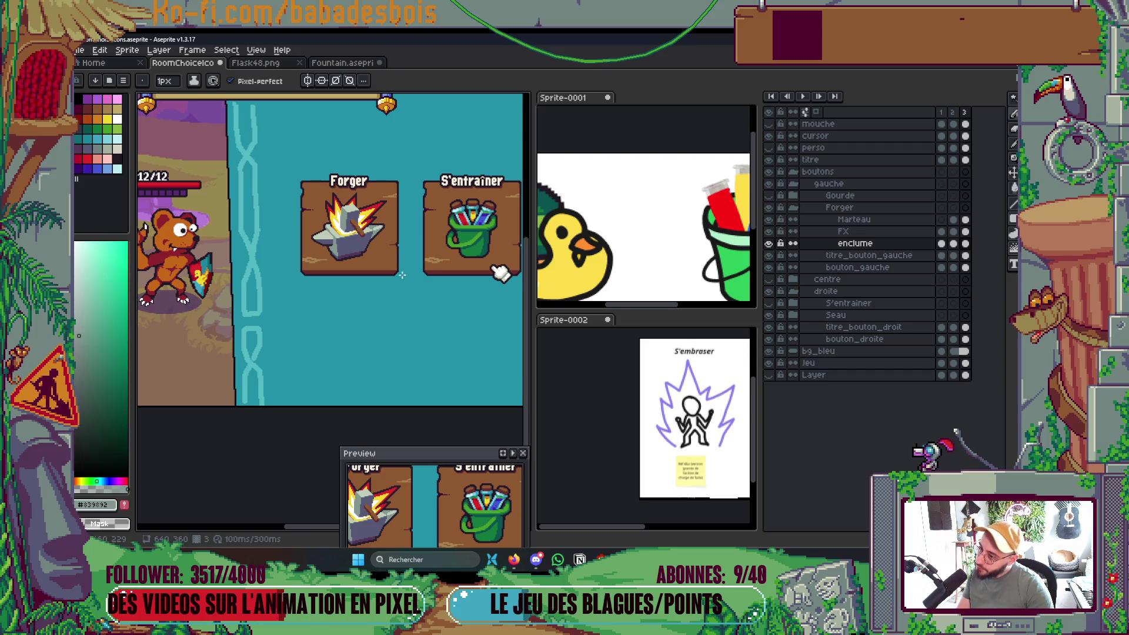
pyautogui.scroll(4, 357, 243)
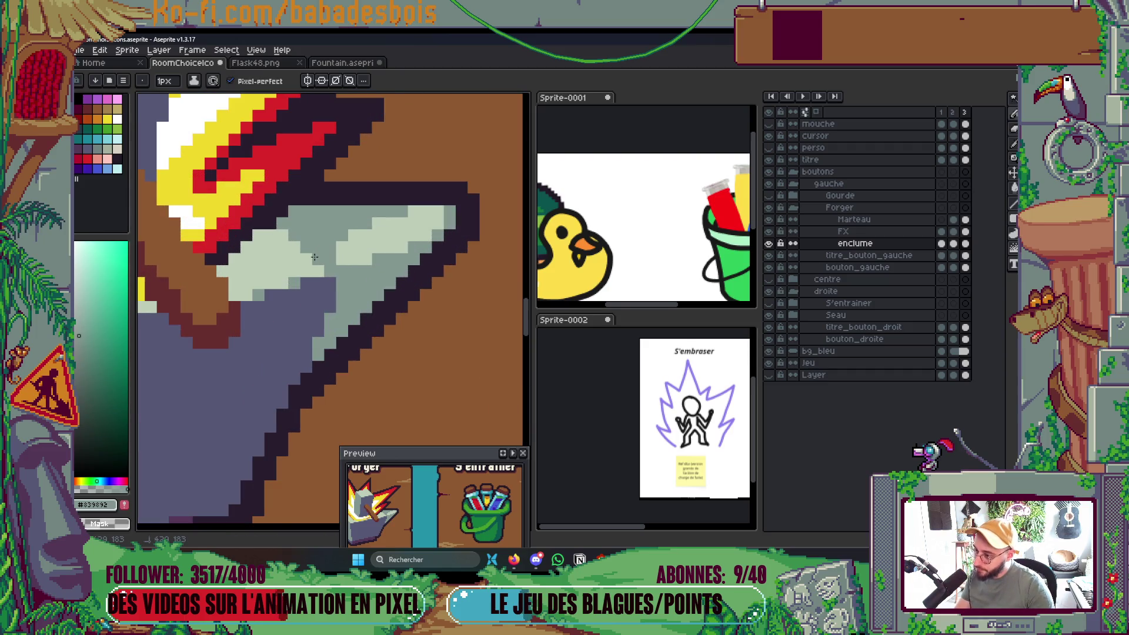
pyautogui.keyDown('alt'); pyautogui.click(351, 270); pyautogui.keyUp('alt')
pyautogui.click(342, 257)
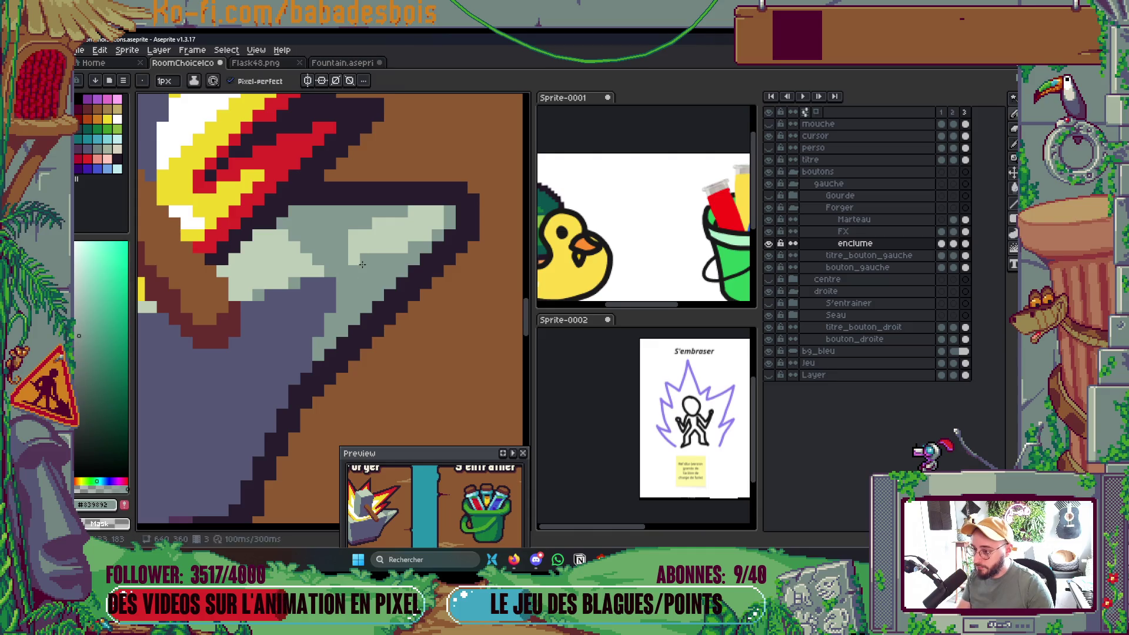
# Paint a light-grey highlight across the anvil's top row and save the file.
pyautogui.keyDown('alt'); pyautogui.click(378, 235); pyautogui.keyUp('alt')
pyautogui.moveTo(338, 234)
pyautogui.mouseDown()
pyautogui.moveTo(320, 224)
pyautogui.moveTo(377, 224)
pyautogui.moveTo(373, 257)
pyautogui.mouseUp()
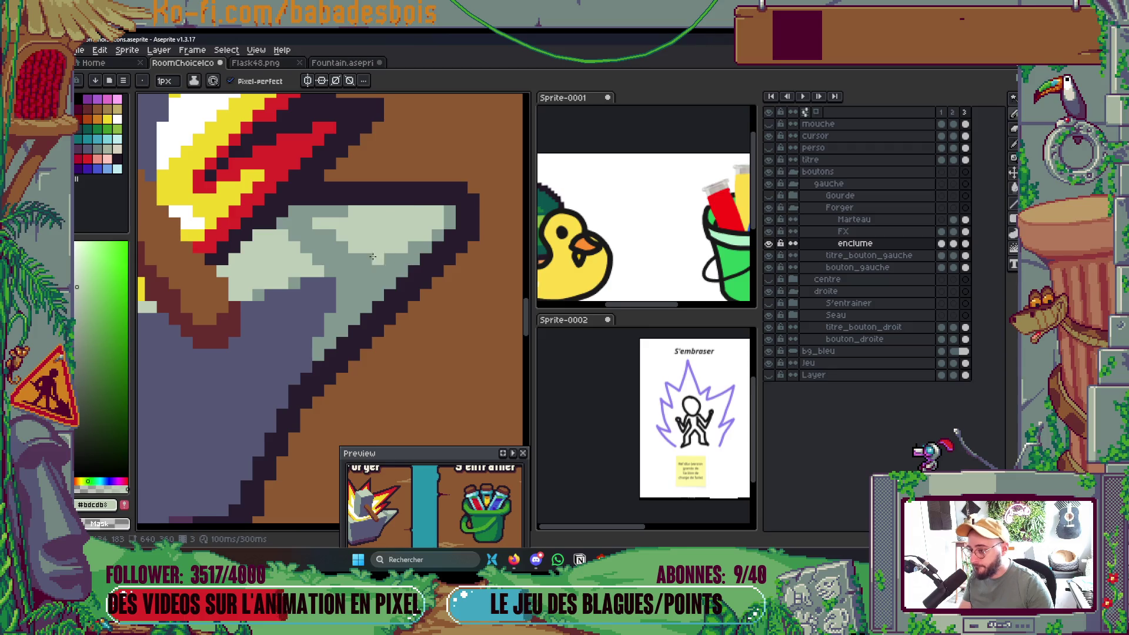
pyautogui.moveTo(316, 213); pyautogui.dragTo(445, 210)
pyautogui.scroll(-4, 336, 266)
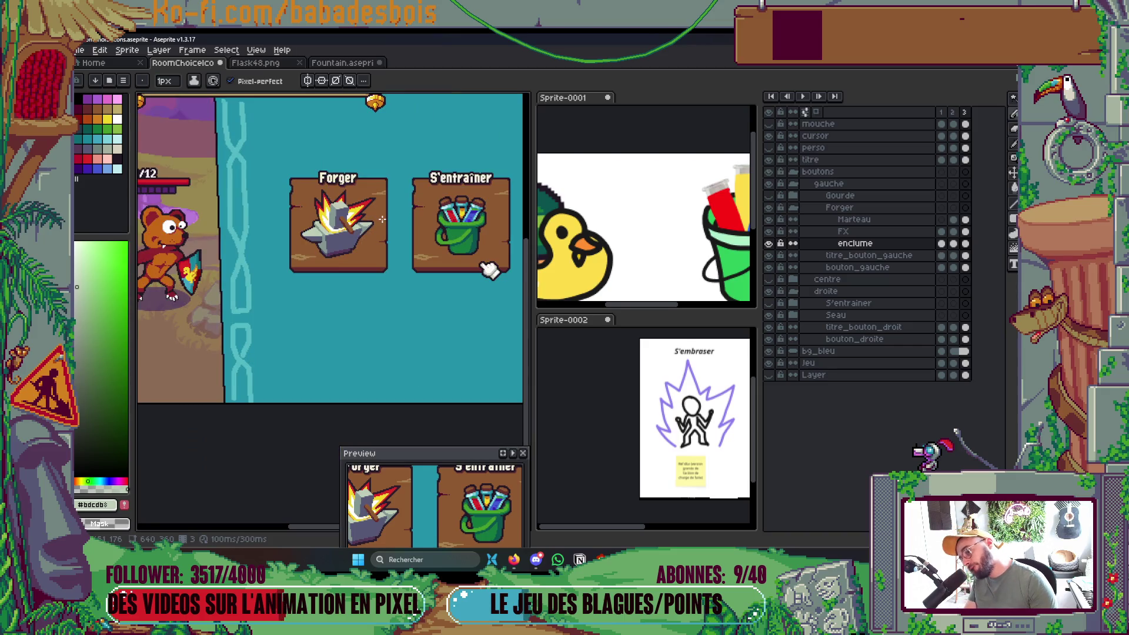
pyautogui.hotkey('ctrl', 's')
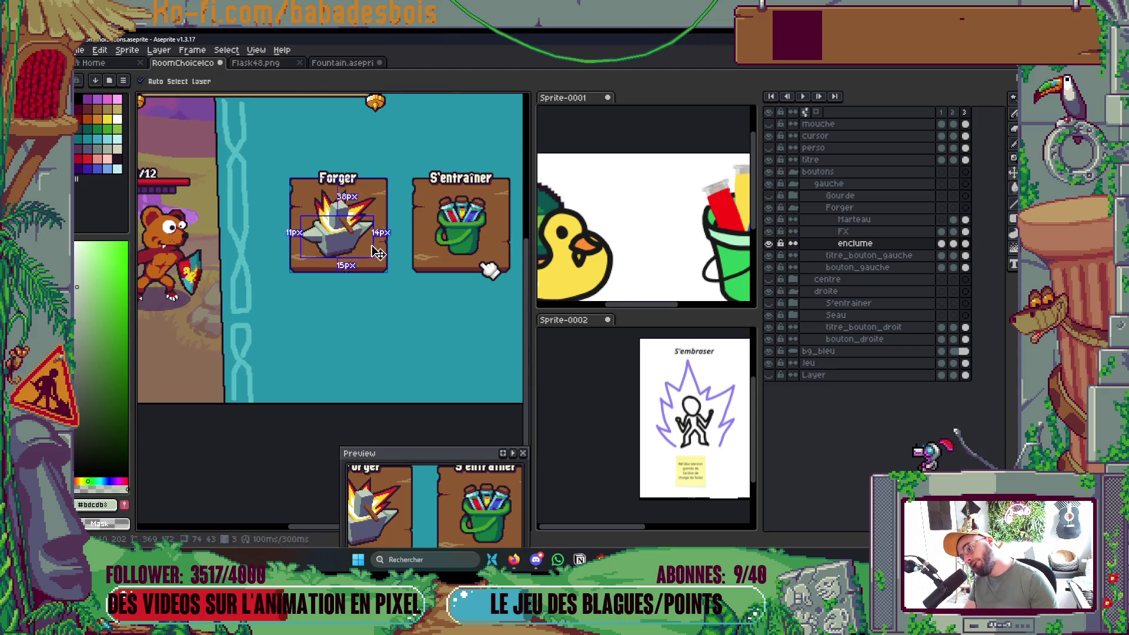
# Select the anvil's horn tip area with a rectangular selection.
pyautogui.scroll(3, 376, 247)
pyautogui.scroll(-1, 363, 228)
pyautogui.scroll(-2, 362, 228)
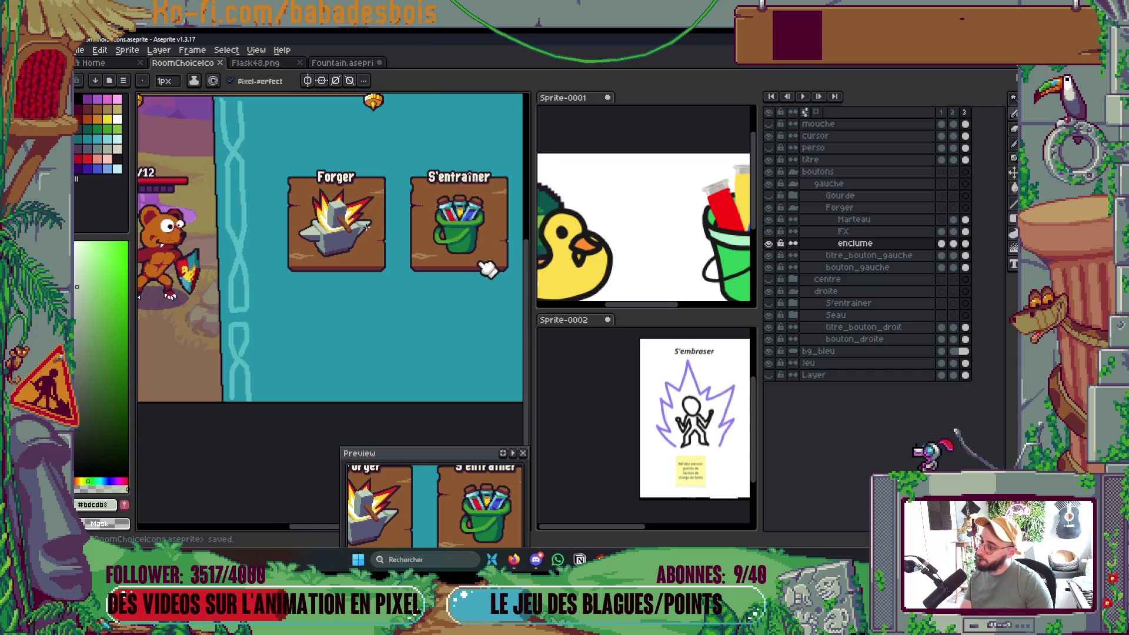
pyautogui.scroll(4, 326, 246)
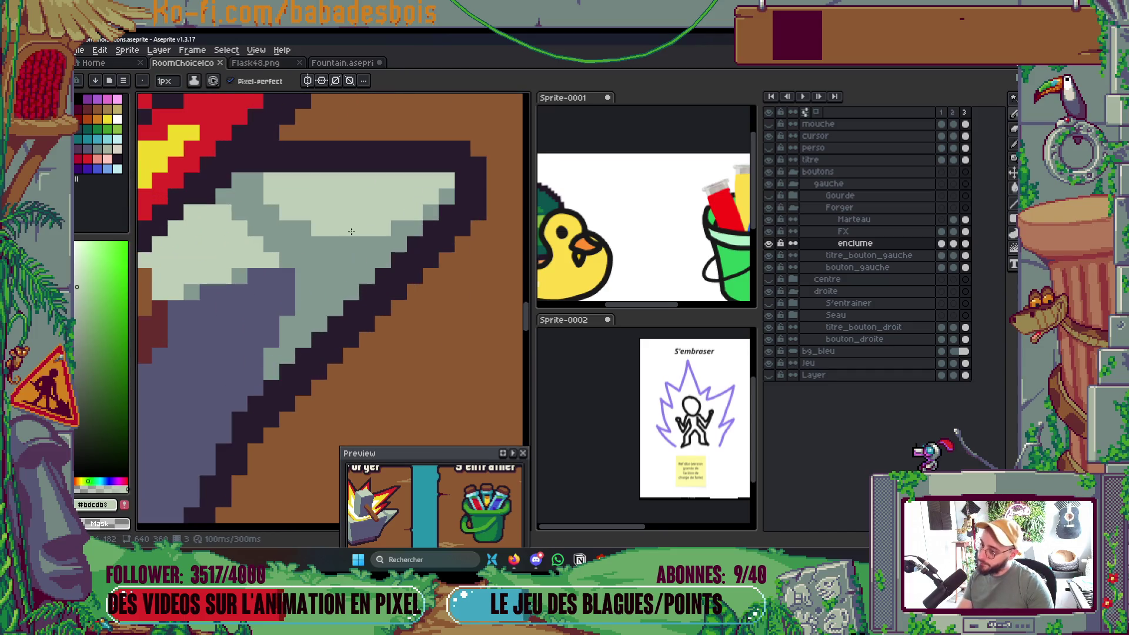
pyautogui.scroll(-4, 393, 233)
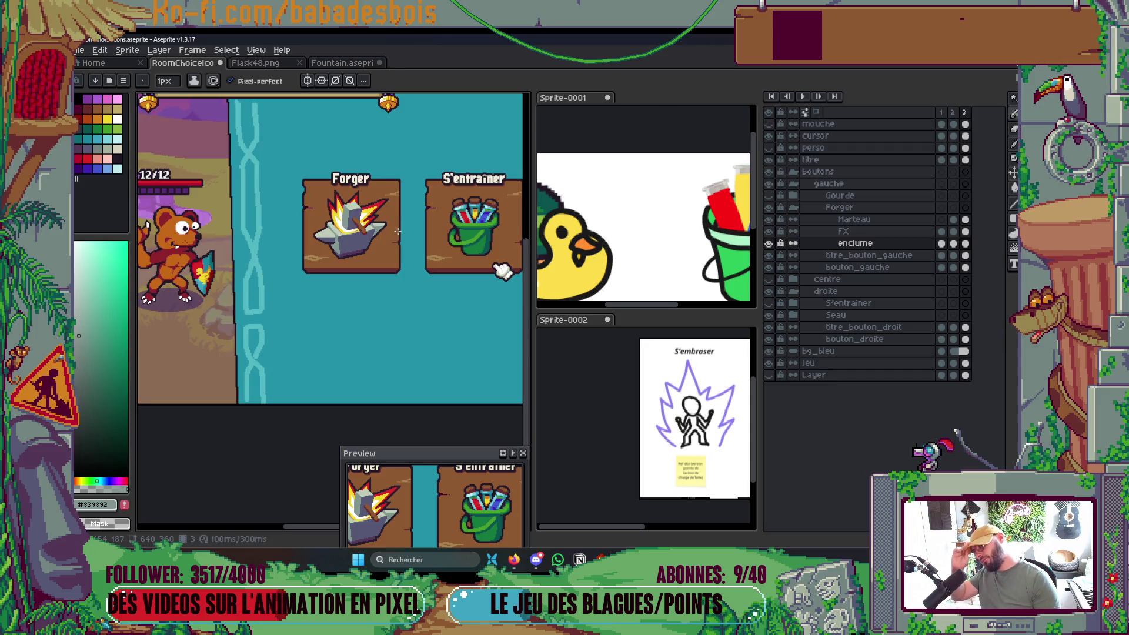
pyautogui.scroll(4, 397, 232)
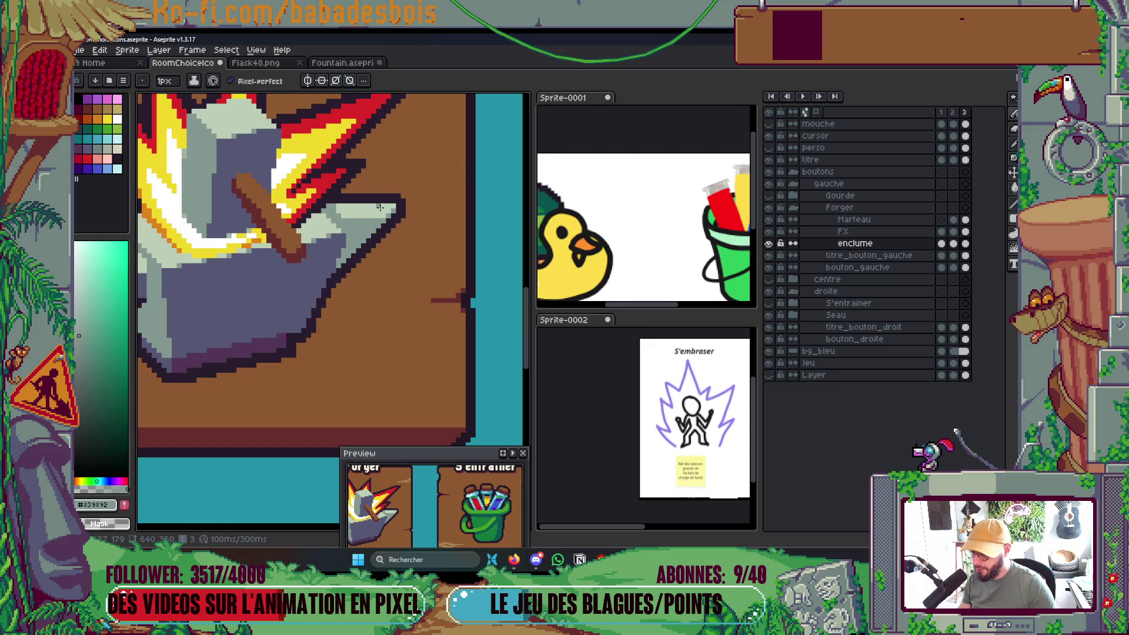
pyautogui.scroll(1, 380, 208)
pyautogui.press('m')
pyautogui.moveTo(342, 182); pyautogui.dragTo(436, 299)
# Shift the anvil's horn tip left and sample the dark purple outline colour.
pyautogui.moveTo(380, 246)
pyautogui.mouseDown()
pyautogui.moveTo(365, 255)
pyautogui.moveTo(373, 247)
pyautogui.mouseUp()
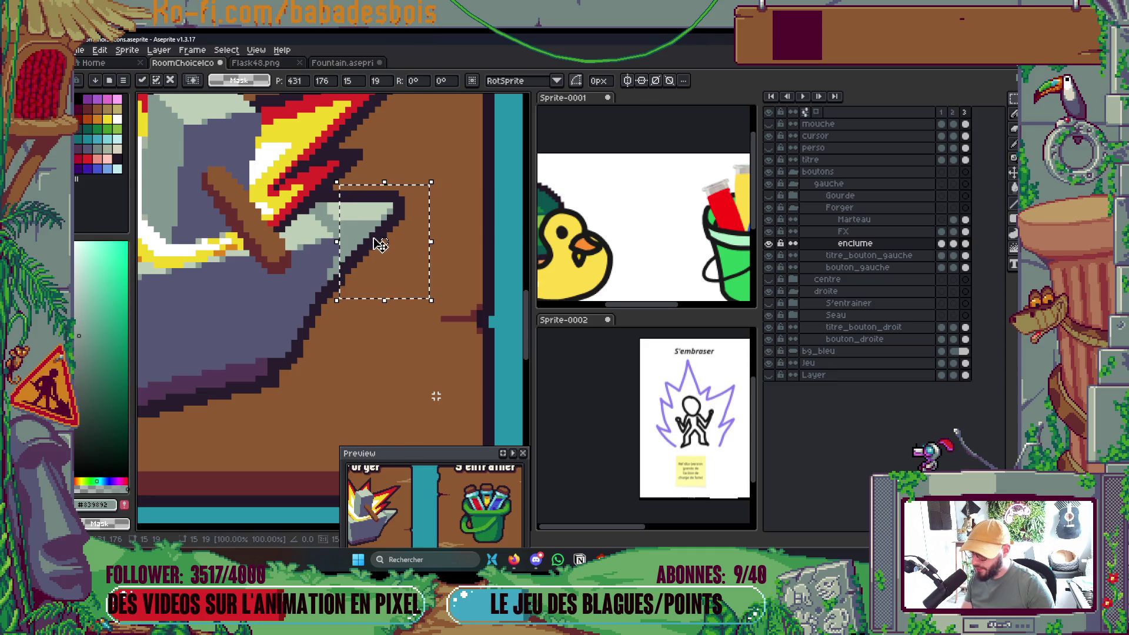
pyautogui.hotkey('ctrl', 'd')
pyautogui.scroll(3, 359, 323)
pyautogui.press('b')
pyautogui.keyDown('alt'); pyautogui.click(390, 268); pyautogui.keyUp('alt')
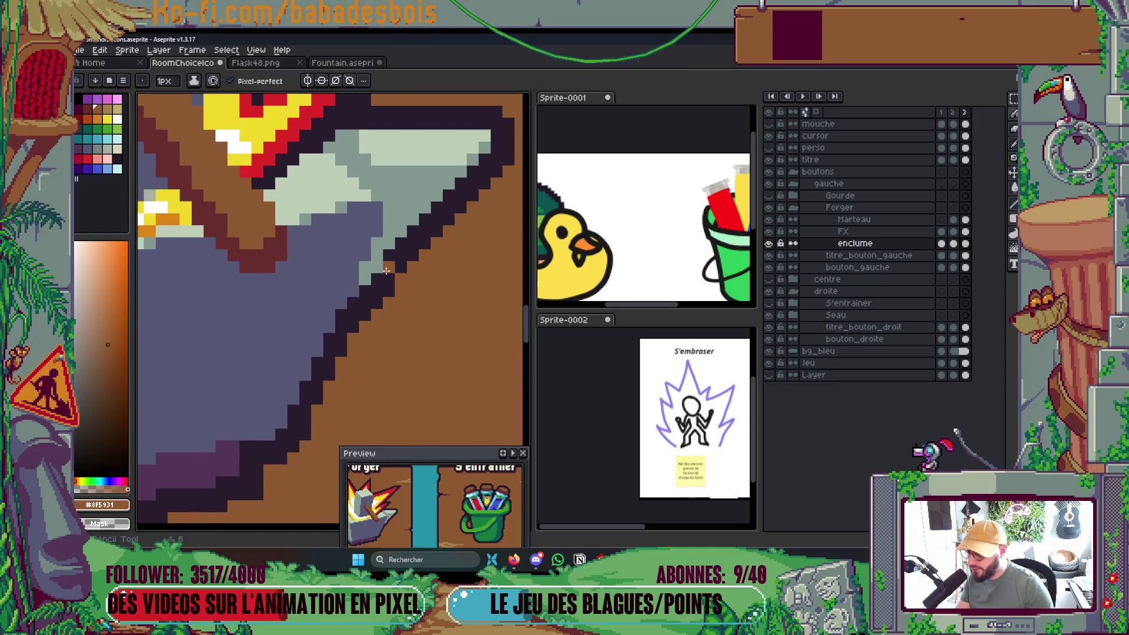
pyautogui.keyDown('alt'); pyautogui.click(385, 269); pyautogui.keyUp('alt')
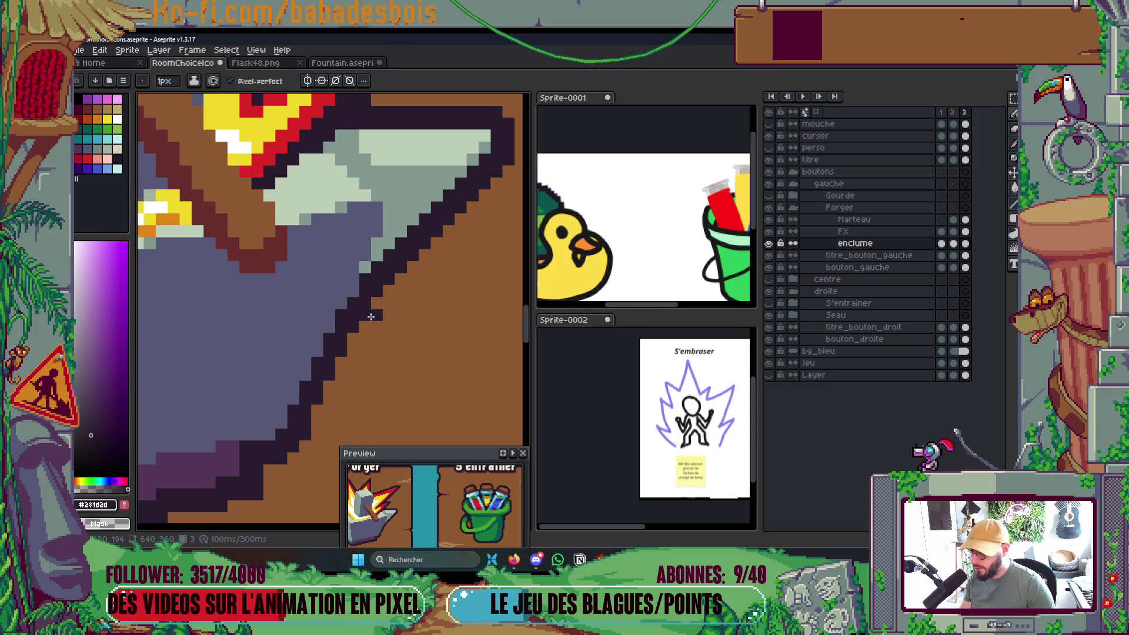
pyautogui.scroll(-5, 369, 316)
pyautogui.scroll(2, 517, 303)
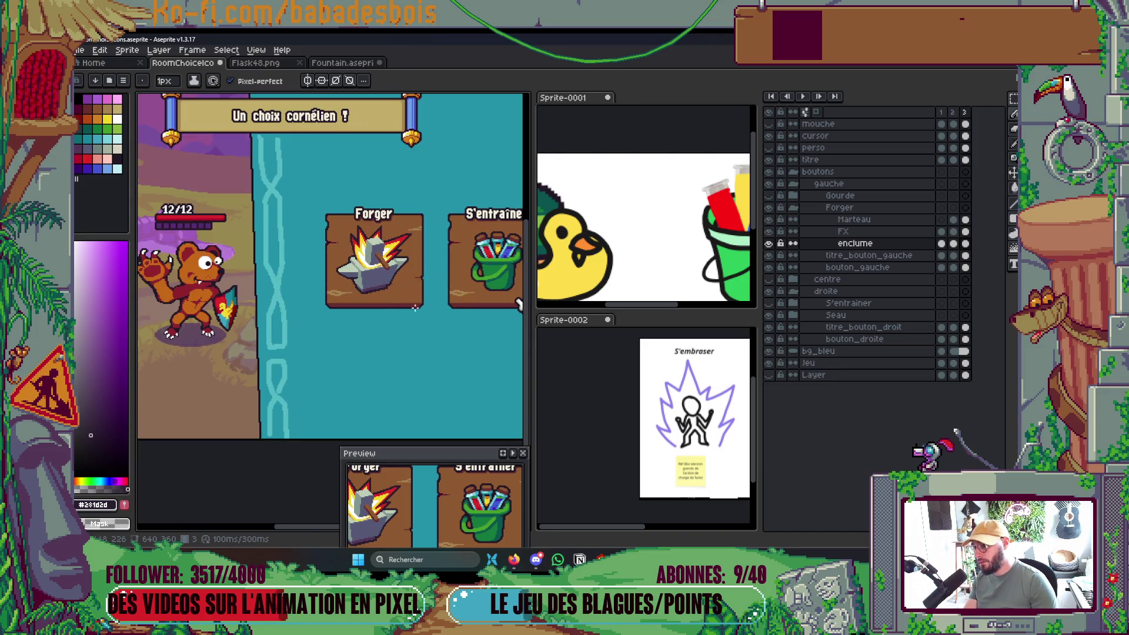
pyautogui.scroll(4, 412, 324)
pyautogui.press('m')
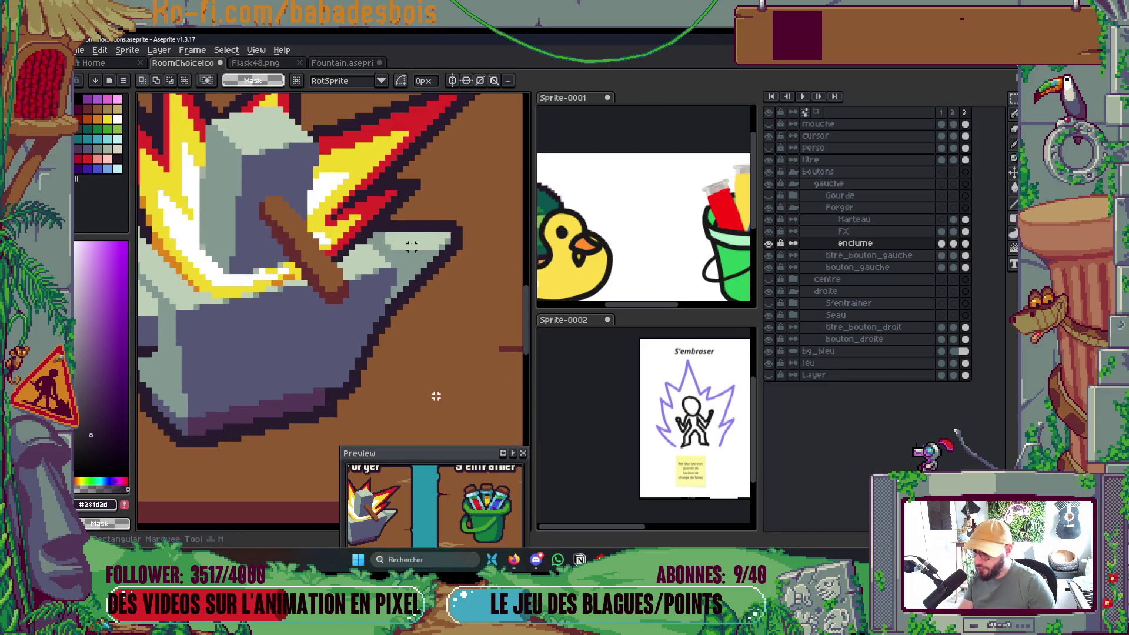
pyautogui.moveTo(393, 218)
pyautogui.mouseDown()
pyautogui.moveTo(444, 253)
pyautogui.moveTo(483, 318)
pyautogui.mouseUp()
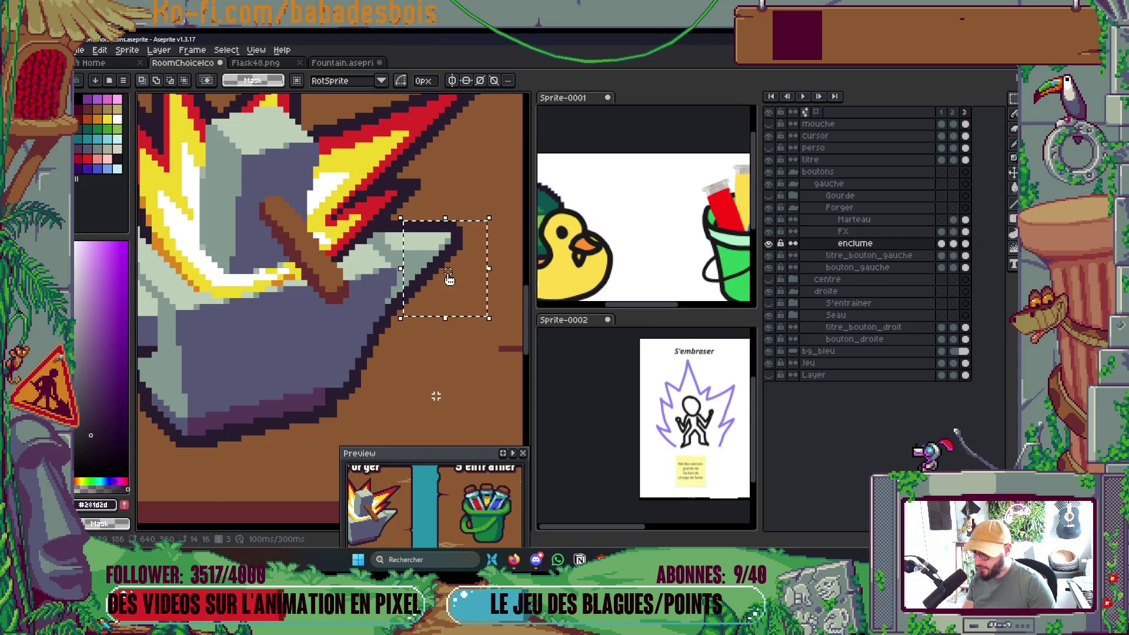
pyautogui.hotkey('ctrl', 'd')
# Add dark purple outline pixels along the anvil's right edge.
pyautogui.scroll(2, 412, 327)
pyautogui.press('b')
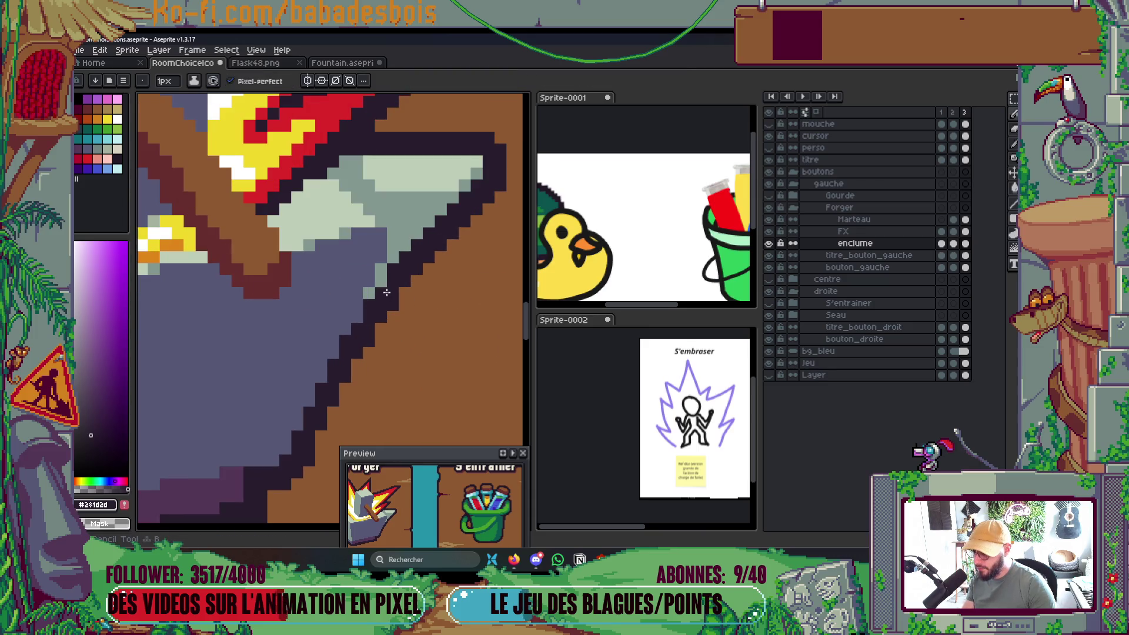
pyautogui.scroll(-5, 406, 332)
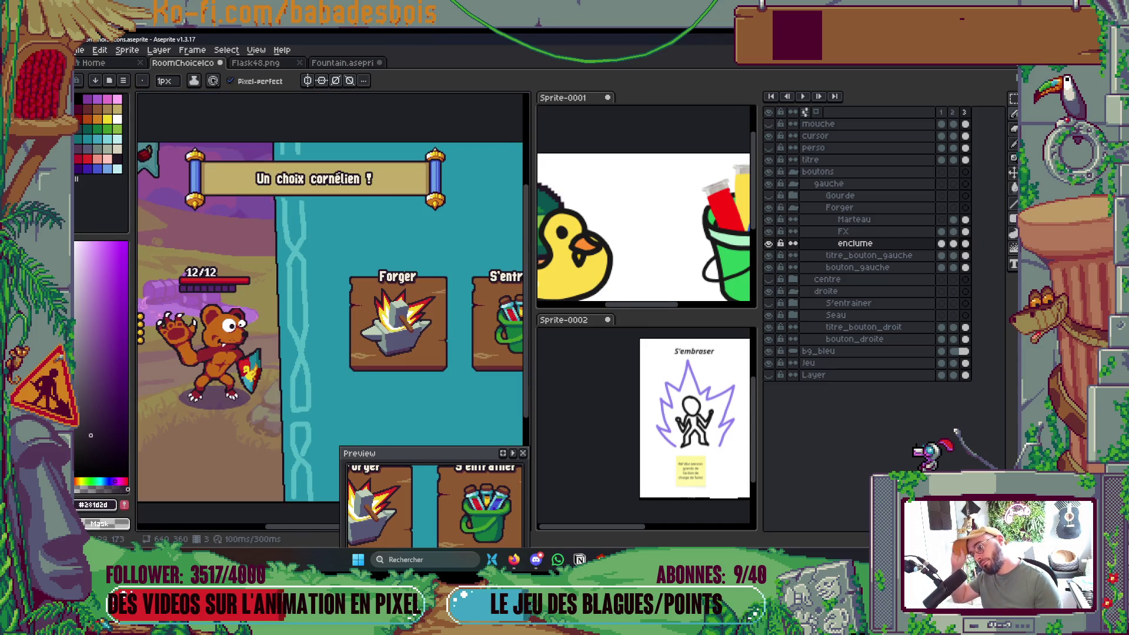
pyautogui.scroll(3, 426, 301)
pyautogui.scroll(1, 446, 280)
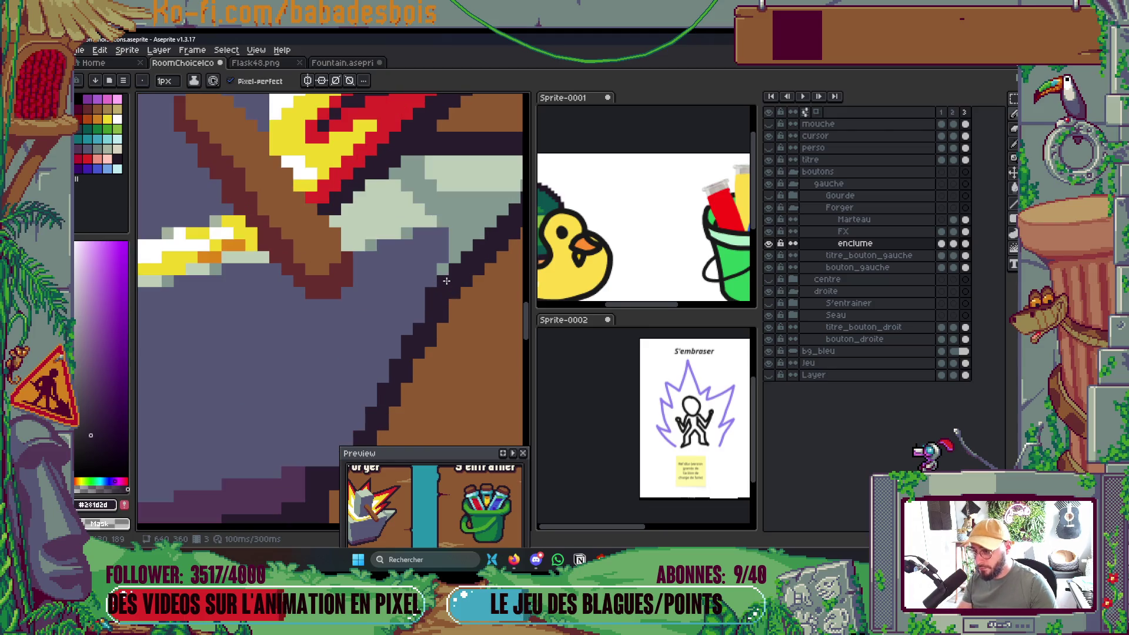
pyautogui.click(432, 316)
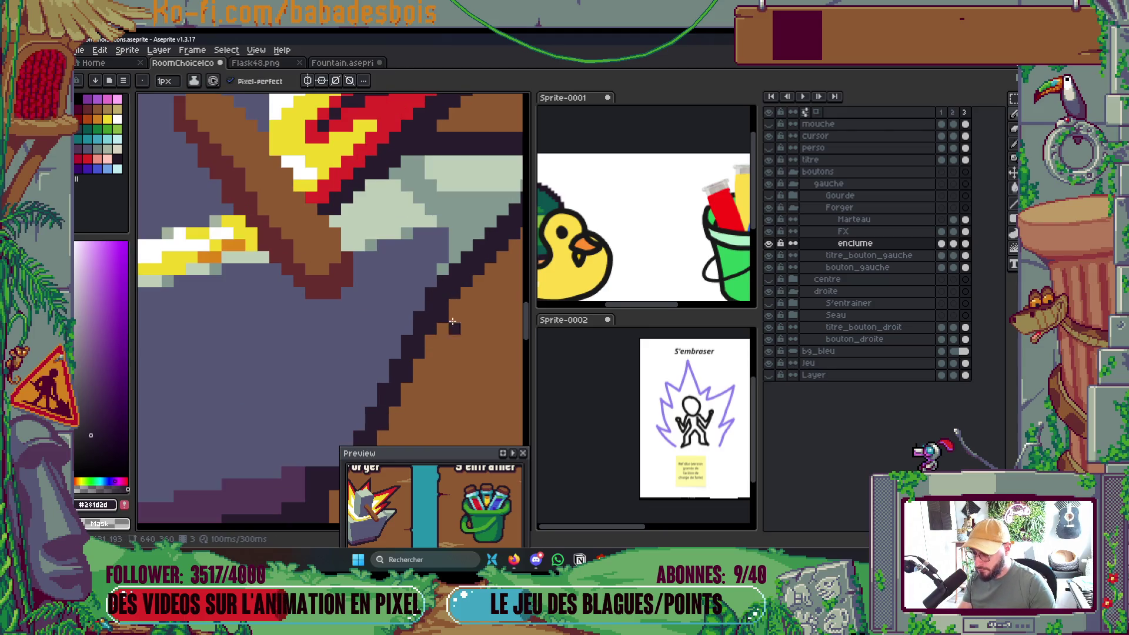
pyautogui.scroll(-4, 444, 316)
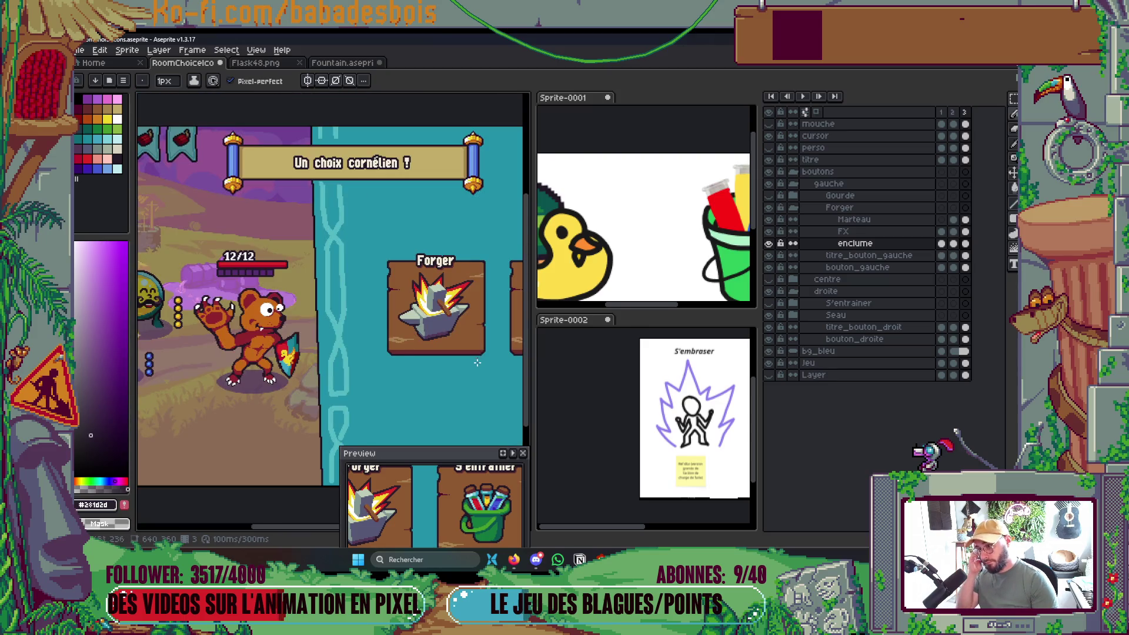
pyautogui.moveTo(481, 362); pyautogui.dragTo(403, 318)
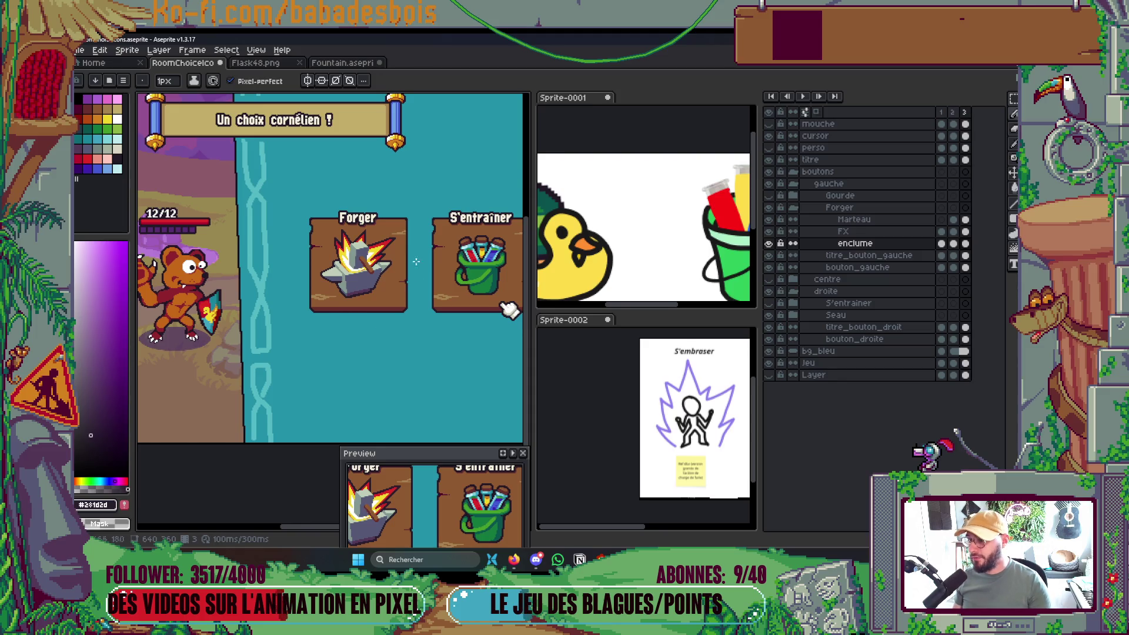
pyautogui.scroll(-2, 415, 274)
pyautogui.scroll(6, 376, 270)
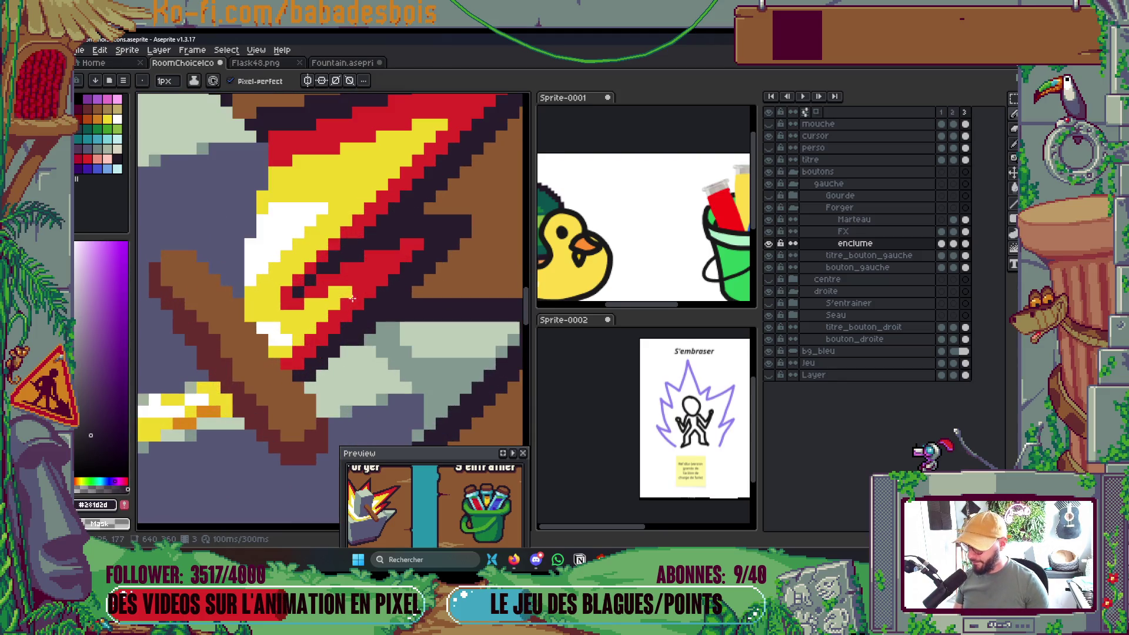
# Make the FX layer active with the flame's yellow picked.
pyautogui.keyDown('alt'); pyautogui.click(320, 312); pyautogui.keyUp('alt')
pyautogui.press('v')
pyautogui.click(316, 321)
pyautogui.press('b')
pyautogui.scroll(-5, 411, 320)
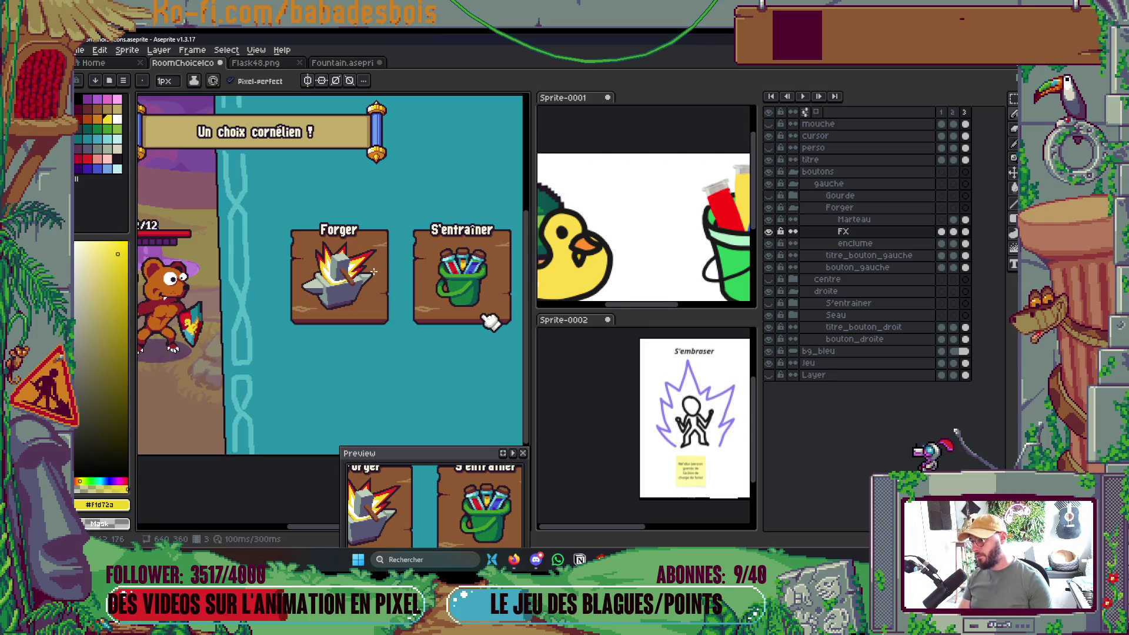
pyautogui.scroll(5, 372, 273)
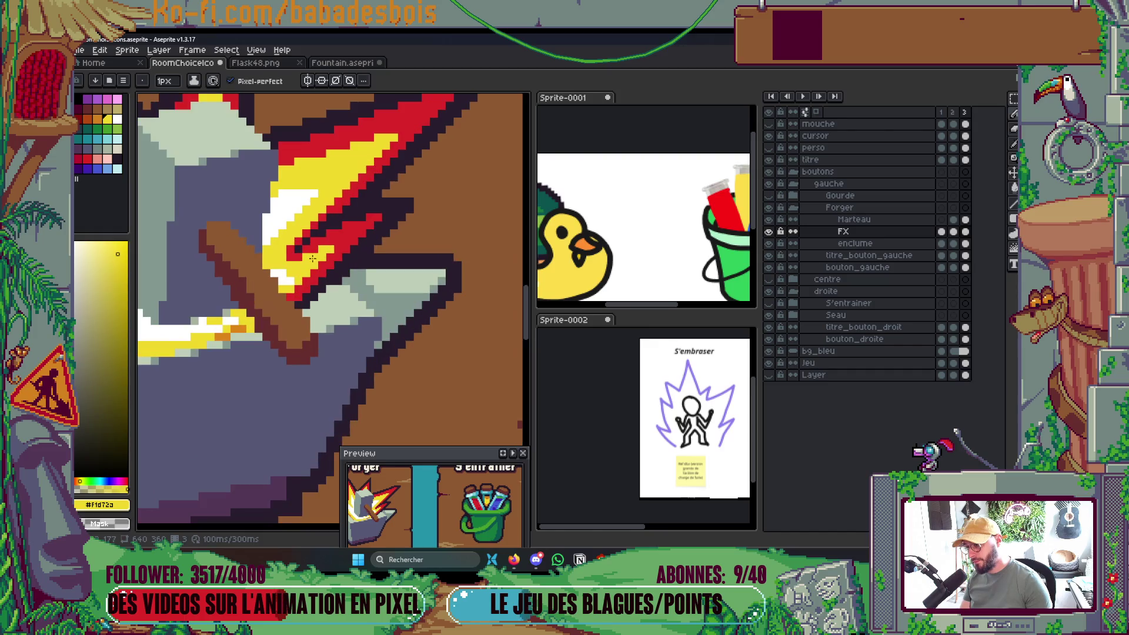
pyautogui.scroll(-4, 298, 259)
pyautogui.scroll(6, 353, 290)
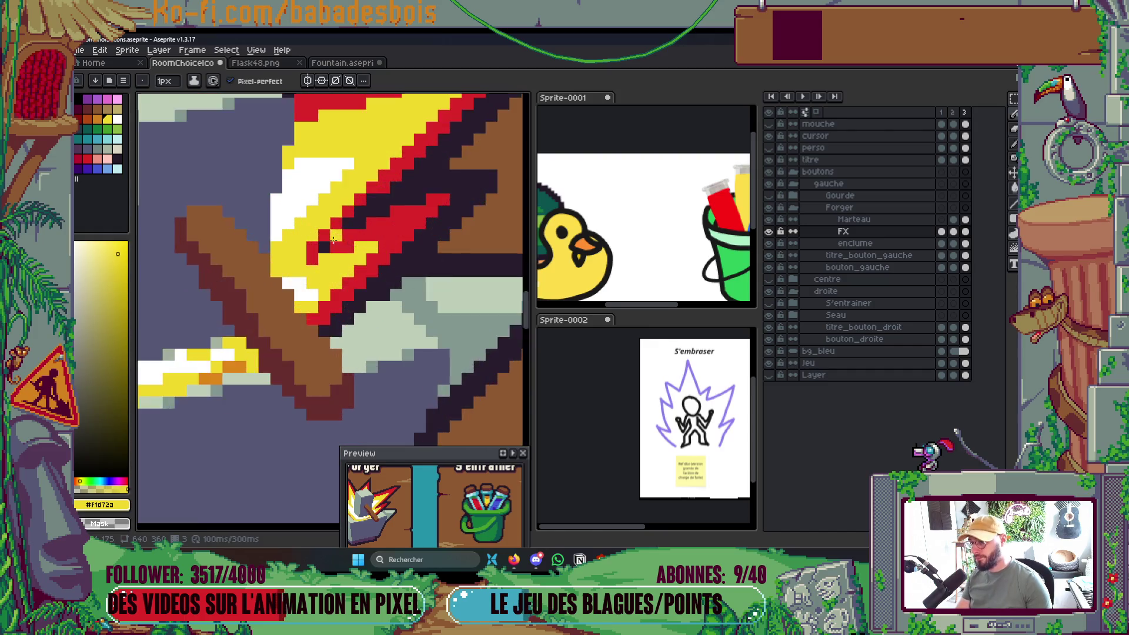
# Paint white highlight pixels into the flame, undoing the last one.
pyautogui.press('x')
pyautogui.click(283, 318)
pyautogui.click(305, 297)
pyautogui.click(328, 294)
pyautogui.click(306, 317)
pyautogui.click(283, 293)
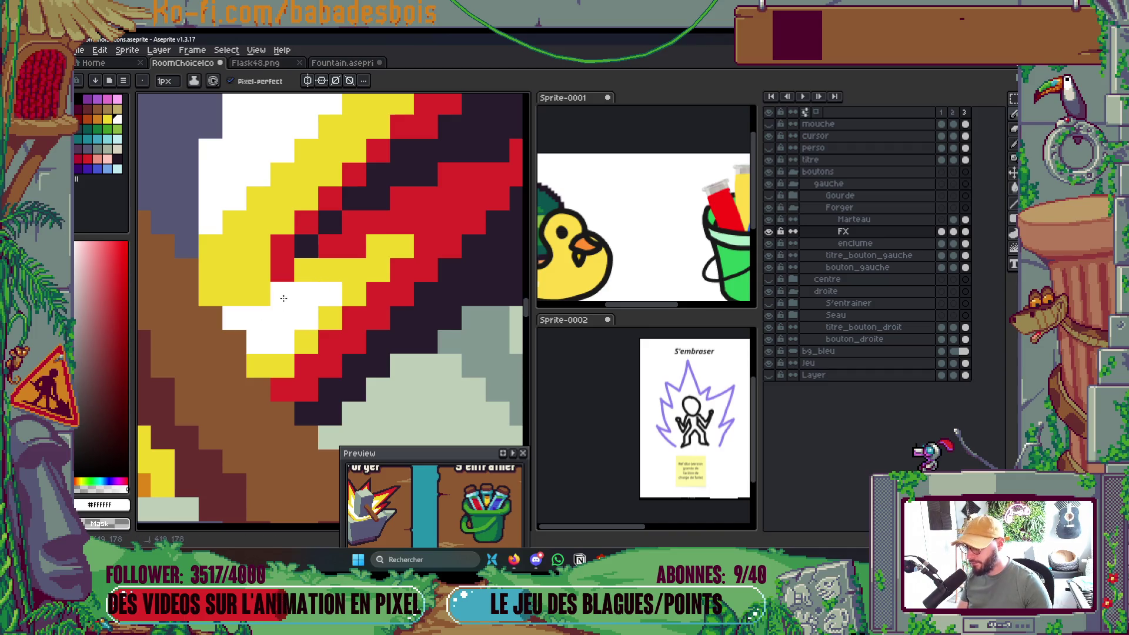
pyautogui.hotkey('ctrl', 'z')
pyautogui.scroll(3, 229, 233)
# Turn one white flame pixel back to yellow, save, and sample the blade's pale green.
pyautogui.press('i')
pyautogui.click(253, 308)
pyautogui.press('b')
pyautogui.click(254, 296)
pyautogui.scroll(-3, 310, 247)
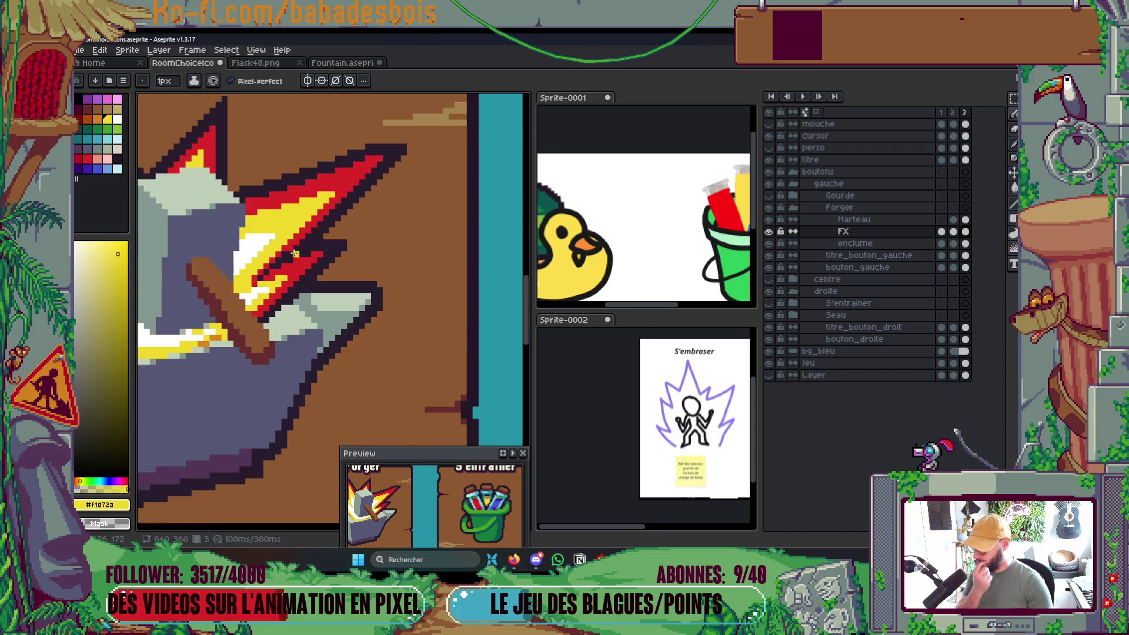
pyautogui.scroll(-1, 310, 247)
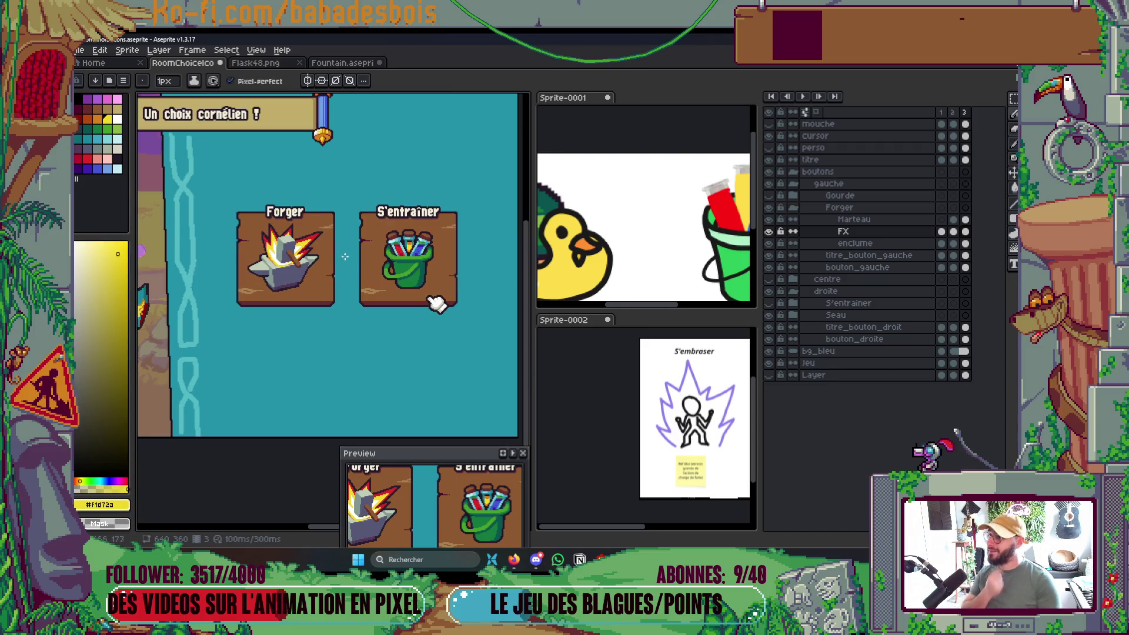
pyautogui.hotkey('ctrl', 's')
pyautogui.scroll(5, 317, 268)
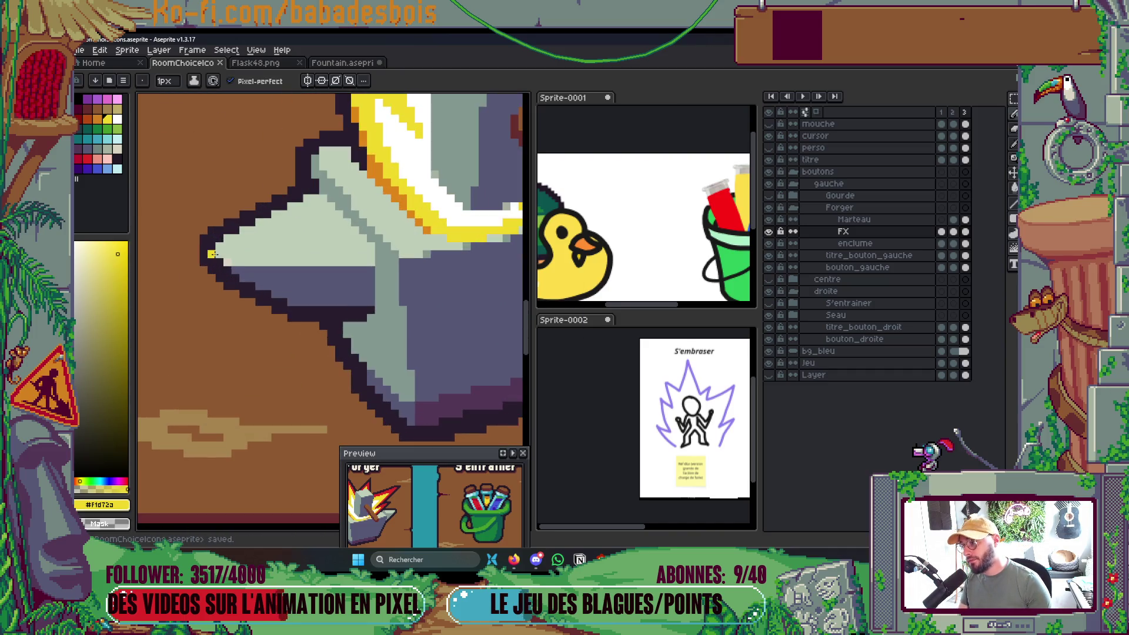
pyautogui.keyDown('alt'); pyautogui.click(282, 271); pyautogui.keyUp('alt')
# Pencil over the stray beige pixel on the anvil blade in pale green.
pyautogui.press('v')
pyautogui.press('b')
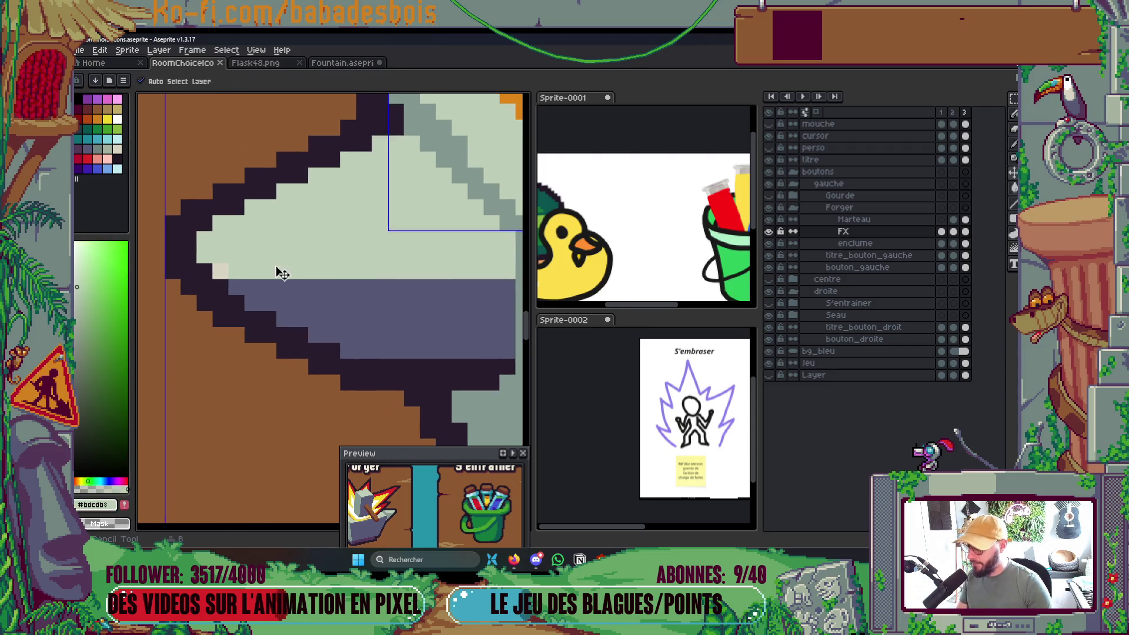
pyautogui.keyDown('ctrl'); pyautogui.click(220, 271); pyautogui.keyUp('ctrl')
pyautogui.click(220, 271)
pyautogui.scroll(-5, 238, 276)
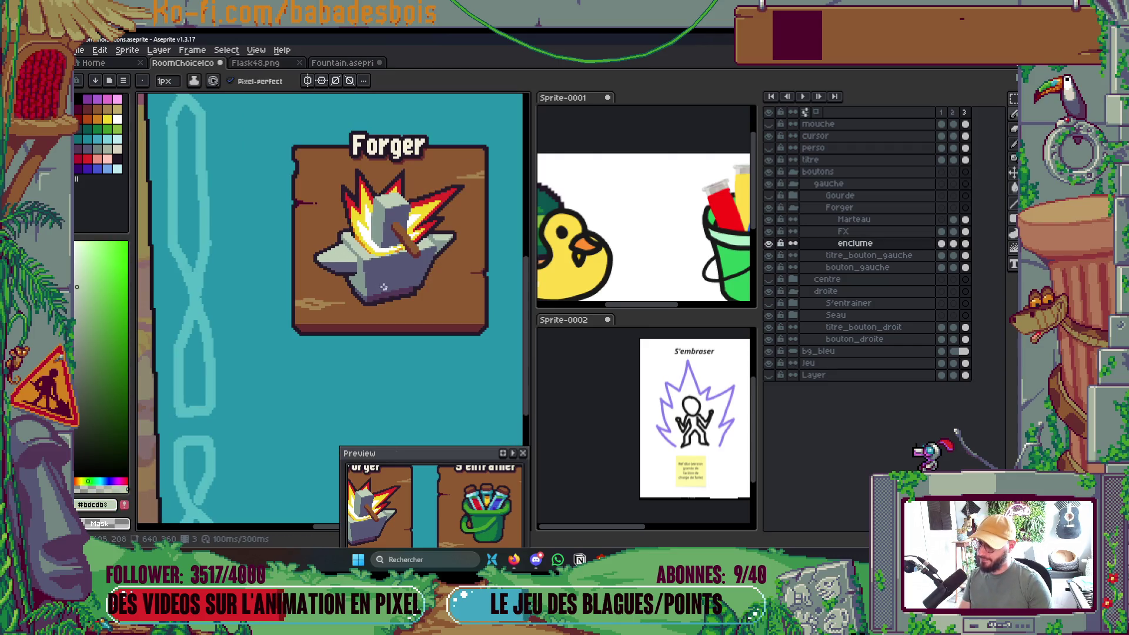
pyautogui.scroll(-2, 366, 264)
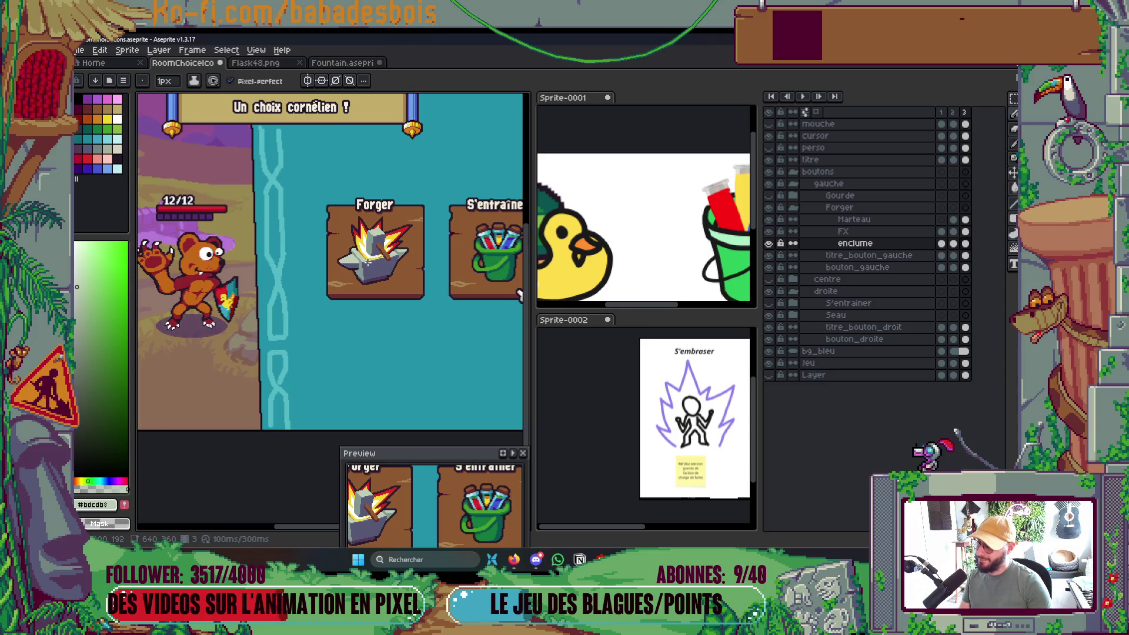
pyautogui.scroll(5, 367, 260)
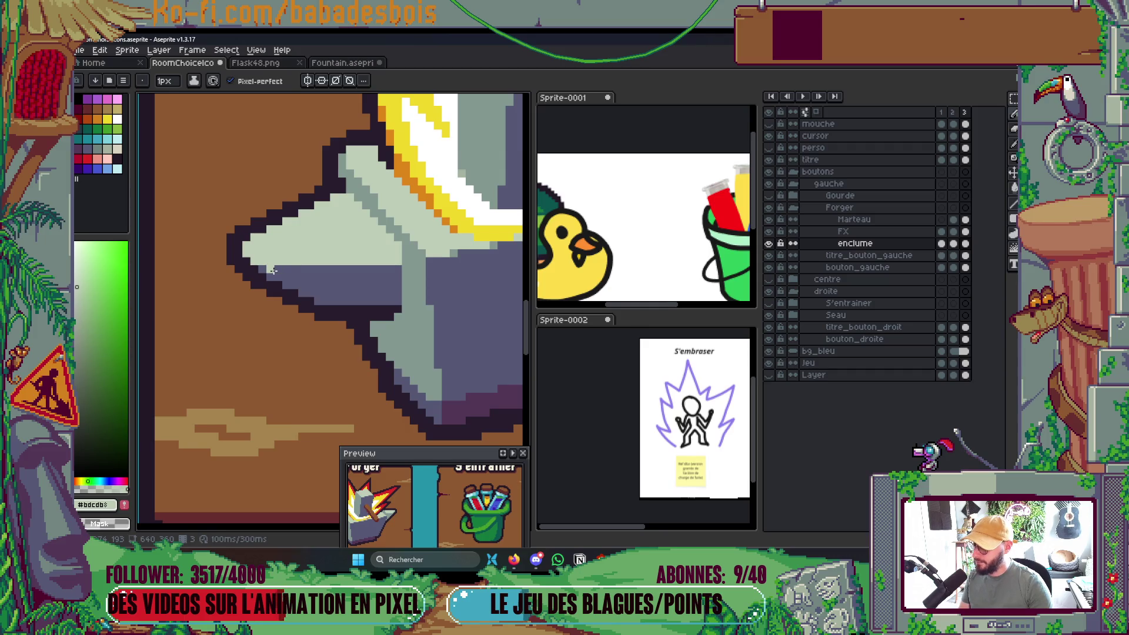
pyautogui.scroll(-4, 388, 266)
pyautogui.scroll(5, 379, 245)
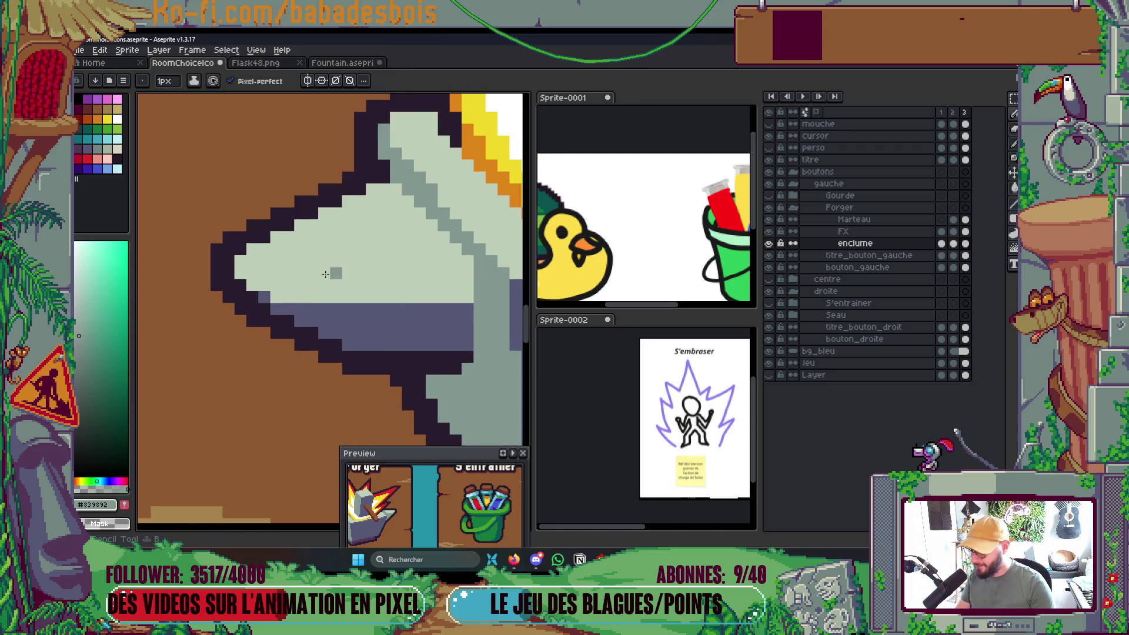
pyautogui.scroll(-4, 298, 259)
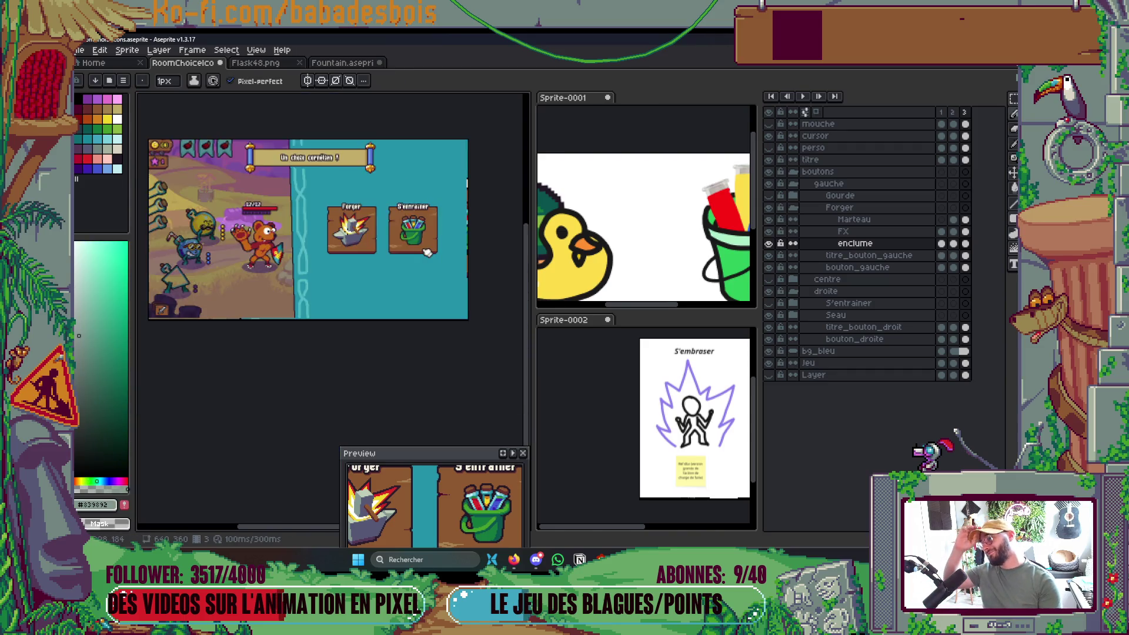
# Save RoomChoiceIcons and play the Forger icon animation.
pyautogui.scroll(2, 501, 270)
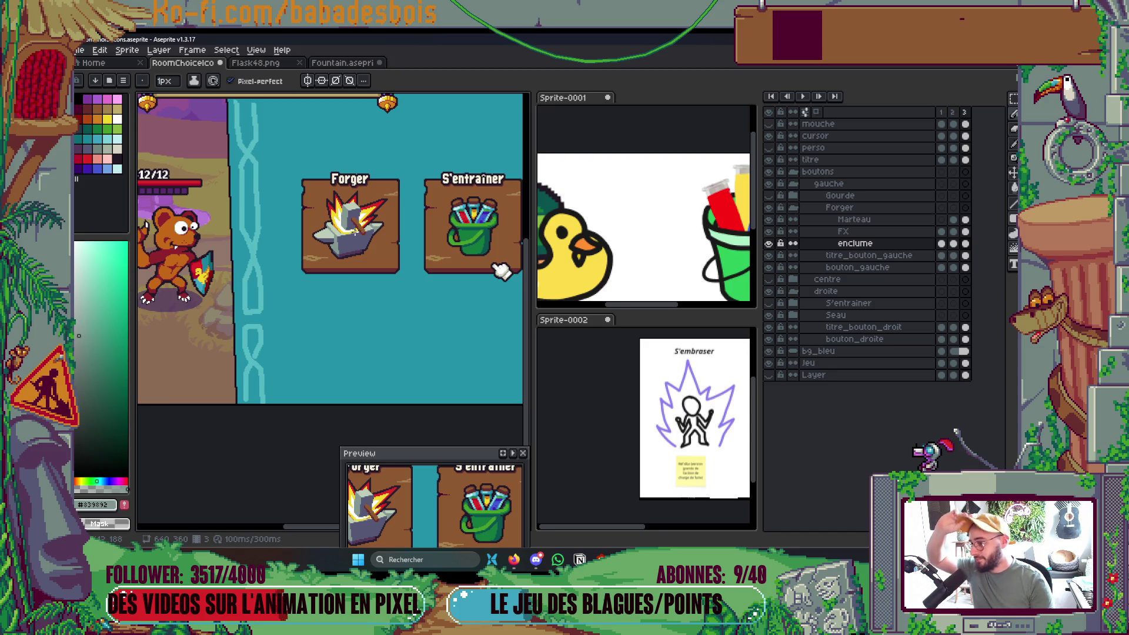
pyautogui.scroll(2, 376, 255)
pyautogui.hotkey('ctrl', 's')
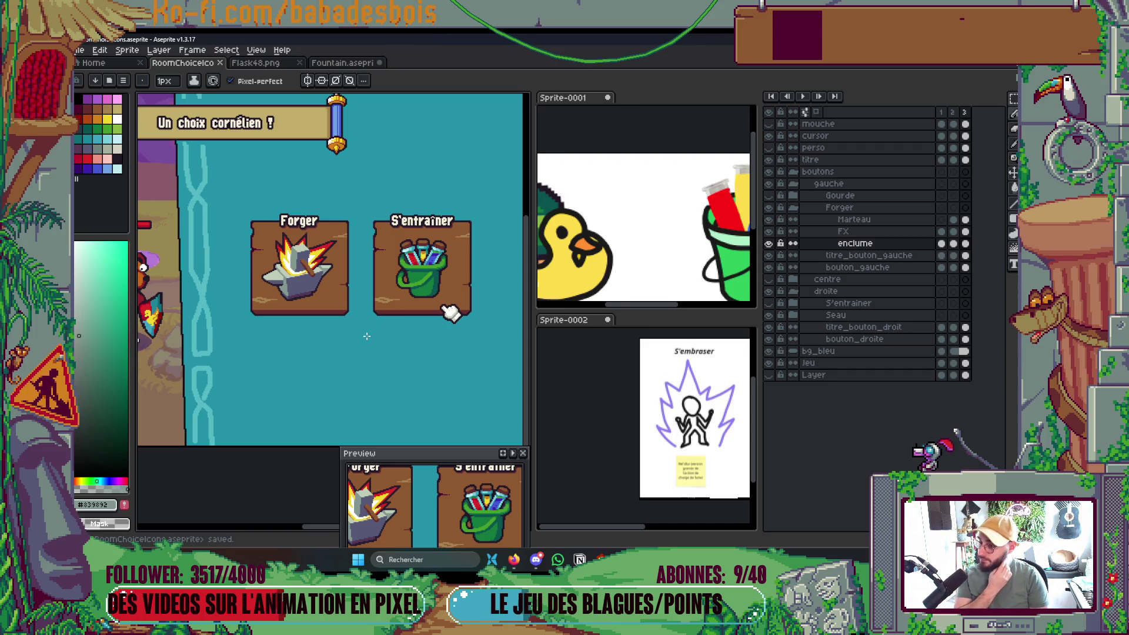
pyautogui.press('Return')
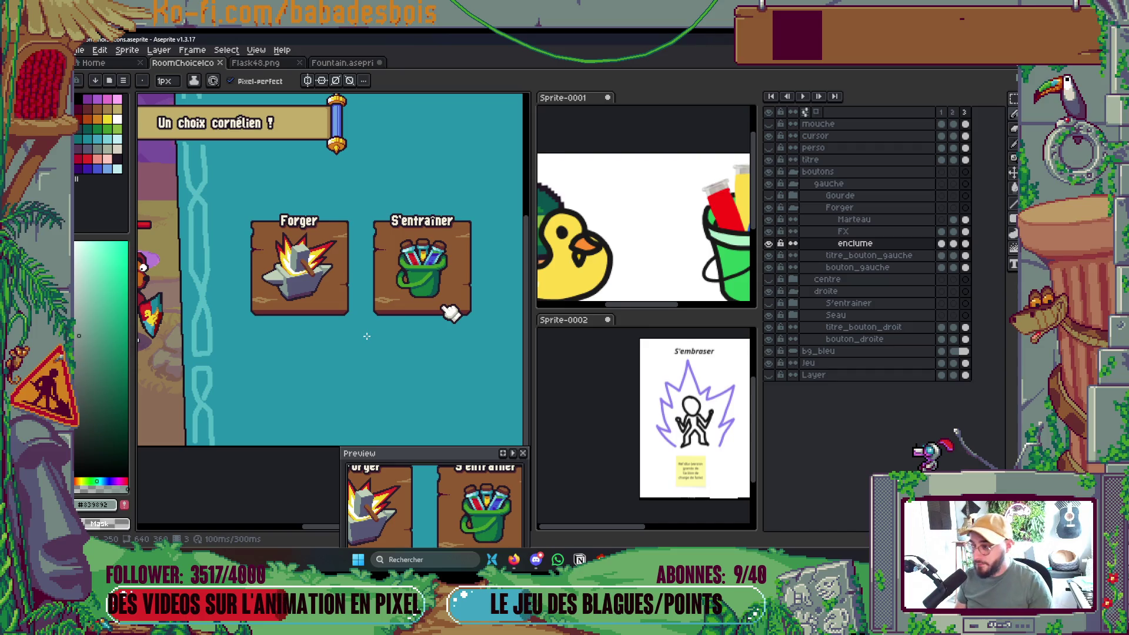
pyautogui.scroll(1, 492, 353)
pyautogui.hotkey('ctrl', 's')
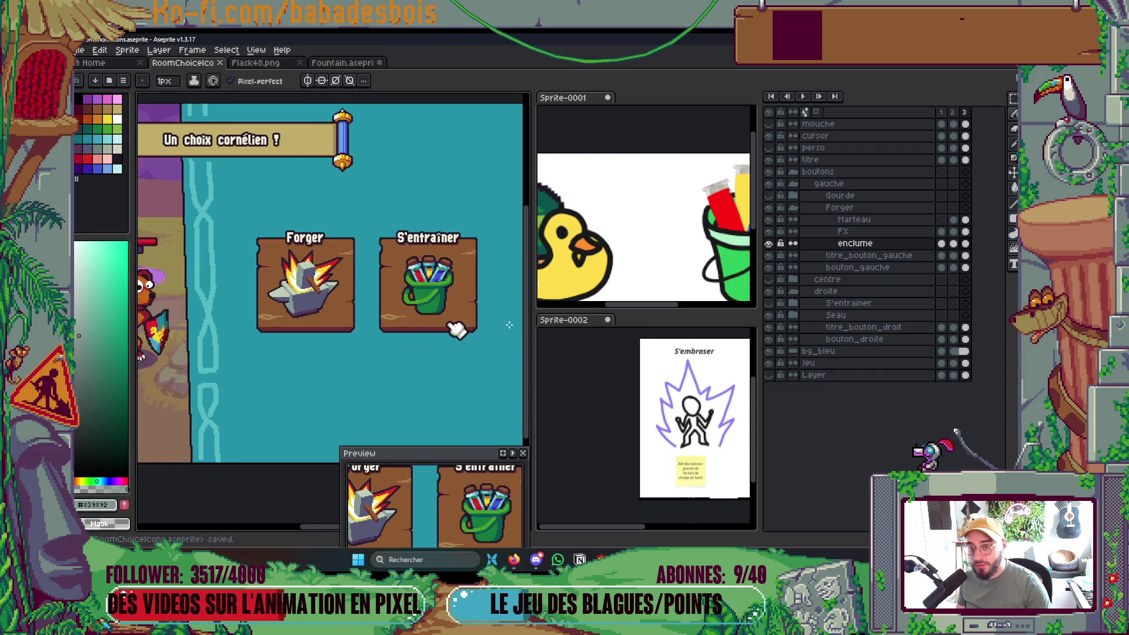
# Pan the Sprite-0002 reference to show the S'embraser and S'endurcir sketches in full.
pyautogui.moveTo(665, 381); pyautogui.dragTo(609, 401)
pyautogui.moveTo(680, 446); pyautogui.dragTo(644, 424)
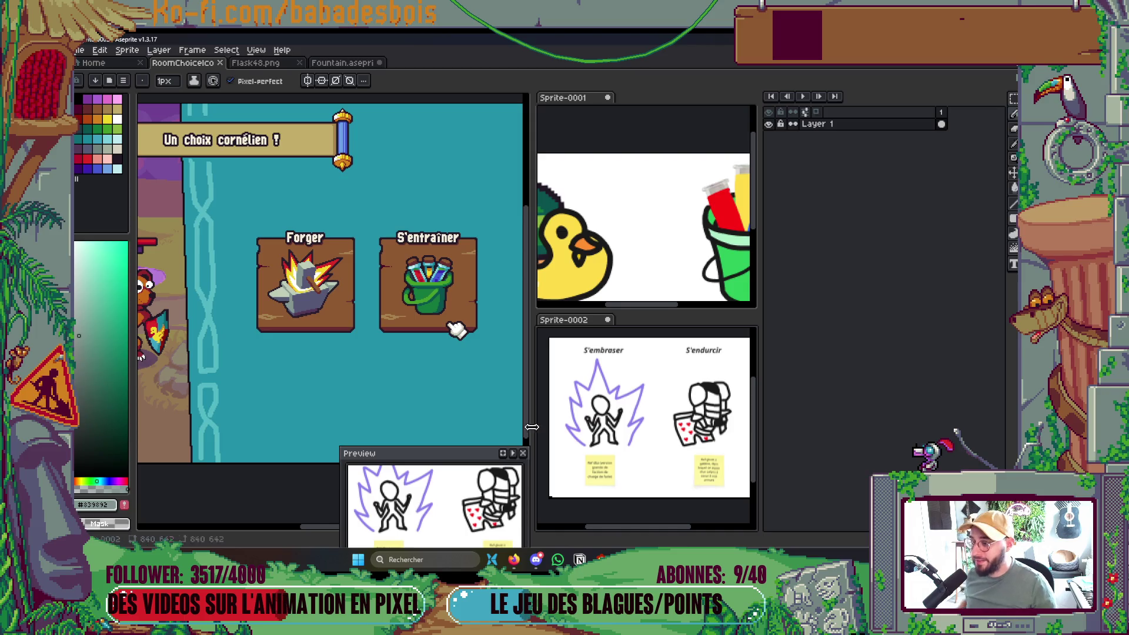
pyautogui.moveTo(412, 382); pyautogui.dragTo(404, 375)
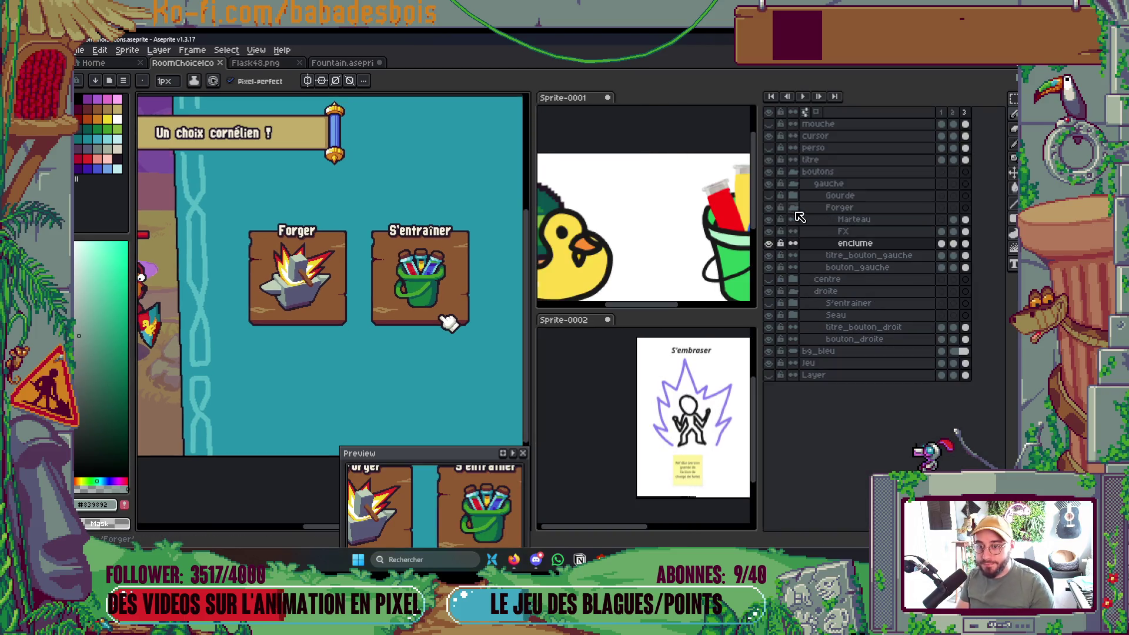
# Hide the Forger and Seau artwork and add a new layer named S'embraser above titre_bouton_gauche.
pyautogui.click(793, 208)
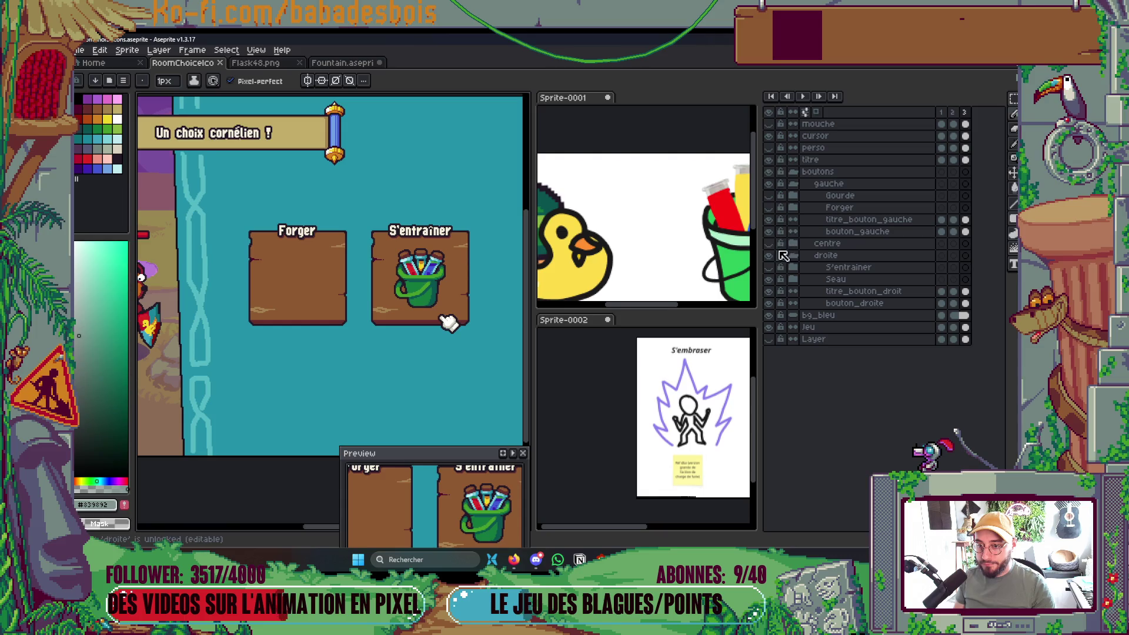
pyautogui.click(770, 279)
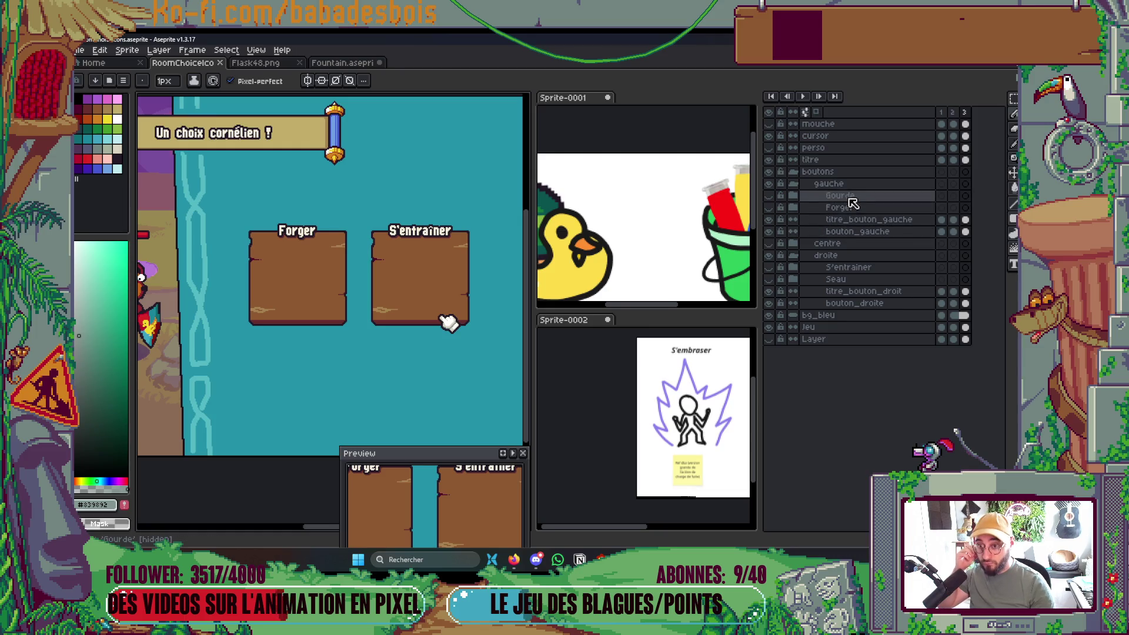
pyautogui.rightClick(850, 222)
pyautogui.click(834, 248)
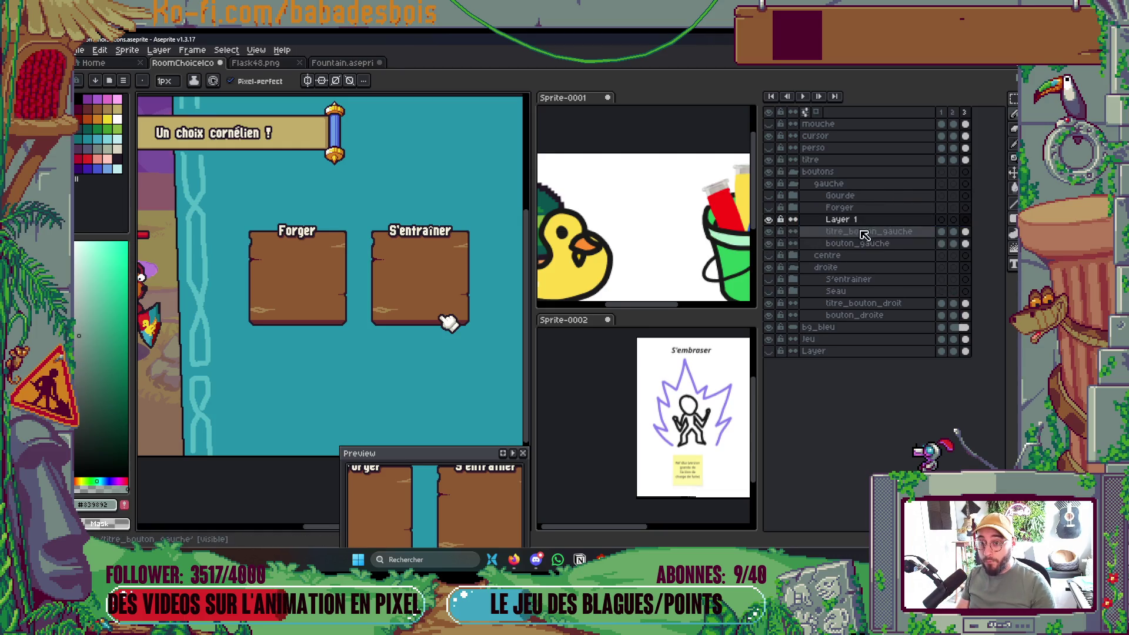
pyautogui.doubleClick(869, 223)
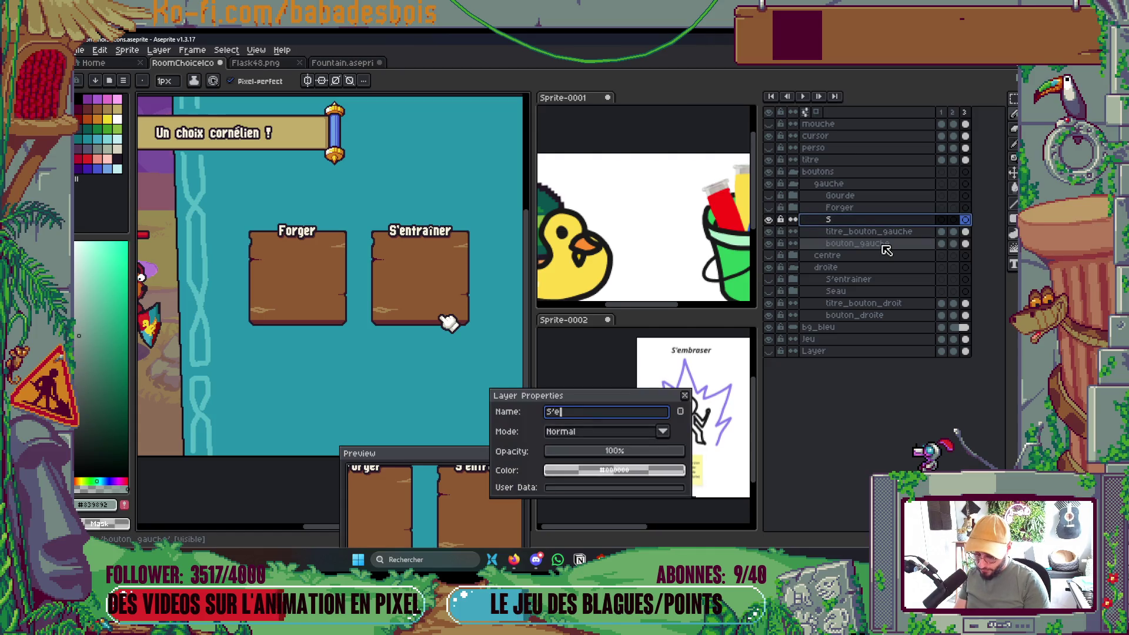
pyautogui.write("S'embraser")
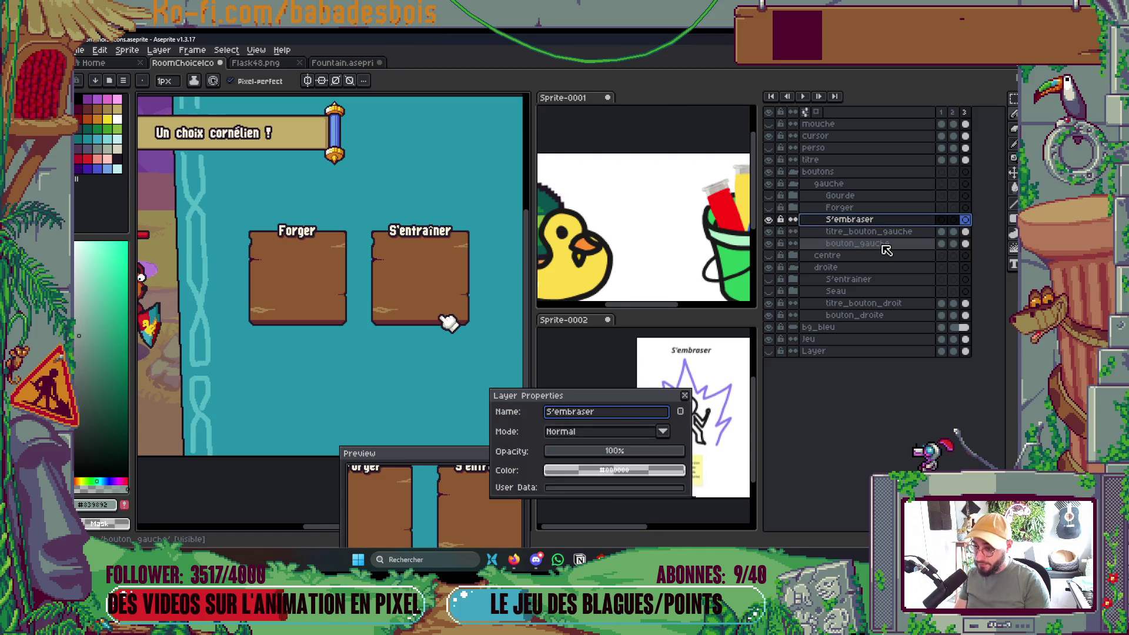
pyautogui.press('Return')
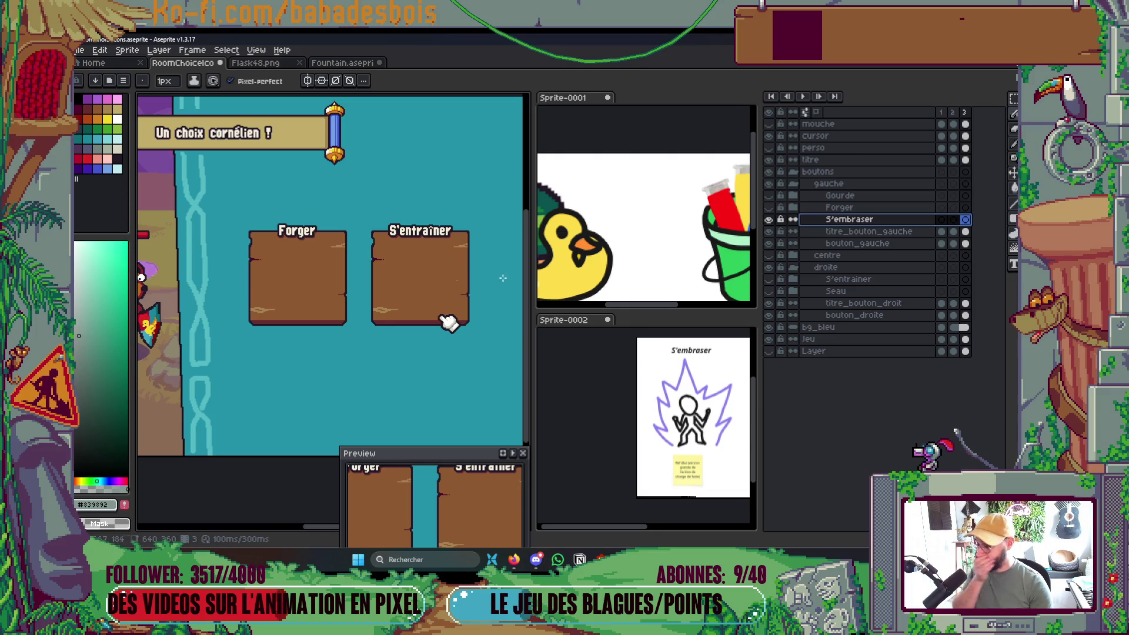
# Wrap the S'embraser layer in a new group, also named S'embraser.
pyautogui.rightClick(837, 219)
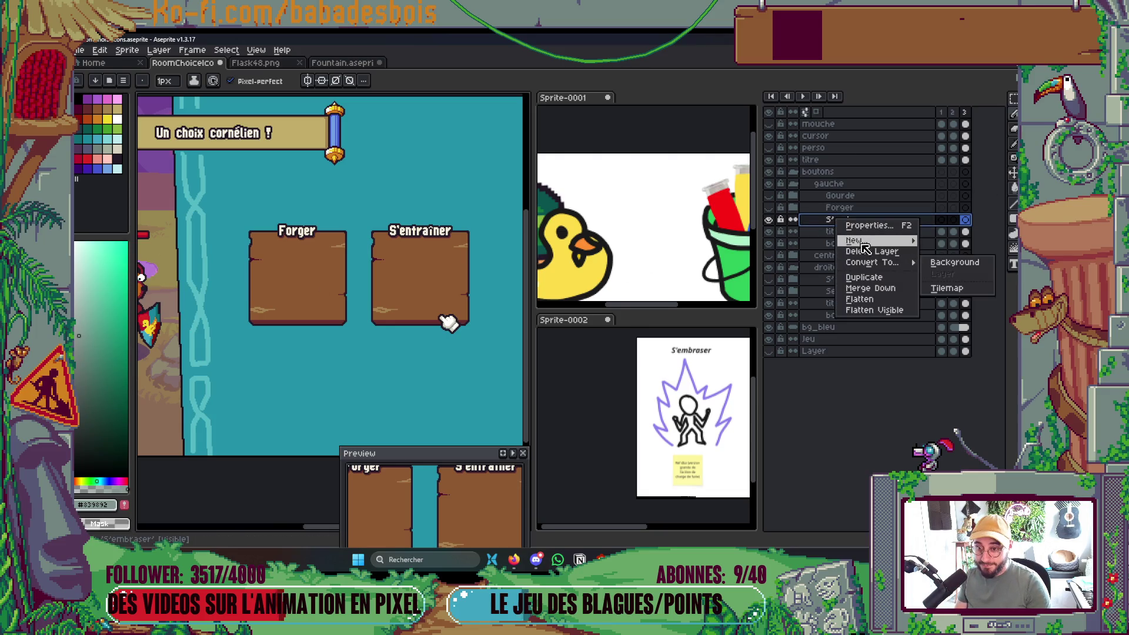
pyautogui.moveTo(856, 240)
pyautogui.click(811, 252)
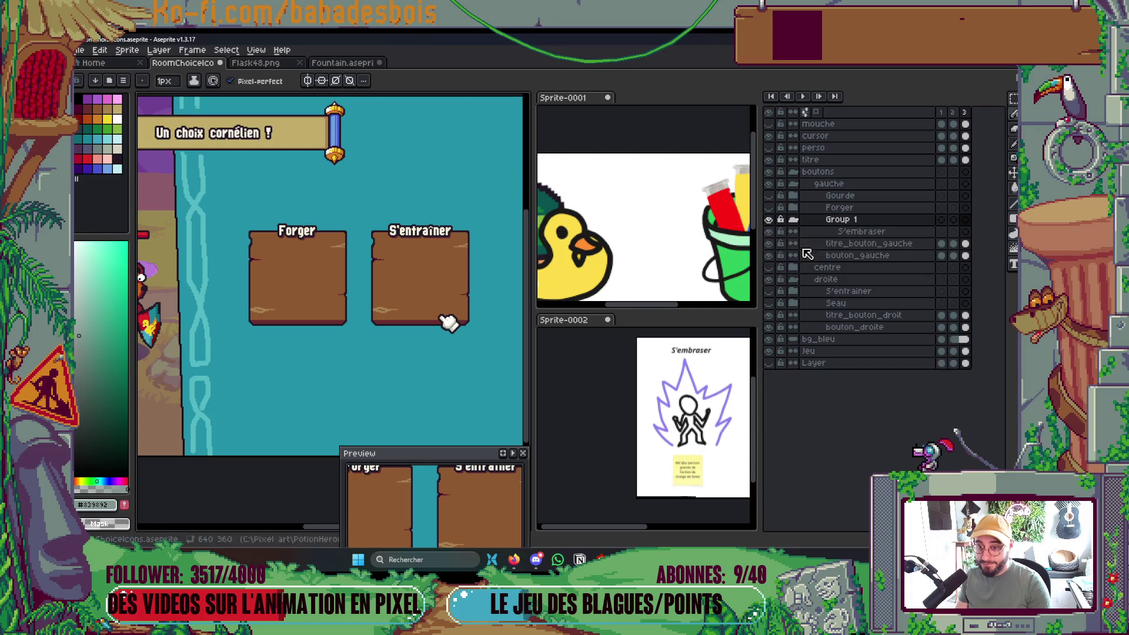
pyautogui.doubleClick(853, 224)
pyautogui.write("S'embras")
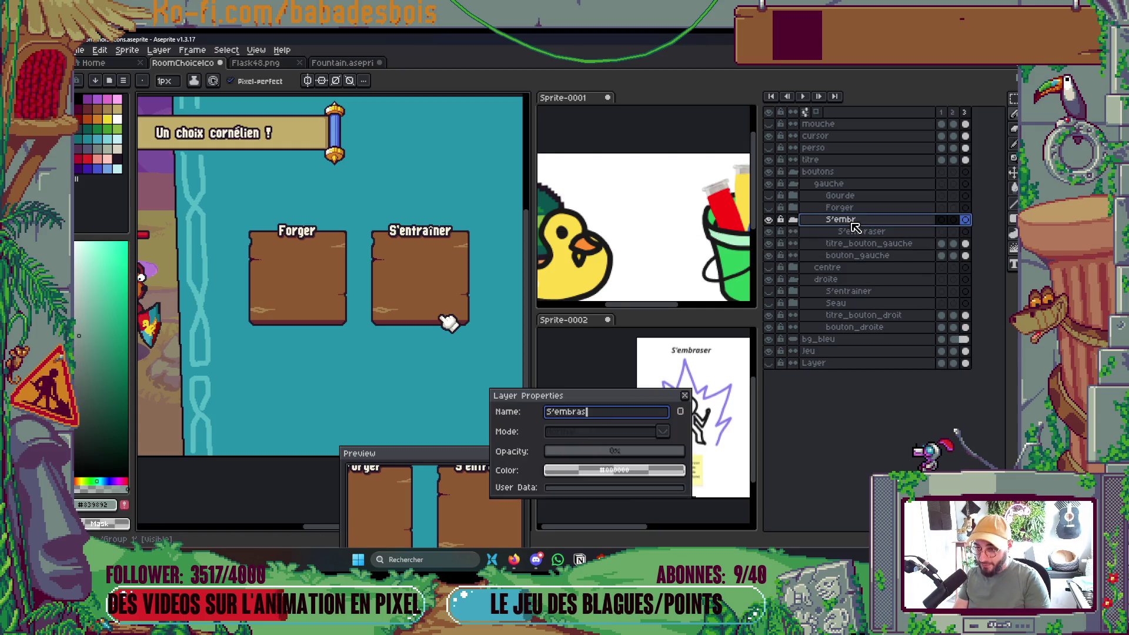
pyautogui.write('er')
pyautogui.press('Return')
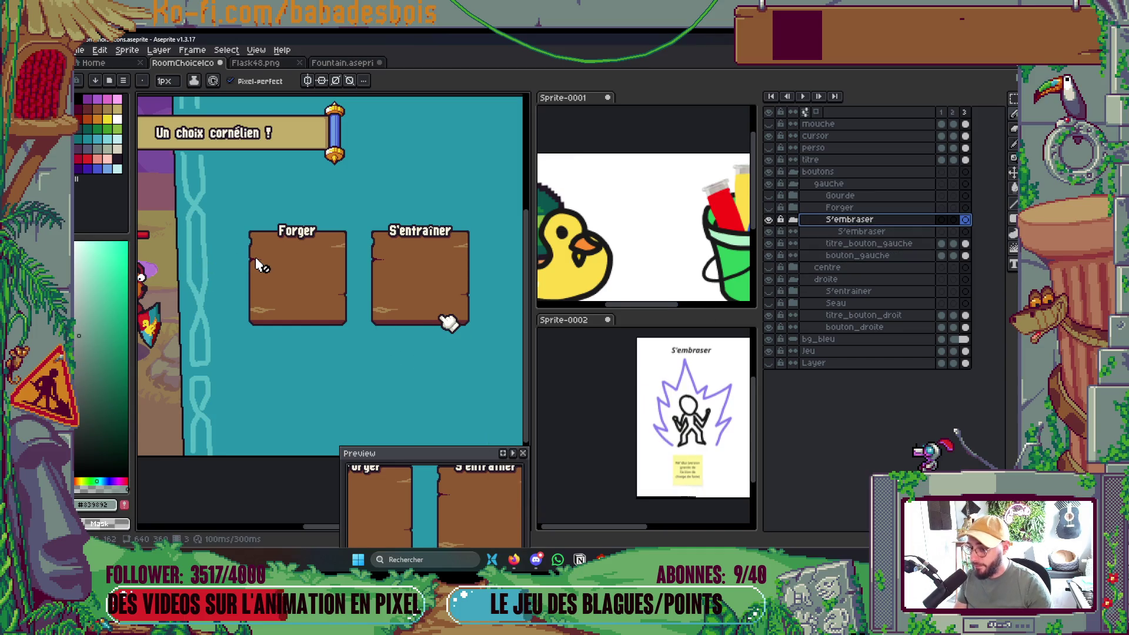
pyautogui.scroll(3, 257, 264)
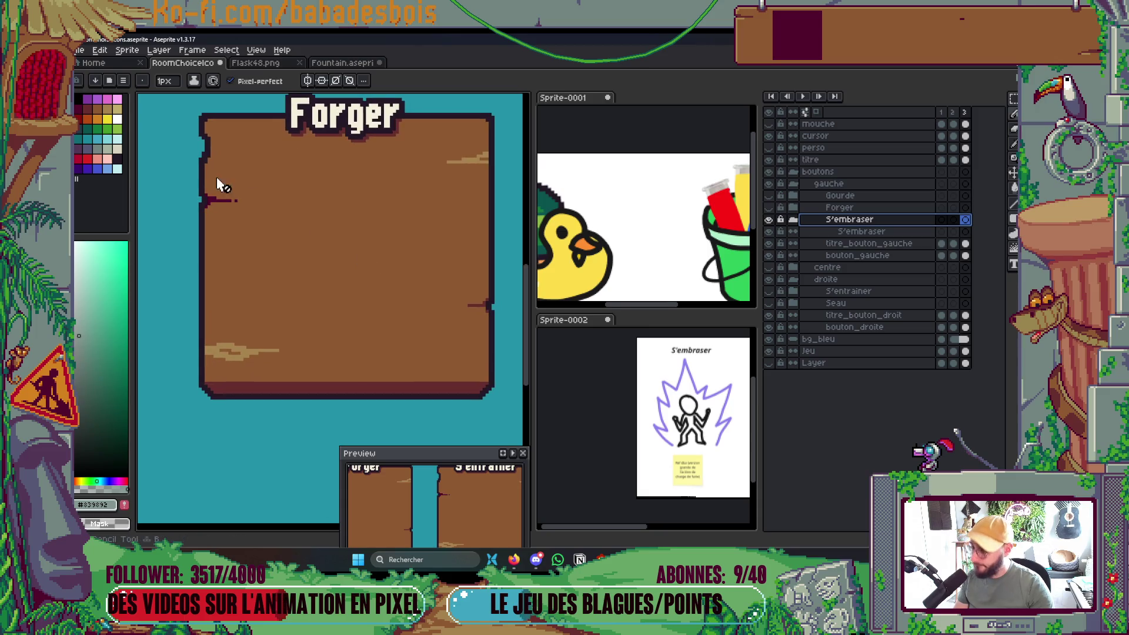
# Paint a round dark purple head on the S'embraser layer with an enlarged brush.
pyautogui.click(80, 148)
pyautogui.press('e')
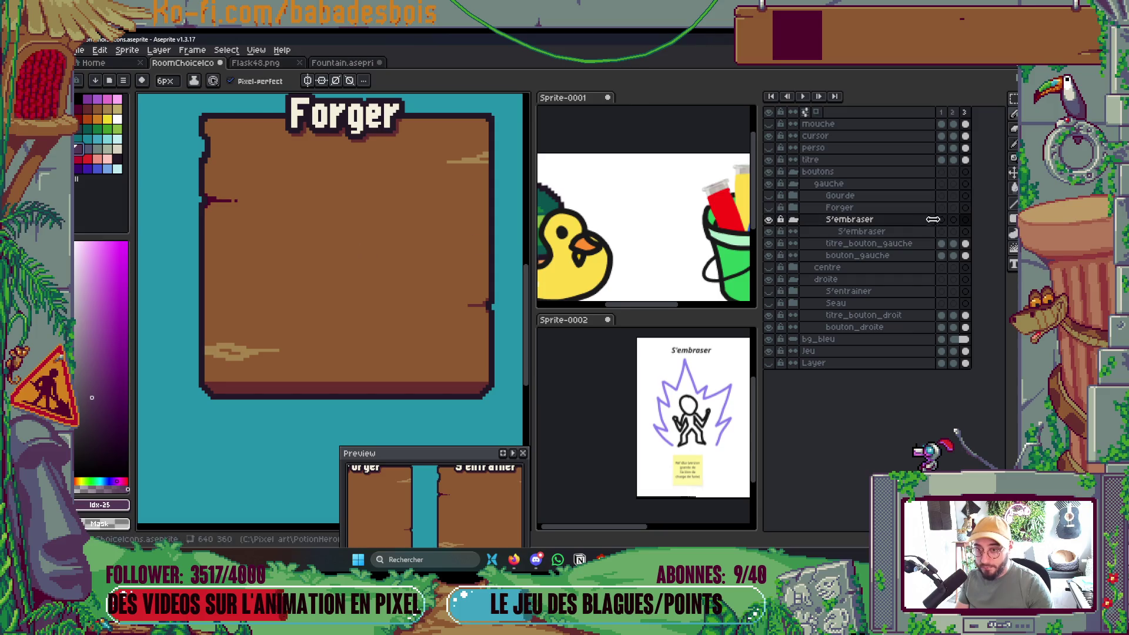
pyautogui.click(861, 231)
pyautogui.press('+')
pyautogui.press('+')
pyautogui.press('+')
pyautogui.press('+')
pyautogui.press('+')
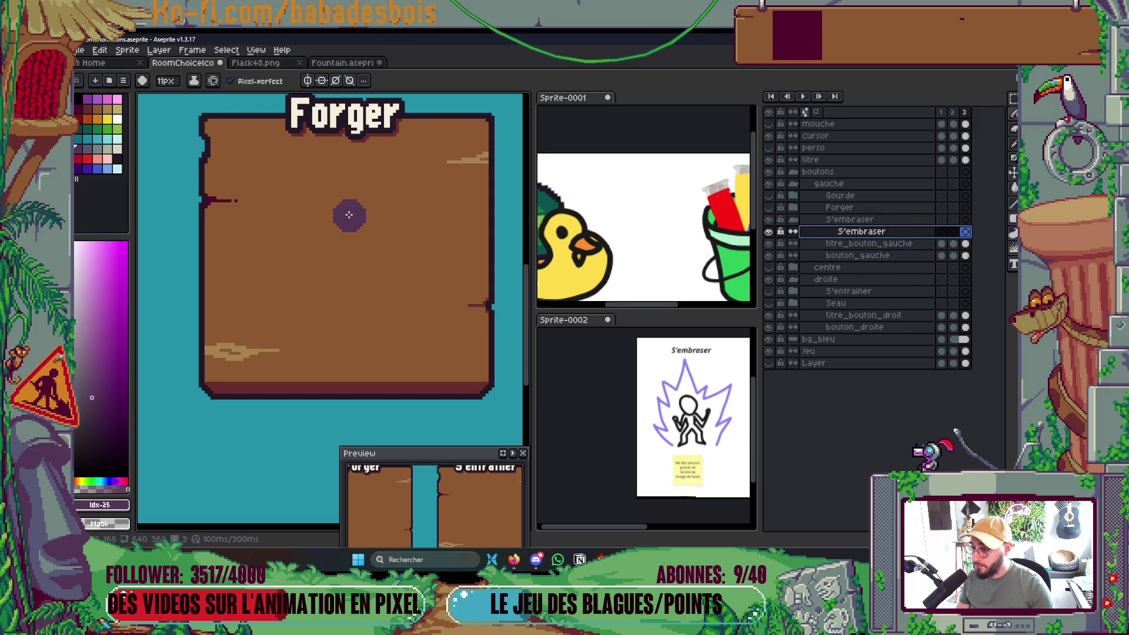
pyautogui.moveTo(340, 222)
pyautogui.mouseDown()
pyautogui.moveTo(356, 211)
pyautogui.moveTo(320, 219)
pyautogui.mouseUp()
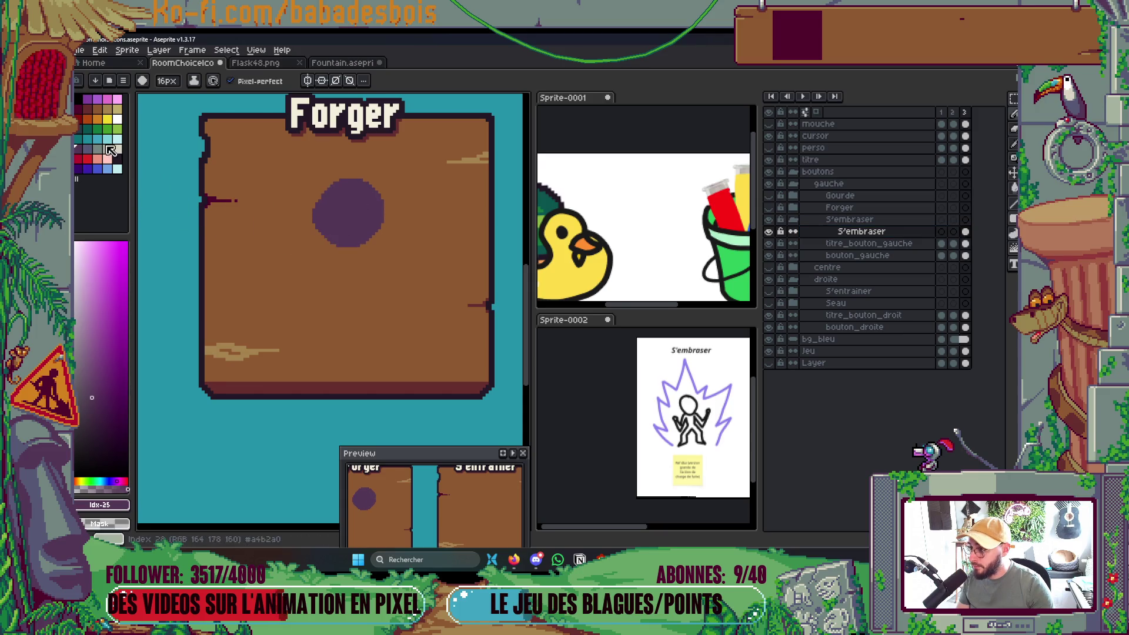
pyautogui.press('-')
pyautogui.press('-')
pyautogui.press('-')
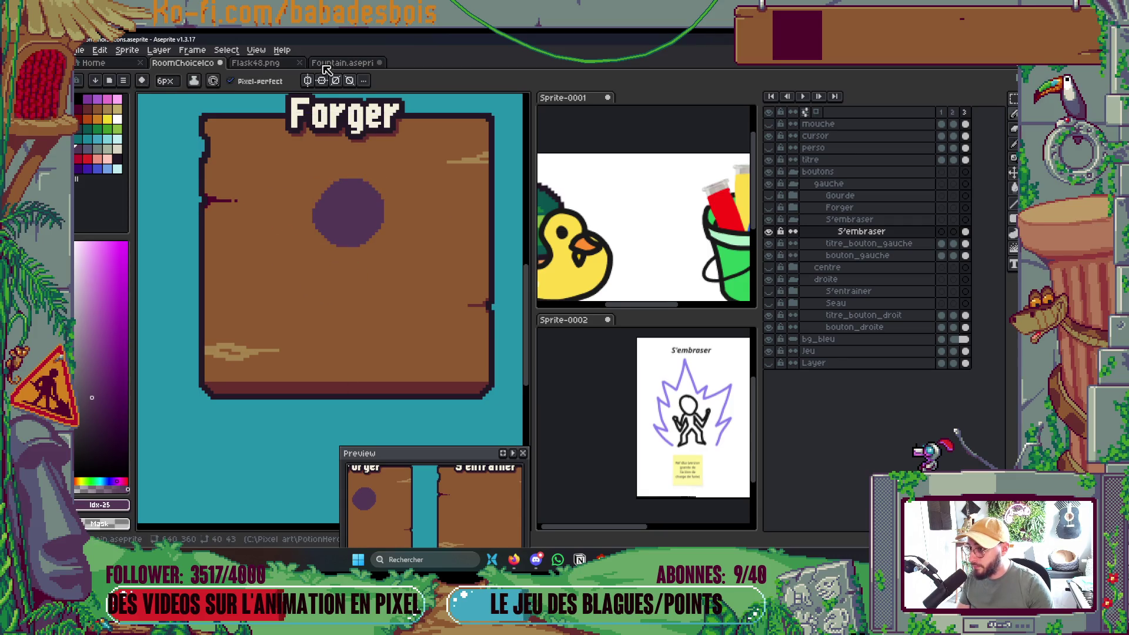
# Centre the symmetry axis on the button and paint the mirrored torso, flexed arms and legs.
pyautogui.scroll(-4, 280, 251)
pyautogui.scroll(2, 413, 276)
pyautogui.moveTo(413, 276); pyautogui.dragTo(494, 353)
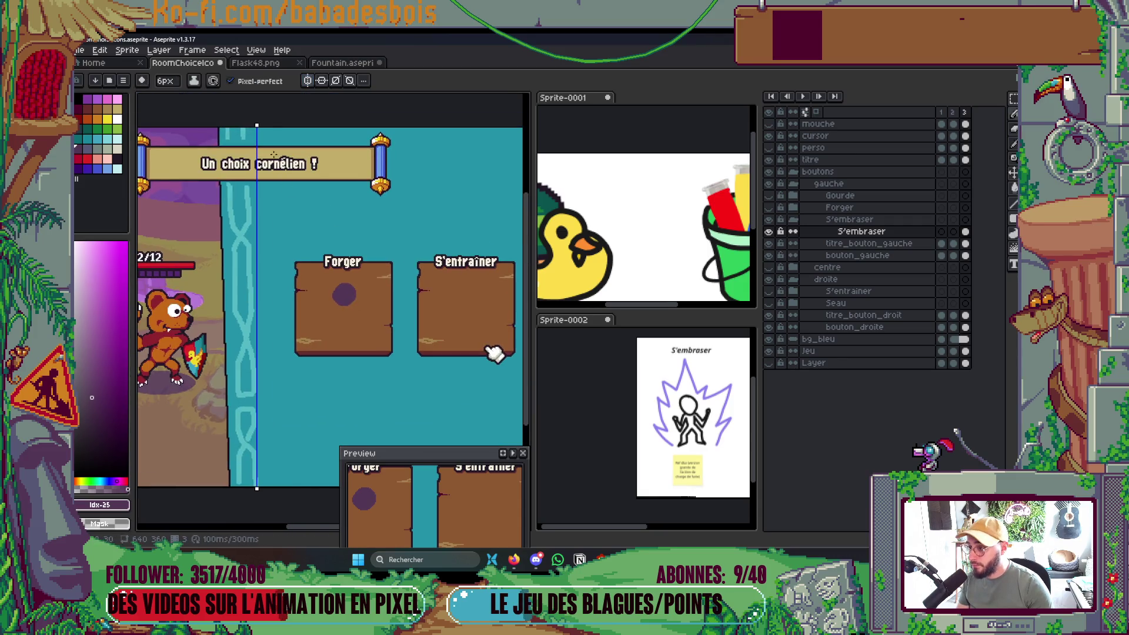
pyautogui.moveTo(256, 121); pyautogui.dragTo(344, 125)
pyautogui.scroll(3, 358, 246)
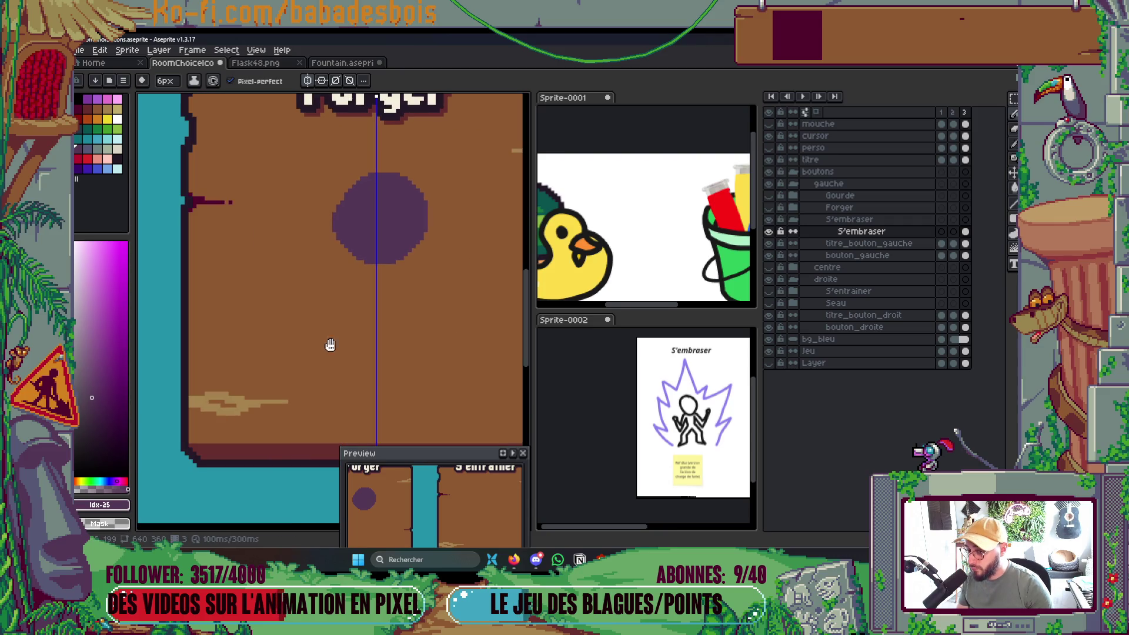
pyautogui.press('-')
pyautogui.moveTo(282, 275)
pyautogui.mouseDown()
pyautogui.moveTo(285, 262)
pyautogui.moveTo(318, 306)
pyautogui.moveTo(369, 286)
pyautogui.moveTo(361, 350)
pyautogui.moveTo(342, 351)
pyautogui.moveTo(358, 383)
pyautogui.moveTo(339, 370)
pyautogui.moveTo(343, 395)
pyautogui.moveTo(328, 397)
pyautogui.mouseUp()
pyautogui.hotkey('ctrl', 'z')
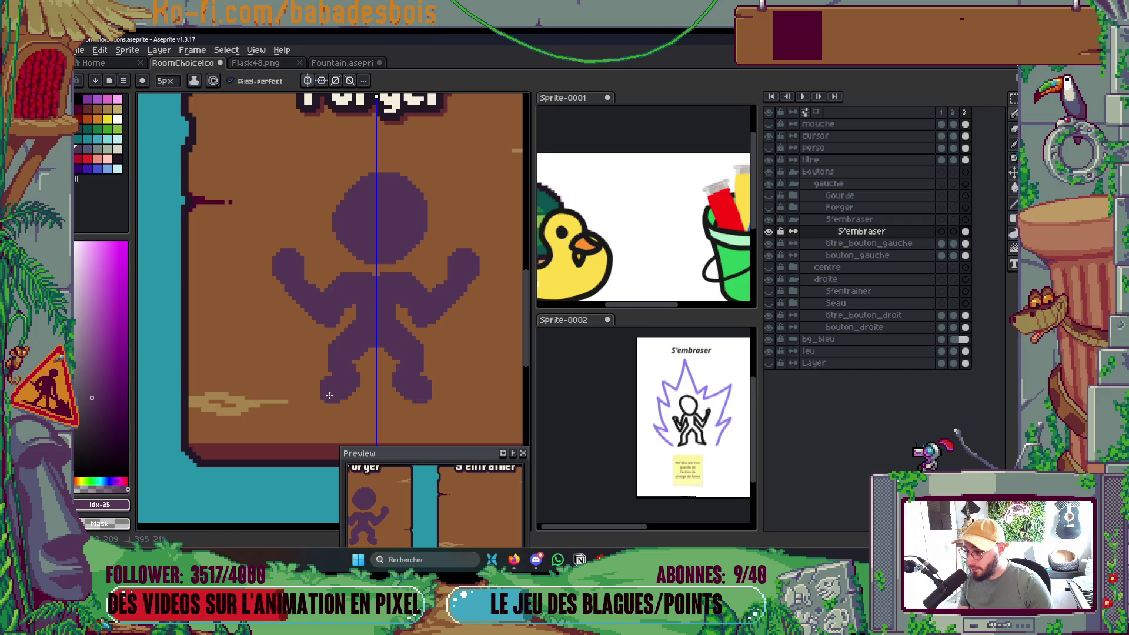
pyautogui.moveTo(353, 362); pyautogui.dragTo(359, 373)
pyautogui.scroll(-2, 422, 298)
pyautogui.scroll(-2, 422, 298)
pyautogui.scroll(5, 404, 294)
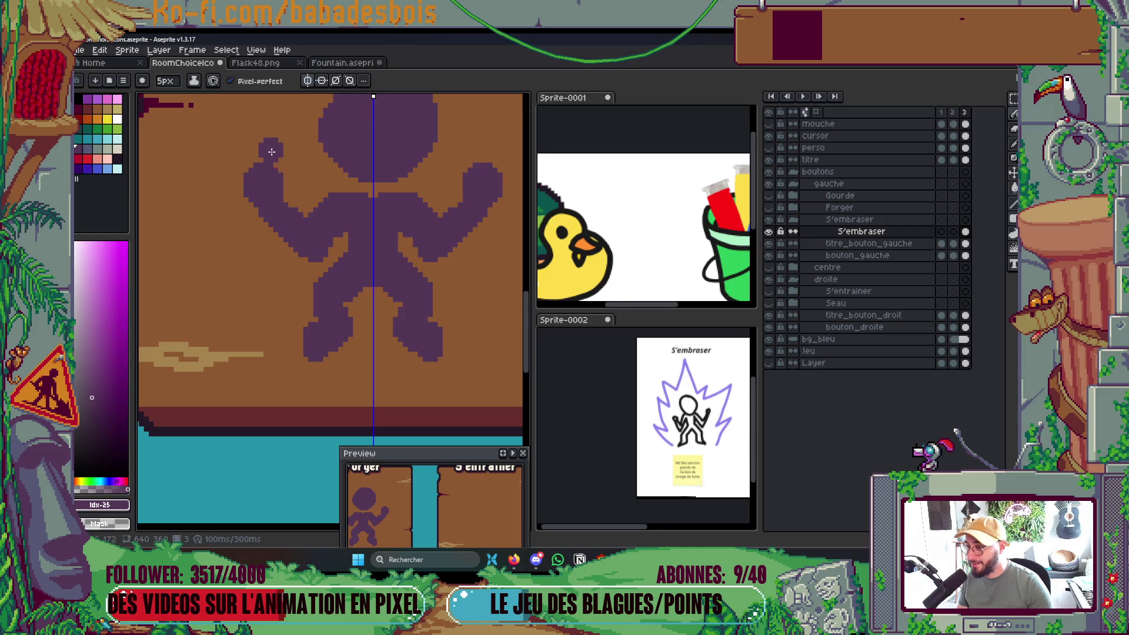
# Drop the brush to 3px and refine the figure's raised fists, arms and torso edges.
pyautogui.press('-')
pyautogui.press('-')
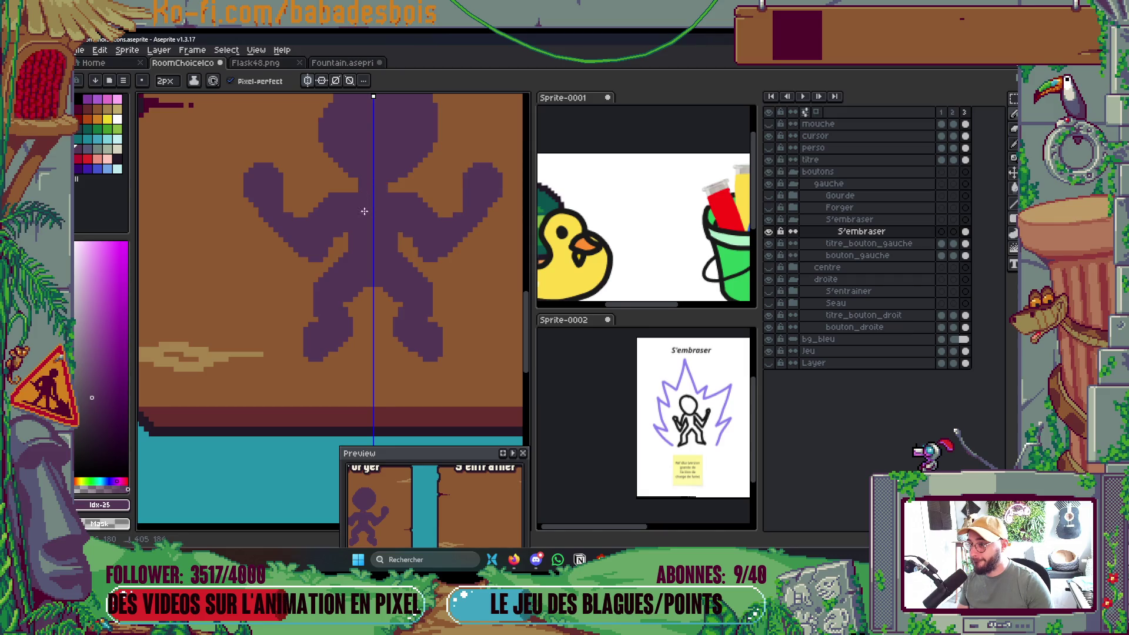
pyautogui.scroll(-4, 364, 208)
pyautogui.scroll(4, 361, 215)
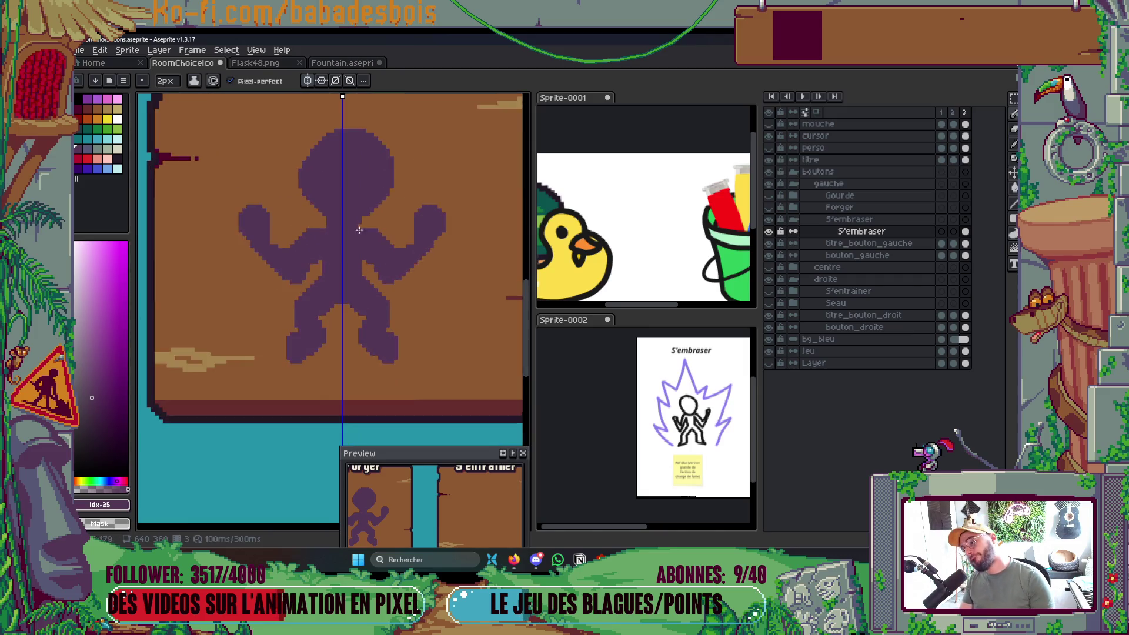
pyautogui.scroll(2, 361, 216)
pyautogui.scroll(-2, 372, 146)
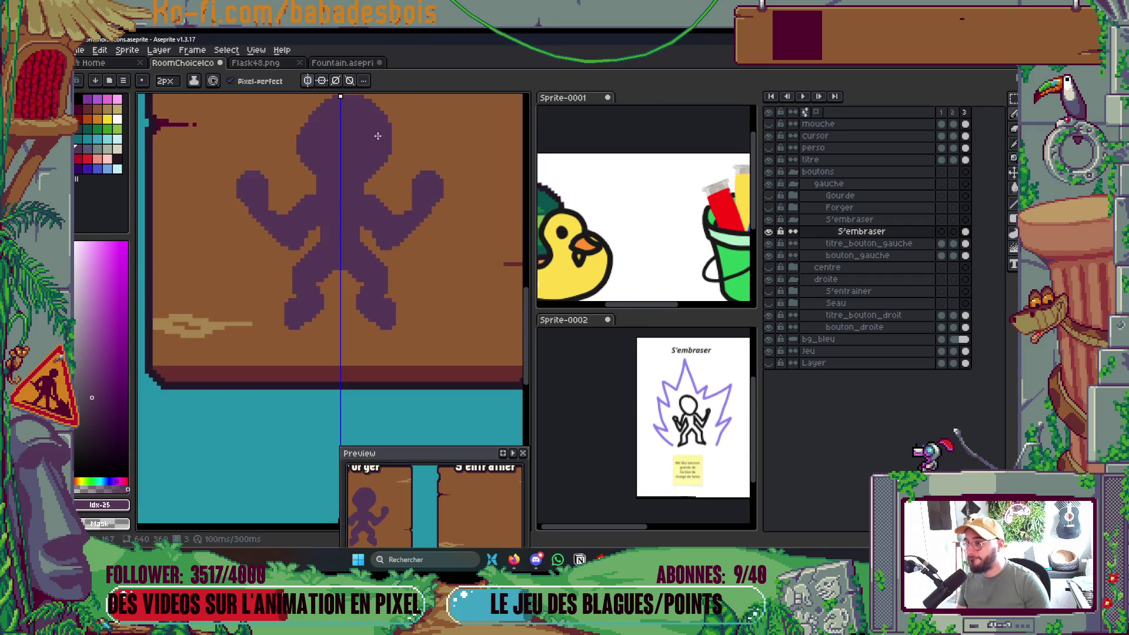
pyautogui.scroll(1, 372, 146)
pyautogui.scroll(1, 285, 253)
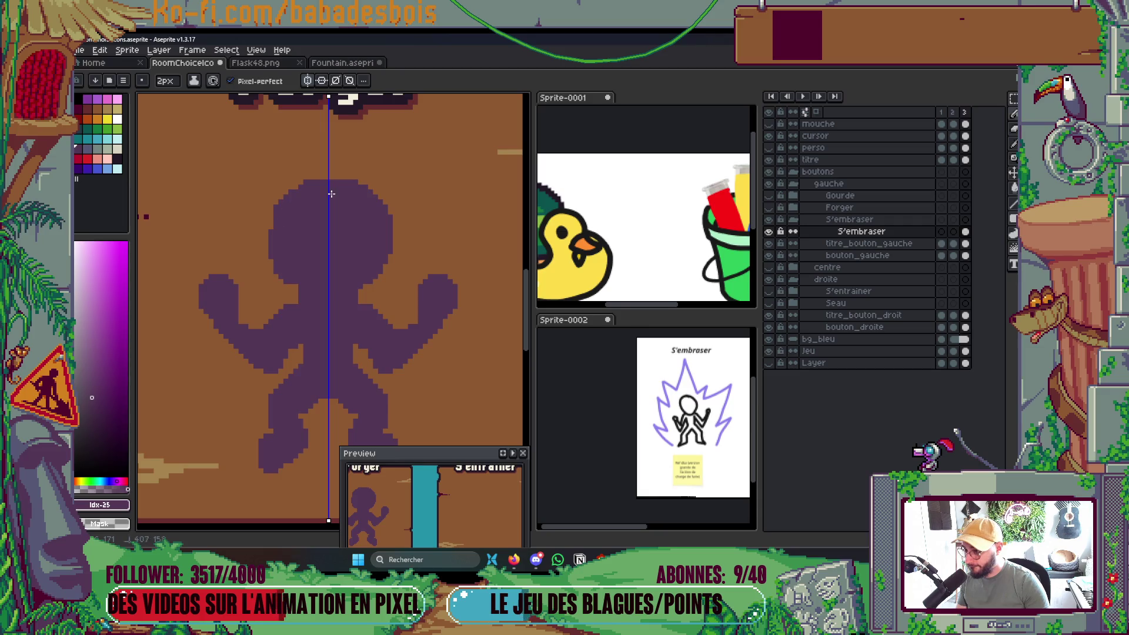
pyautogui.scroll(-4, 346, 276)
pyautogui.scroll(3, 287, 271)
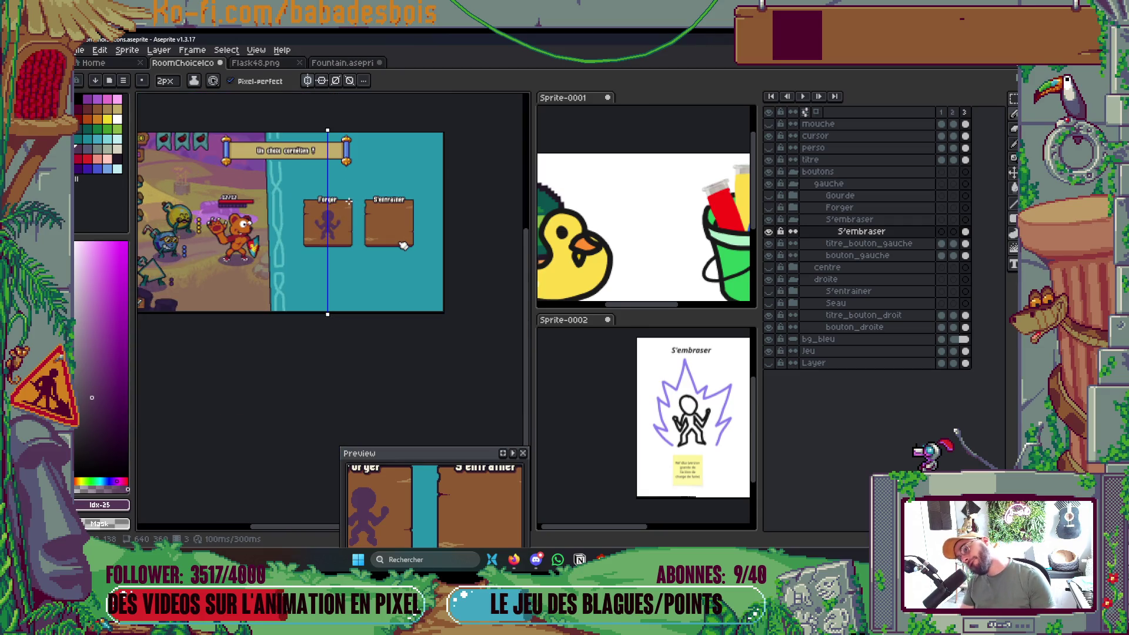
pyautogui.scroll(2, 286, 271)
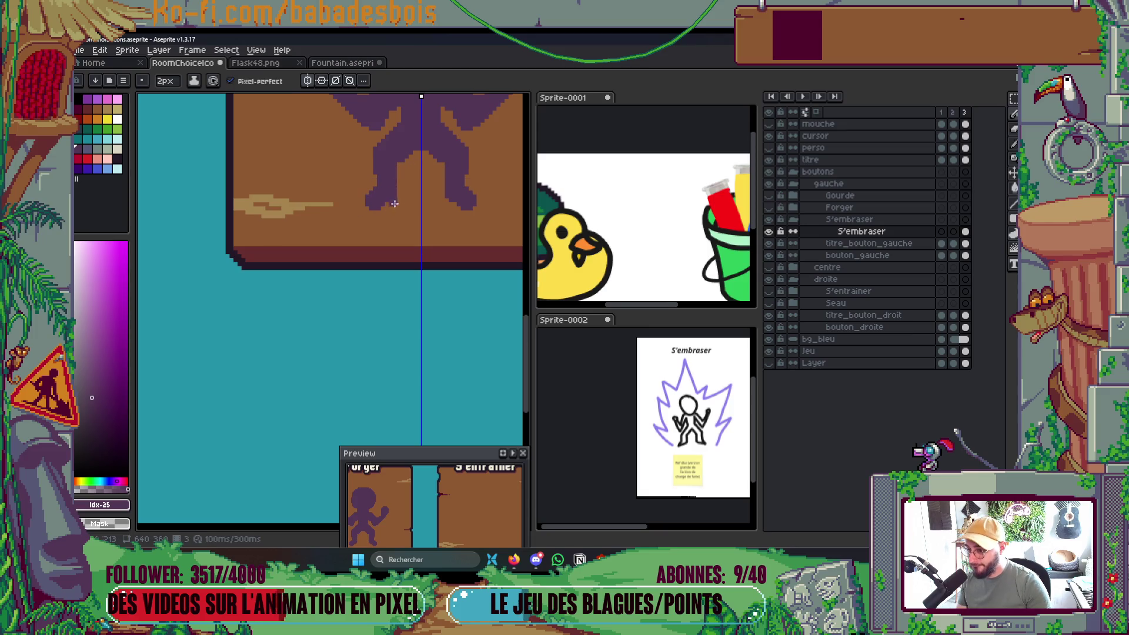
pyautogui.scroll(-2, 376, 185)
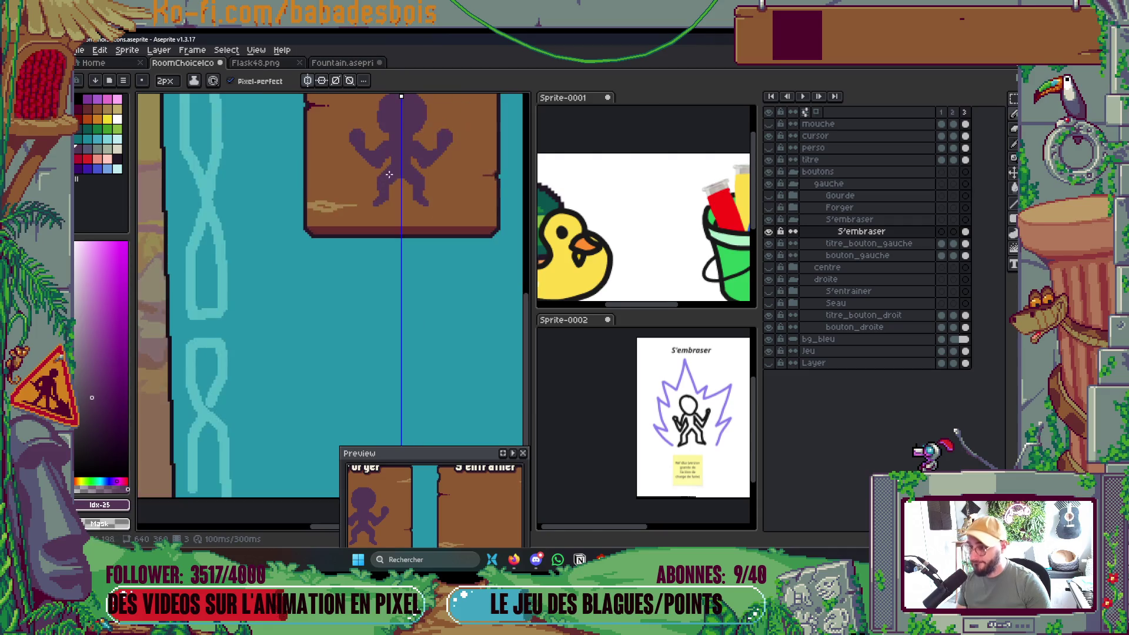
pyautogui.scroll(3, 323, 233)
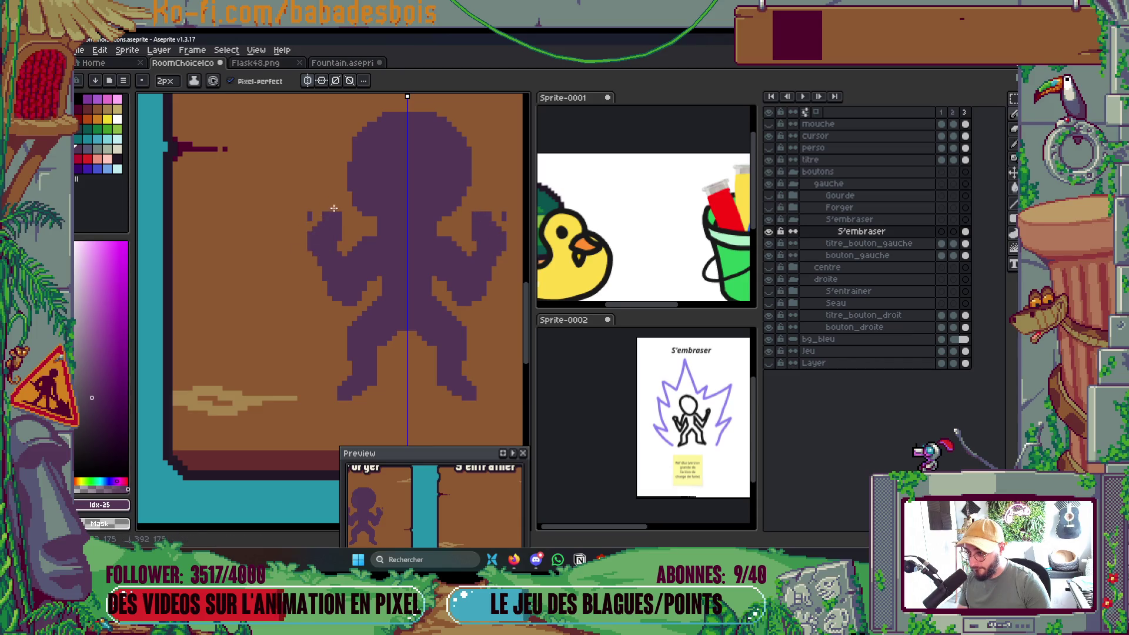
pyautogui.scroll(-4, 327, 211)
pyautogui.scroll(4, 372, 295)
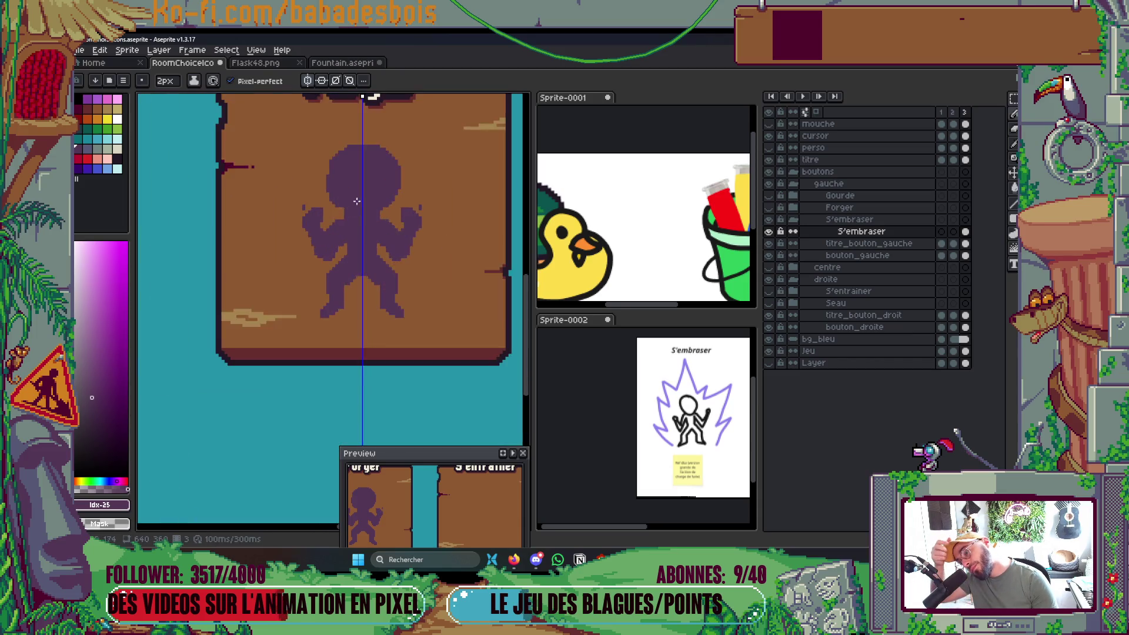
pyautogui.scroll(-1, 373, 295)
pyautogui.scroll(1, 371, 260)
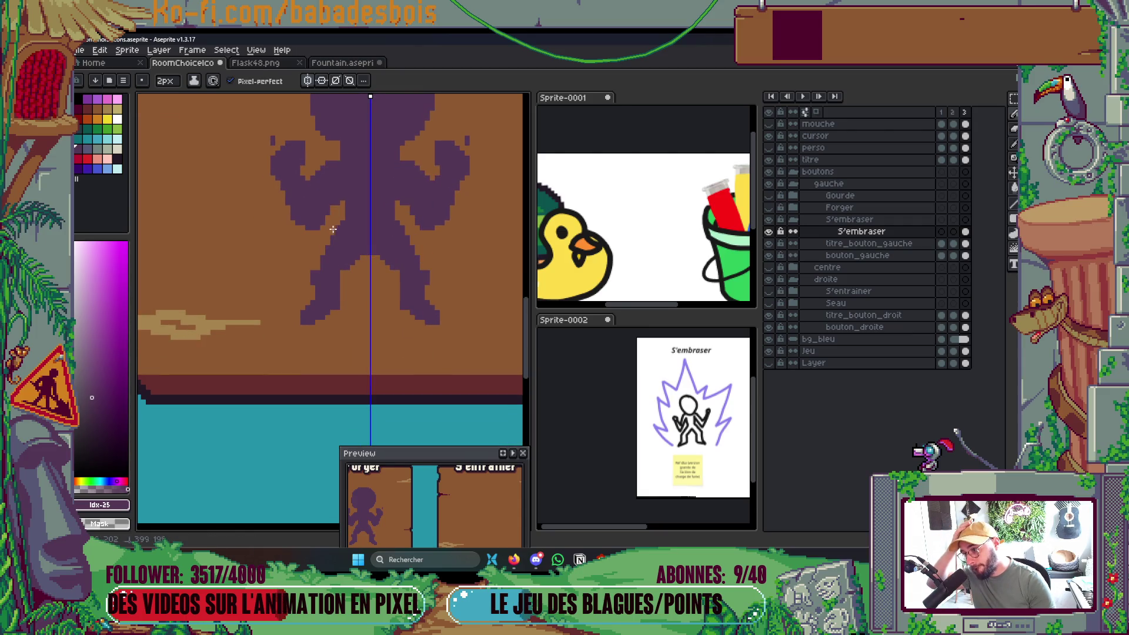